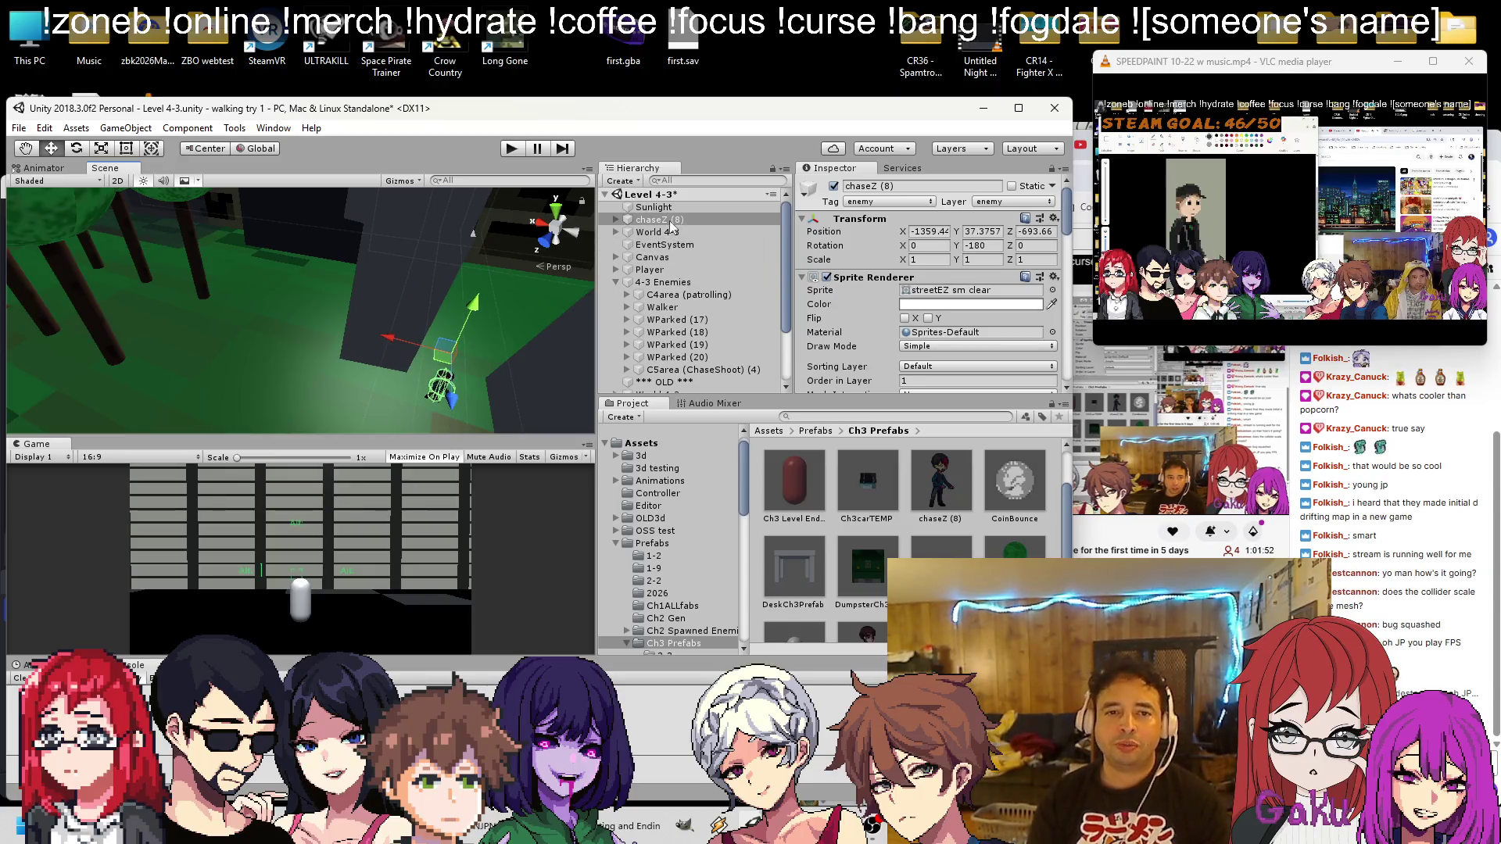
Parent chaseZ (8) under Walker in the Hierarchy
left_click_drag(669, 220, 663, 317)
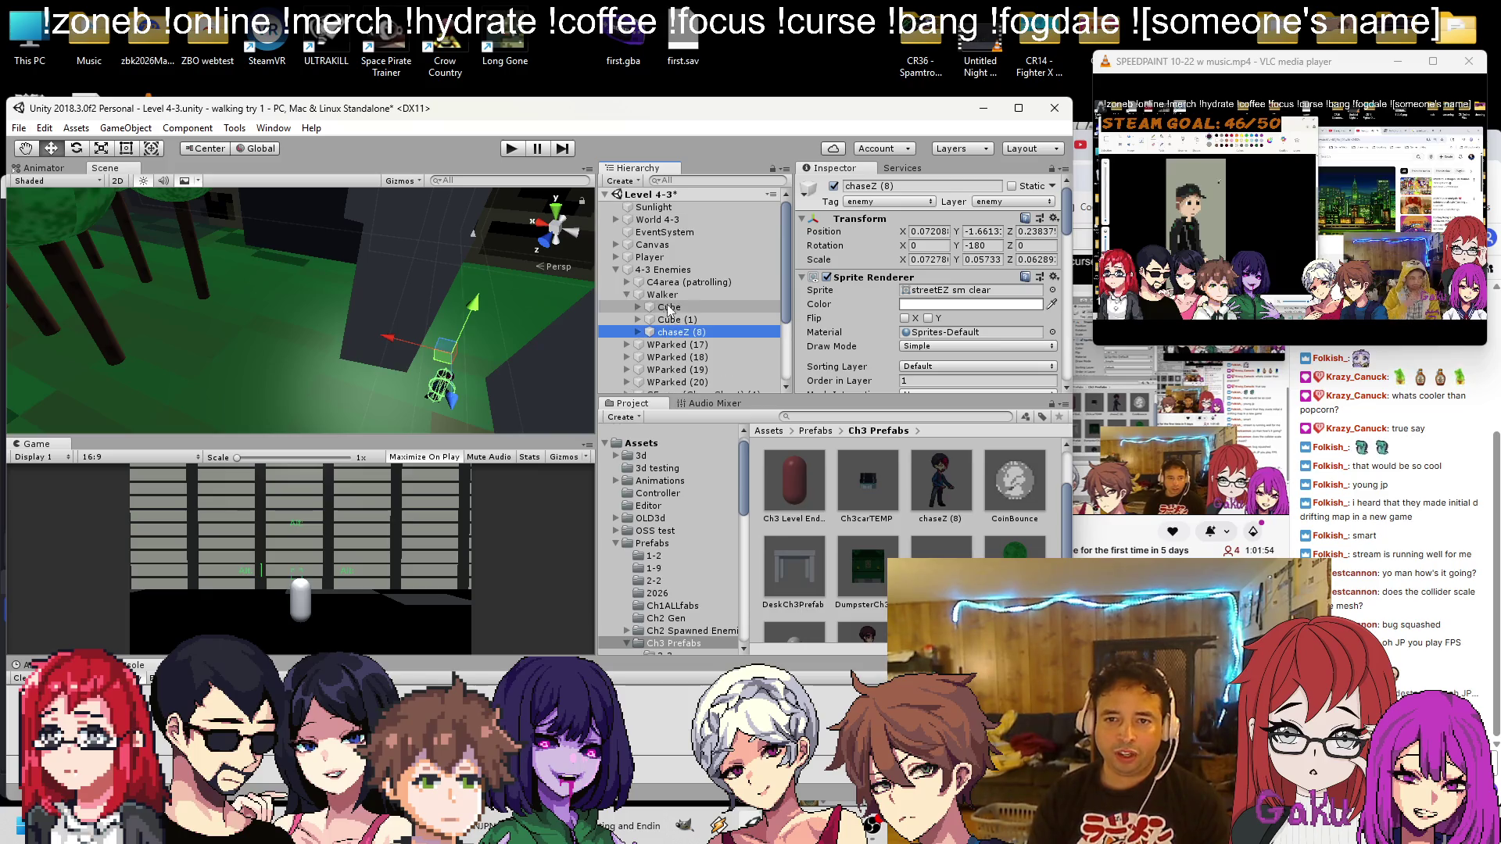
left_click(981, 232)
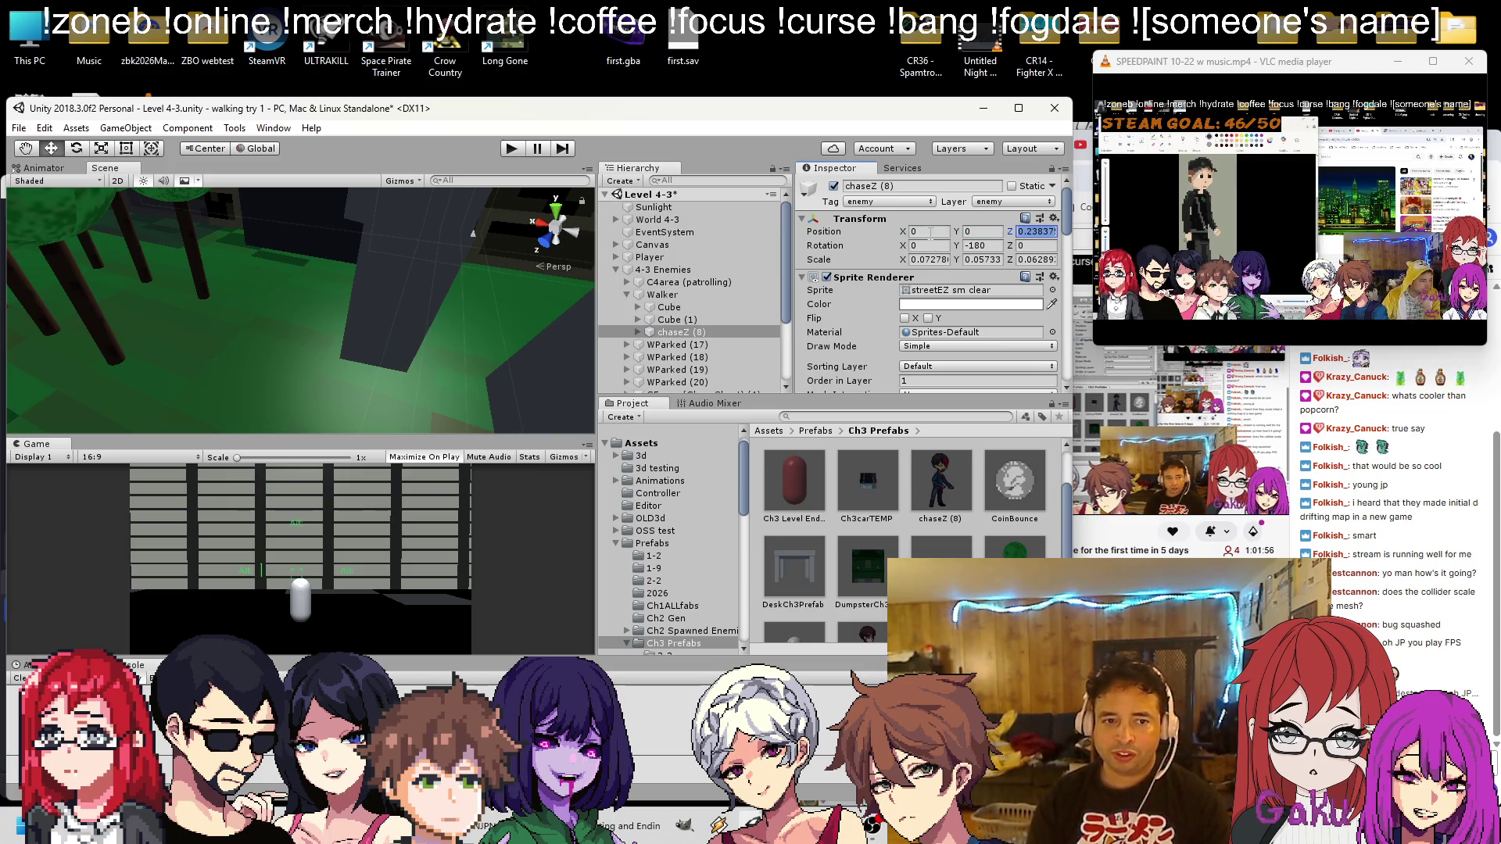
mouse_move(373, 235)
left_mouse_down()
mouse_move(380, 266)
mouse_move(471, 146)
left_mouse_up()
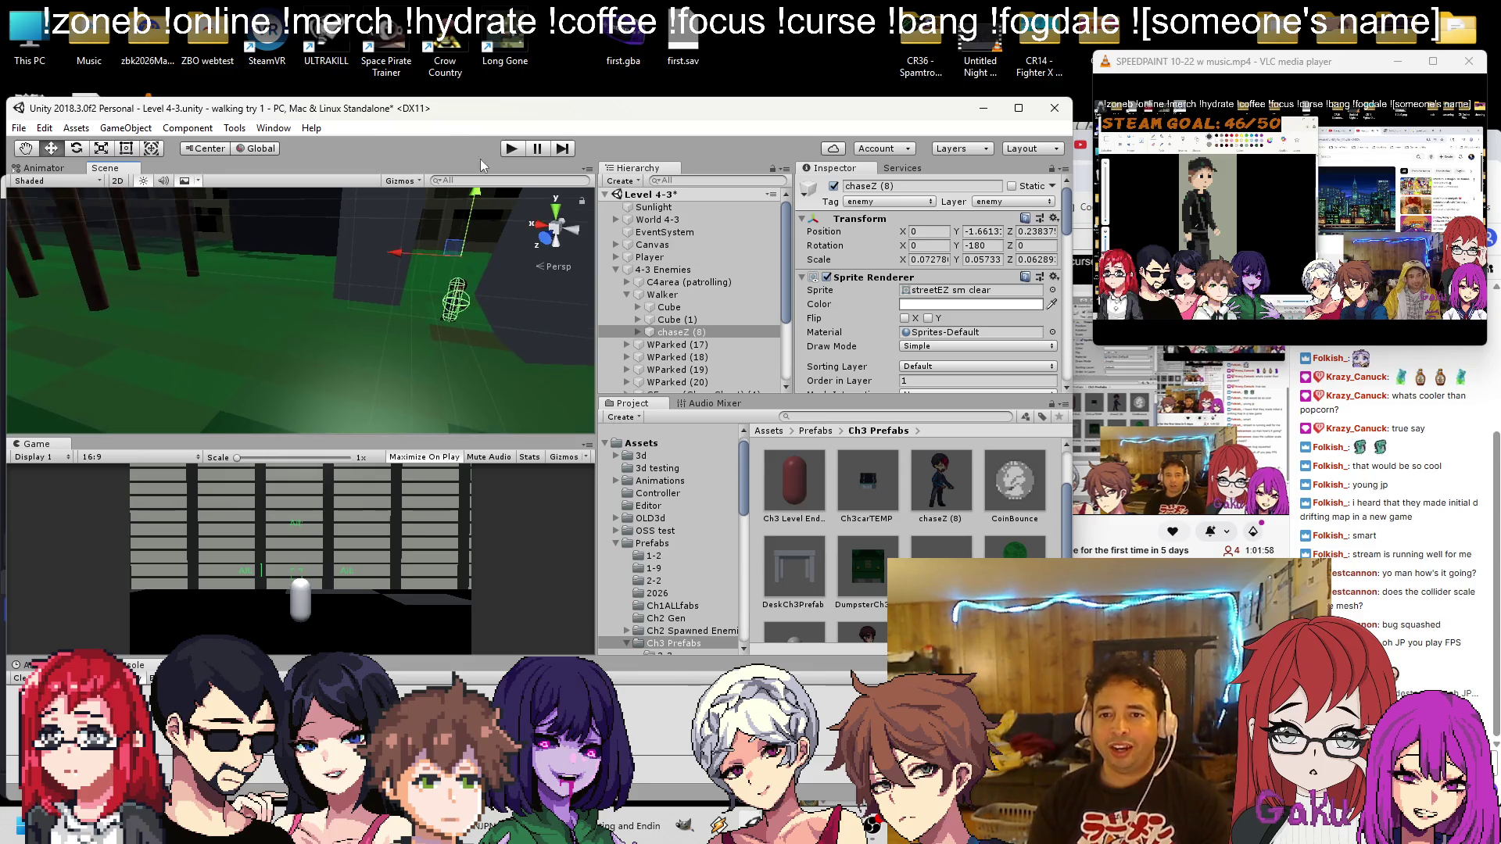
Set chaseZ (8)'s Position X and Z to 0
left_click(928, 232)
key("Tab")
key("Tab")
type("0")
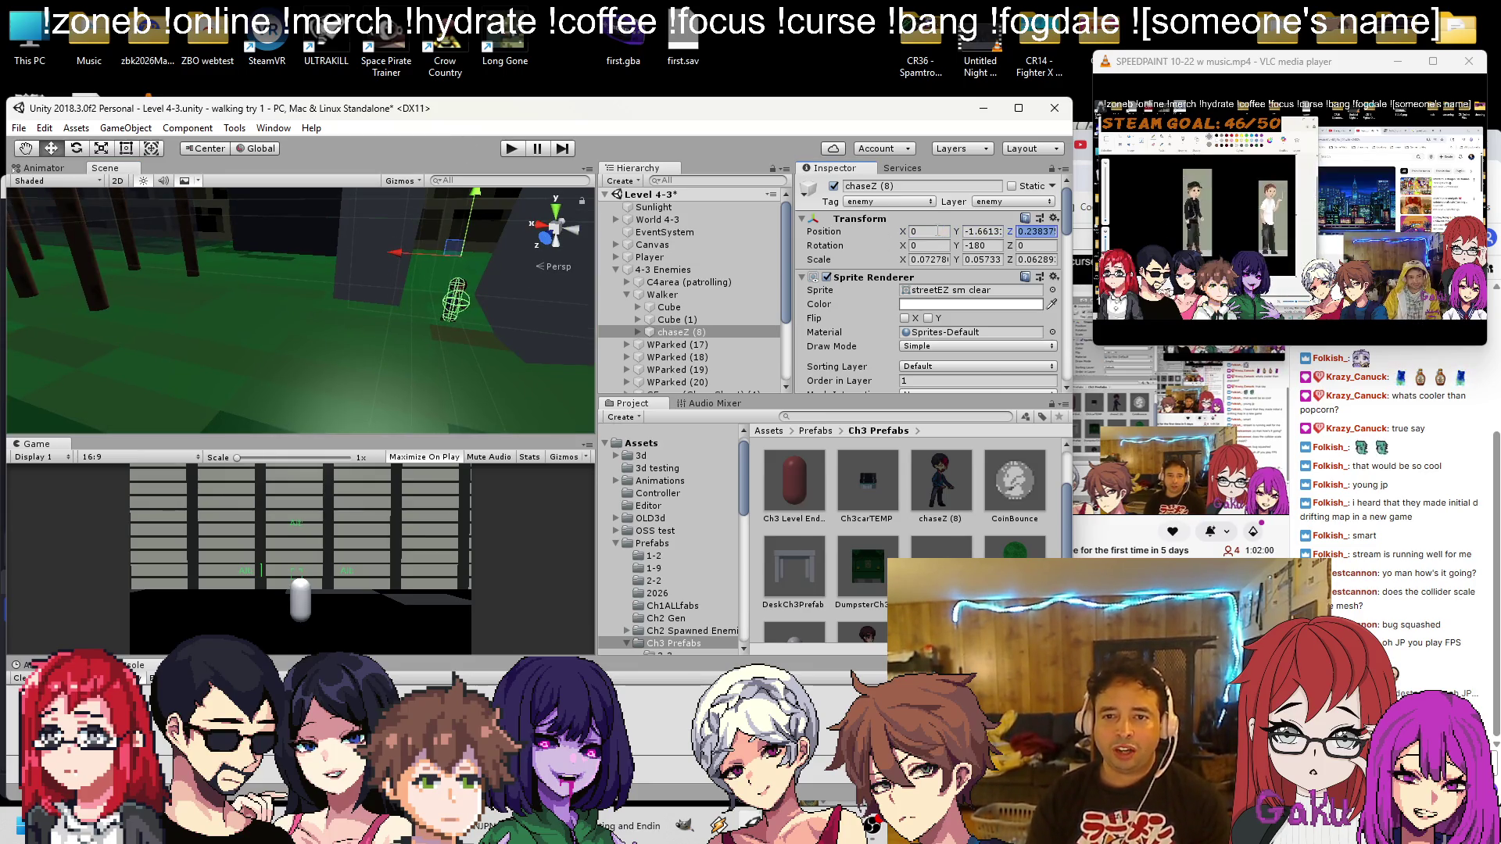
key("Return")
key("q")
left_click_drag(383, 272, 350, 395)
key("w")
Reset chaseZ (8)'s Rotation Y to 0 and set its Scale to 1, 1, 1
left_click(971, 246)
type("0")
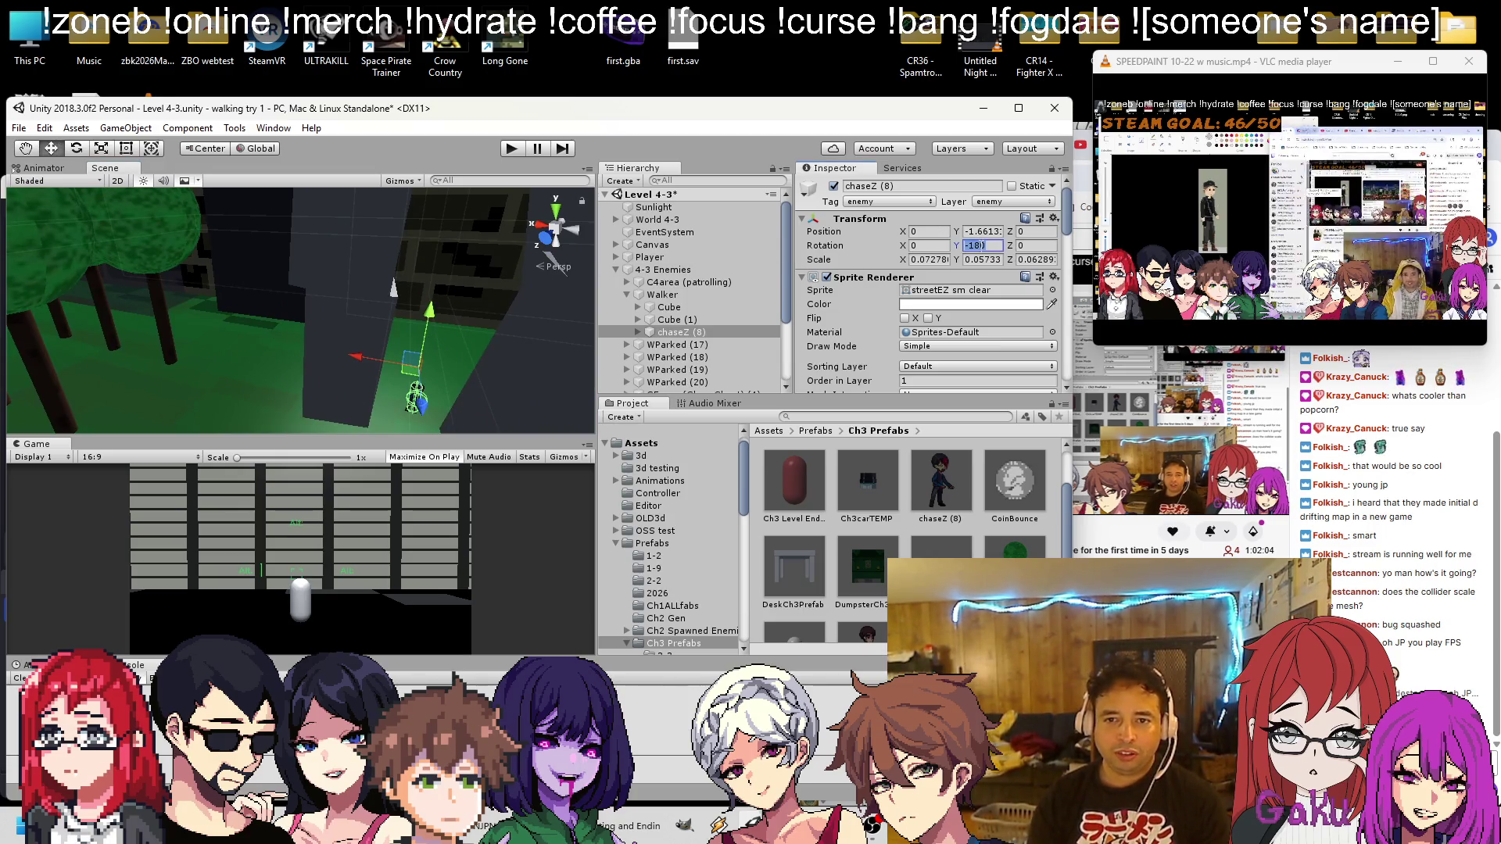
key("Tab")
key("Tab")
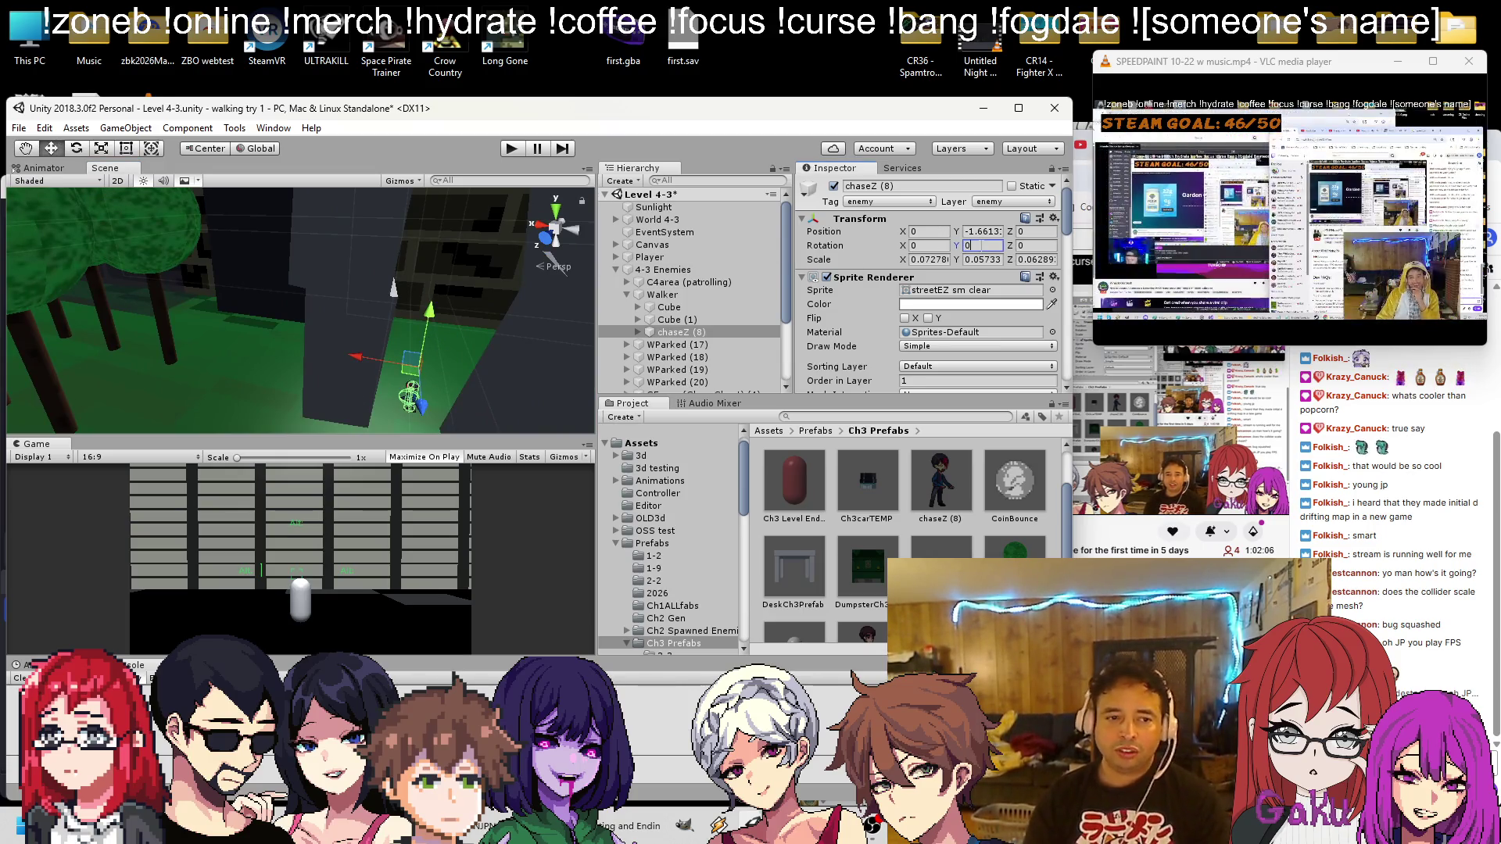
type("1")
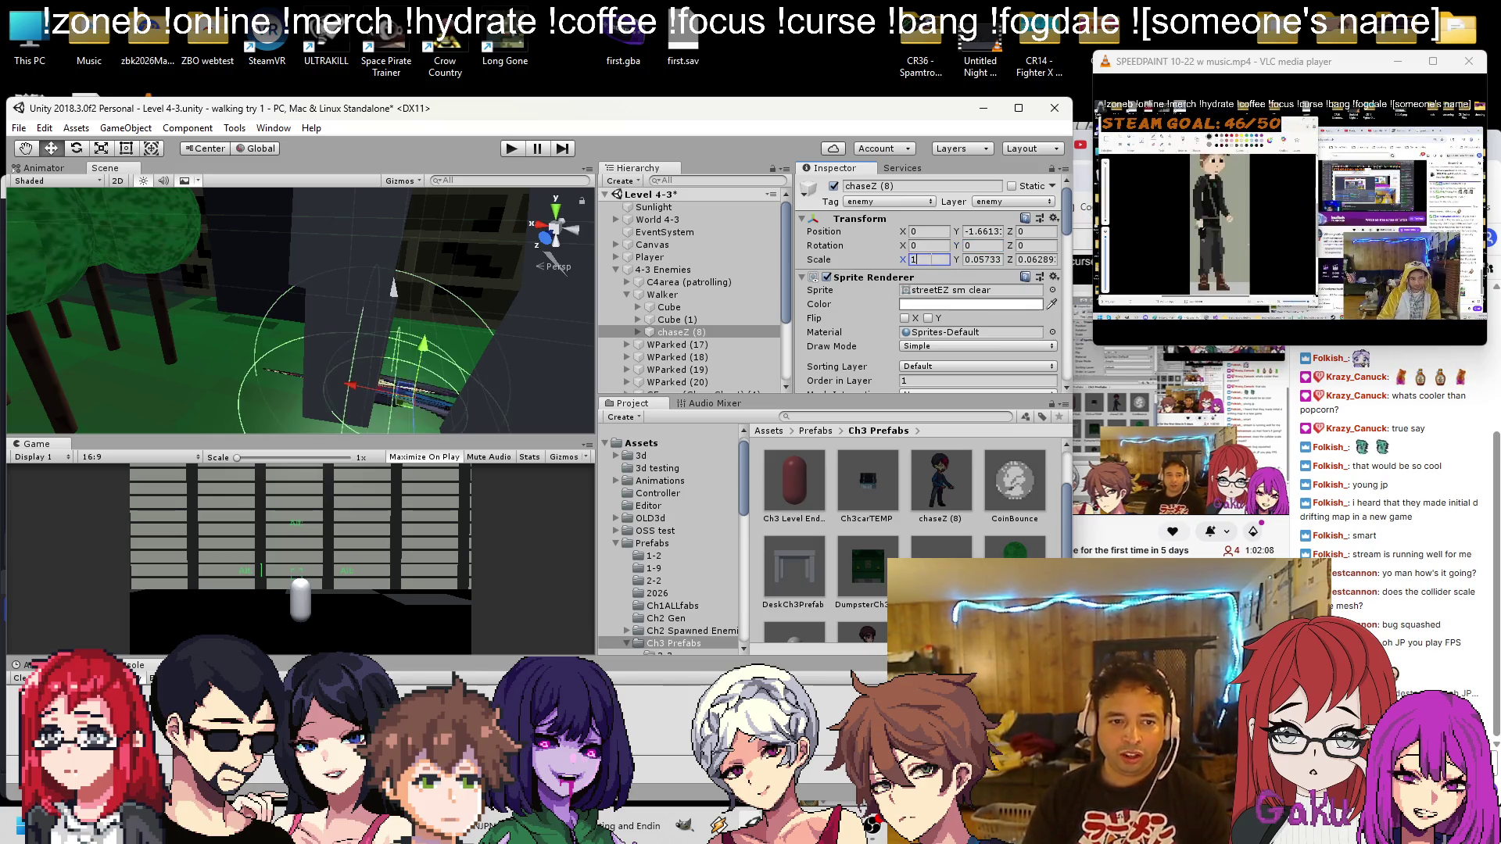
key("Tab")
type("1")
key("Tab")
type("1")
mouse_move(257, 293)
left_mouse_down()
mouse_move(307, 264)
mouse_move(340, 334)
mouse_move(430, 292)
mouse_move(332, 329)
mouse_move(558, 344)
left_mouse_up()
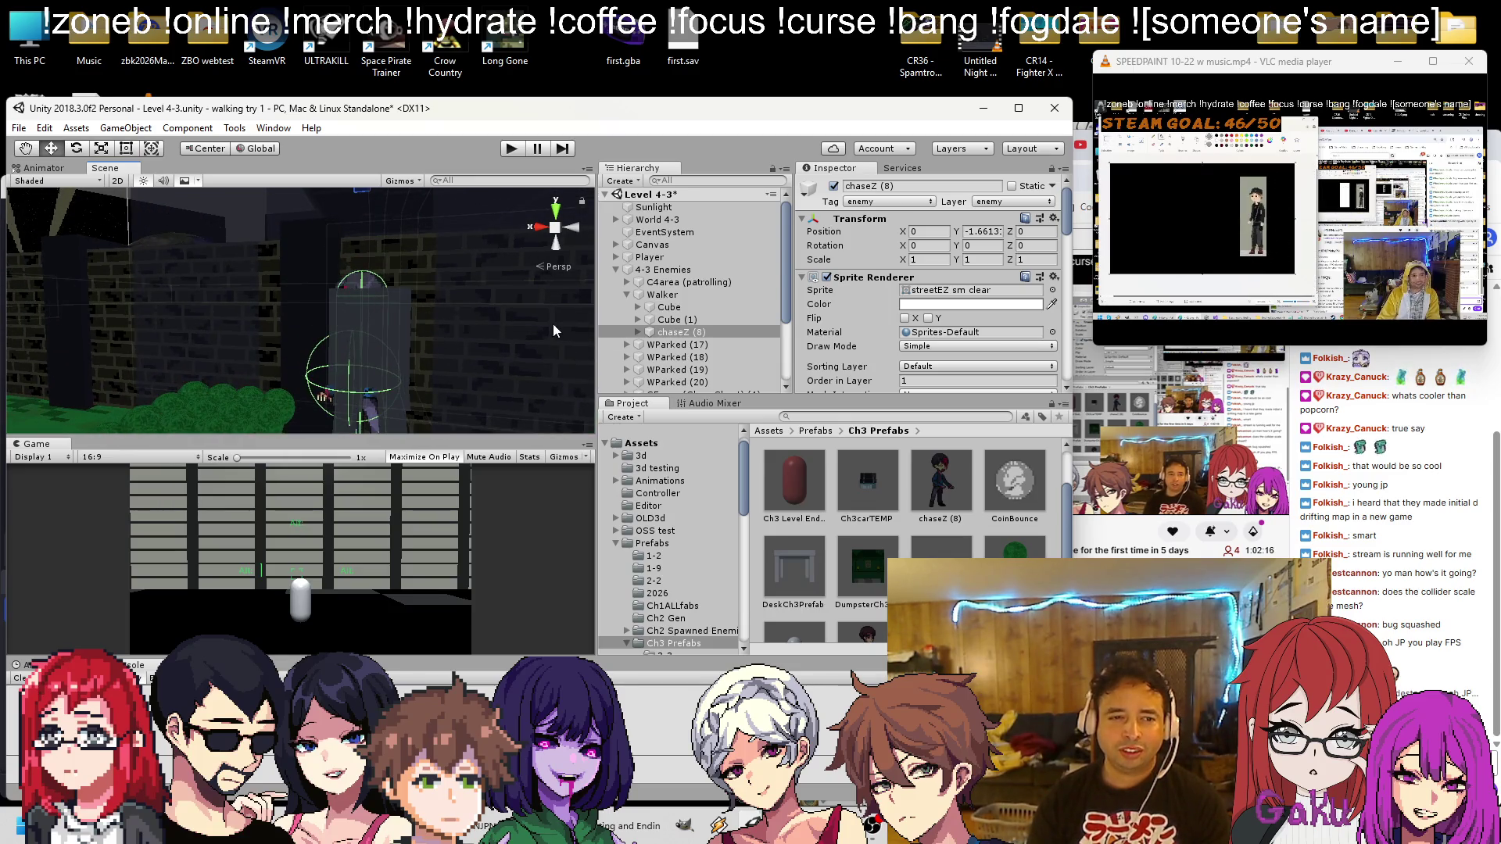
Expand chaseZ (8) to show img, sight and atk, and inspect the img child
left_click(646, 331)
left_click(638, 332)
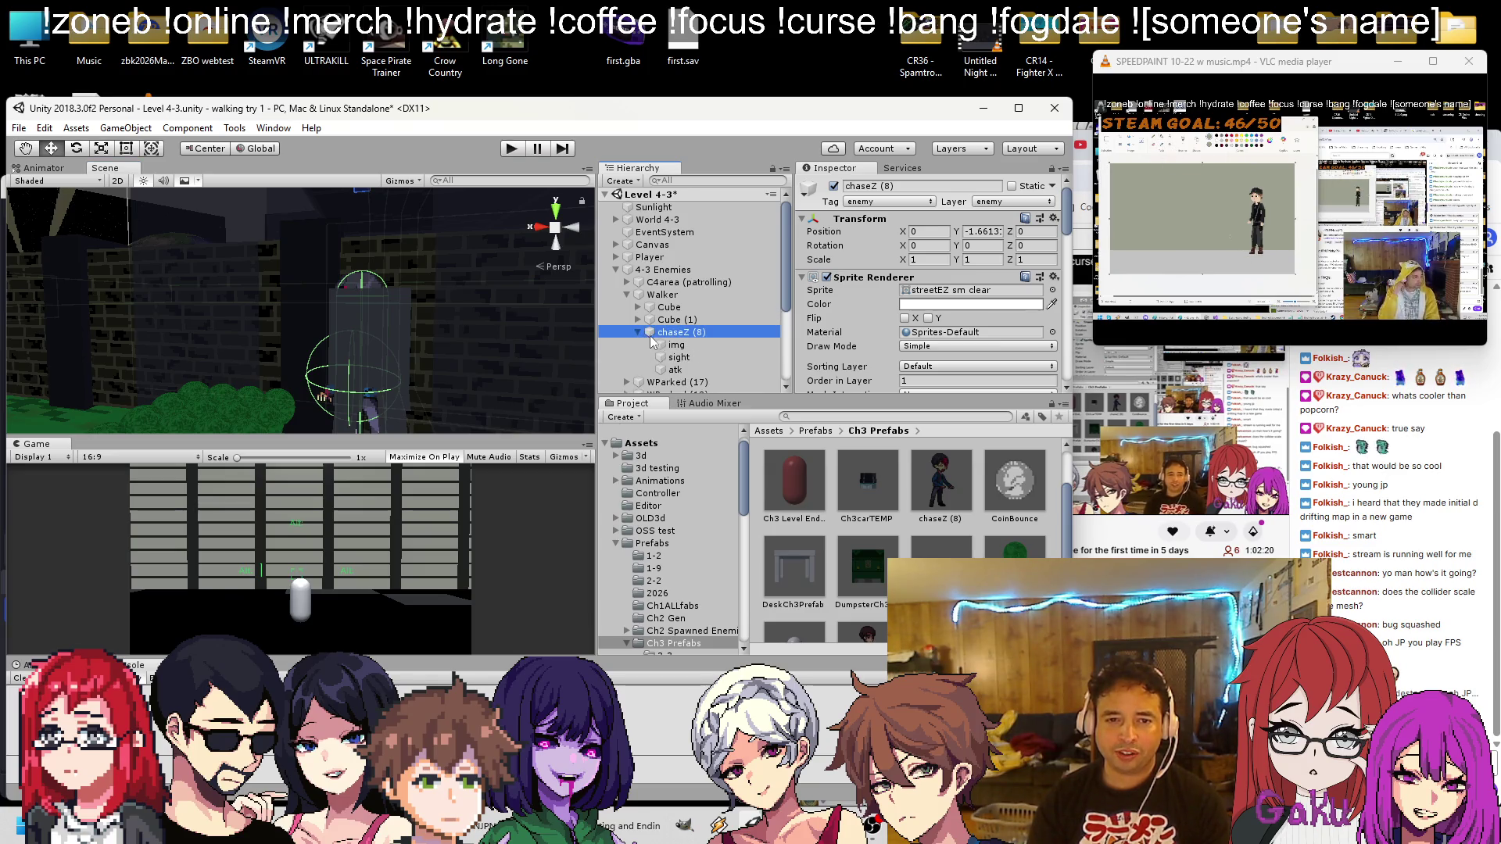
left_click(677, 345)
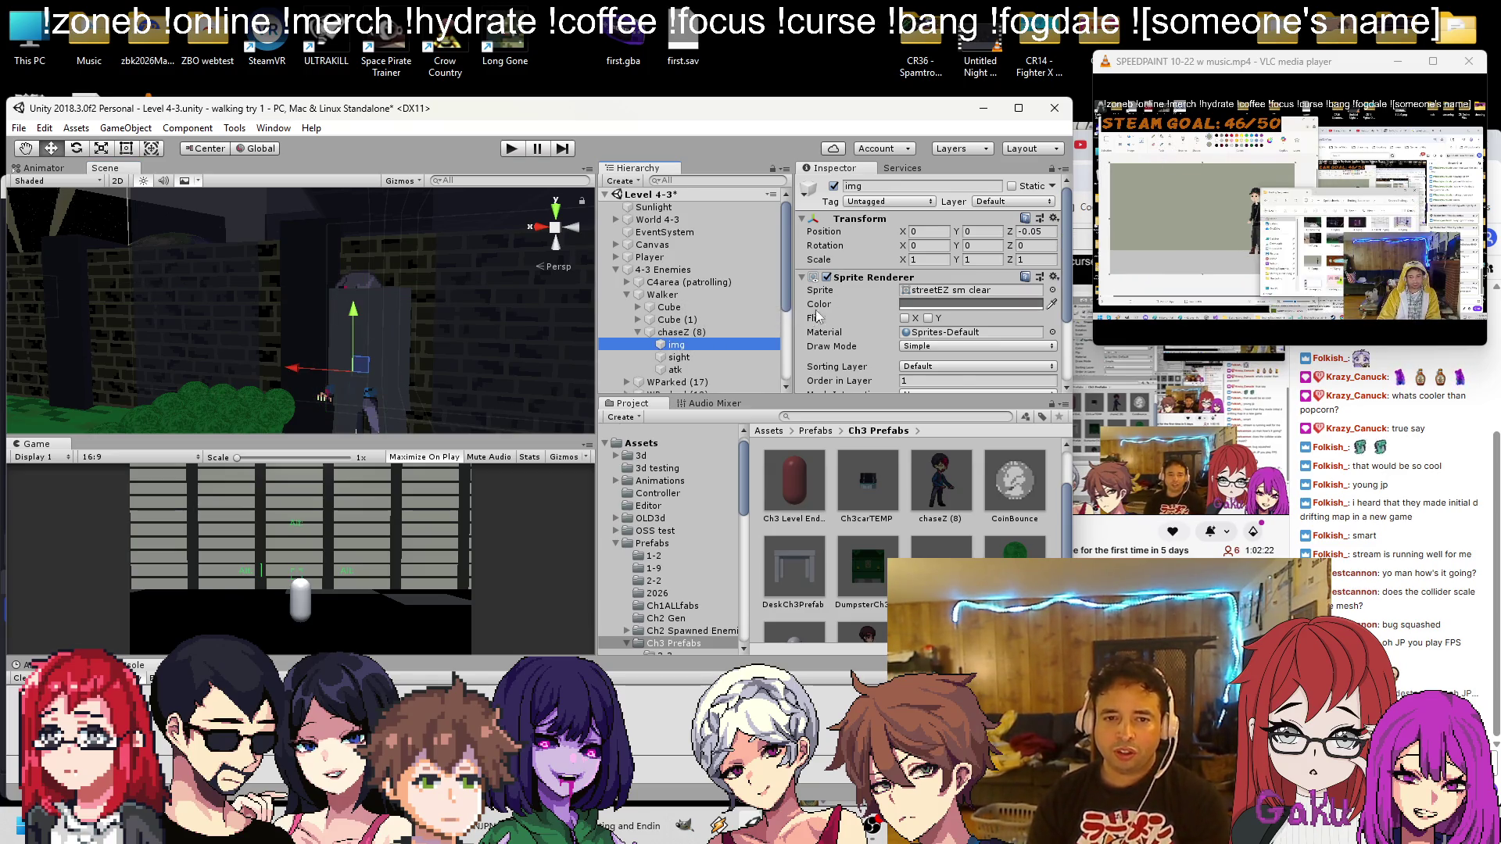
left_click(829, 288)
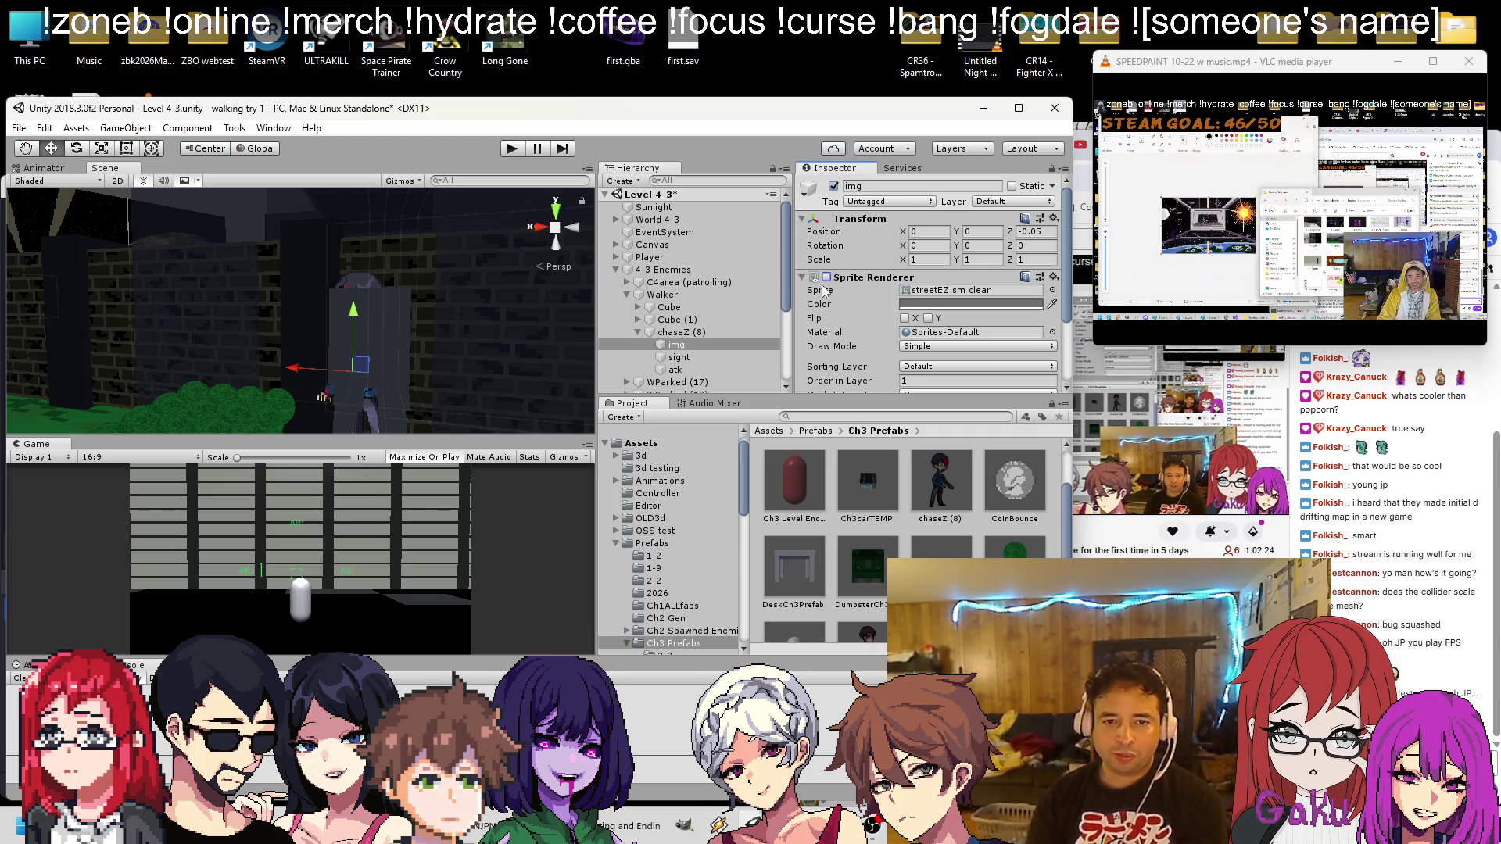
Reshape chaseZ (8)'s Capsule Collider to center Y 0.86473 and height 1.777469
left_click(704, 332)
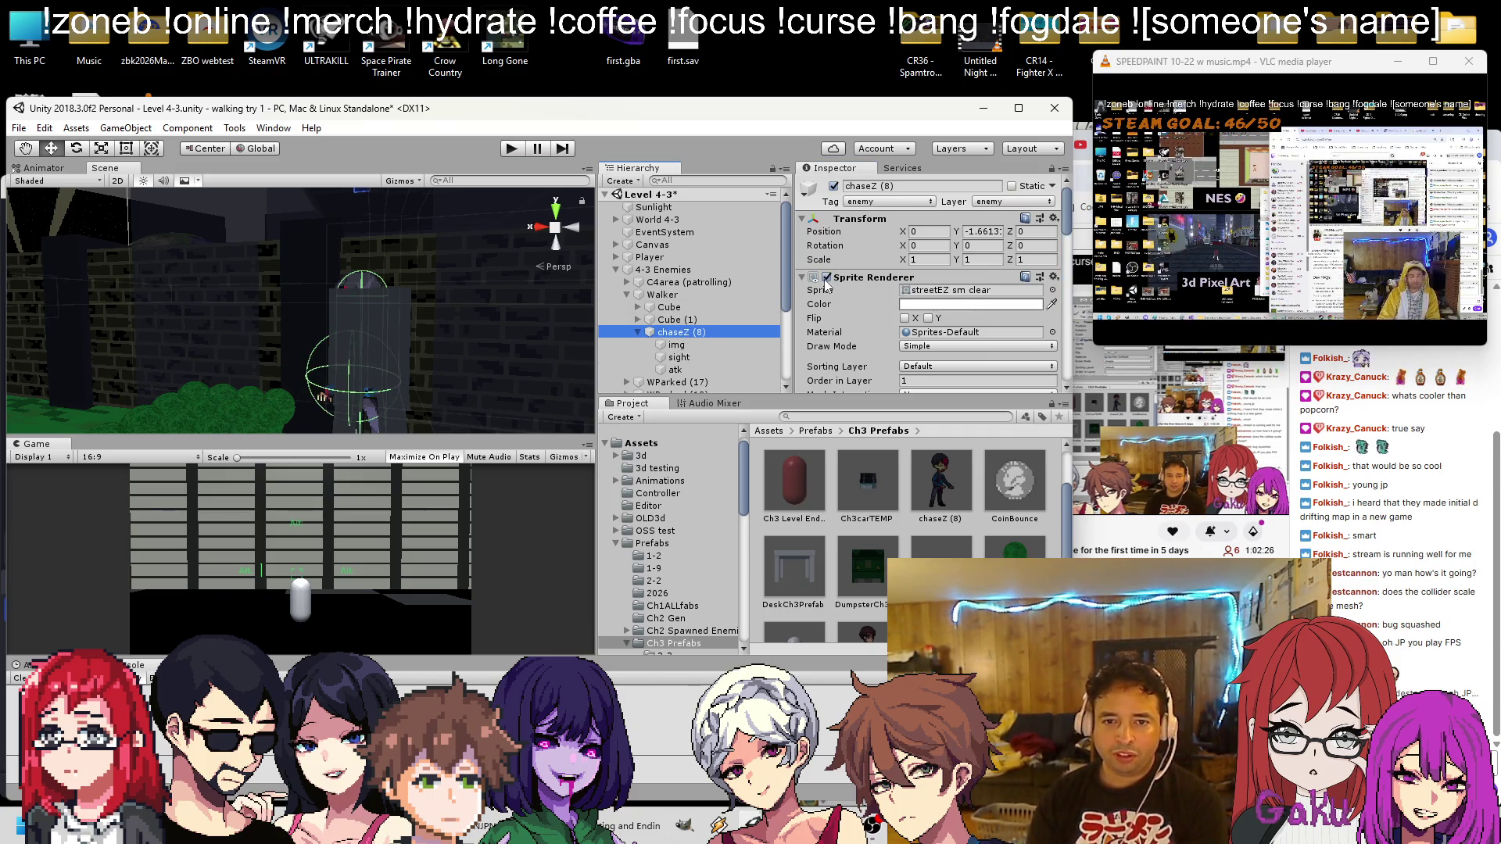
scroll(858, 292, "down", 5)
scroll(859, 292, "up", 3)
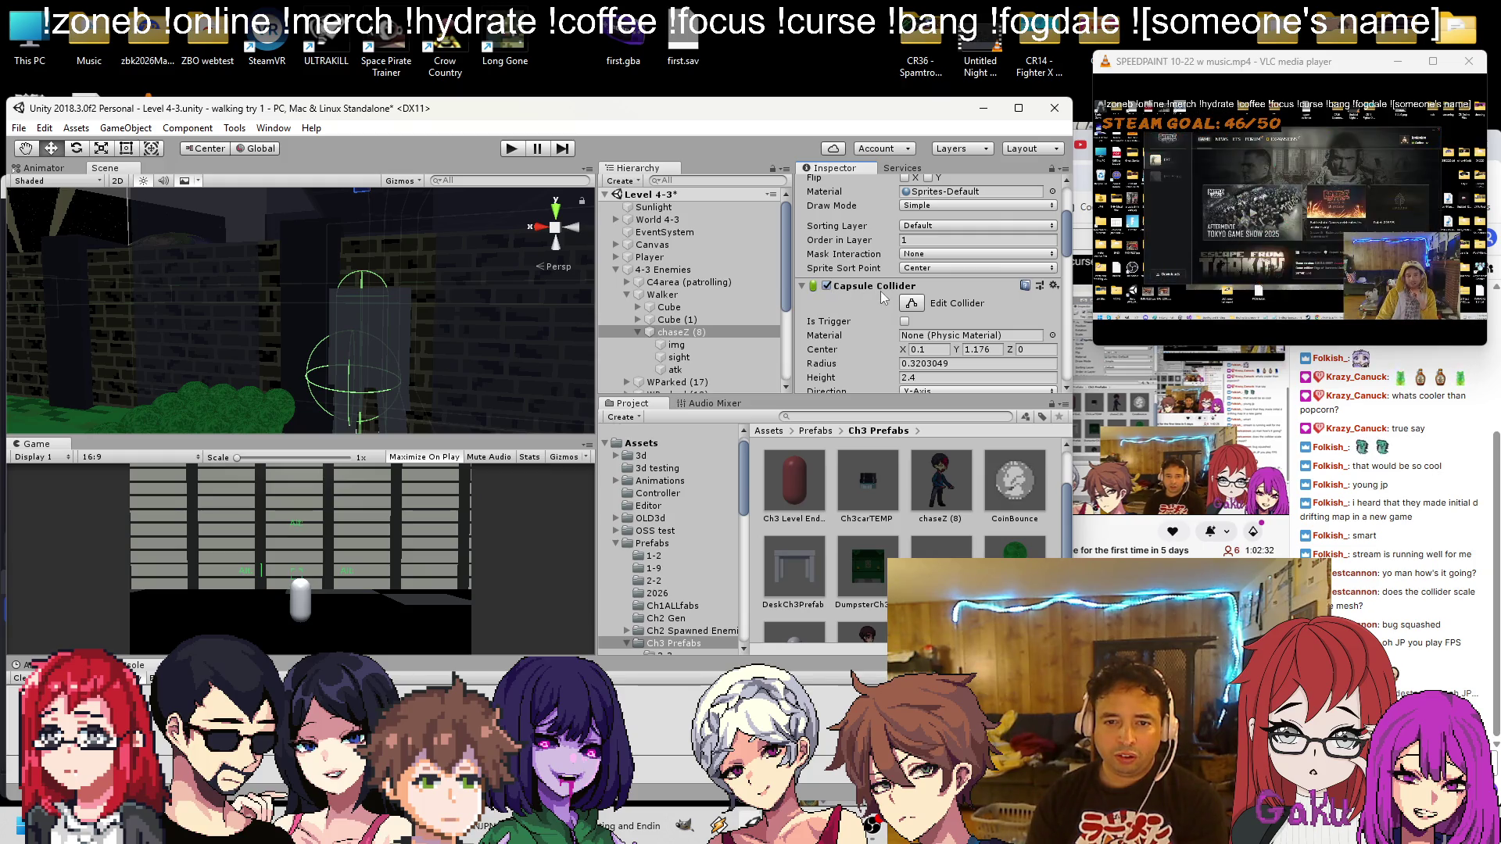
scroll(875, 291, "down", 5)
scroll(875, 289, "up", 4)
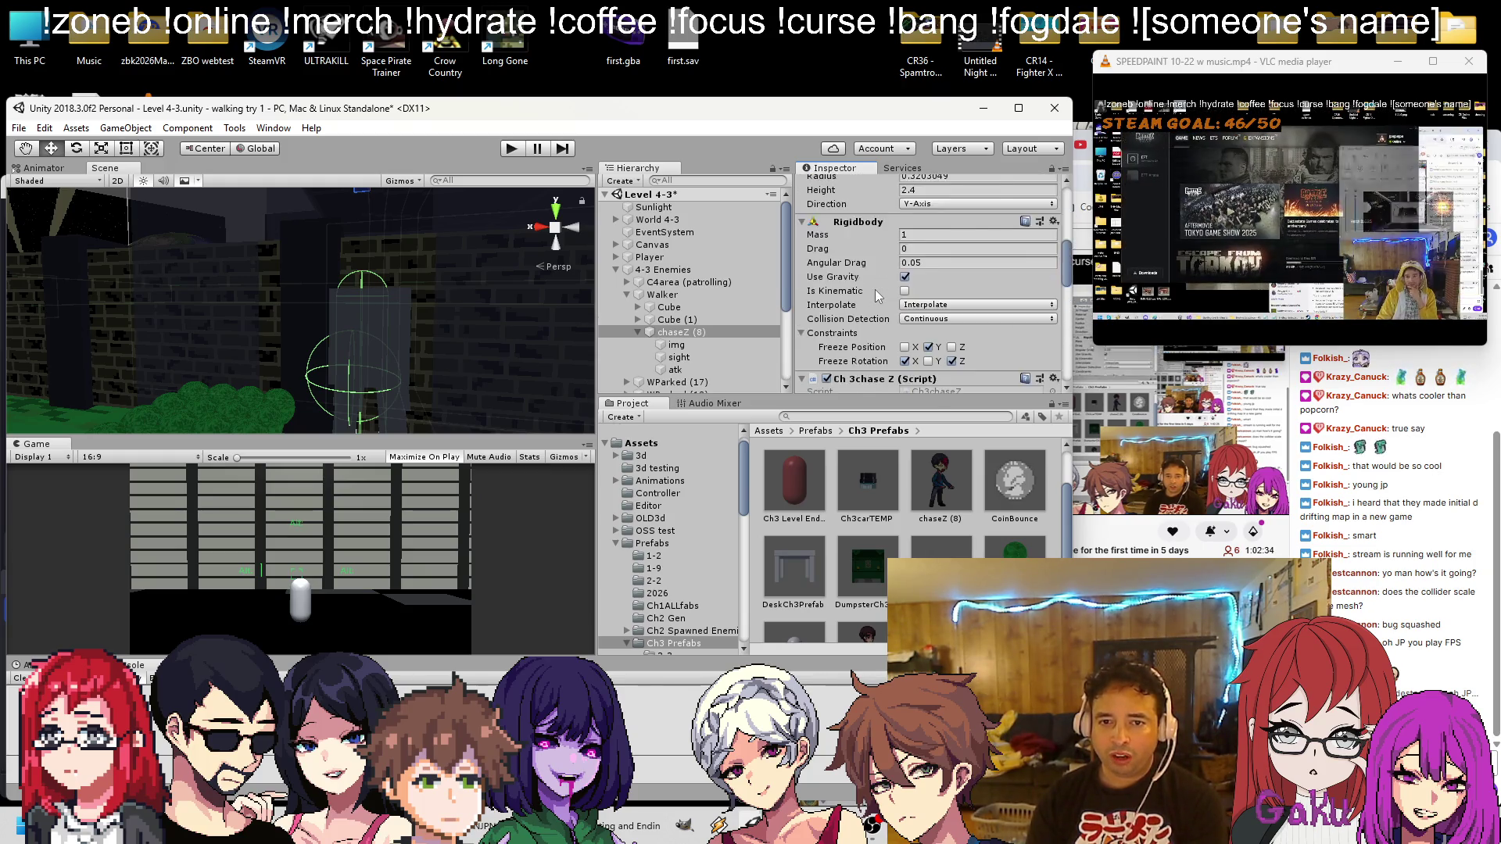
left_click(911, 210)
mouse_move(313, 344)
left_mouse_down()
mouse_move(439, 316)
mouse_move(426, 260)
mouse_move(426, 326)
mouse_move(362, 342)
left_mouse_up()
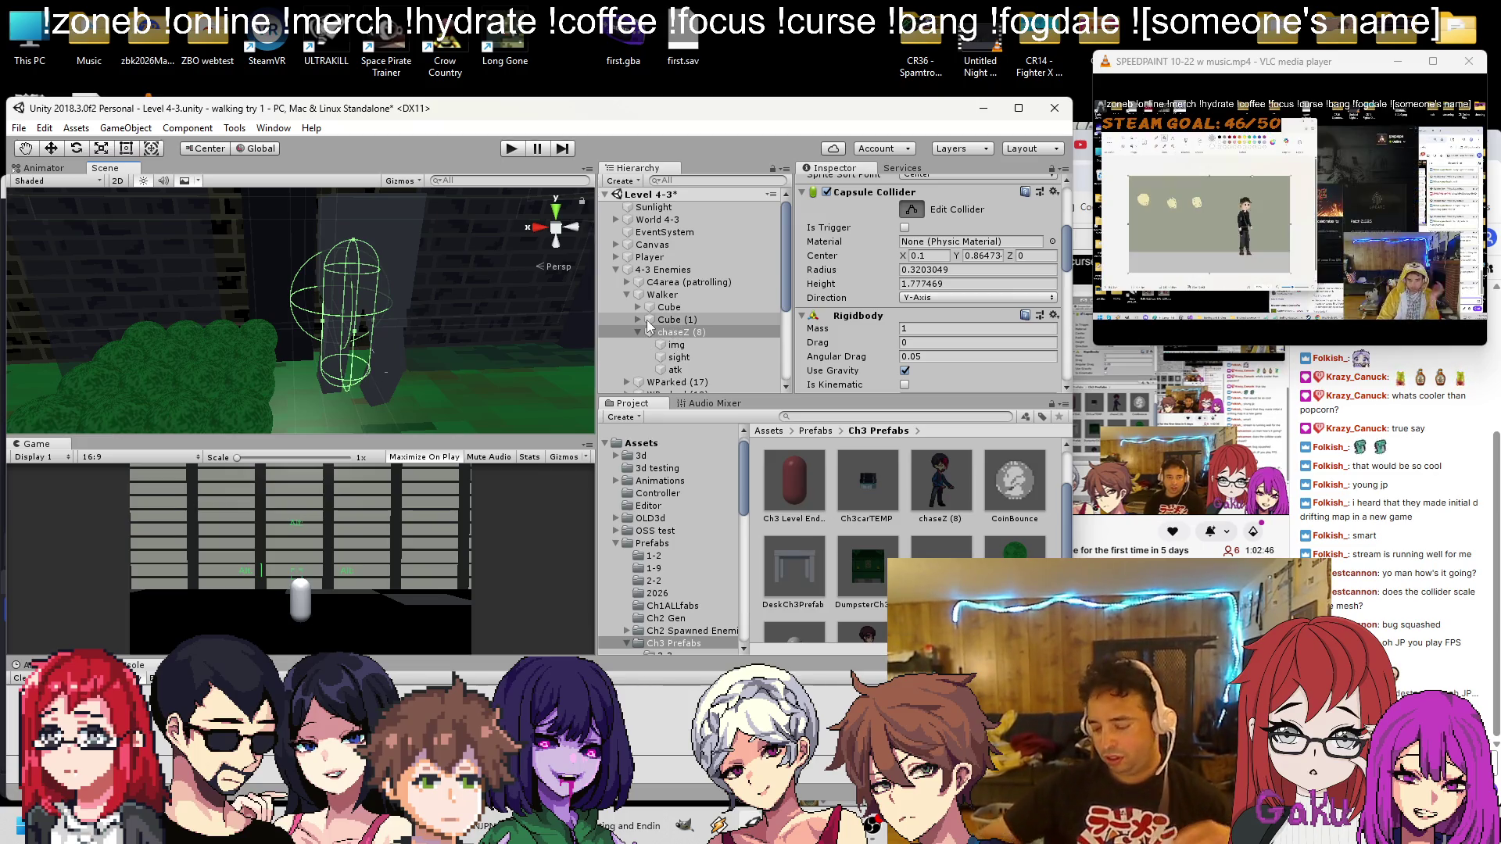
Turn off the sight object's Box Collider and save the scene with Ctrl+S
left_click(679, 358)
scroll(830, 229, "up", 2)
left_click(826, 259)
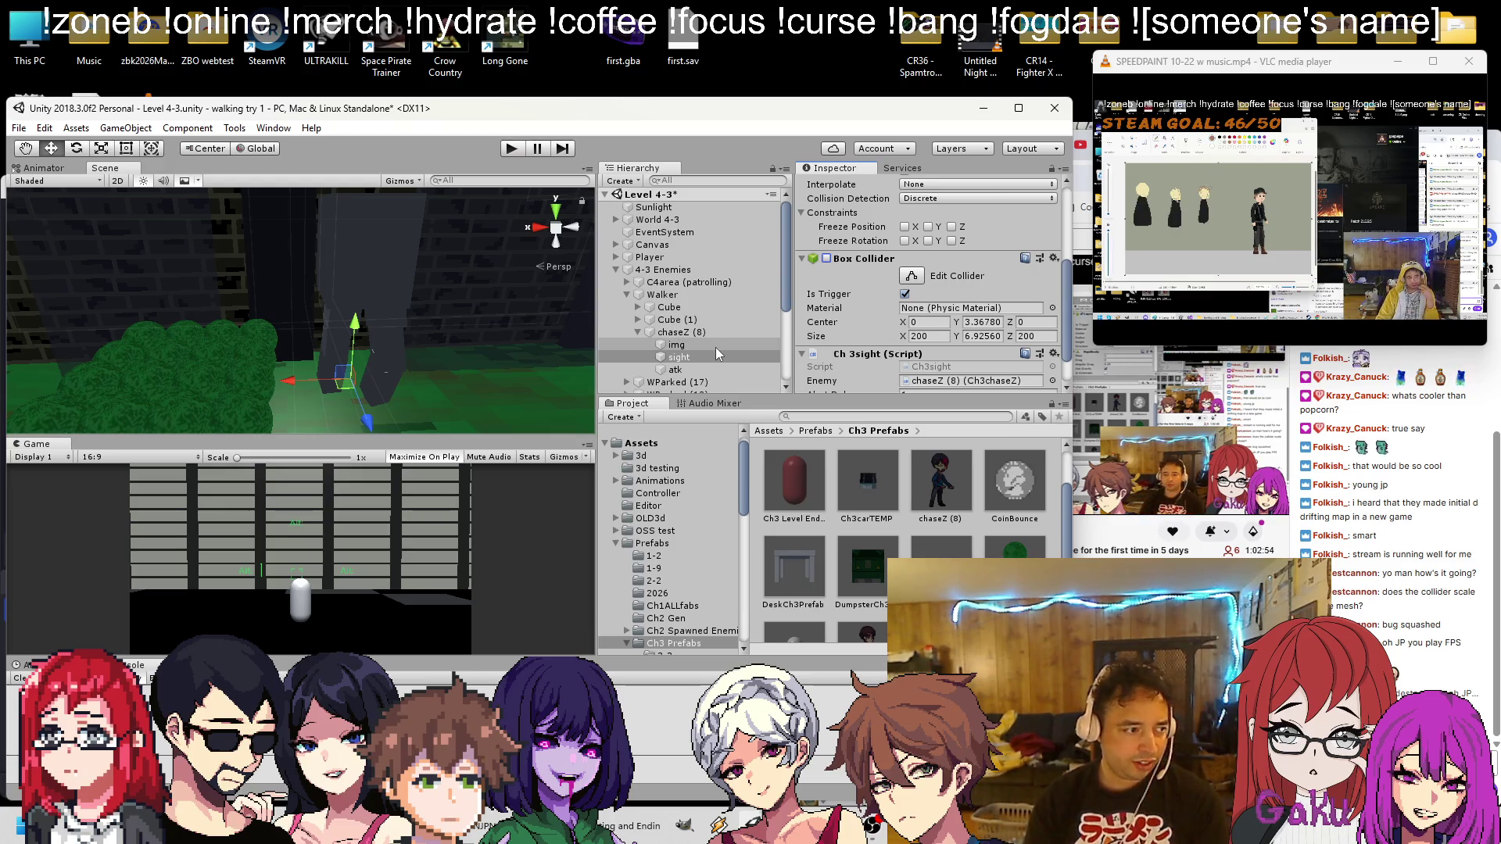
key("ctrl+s")
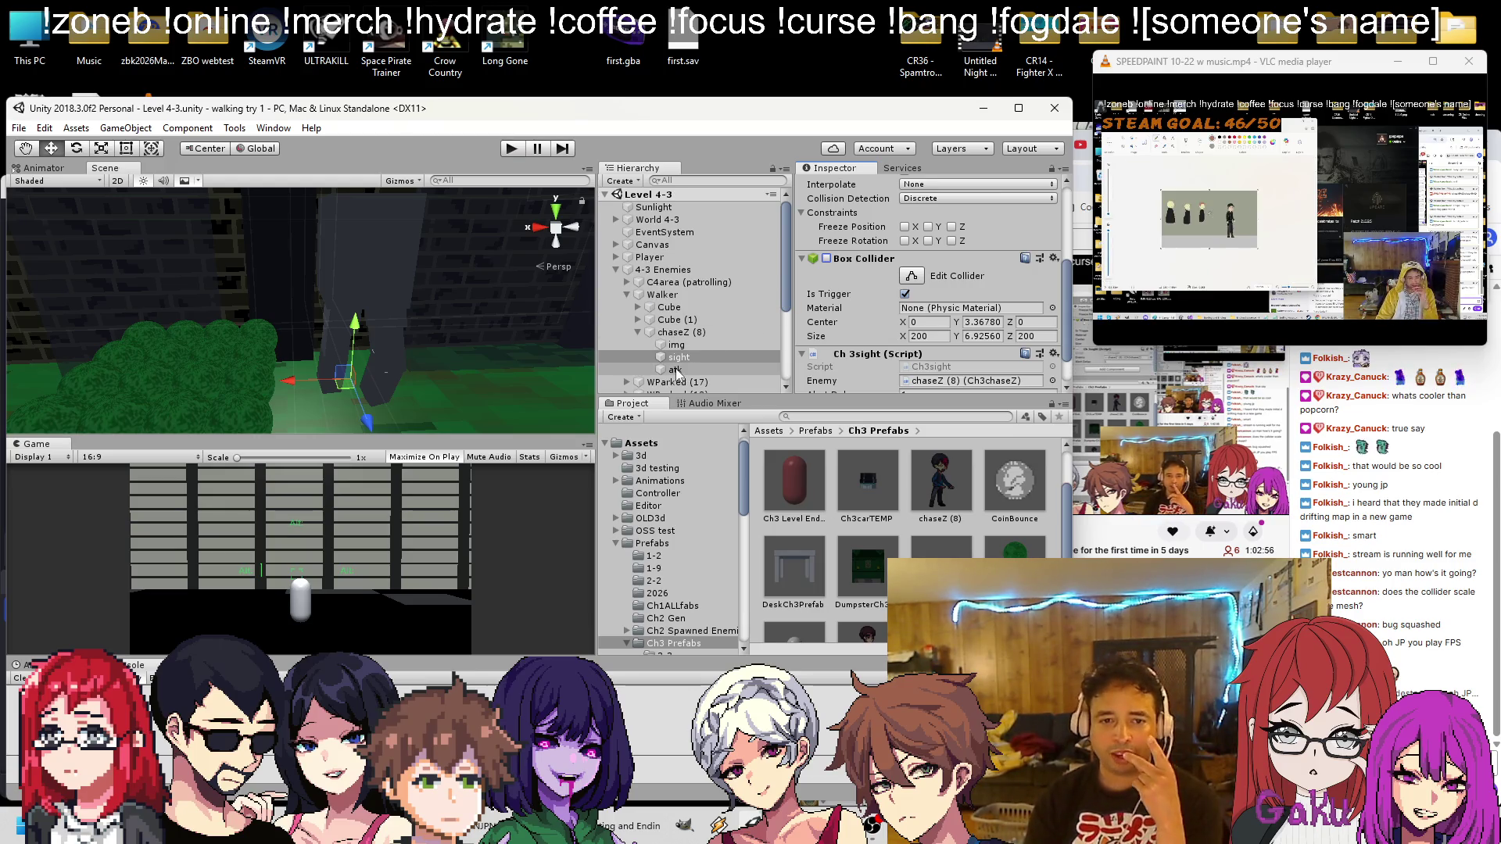
Delete the atk child from chaseZ (8)
left_click(675, 369)
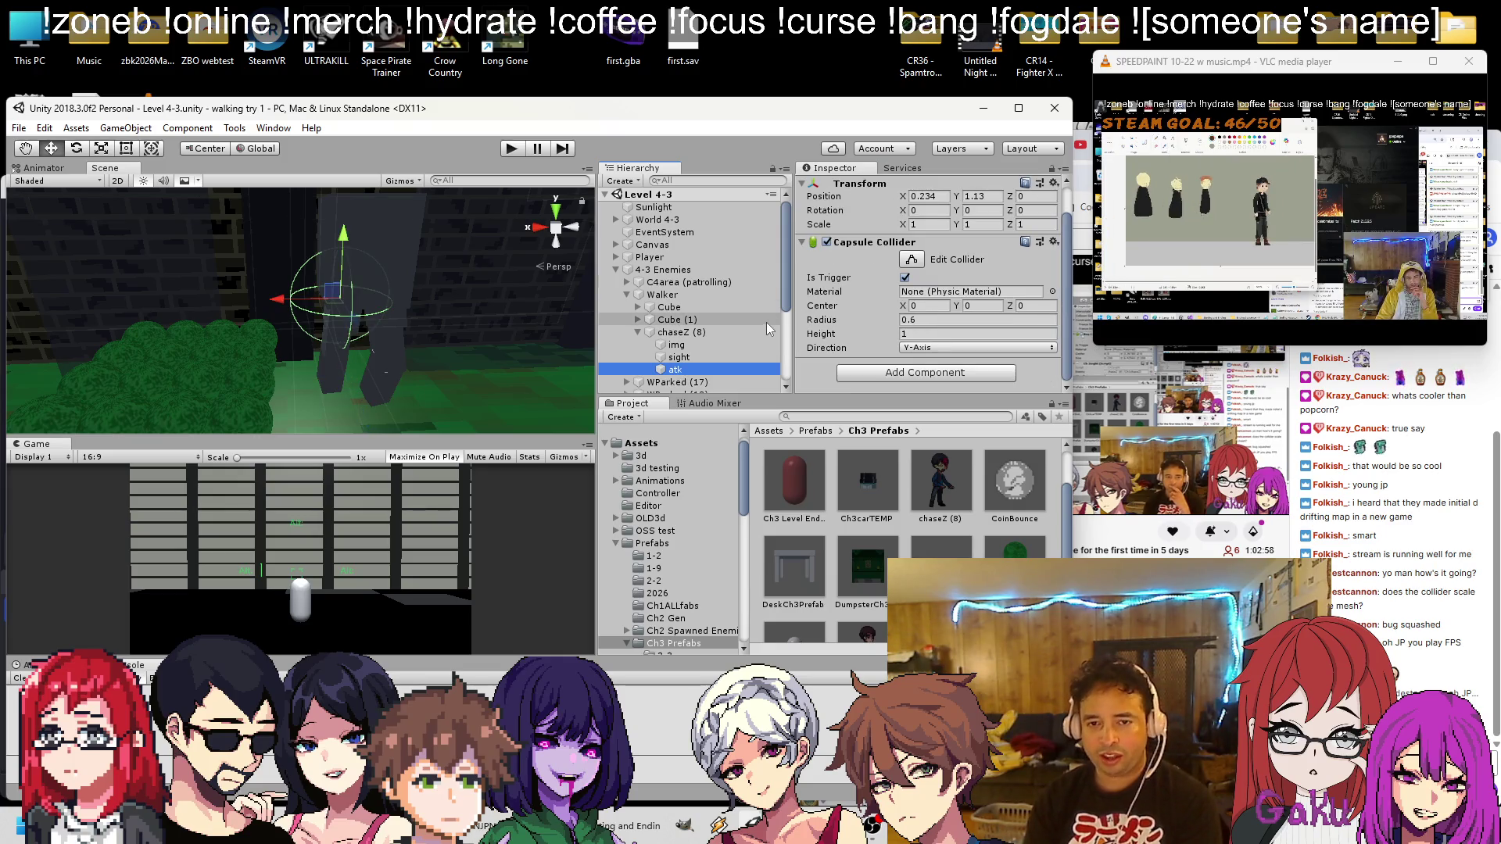
left_click(827, 242)
left_click(679, 357)
left_click(696, 369)
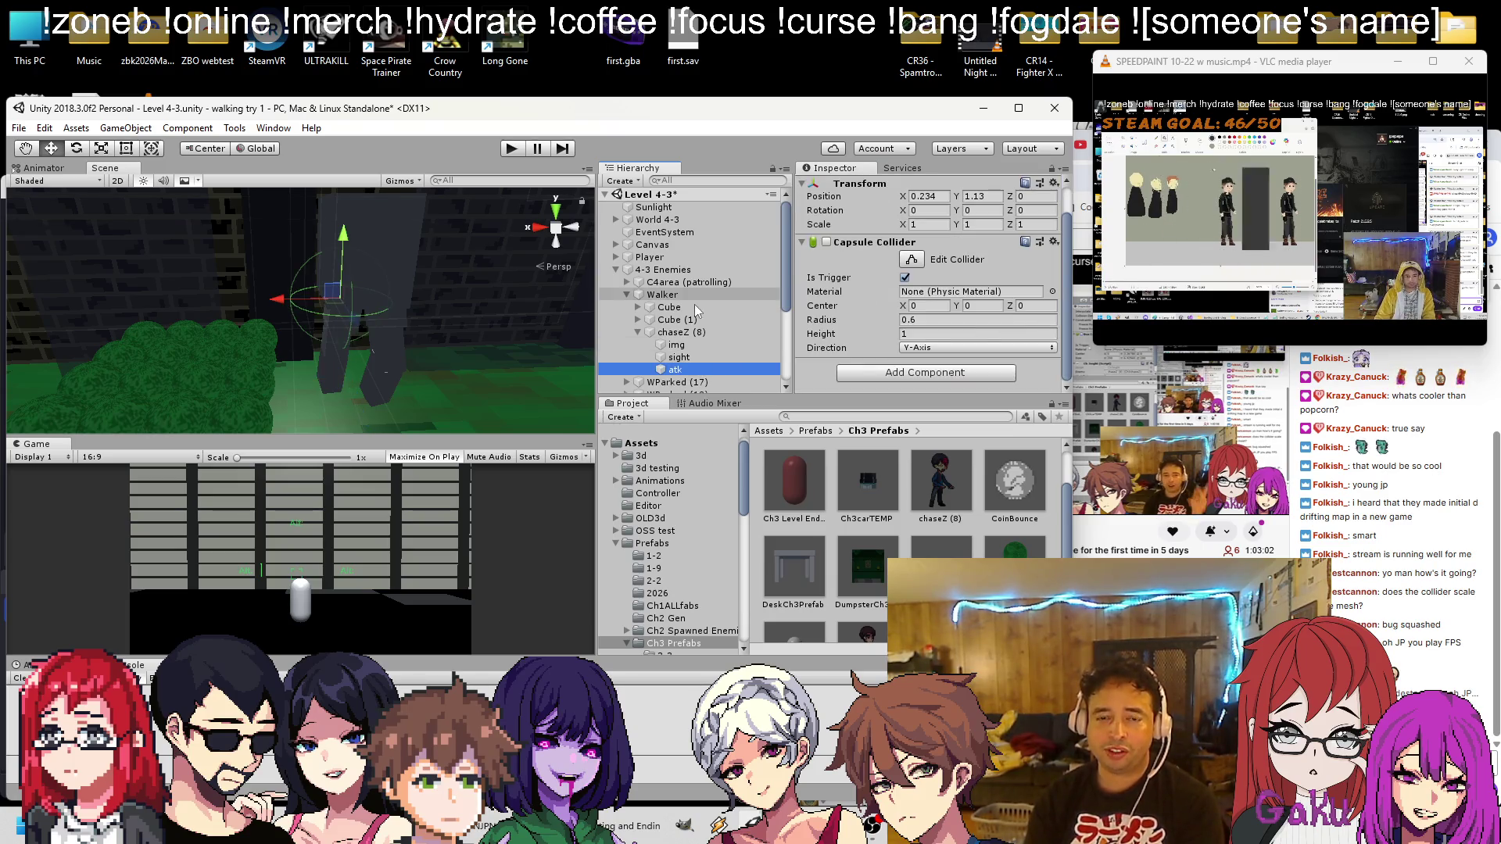
key("Delete")
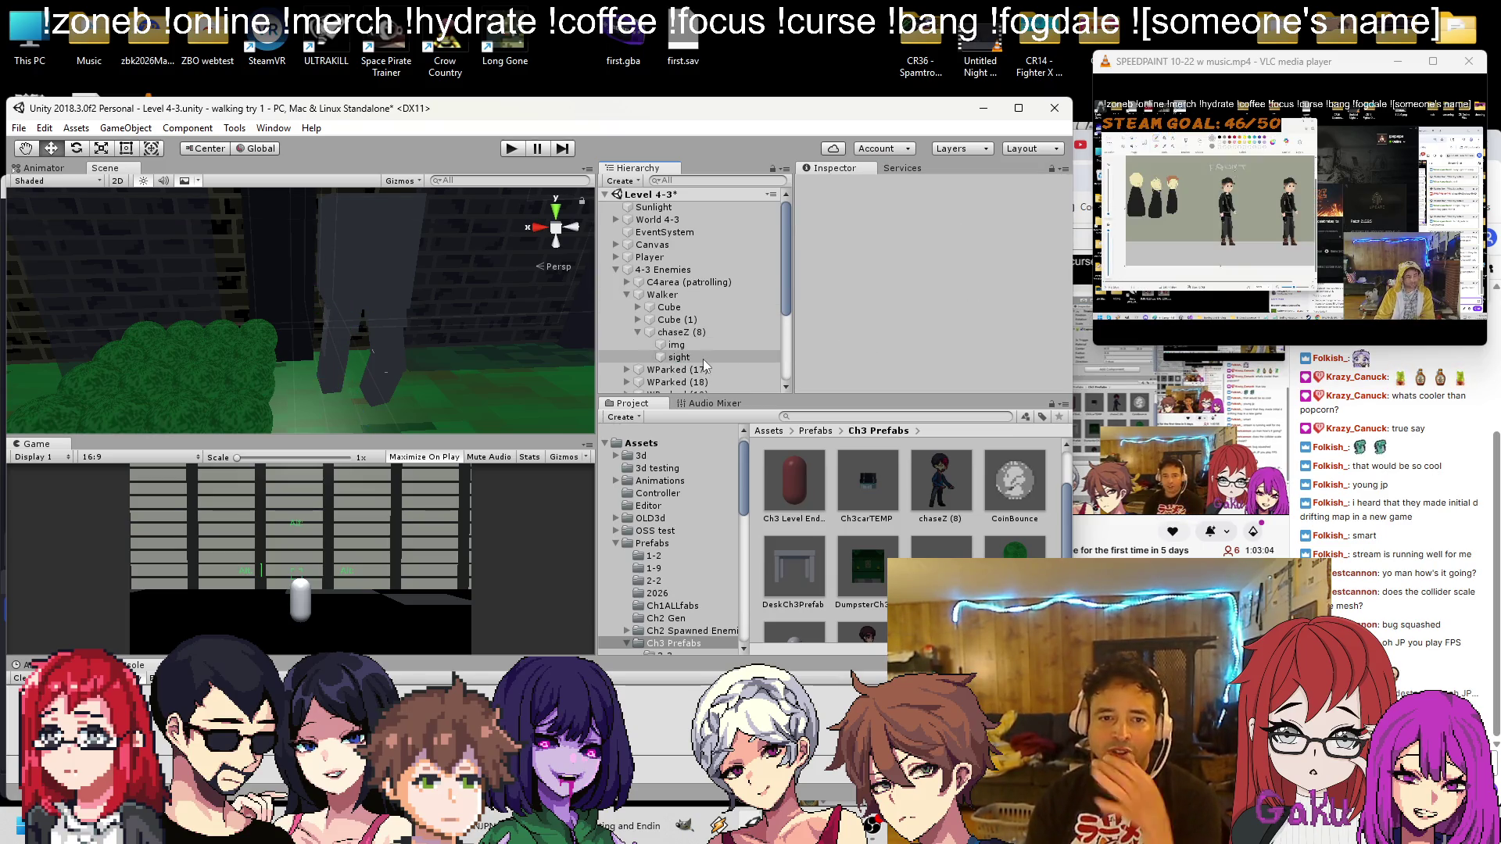
Review the sight object's trigger Box Collider and Ch3sight script
left_click(702, 359)
scroll(842, 320, "down", 5)
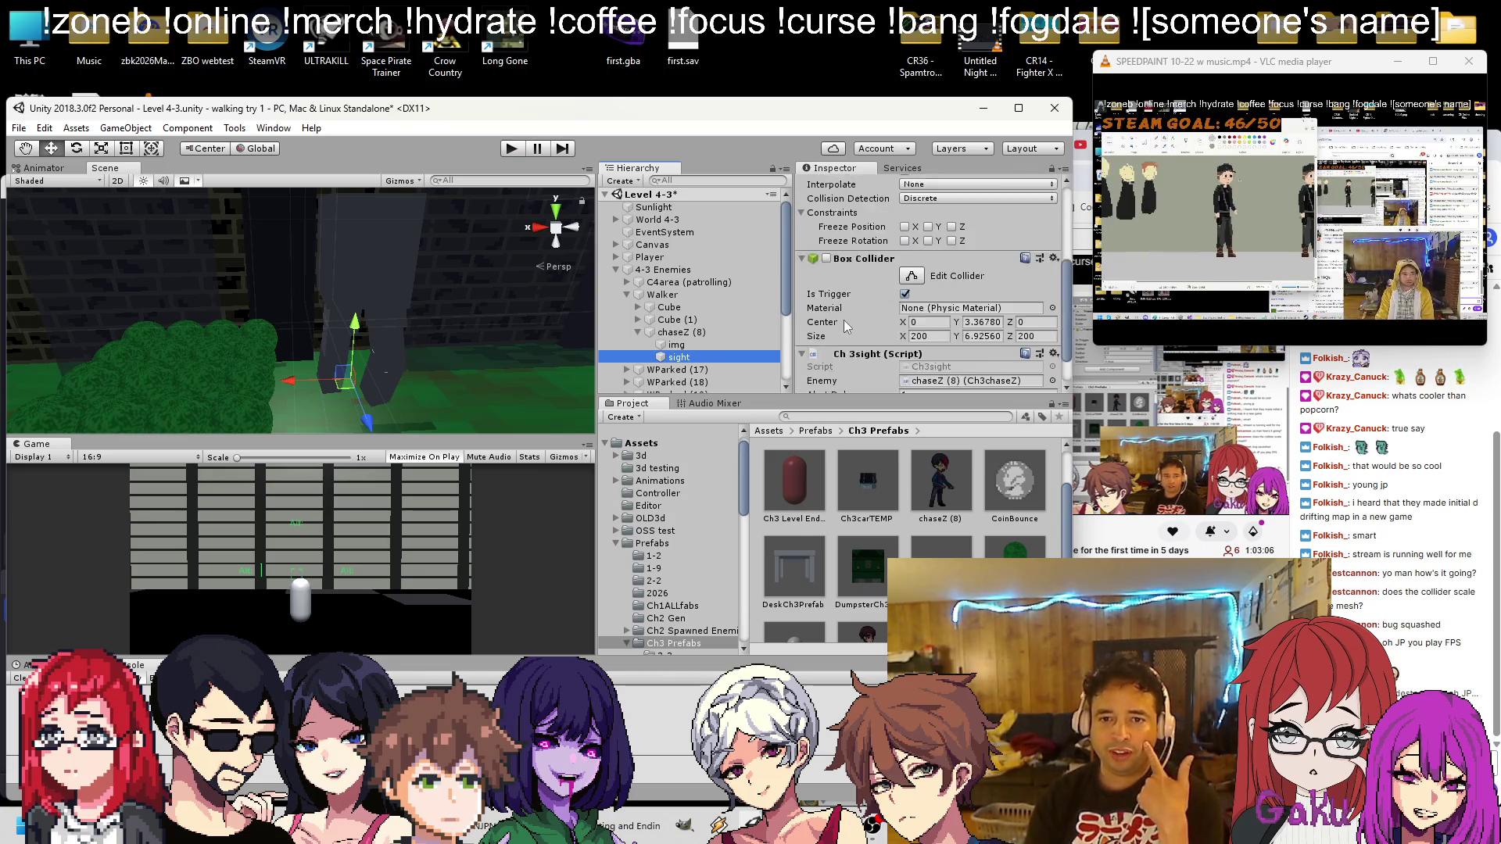
scroll(842, 321, "up", 4)
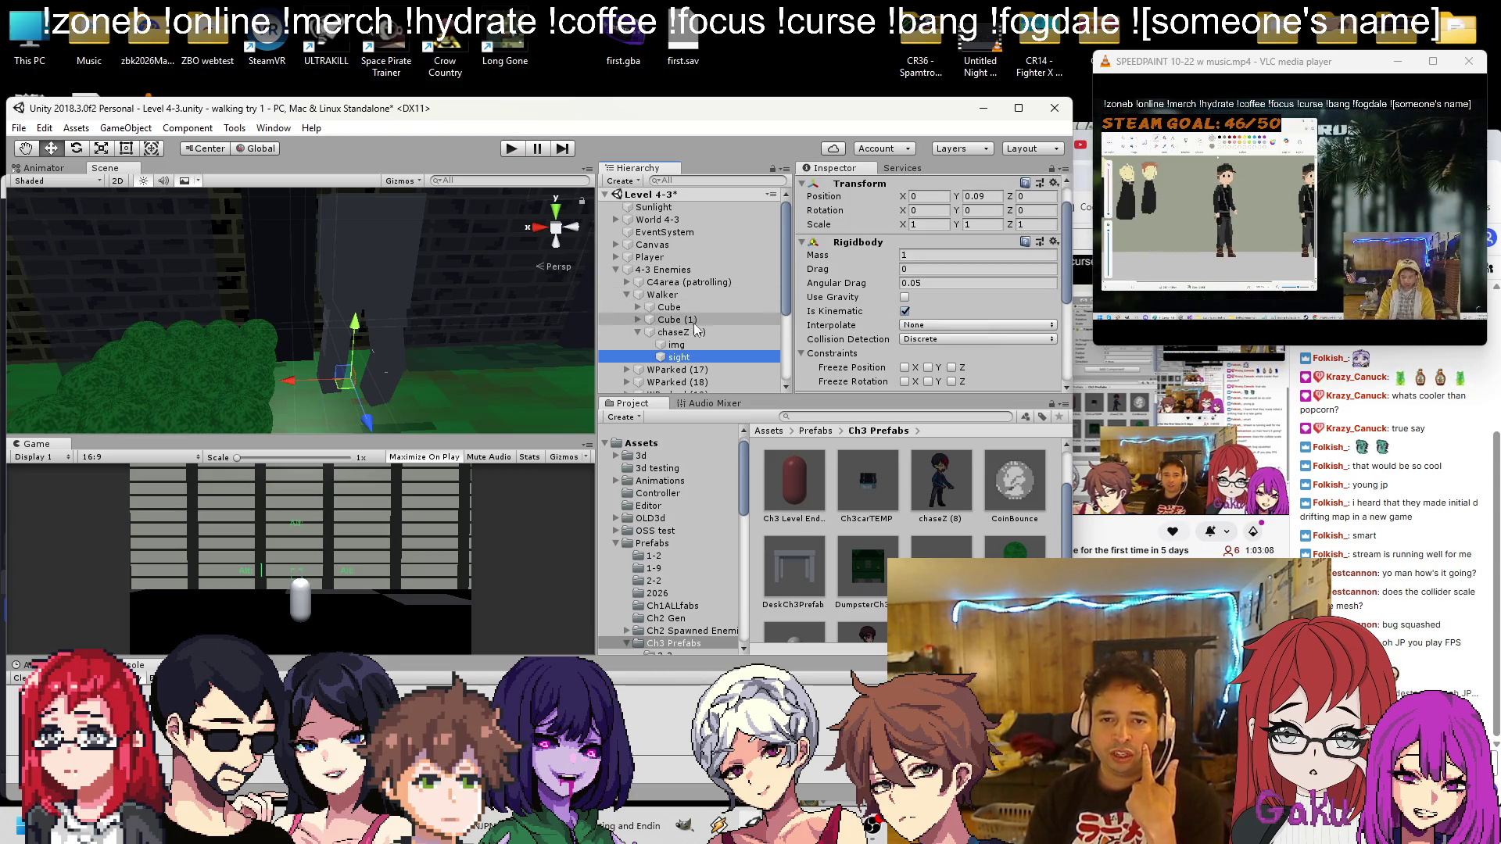
scroll(845, 309, "down", 4)
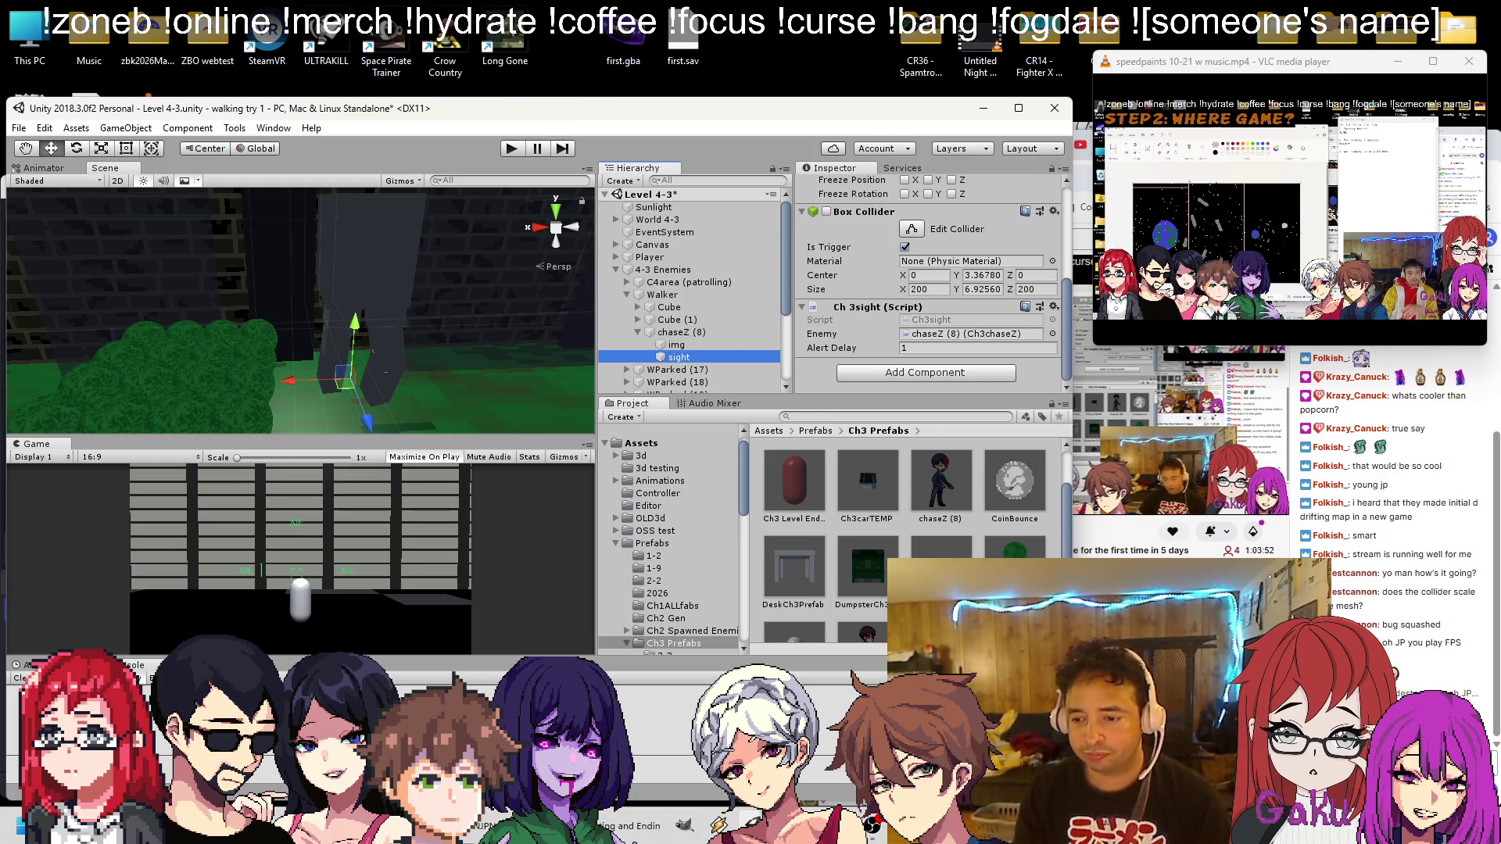
Bring the Chrome Twitch stream window to the front
left_click(484, 825)
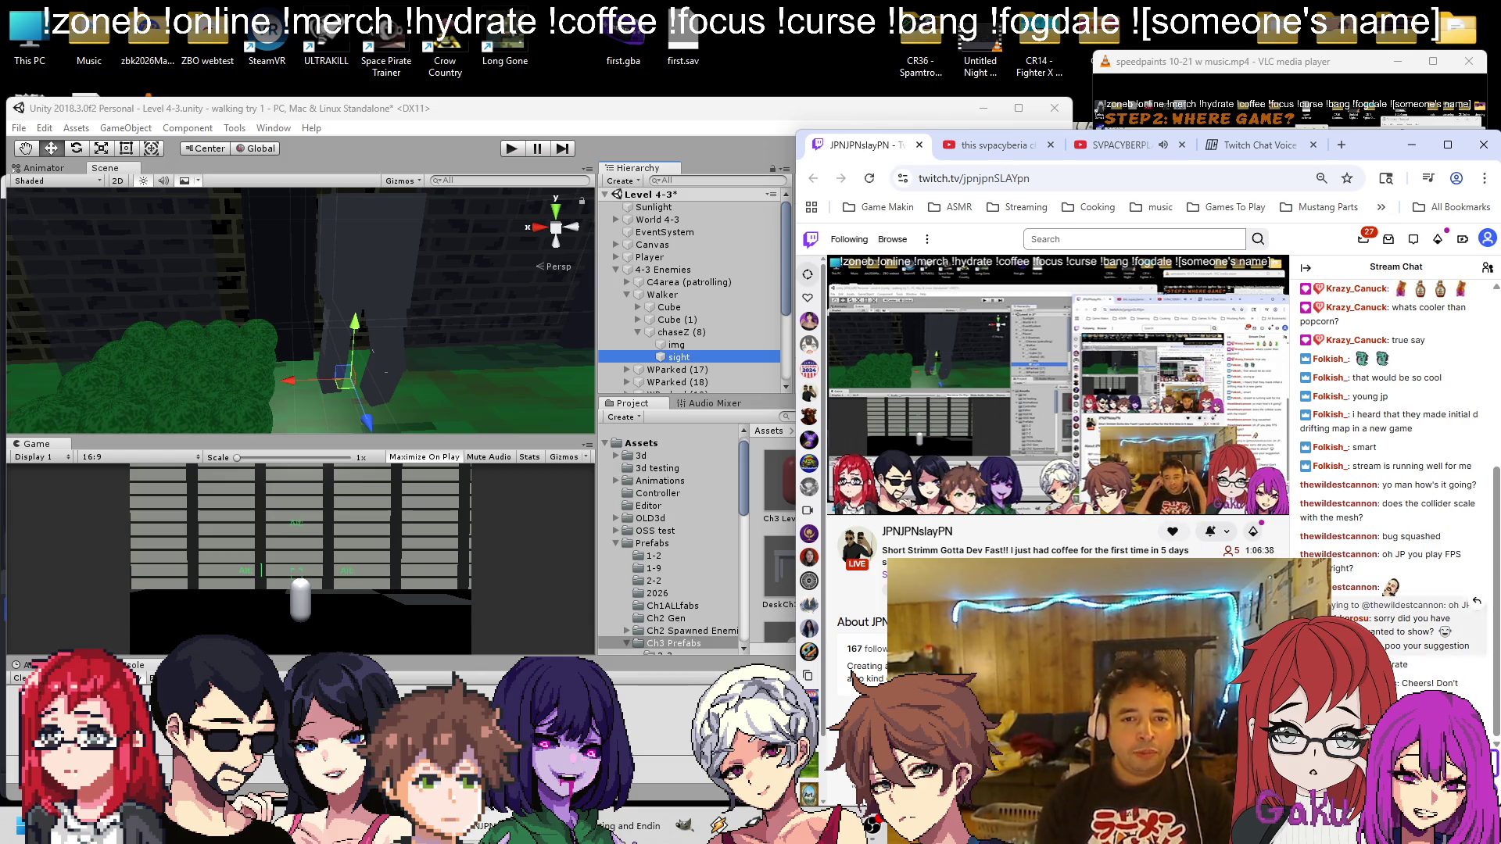
key("alt+Tab")
scroll(882, 286, "up", 2)
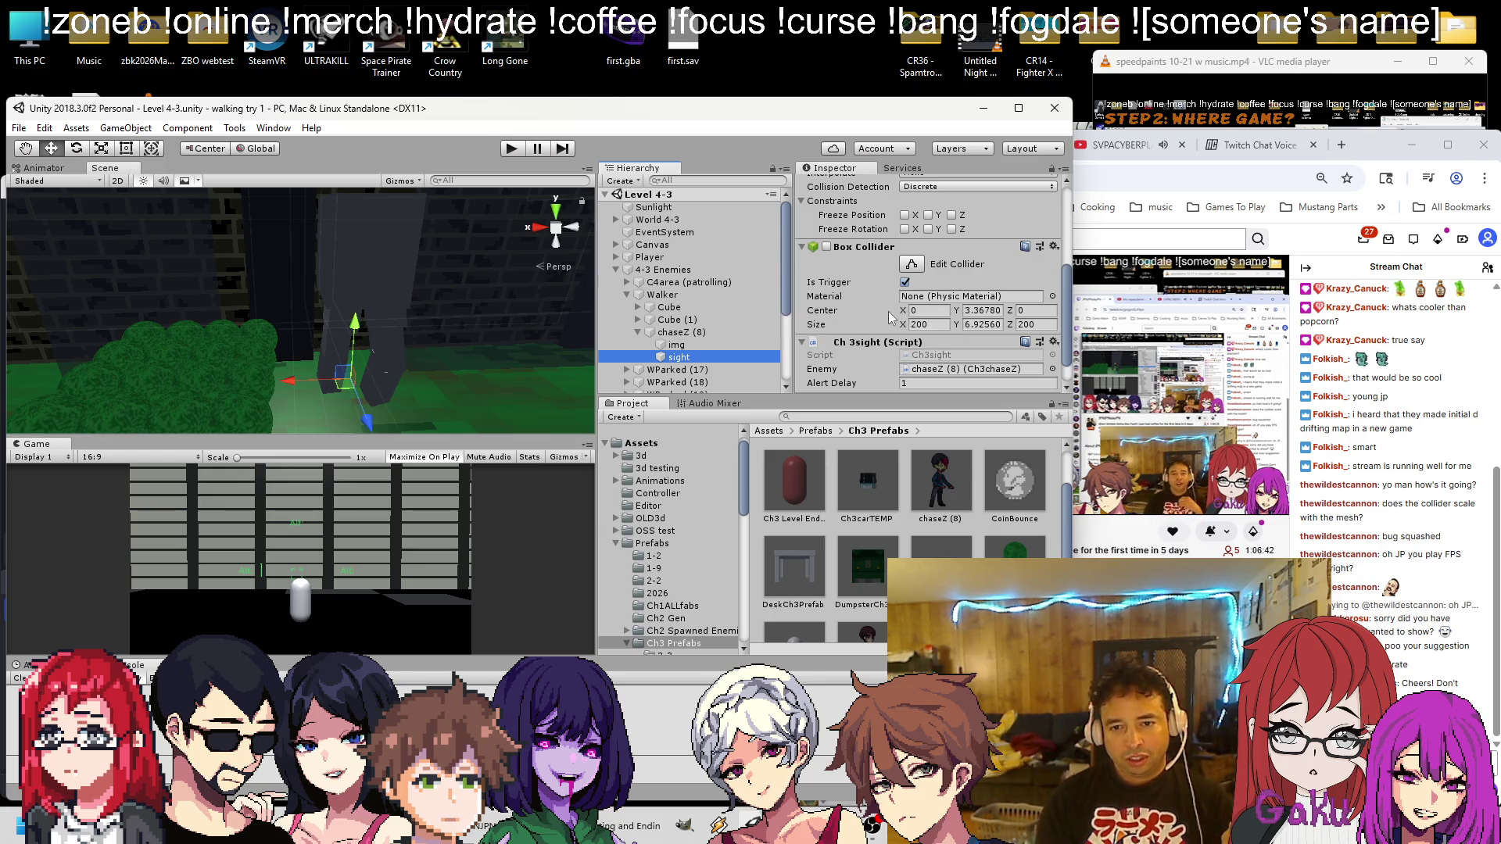
scroll(870, 327, "up", 5)
scroll(880, 303, "down", 4)
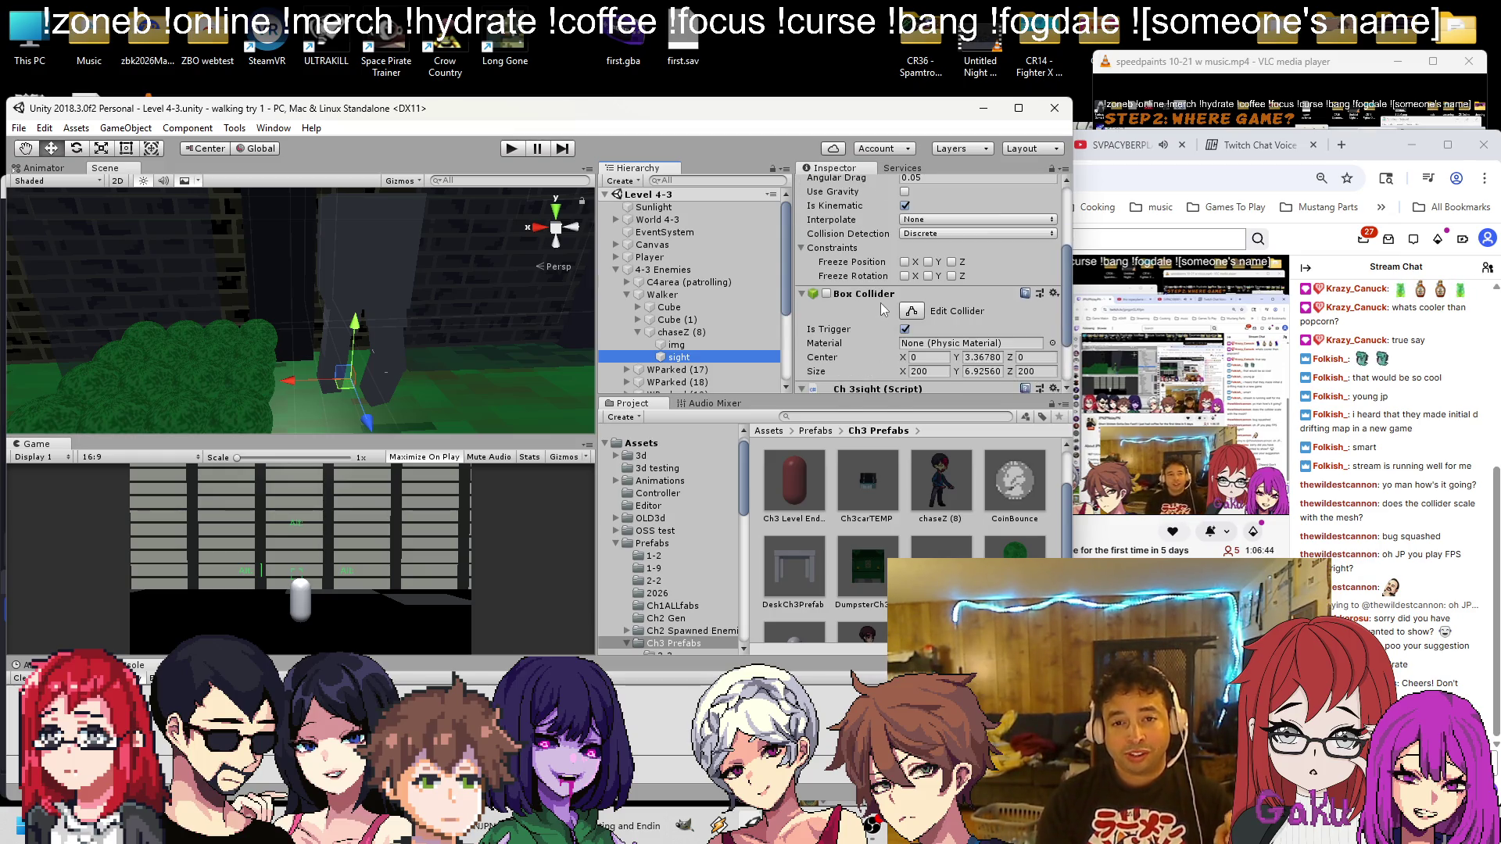
left_click(742, 334)
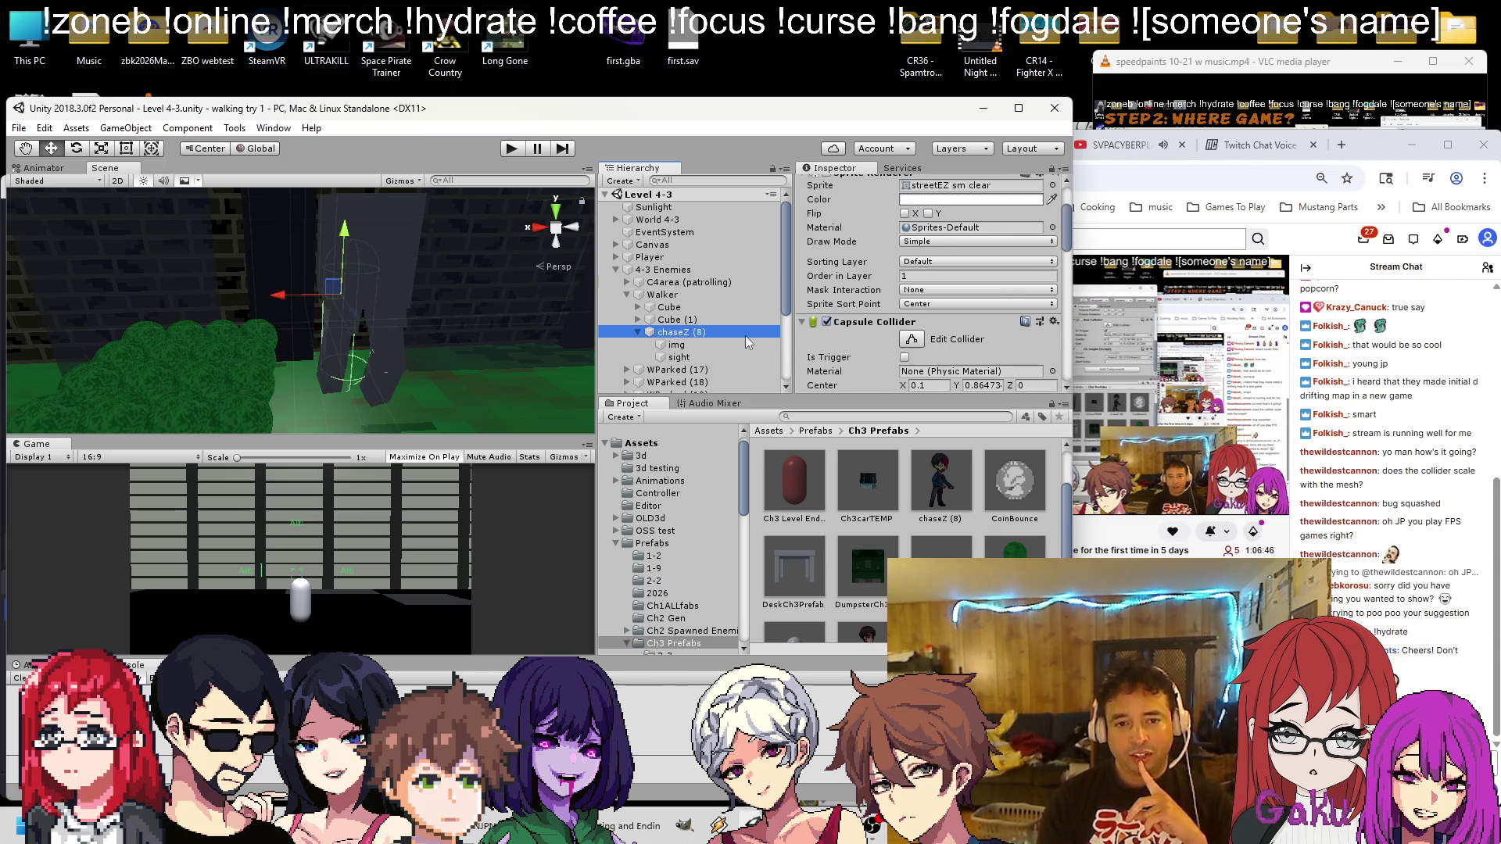
scroll(853, 337, "up", 3)
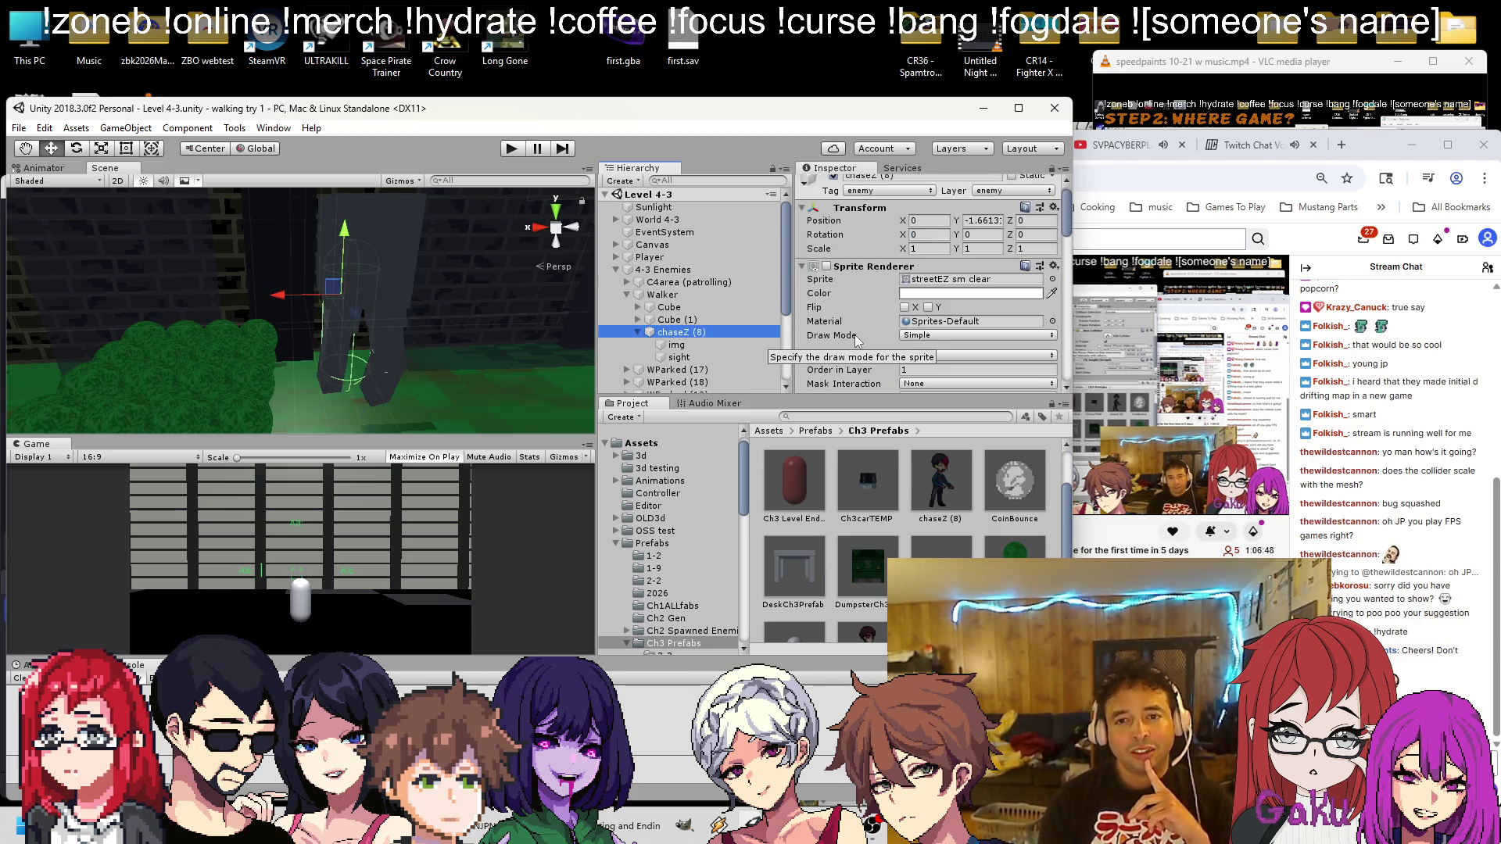
scroll(860, 337, "down", 10)
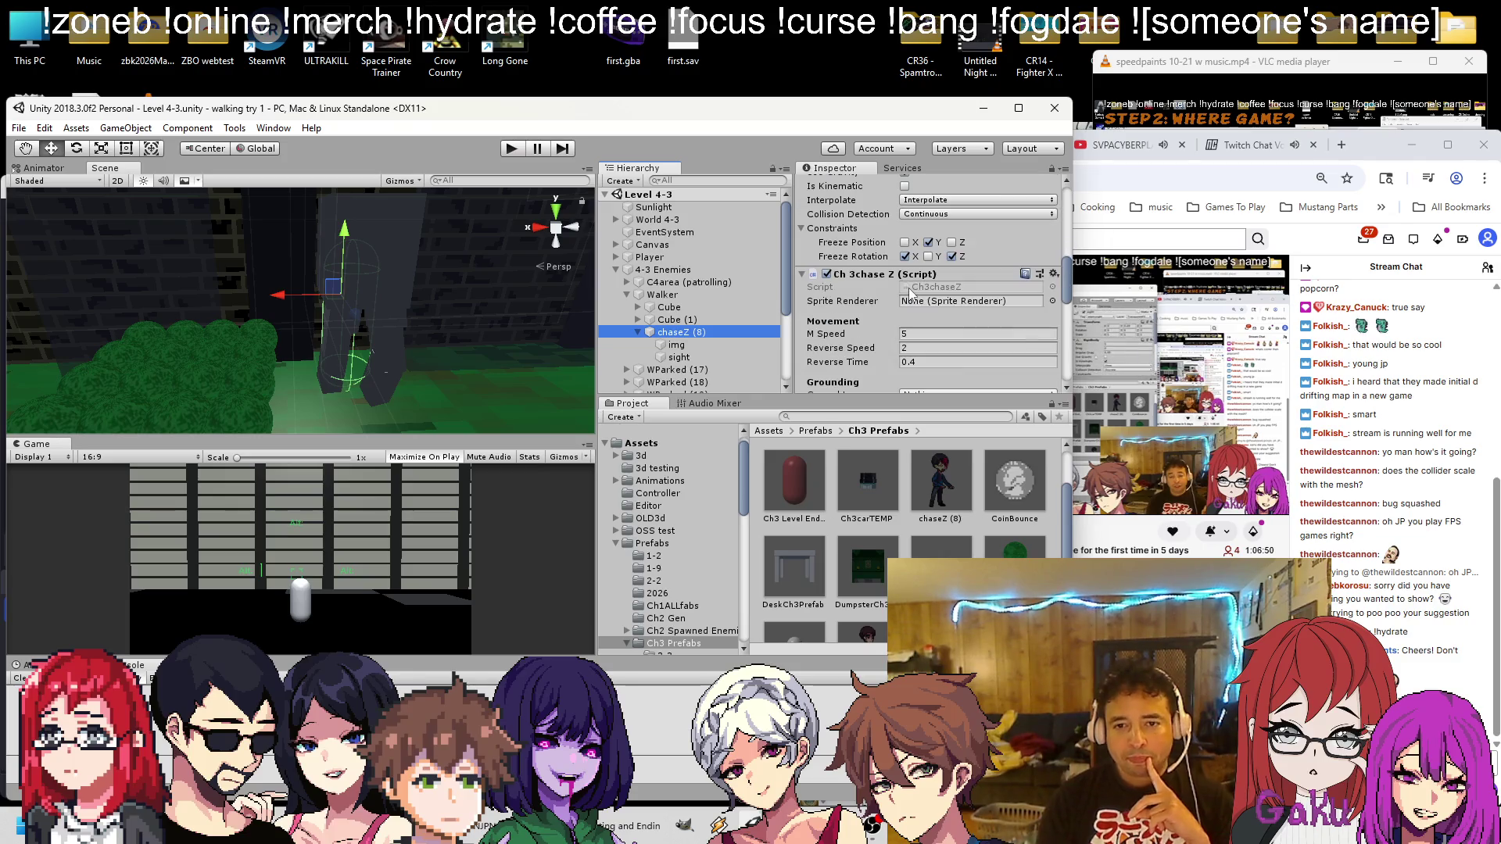
scroll(911, 289, "down", 2)
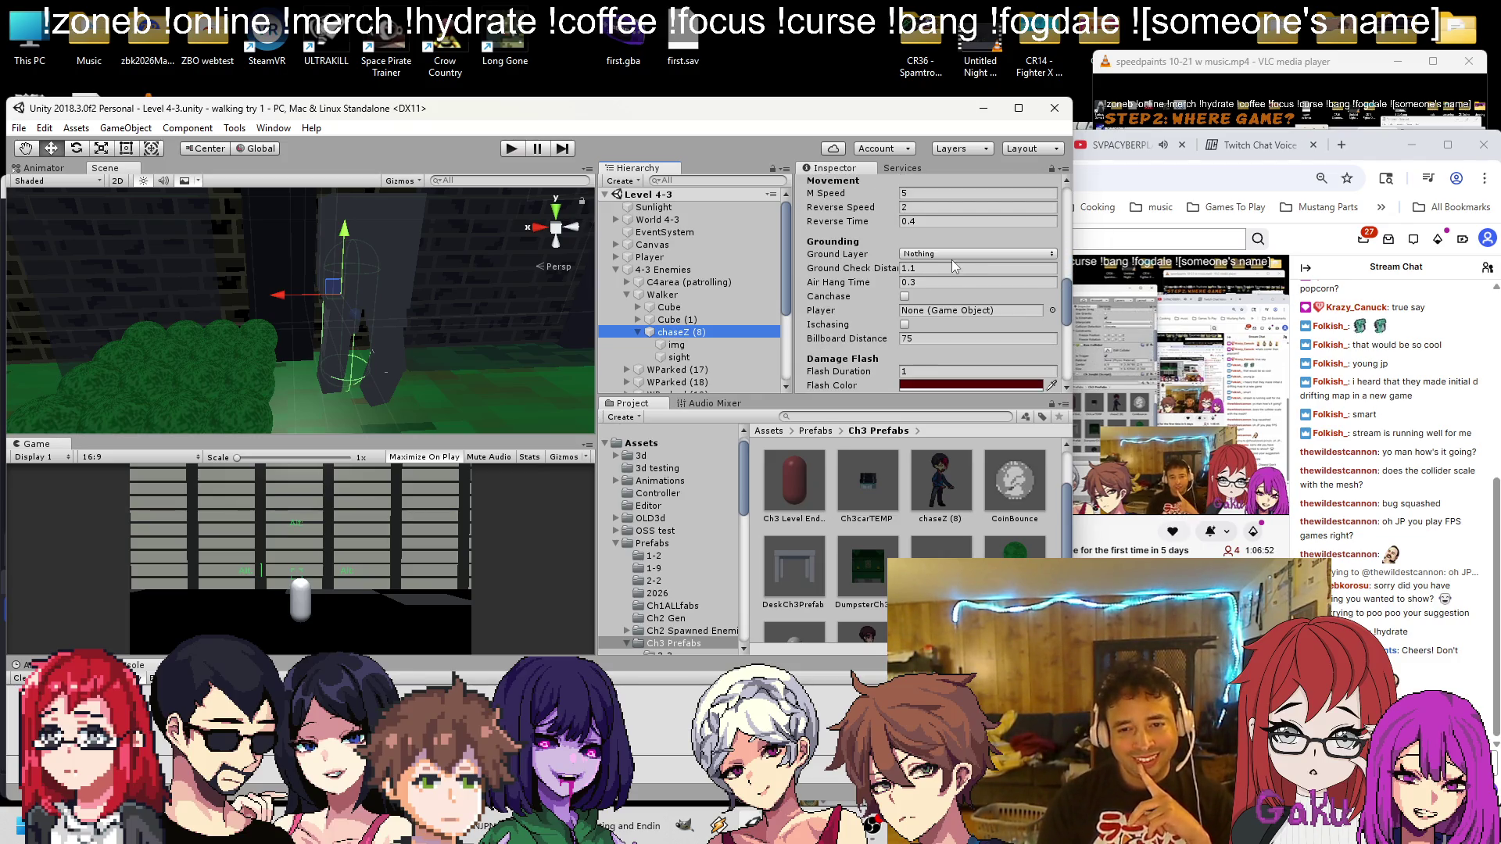
scroll(954, 274, "down", 5)
scroll(954, 276, "down", 6)
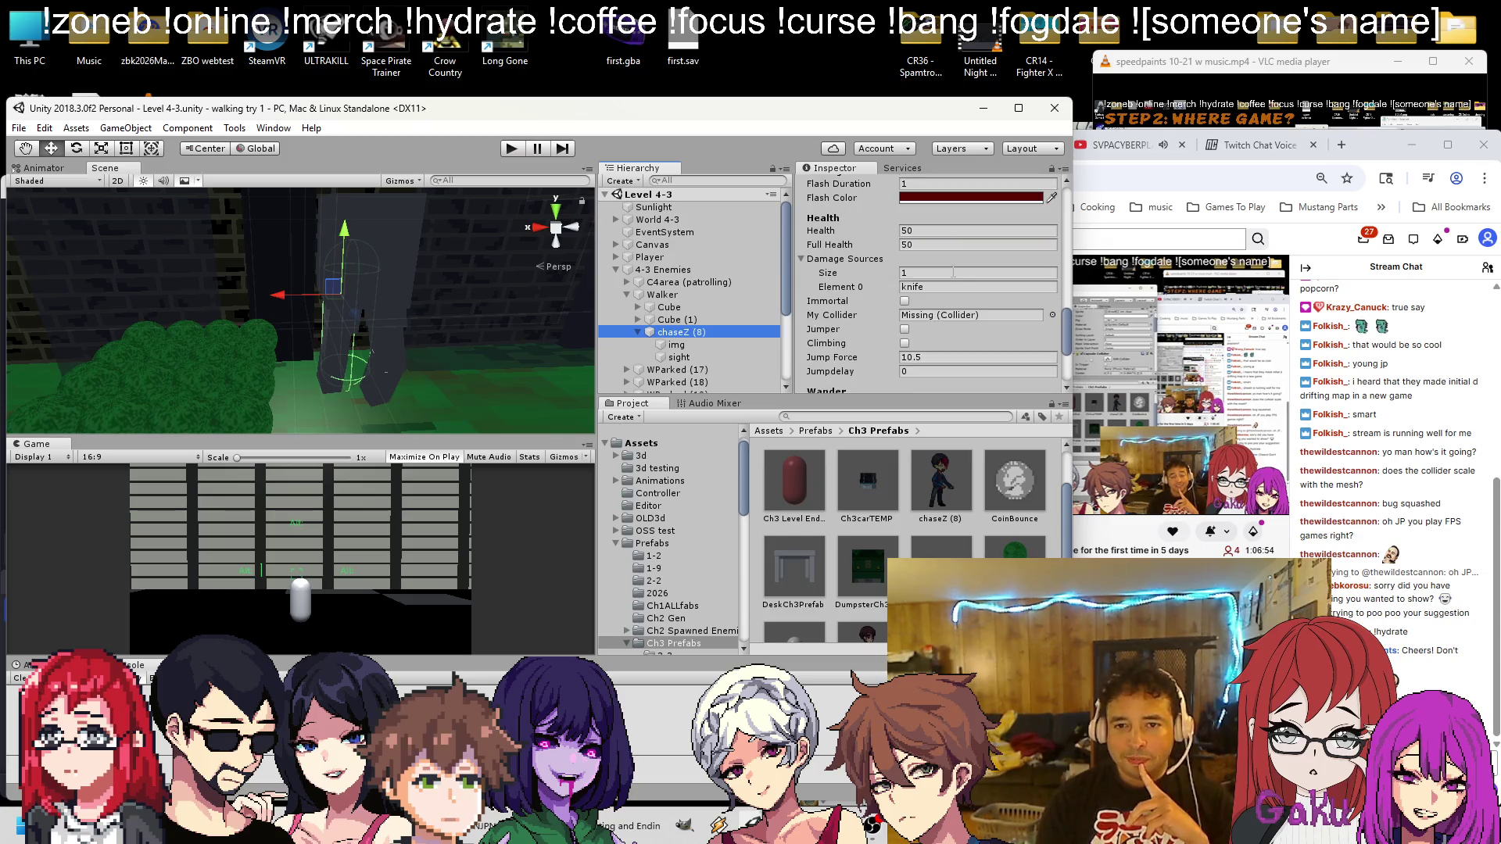
scroll(945, 250, "down", 1)
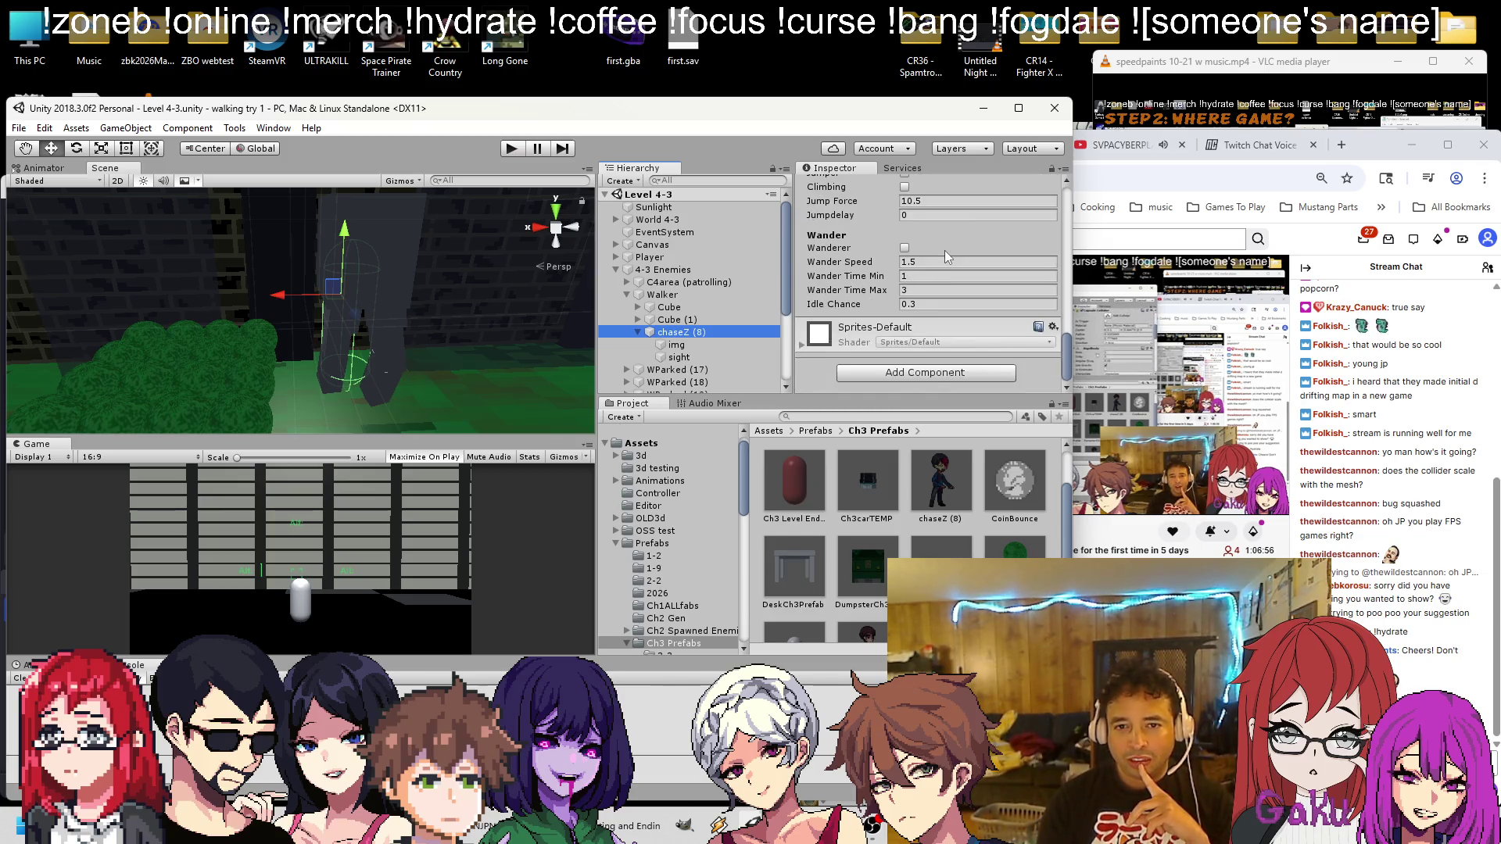
left_click(952, 208)
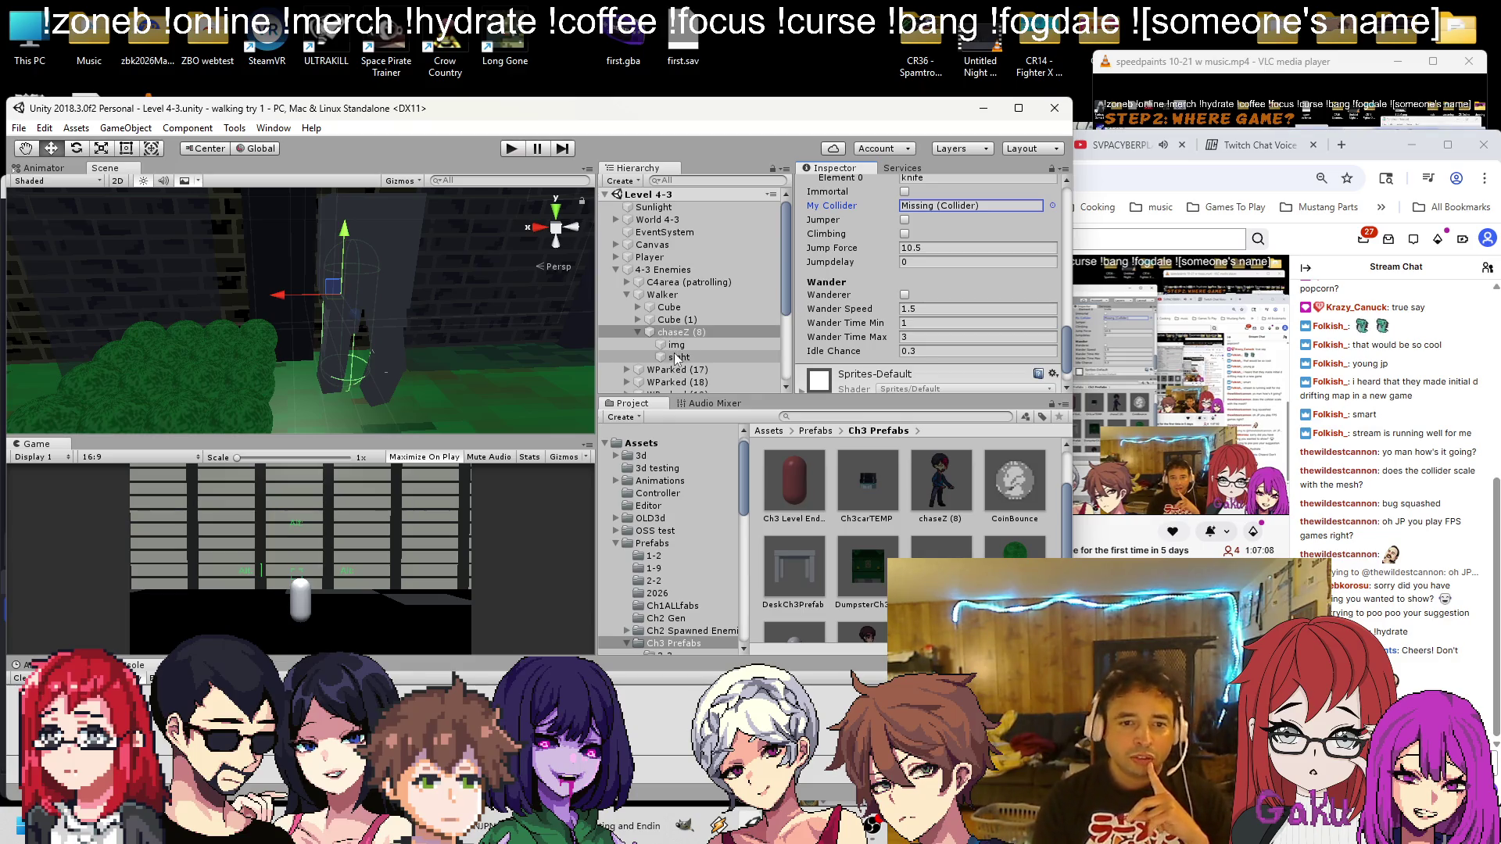
Check the browser tabs and VLC, then return to the Unity editor
left_click(1118, 160)
left_click(1118, 148)
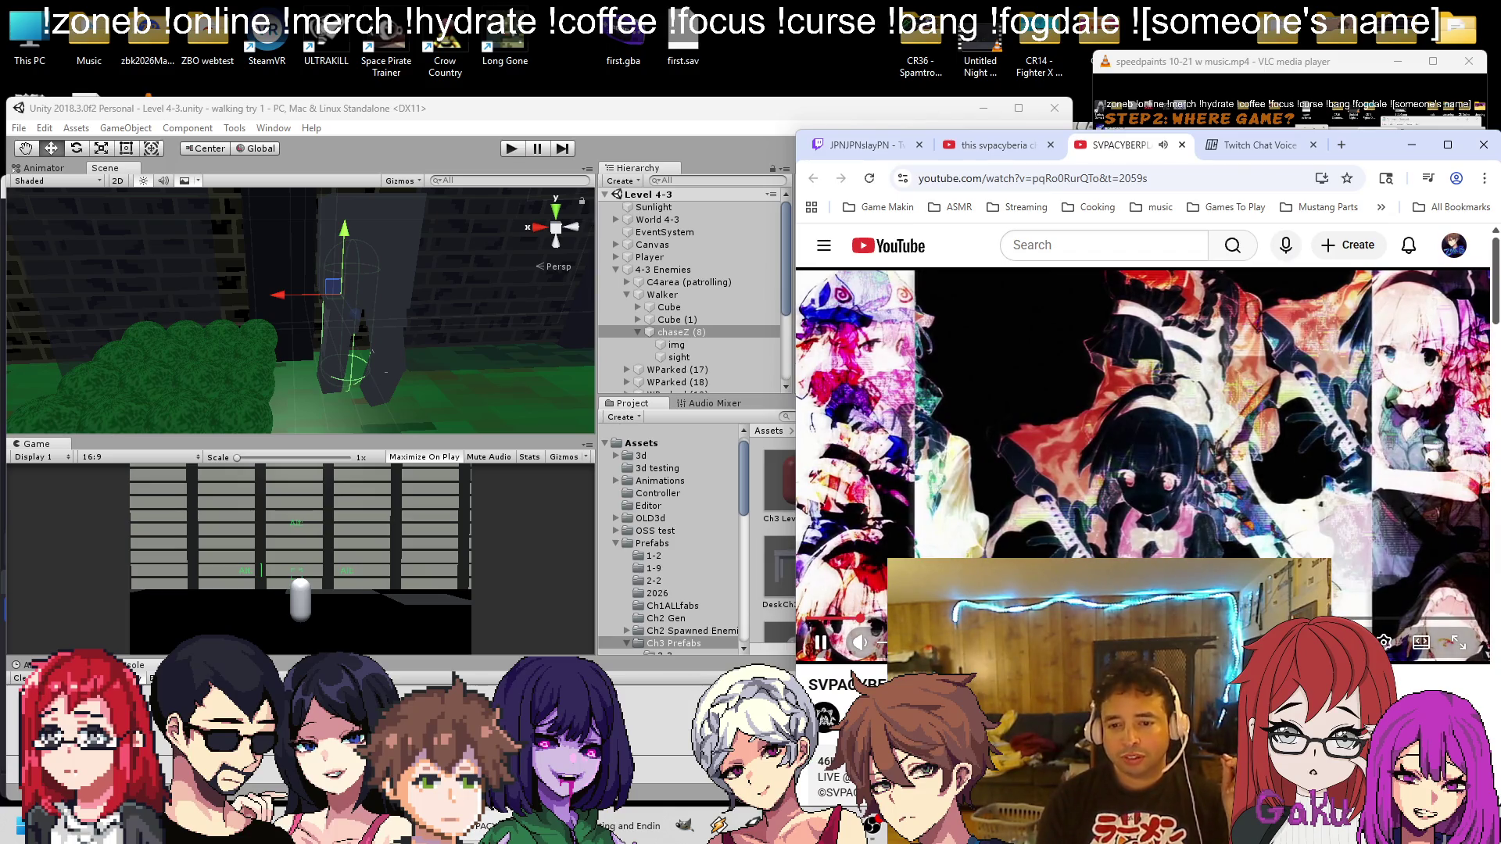
left_click(860, 145)
left_click(1133, 88)
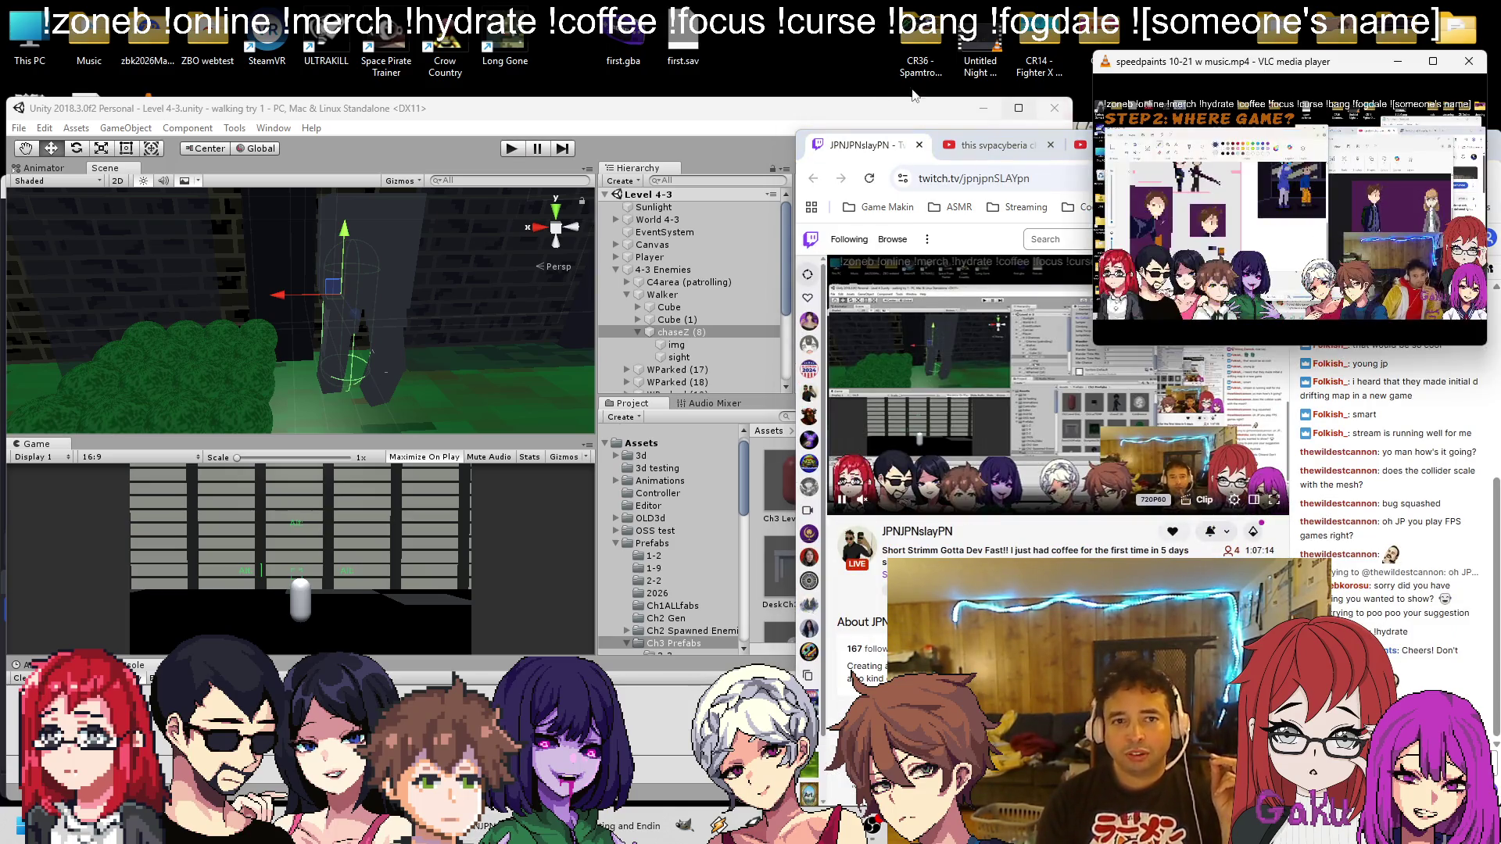
left_click(789, 102)
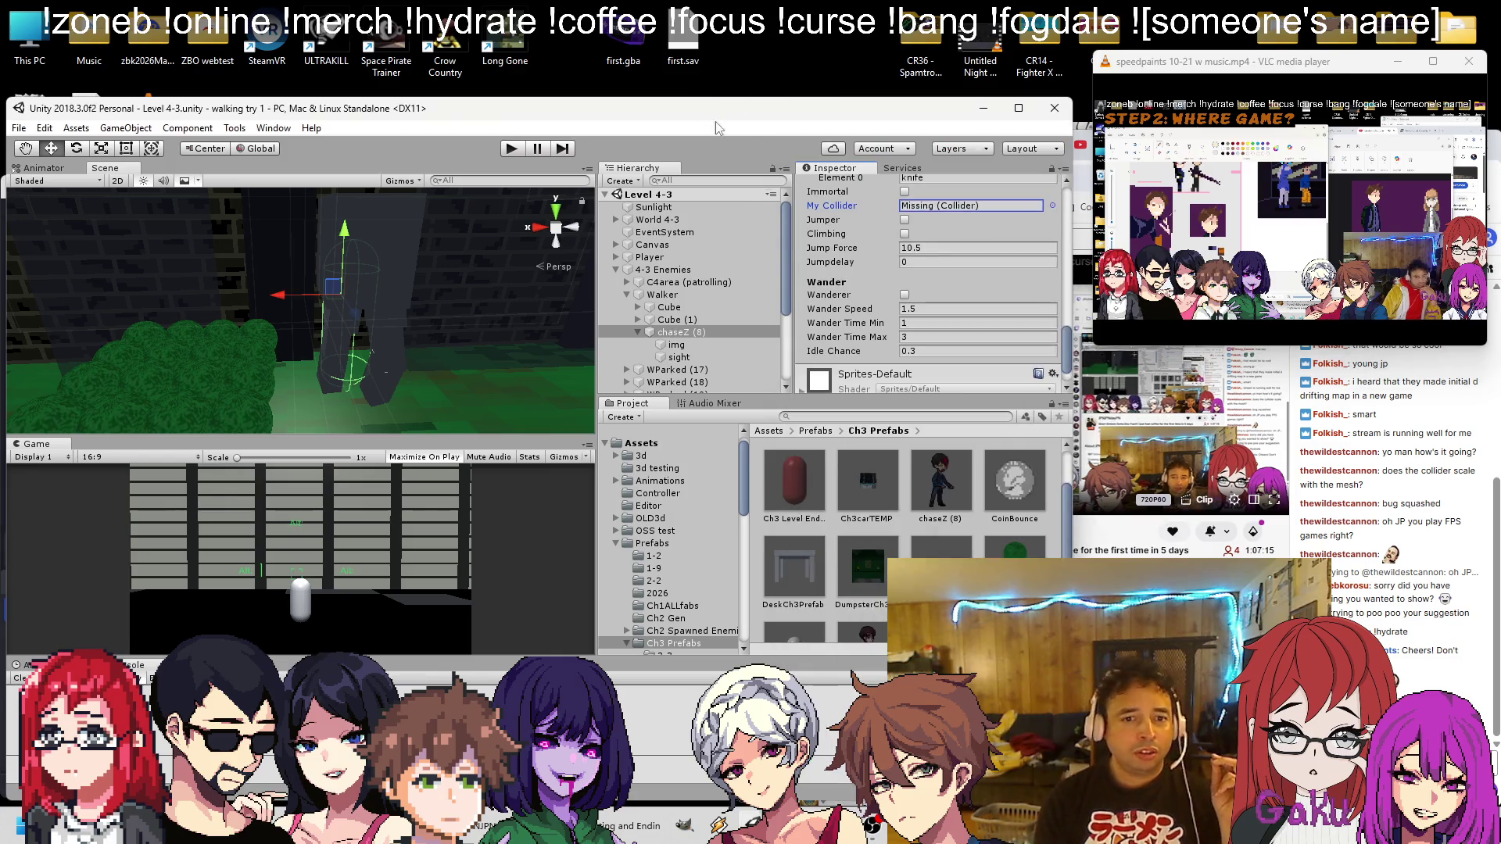
Inspect img and the sight object's Box Collider and Ch3sight script
left_click(698, 347)
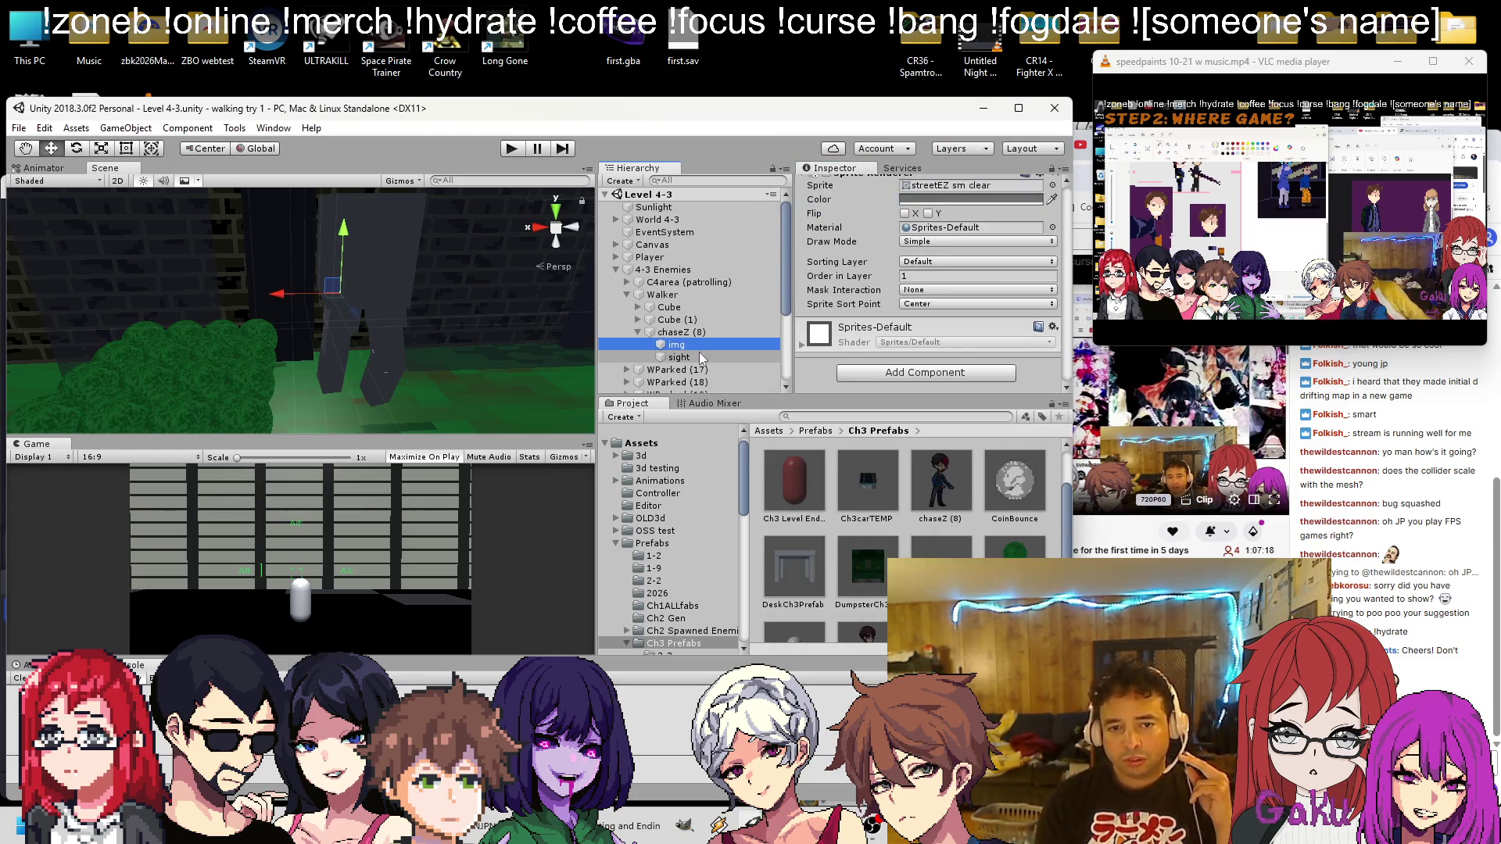
left_click(699, 357)
left_click(701, 347)
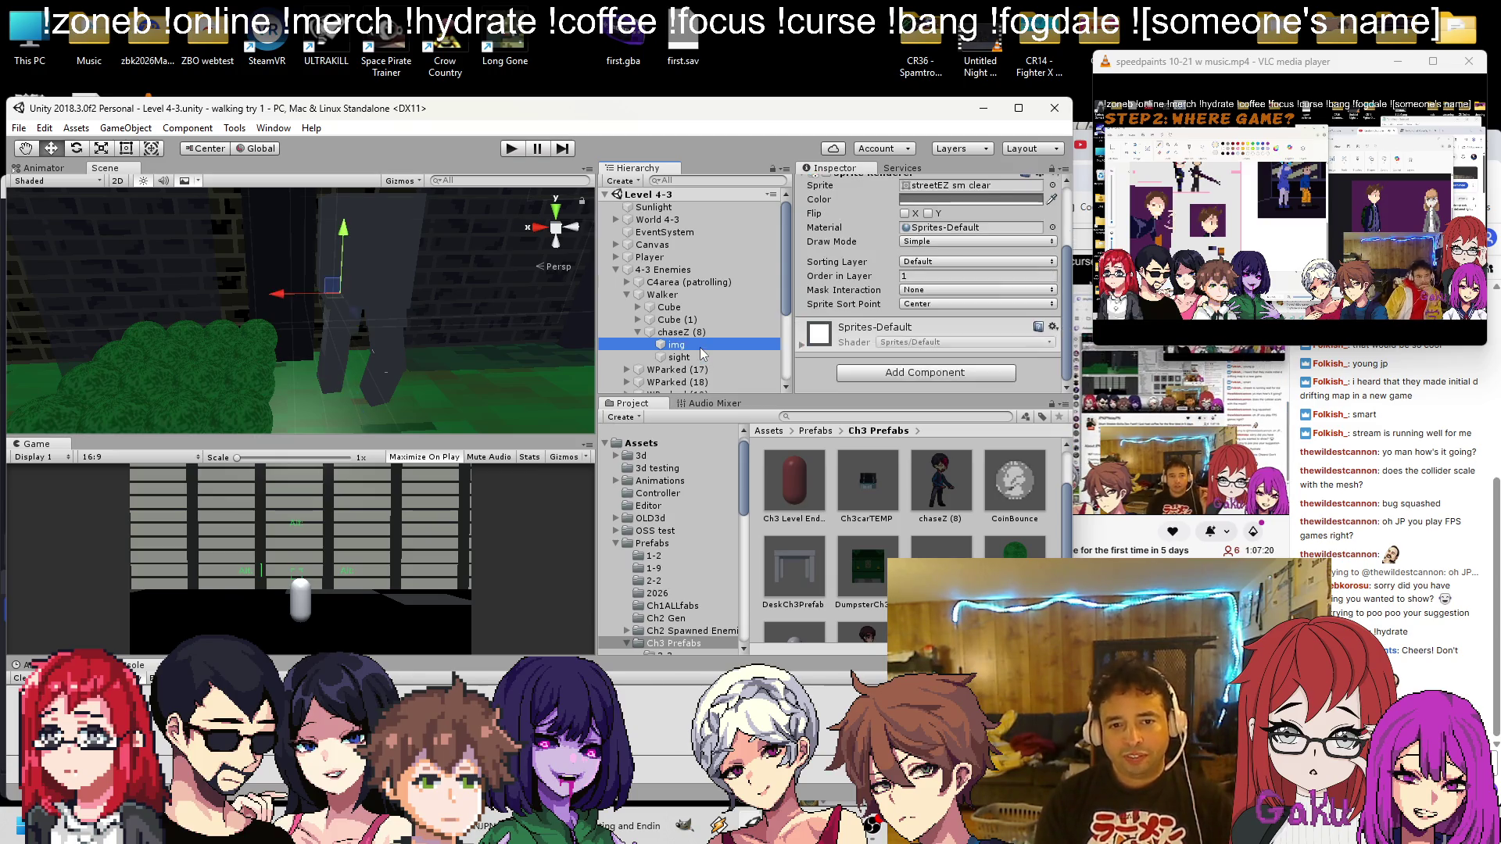
left_click(700, 348)
left_click(700, 357)
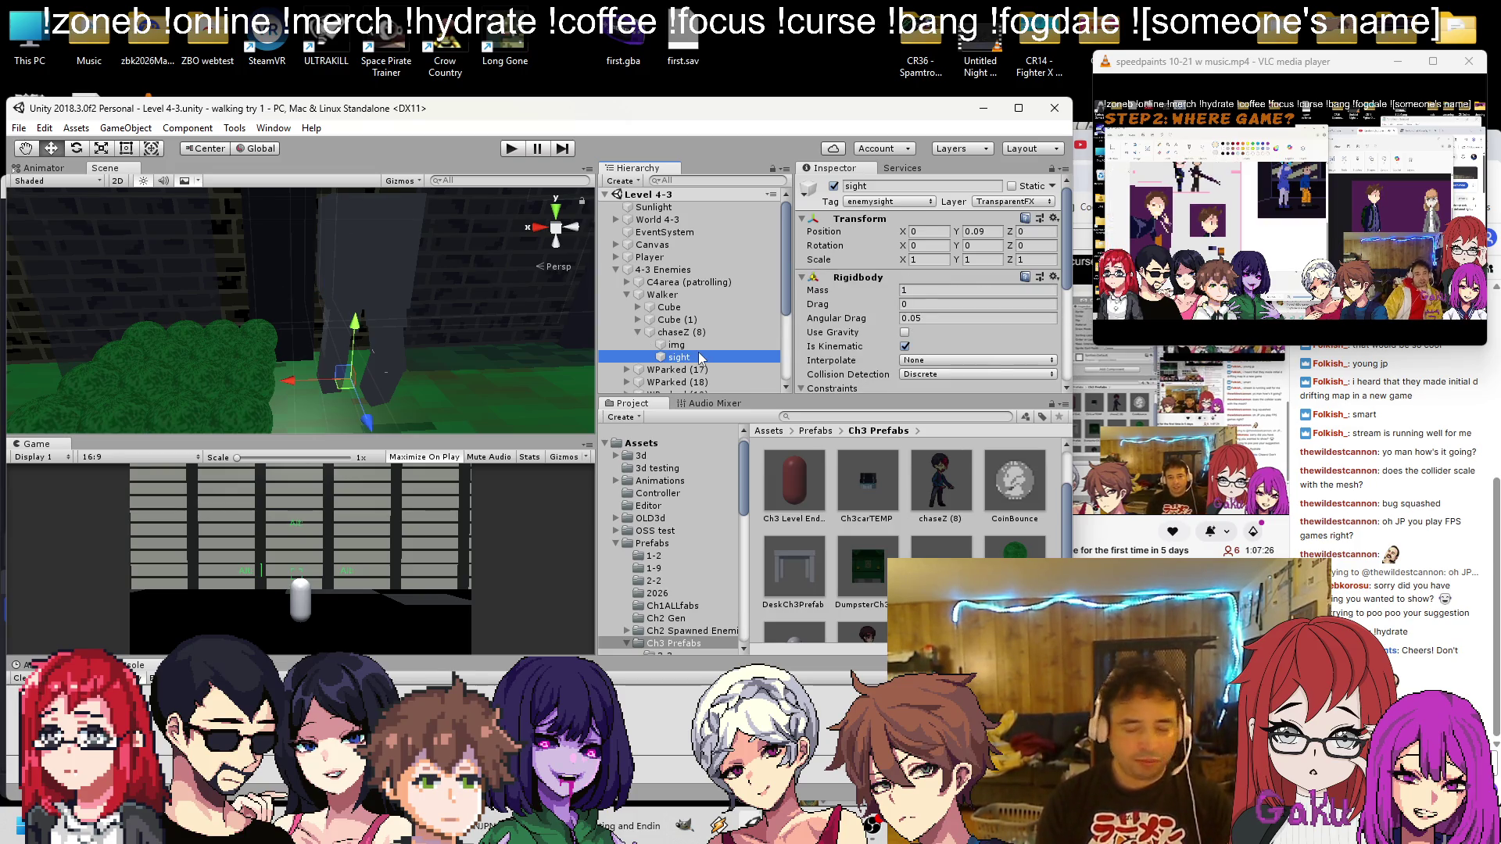
scroll(833, 341, "down", 5)
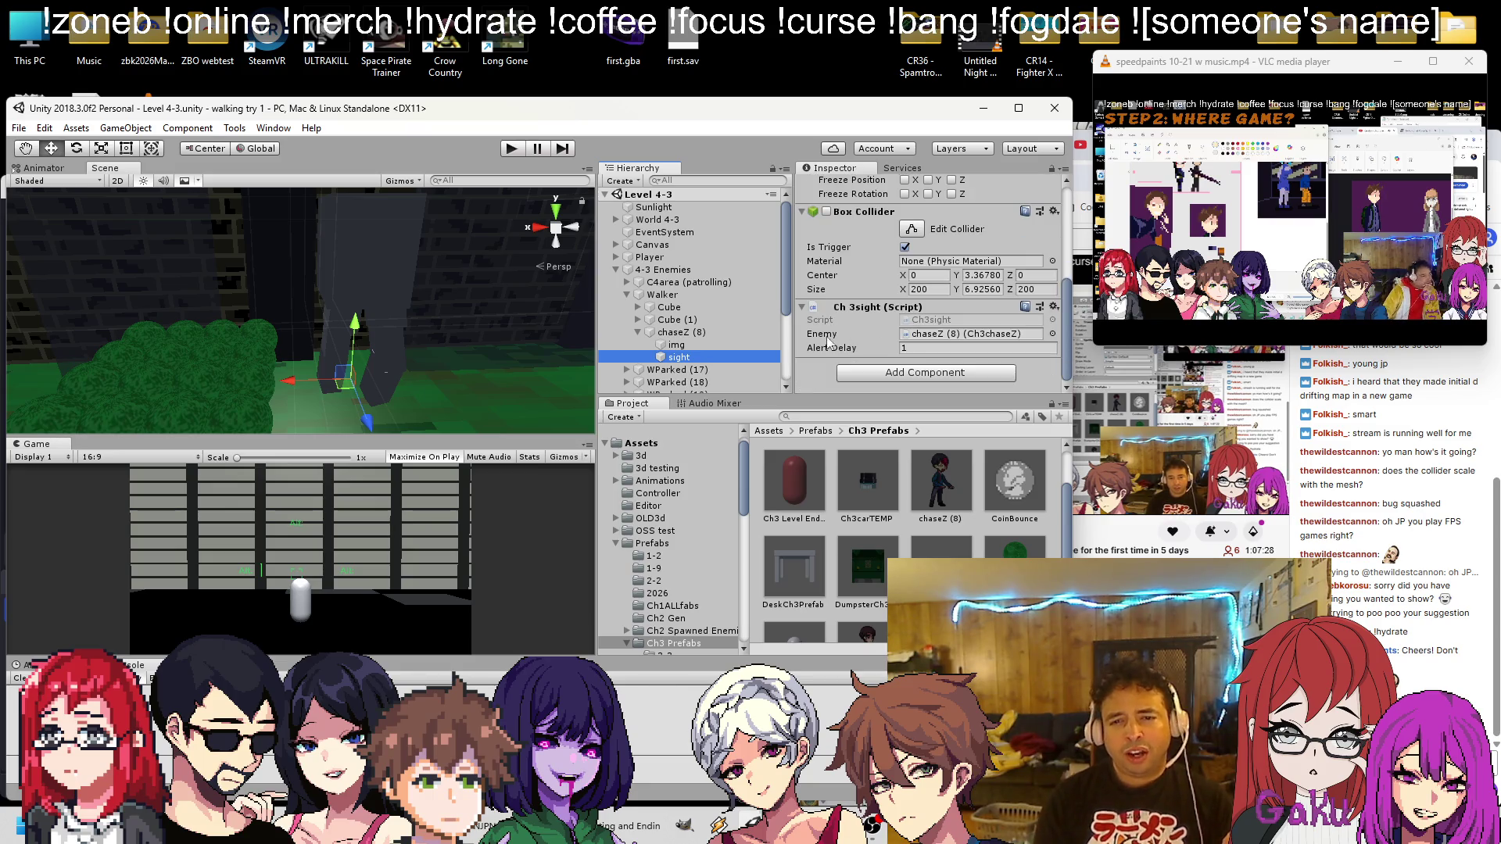
left_click(676, 345)
left_click(687, 356)
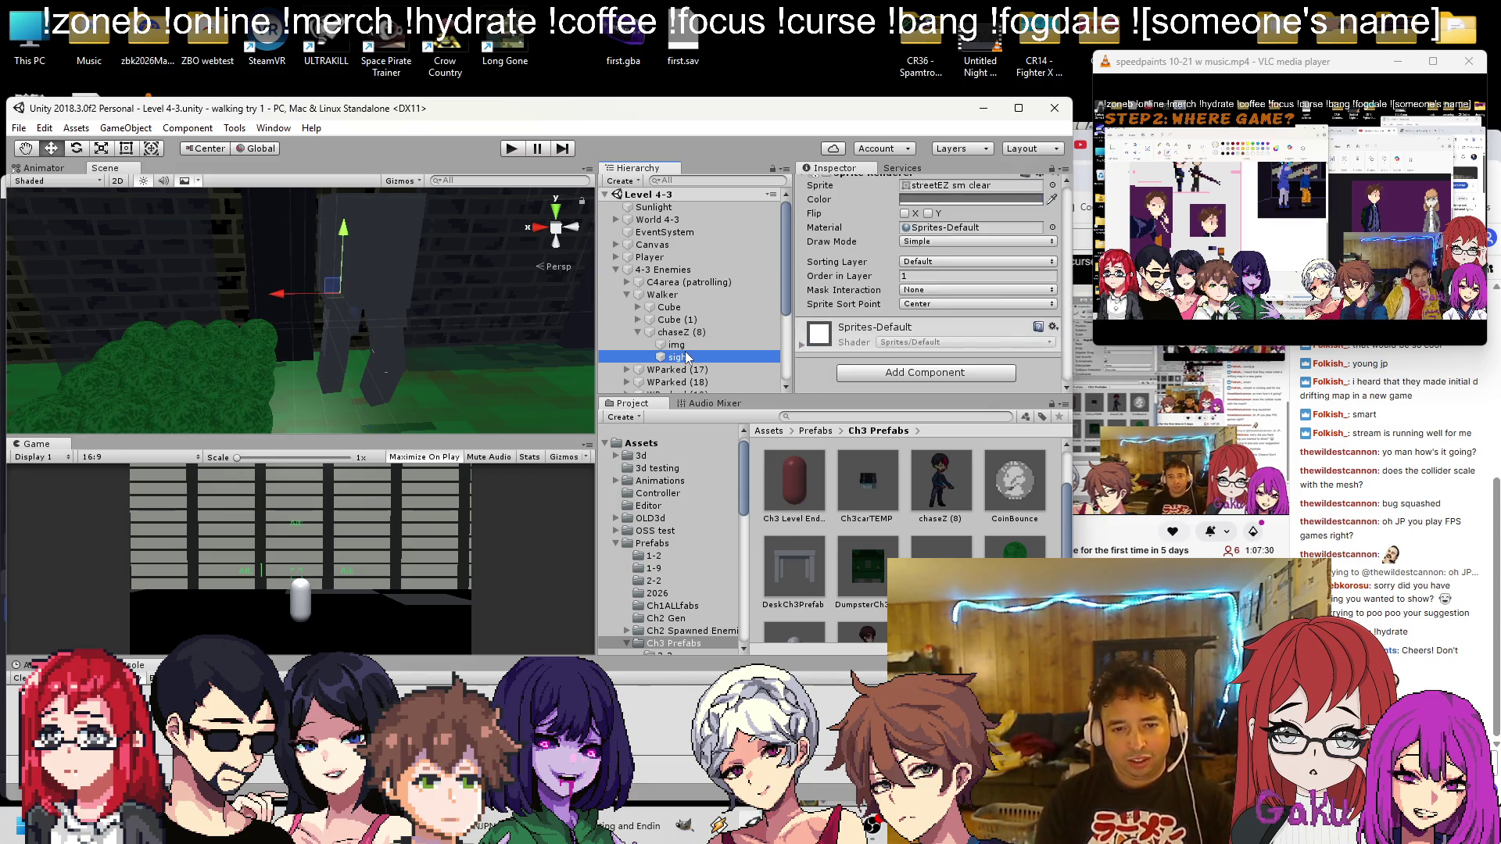
Drag sight out from under chaseZ (8), then switch to the browser
left_click_drag(685, 351, 713, 317)
left_click(696, 332)
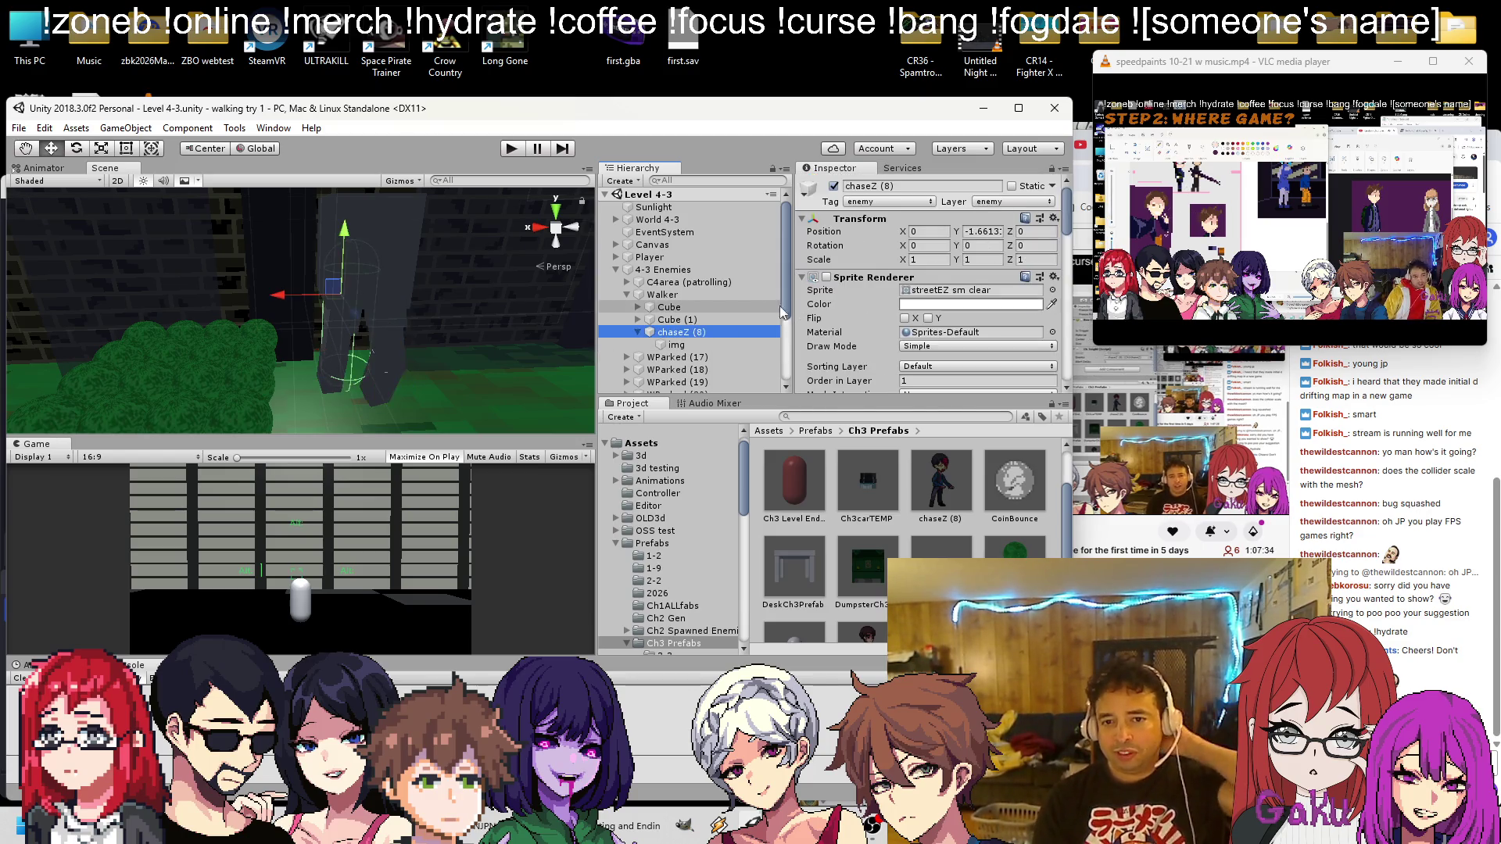
scroll(922, 288, "down", 5)
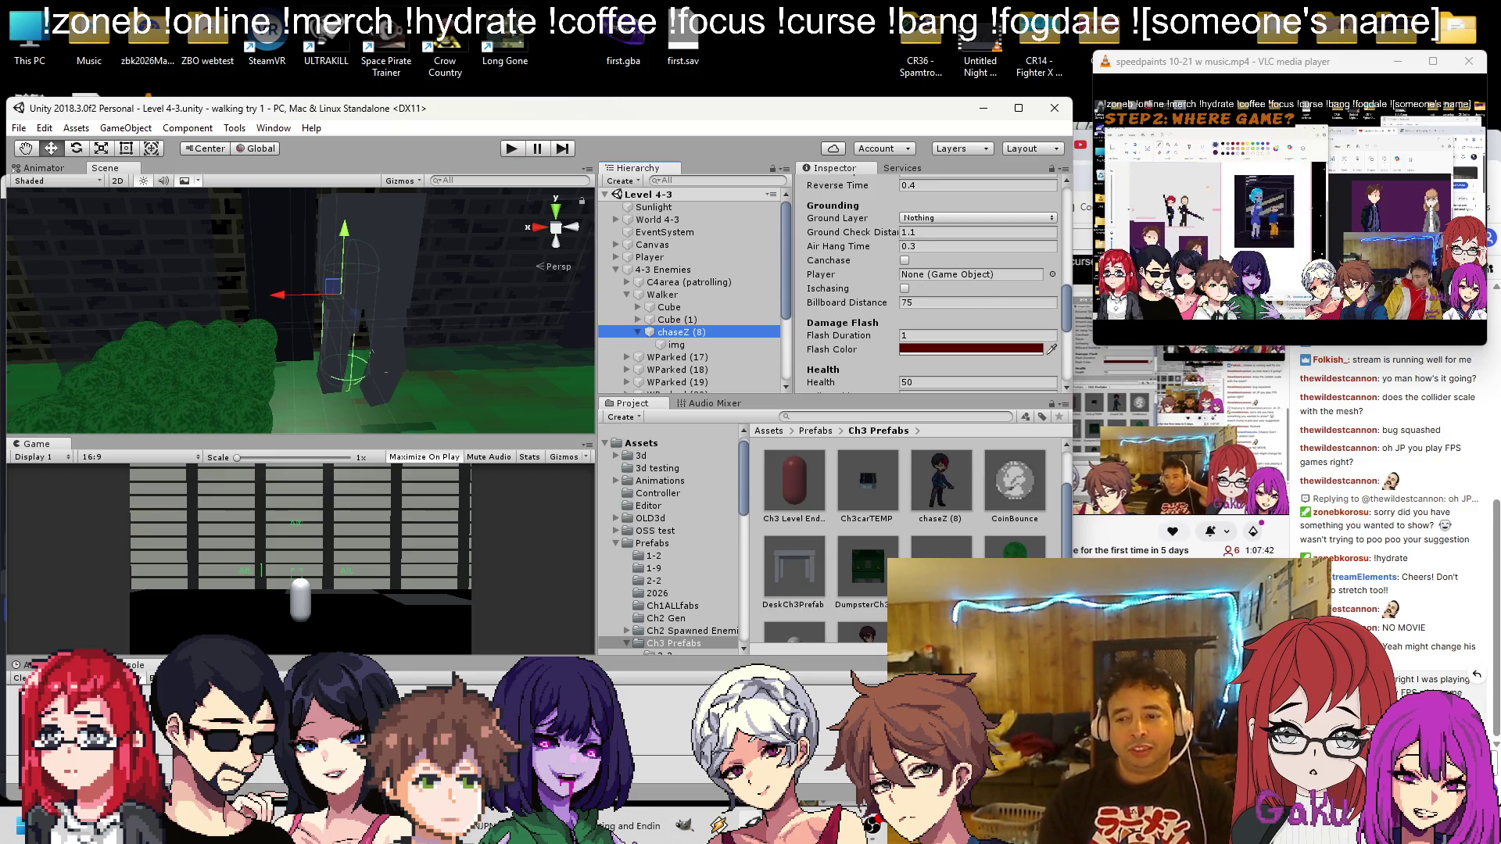
key("alt+Tab")
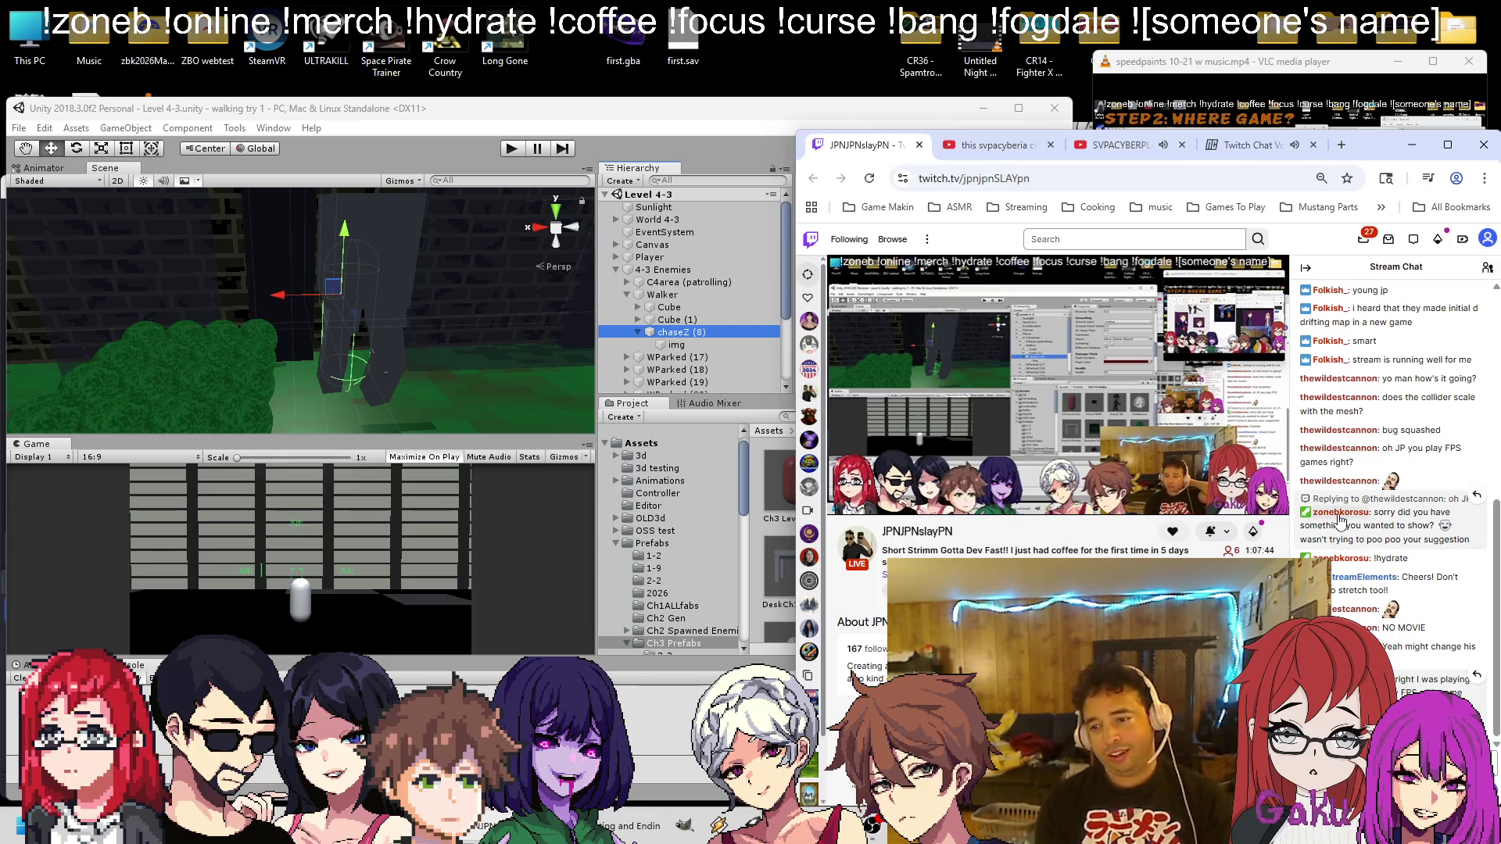
Open YouTube in a separate window and search for 'Cicadamata'
left_click(997, 156)
middle_click(888, 245)
mouse_move(1067, 145)
left_mouse_down()
mouse_move(158, 156)
mouse_move(128, 127)
left_mouse_up()
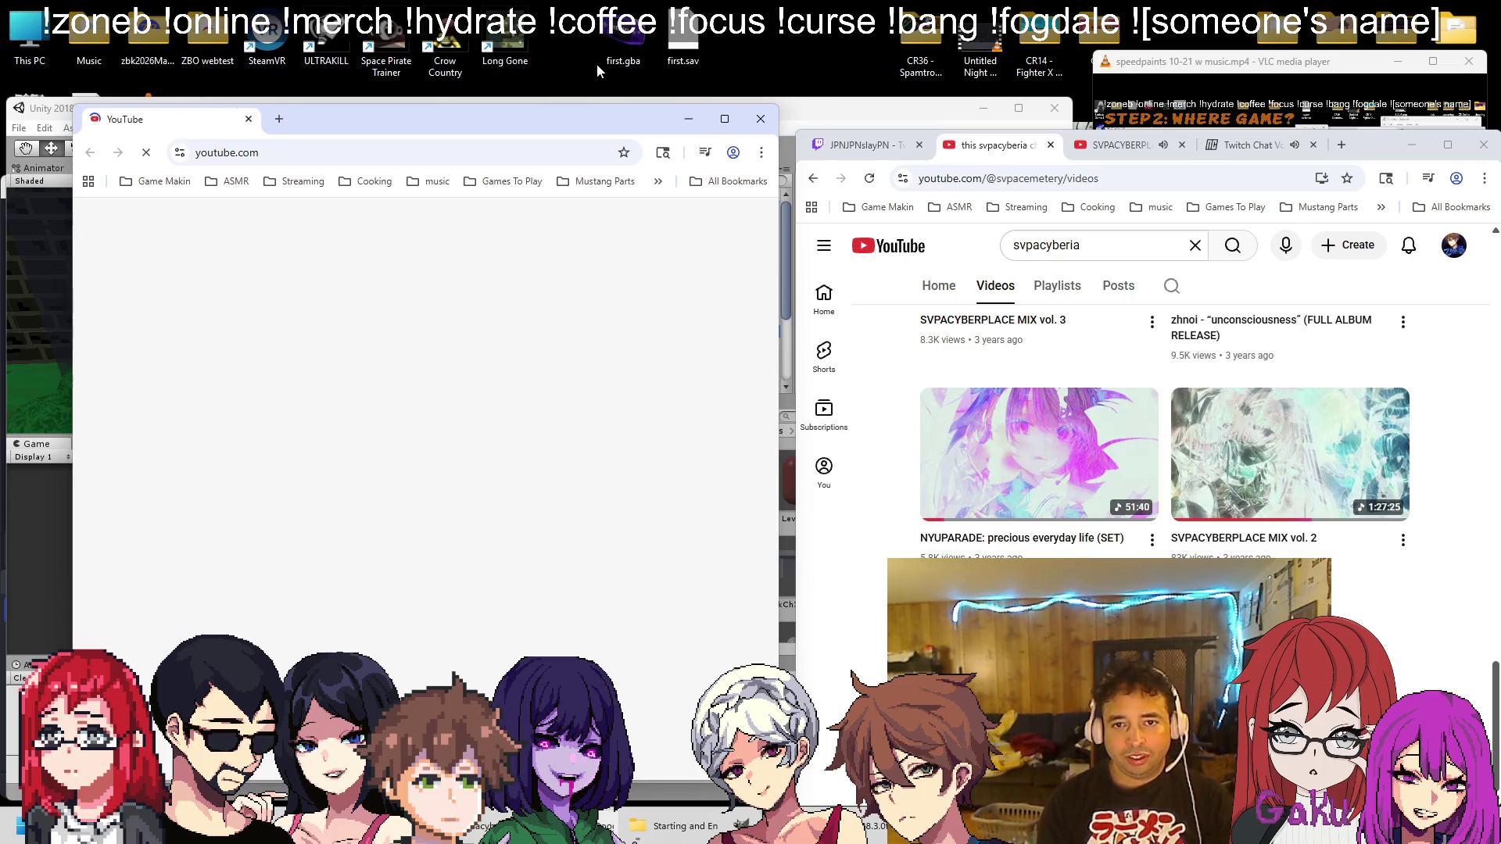
left_click(335, 218)
type("Cicadamata")
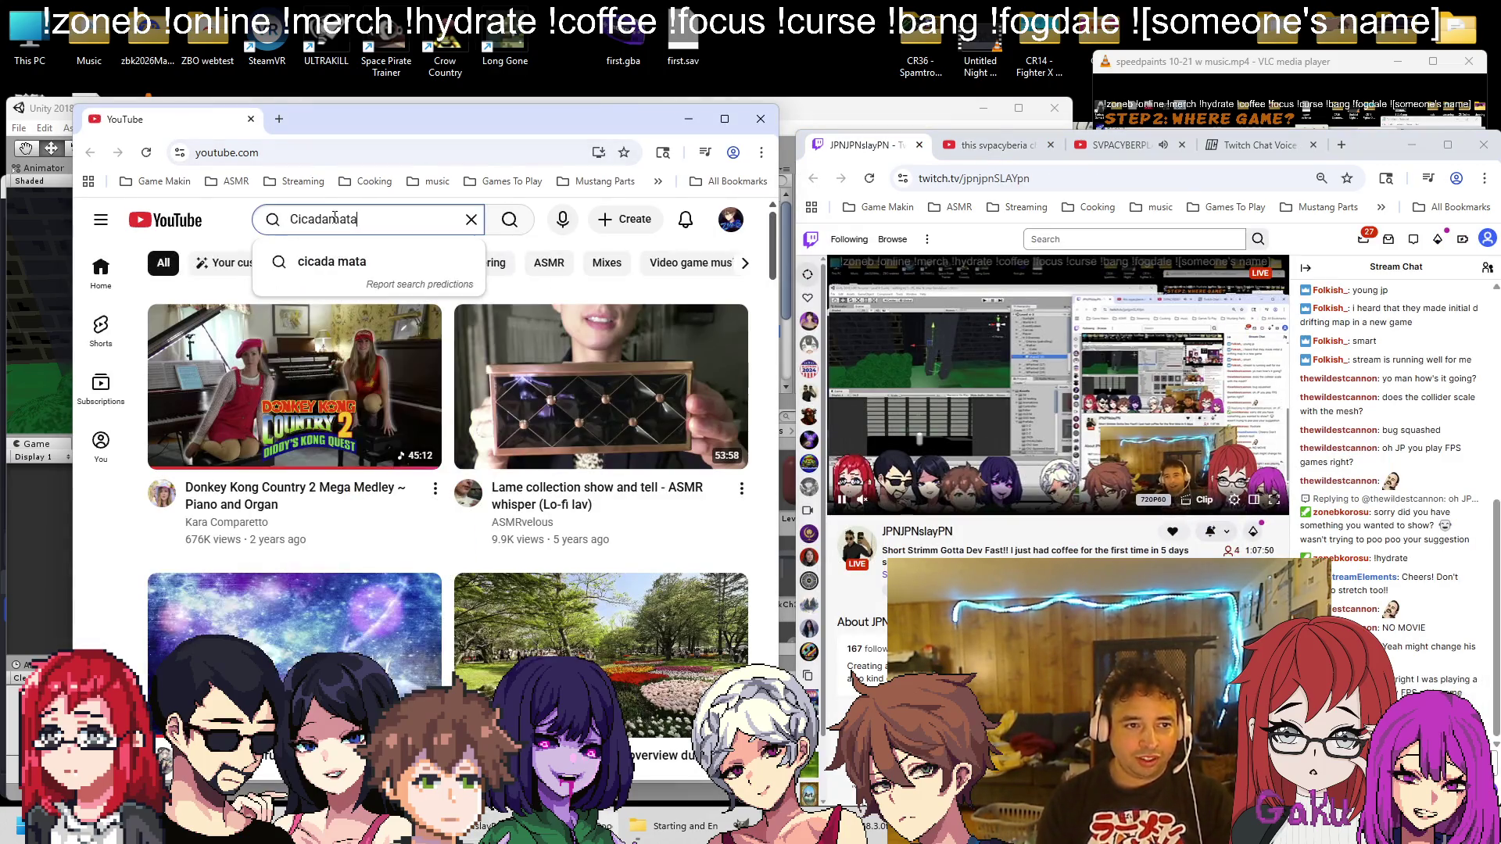
key("Return")
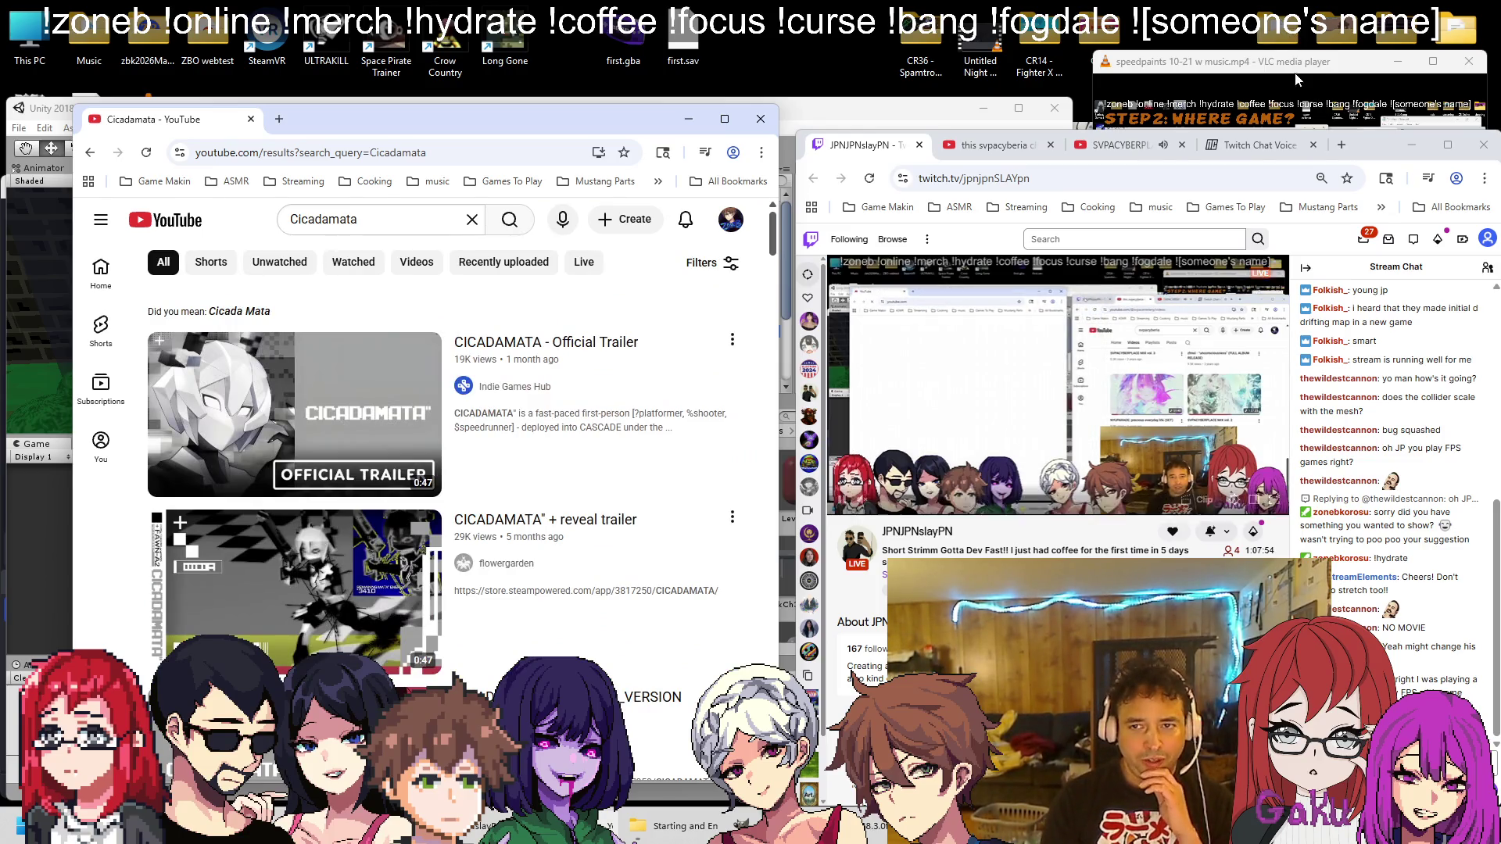
Check the stream tab and VLC, then return to the Cicadamata results
left_click(1126, 144)
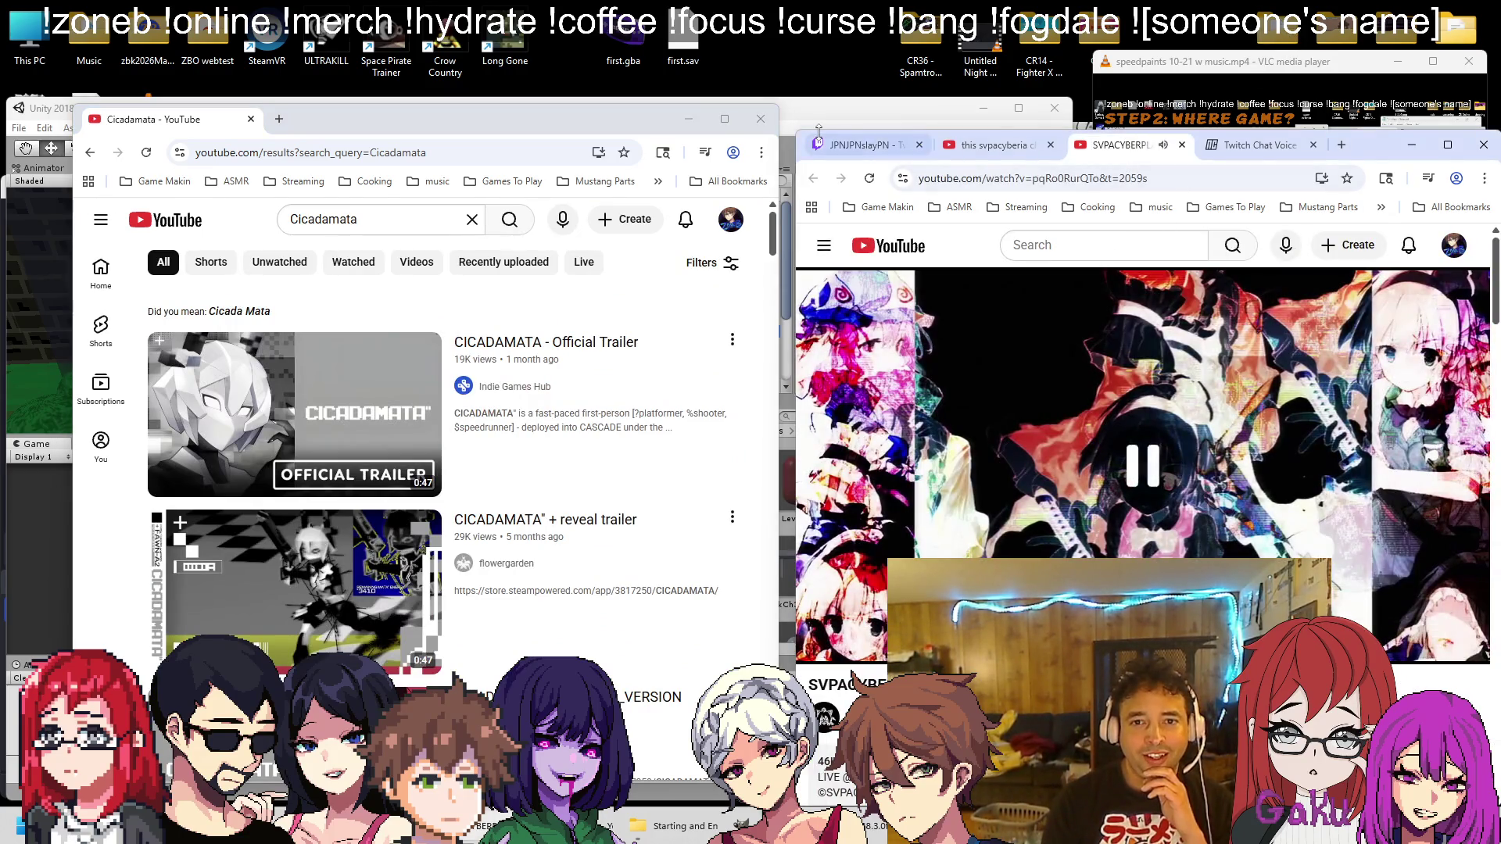
left_click(860, 145)
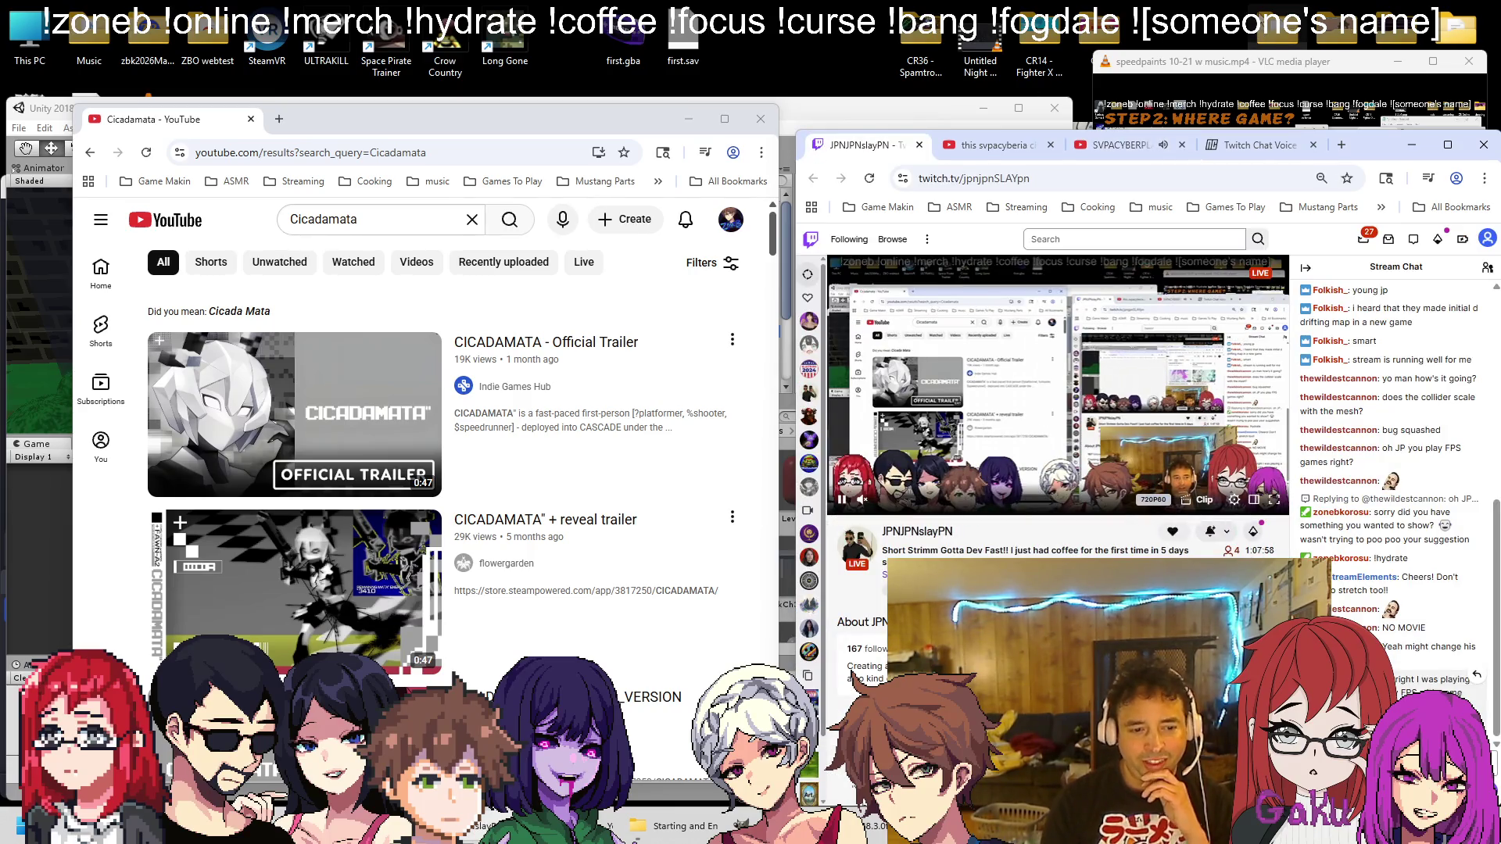
left_click(1219, 99)
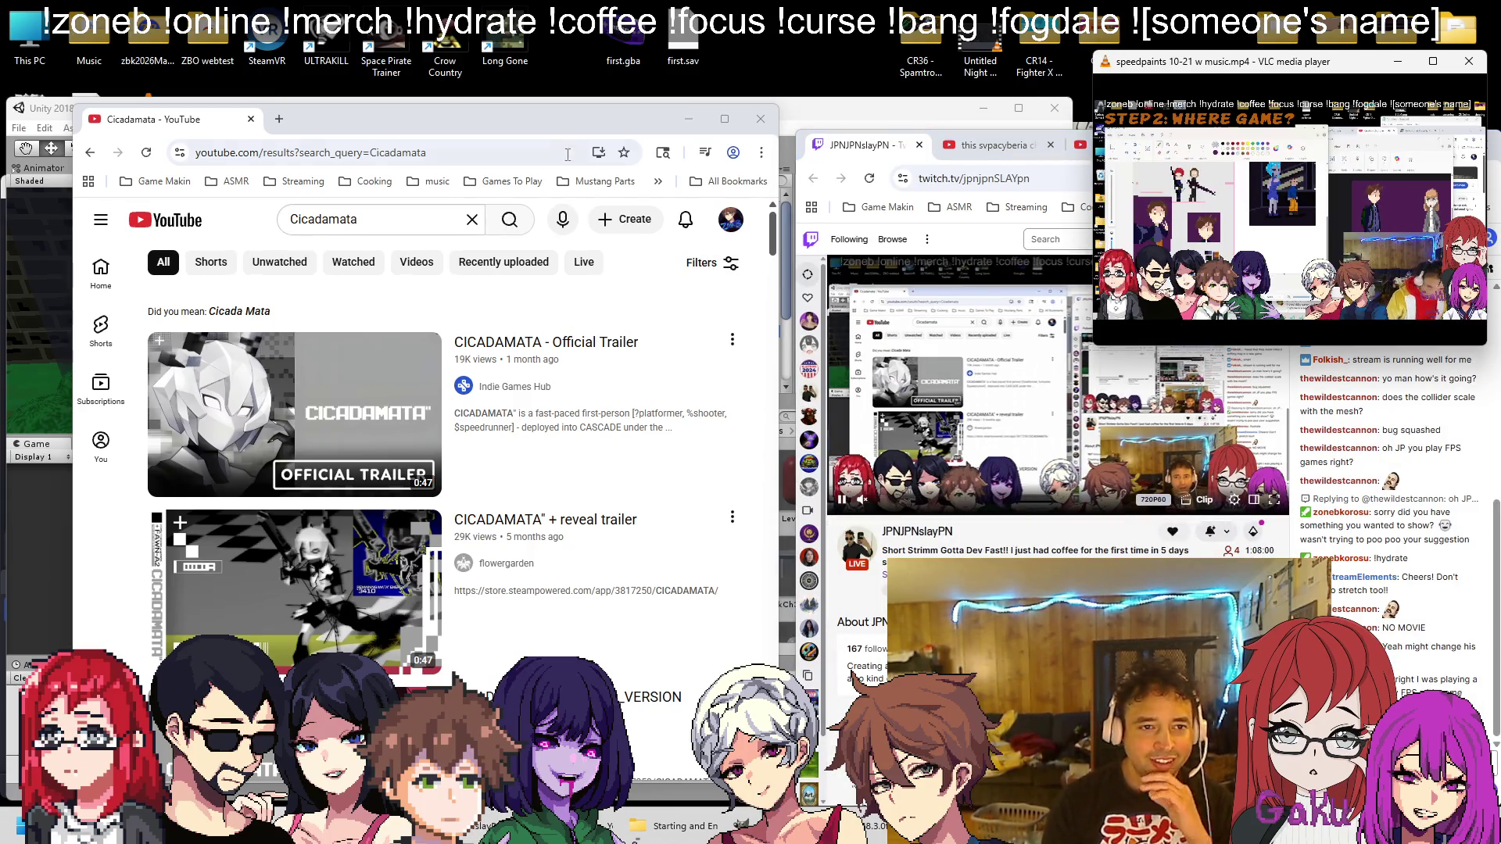
left_click(633, 289)
Browse the results and open the Sphere 1-1 Former WR video in a new tab
scroll(510, 299, "down", 3)
scroll(510, 298, "up", 2)
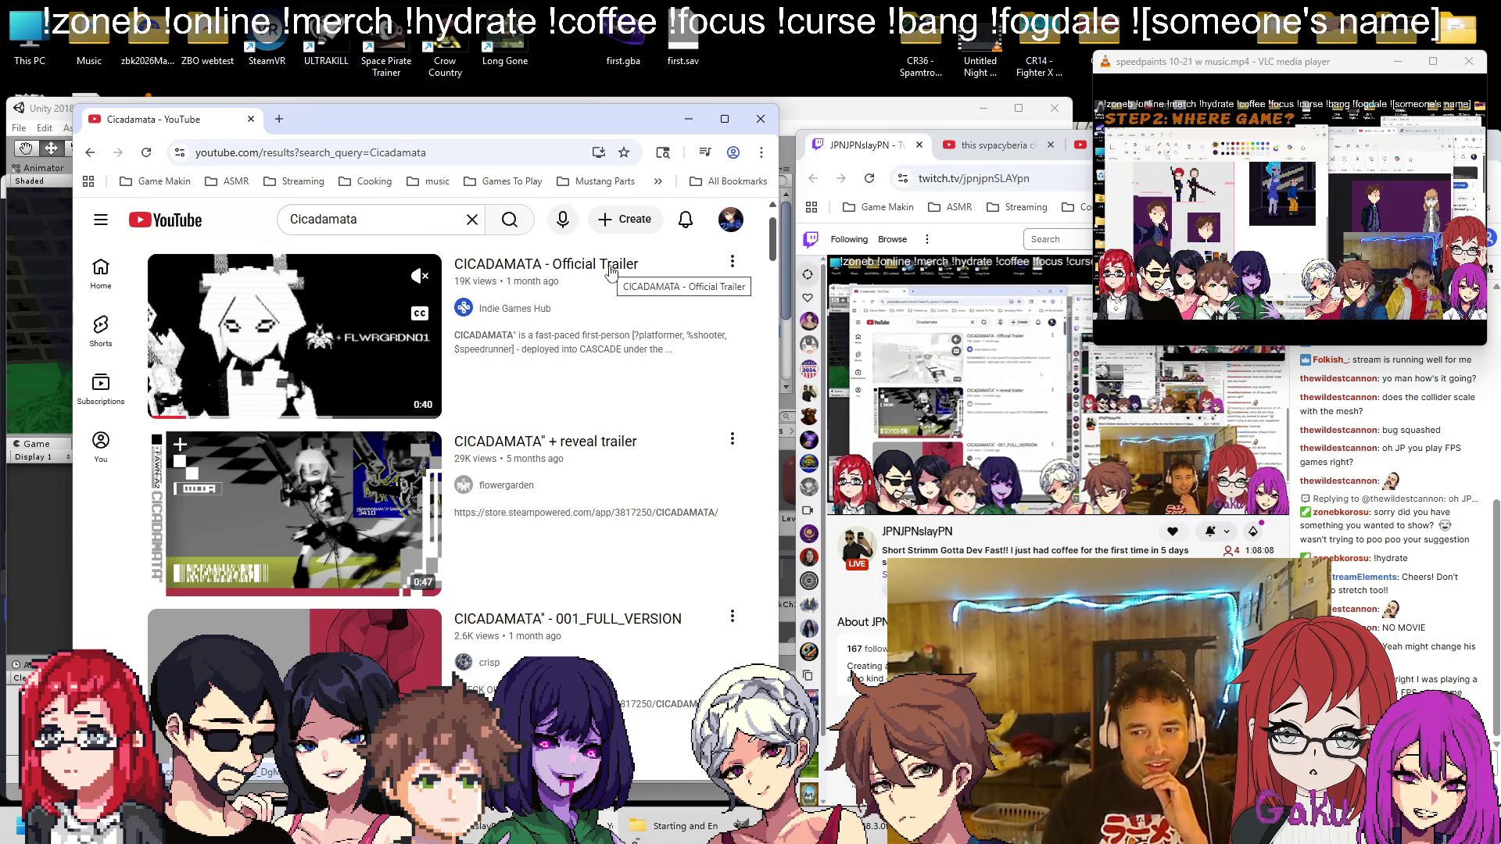
scroll(612, 273, "down", 8)
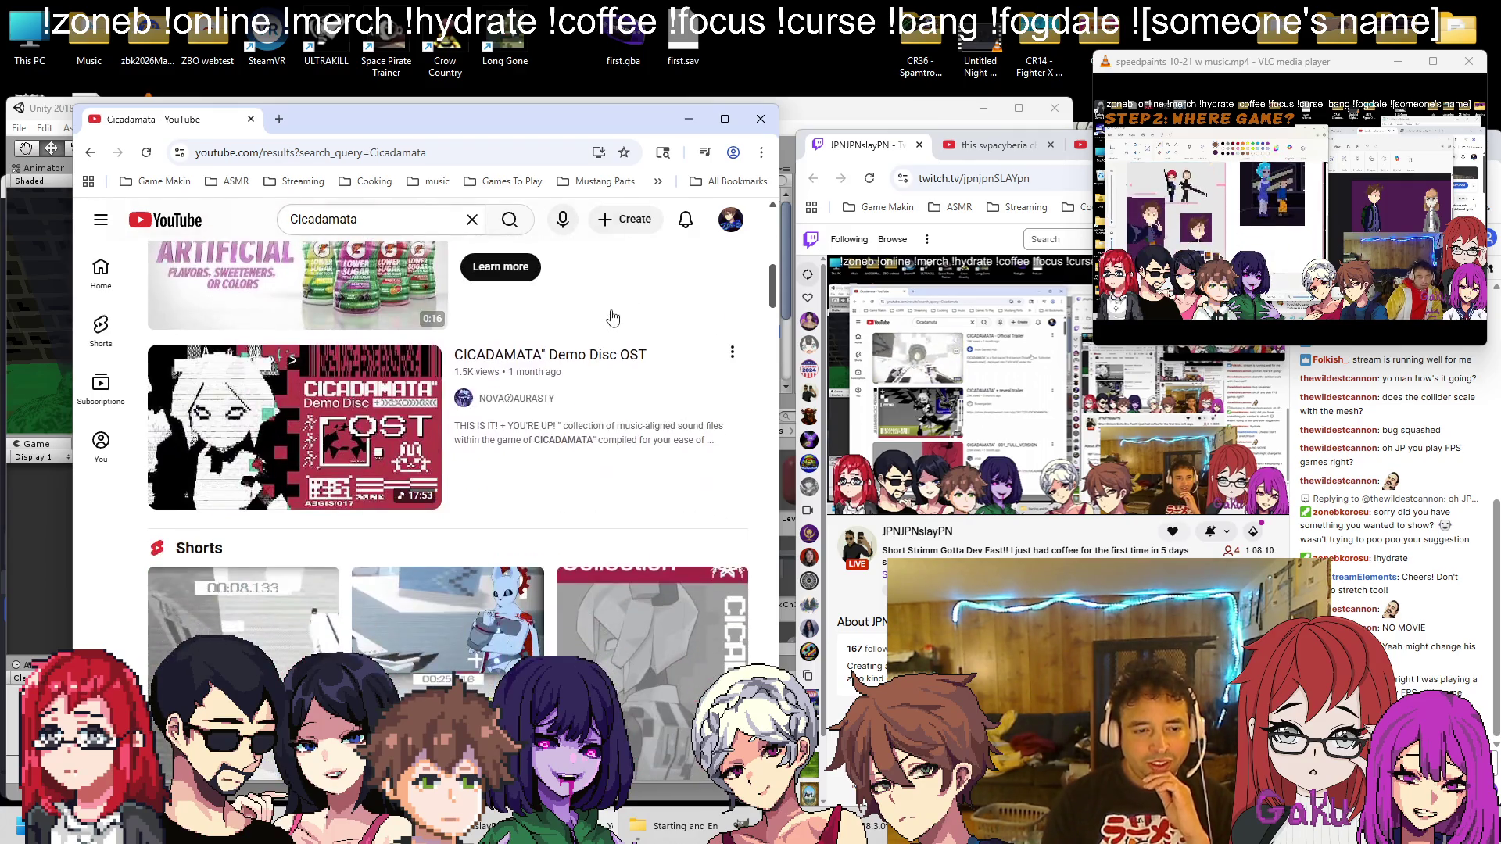
scroll(612, 316, "down", 9)
scroll(516, 341, "up", 11)
scroll(516, 341, "up", 4)
scroll(516, 341, "down", 13)
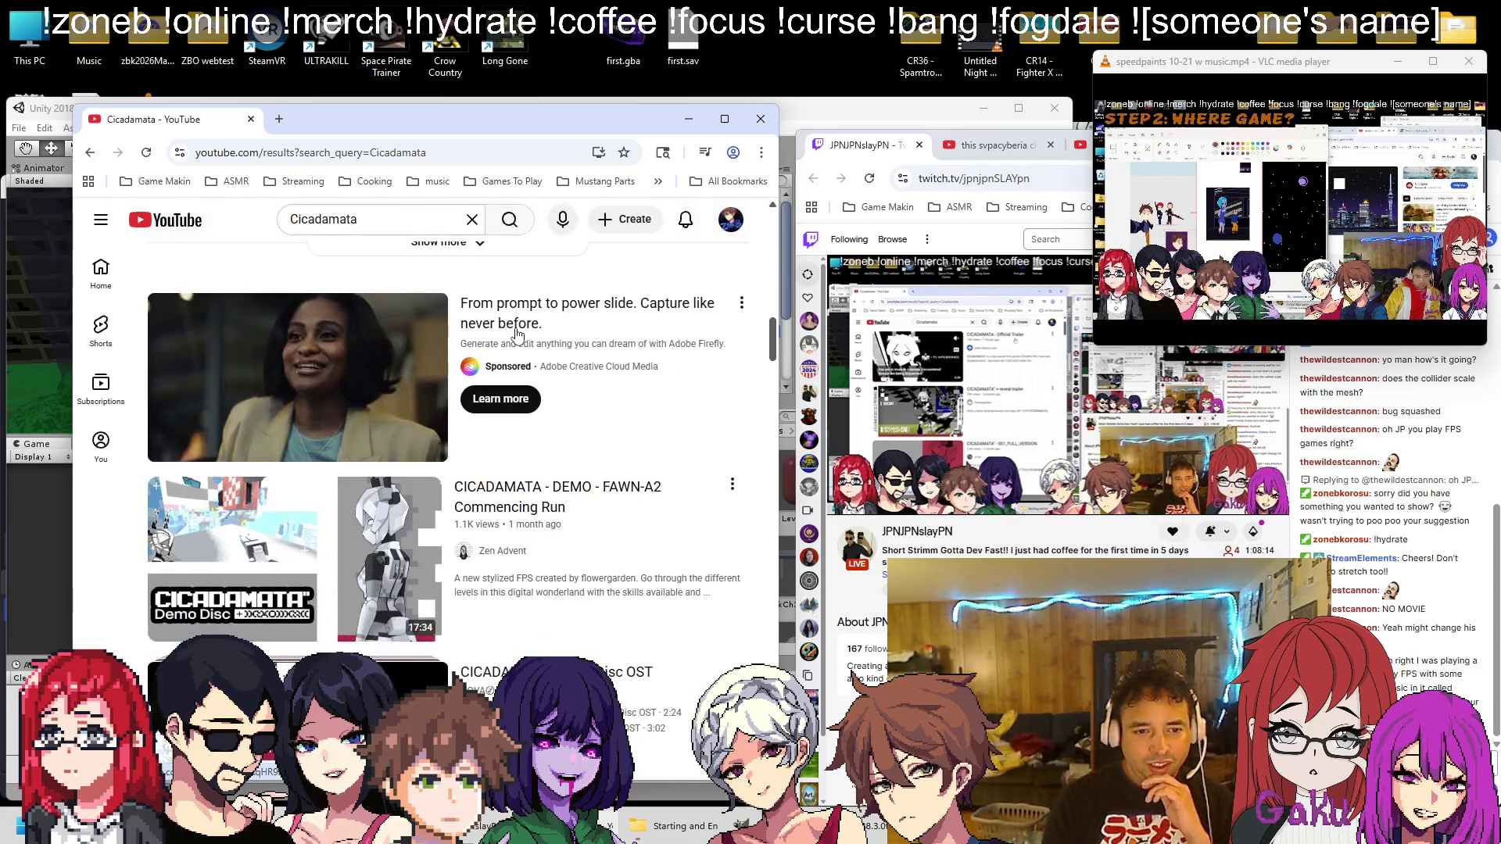
scroll(516, 334, "down", 4)
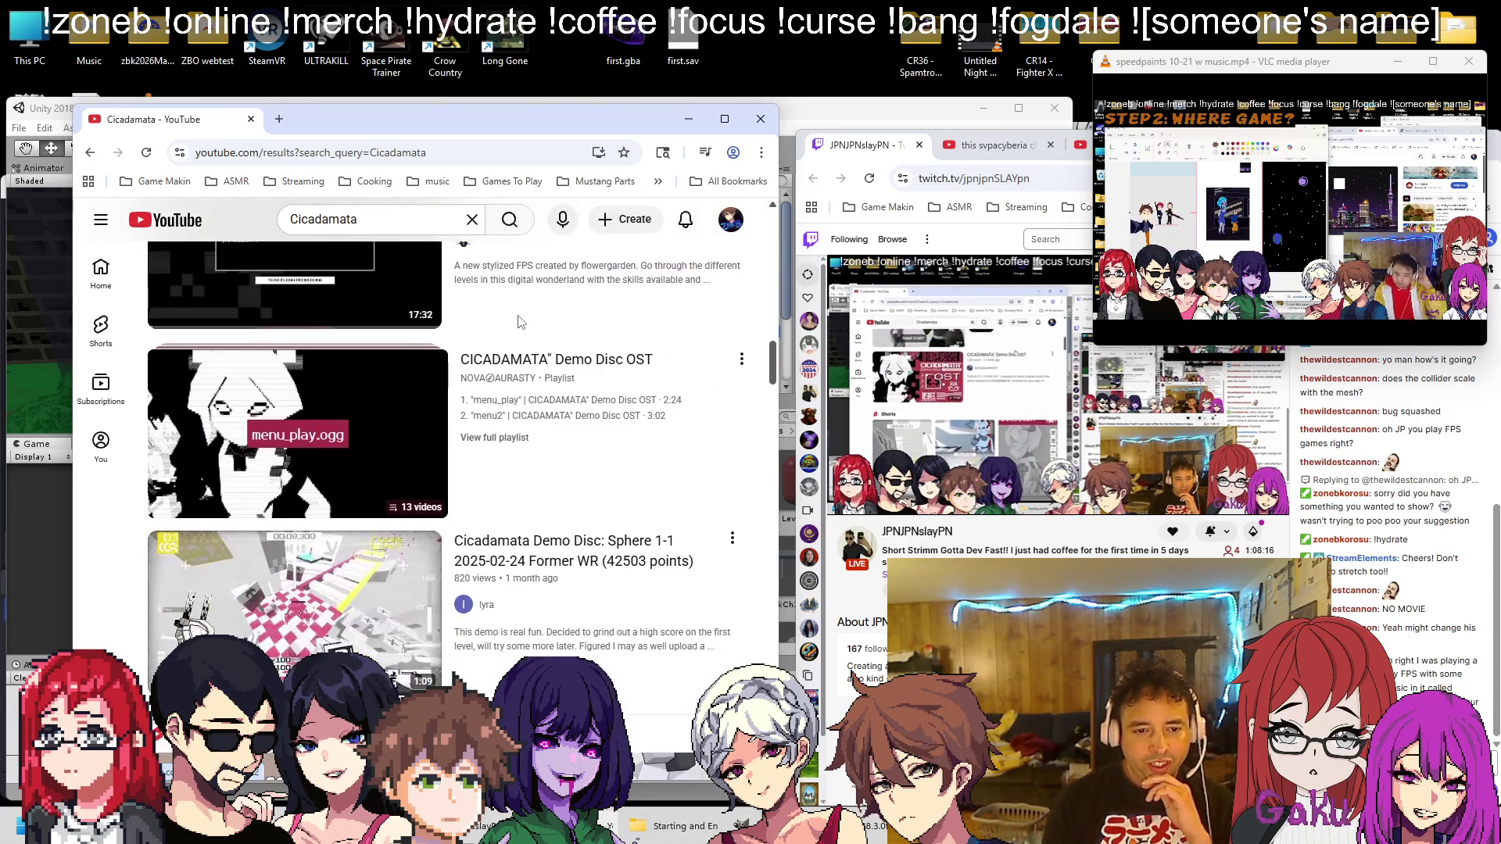
scroll(521, 329, "down", 2)
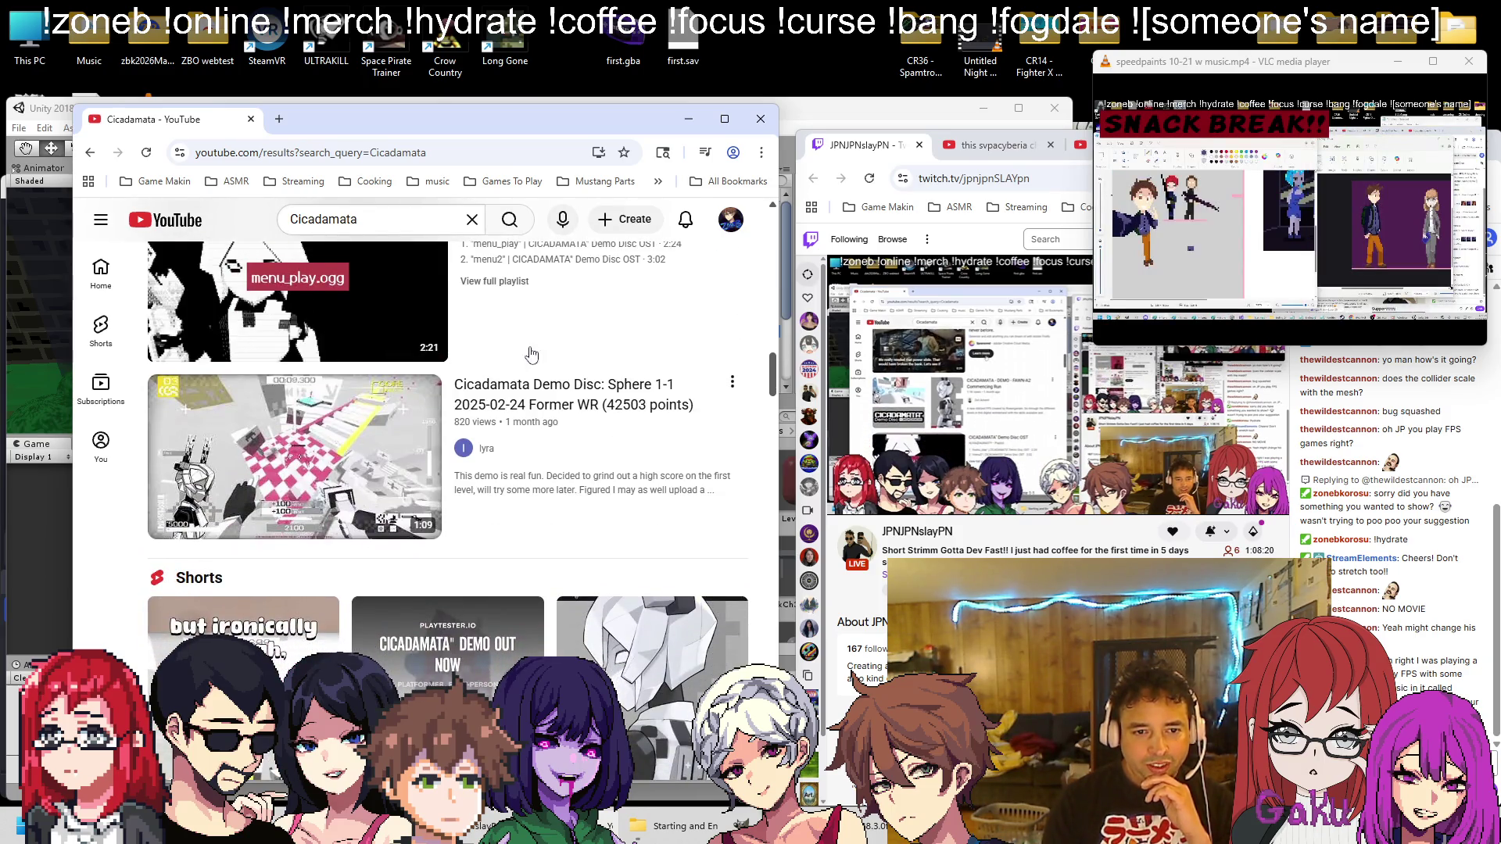
mouse_move(538, 392)
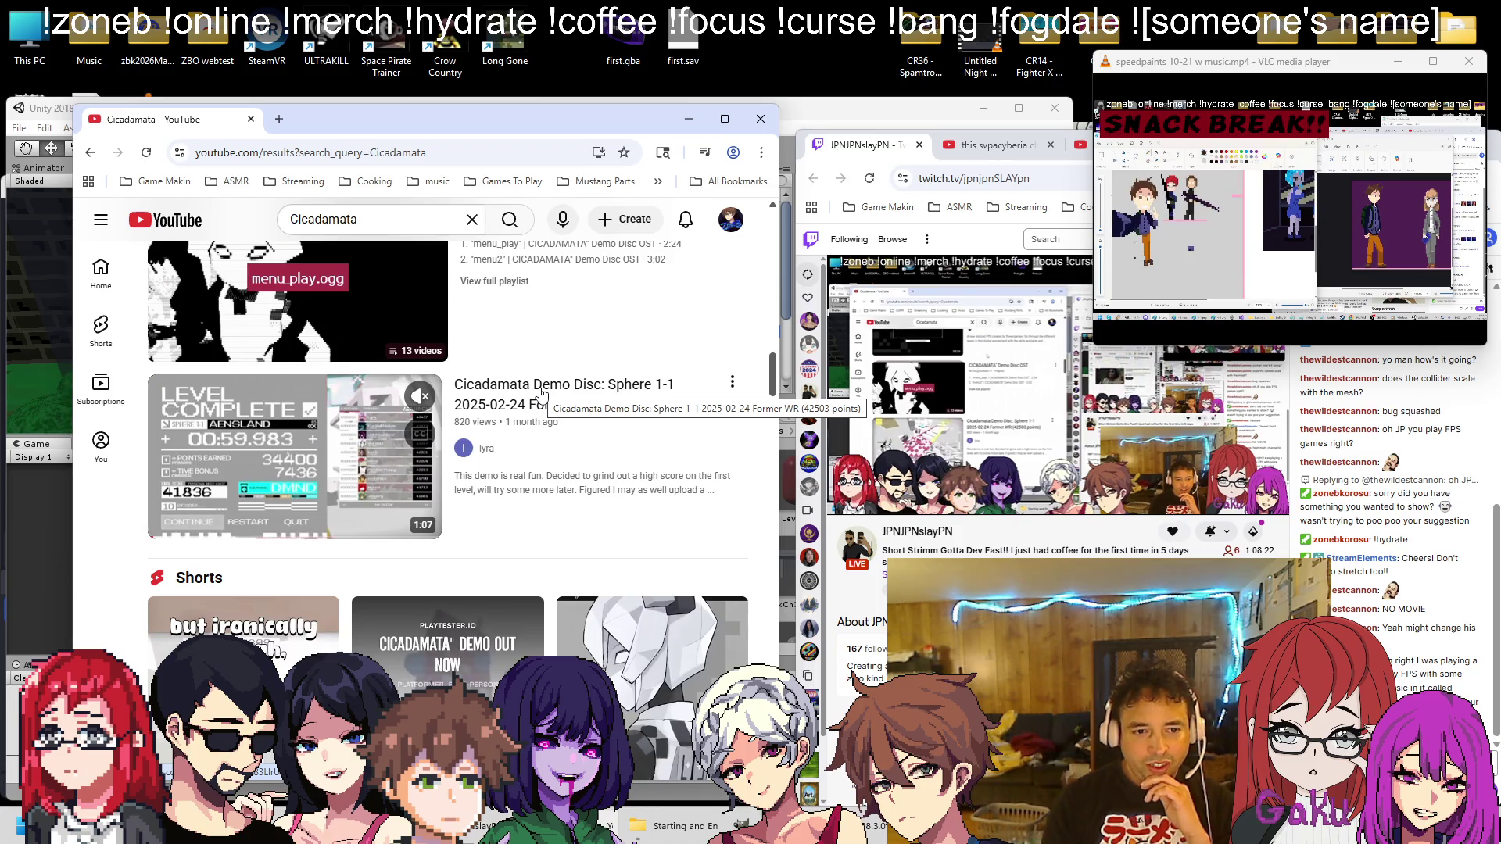
middle_click(473, 489)
left_click(386, 123)
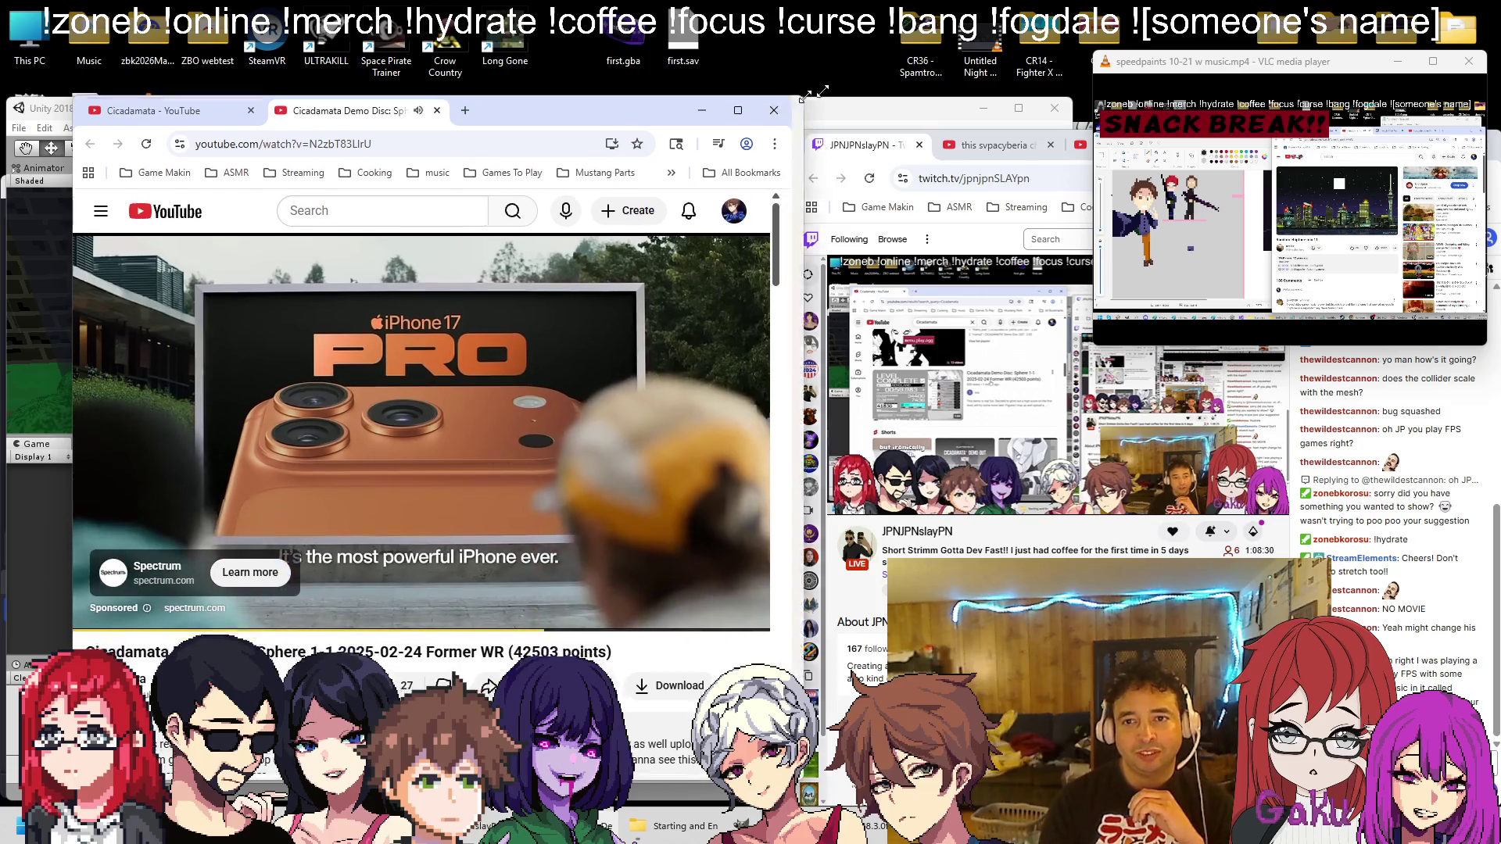
Maximize the window, watch the Sphere 1-1 video unmuted in theater view, then close it
left_click_drag(779, 114, 1038, 44)
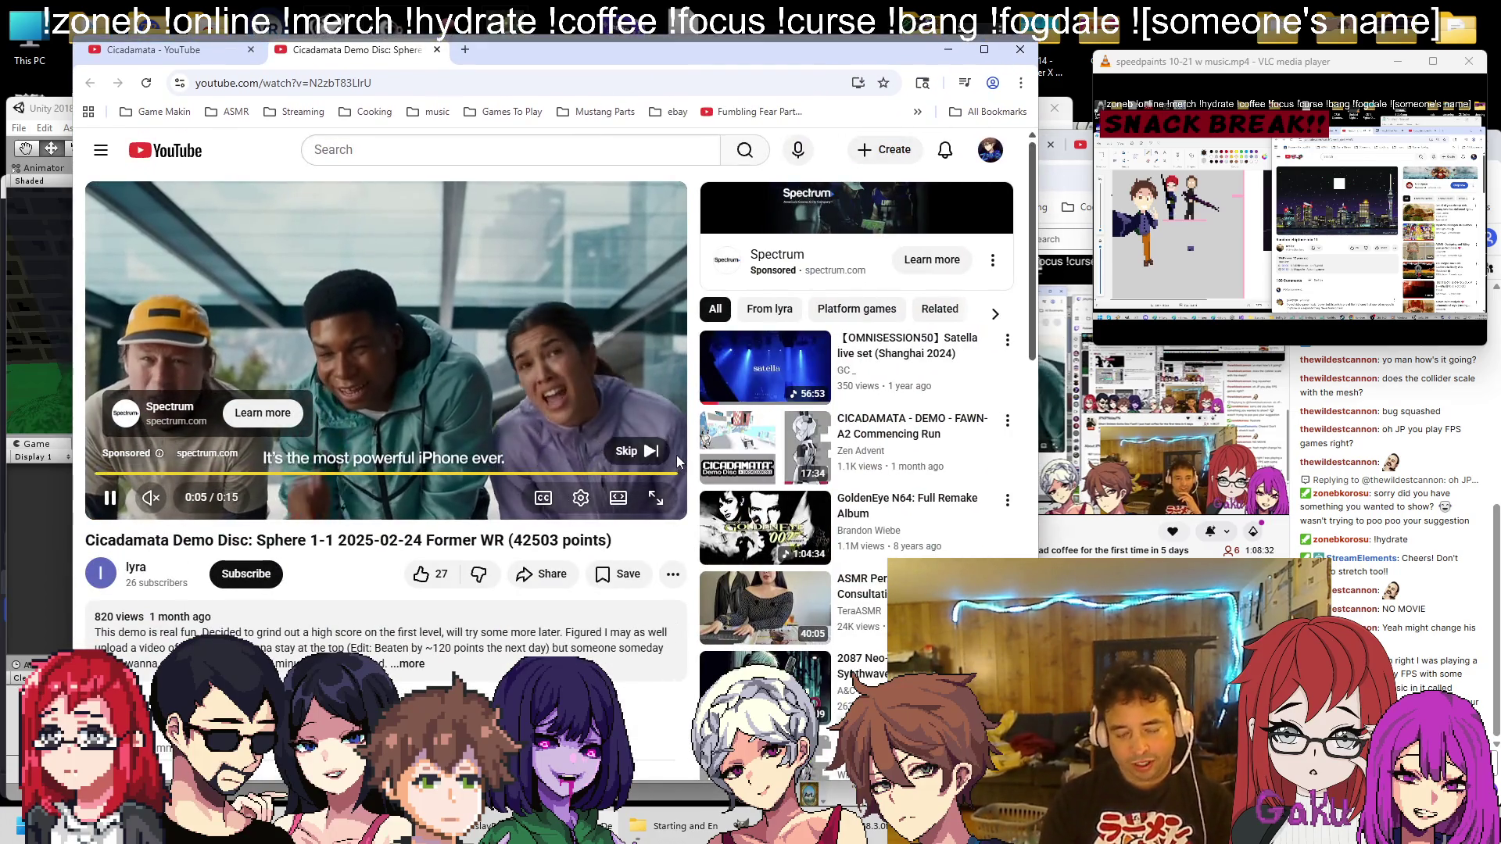
key("Up")
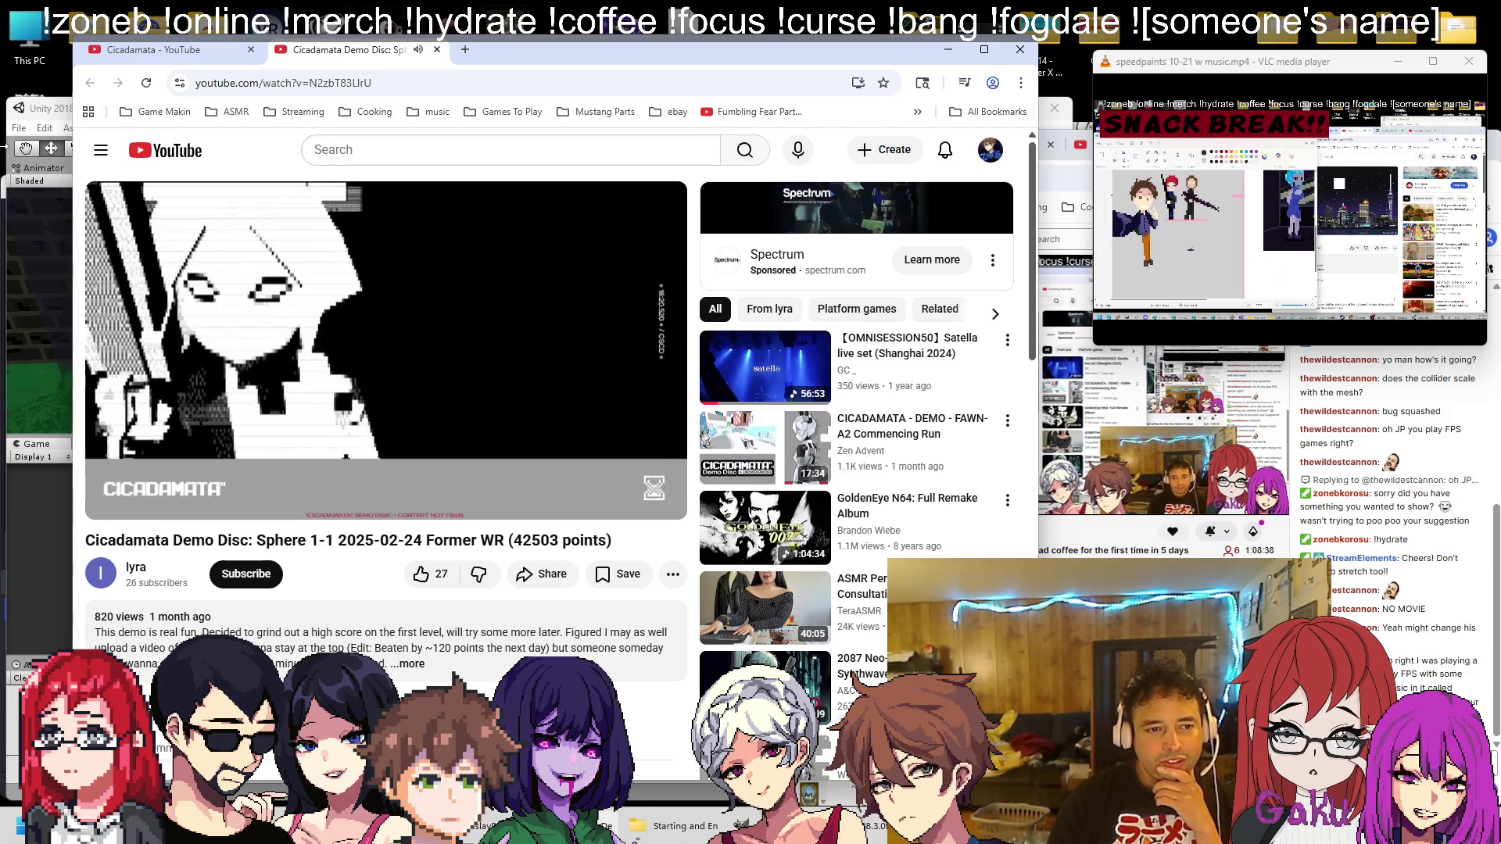
left_click(609, 504)
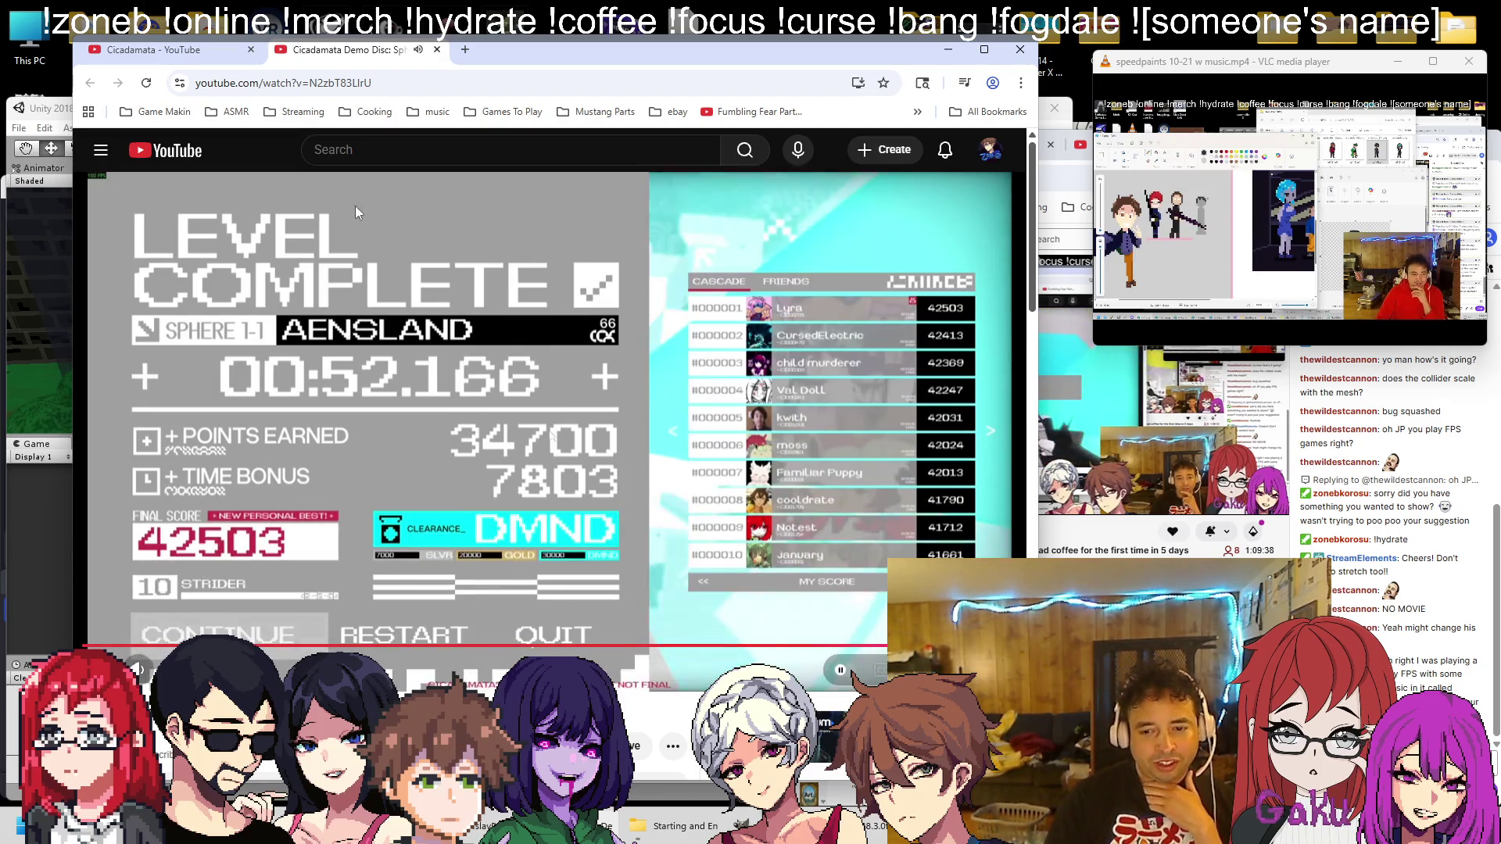
scroll(369, 469, "down", 5)
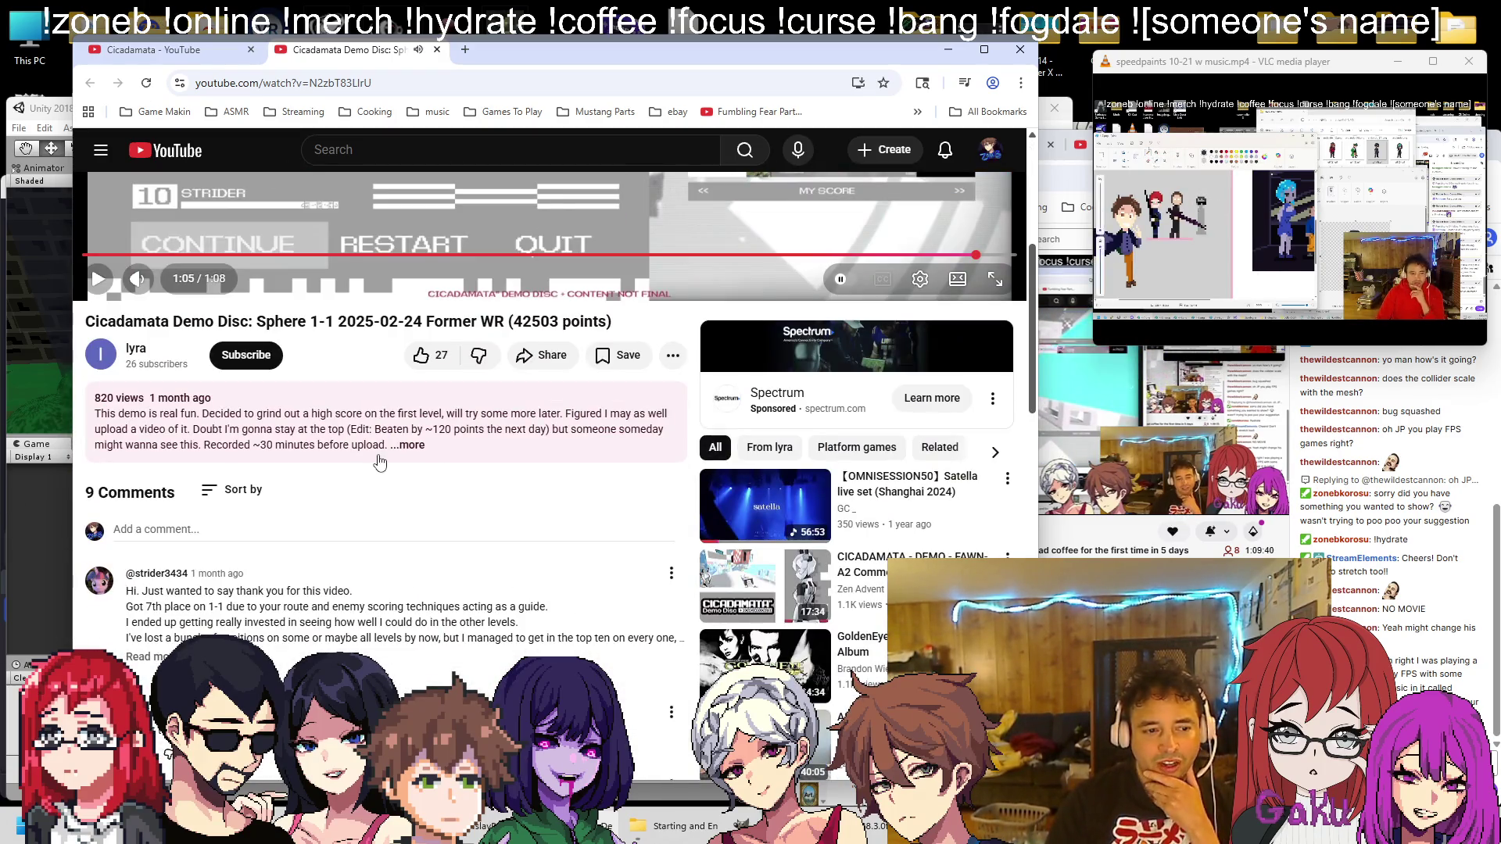
left_click(436, 50)
scroll(372, 301, "down", 5)
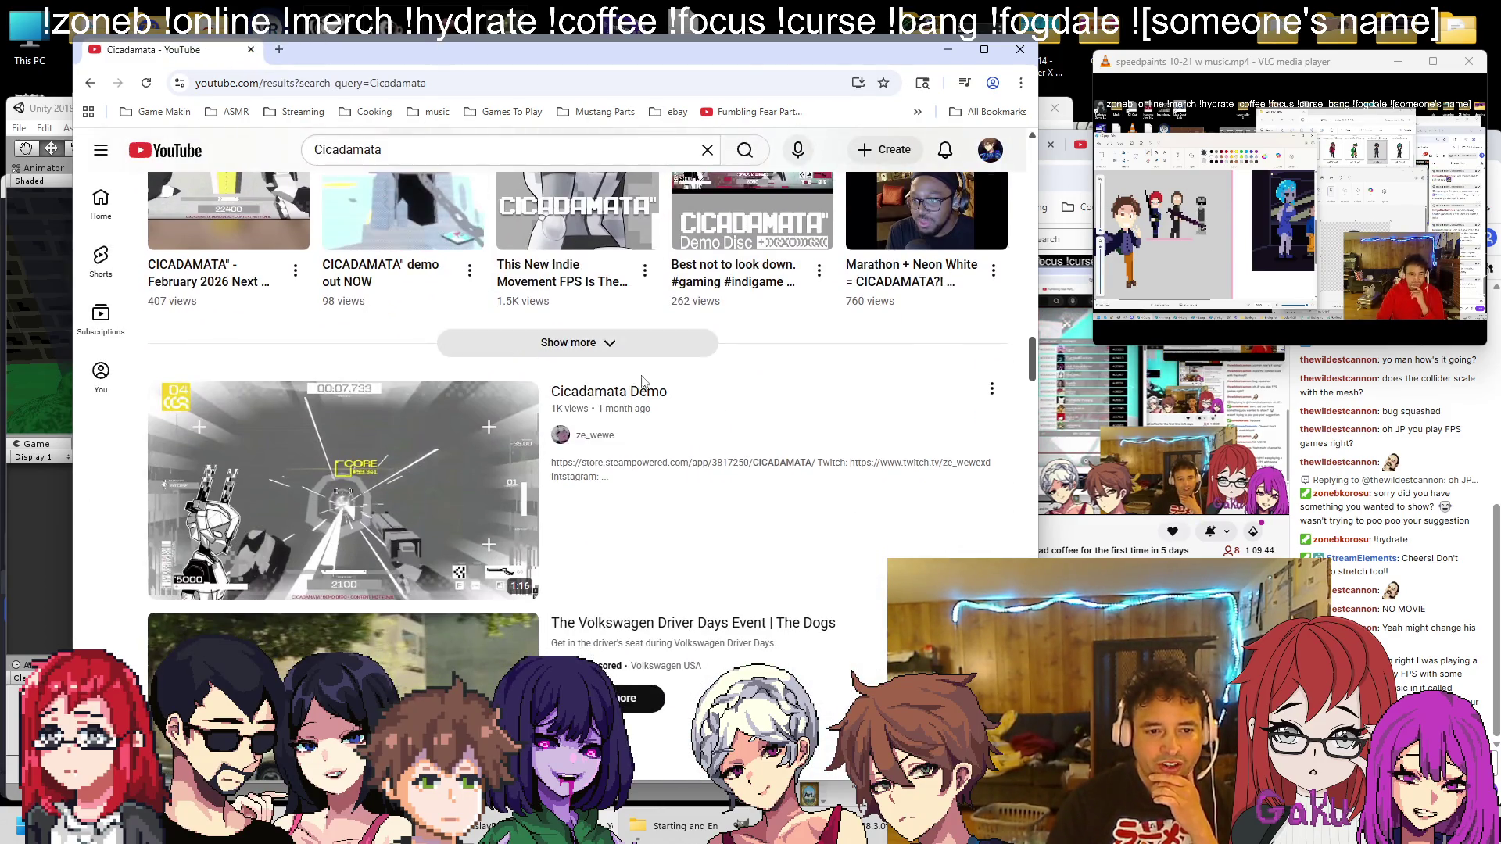
Bookmark the Cicadamata Demo video in the Game Makin folder, then close its tab
middle_click(580, 264)
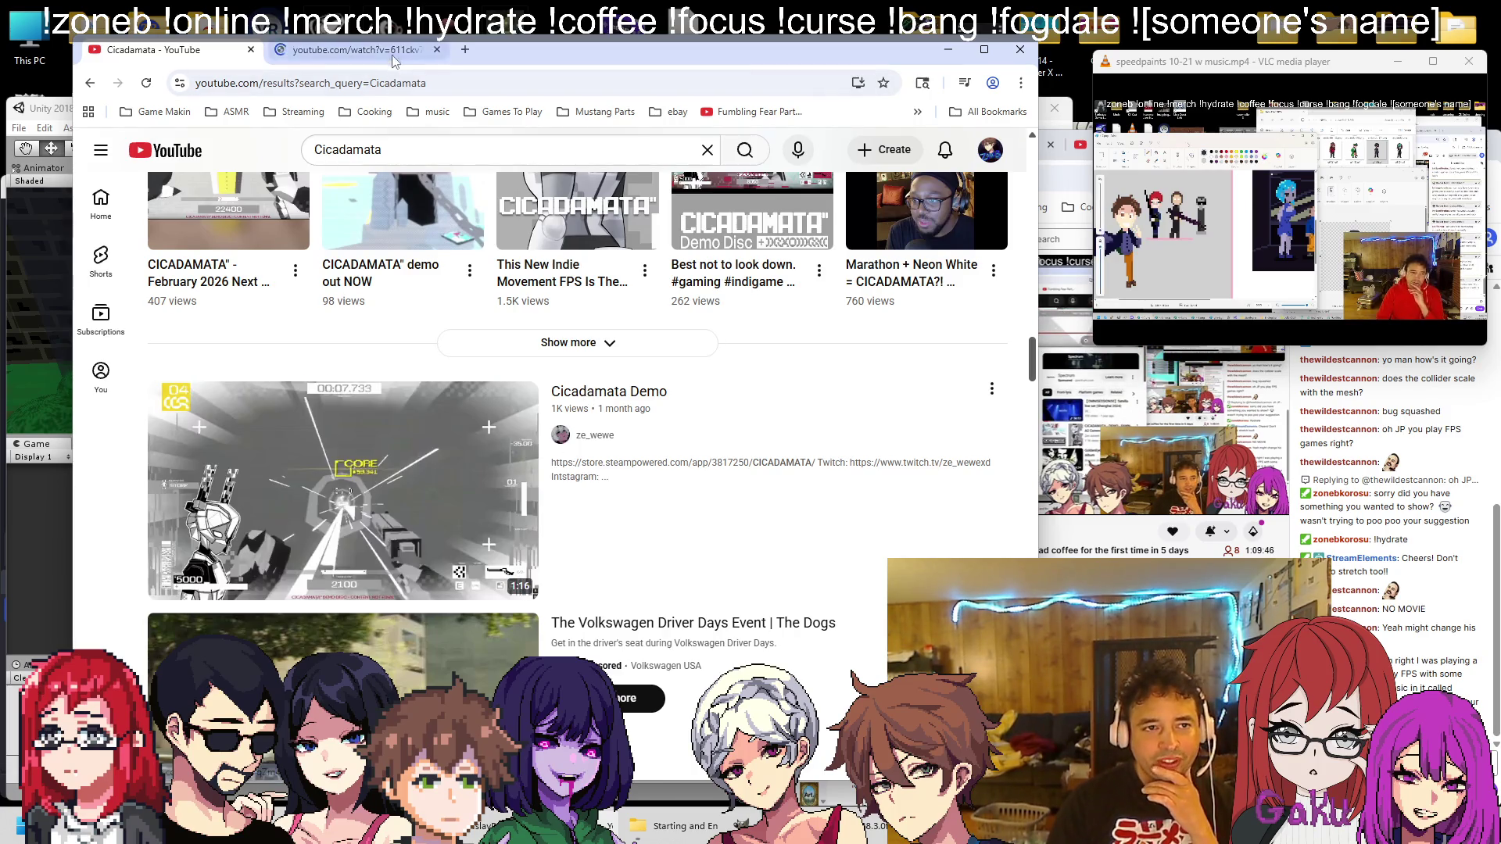
left_click(393, 54)
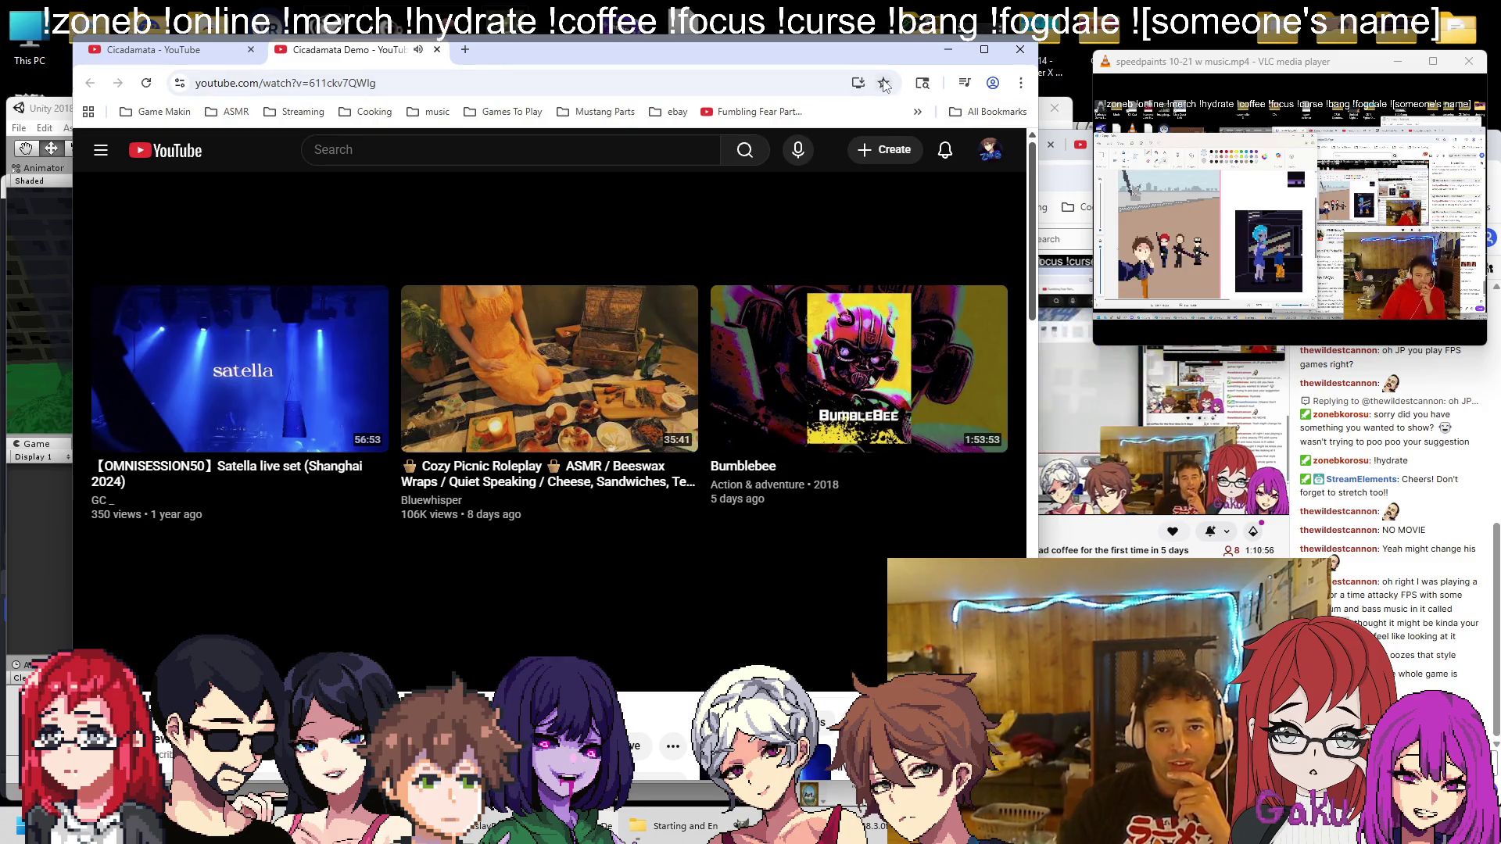
left_click(884, 83)
left_click(770, 276)
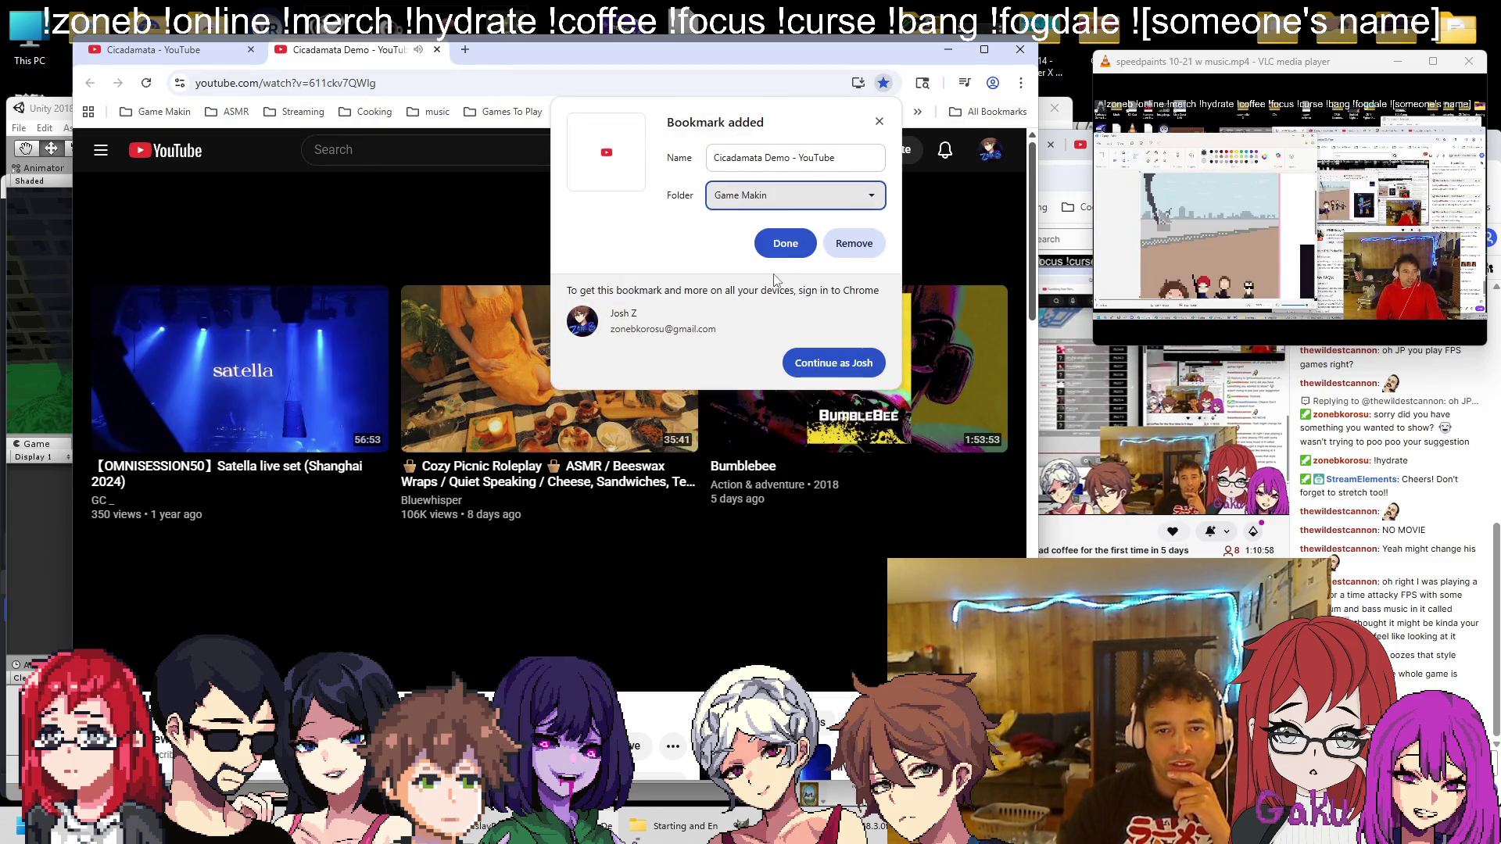
left_click(785, 246)
left_click(437, 50)
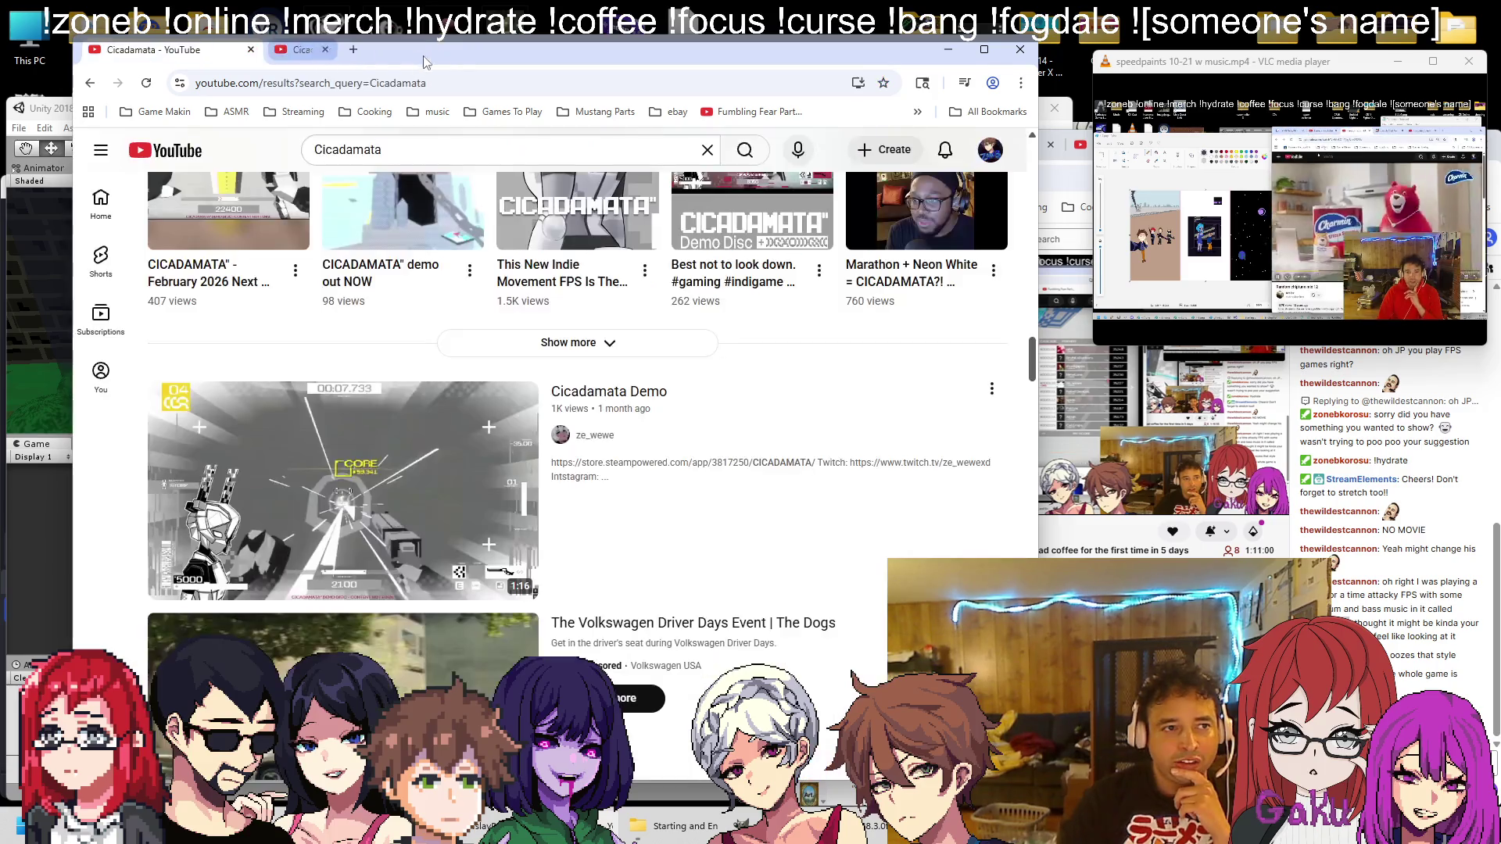
Search Google for 'cicadamata steam' in a new tab
scroll(374, 312, "down", 10)
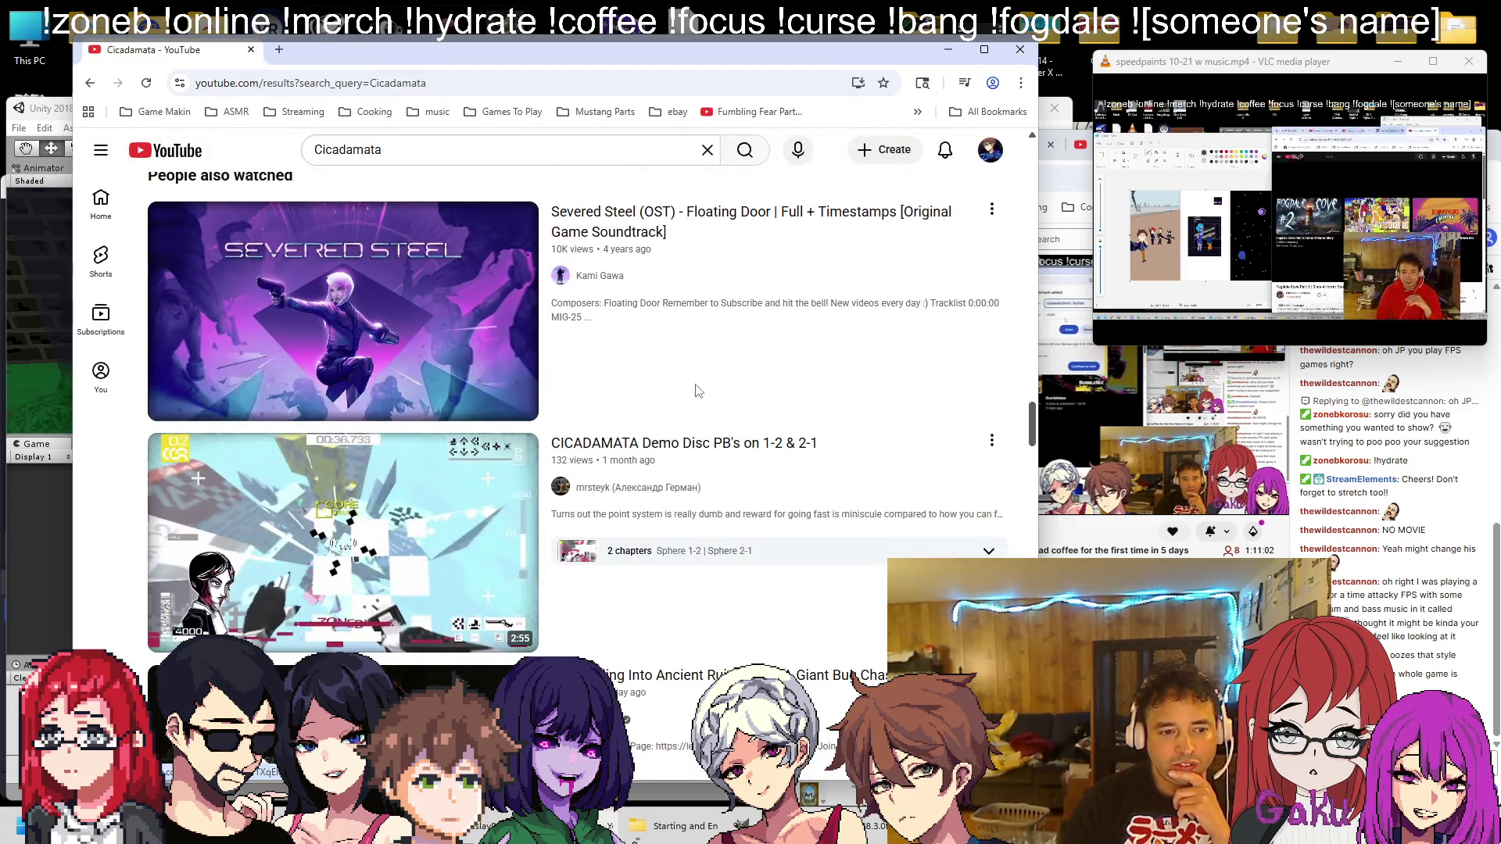
scroll(699, 391, "down", 5)
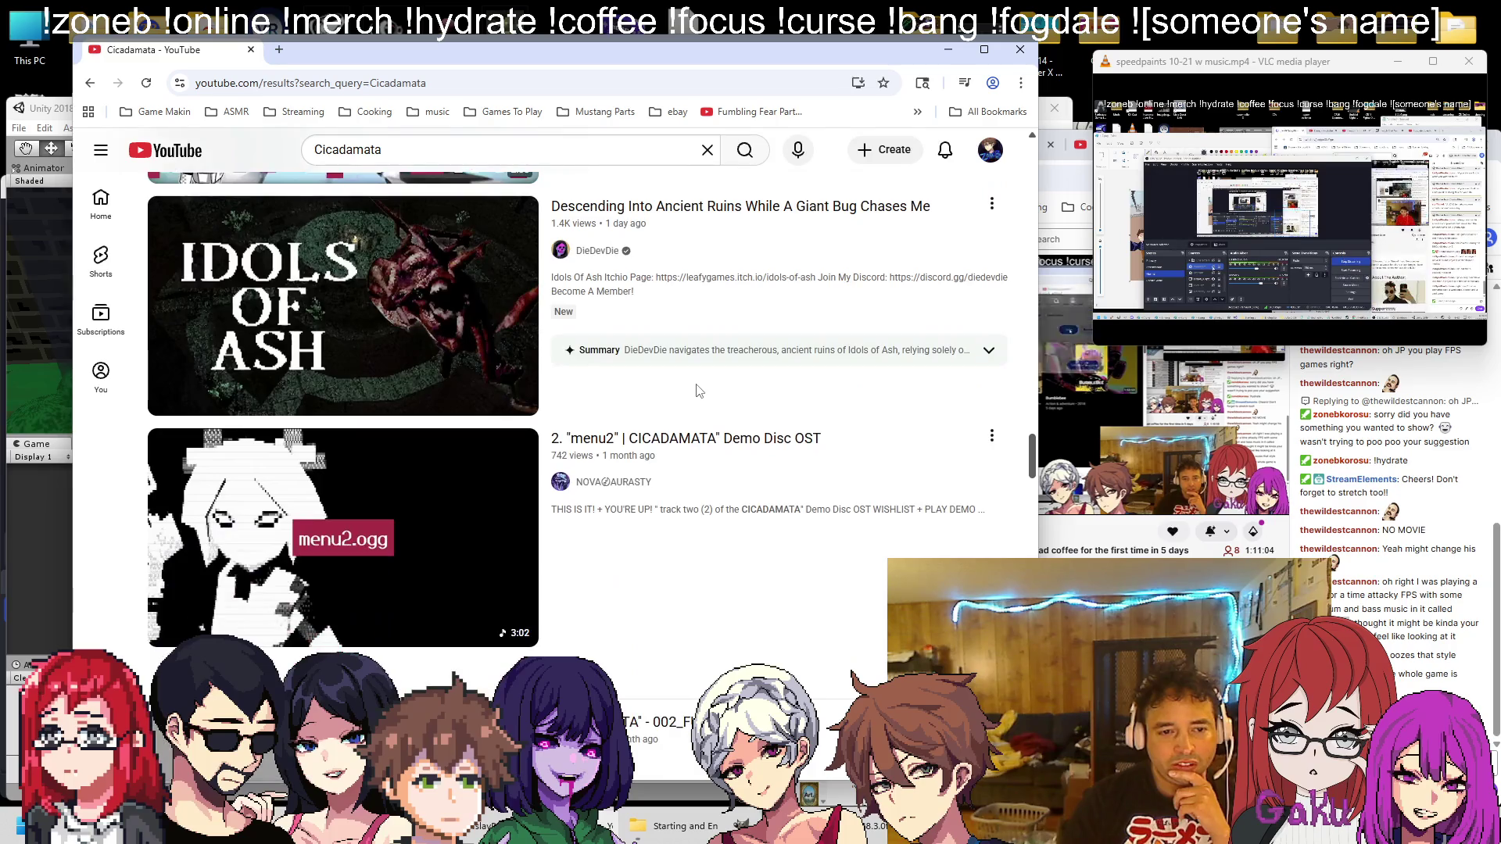
scroll(698, 391, "down", 3)
scroll(547, 313, "up", 15)
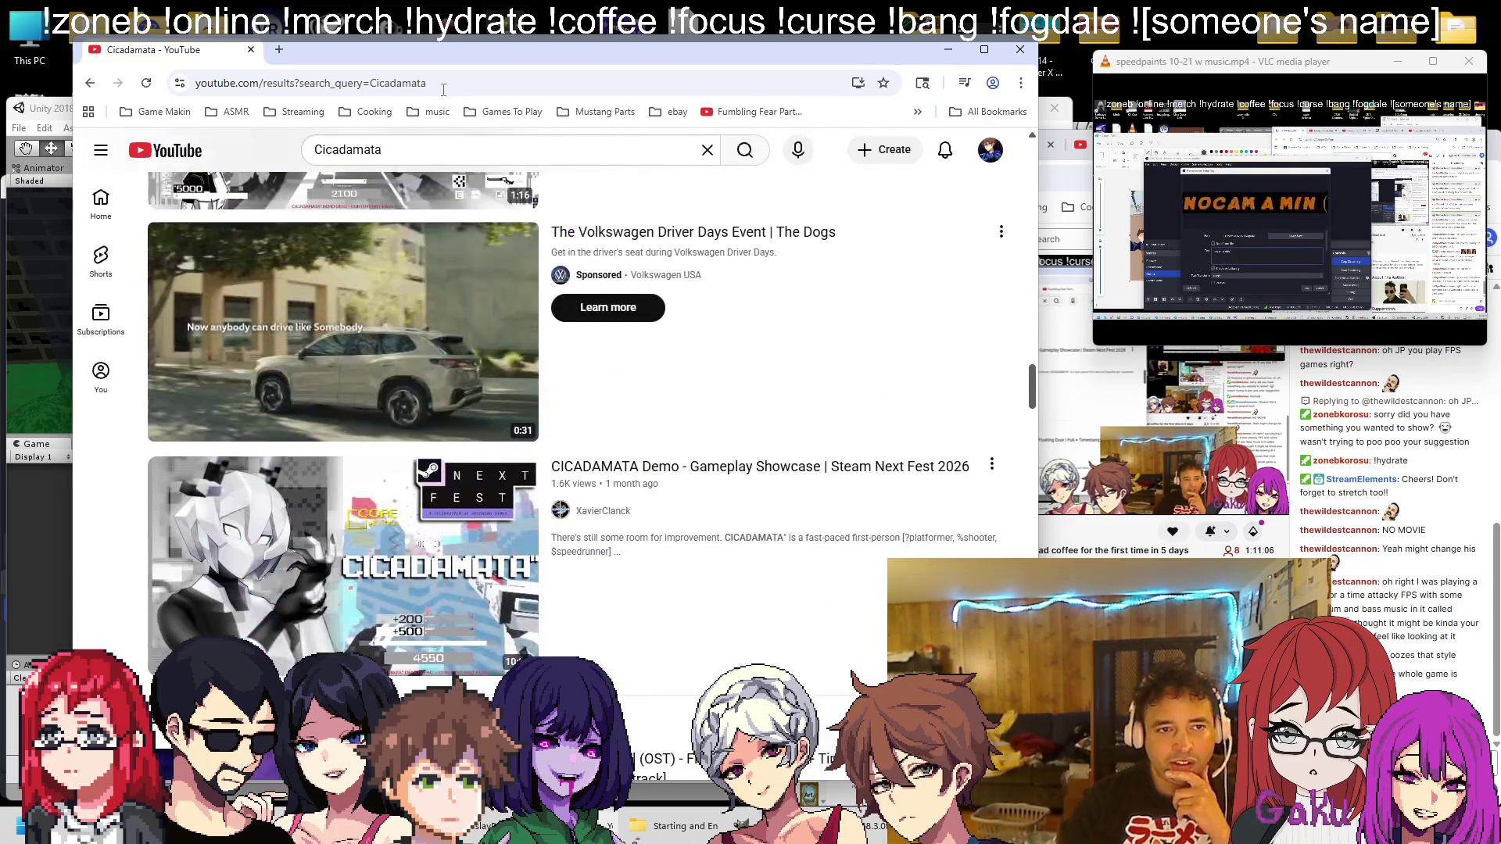
left_click(451, 159)
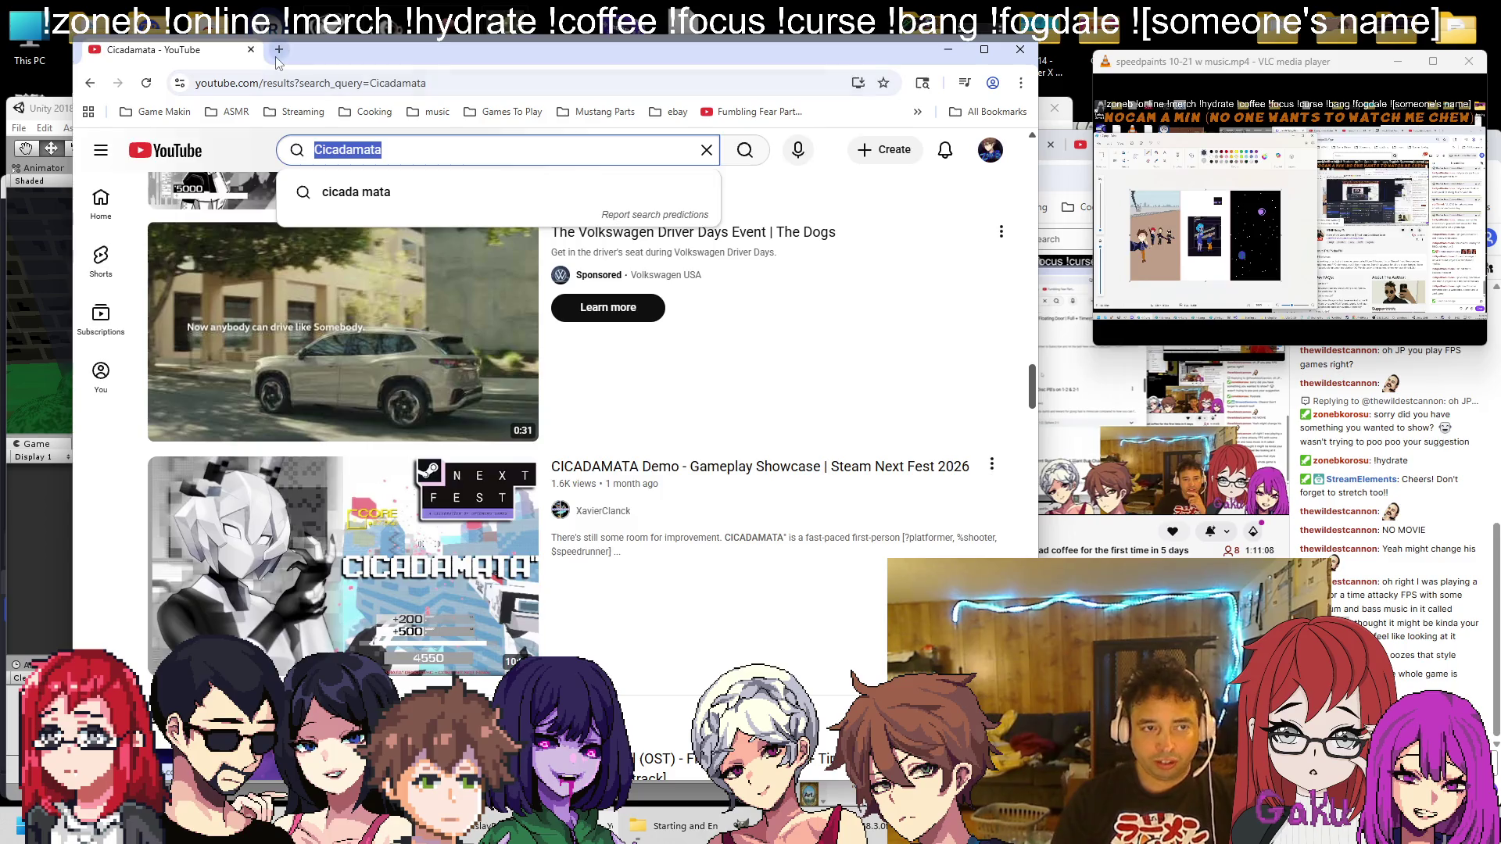
left_click(279, 49)
type("Cicadamata")
type("steam")
key("Return")
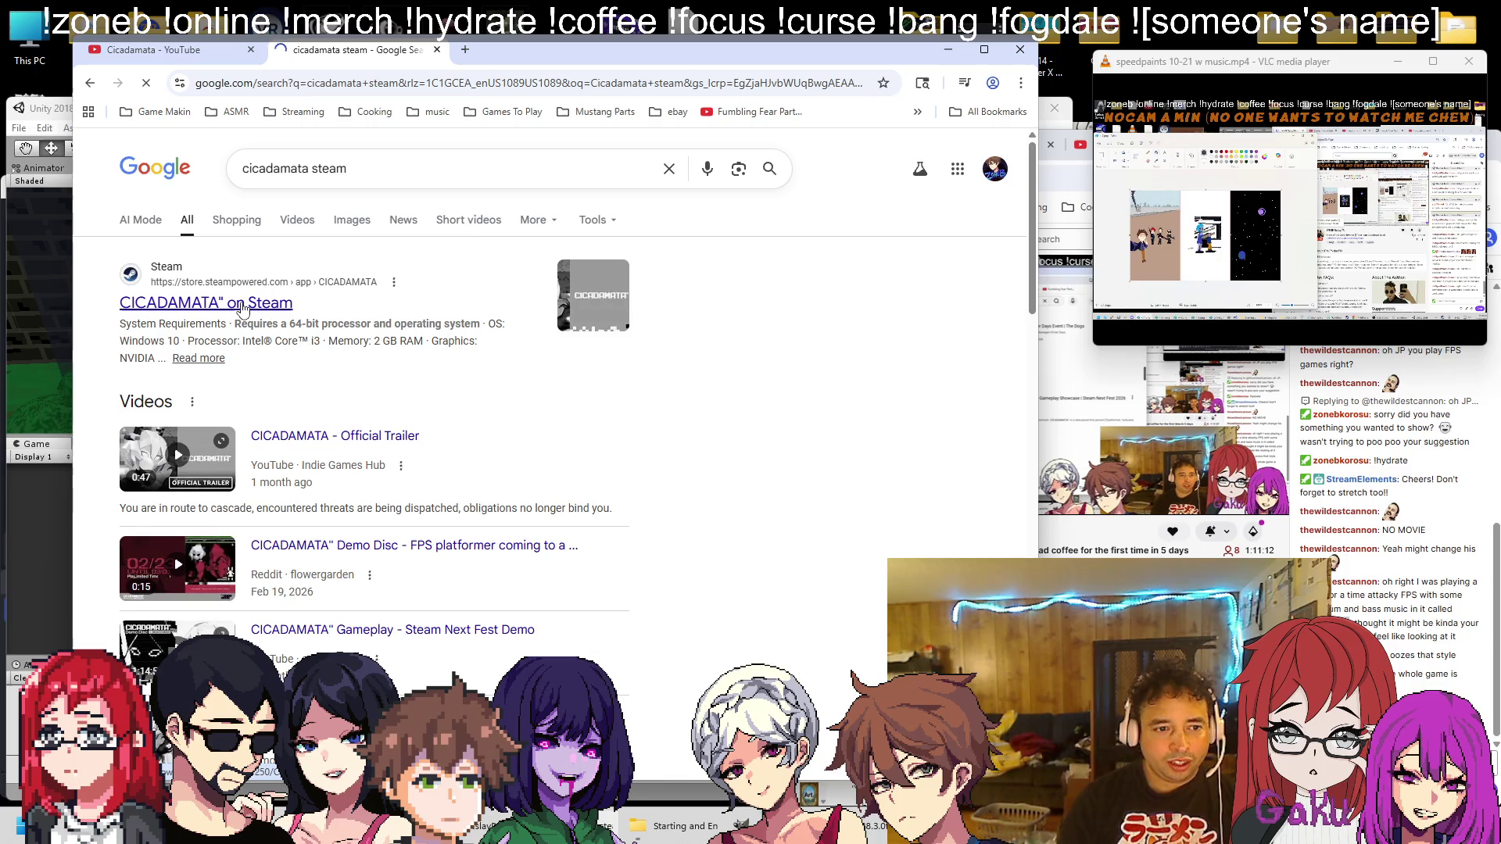
Open the CICADAMATA Steam store page and add it to the wishlist
left_click(242, 306)
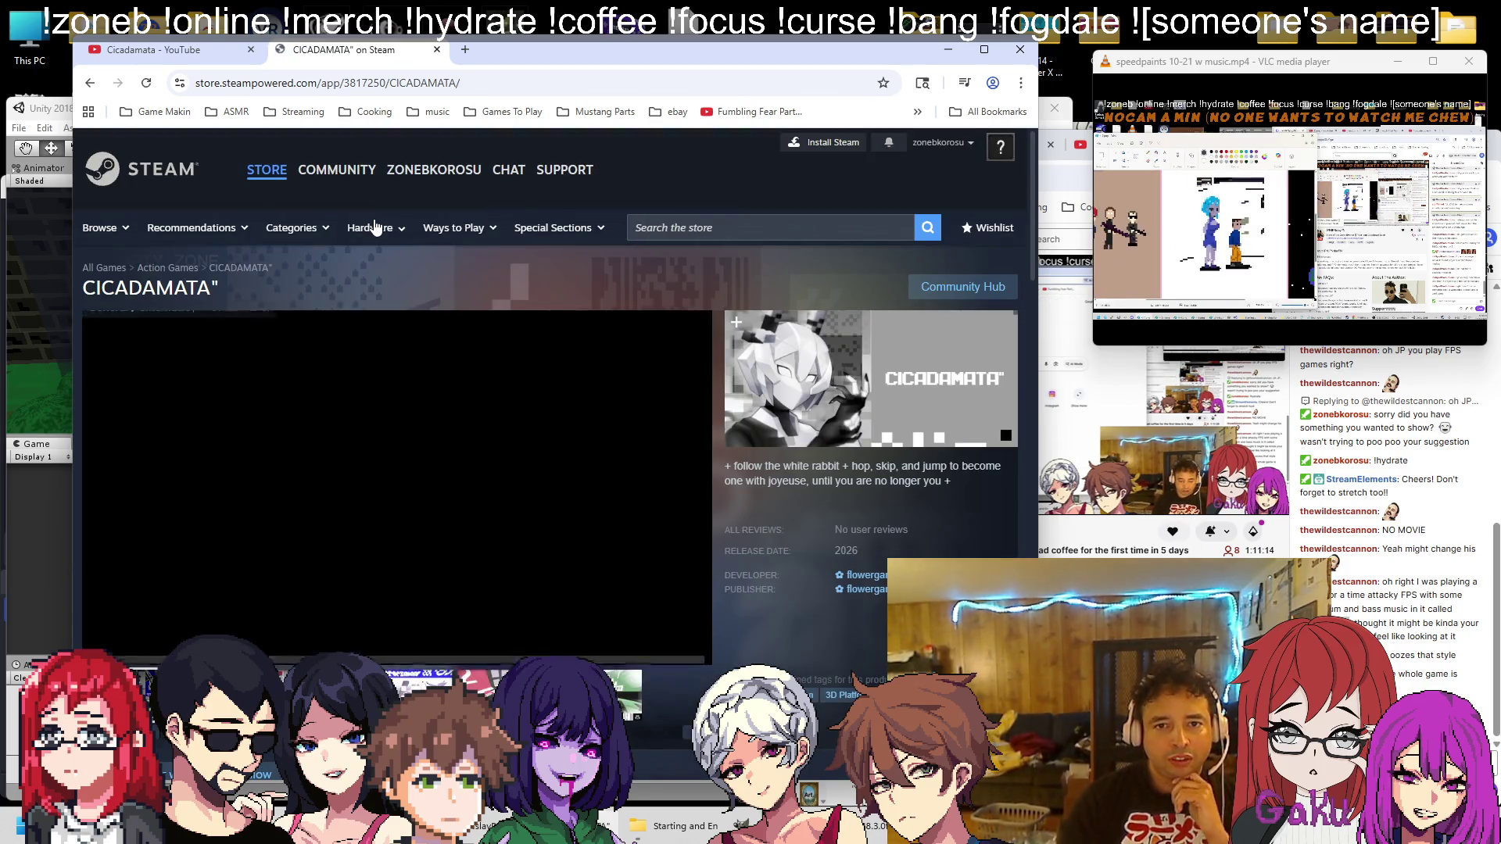
scroll(352, 297, "down", 2)
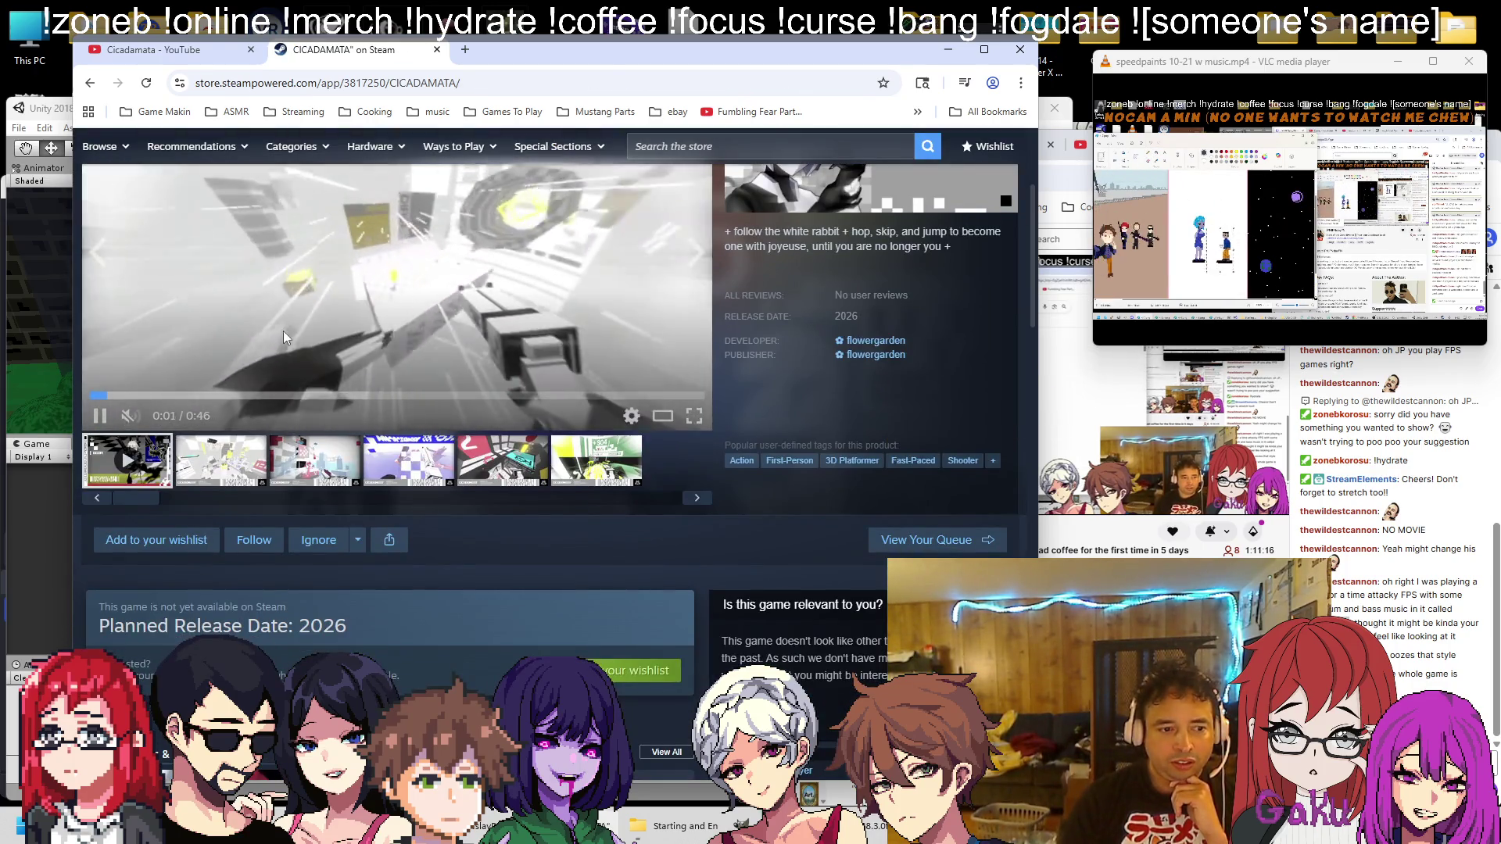
scroll(367, 485, "down", 2)
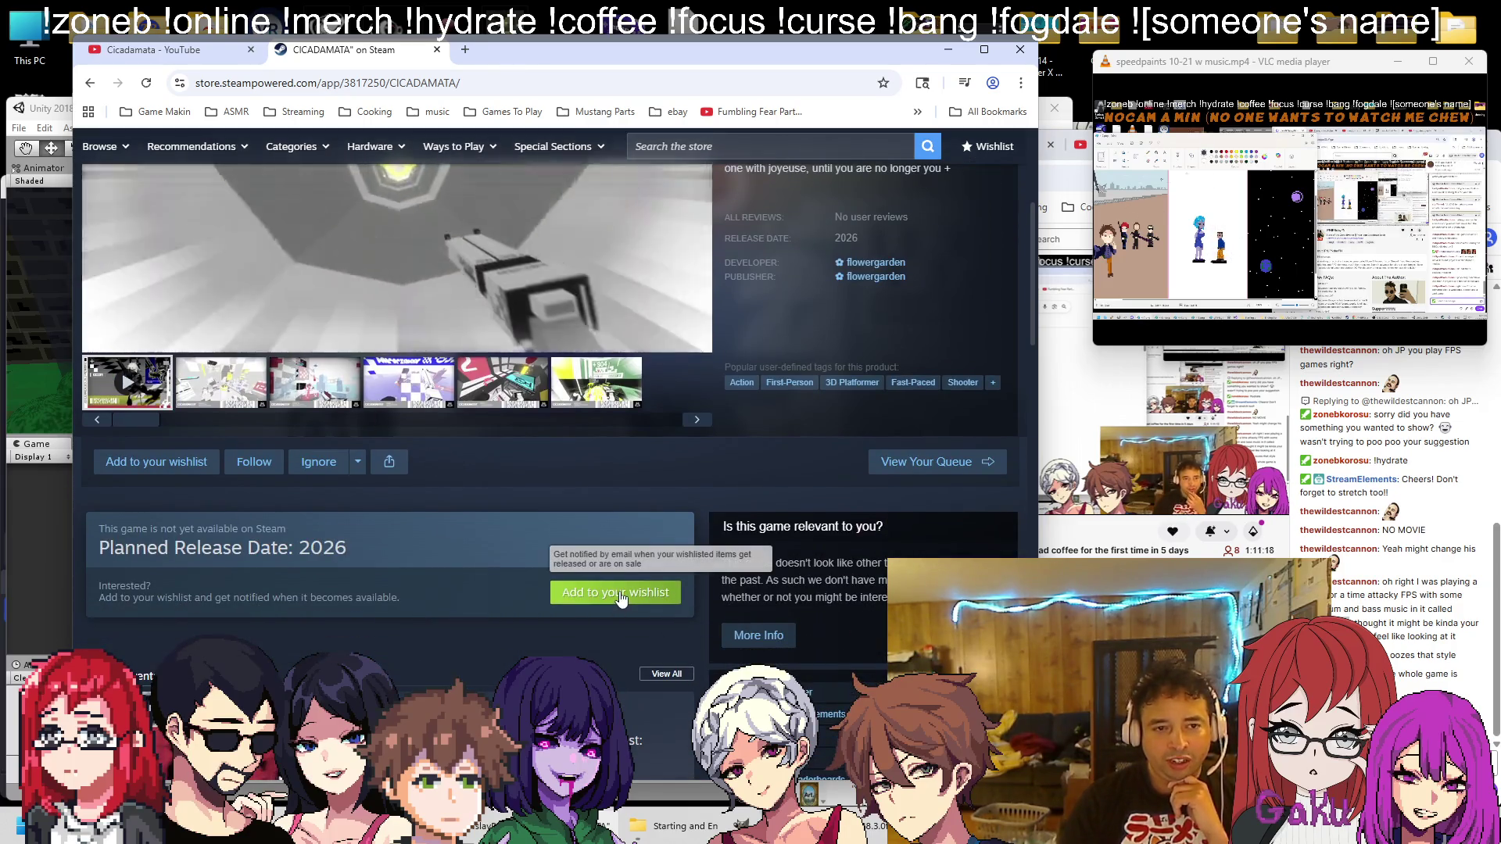
left_click(618, 591)
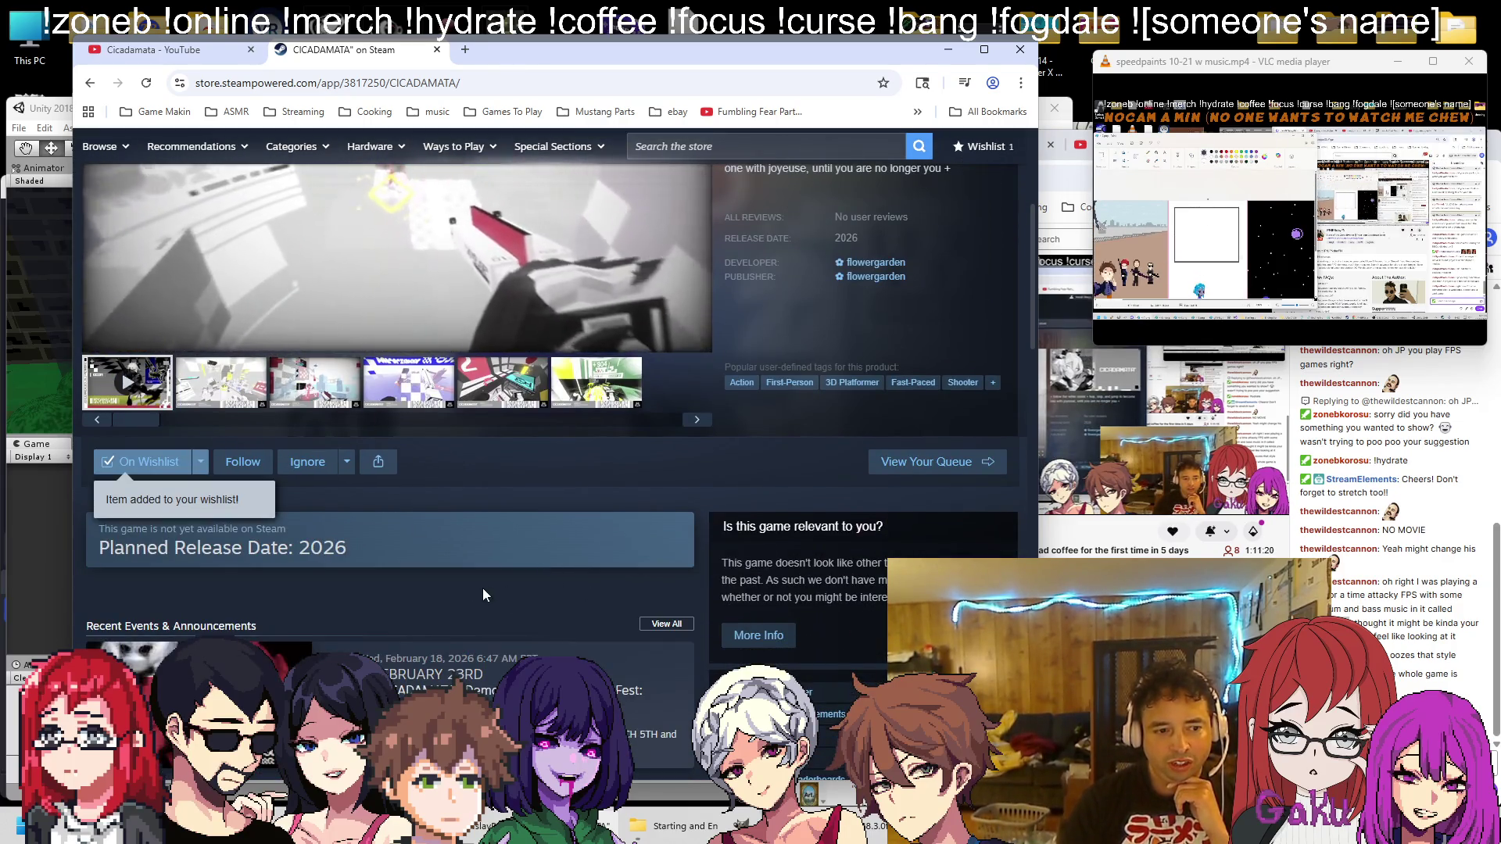
Unmute the trailer, browse the store page, and open the flowergarden developer page
scroll(469, 582, "up", 1)
scroll(412, 579, "up", 3)
left_click(145, 651)
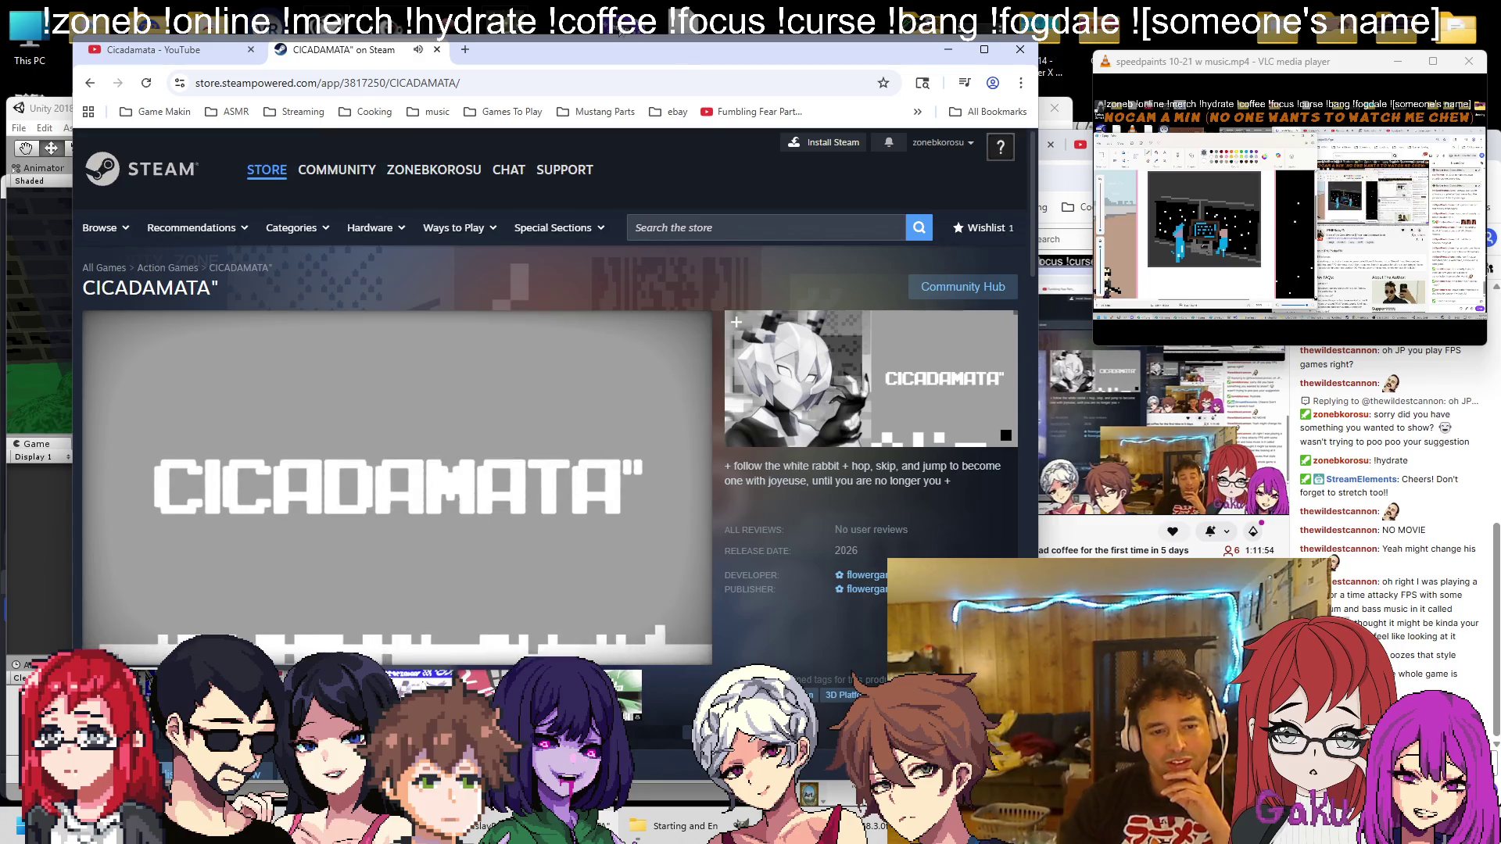
scroll(467, 542, "down", 4)
scroll(547, 546, "down", 2)
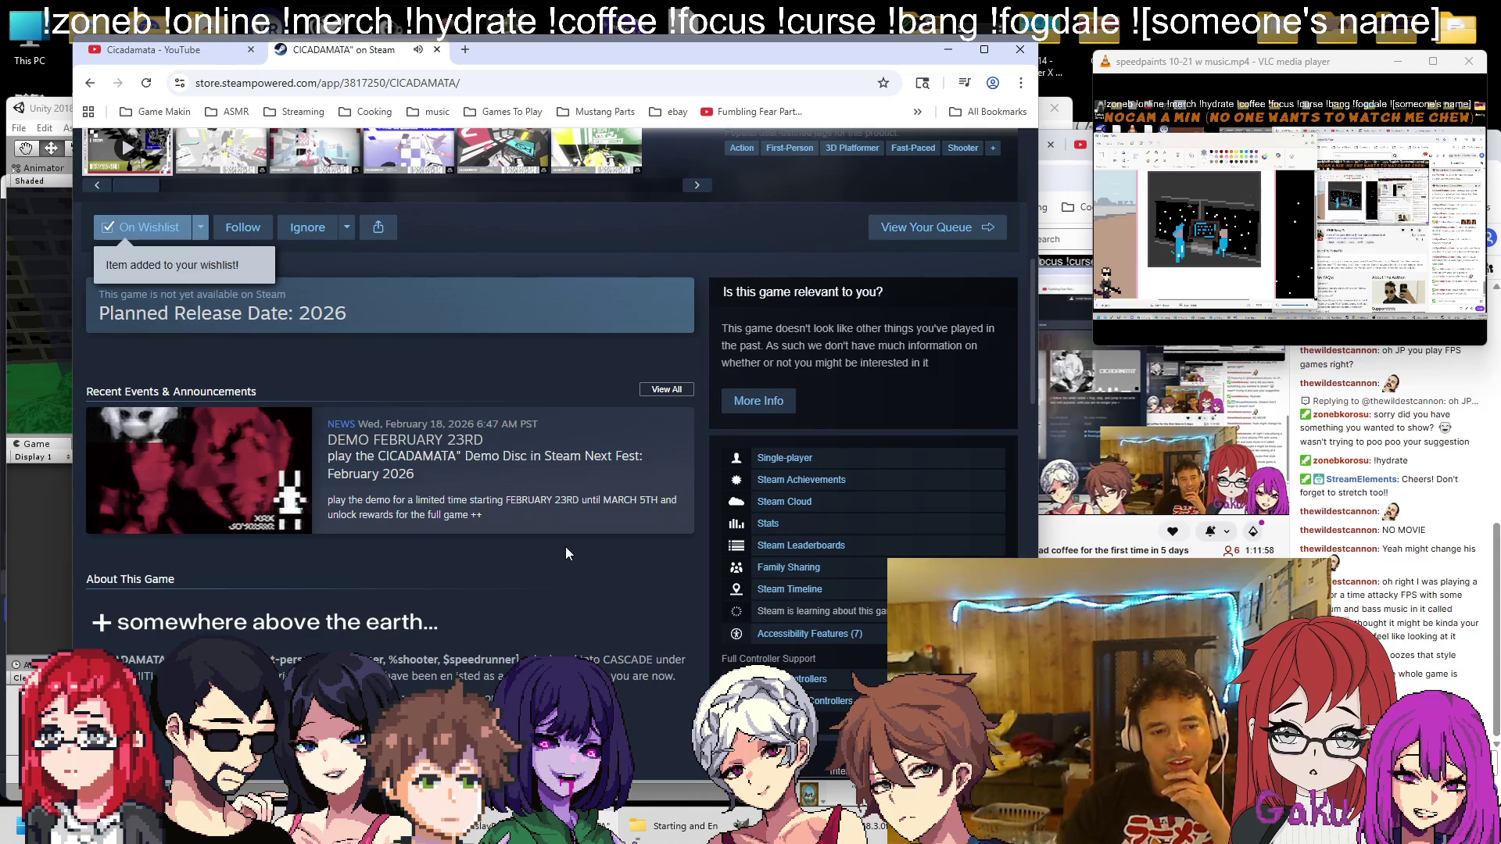
scroll(566, 545, "up", 6)
scroll(247, 591, "down", 6)
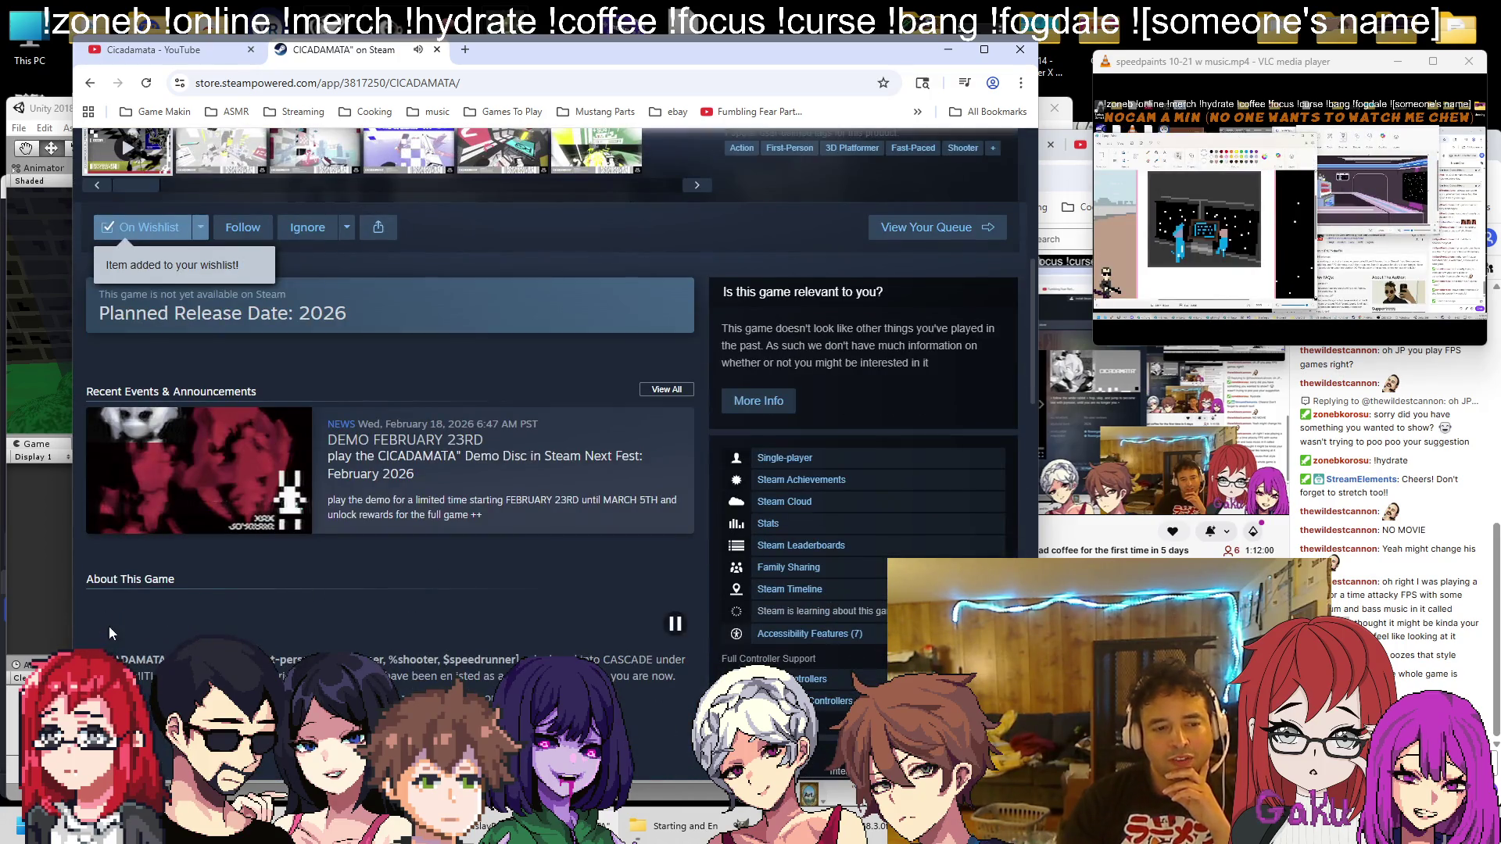
scroll(483, 587, "up", 6)
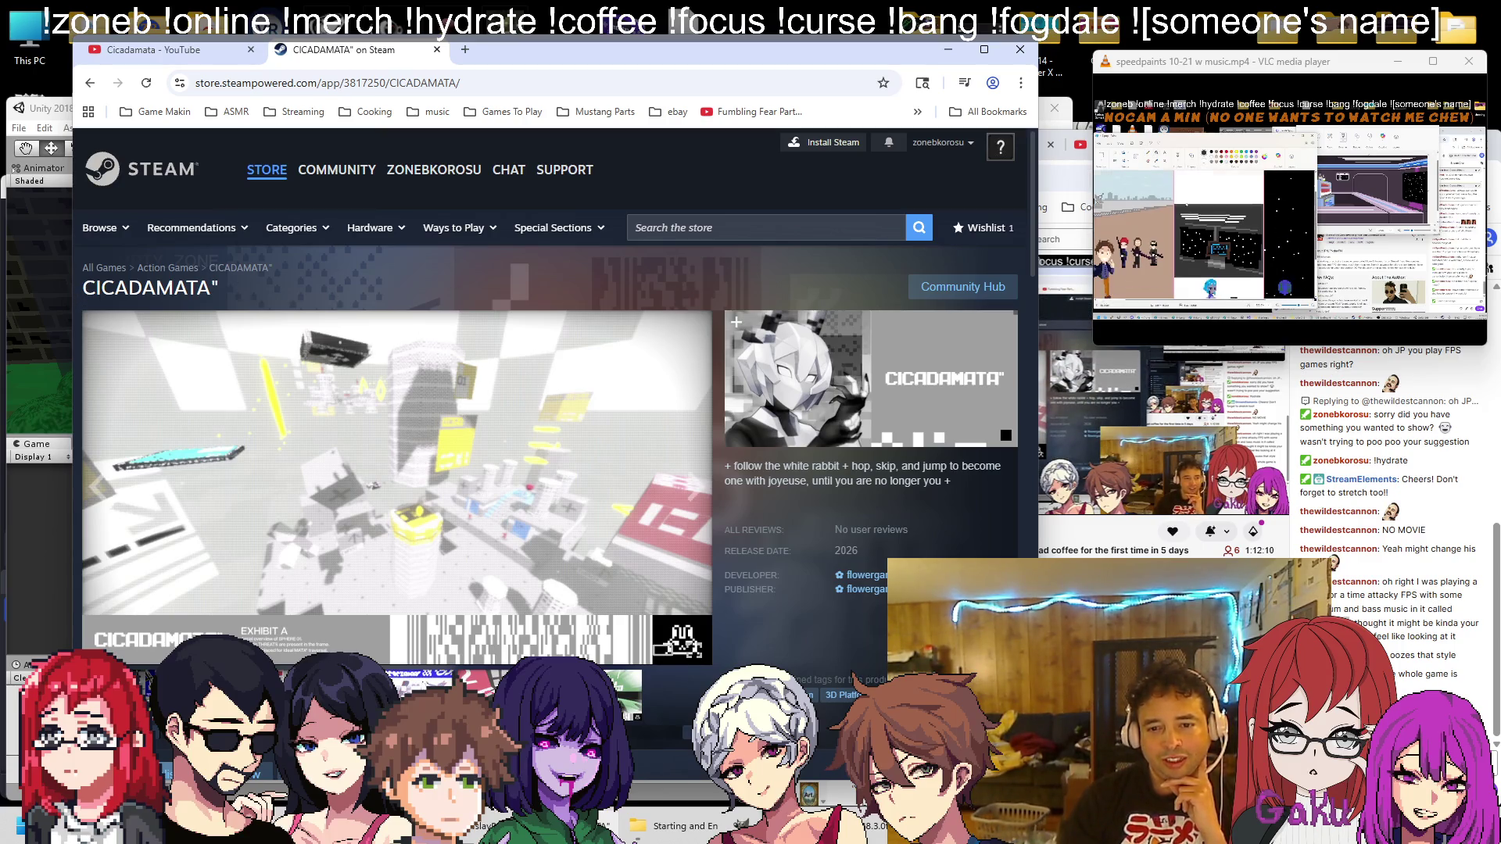
left_click(882, 577)
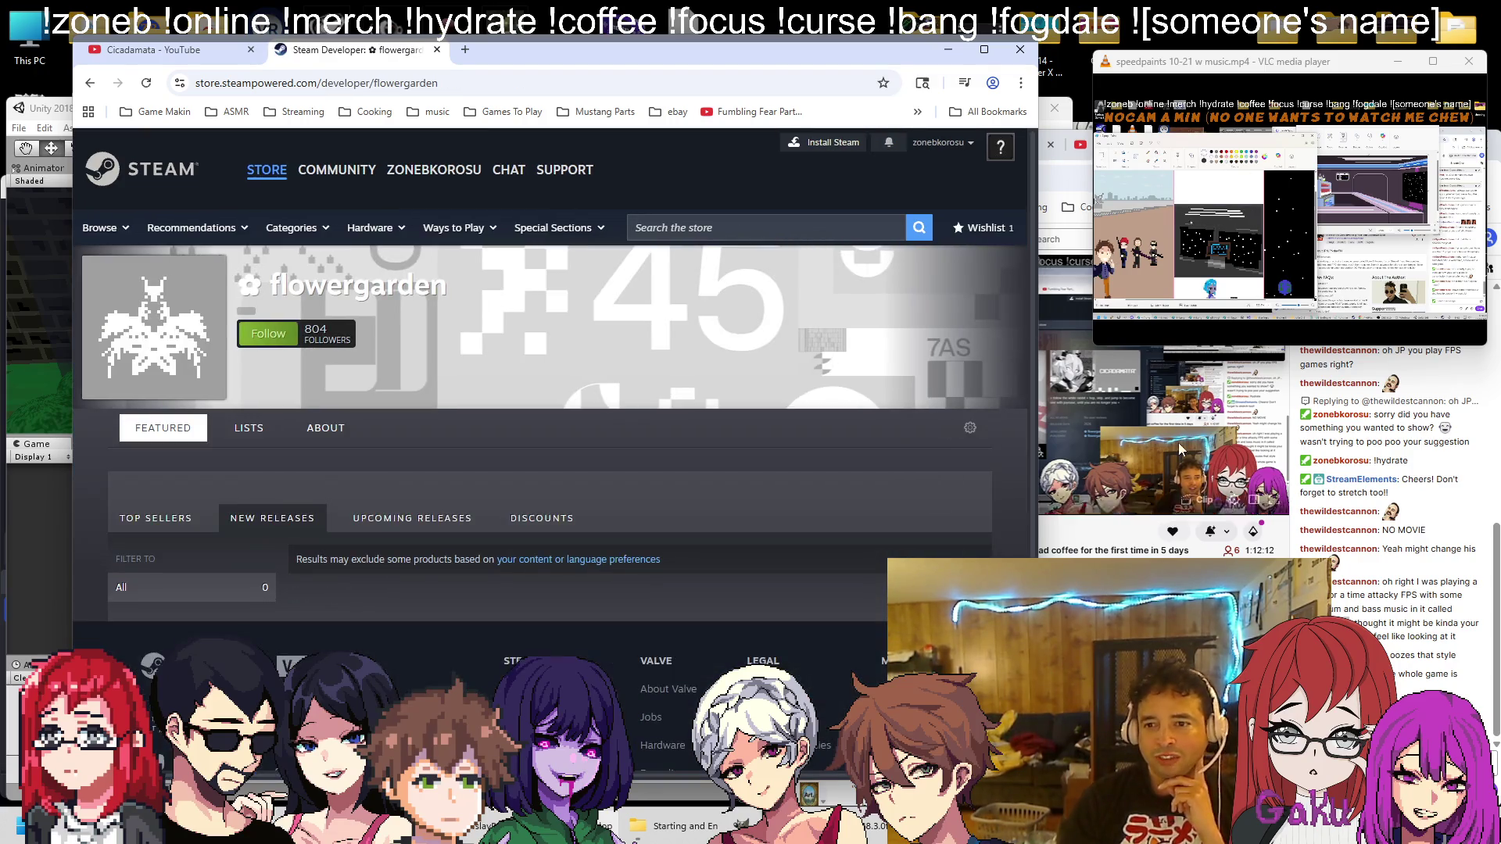
Check the Twitch stream tab, then return to the Steam developer page
left_click(1076, 162)
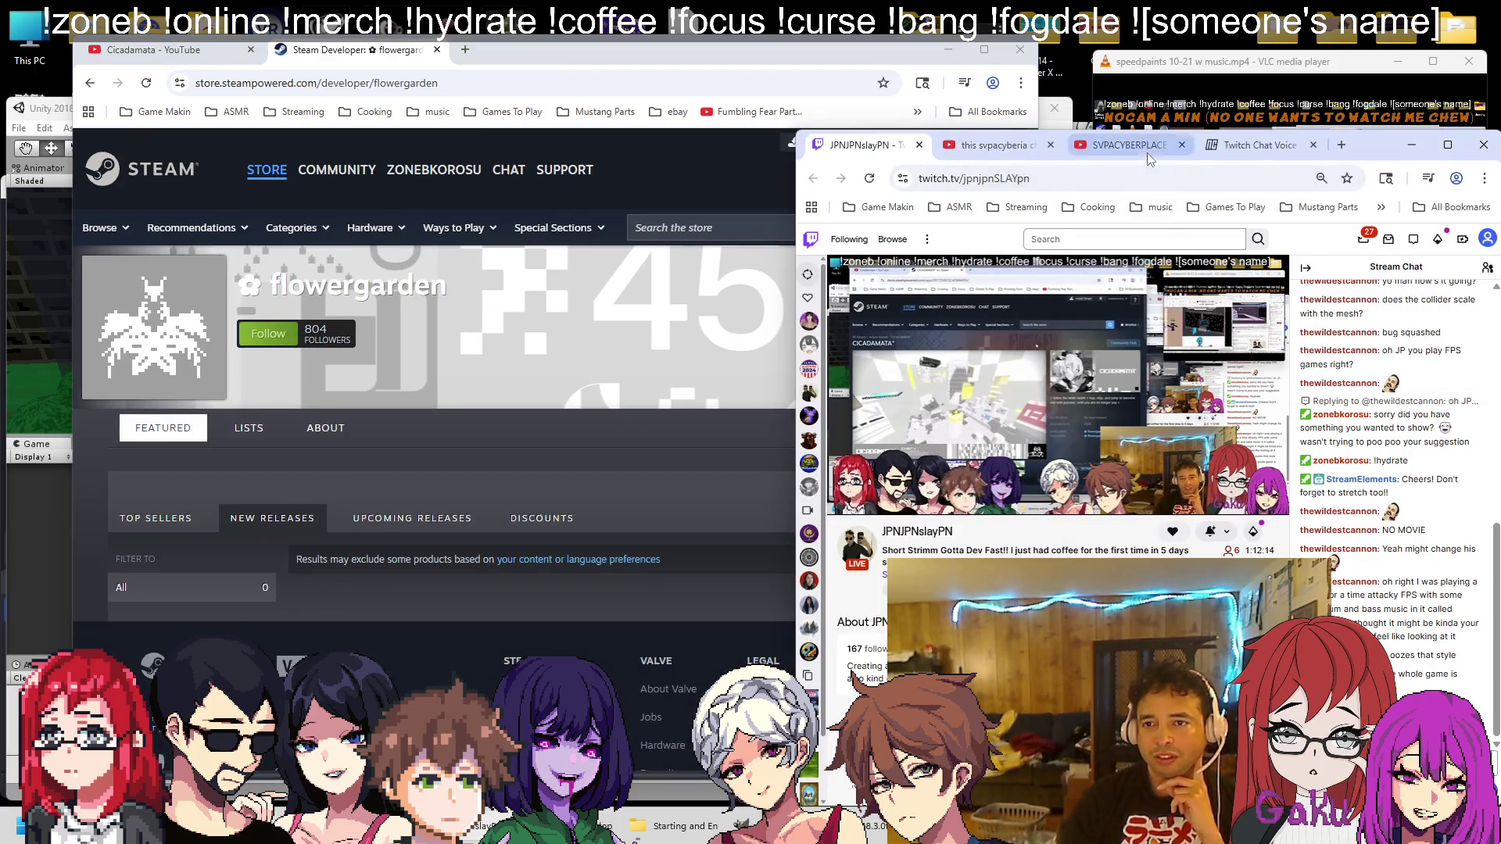
left_click(860, 144)
left_click(1251, 61)
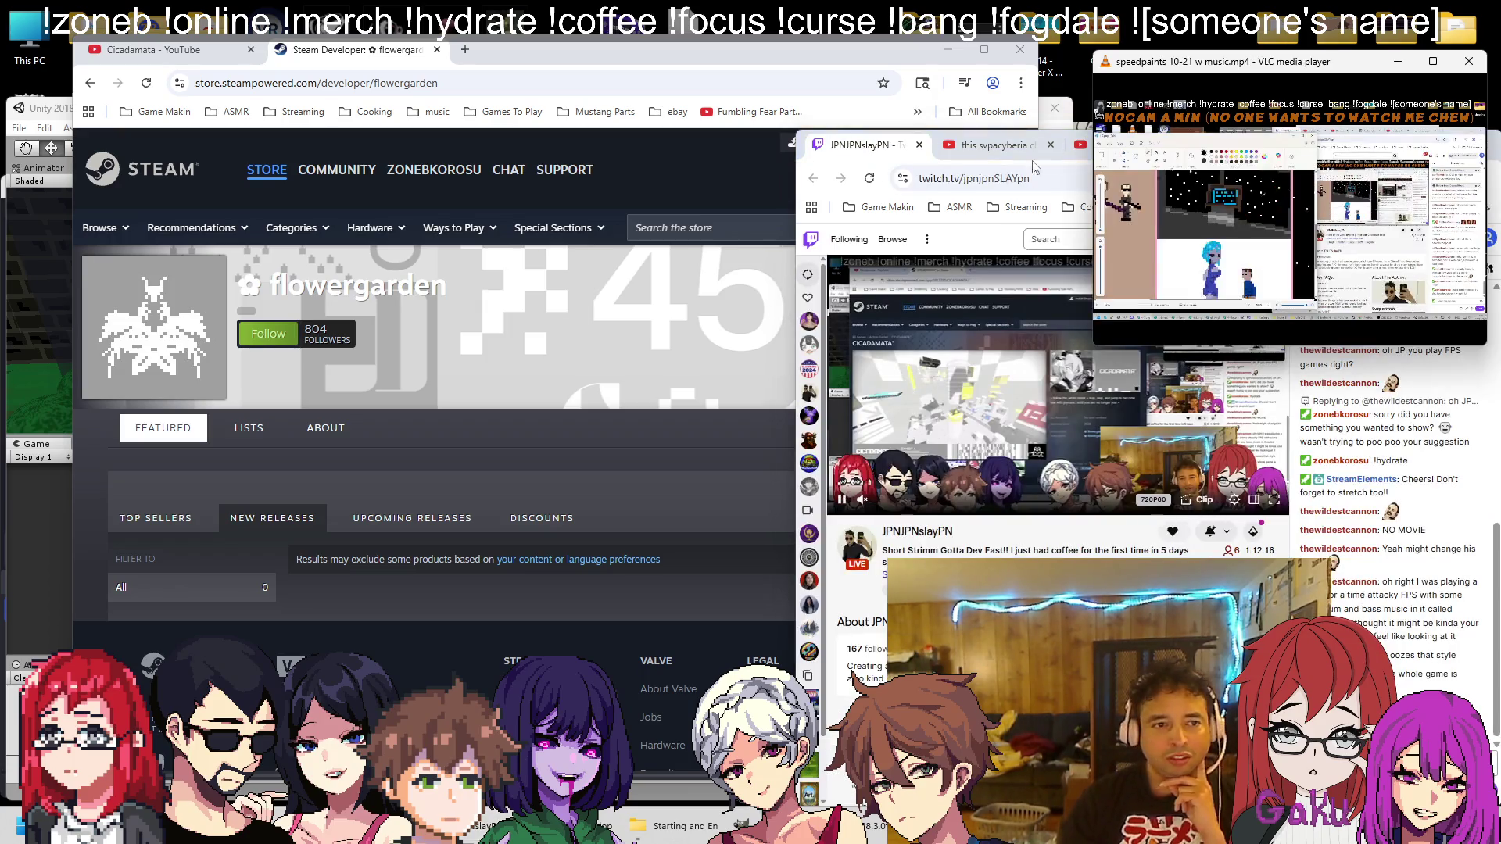
left_click(666, 136)
scroll(671, 284, "down", 2)
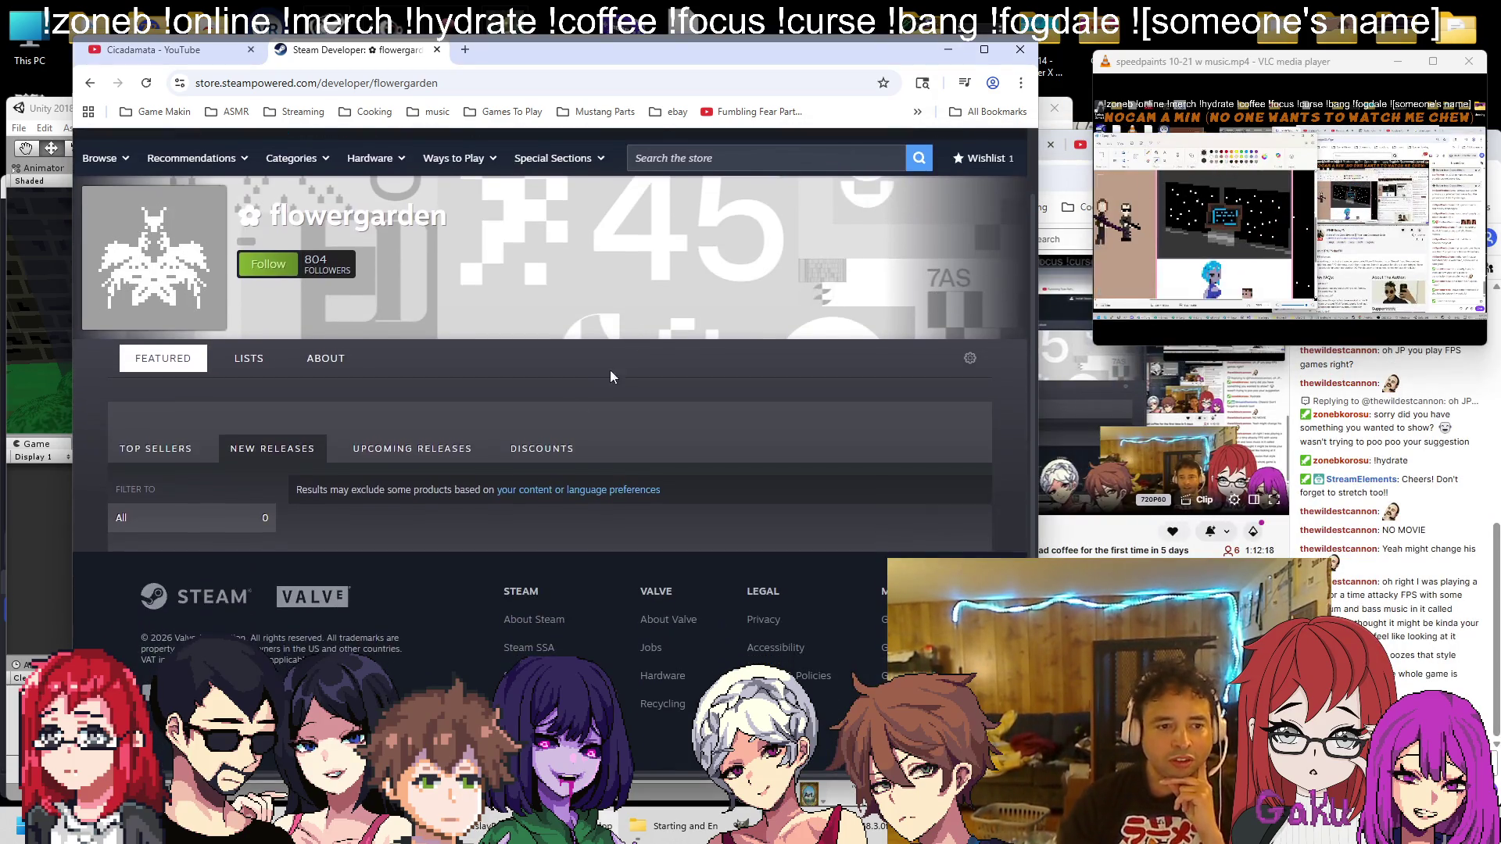
Browse flowergarden's Top Sellers, Discounts, New Releases and Upcoming Releases lists
left_click(191, 447)
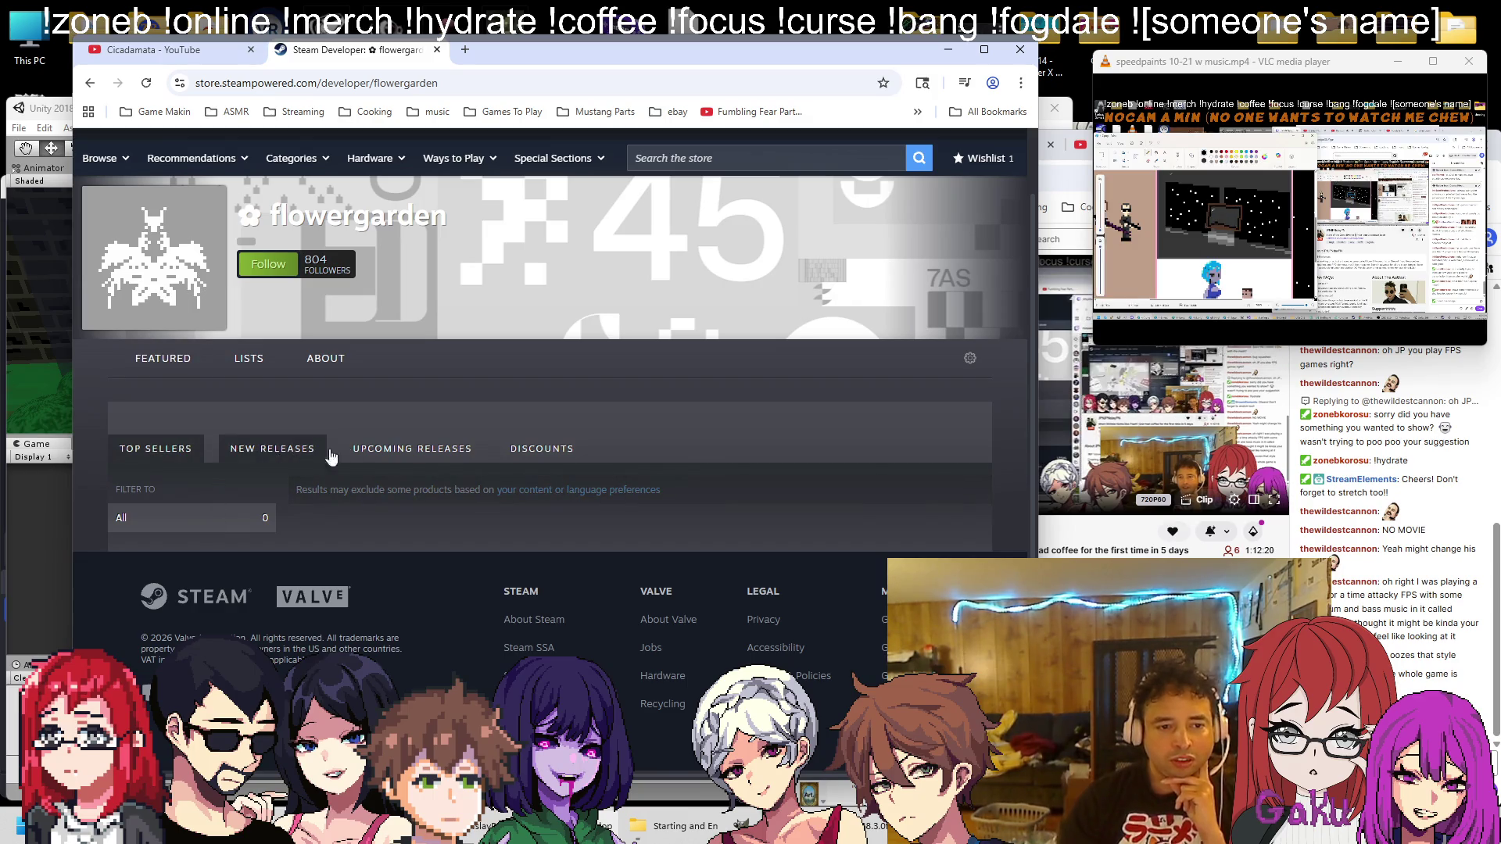
left_click(441, 446)
left_click(519, 447)
left_click(309, 448)
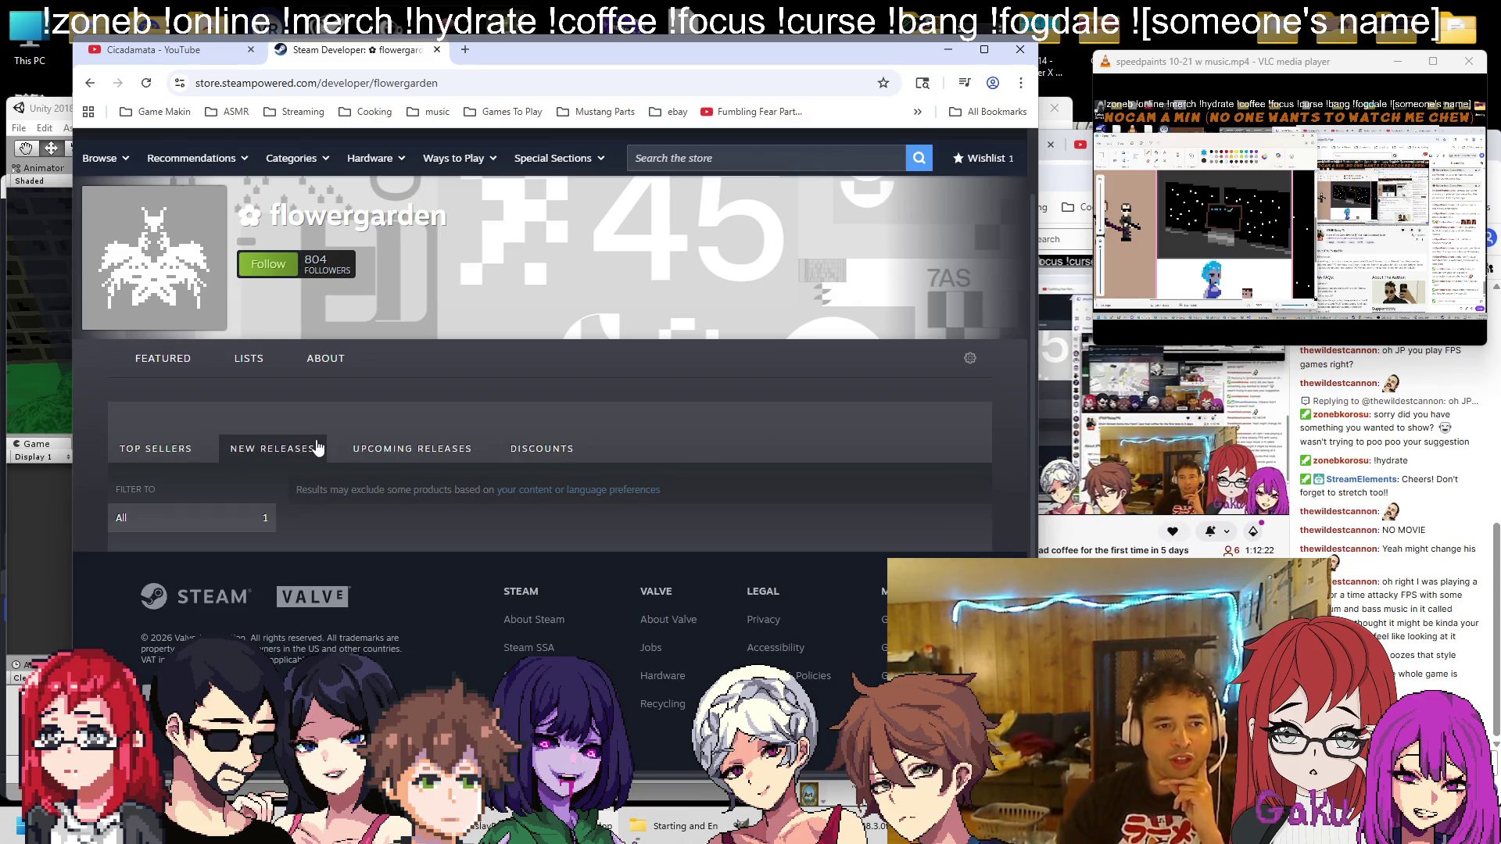
left_click(393, 450)
Check the other window's tabs, then close the Steam developer page
left_click(1067, 313)
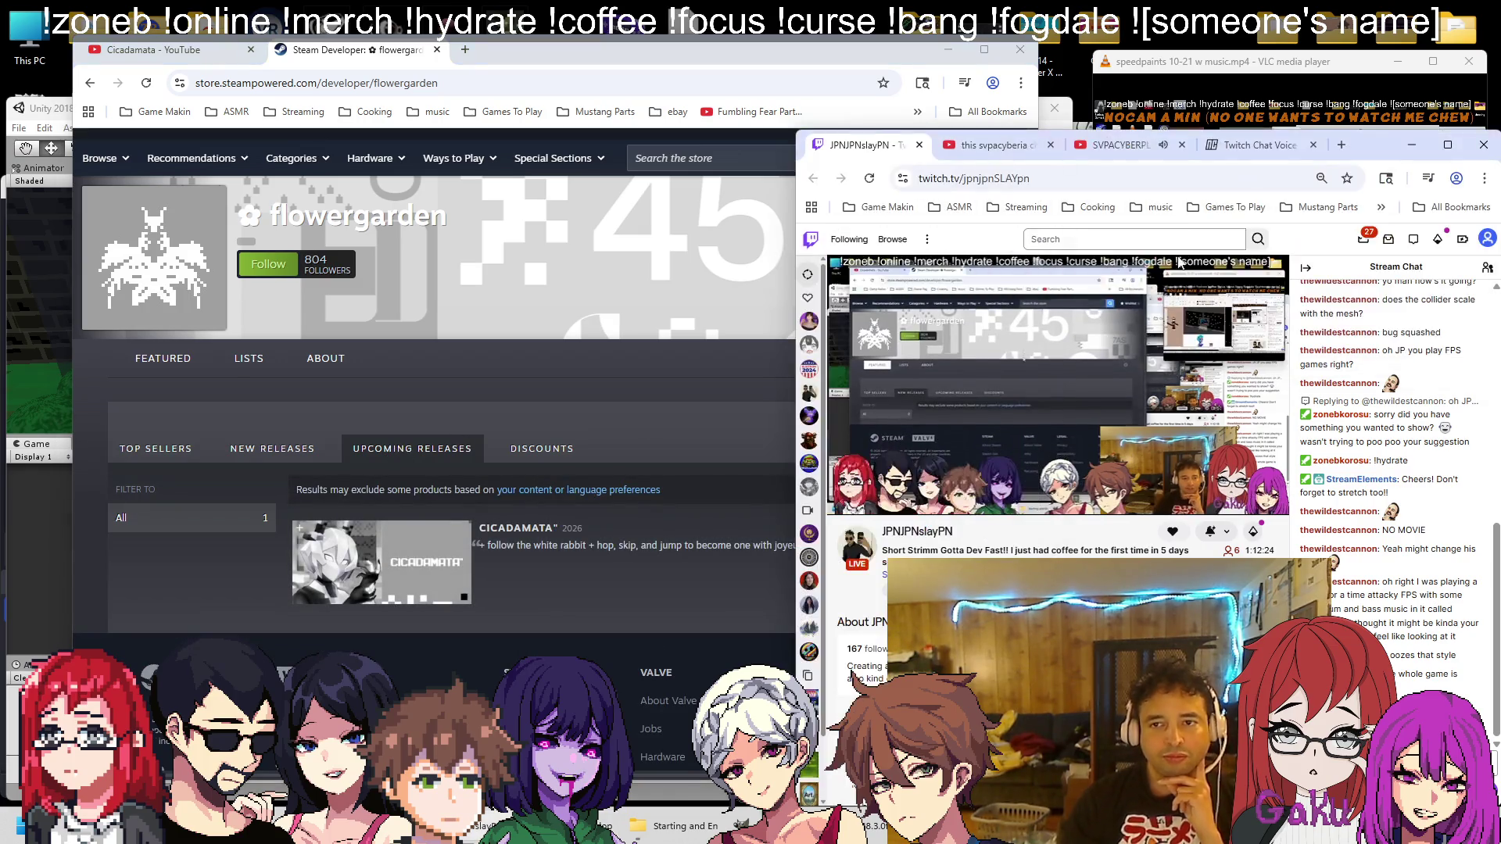
left_click(1150, 154)
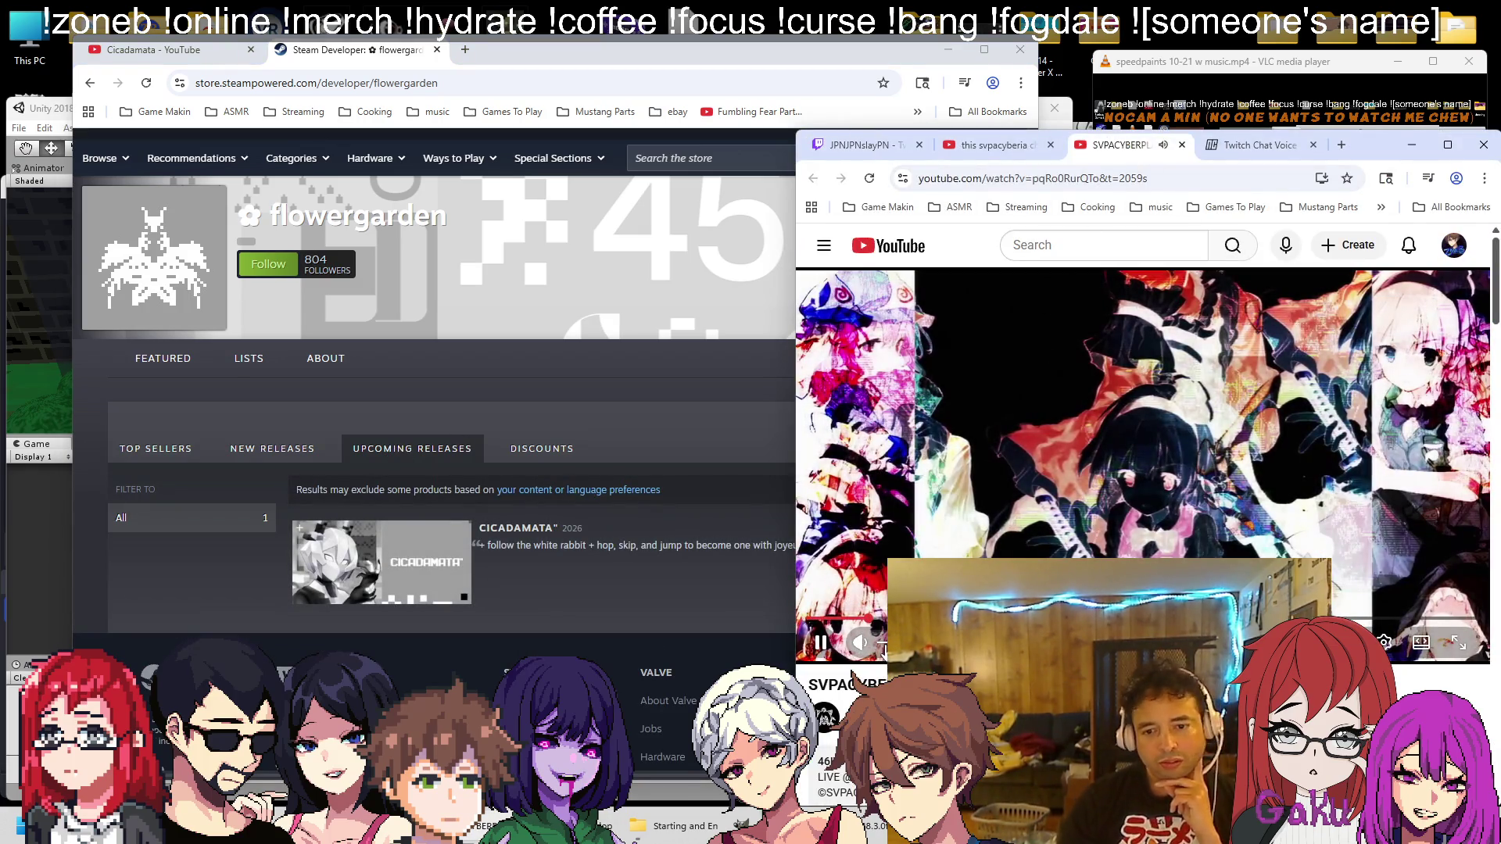
left_click(860, 144)
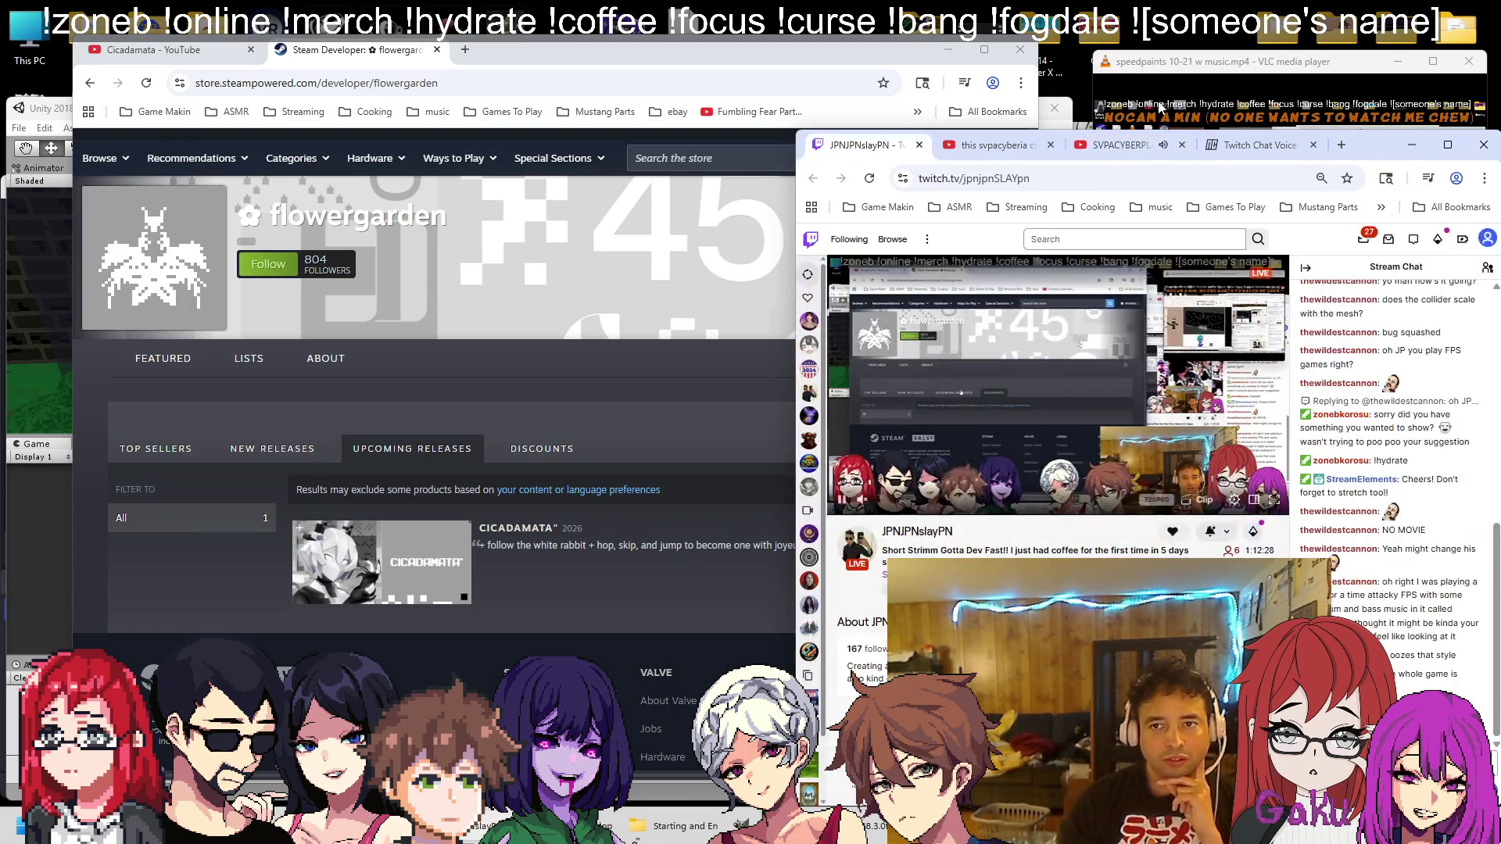
left_click(602, 64)
scroll(336, 434, "down", 1)
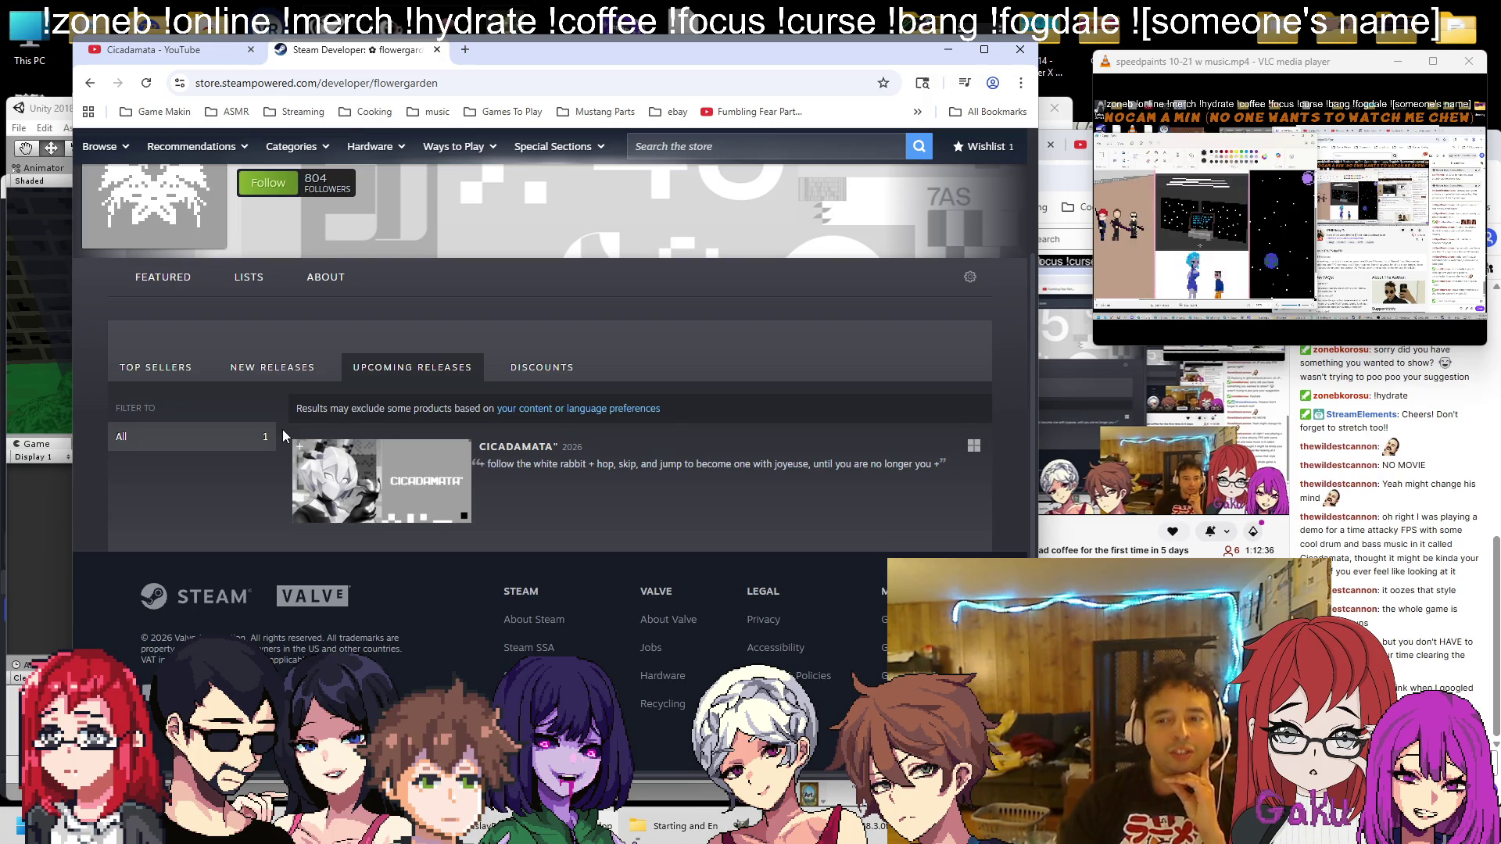
scroll(252, 426, "up", 2)
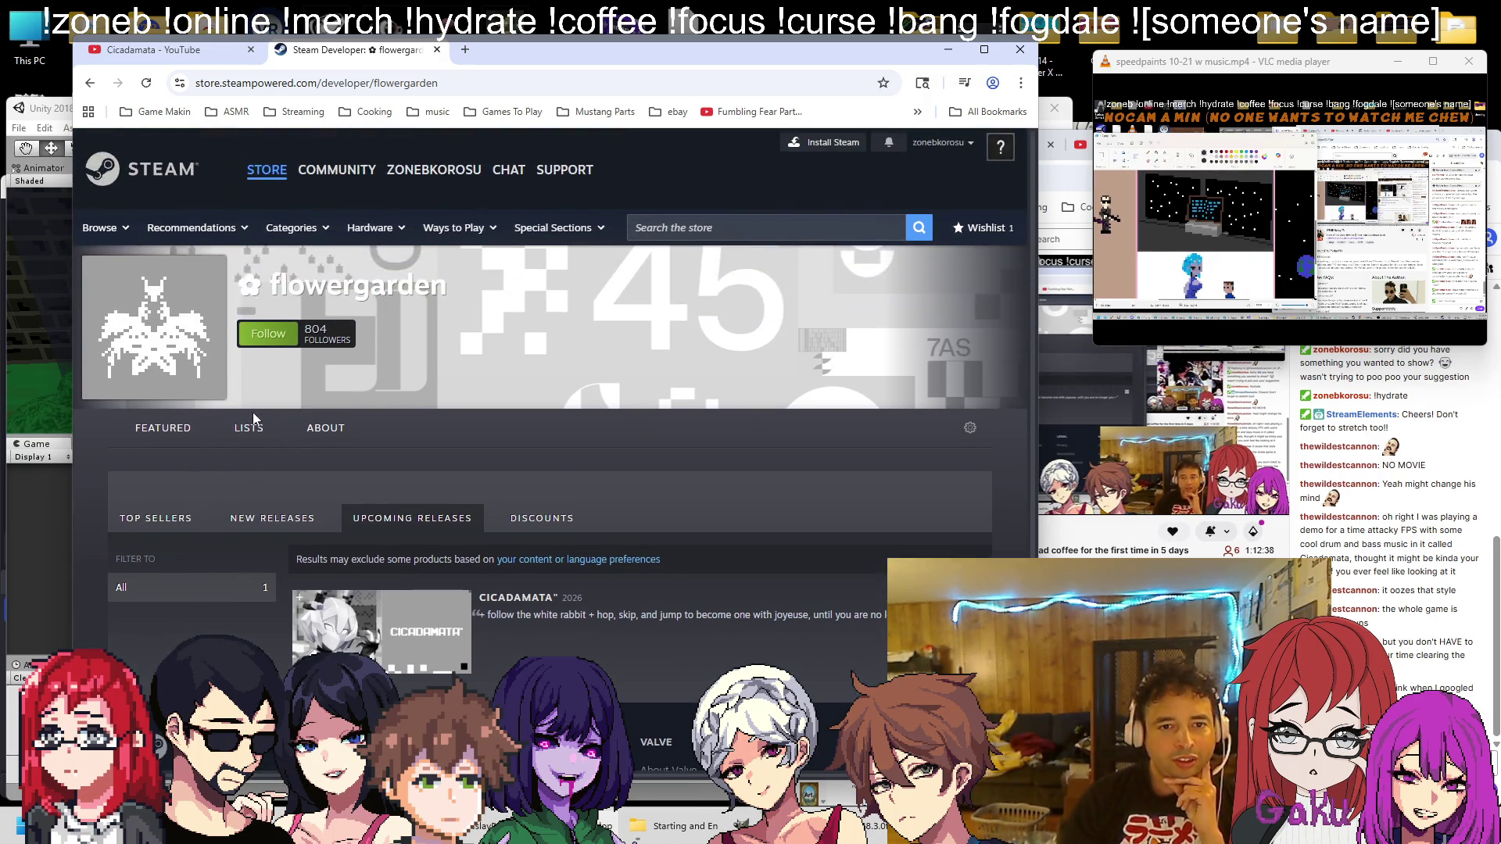
left_click(437, 49)
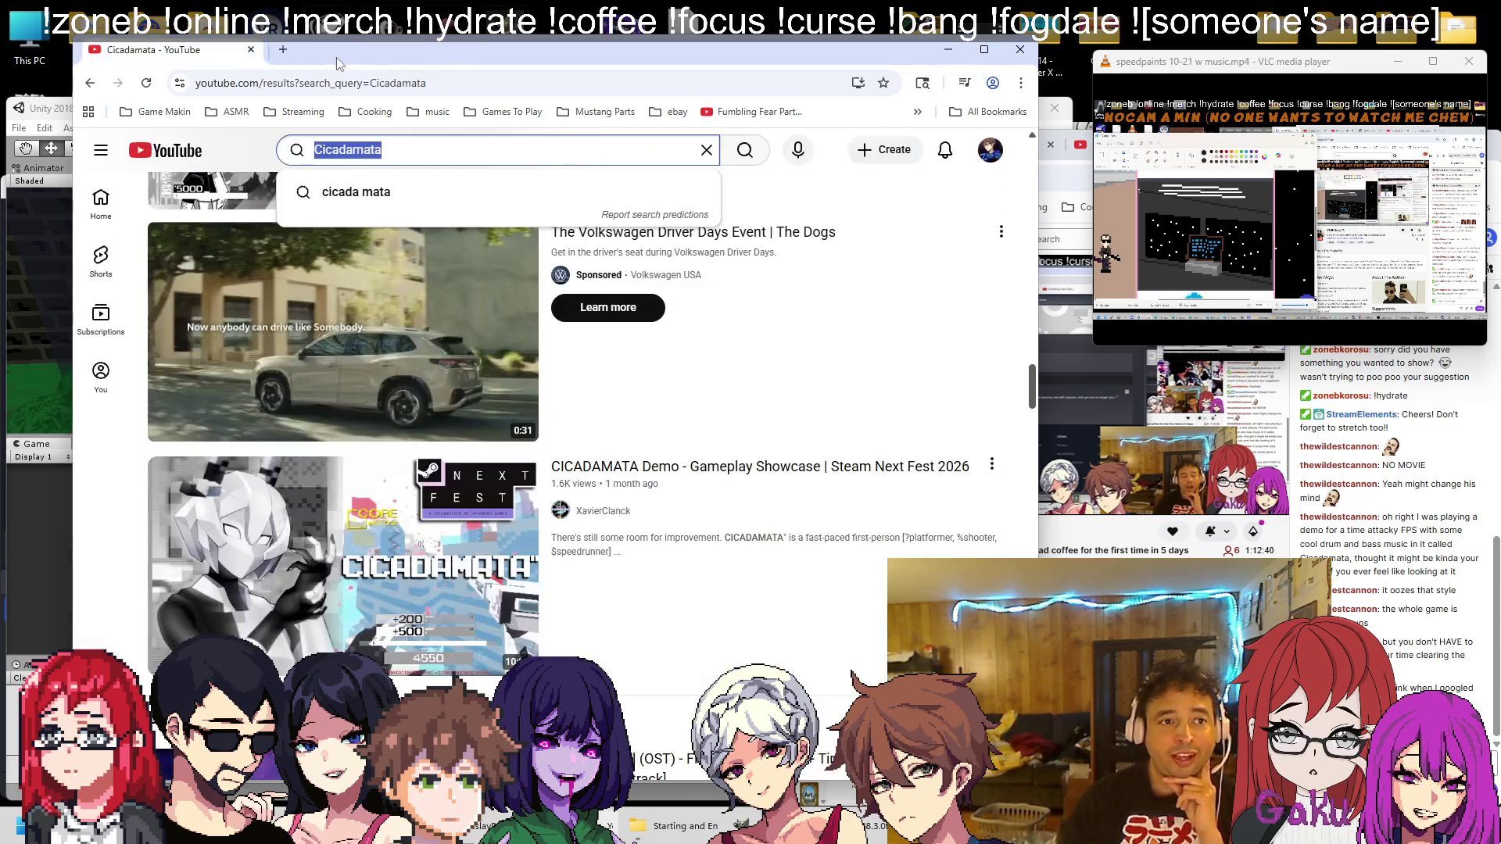
Close the Chrome window showing the Cicadamata search results
left_click(250, 49)
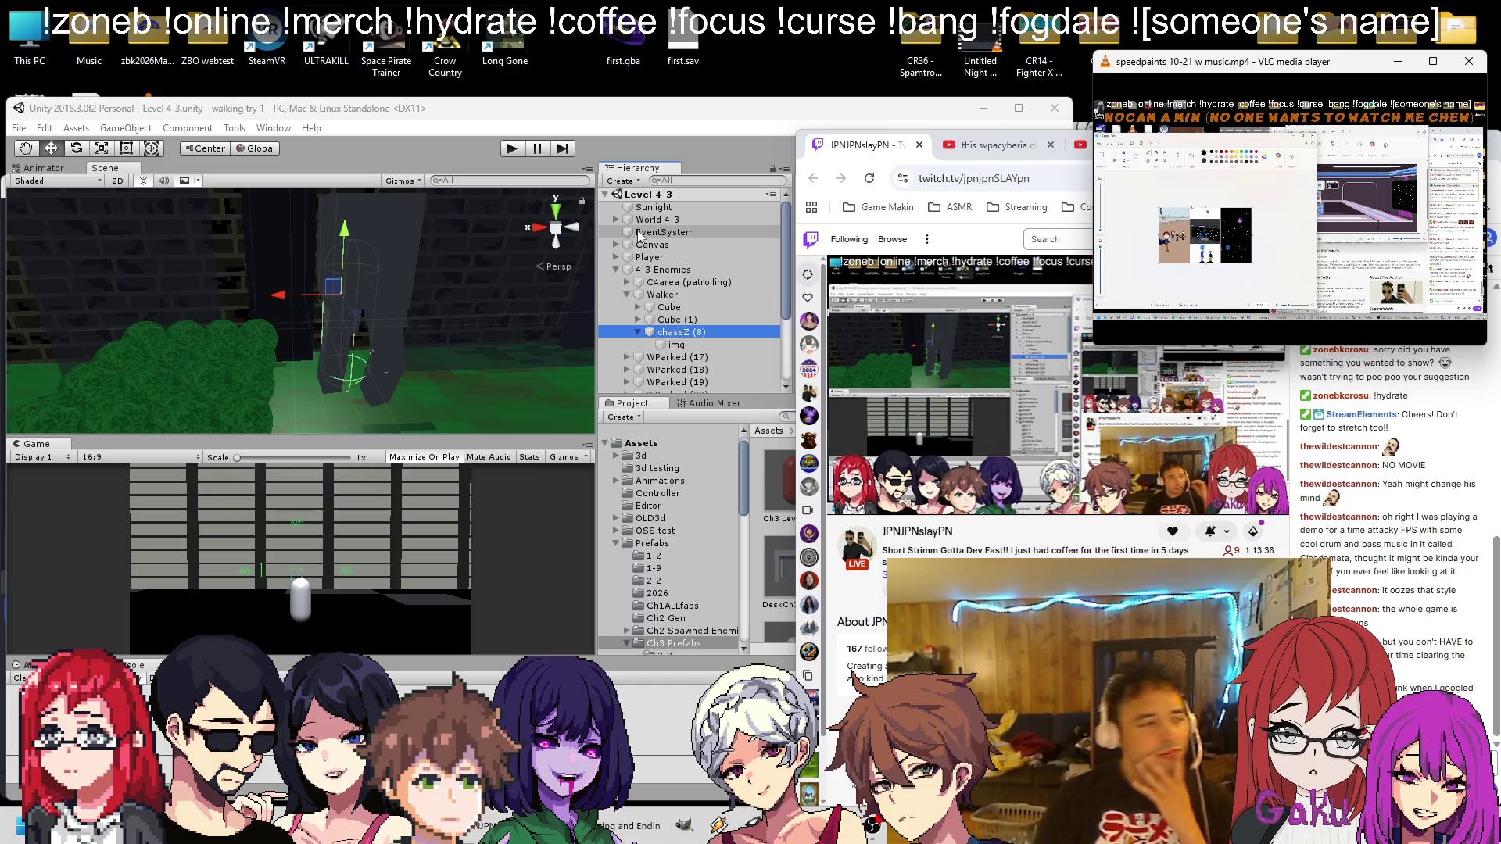
Return to Unity, find chaseZ (8) under Walker, and undo recent edits to restore its sight child
left_click(358, 144)
mouse_move(330, 341)
left_mouse_down()
mouse_move(418, 326)
mouse_move(373, 325)
mouse_move(454, 256)
left_mouse_up()
double_click(663, 295)
left_click_drag(391, 328, 399, 194)
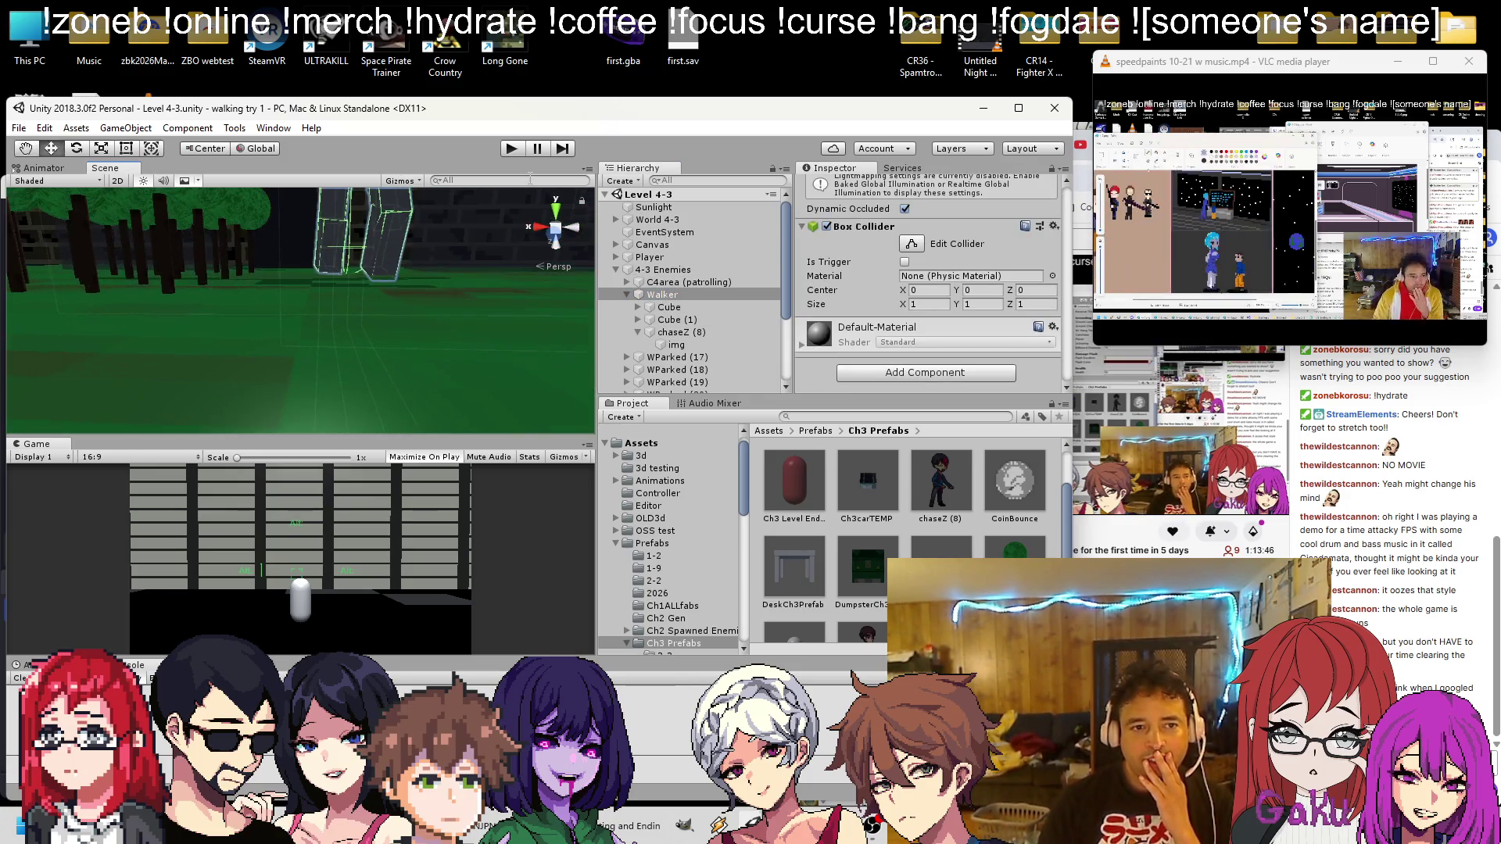
double_click(680, 333)
mouse_move(568, 321)
left_mouse_down()
mouse_move(415, 196)
mouse_move(337, 213)
mouse_move(335, 194)
mouse_move(454, 277)
mouse_move(754, 233)
left_mouse_up()
scroll(930, 280, "up", 5)
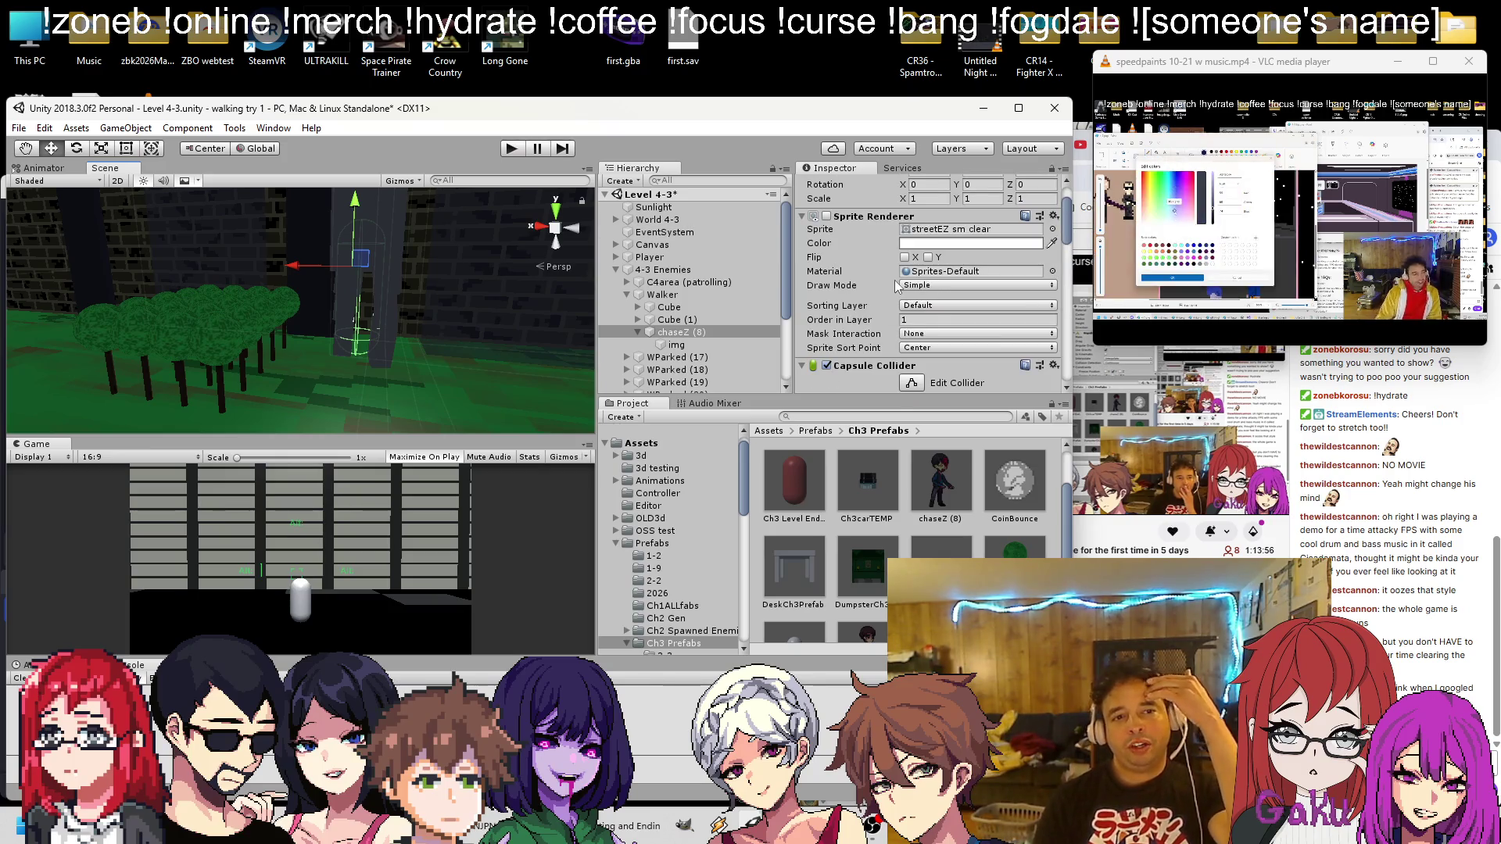
key("ctrl+z")
key("ctrl+z")
key("ctrl+z")
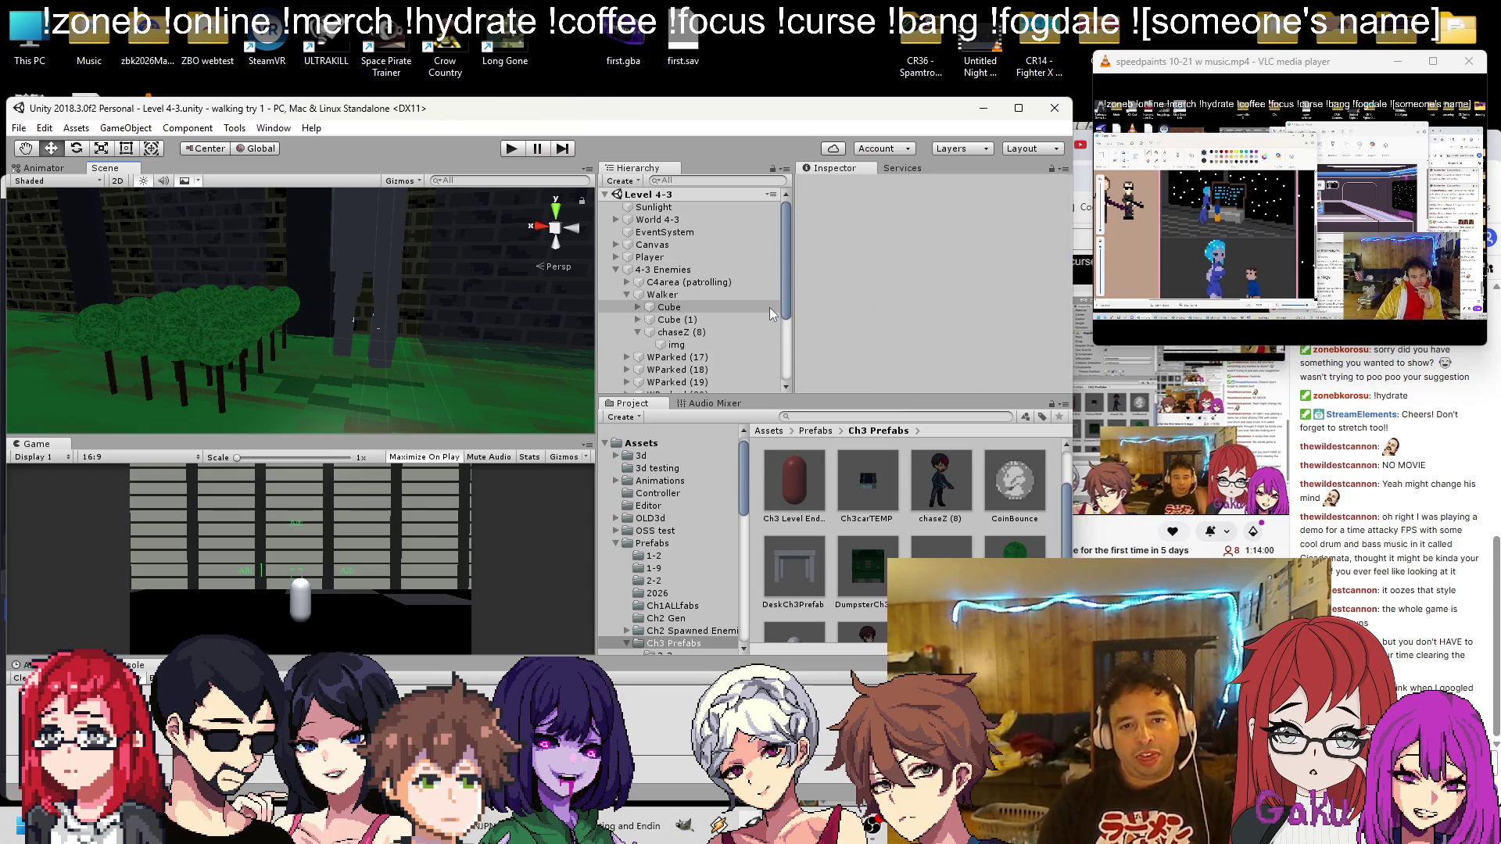
key("ctrl+z")
Select chaseZ (8) and then its sight child, framing each in the Scene view
left_click(613, 334)
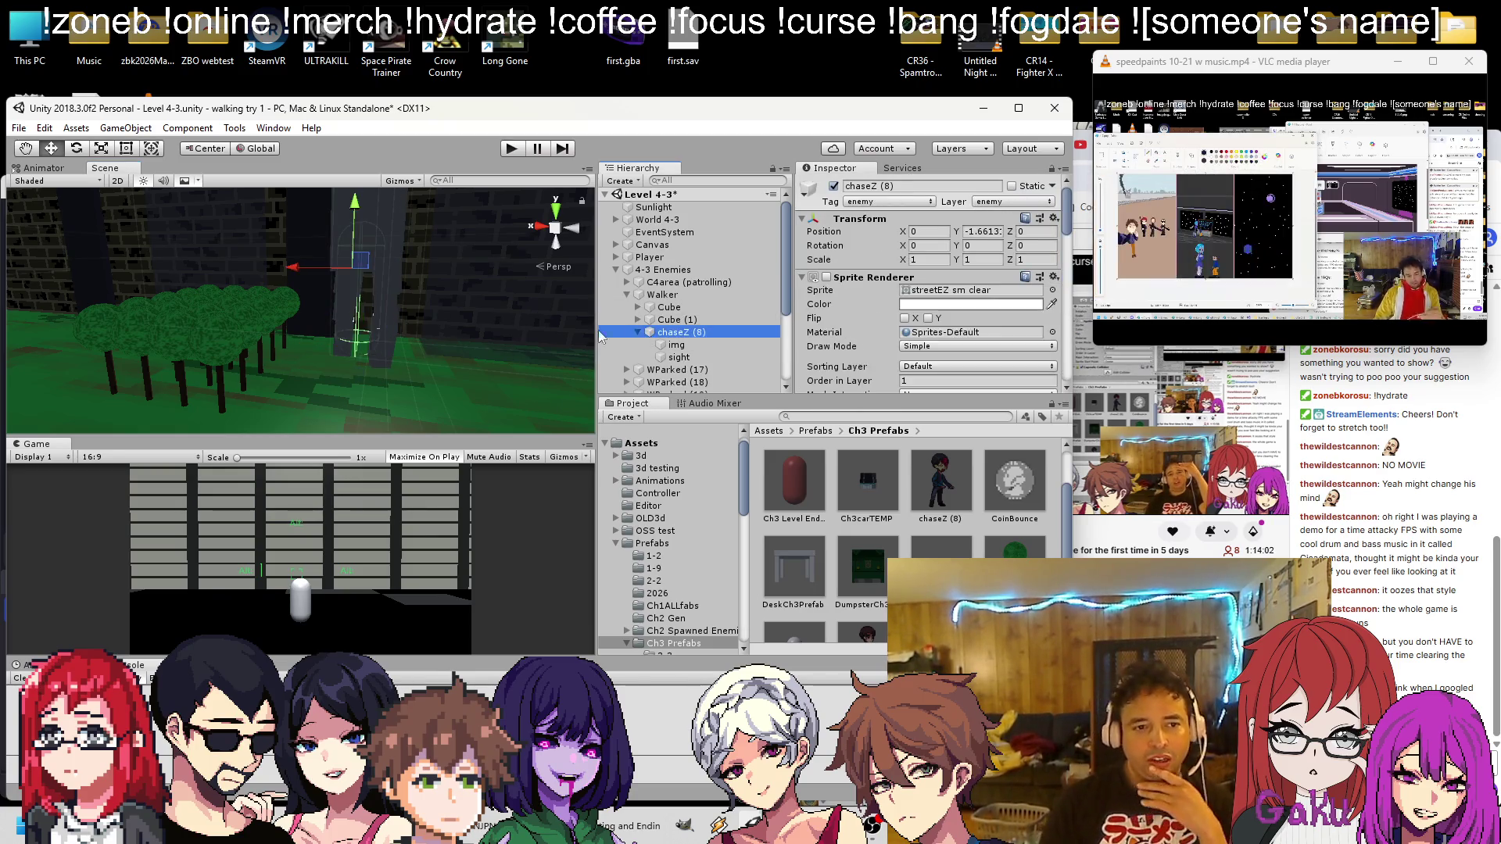
key("f")
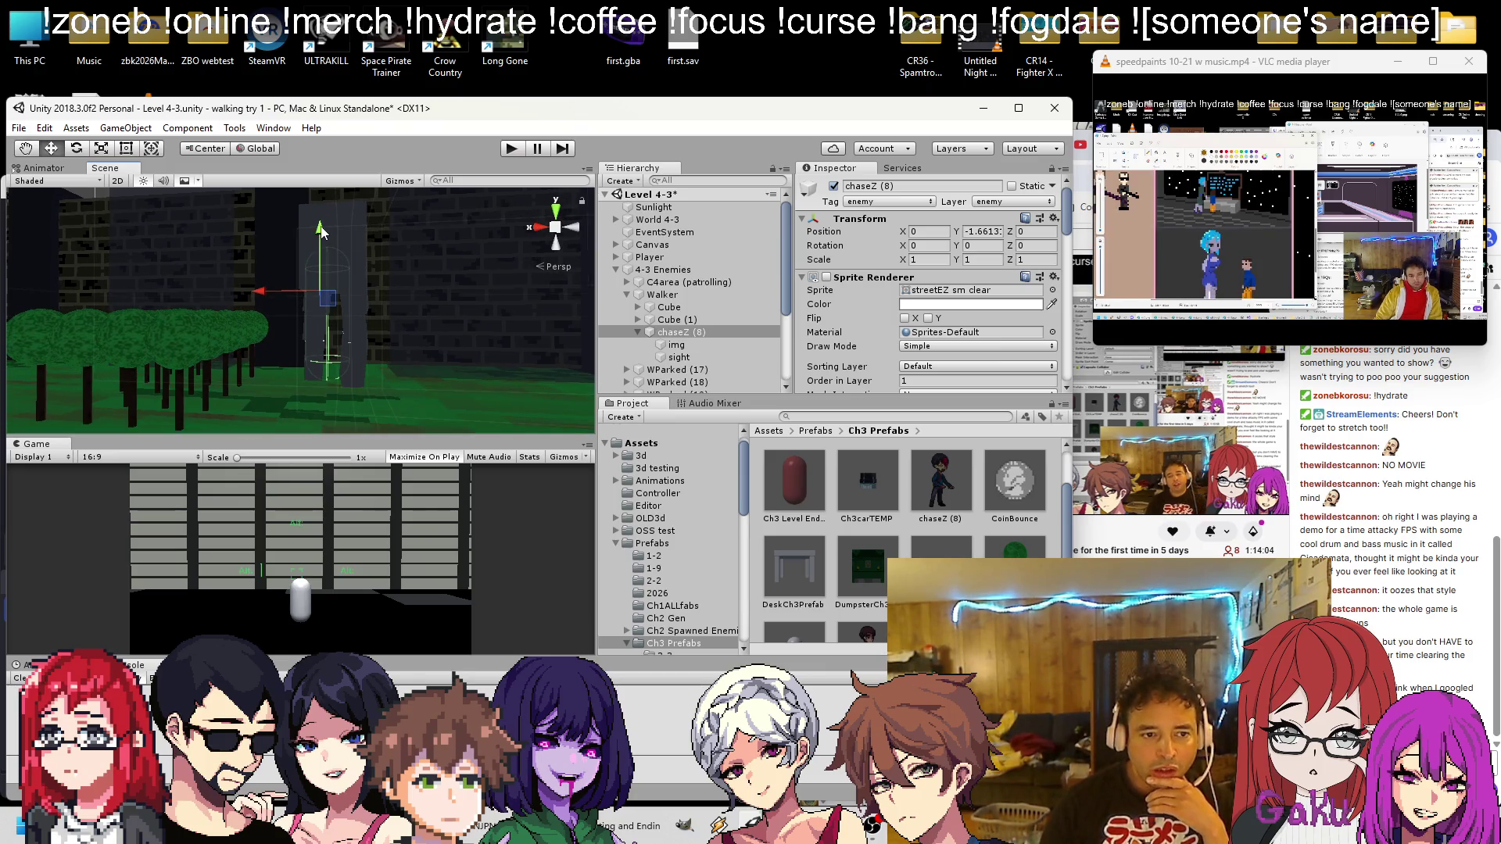
left_click_drag(322, 231, 323, 233)
left_click(688, 357)
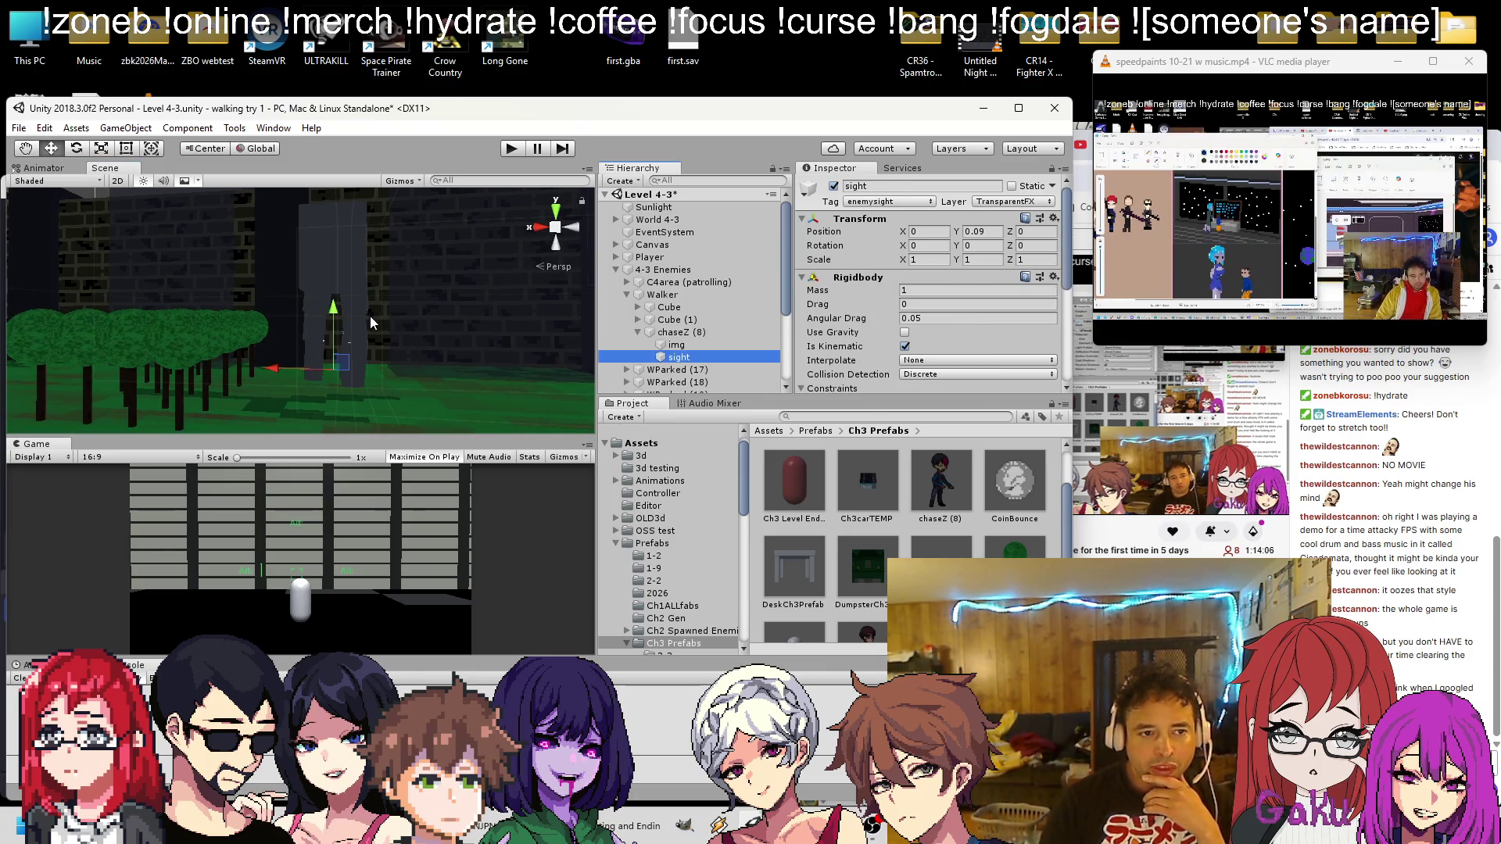
key("f")
scroll(868, 319, "down", 5)
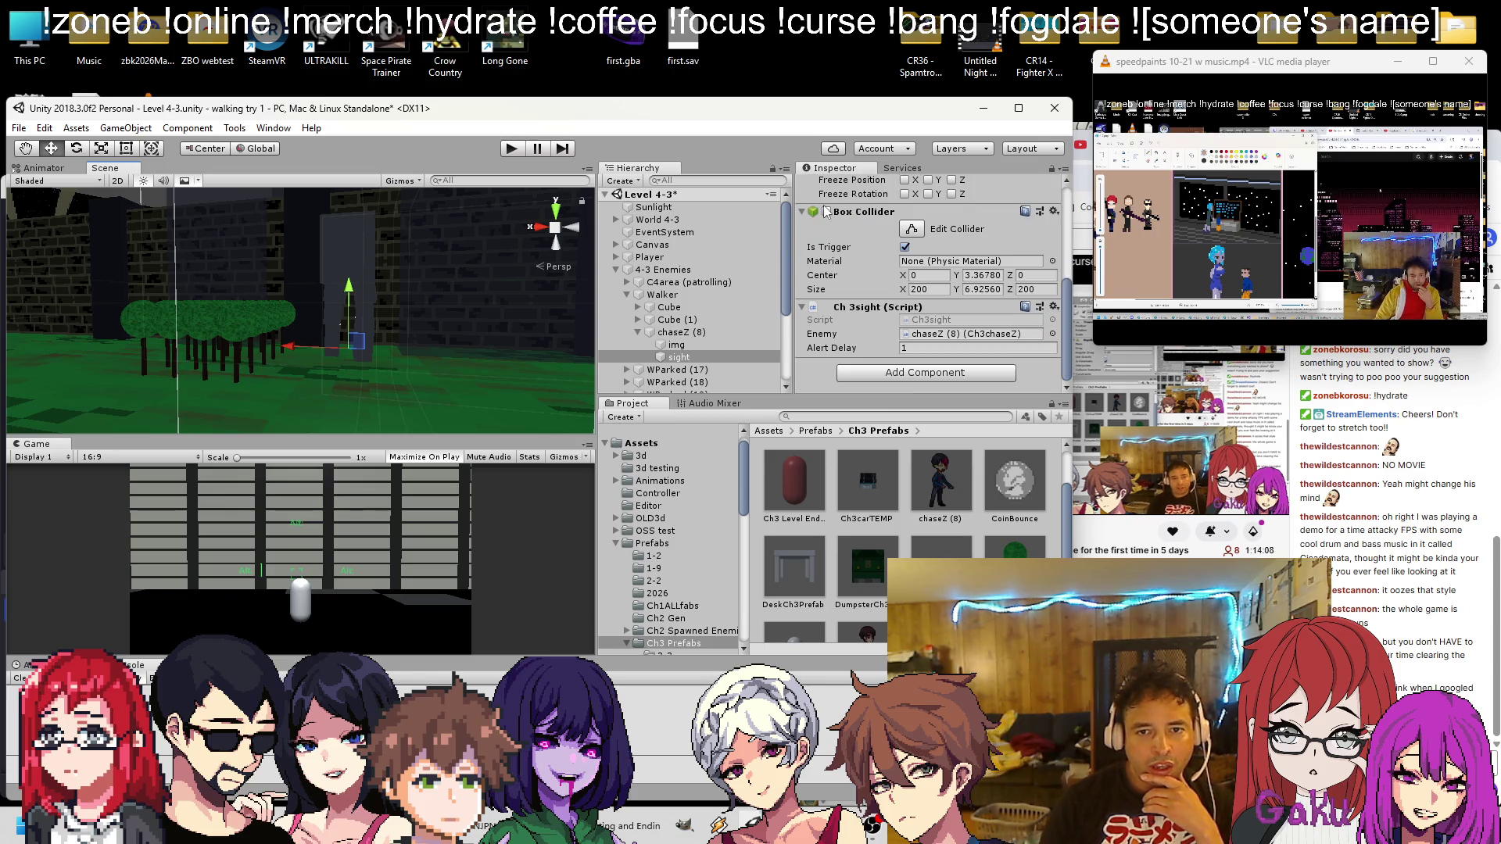
scroll(395, 306, "down", 10)
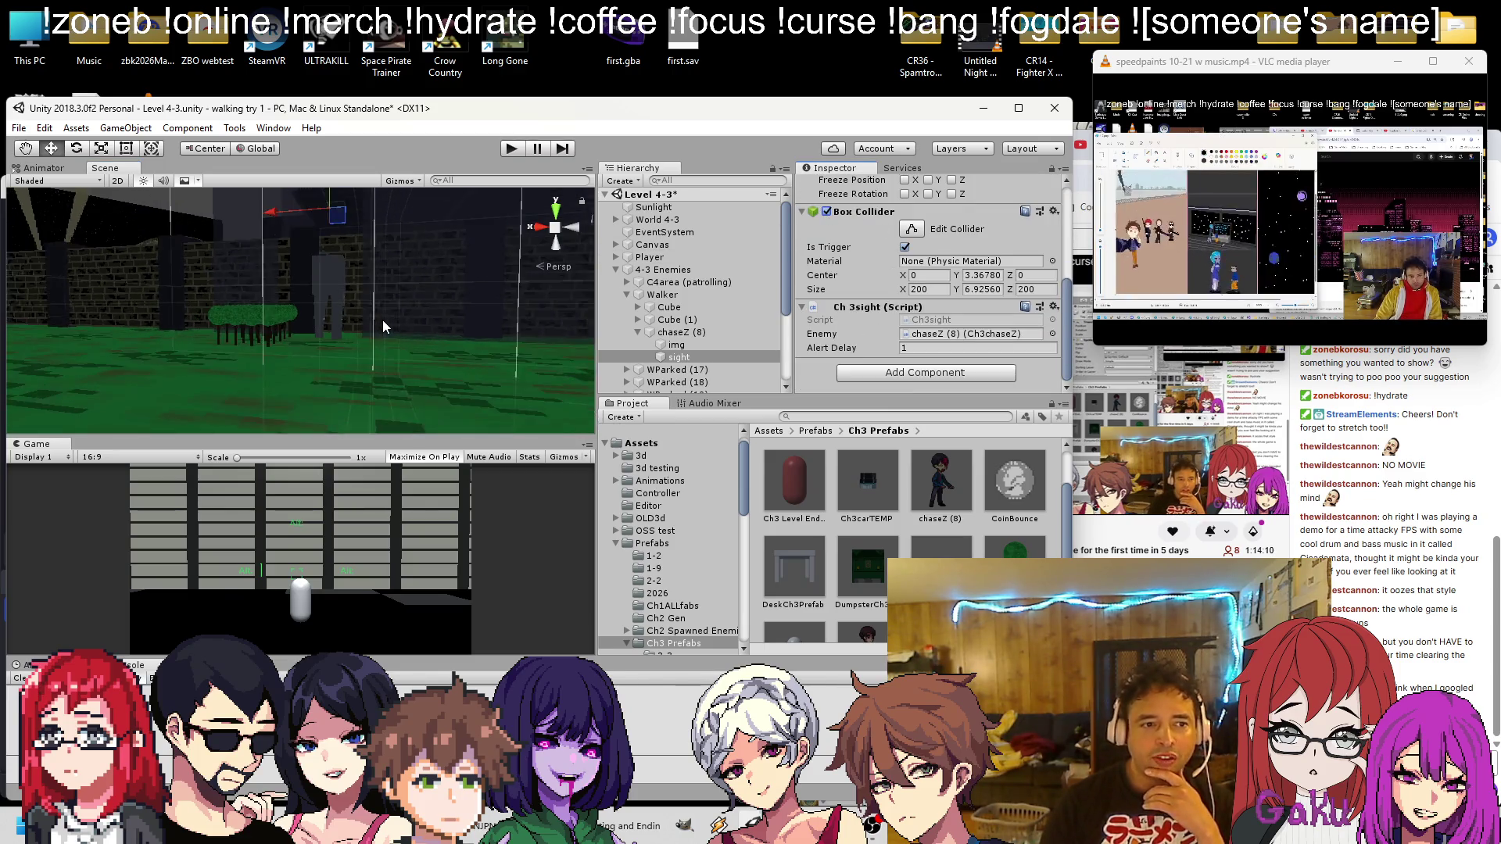
scroll(362, 294, "down", 10)
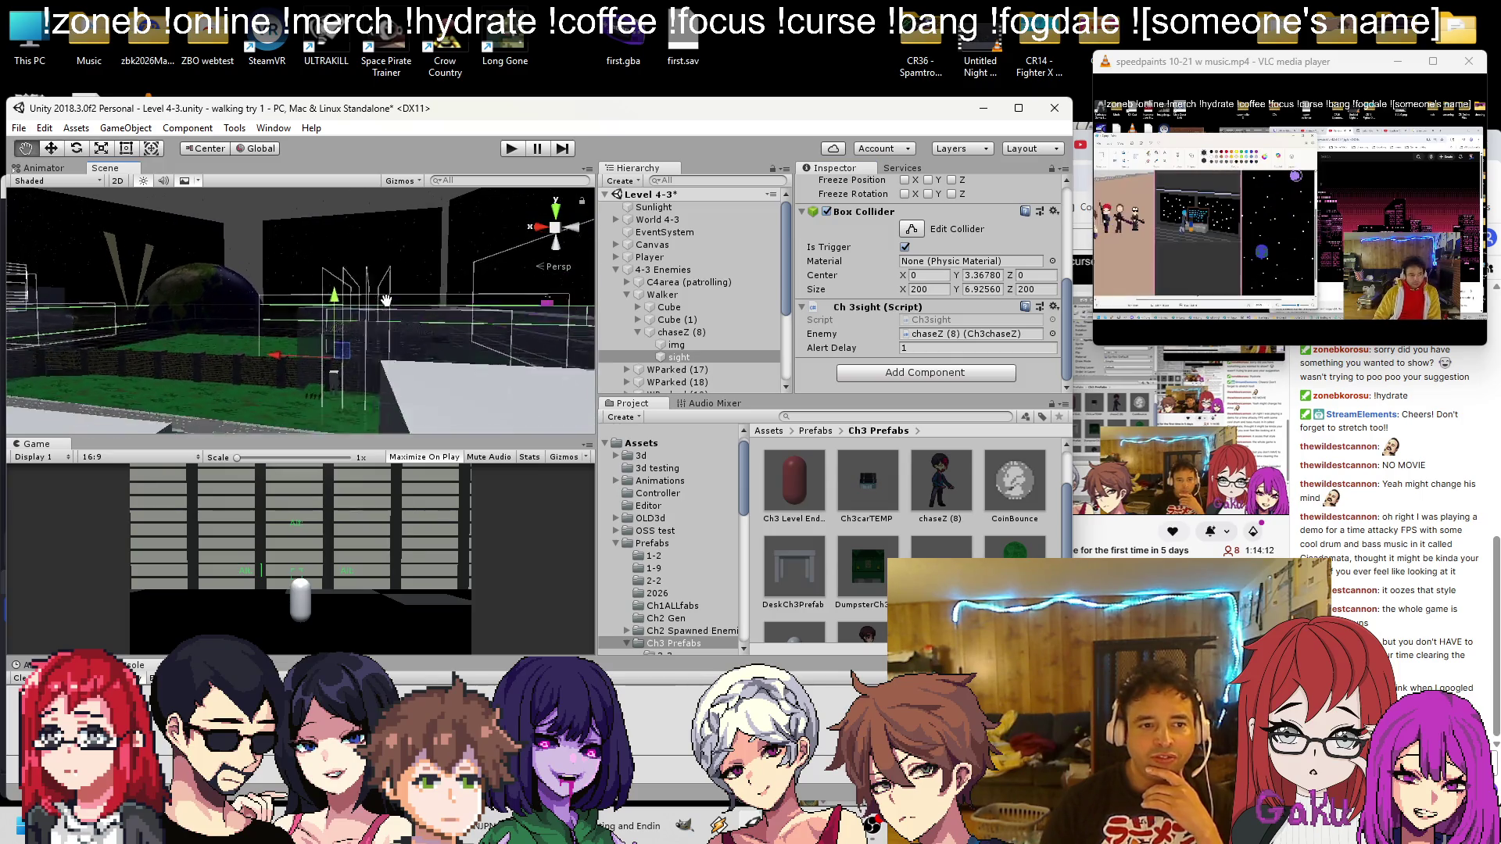
Set the sight Box Collider size to 1 × 1 and inspect the shrunken trigger box
double_click(918, 290)
type("1")
key("Tab")
type("1")
key("Tab")
type("1")
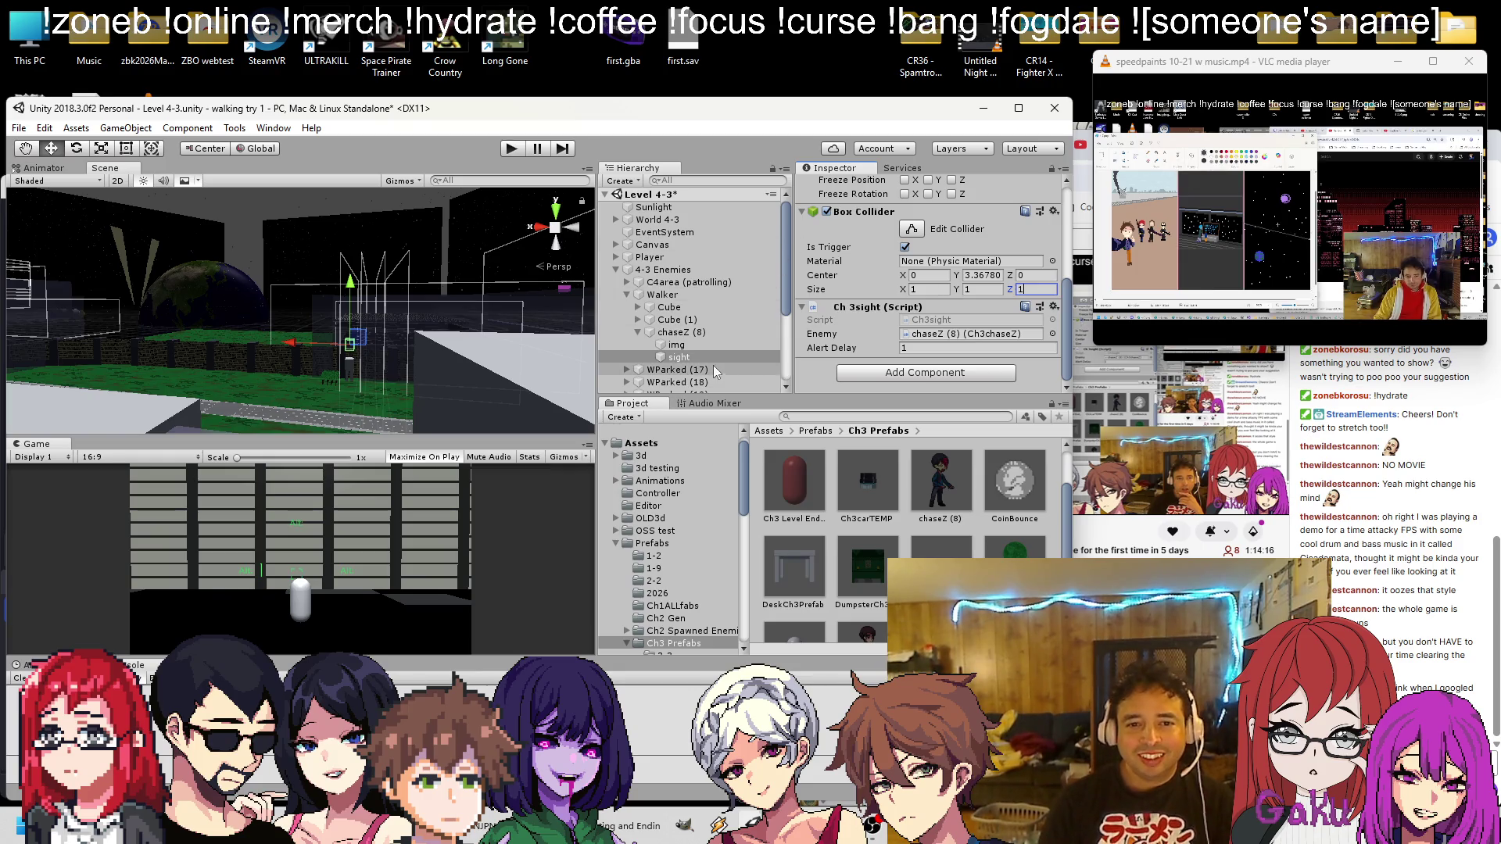
double_click(699, 357)
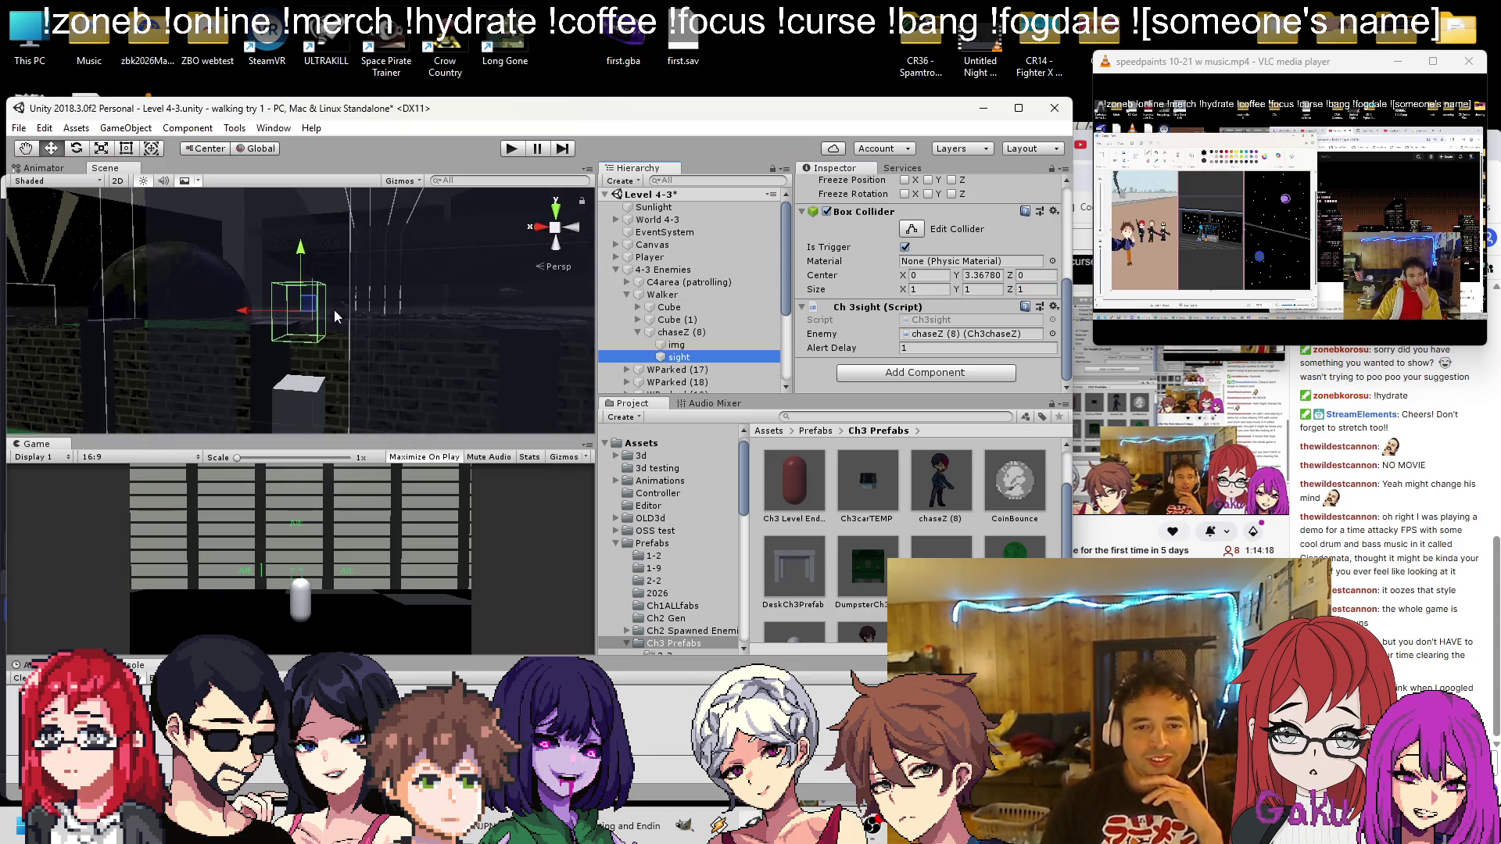
mouse_move(334, 308)
left_mouse_down()
mouse_move(421, 165)
mouse_move(426, 247)
mouse_move(364, 243)
left_mouse_up()
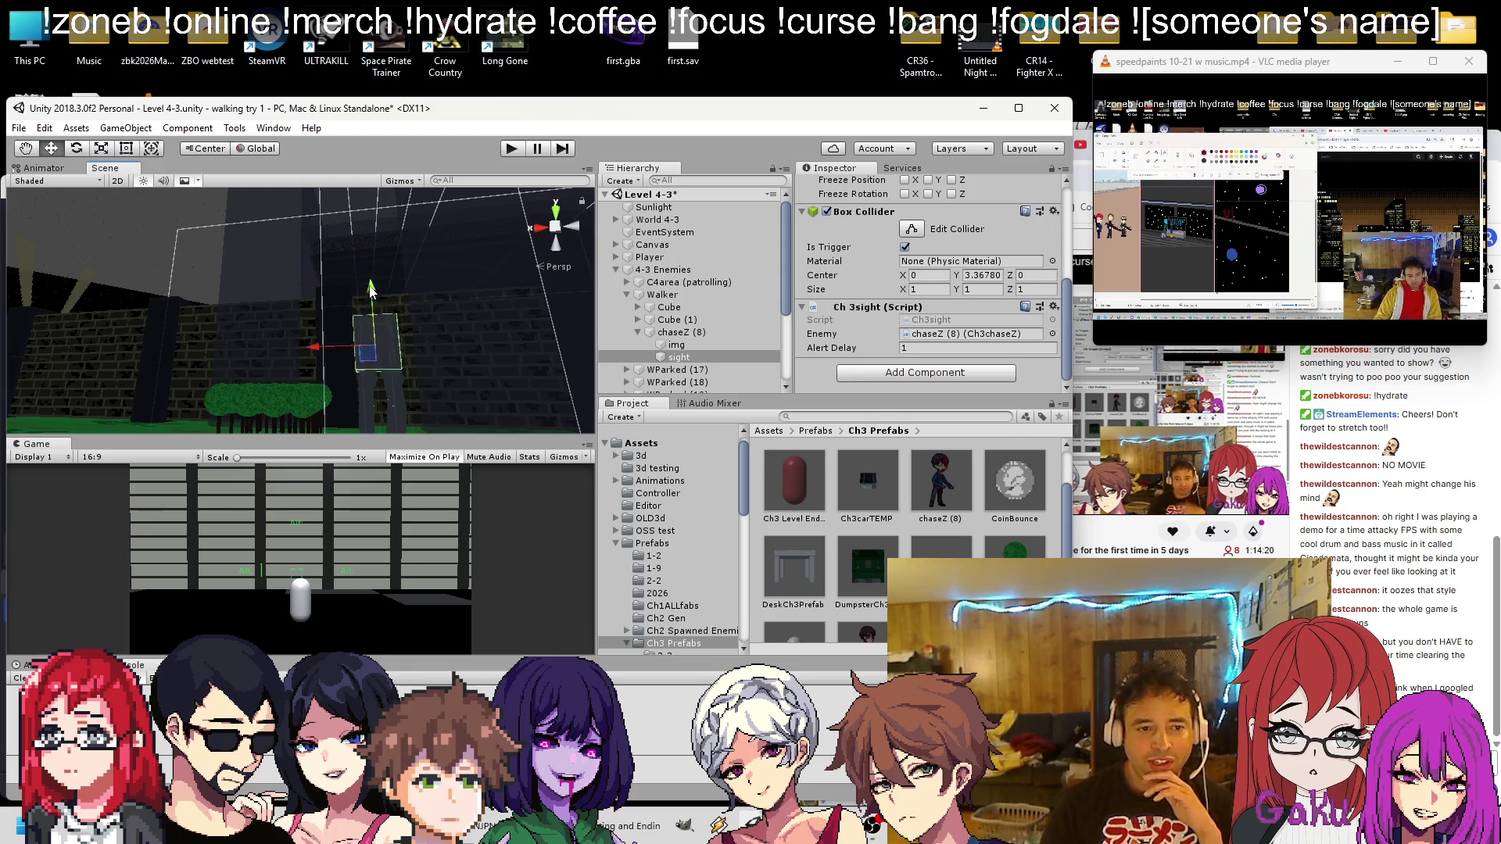
mouse_move(377, 328)
left_mouse_down()
mouse_move(395, 351)
mouse_move(419, 278)
mouse_move(391, 250)
left_mouse_up()
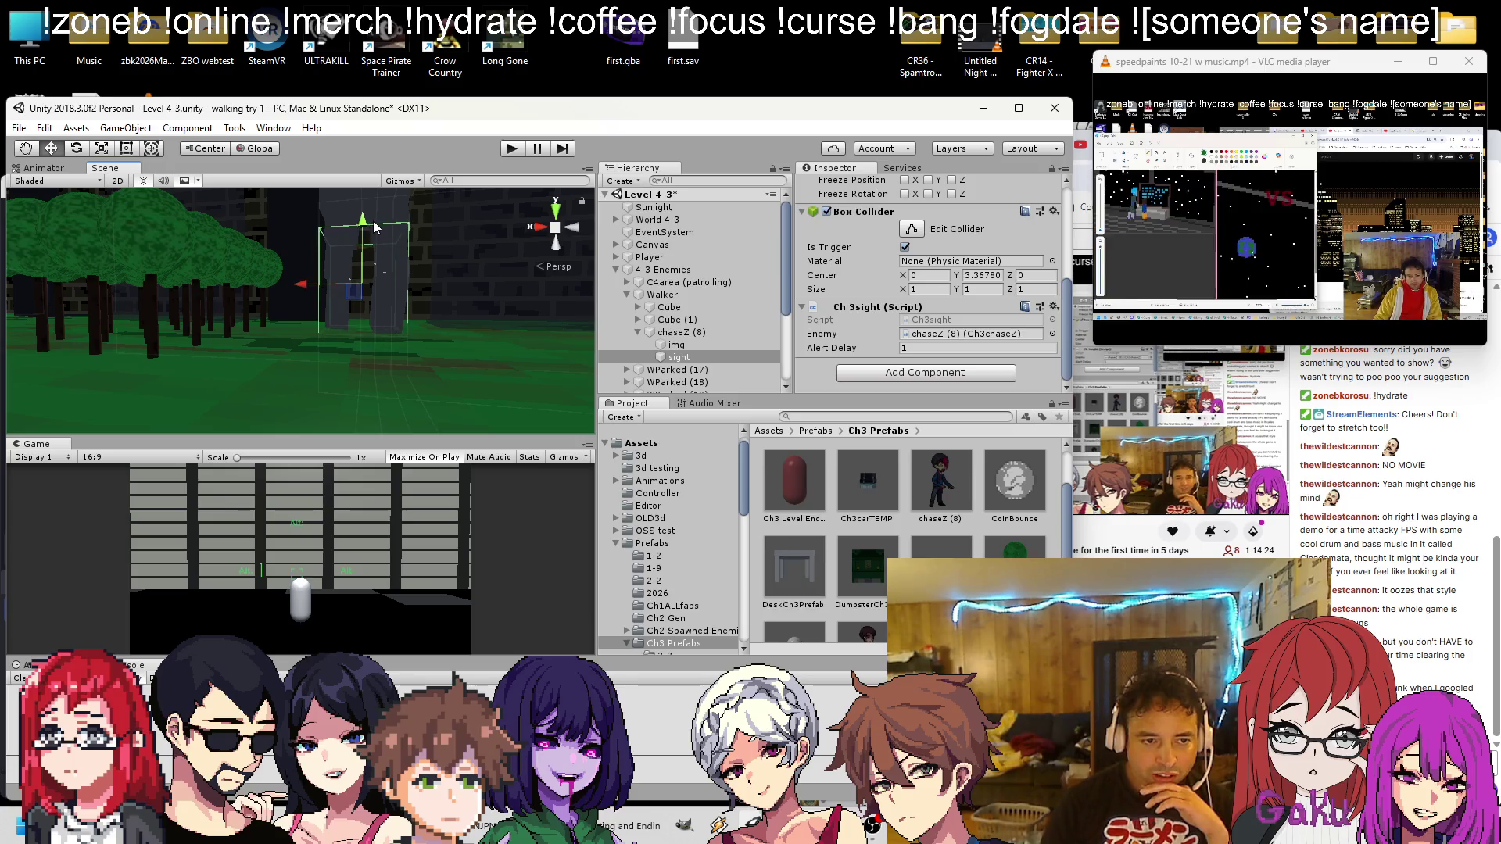
mouse_move(377, 227)
left_mouse_down()
mouse_move(328, 251)
mouse_move(336, 362)
mouse_move(284, 349)
mouse_move(383, 259)
mouse_move(383, 288)
mouse_move(422, 299)
mouse_move(304, 292)
mouse_move(328, 258)
mouse_move(306, 337)
left_mouse_up()
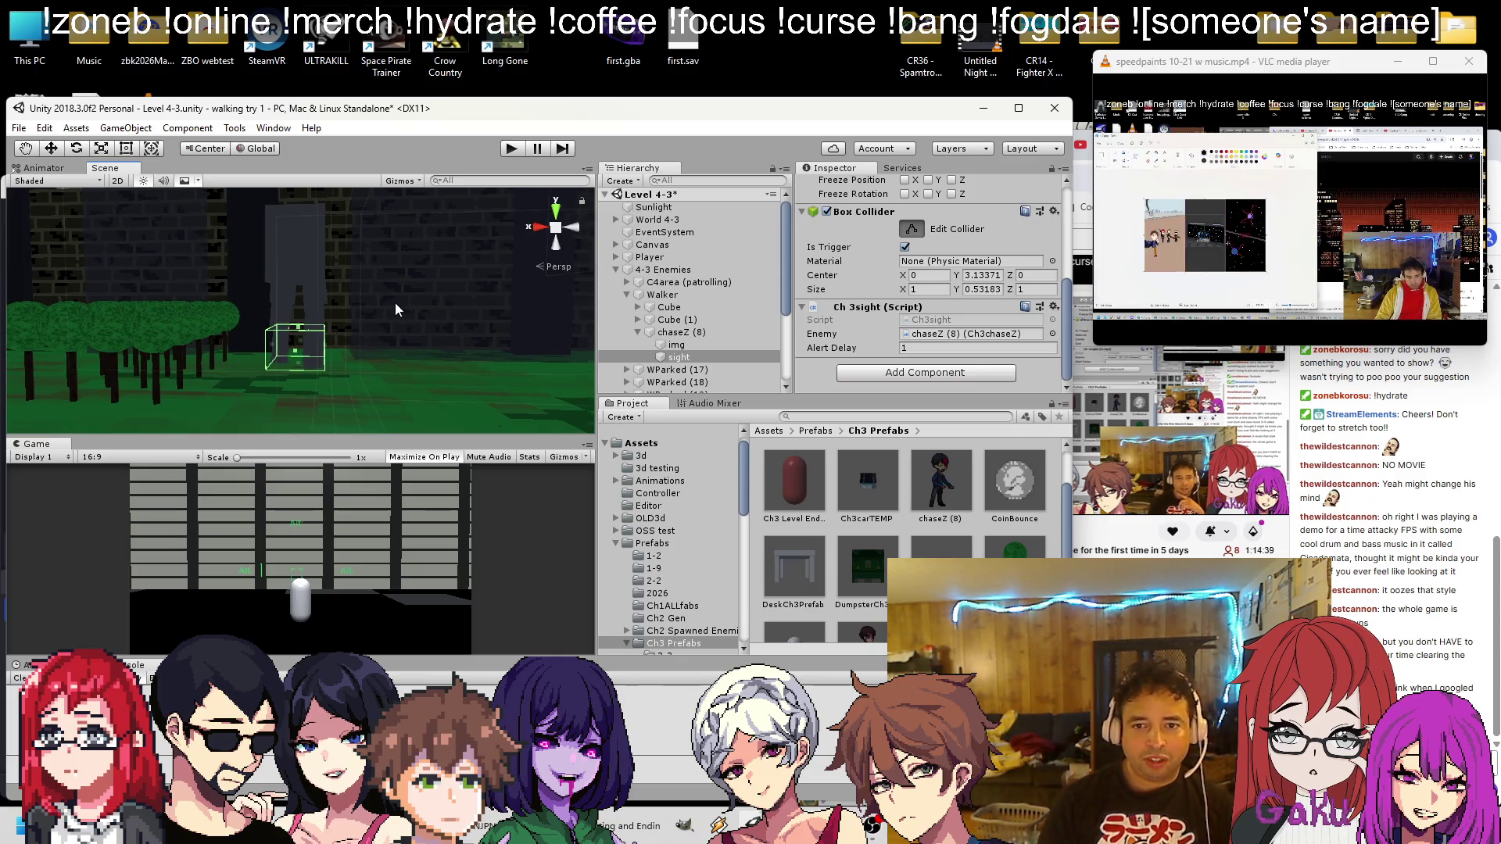
Widen the sight trigger's X and Z to 10, then to 30, keeping Y flat
left_click_drag(396, 302, 622, 345)
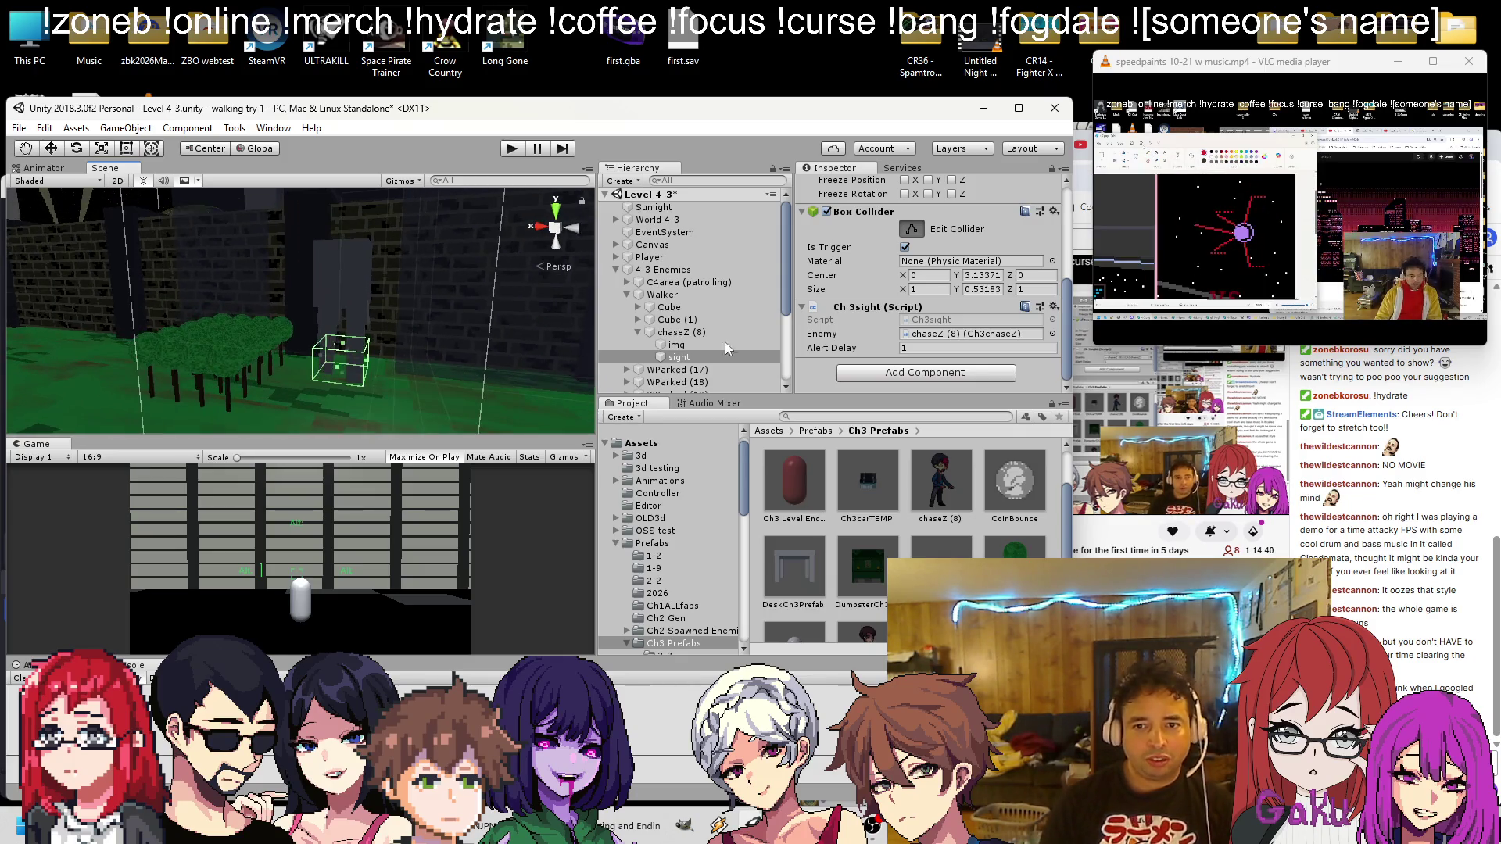
left_click(927, 289)
type("10")
key("Tab")
key("Tab")
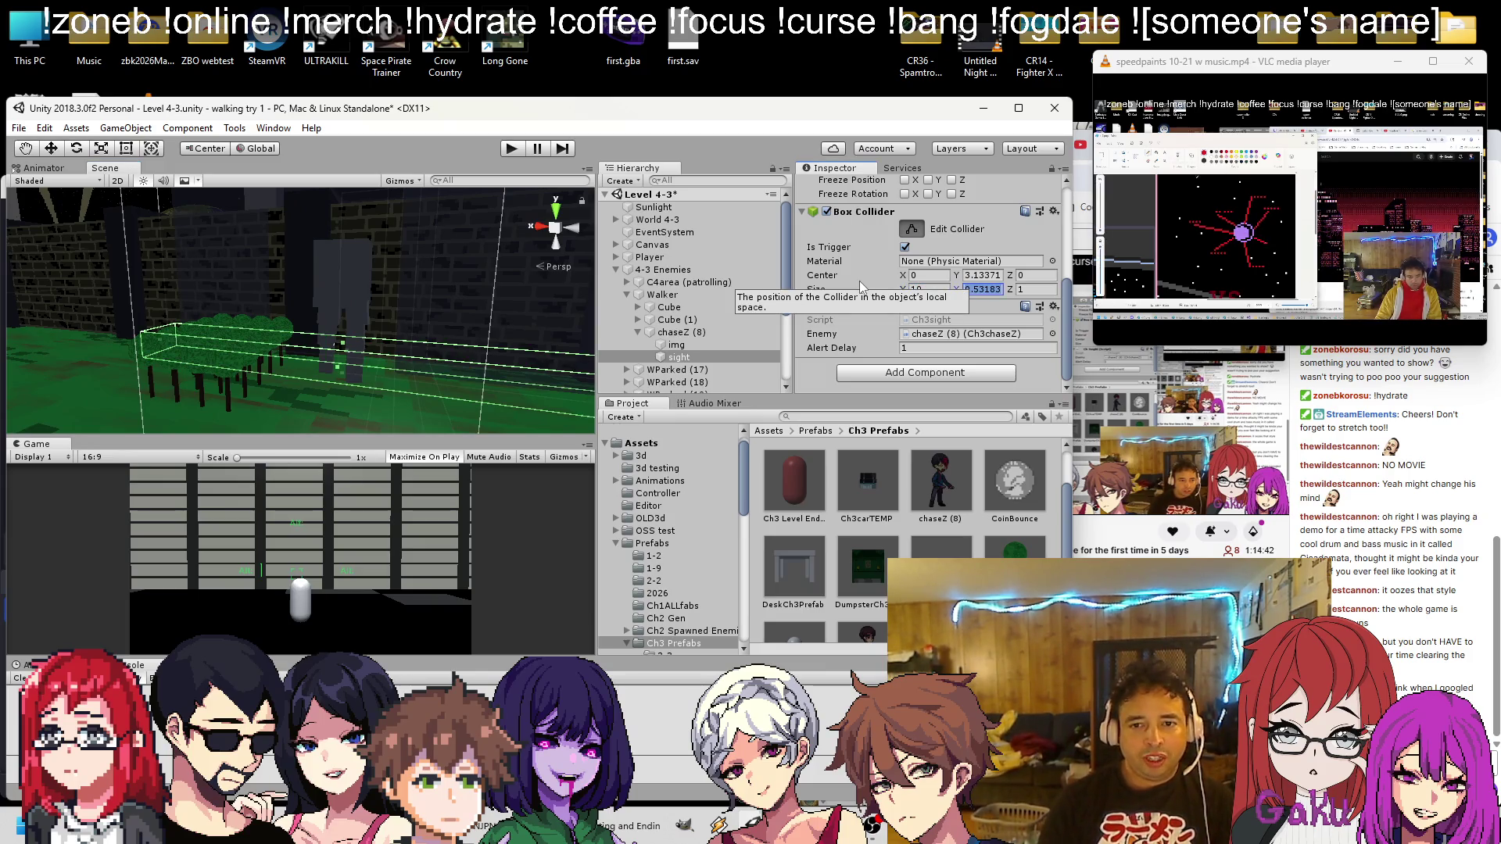
type("10")
mouse_move(302, 345)
left_mouse_down()
mouse_move(360, 289)
mouse_move(296, 320)
left_mouse_up()
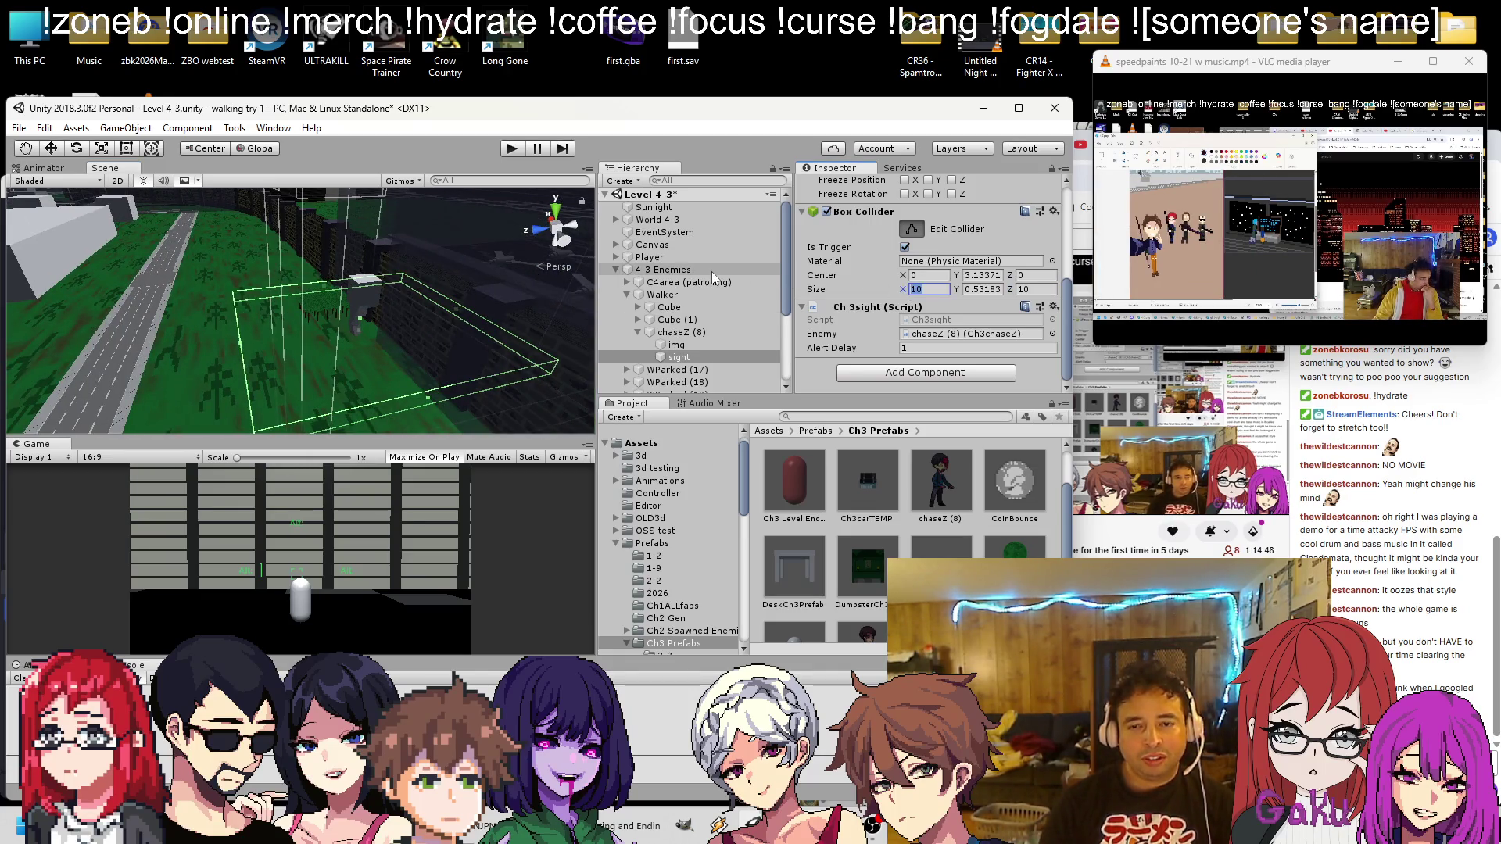
type("30")
key("Tab")
type("30")
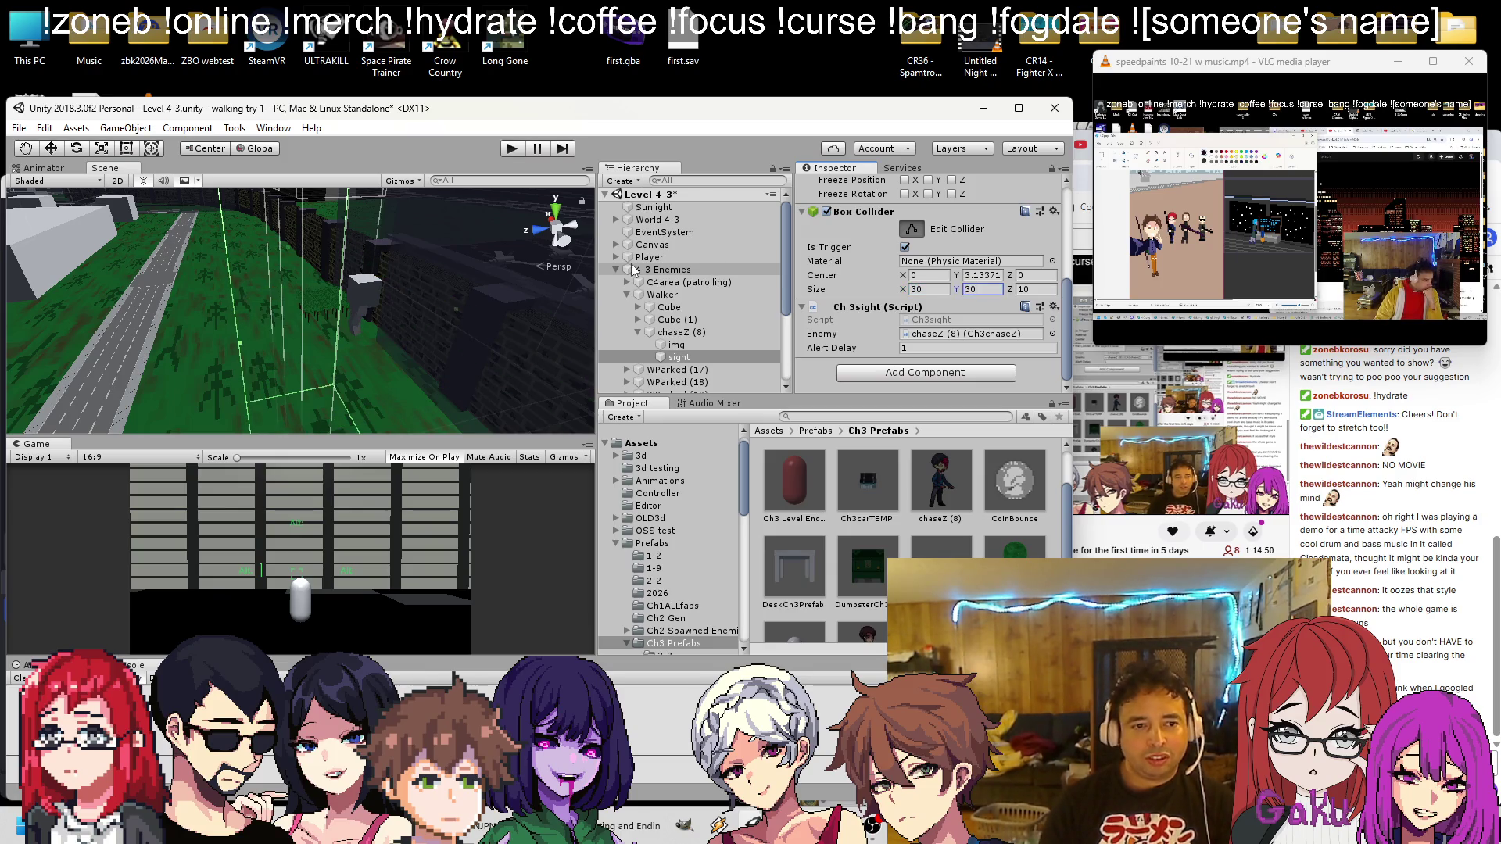
key("Escape")
type("30")
key("Return")
left_click_drag(179, 344, 294, 362)
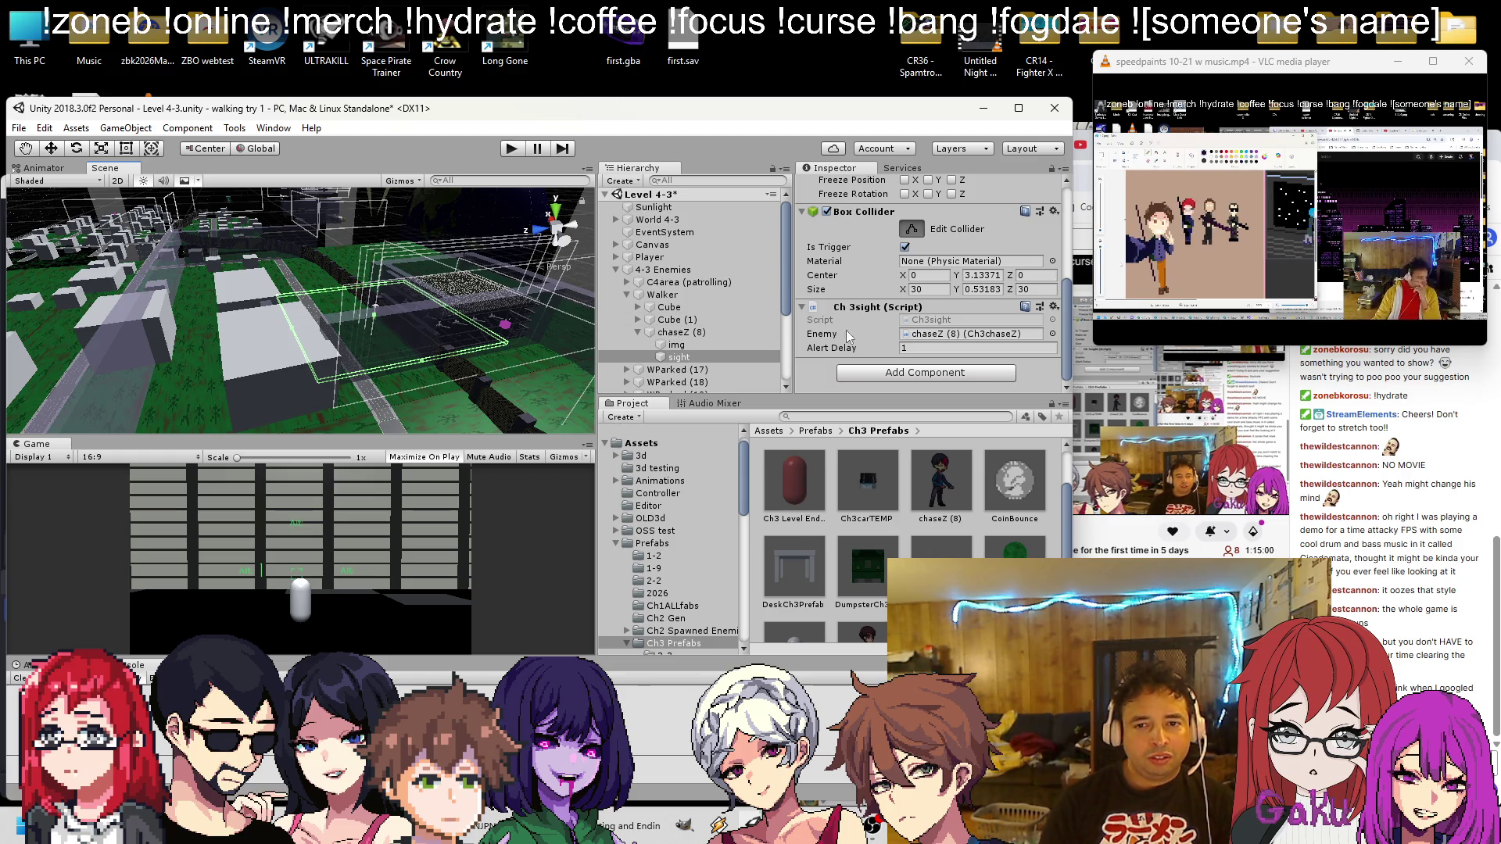
Enlarge the trigger's X and Z to 50, then 100, and save the scene
type("50")
key("Tab")
key("Tab")
type("50")
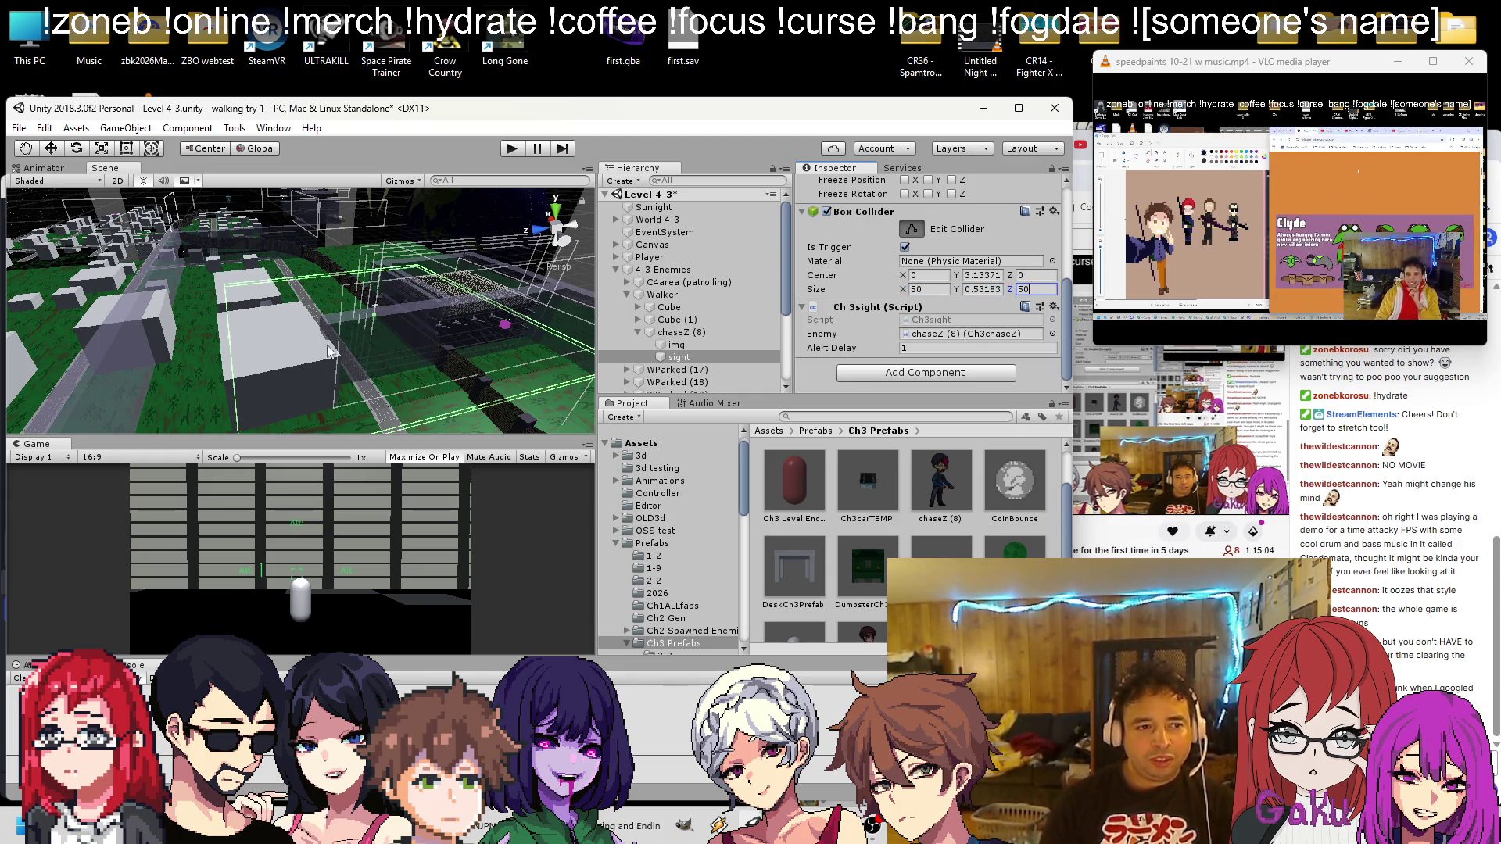
left_click(926, 289)
type("100")
key("Tab")
key("Tab")
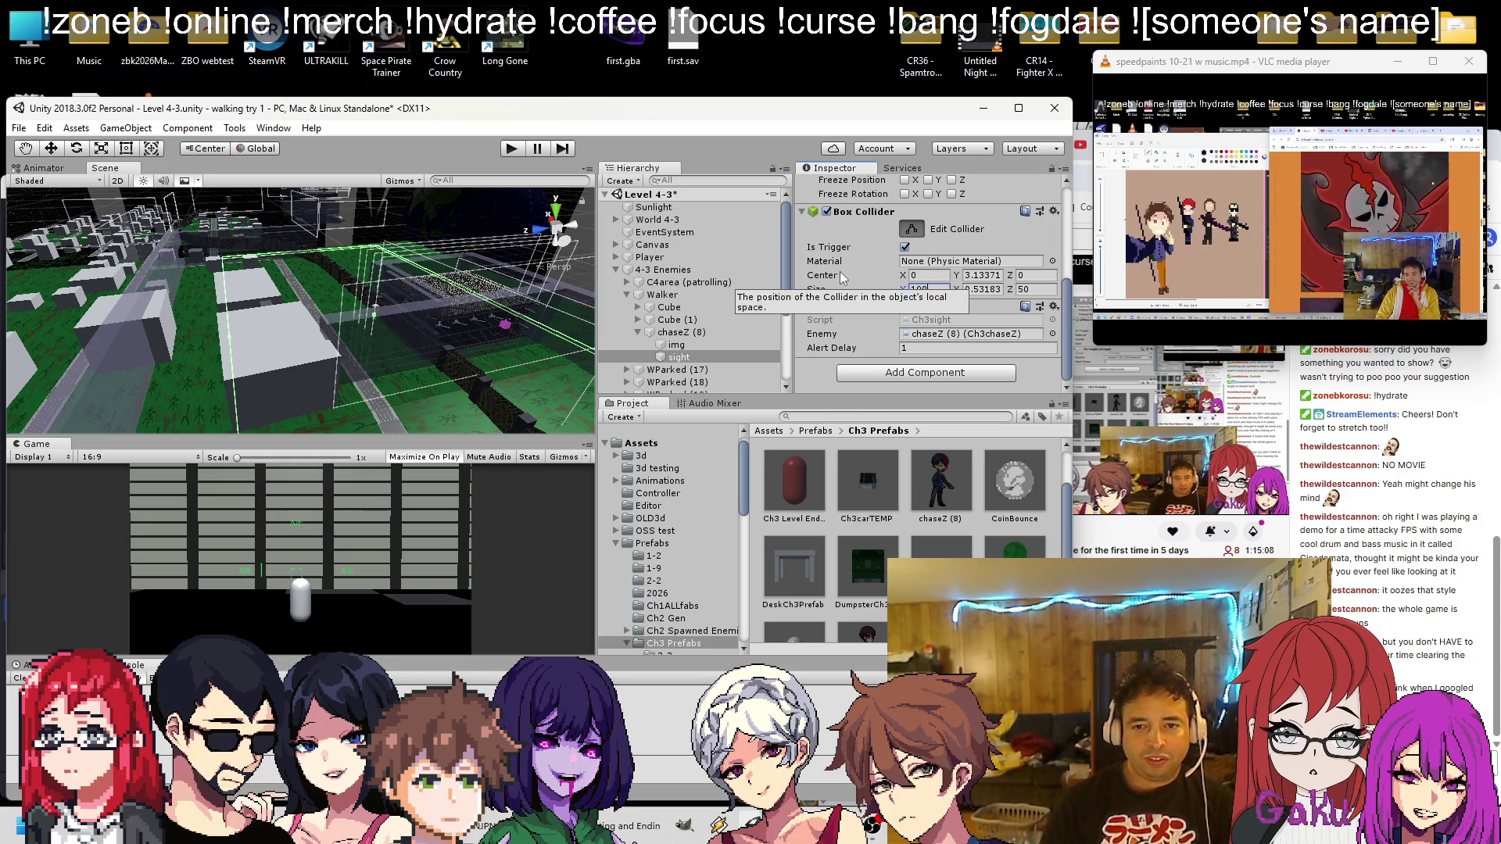
type("100")
mouse_move(383, 372)
left_mouse_down()
mouse_move(204, 387)
mouse_move(326, 352)
mouse_move(359, 382)
mouse_move(395, 388)
mouse_move(379, 356)
mouse_move(333, 355)
mouse_move(273, 313)
mouse_move(205, 411)
mouse_move(280, 376)
left_mouse_up()
key("ctrl+s")
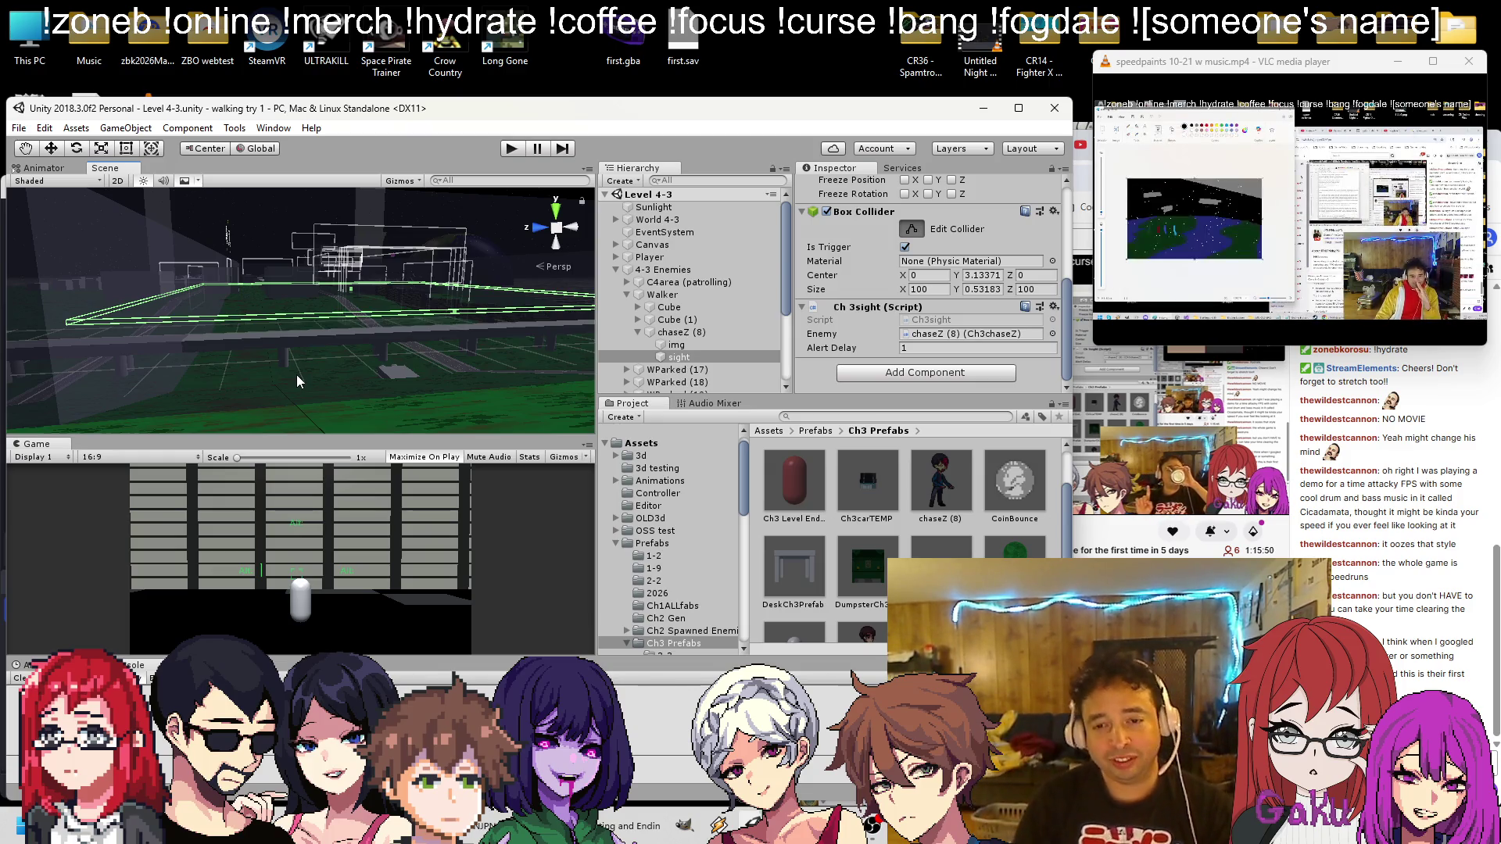
Open a svpacyberia music video from the Videos page in a new Chrome tab
key("alt+Tab")
left_click(1008, 146)
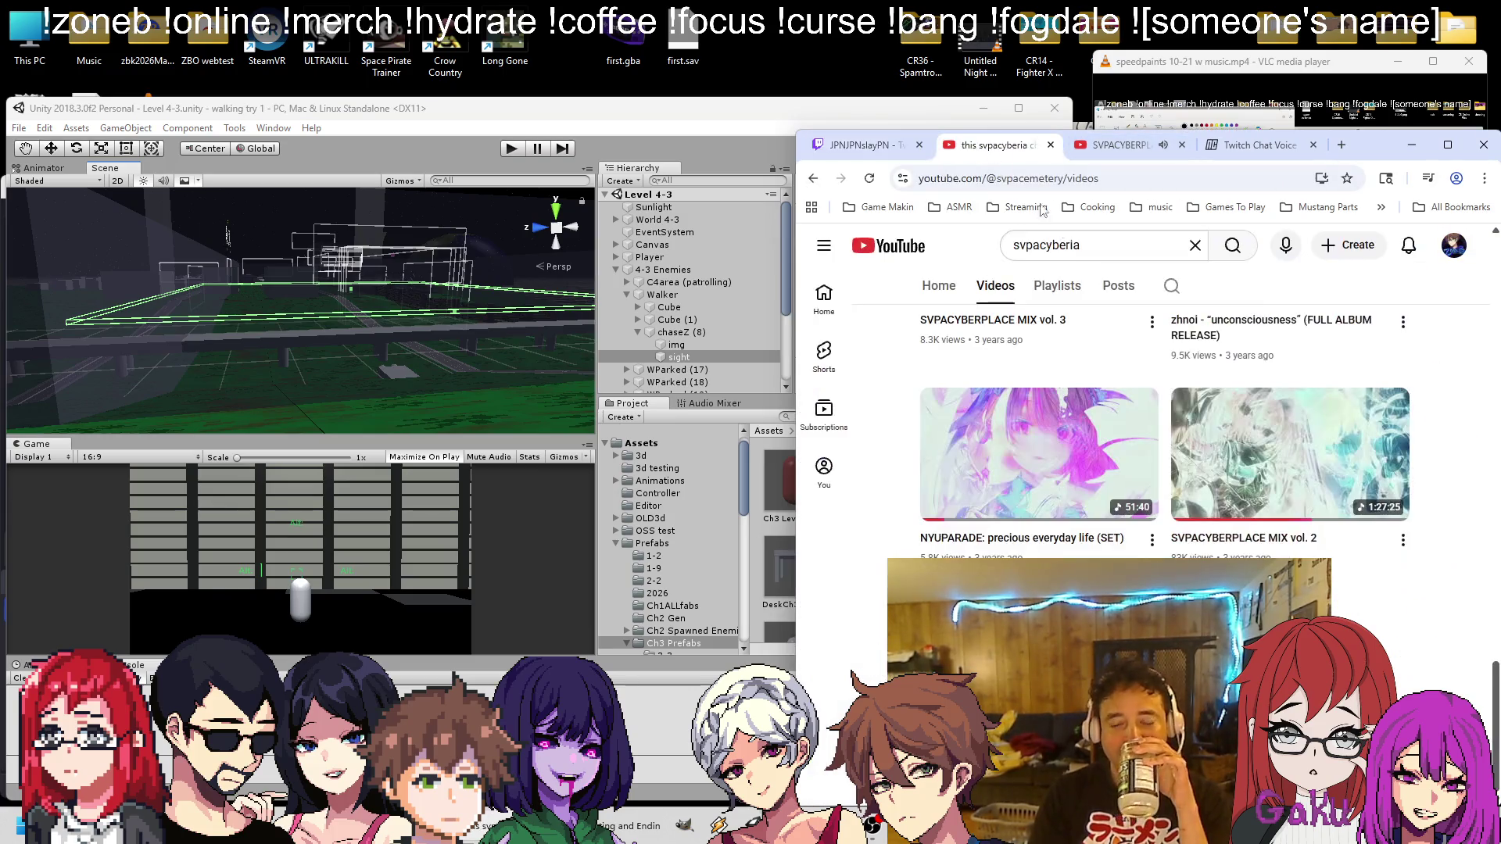
middle_click(1266, 477)
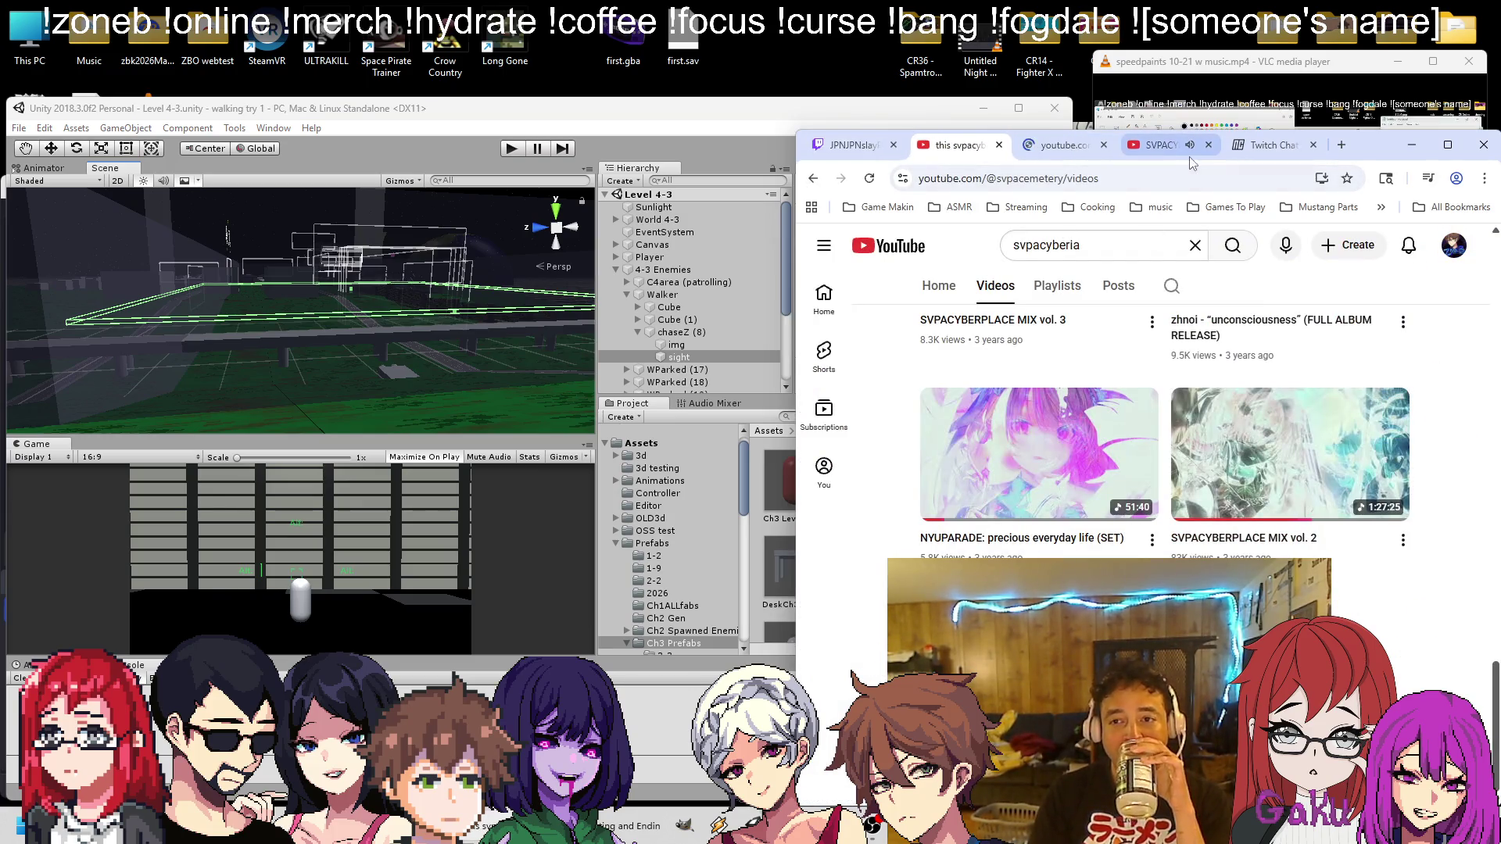
left_click(1052, 149)
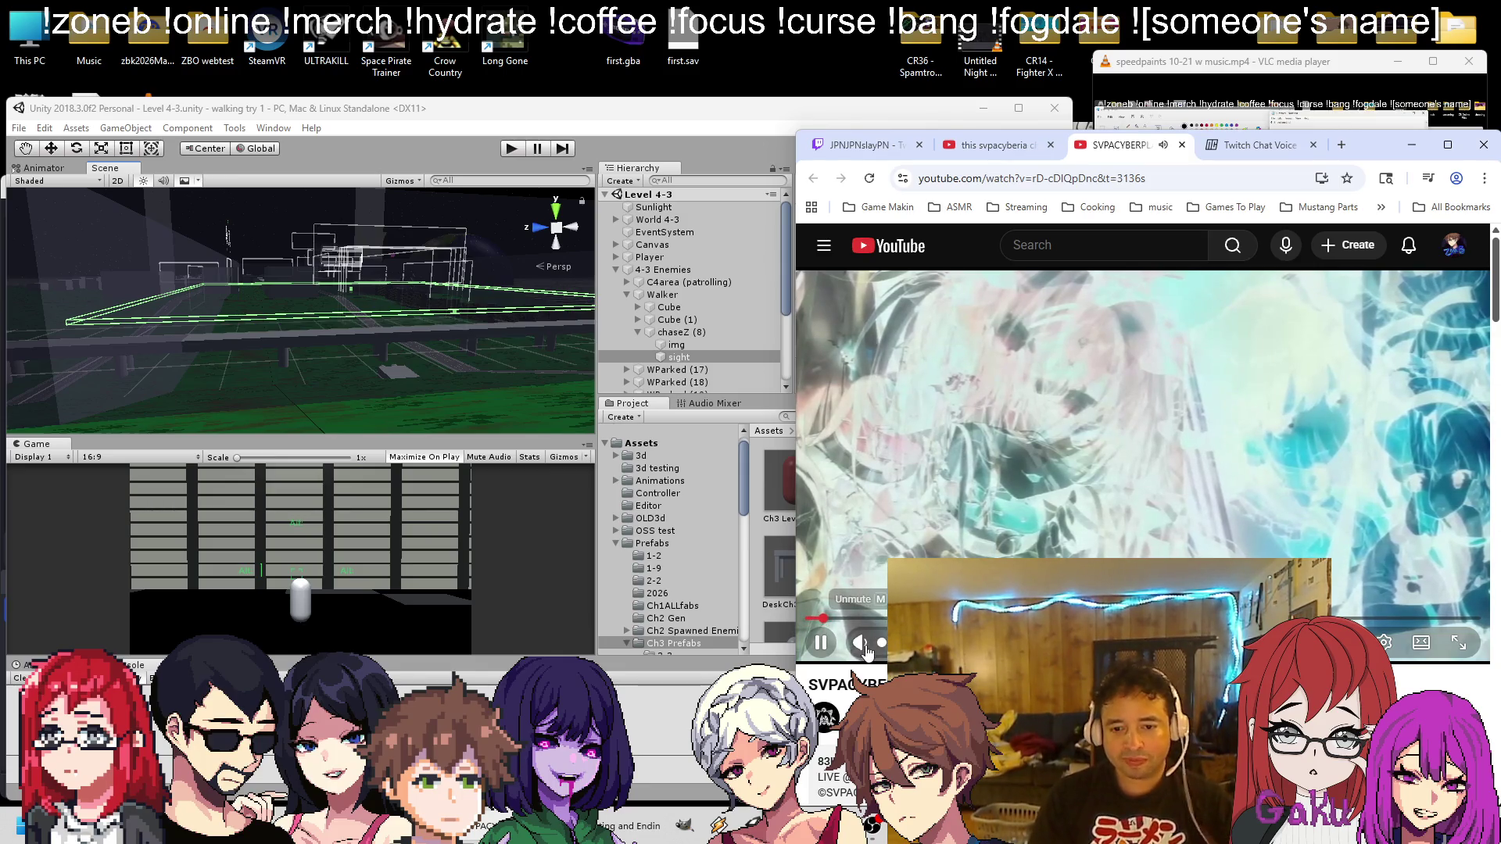
Flip between the Twitch tab, the music video, the media player and Unity
left_click(860, 145)
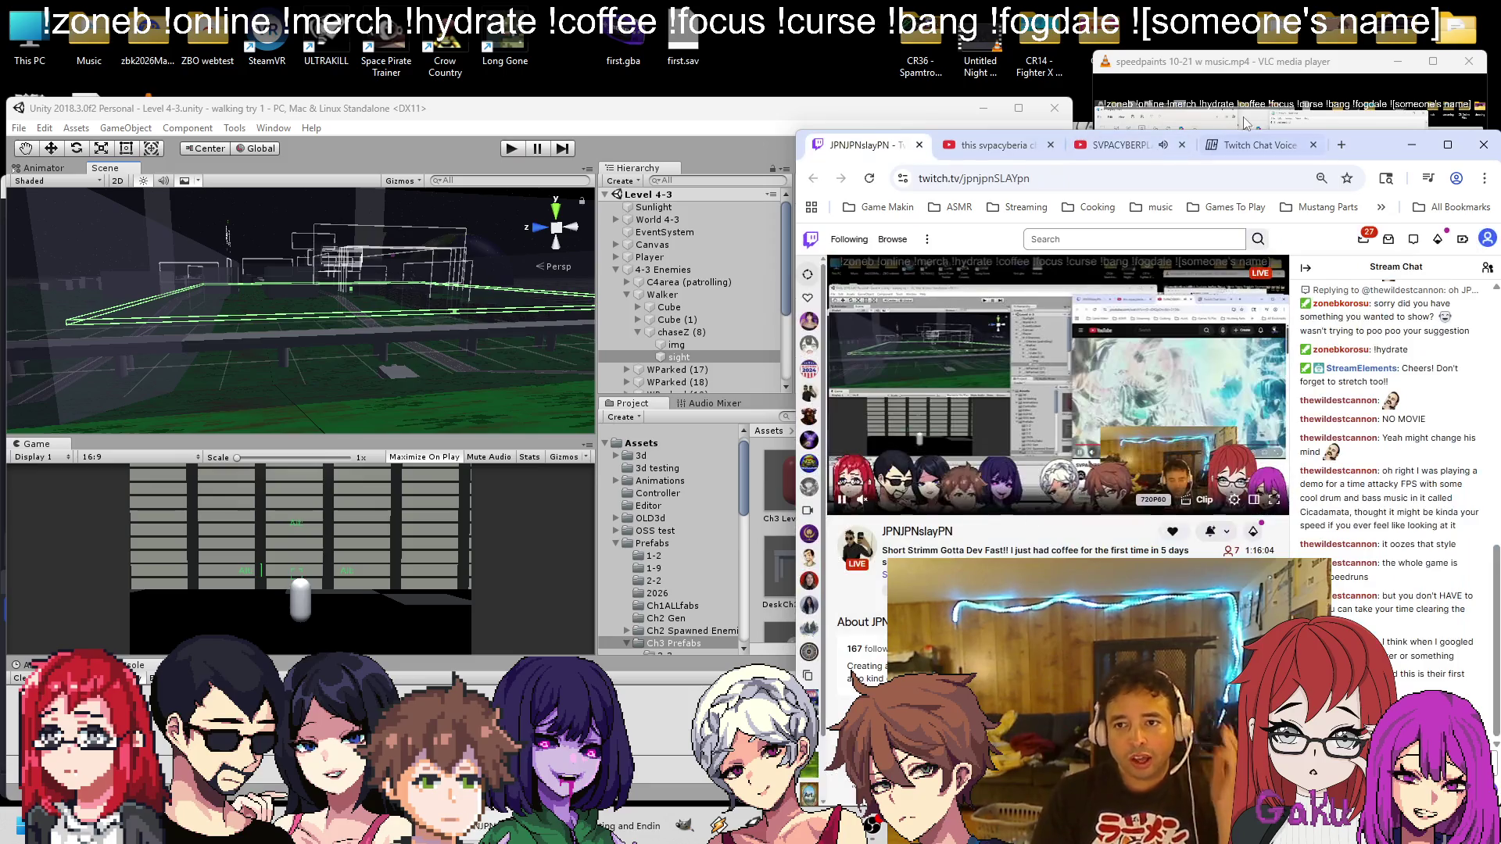
left_click(1086, 153)
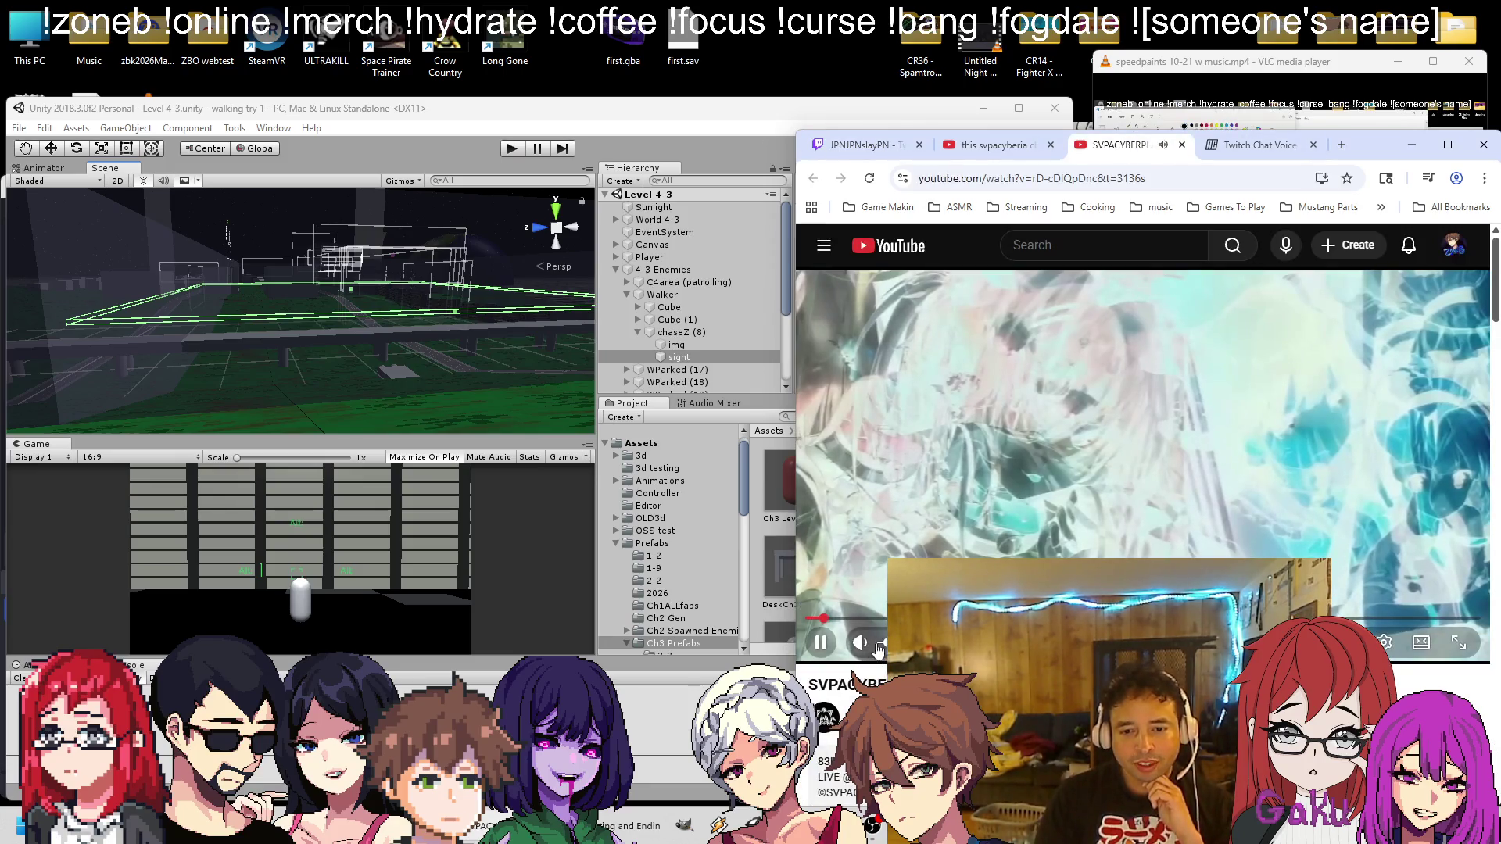
left_click(857, 146)
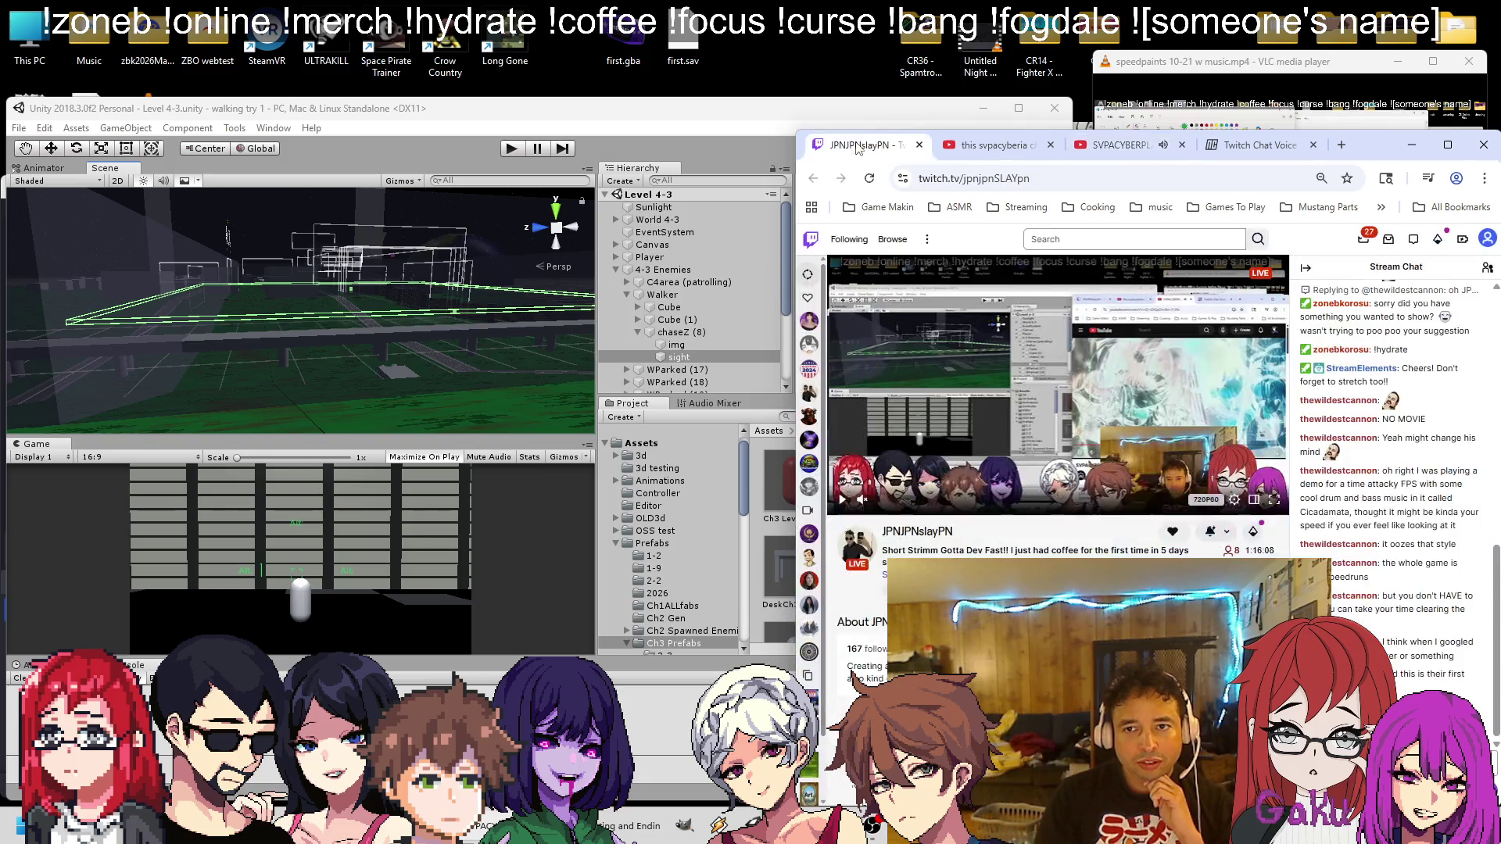
left_click(1171, 115)
left_click(449, 114)
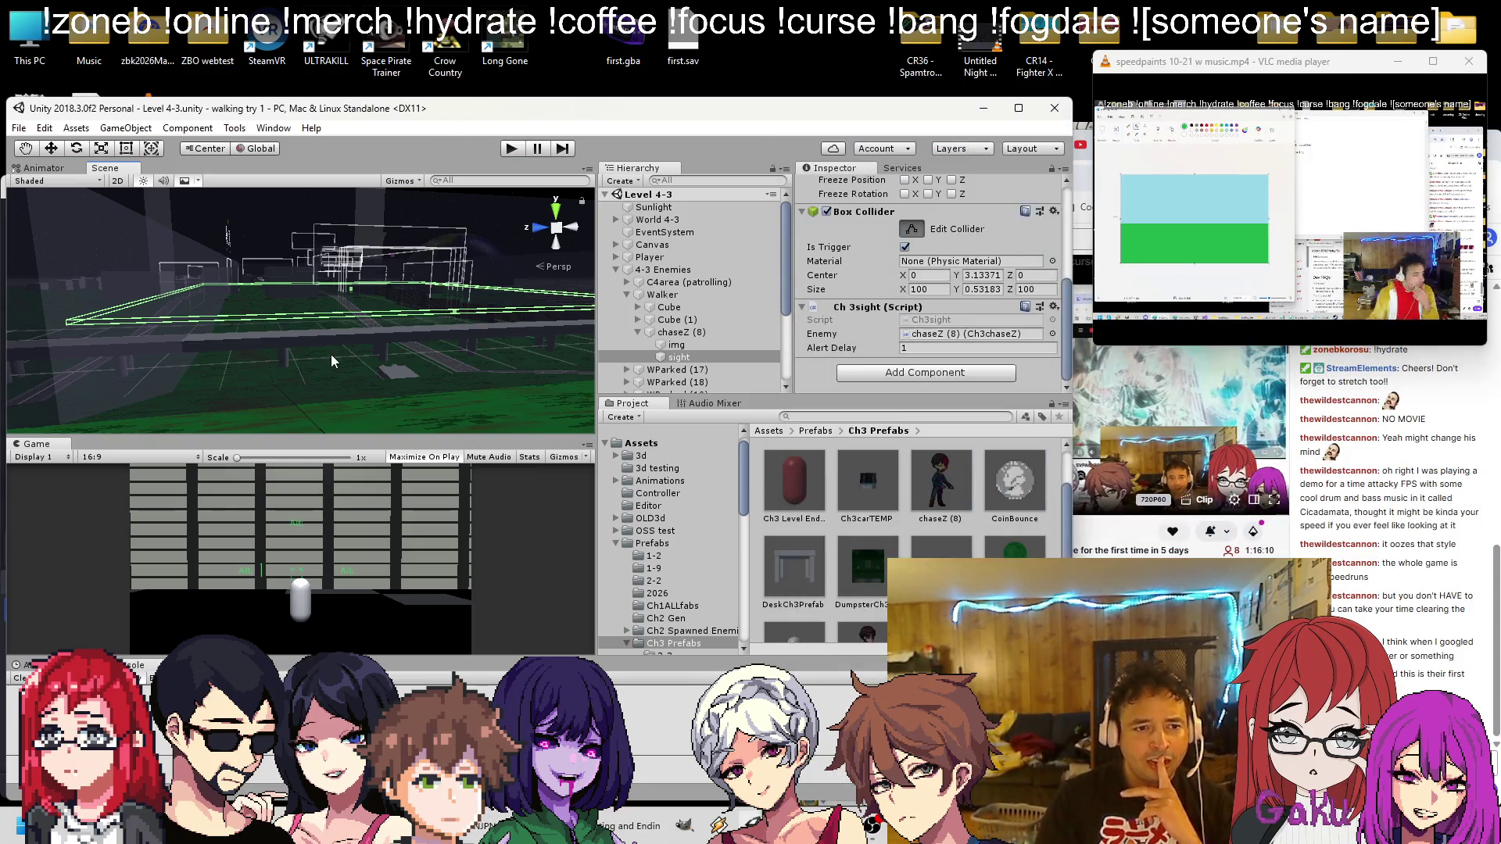
left_click(1079, 168)
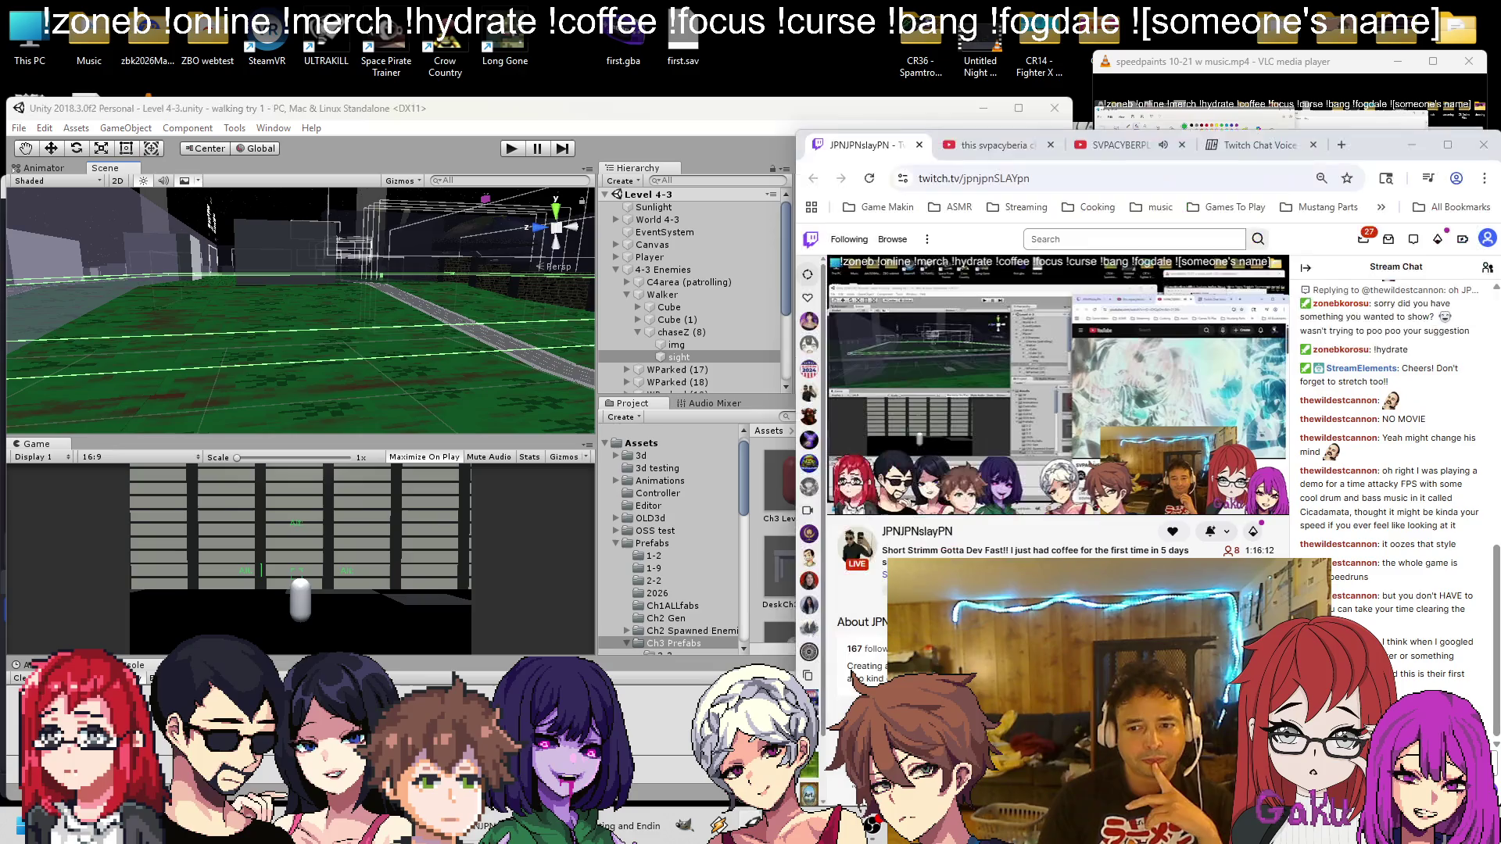
left_click(1118, 146)
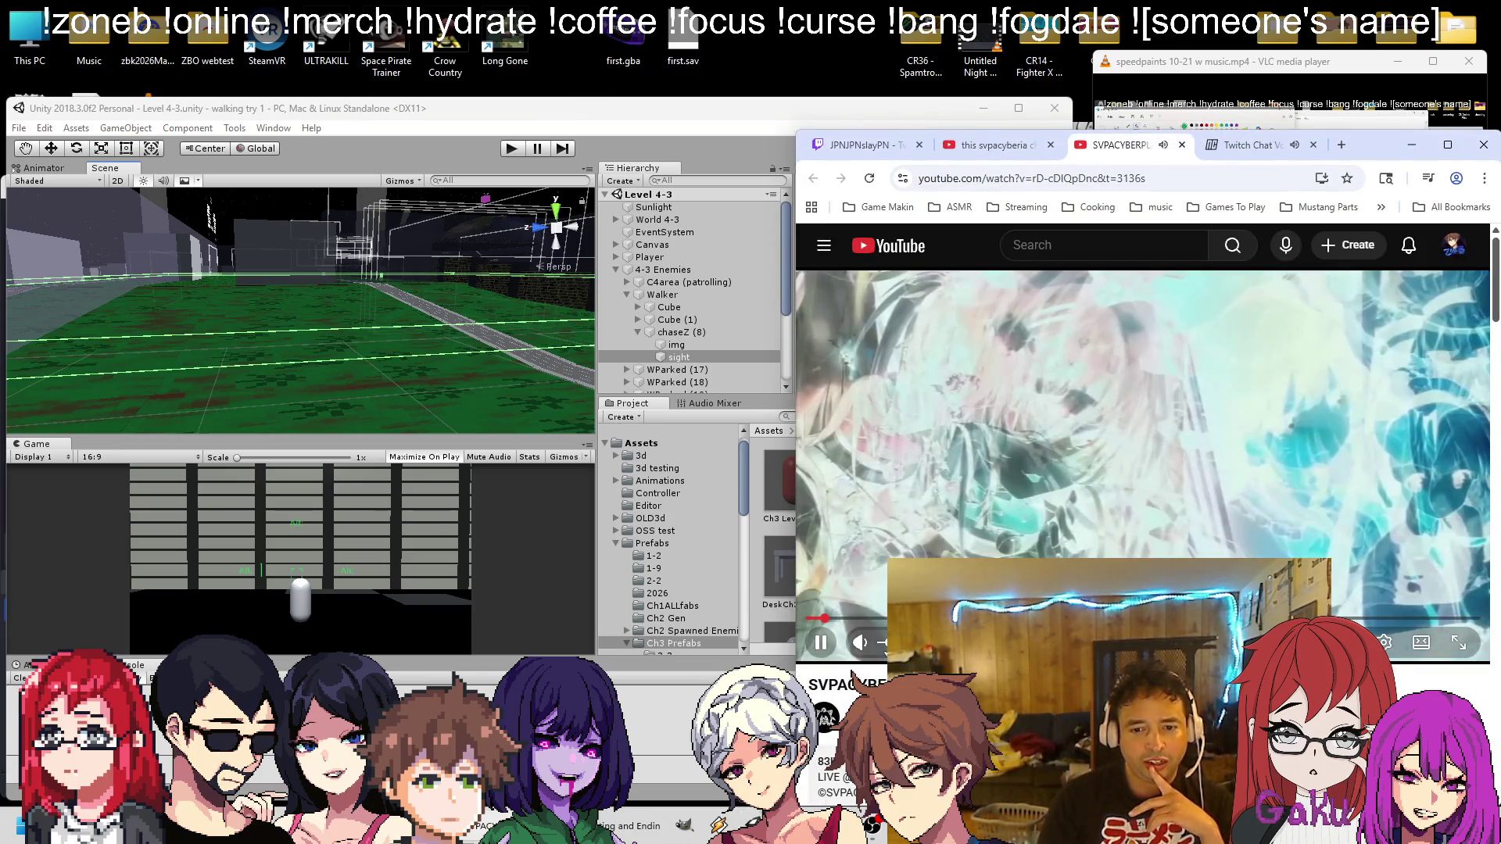
left_click(860, 144)
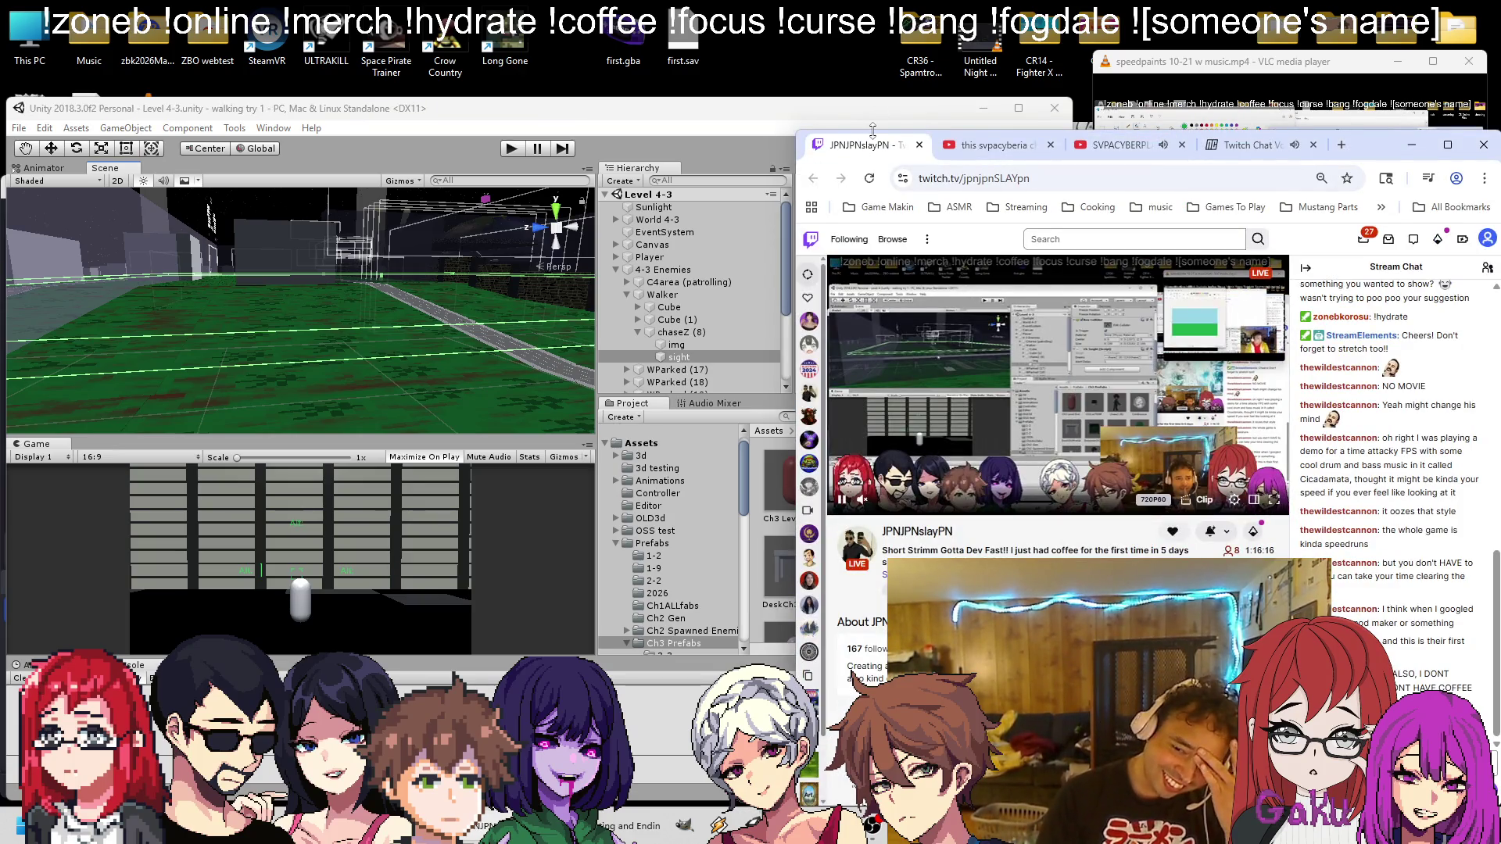
left_click(1155, 85)
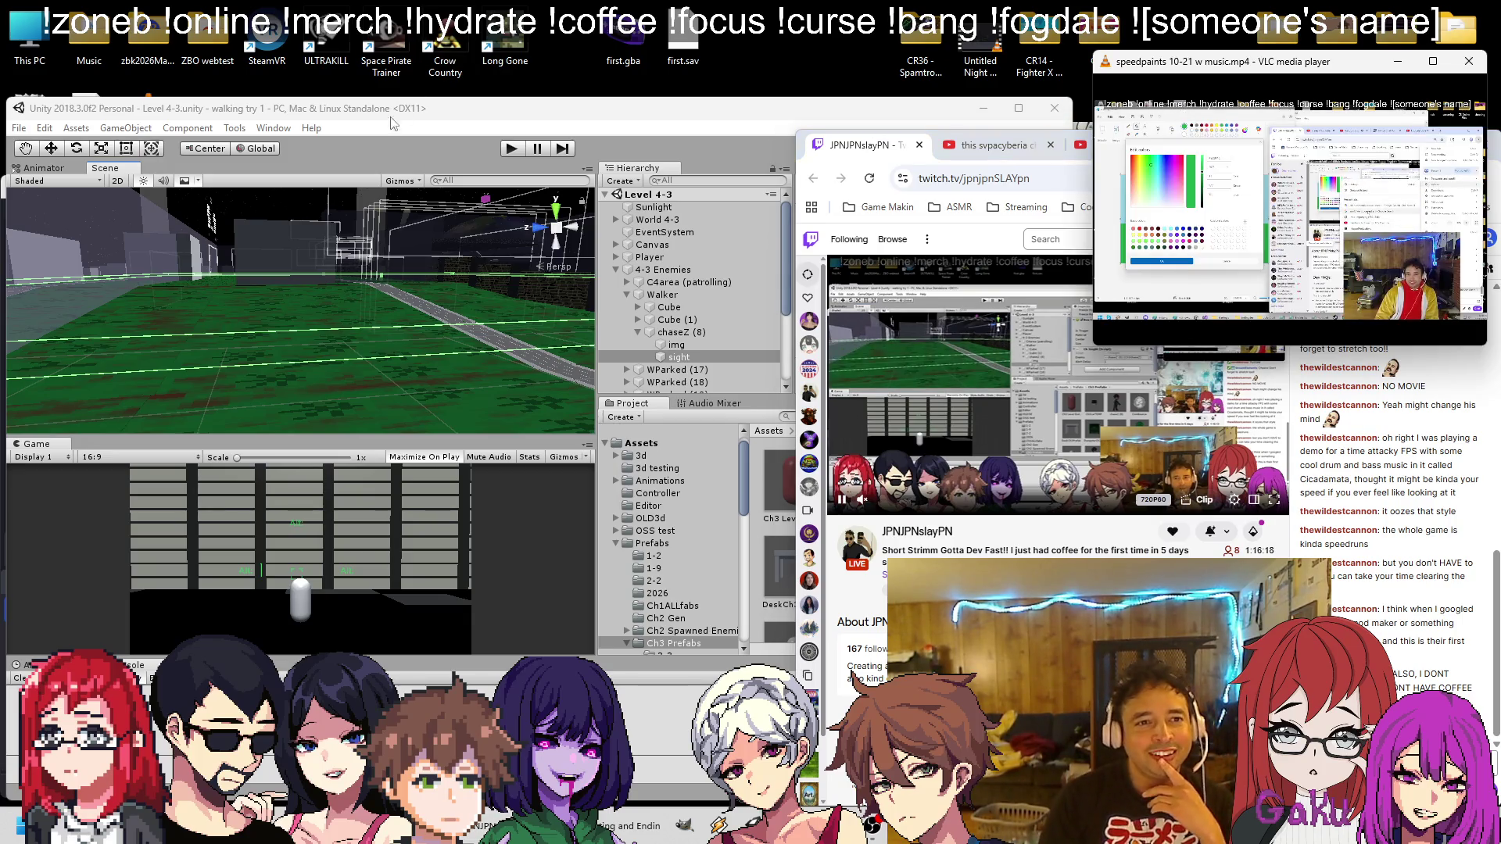
left_click(273, 332)
mouse_move(274, 332)
left_mouse_down()
mouse_move(241, 291)
mouse_move(275, 327)
mouse_move(261, 290)
left_mouse_up()
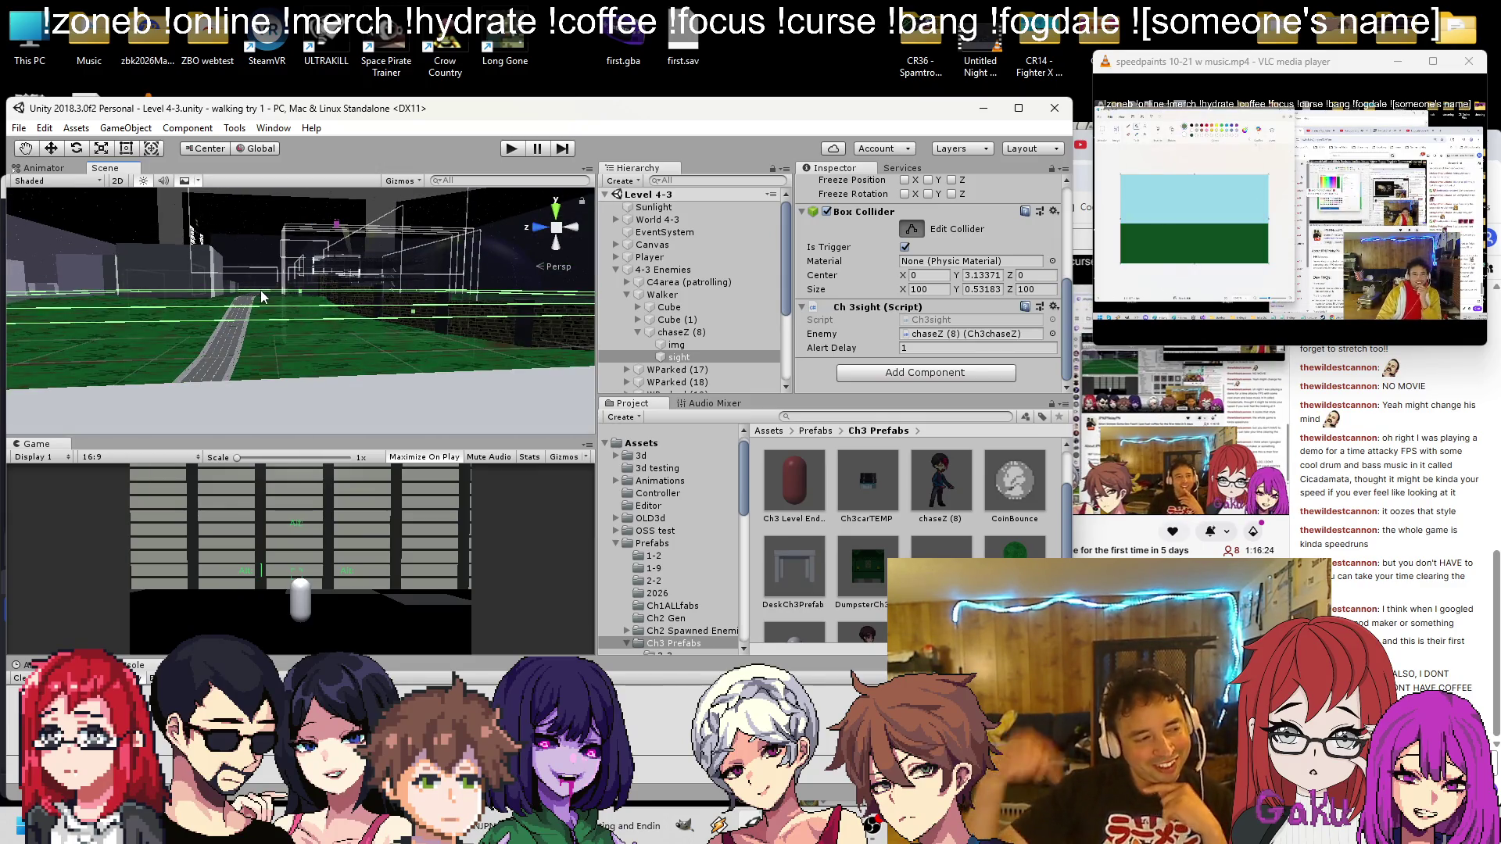
mouse_move(260, 289)
left_mouse_down()
mouse_move(330, 298)
mouse_move(308, 259)
mouse_move(288, 329)
left_mouse_up()
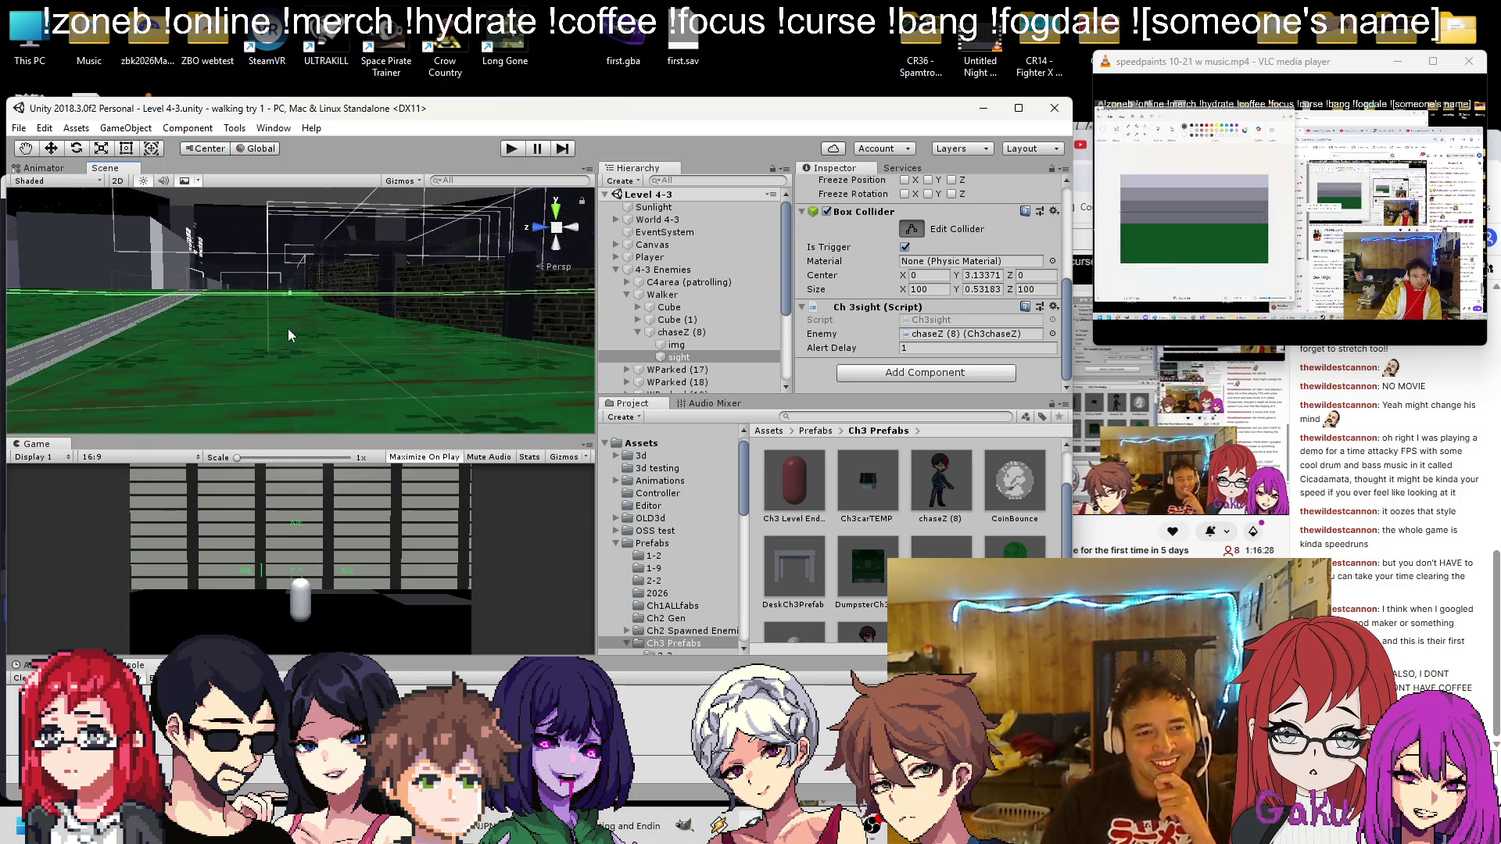
scroll(315, 365, "down", 3)
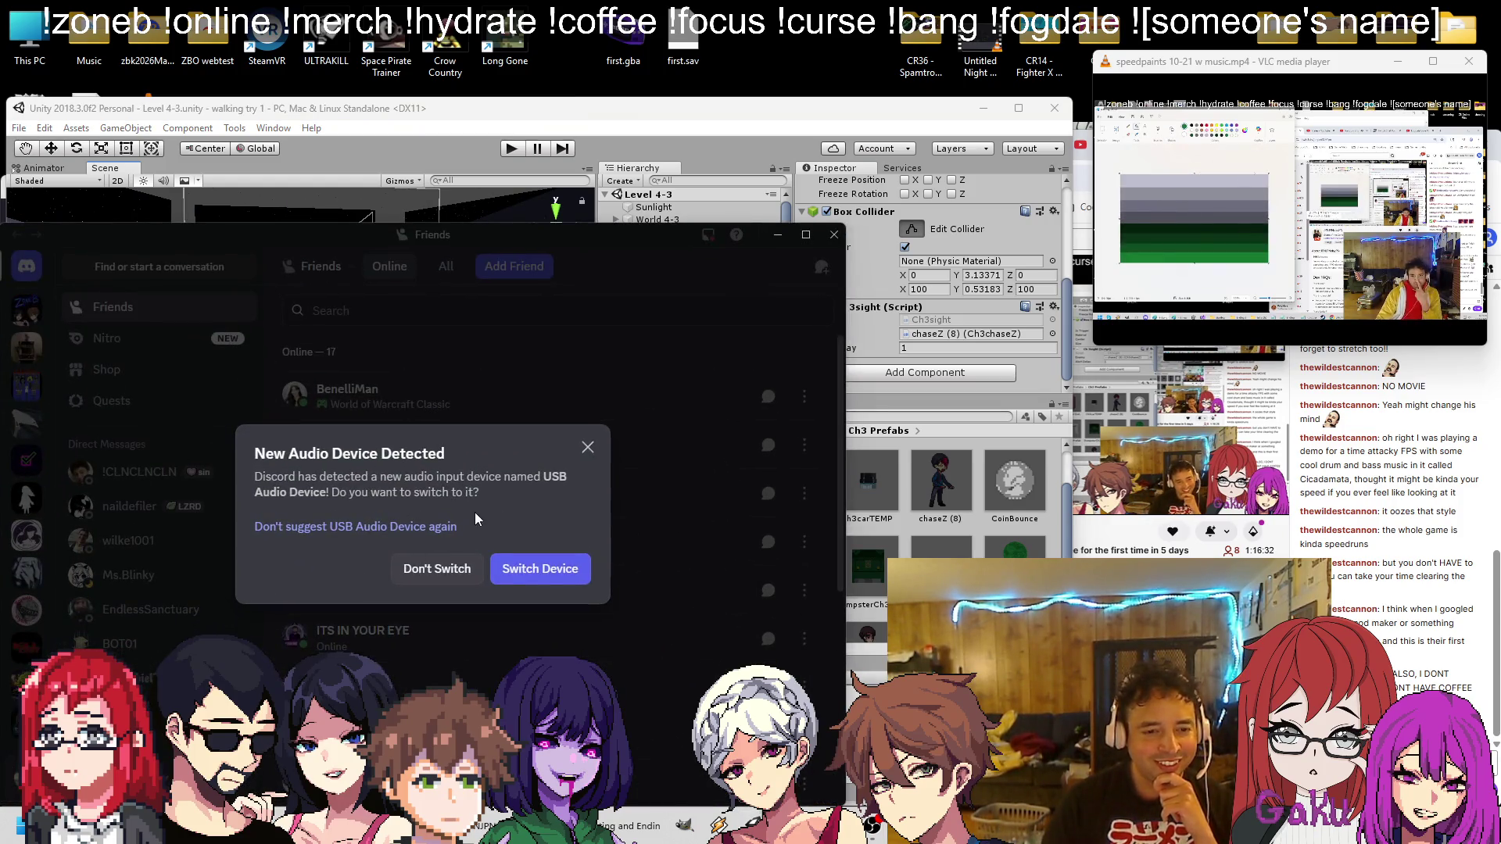
Dismiss the audio device prompt and join the Danes Asgard server's Waiting voice channel
left_click(436, 567)
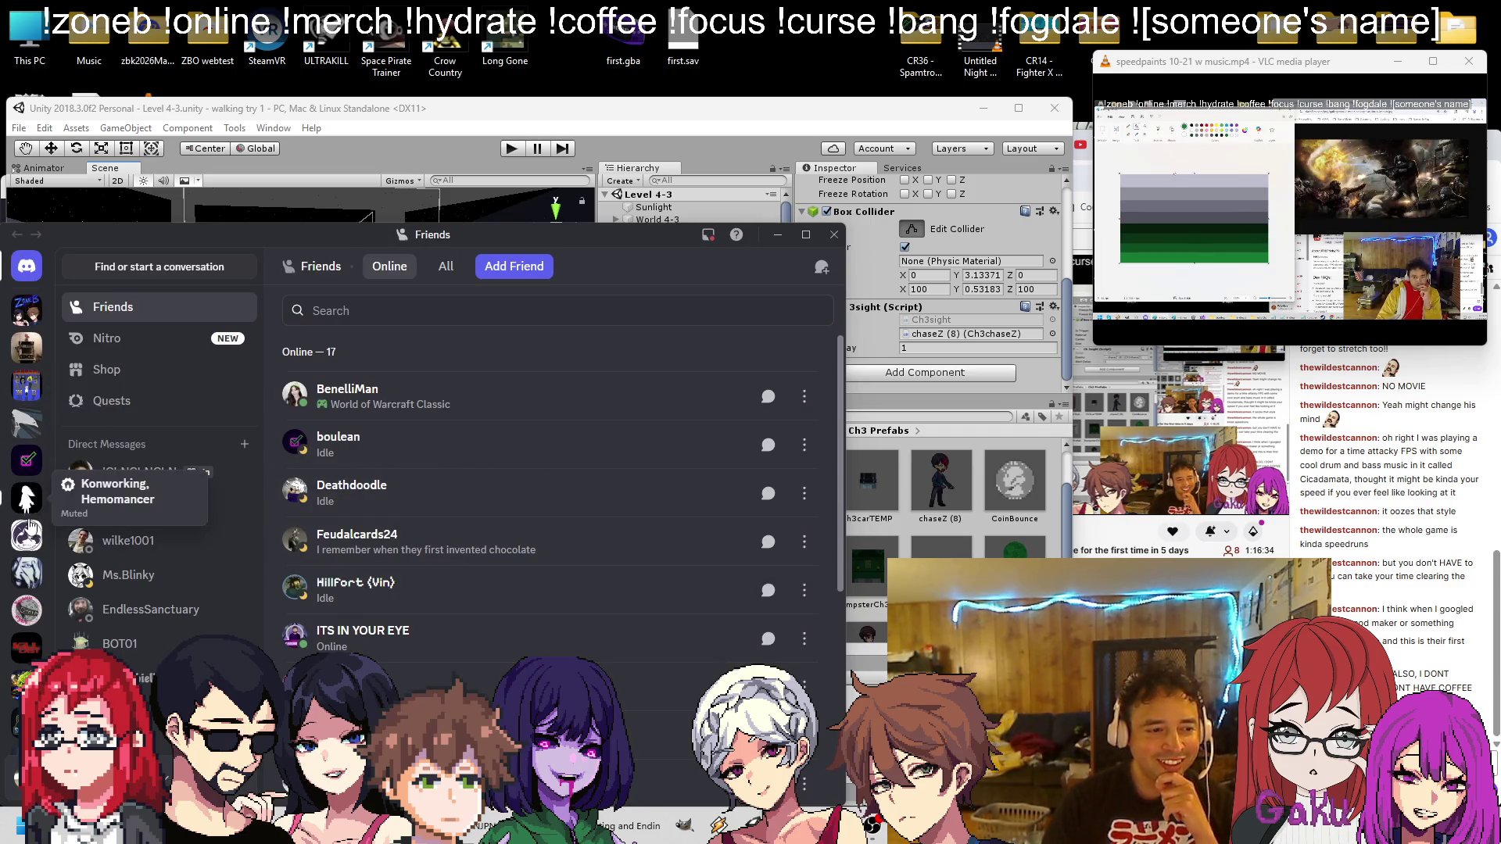
left_click(27, 688)
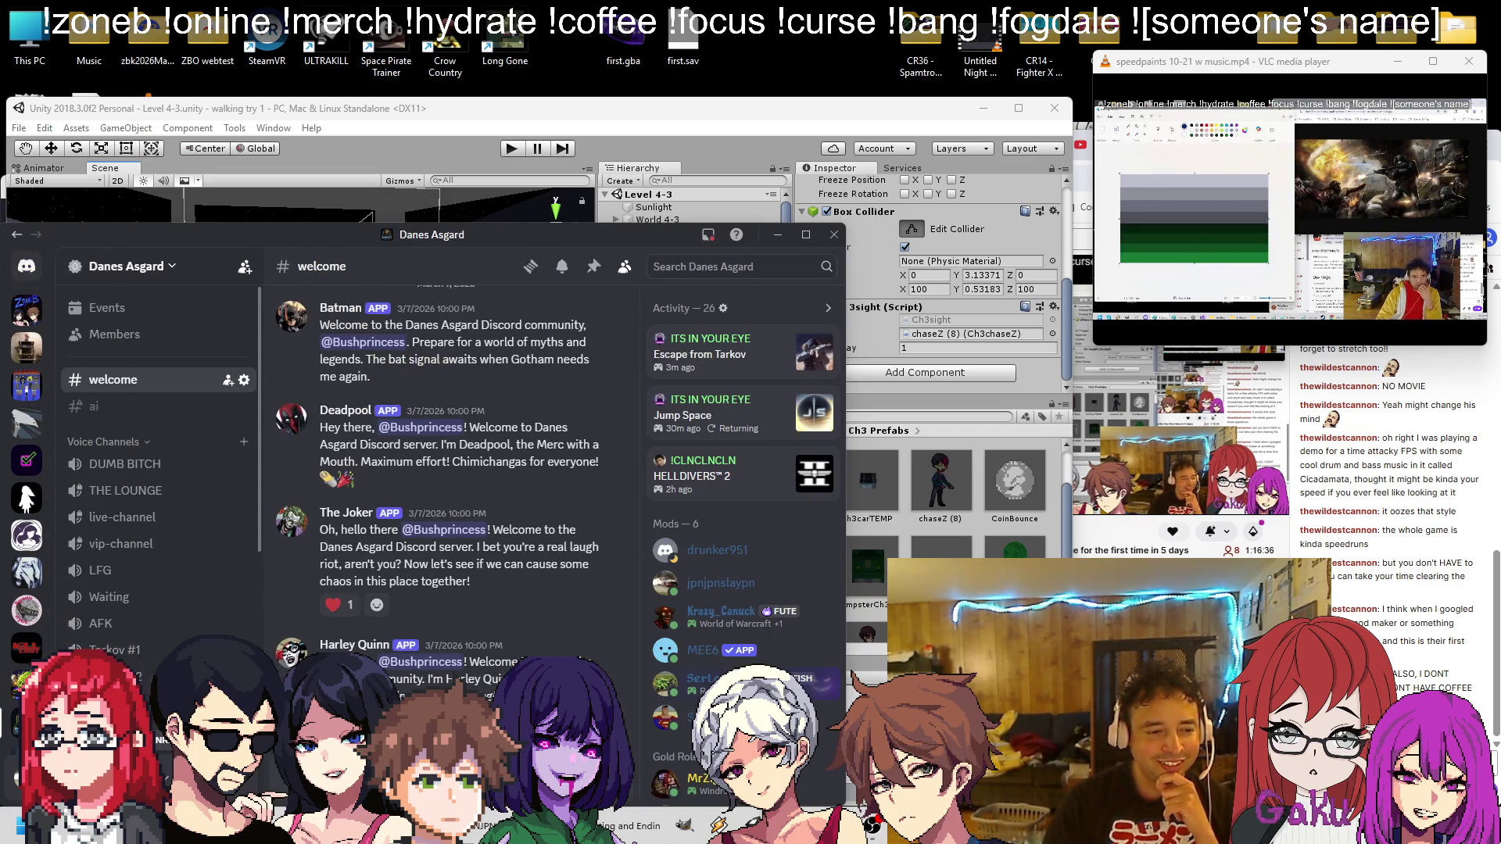
left_click(129, 602)
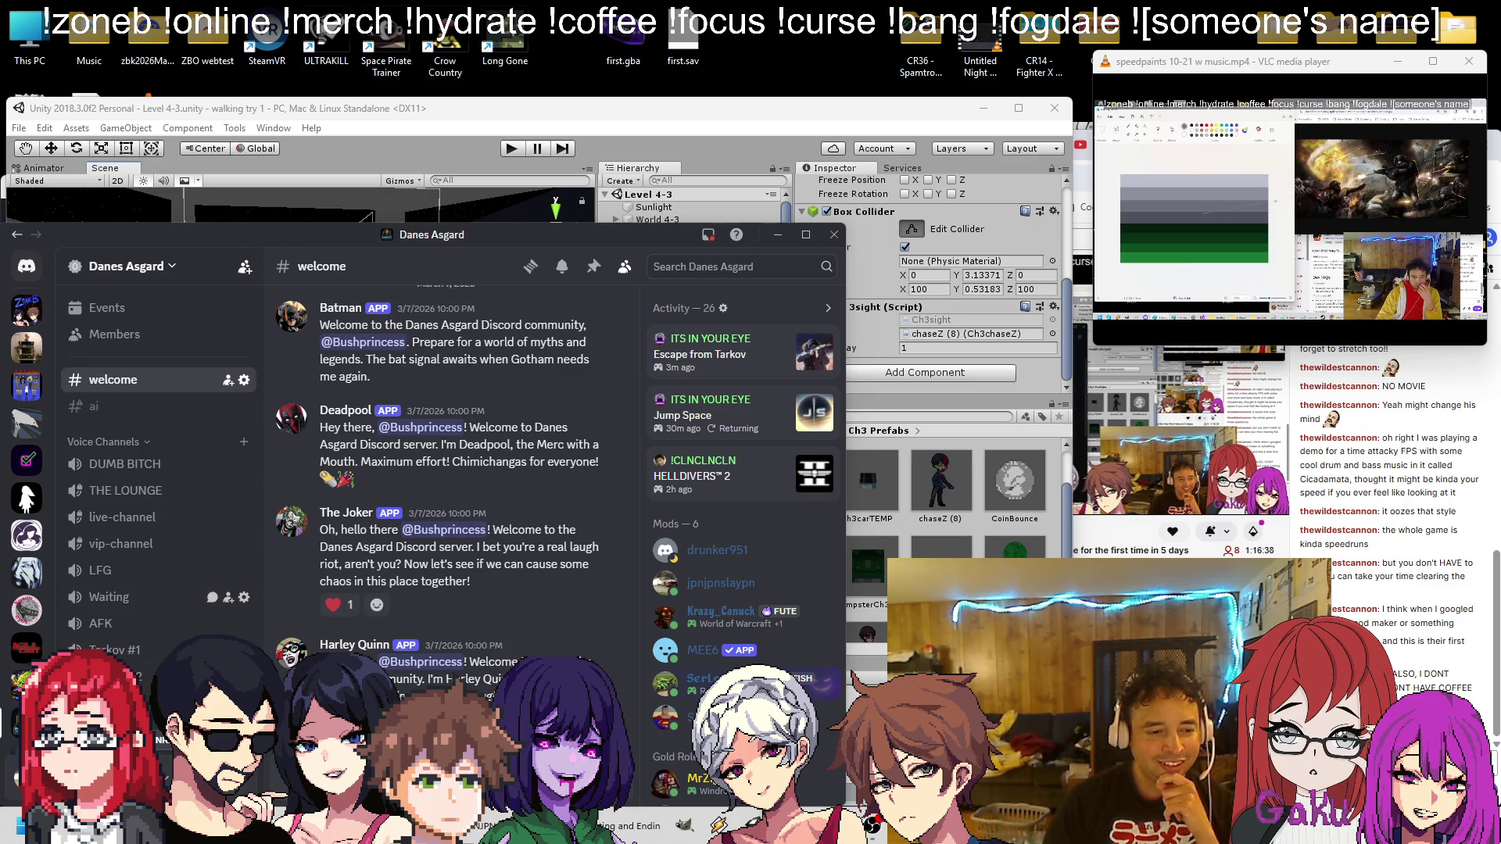
Play the 'Play With It' soundboard sound, then close Discord
left_click(234, 774)
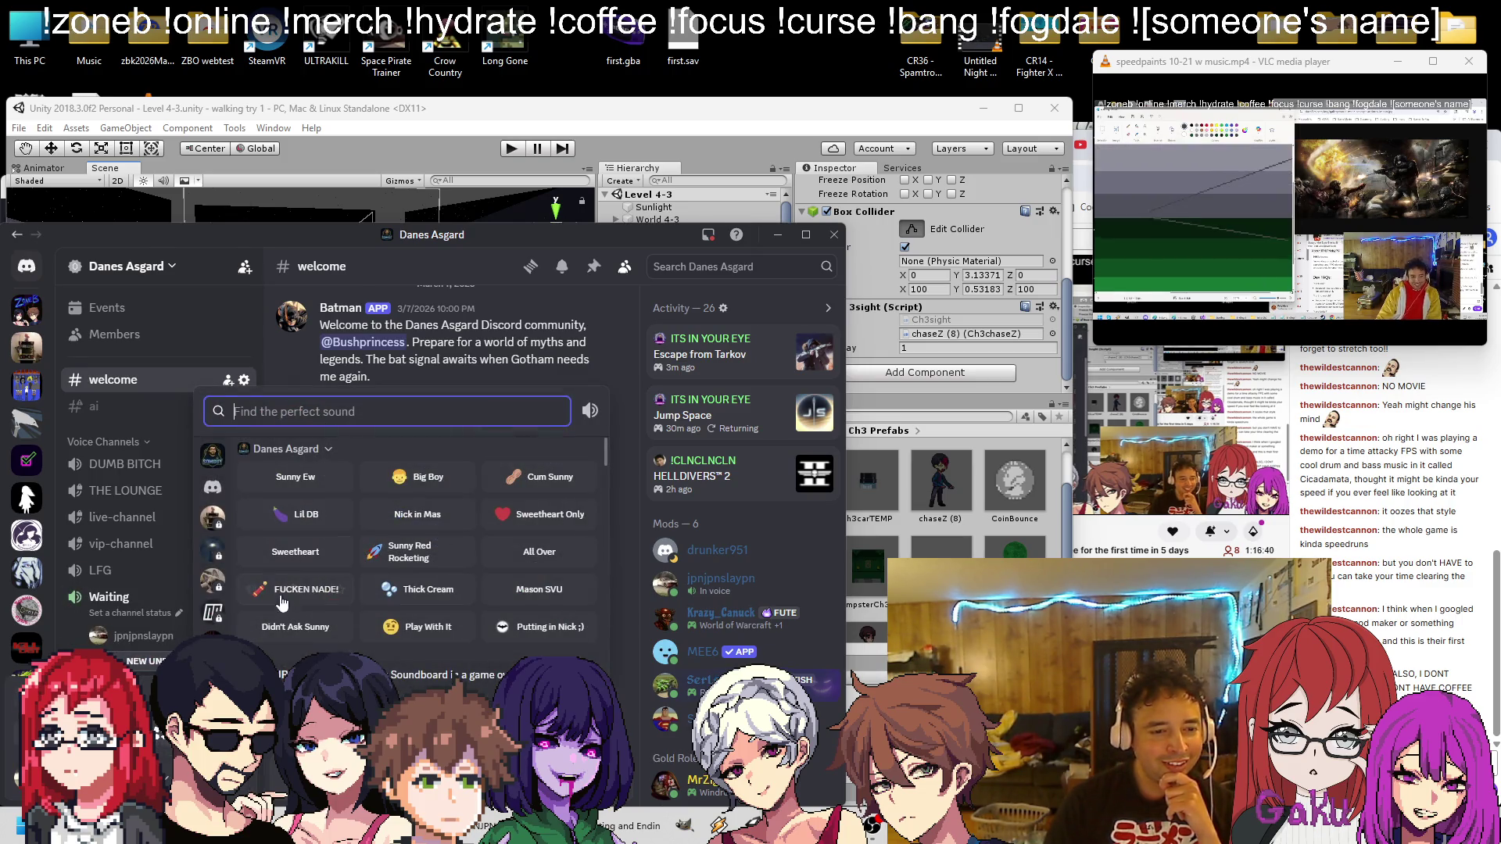
left_click(392, 626)
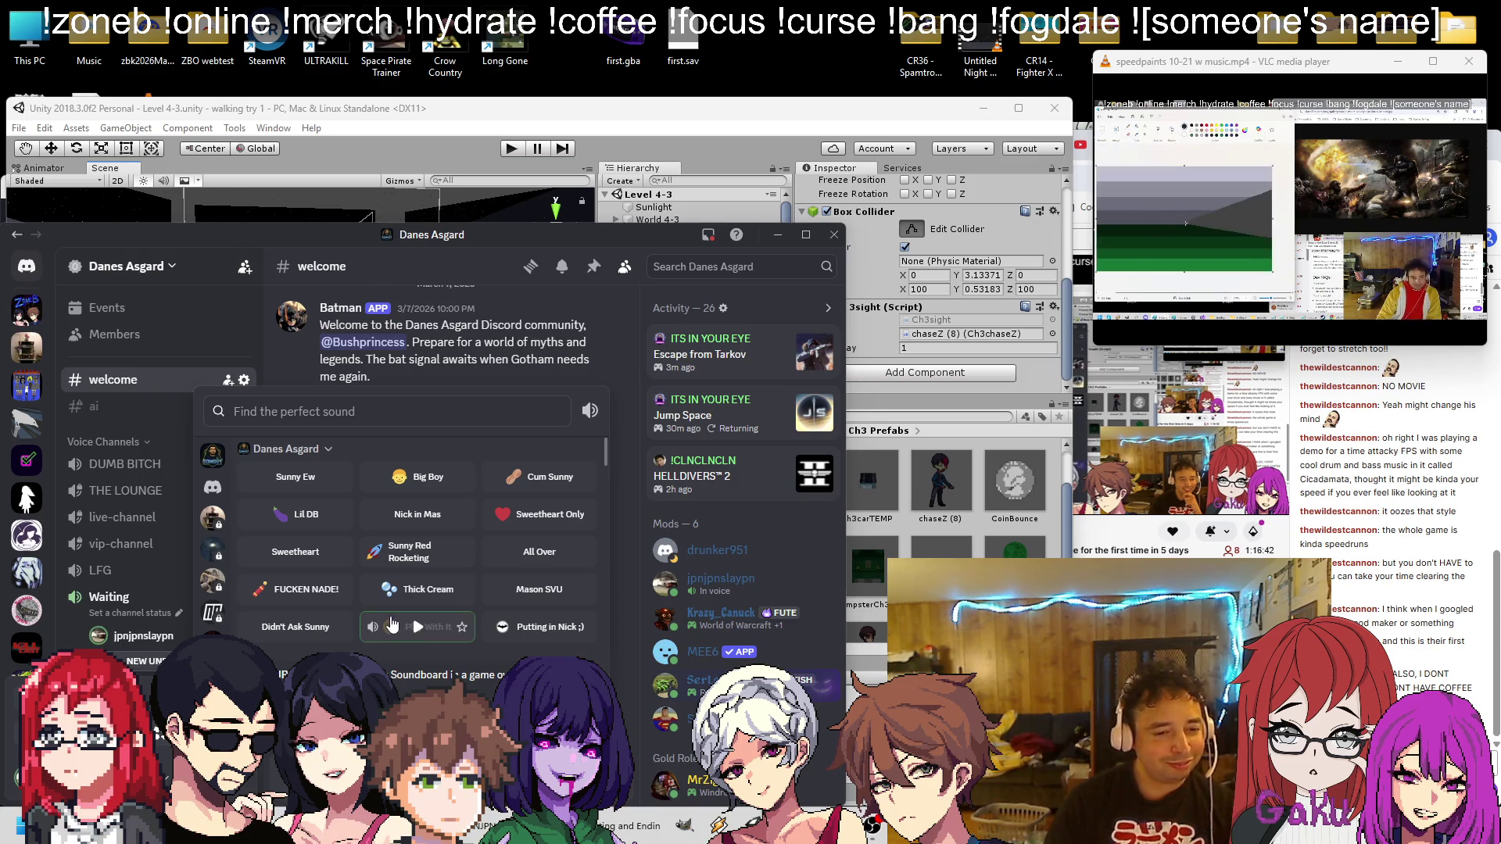
left_click(415, 627)
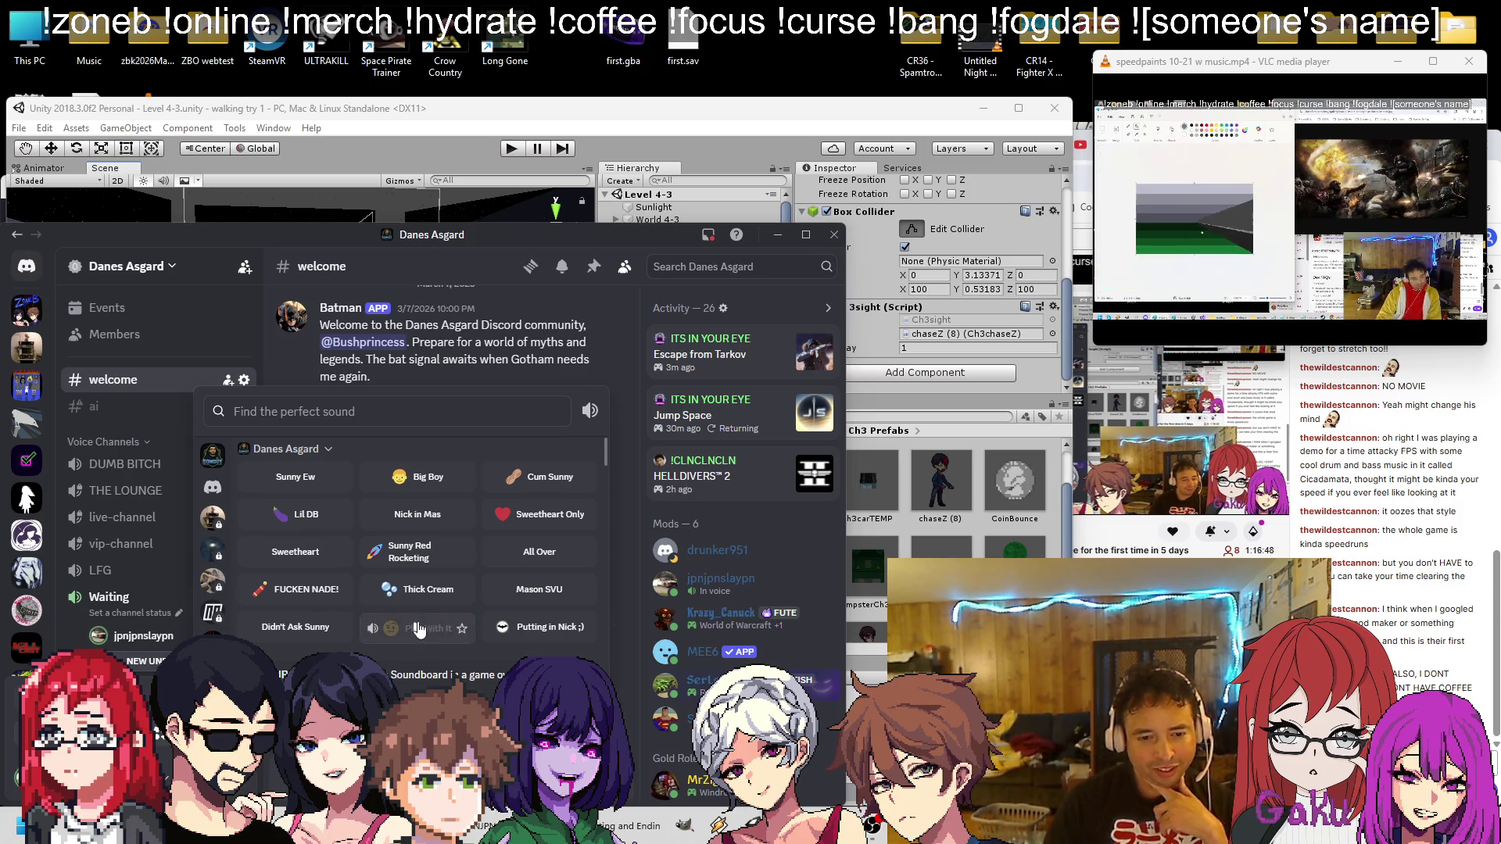
key("Escape")
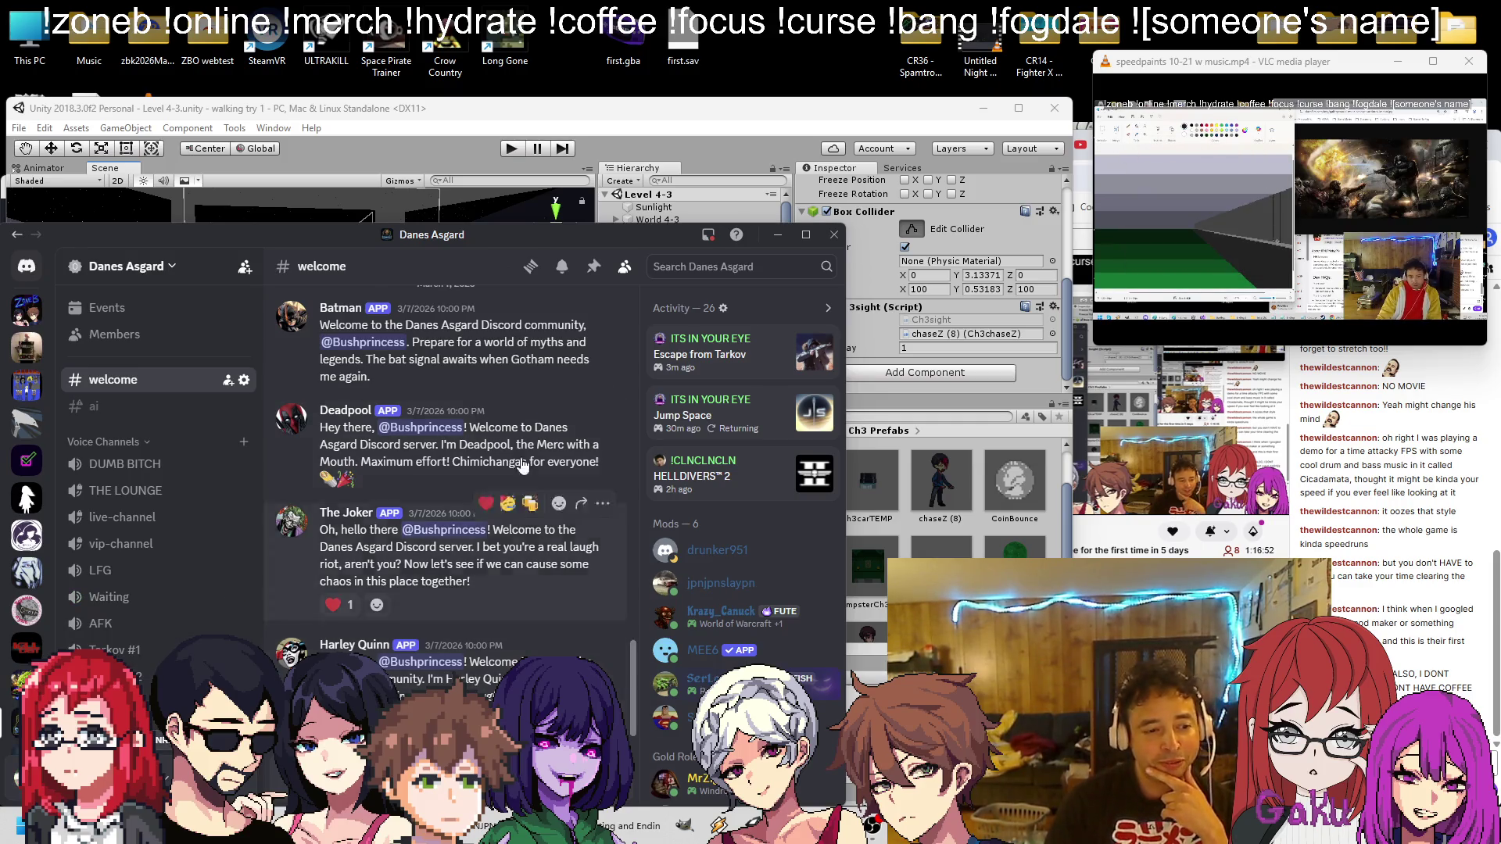
left_click(833, 234)
Navigate the Scene view to the right-hand guide wall and select level wall (1)
mouse_move(416, 293)
left_mouse_down()
mouse_move(302, 300)
mouse_move(333, 303)
mouse_move(332, 322)
left_mouse_up()
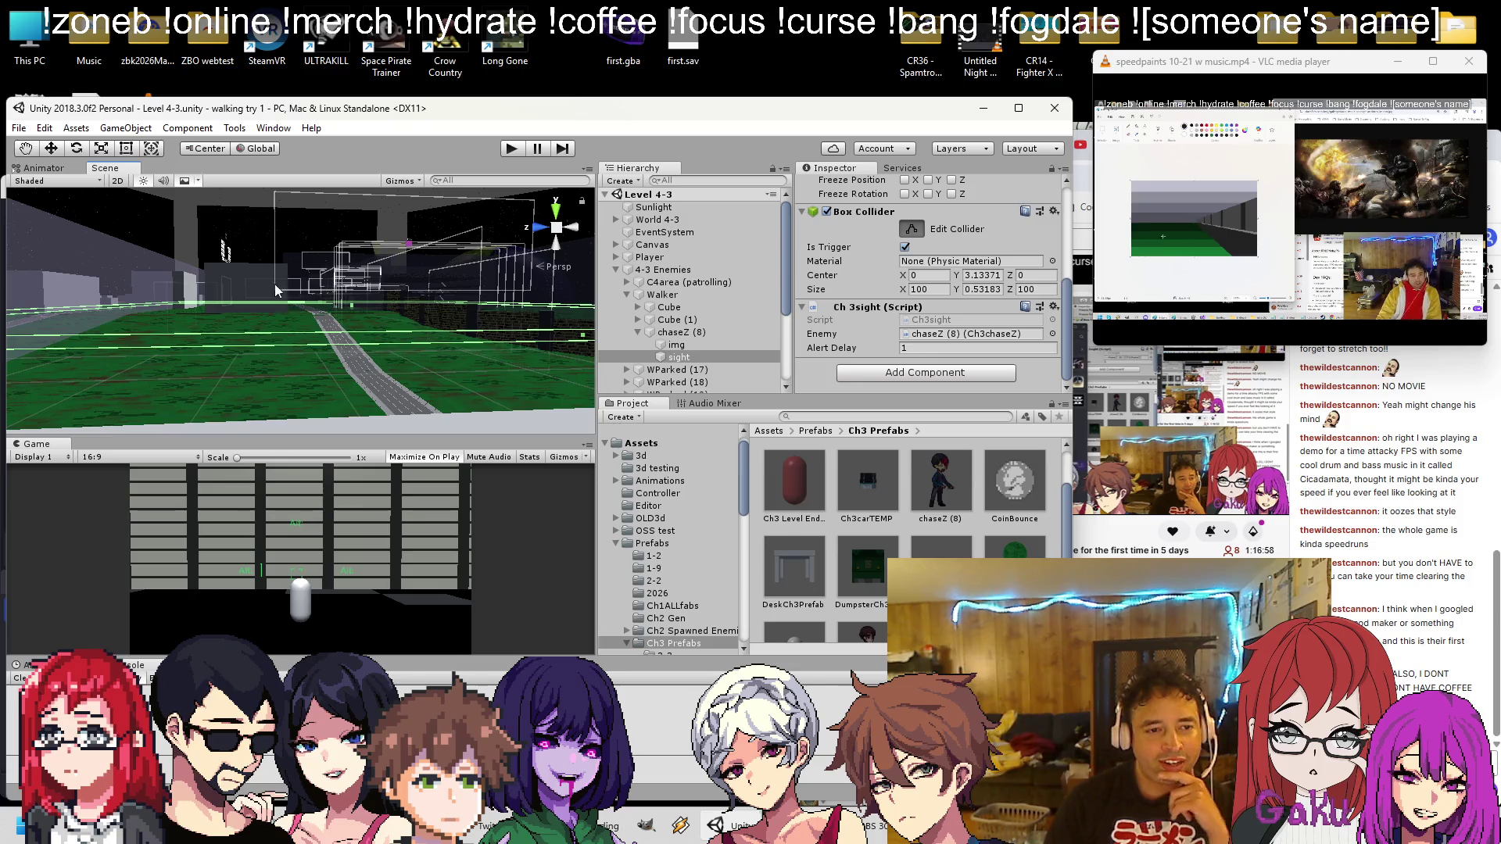
mouse_move(280, 380)
left_mouse_down()
mouse_move(311, 309)
mouse_move(285, 301)
mouse_move(266, 353)
mouse_move(199, 379)
mouse_move(304, 329)
mouse_move(265, 378)
mouse_move(255, 345)
mouse_move(292, 288)
mouse_move(268, 341)
mouse_move(221, 378)
mouse_move(264, 387)
mouse_move(278, 346)
left_mouse_up()
scroll(266, 378, "up", 5)
scroll(279, 346, "up", 5)
scroll(327, 285, "down", 3)
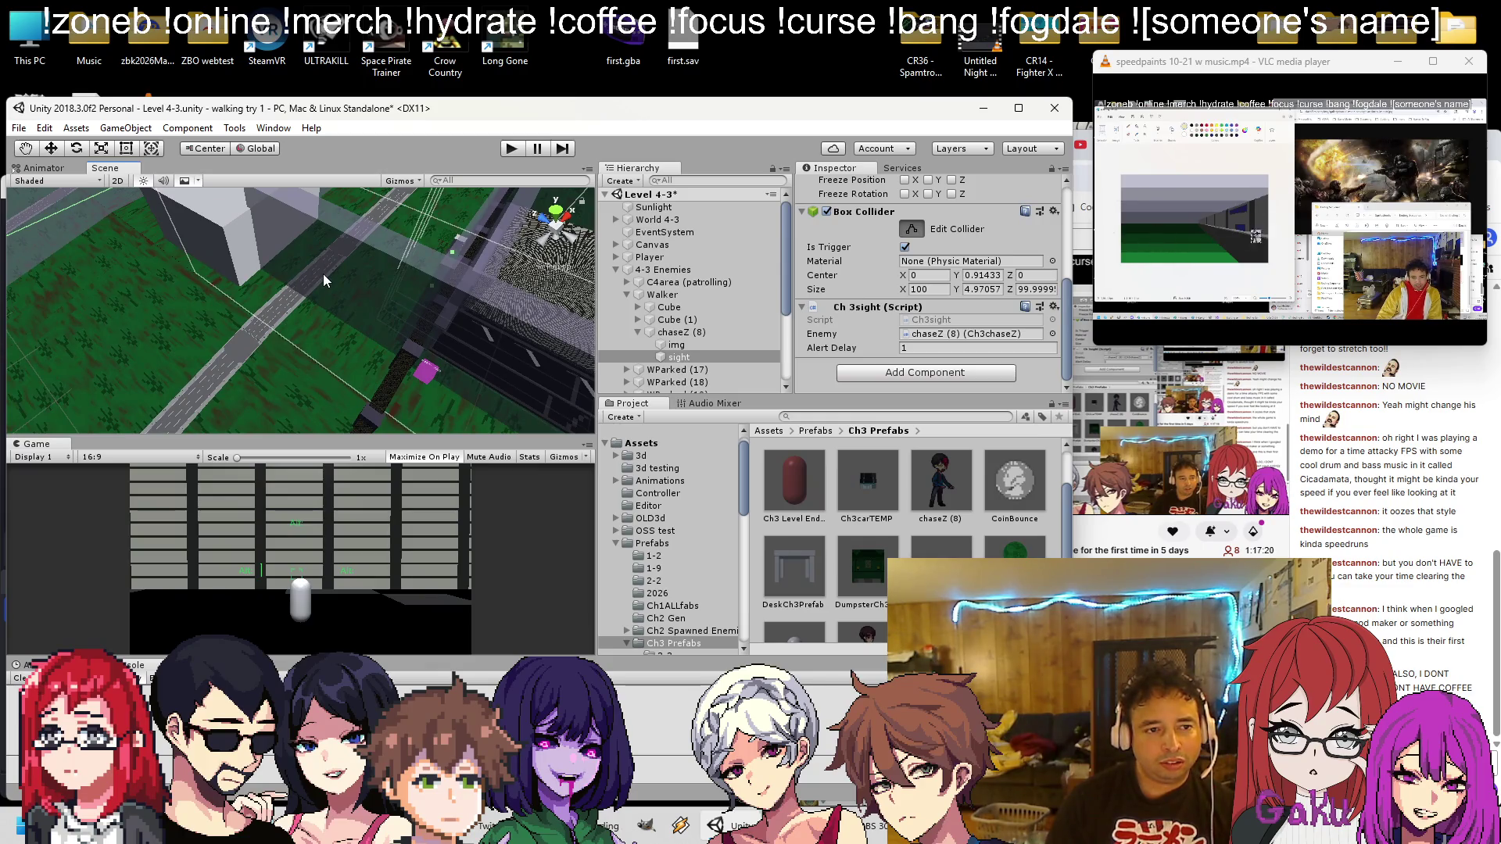
left_click(322, 273)
left_click(324, 272)
Resize level wall (1) with the Rect tool handles and save the scene
left_click_drag(326, 277, 367, 313, "alt")
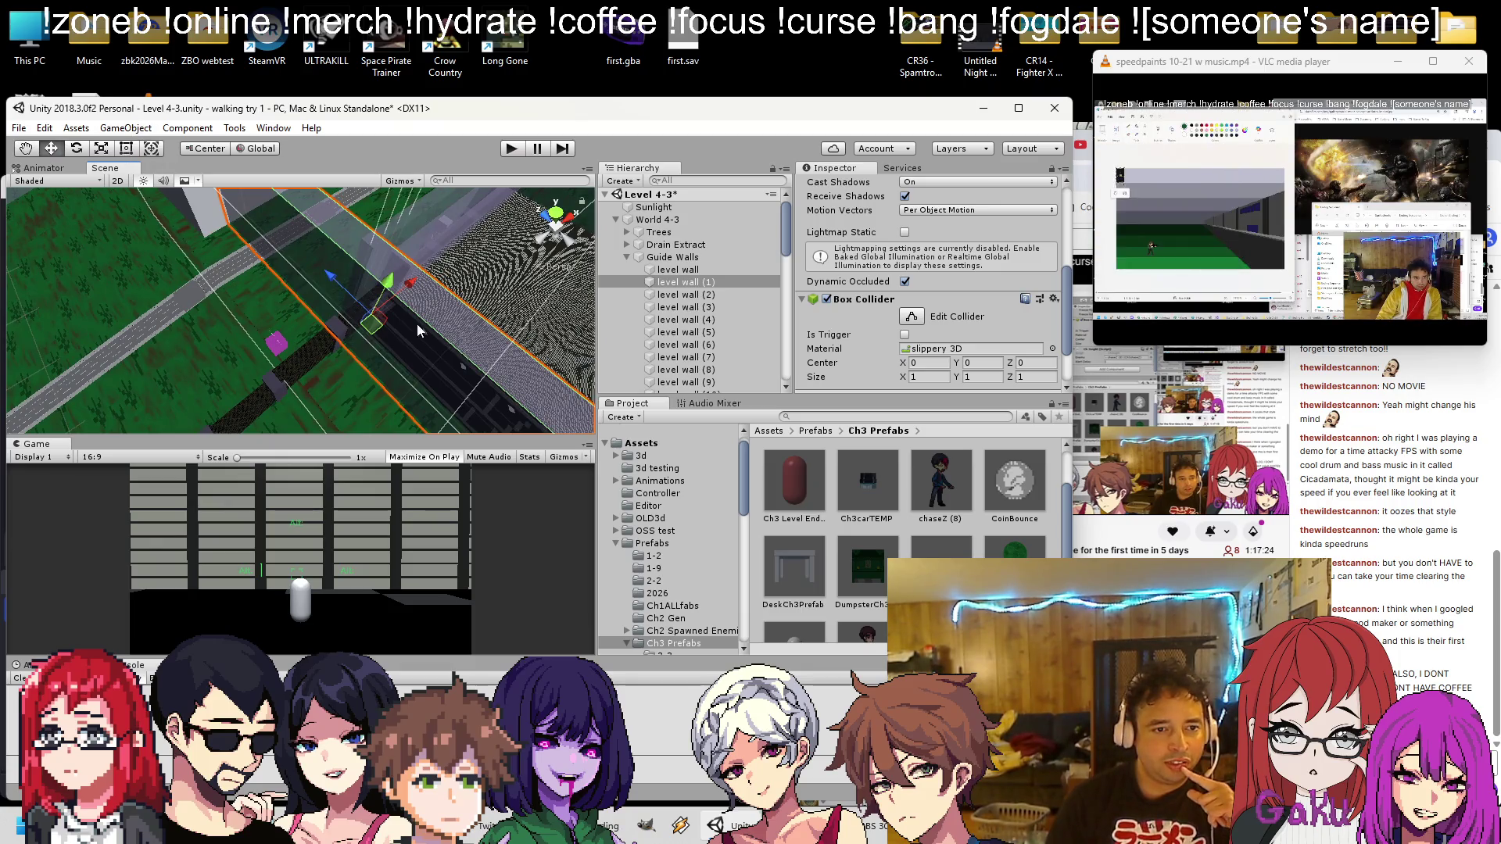
left_click(126, 150)
mouse_move(333, 312)
left_mouse_down()
mouse_move(269, 356)
mouse_move(216, 352)
mouse_move(233, 360)
mouse_move(376, 297)
mouse_move(391, 258)
left_mouse_up()
key("ctrl+s")
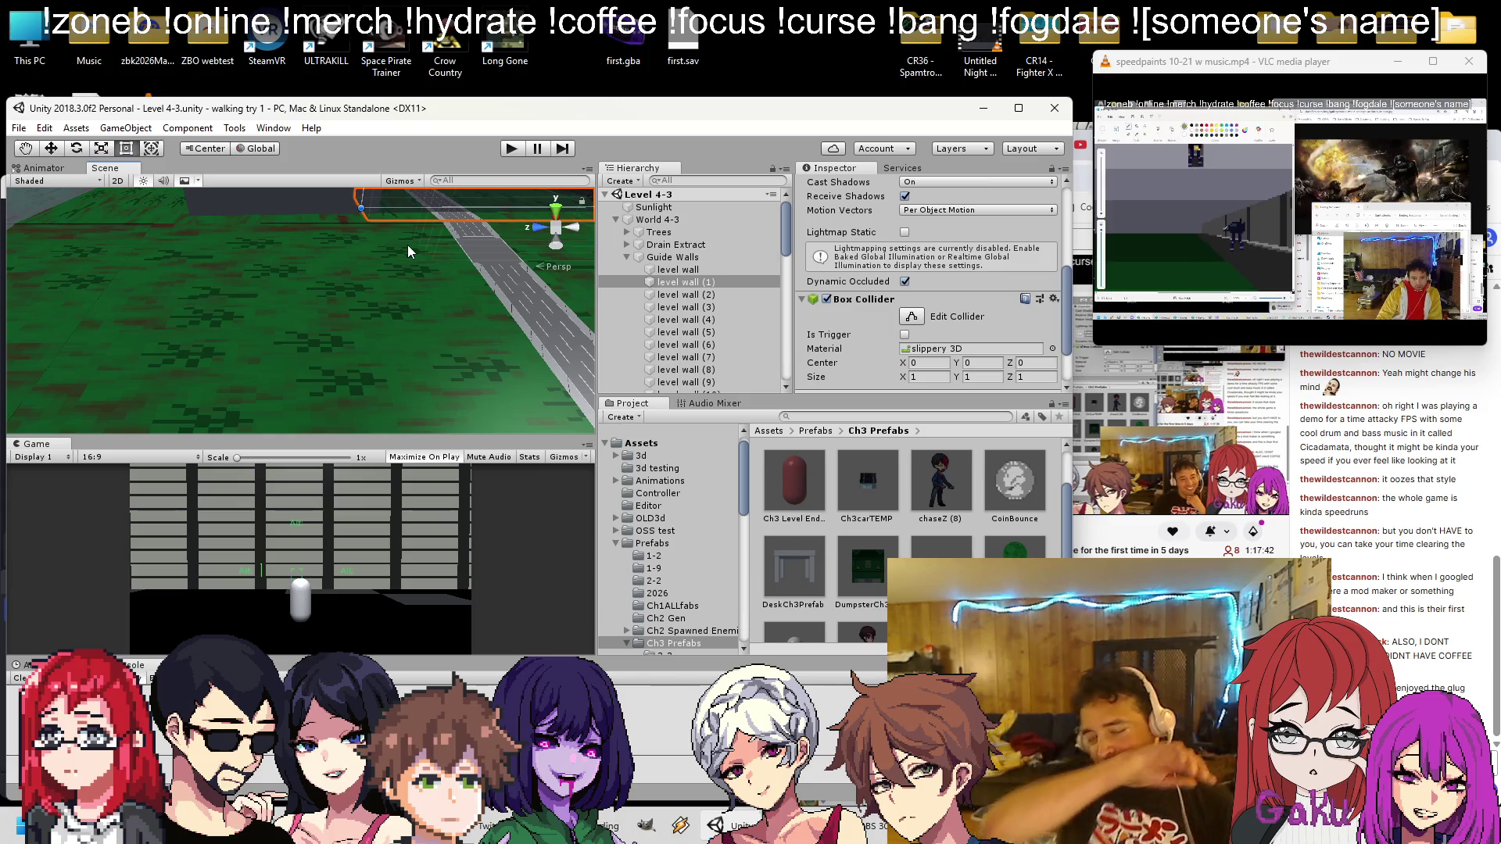
key("alt")
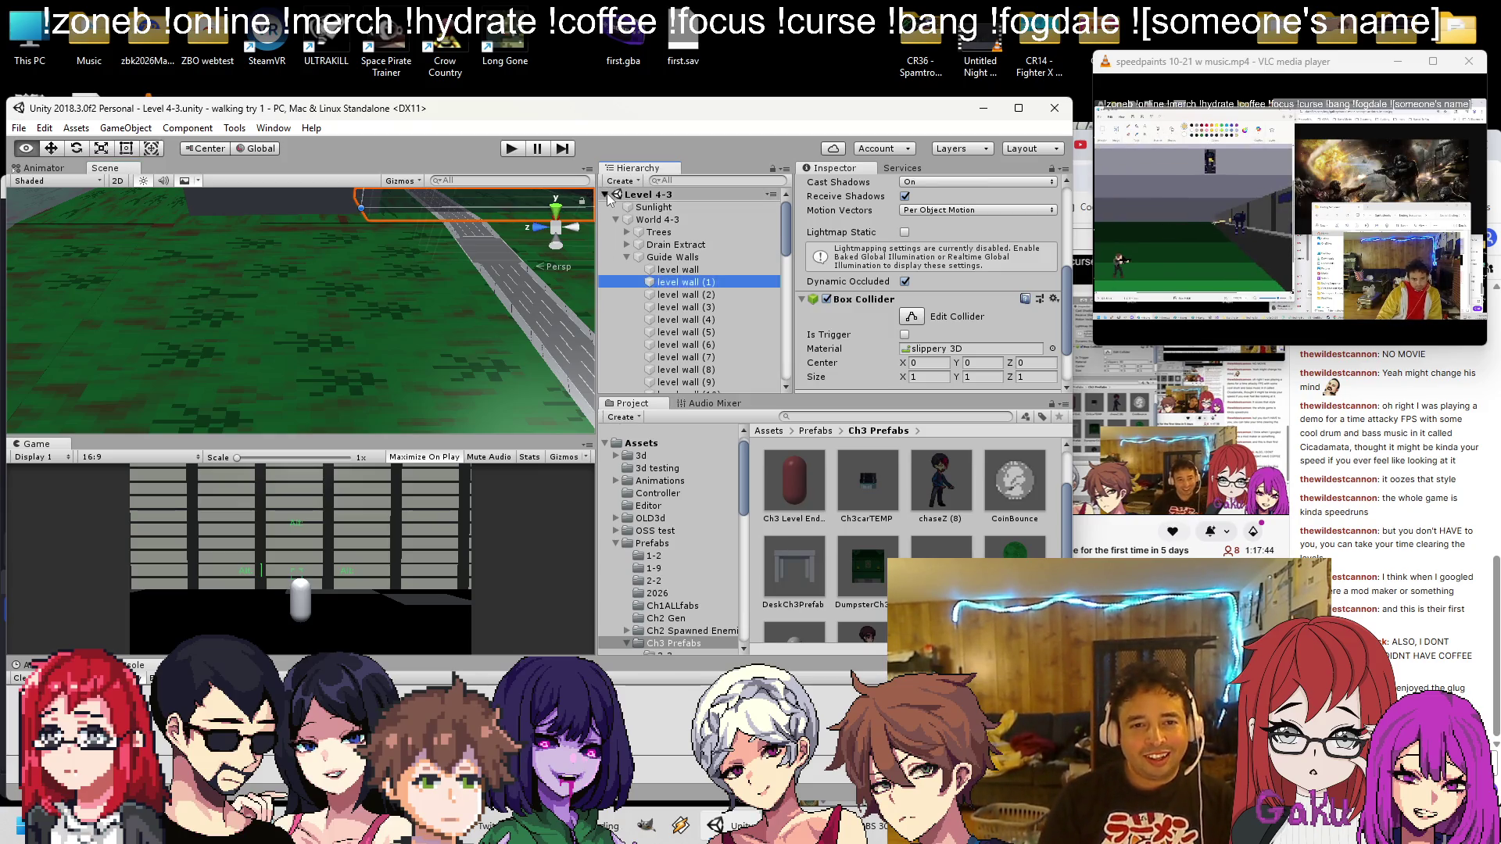
Expand 4-3 Enemies and Walker in the Hierarchy and frame Walker in the Scene view
left_click(616, 220)
mouse_move(533, 228)
left_mouse_down()
mouse_move(424, 297)
mouse_move(340, 267)
left_mouse_up()
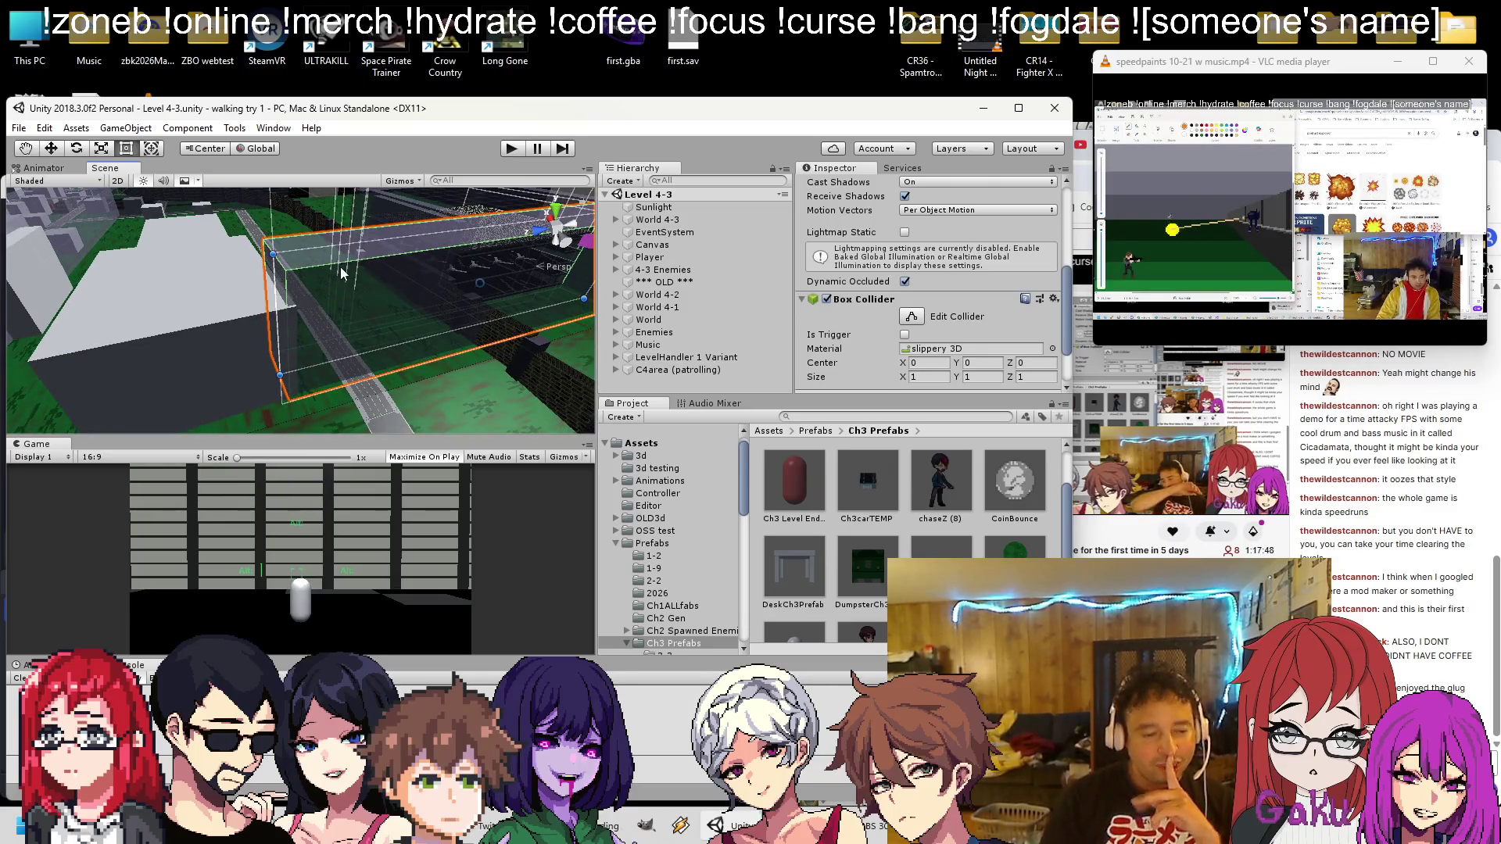
double_click(663, 269)
left_click(616, 270)
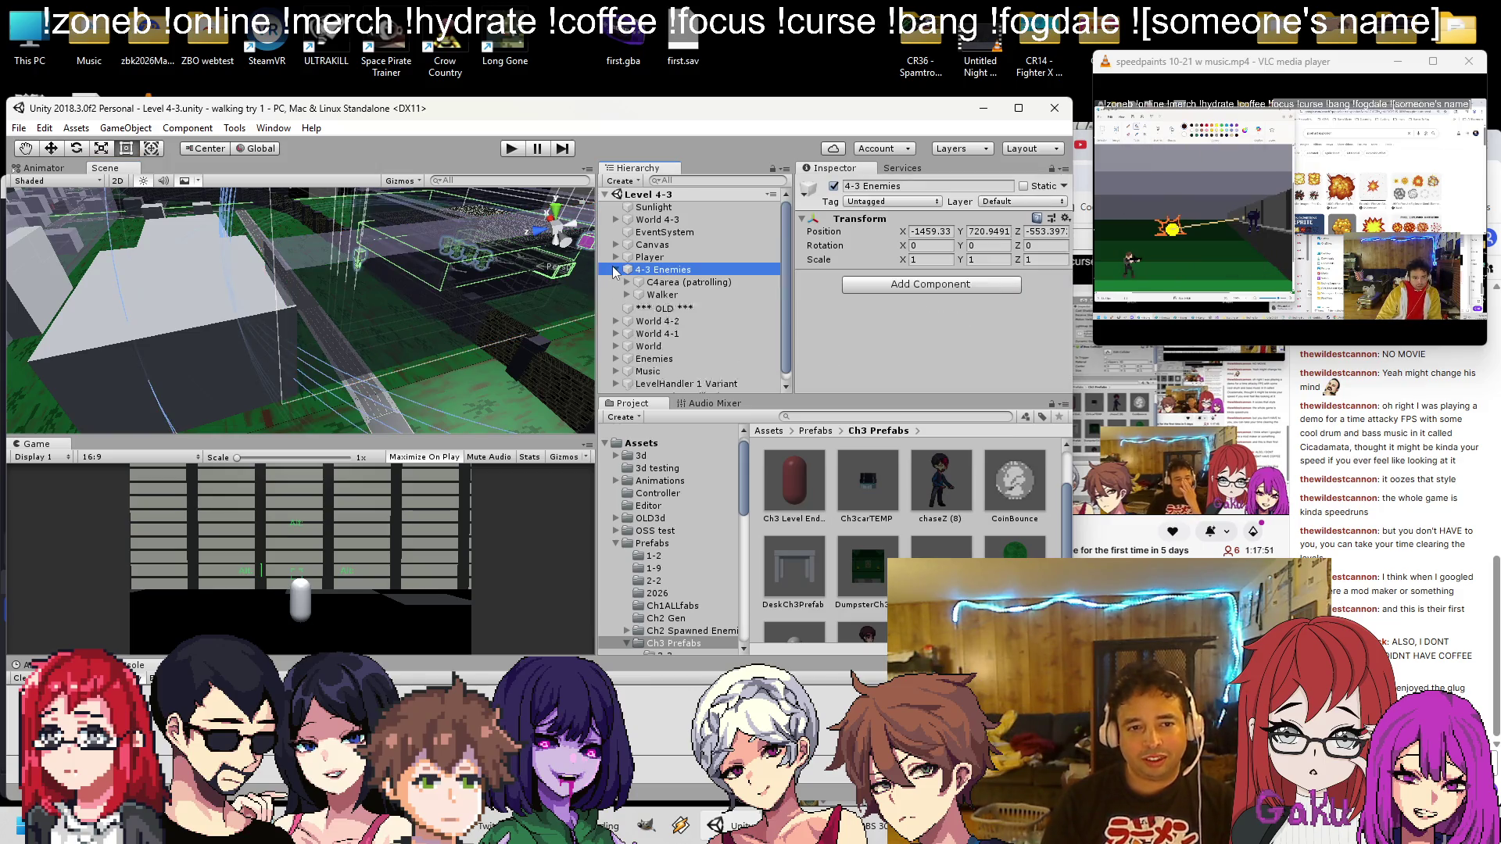
left_click(661, 283)
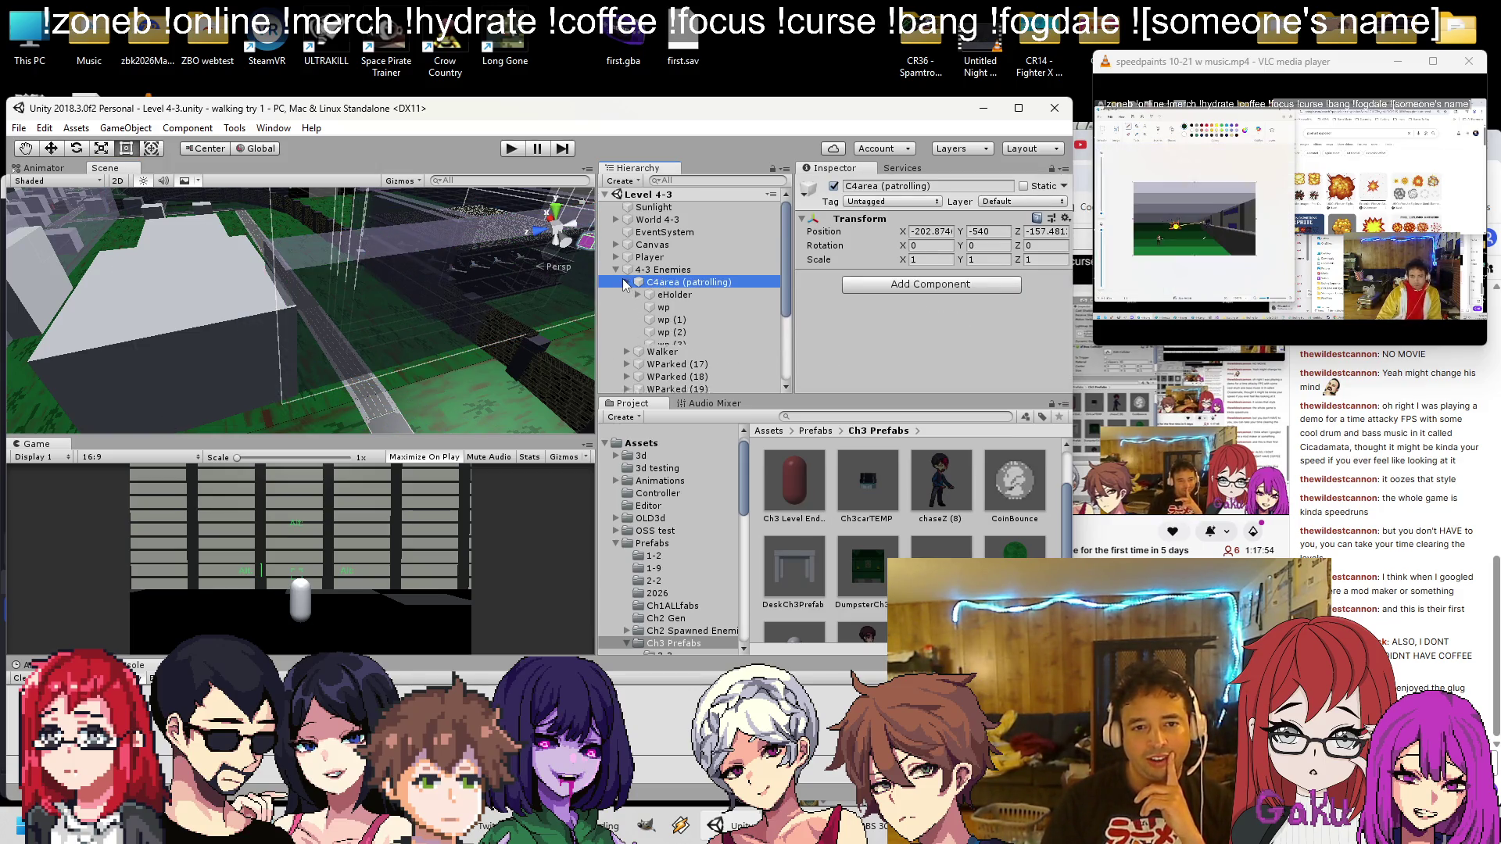
left_click(639, 295)
left_click(628, 294)
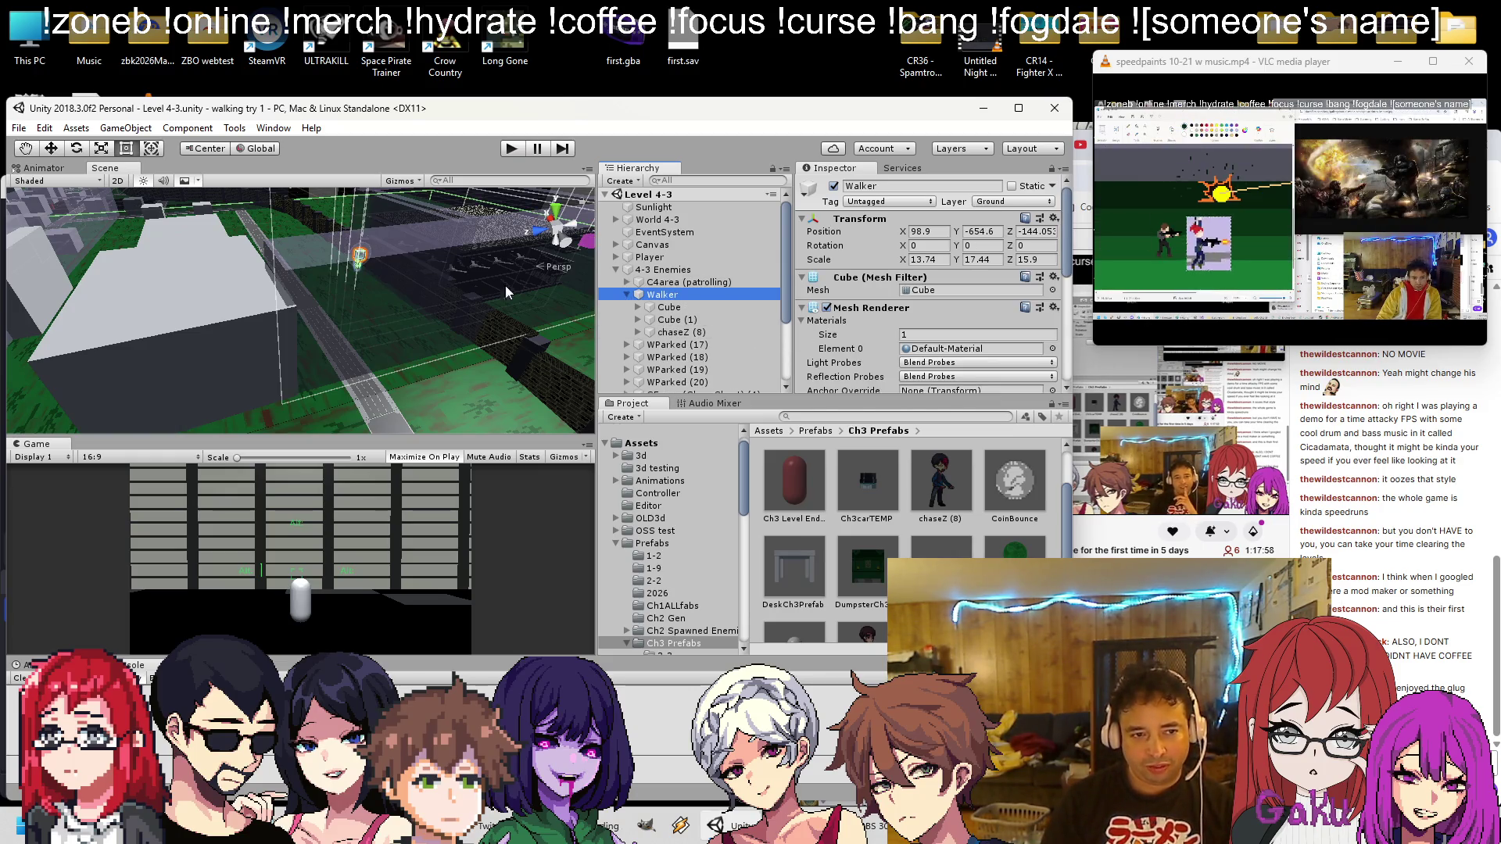
double_click(657, 295)
left_click_drag(327, 335, 260, 359)
key("f")
mouse_move(360, 289)
left_mouse_down()
mouse_move(426, 276)
mouse_move(500, 305)
left_mouse_up()
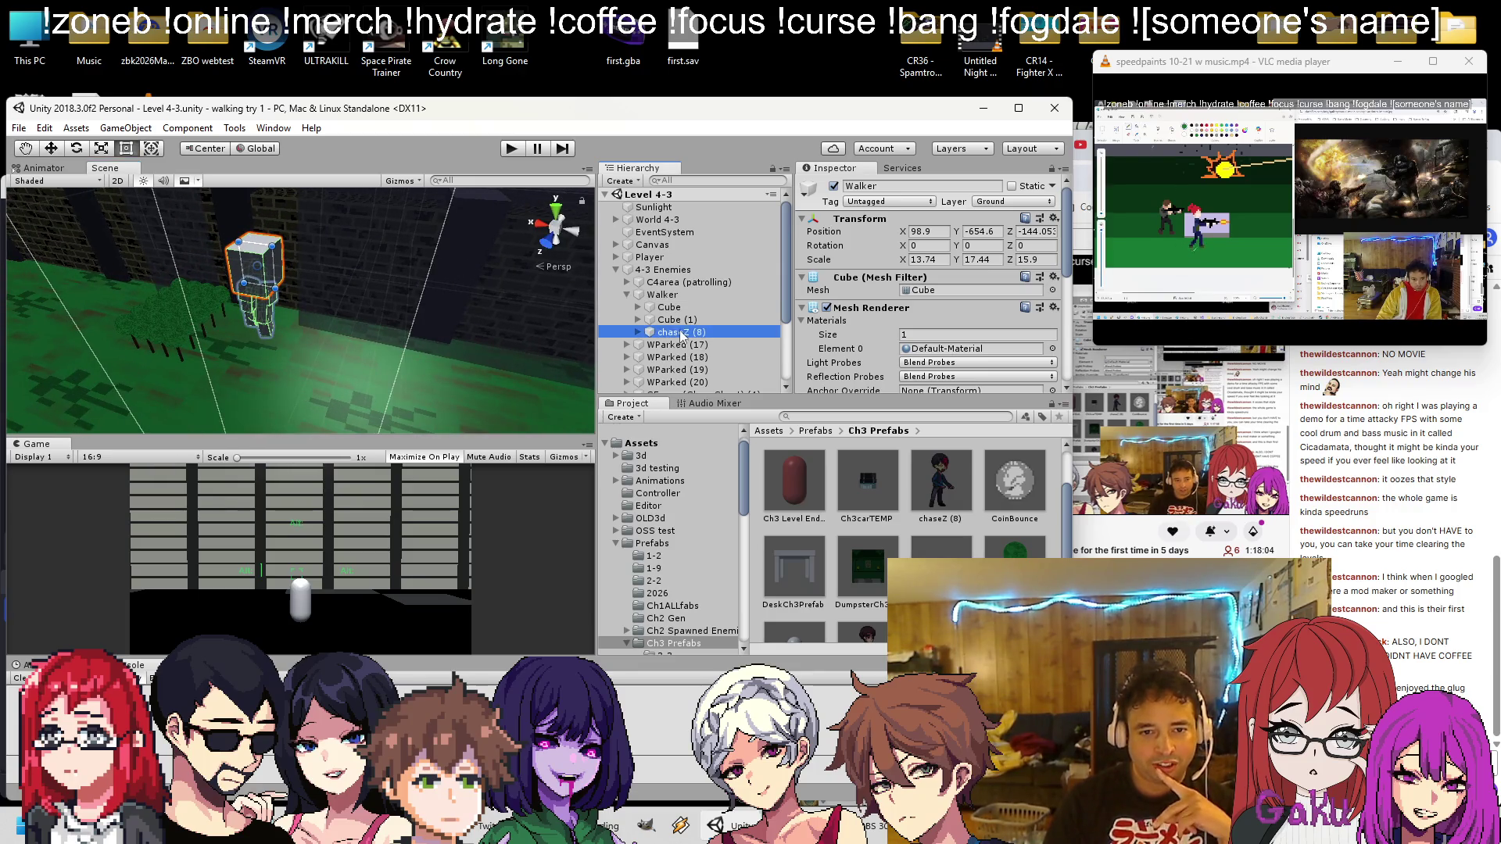
Move chaseZ (8) directly under 4-3 Enemies and nest Walker inside it below sight
left_click_drag(666, 295, 665, 297)
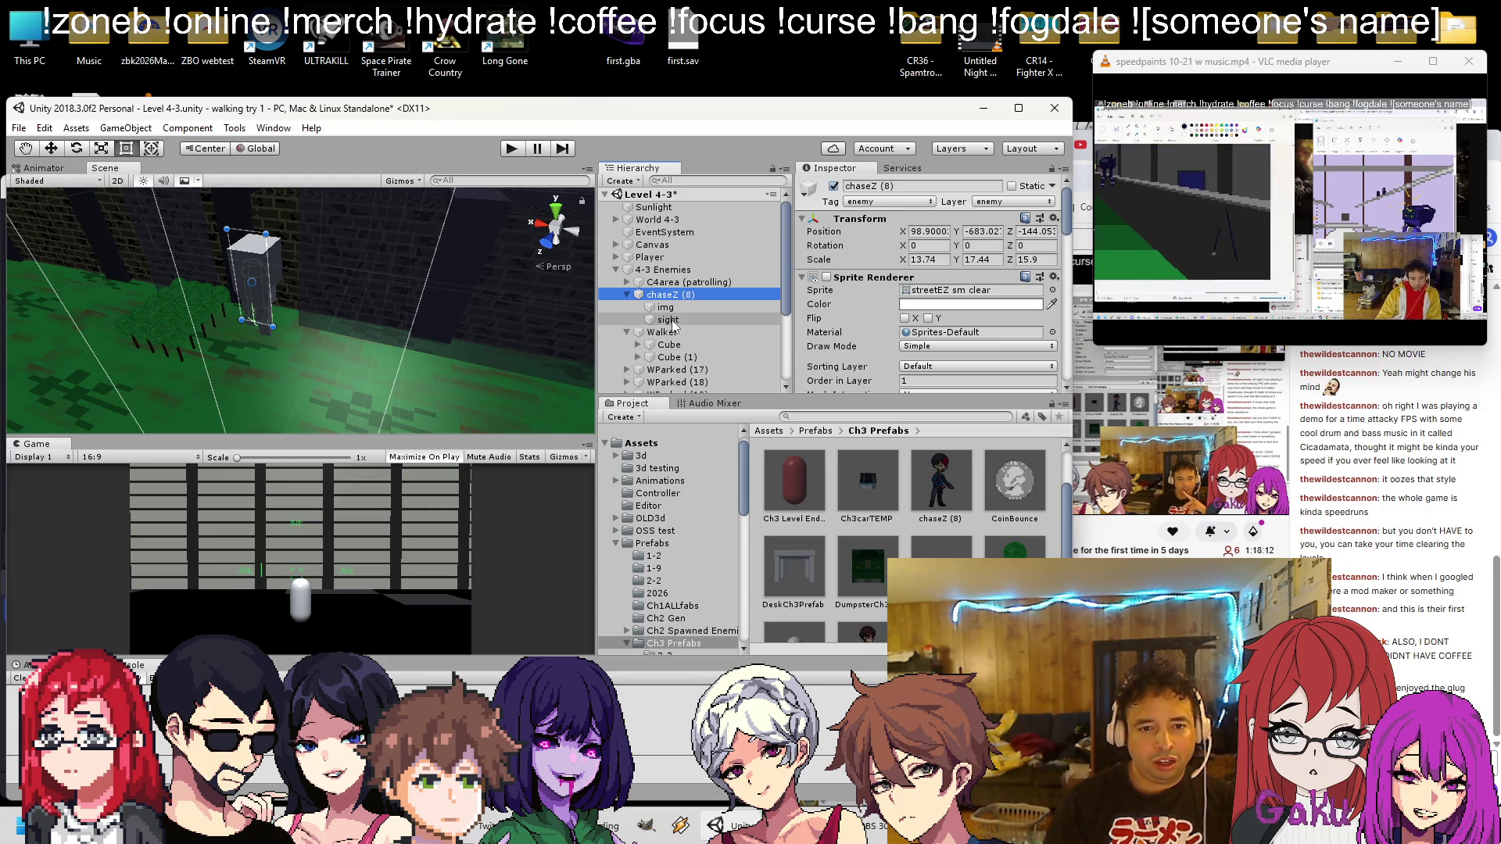
left_click_drag(672, 324, 672, 324)
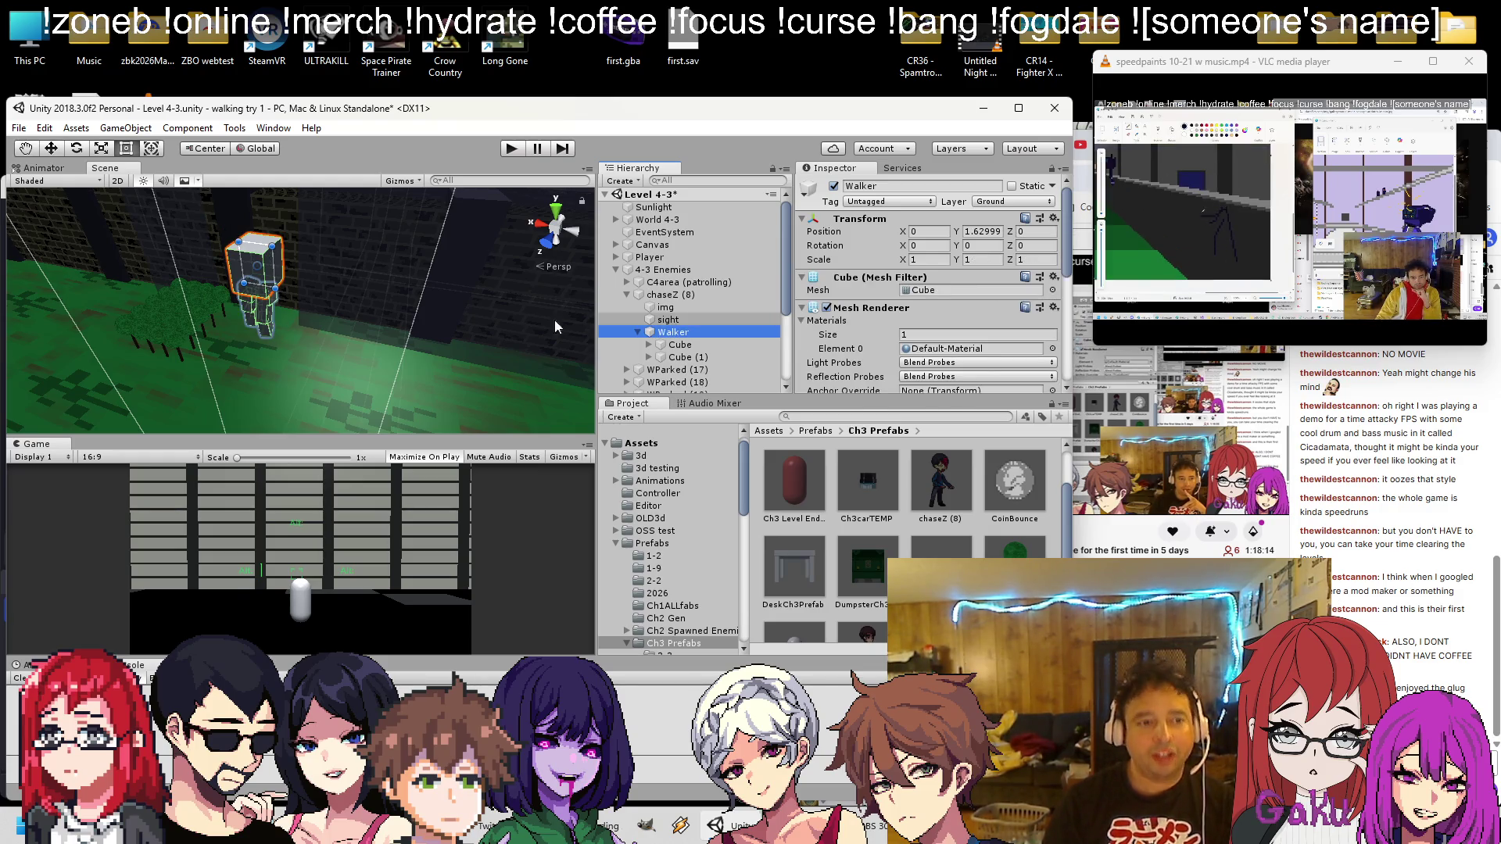
left_click(638, 333)
left_click(657, 295)
left_click_drag(217, 286, 414, 312)
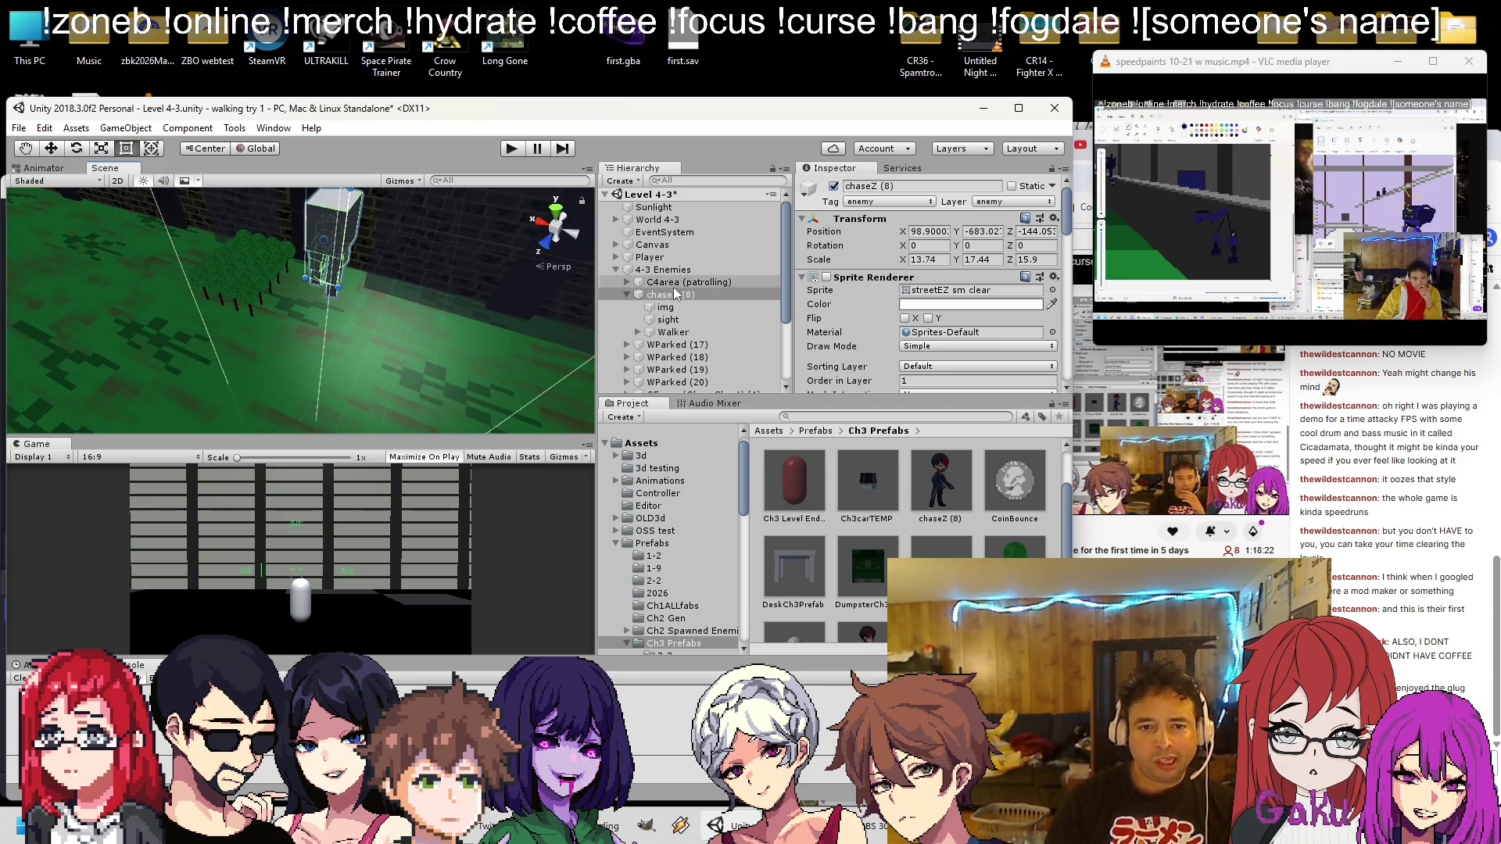
left_click_drag(537, 312, 532, 282)
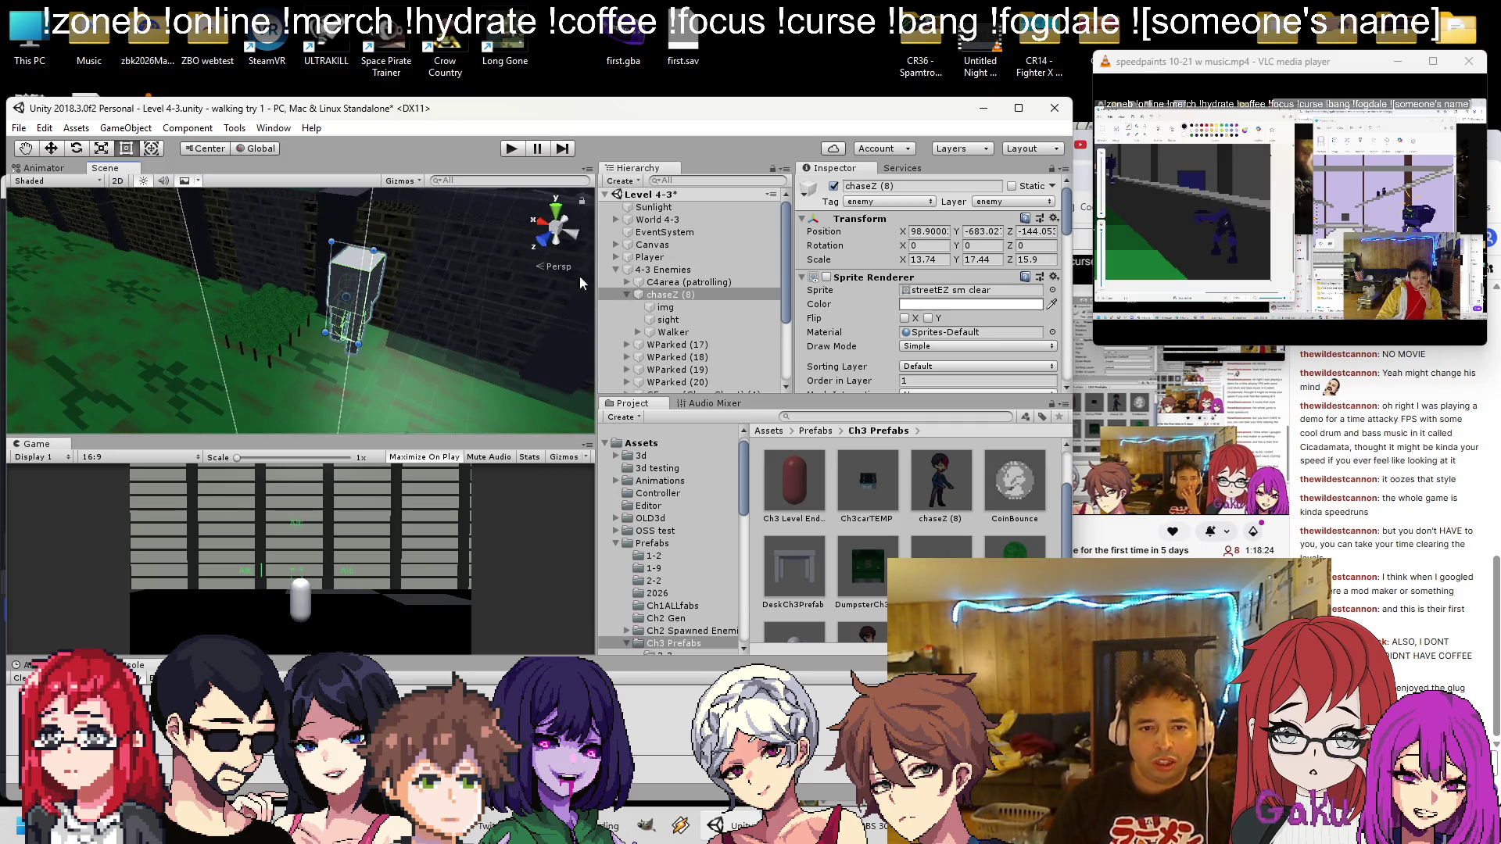
scroll(919, 285, "down", 10)
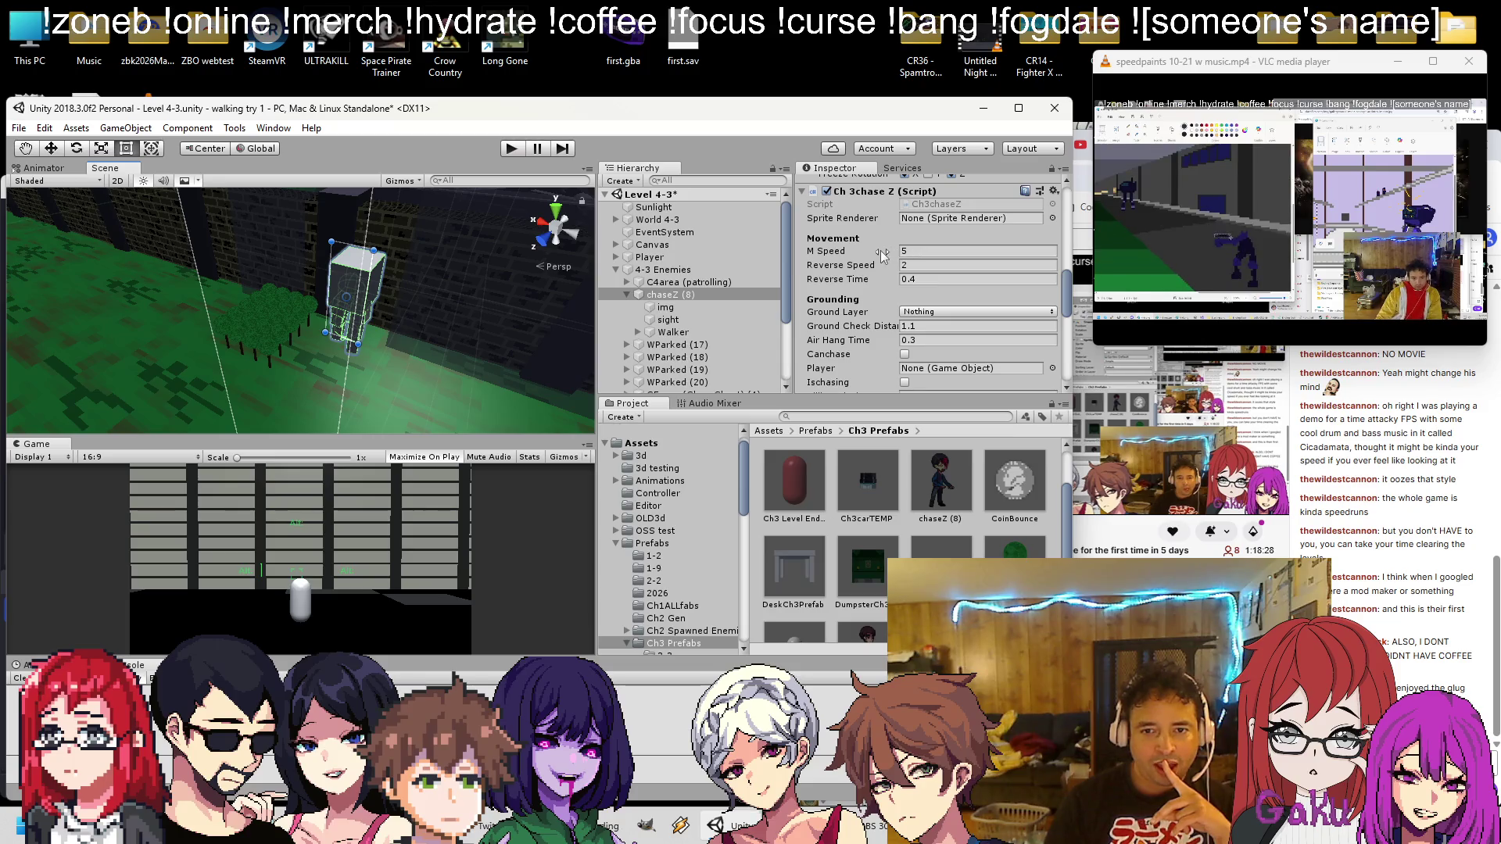
Compare with Player, set chaseZ (8)'s M Speed to 20, save, and start Play mode
left_click(635, 256)
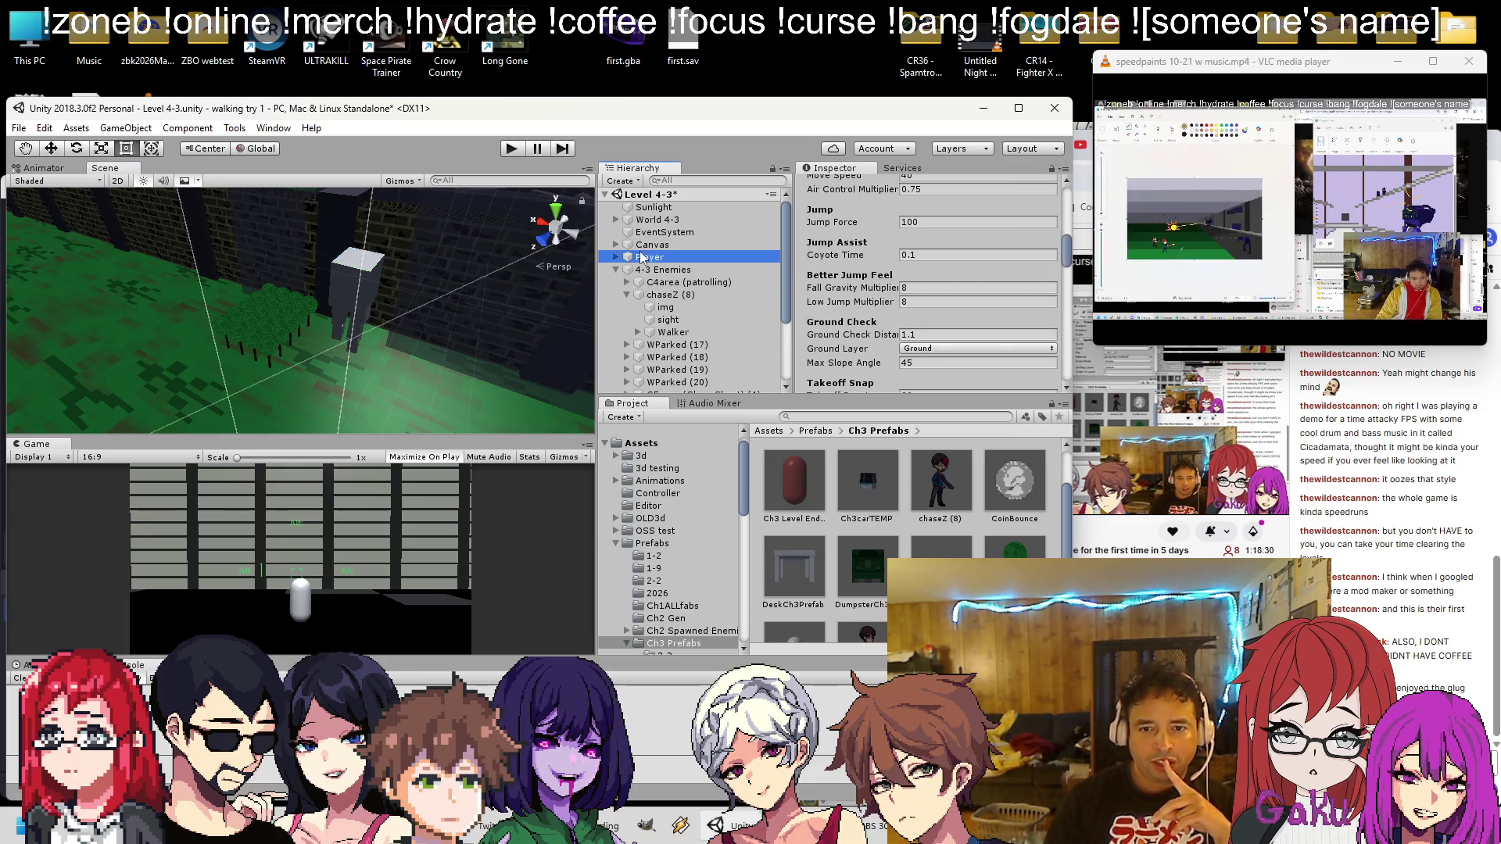
scroll(888, 266, "down", 5)
scroll(889, 267, "down", 2)
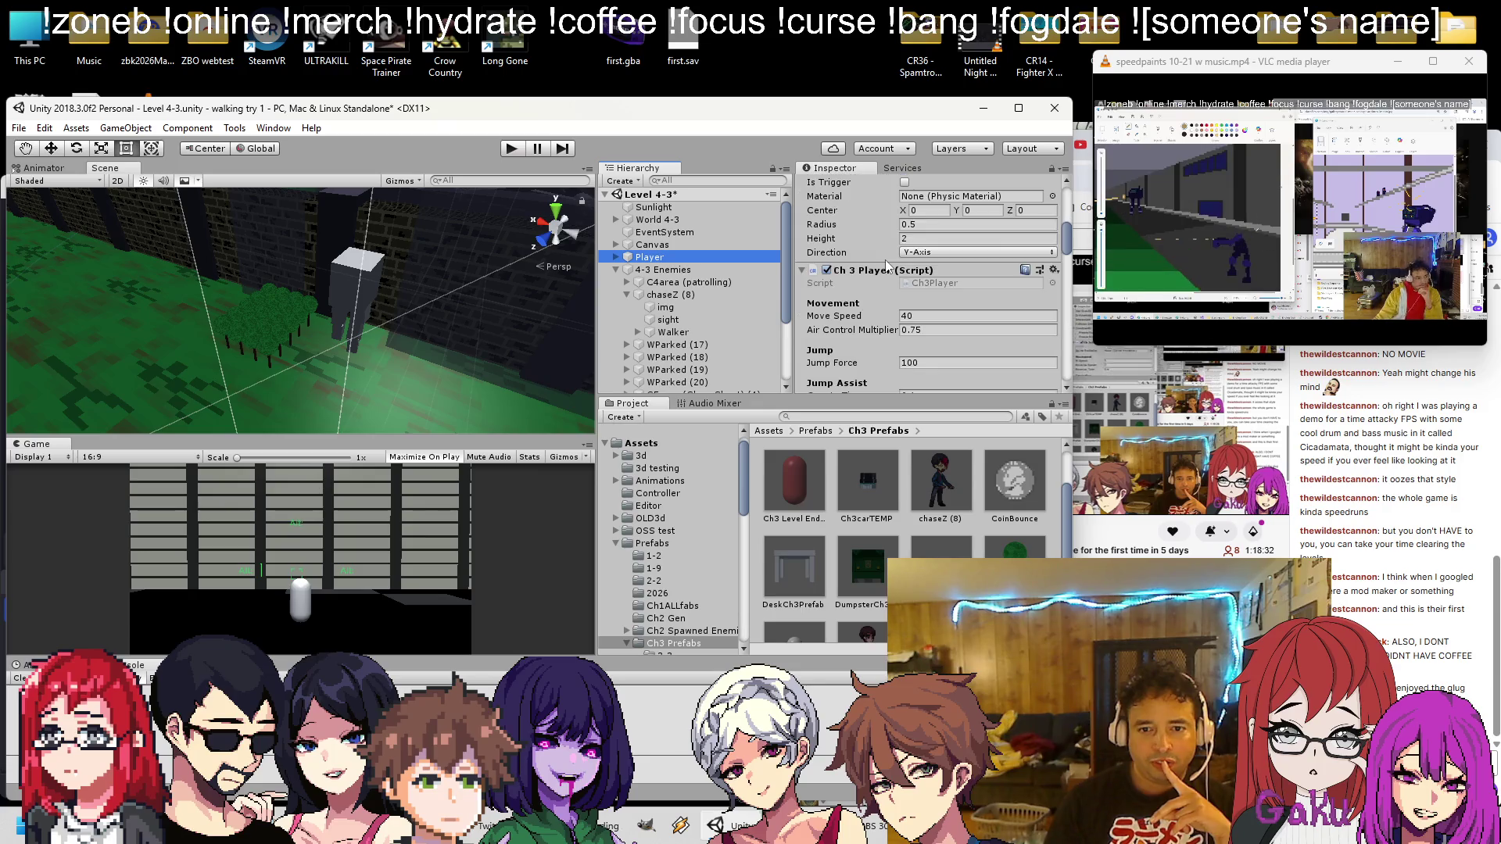
left_click(685, 300)
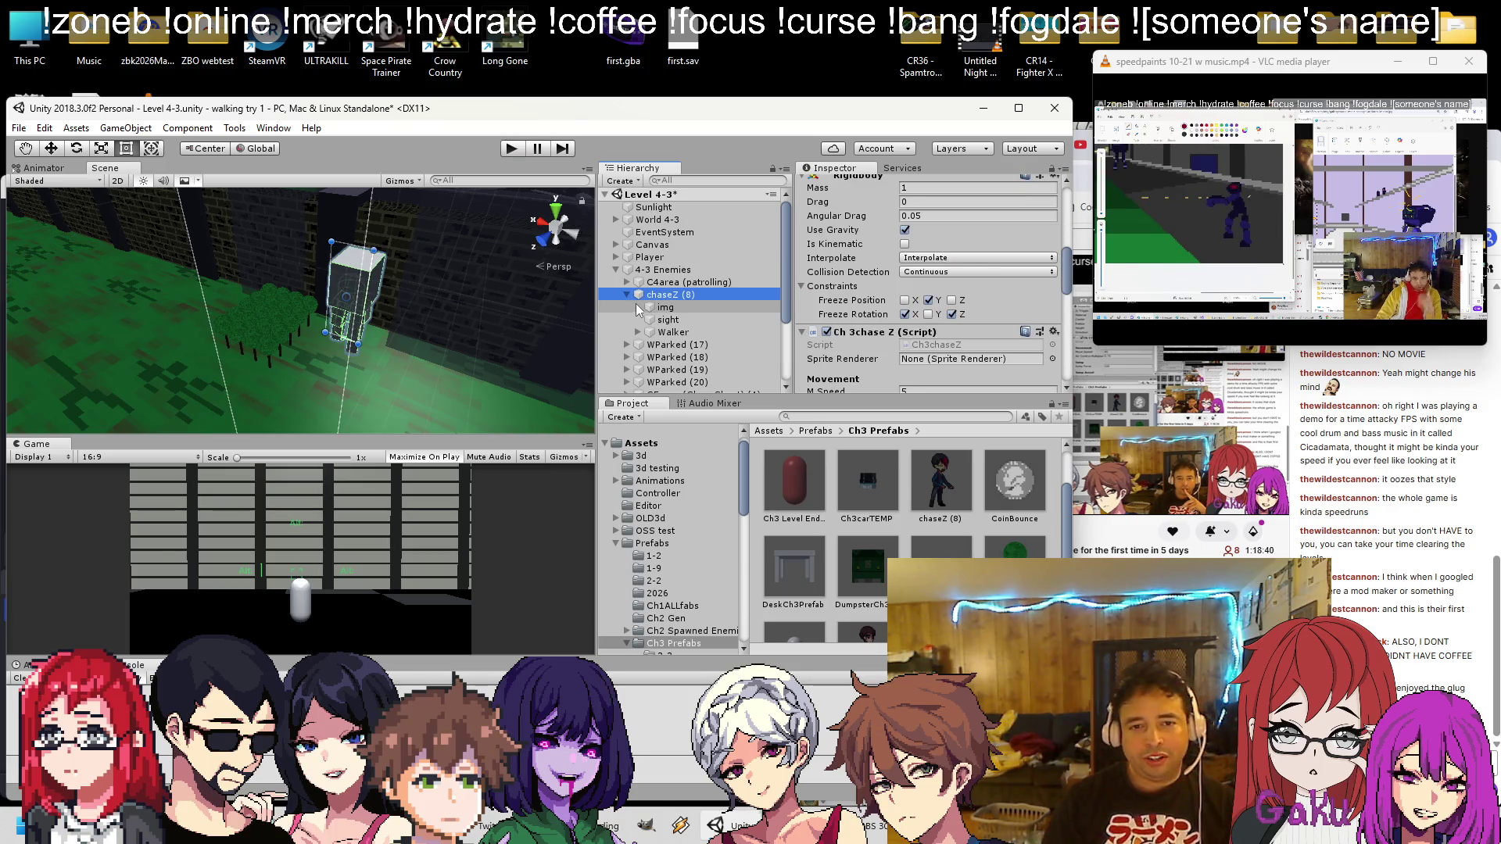
scroll(866, 308, "down", 3)
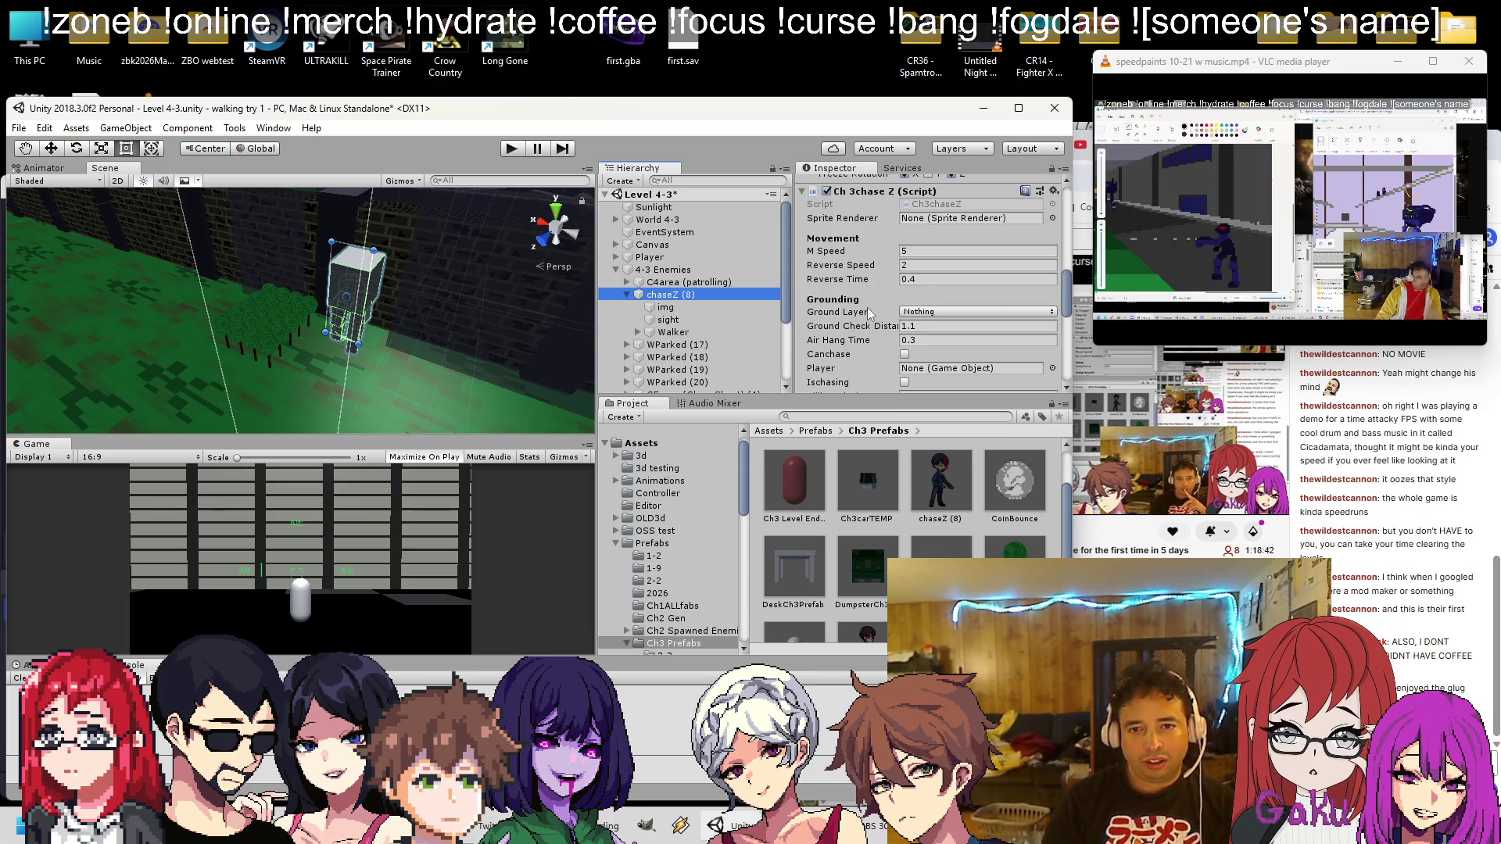
left_click(934, 251)
type("20")
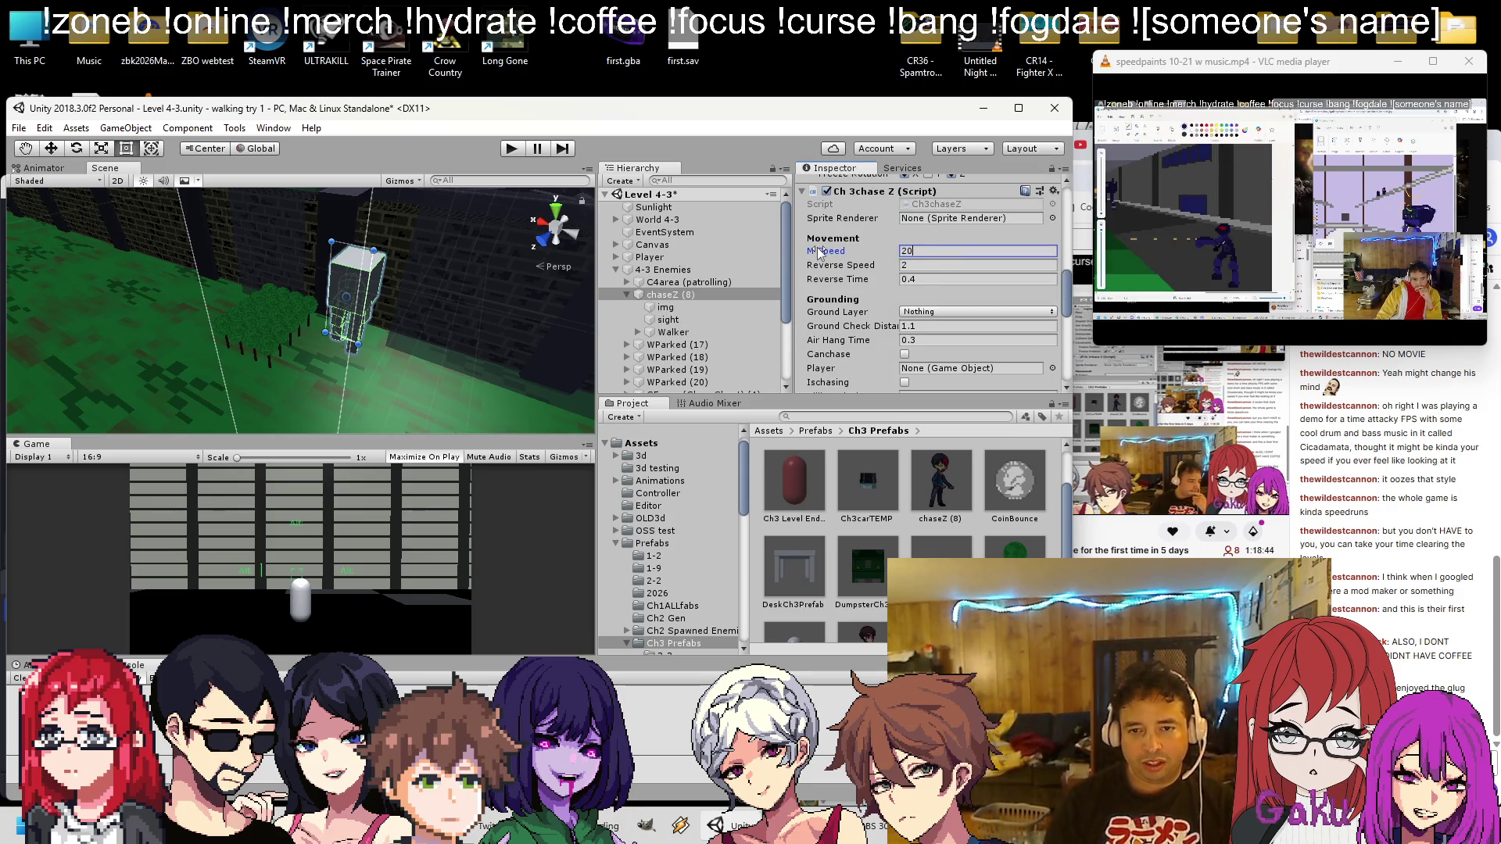
key("ctrl+s")
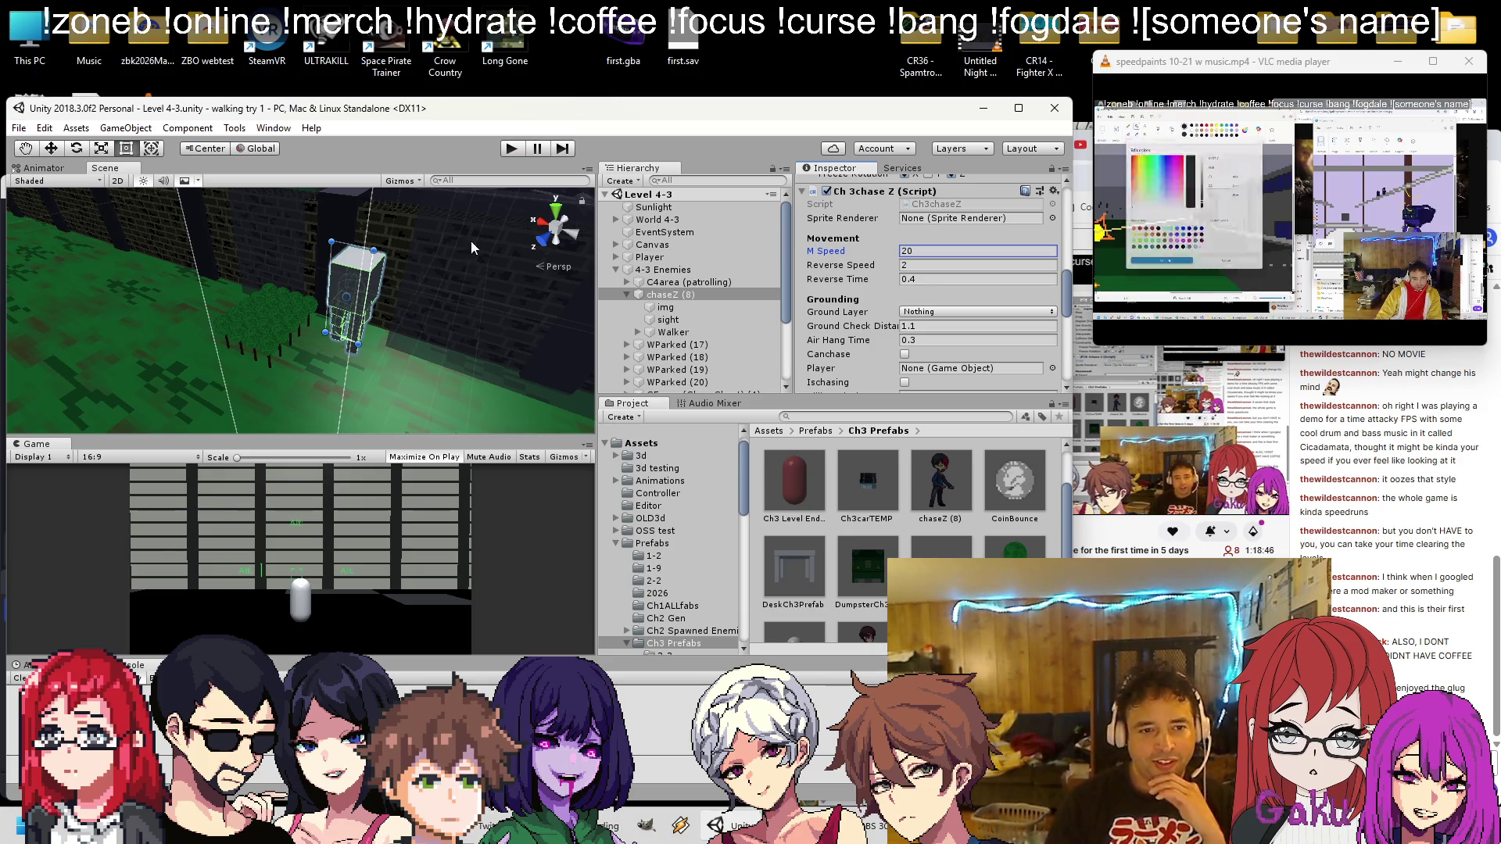
left_click(512, 148)
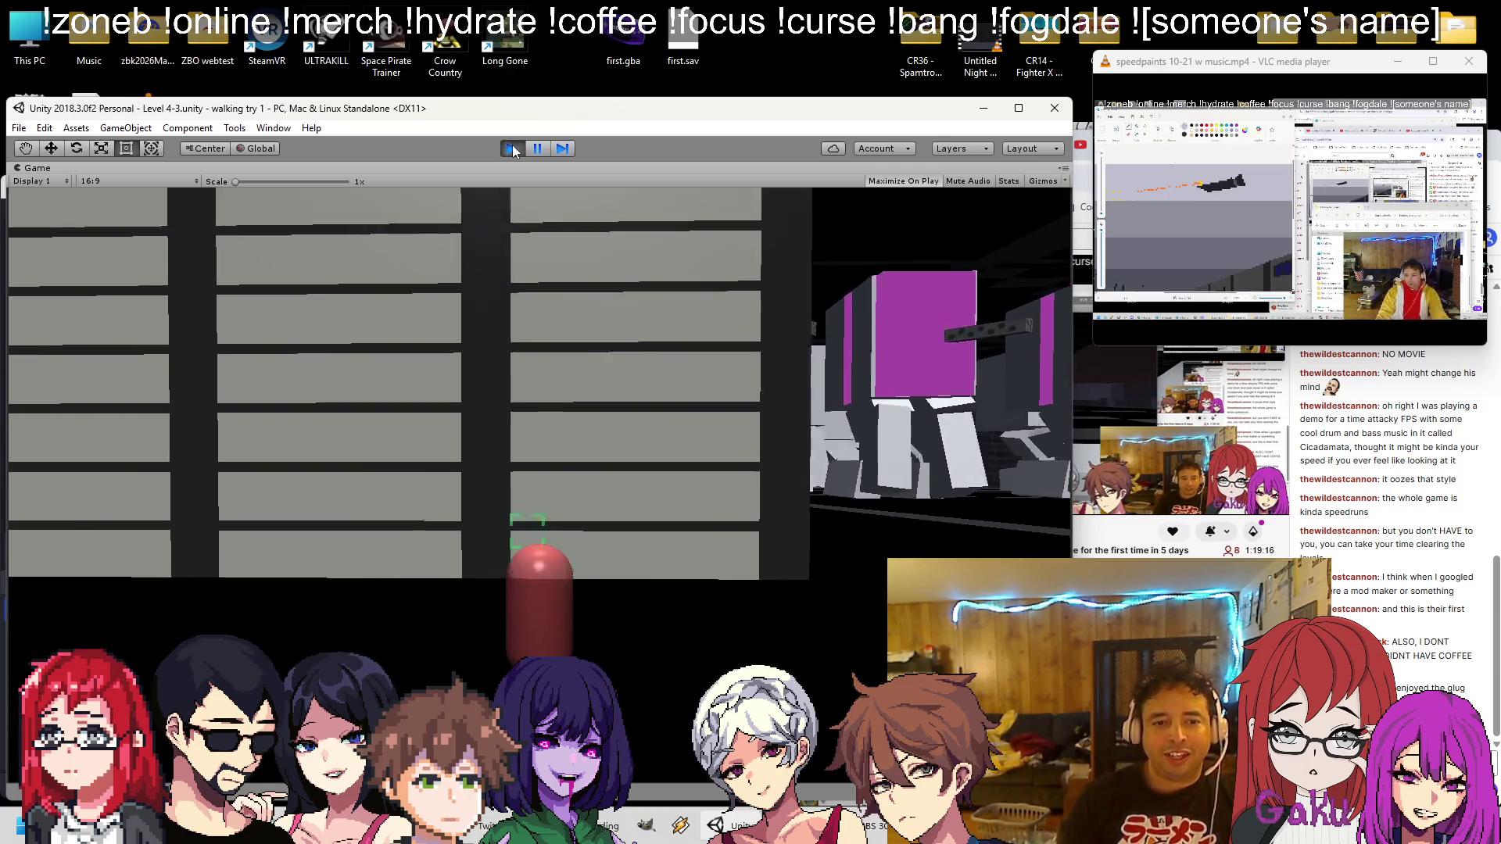
Pause the running playtest, then stop Play mode to return to editing
left_click(538, 148)
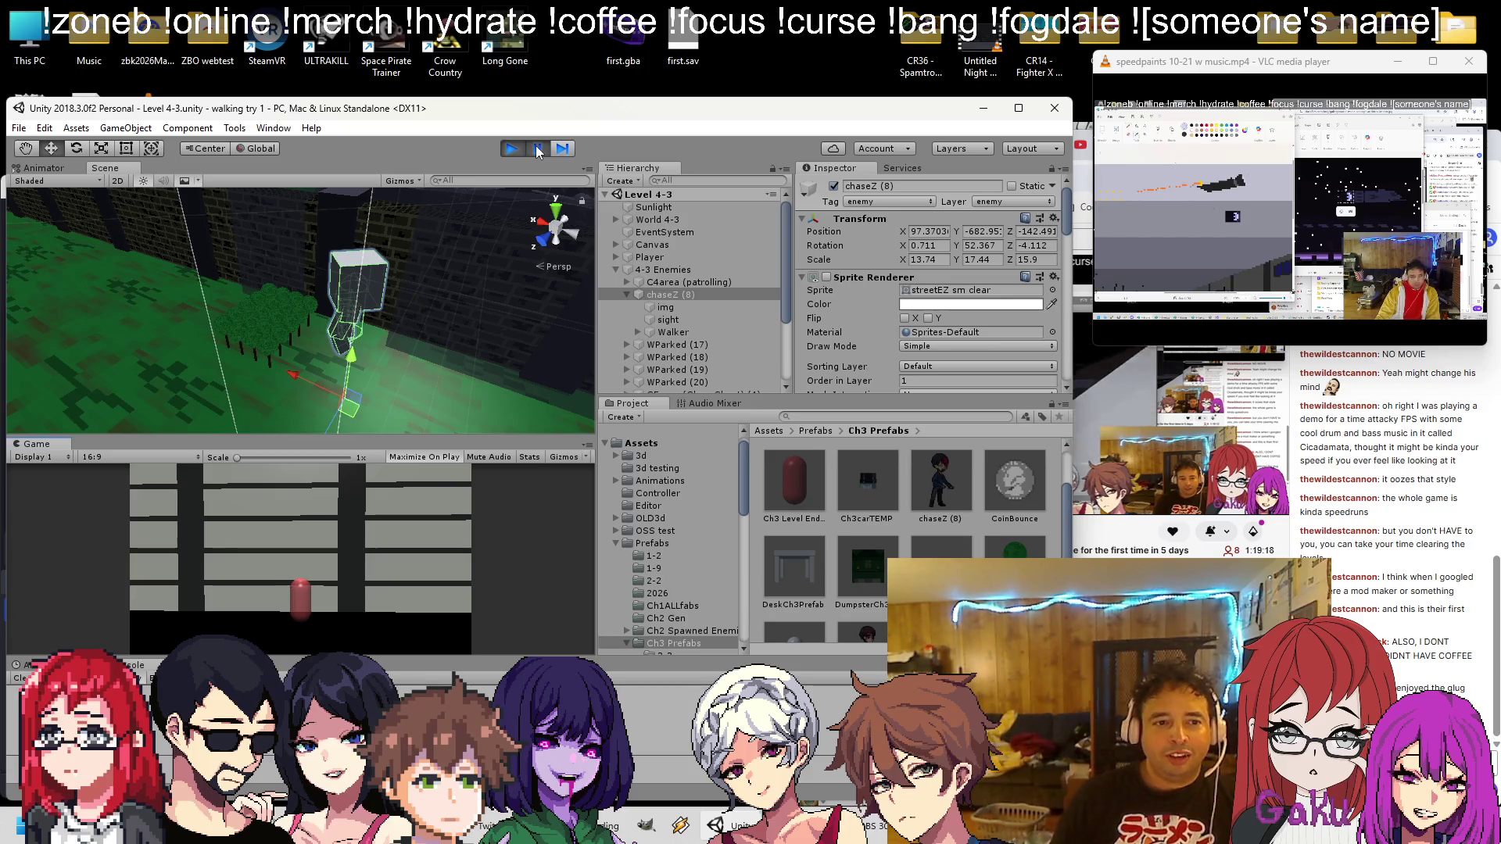
scroll(387, 282, "down", 5)
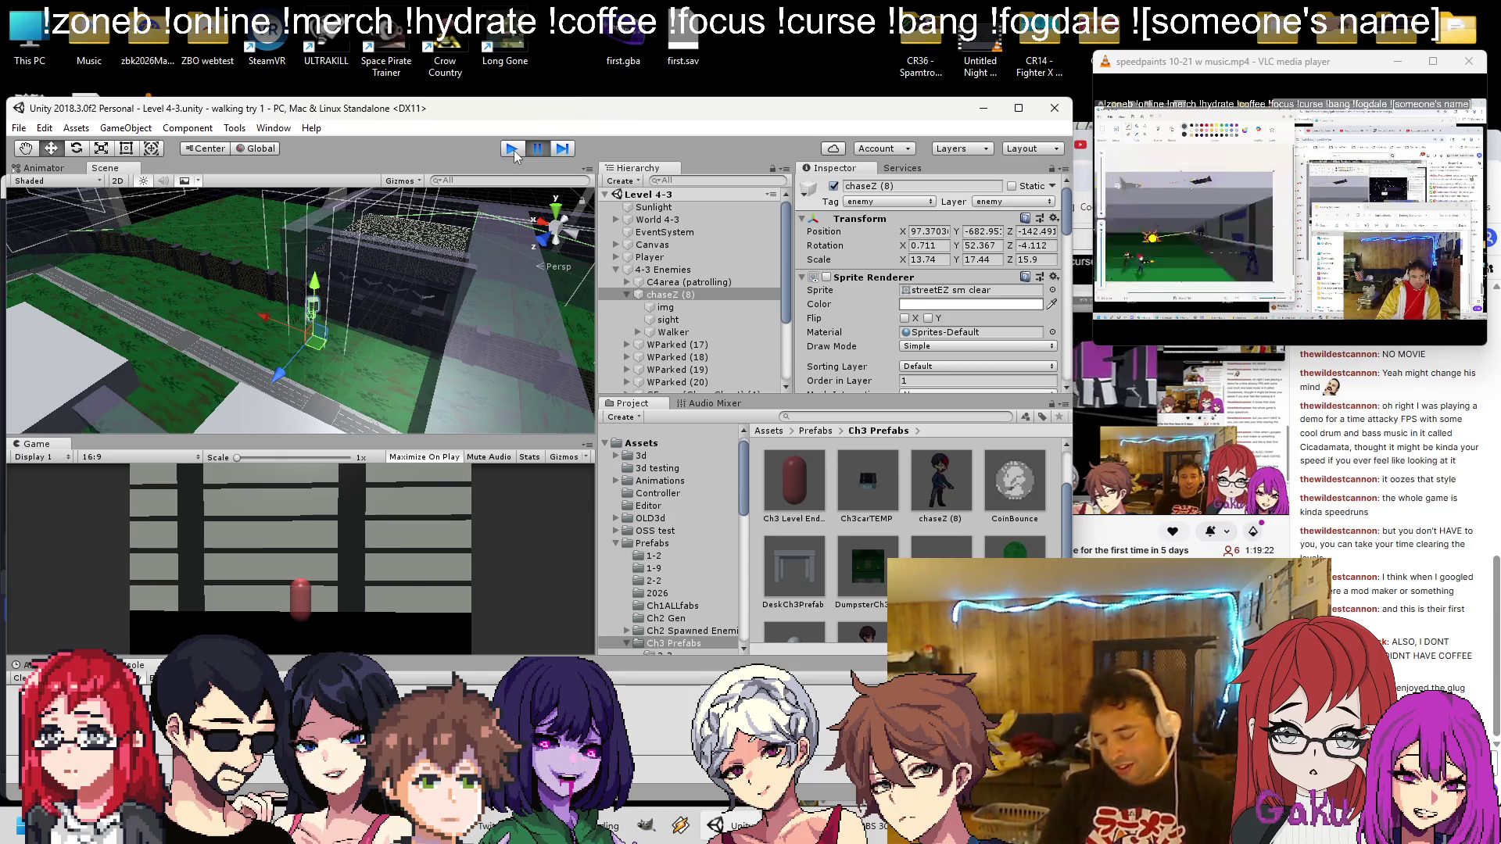
left_click(512, 148)
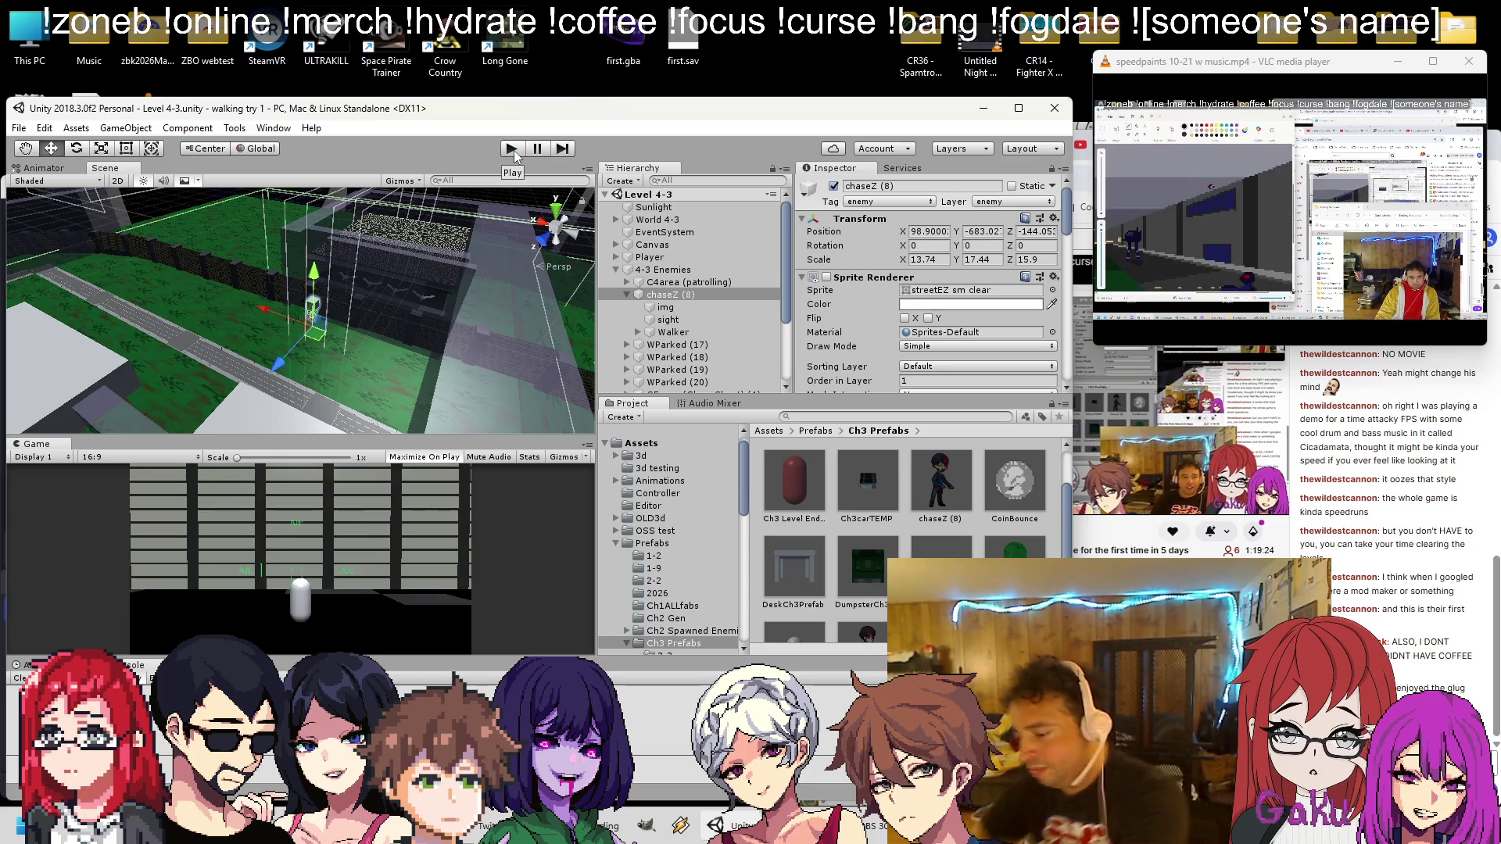
Select the sight child of chaseZ (8) and set its Box Collider Size Z to 10
mouse_move(174, 196)
left_mouse_down()
mouse_move(305, 287)
mouse_move(242, 298)
mouse_move(298, 292)
left_mouse_up()
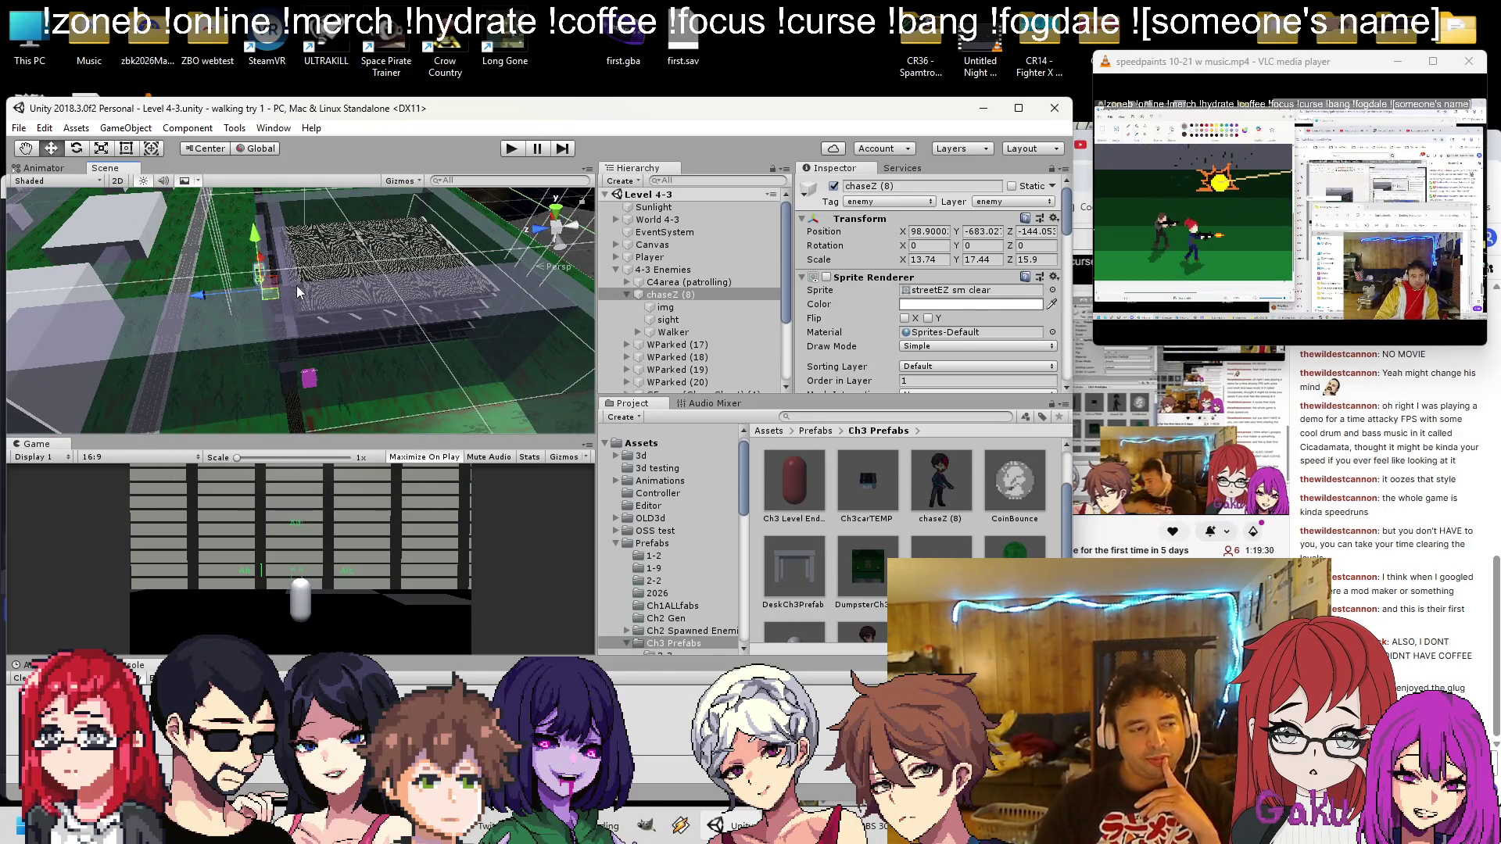
scroll(298, 292, "down", 4)
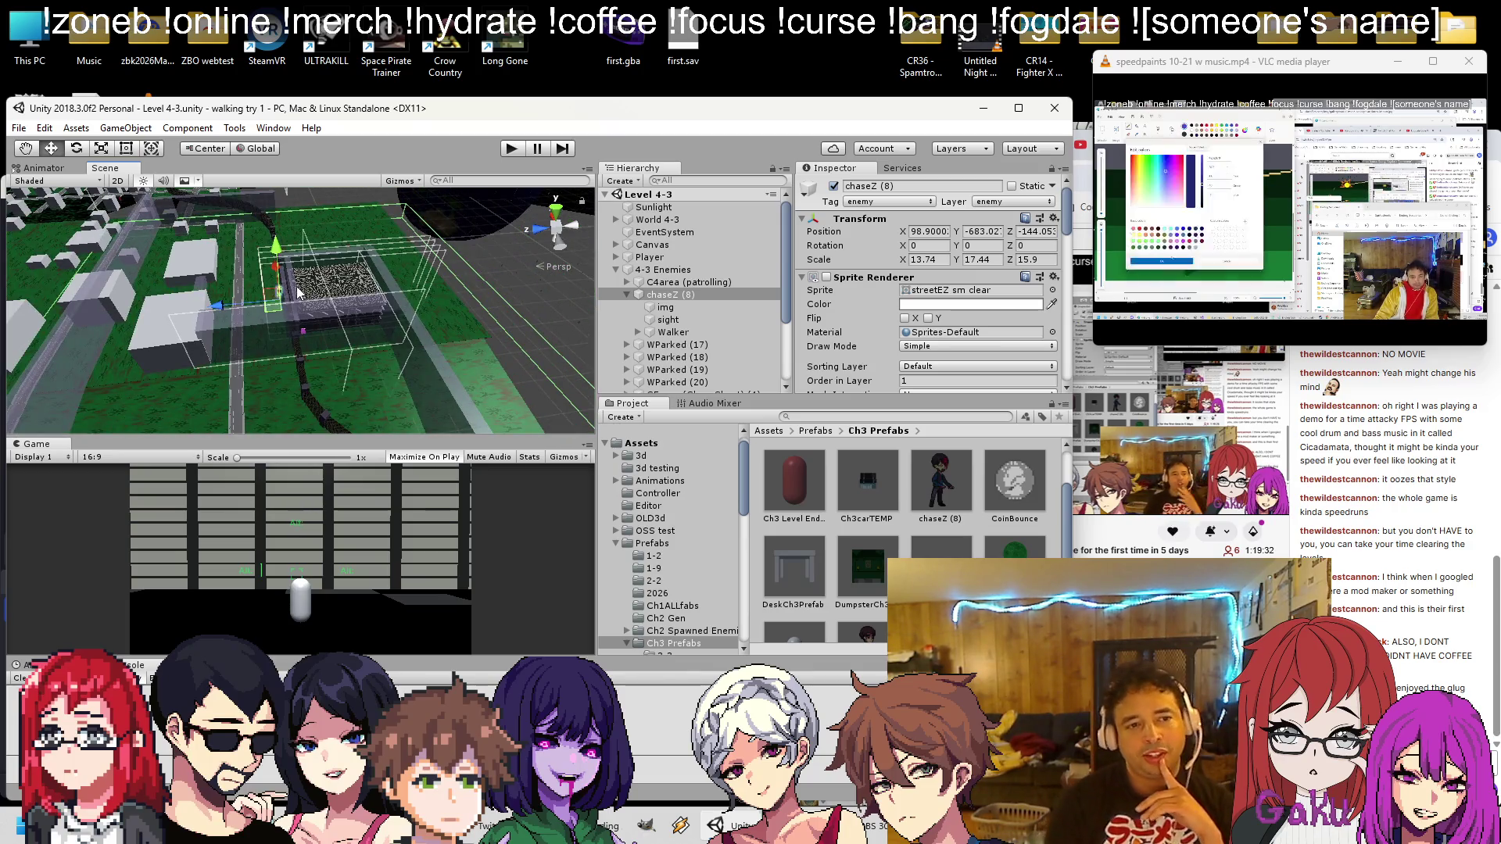
scroll(308, 316, "up", 5)
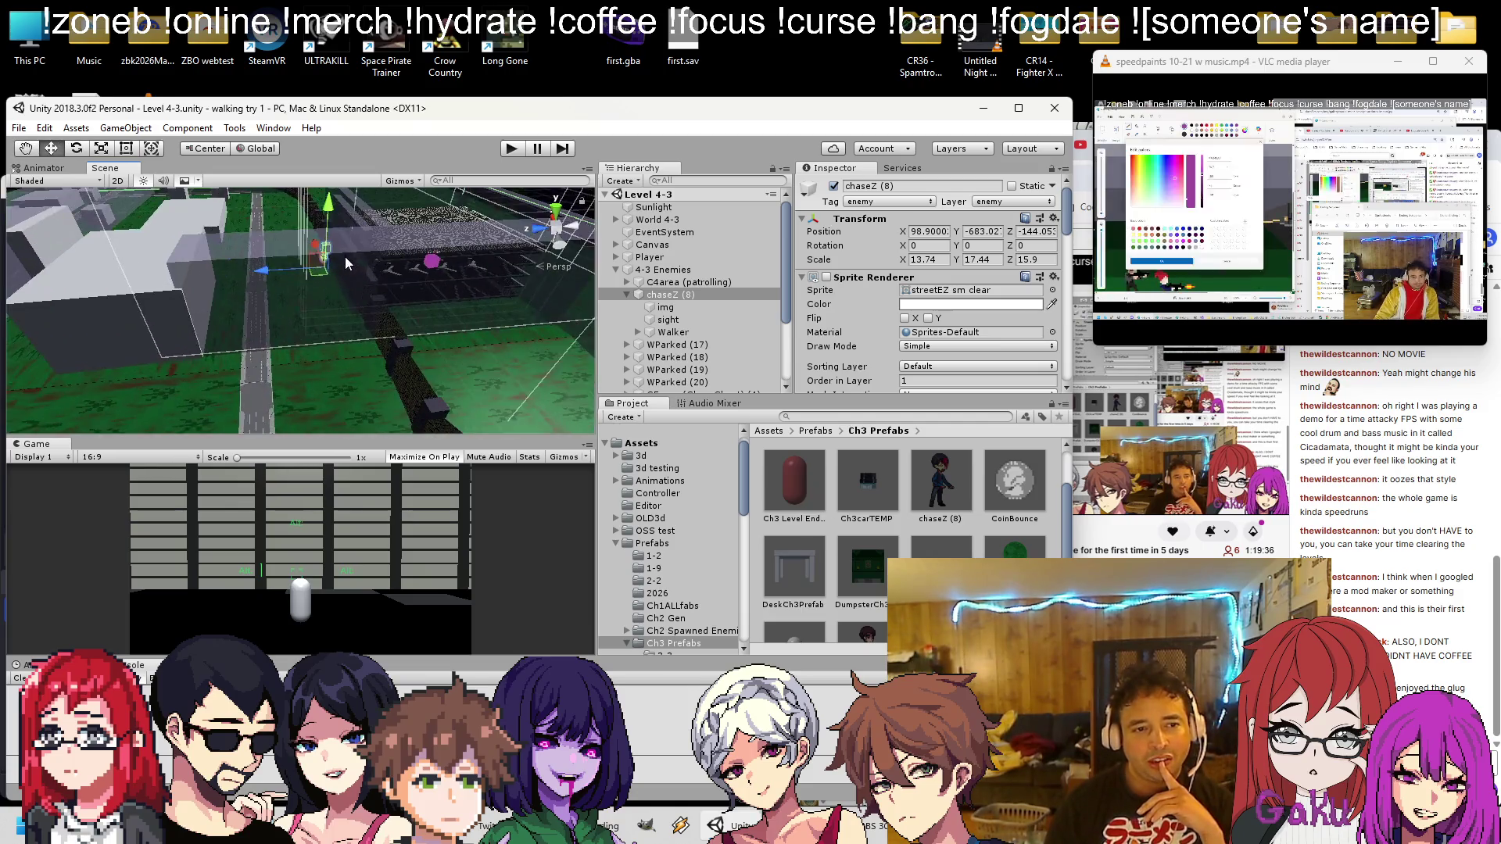
scroll(345, 257, "up", 4)
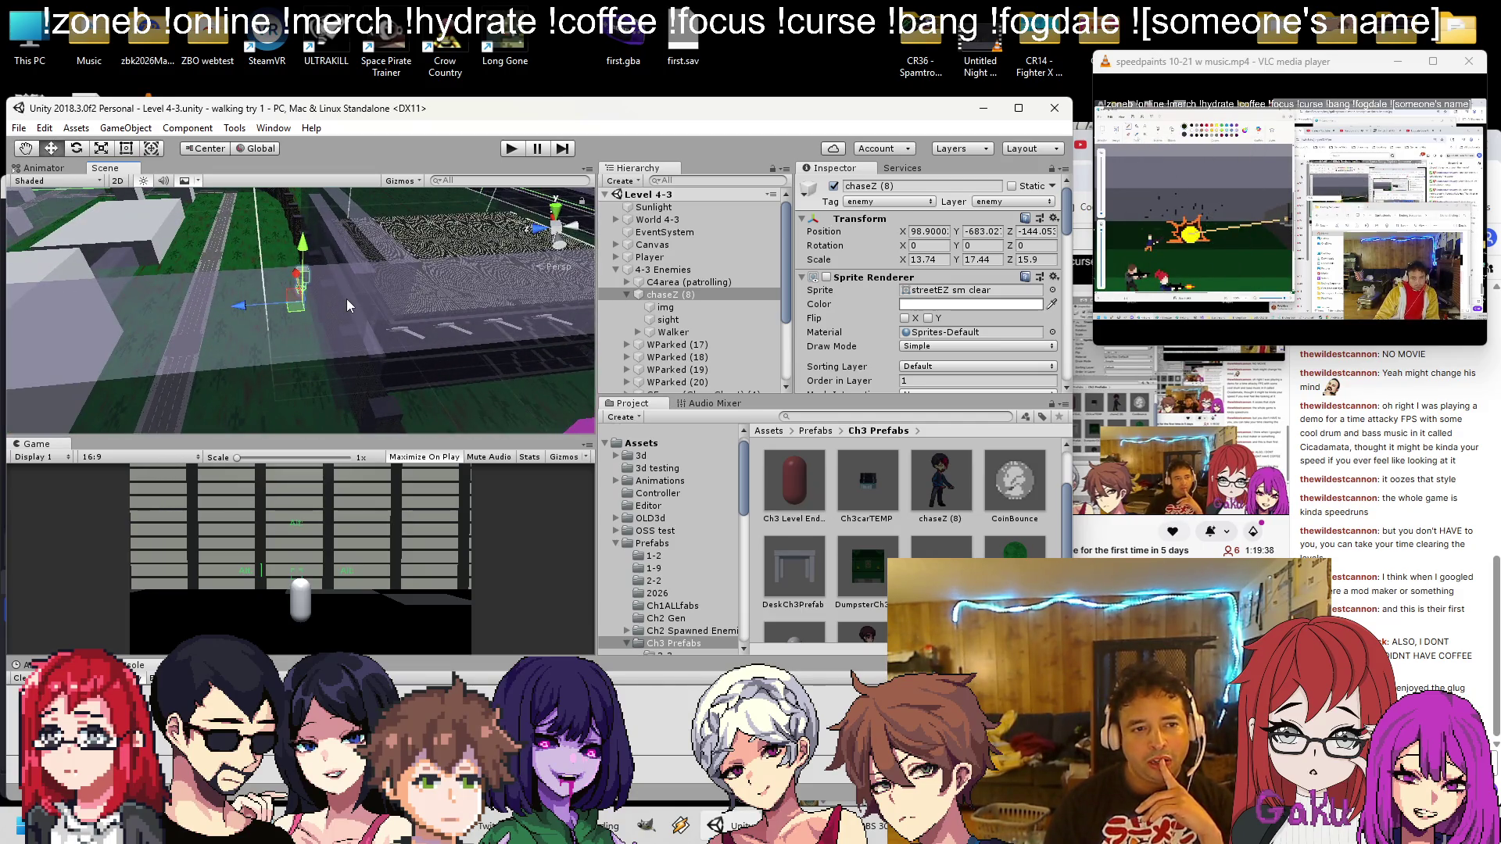
scroll(347, 300, "down", 3)
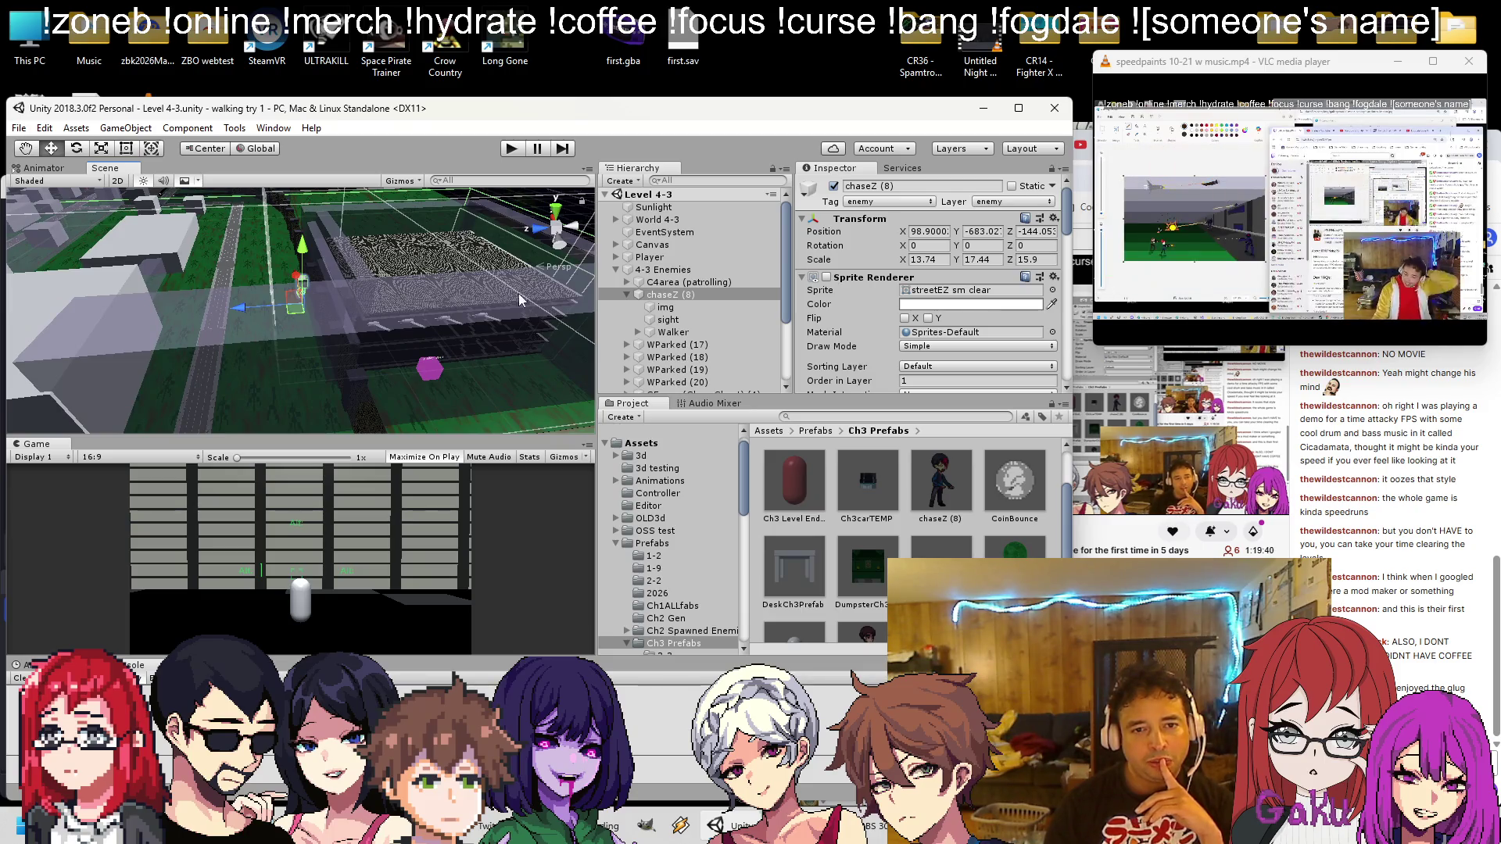
scroll(777, 307, "down", 3)
scroll(688, 324, "up", 3)
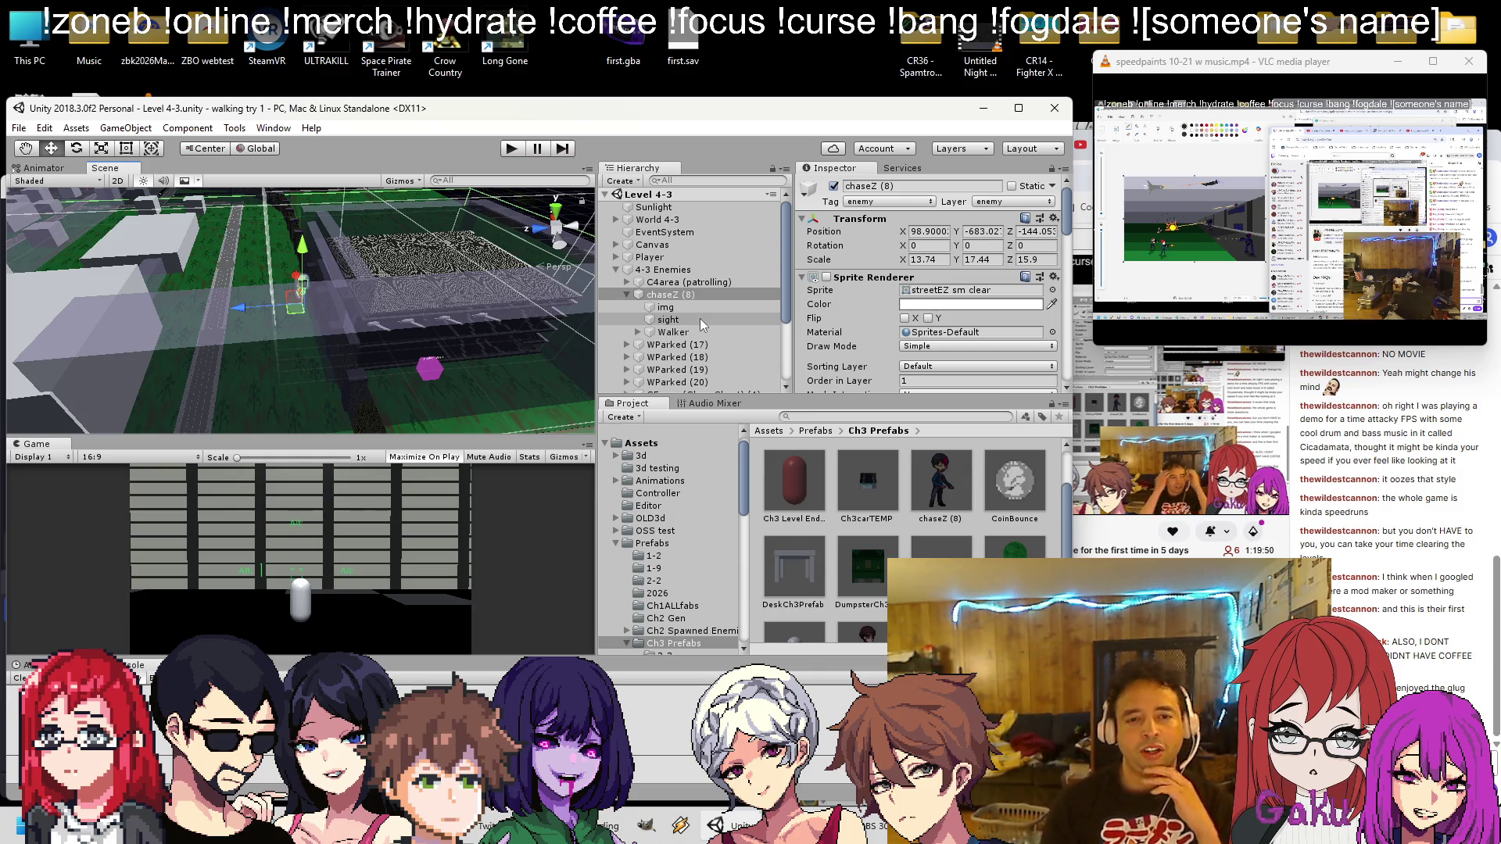
left_click(701, 318)
scroll(876, 290, "down", 4)
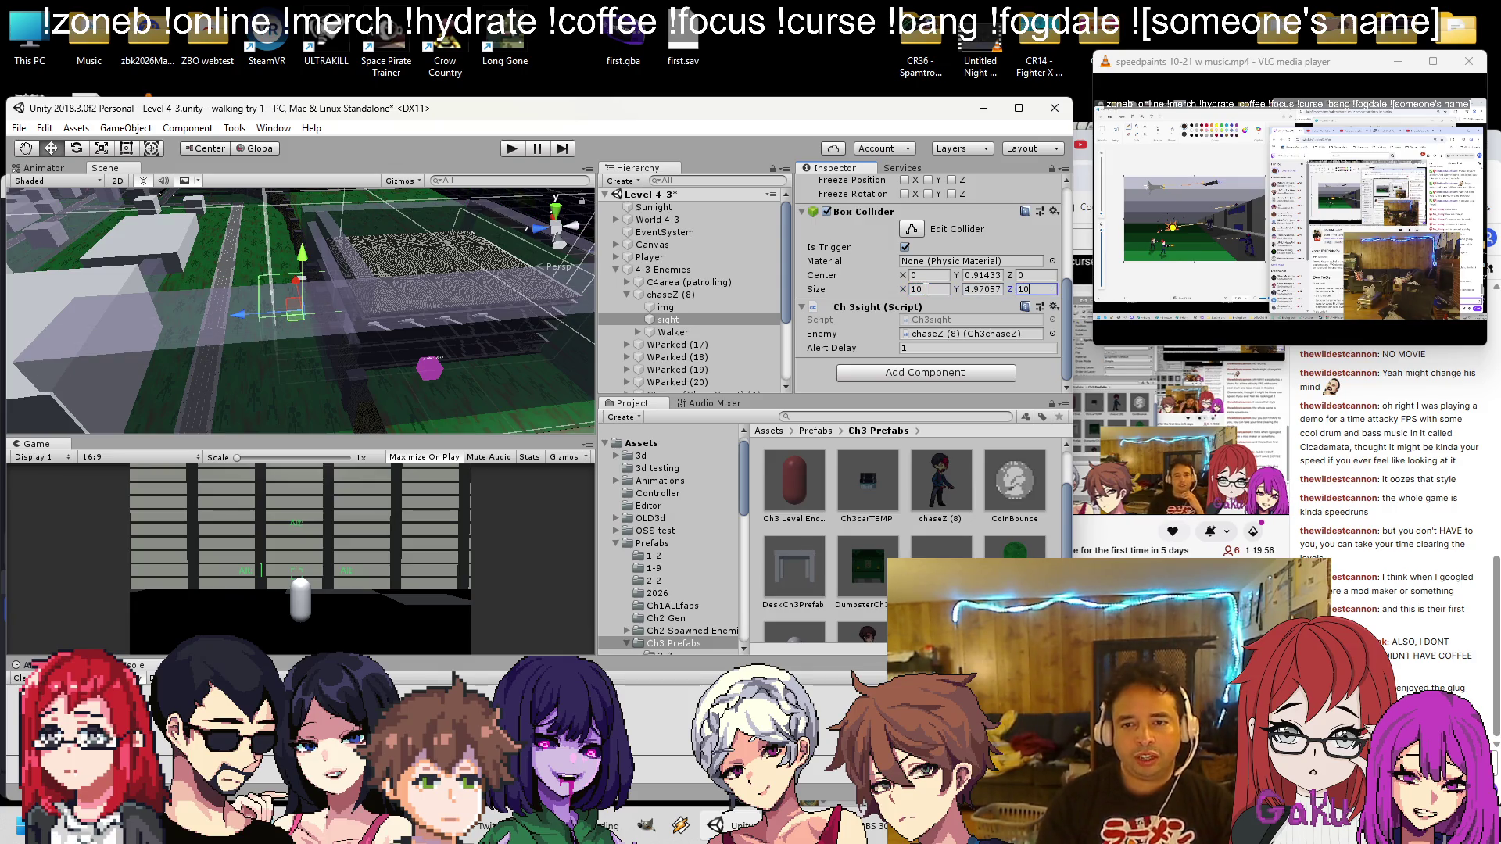
mouse_move(258, 329)
left_mouse_down()
mouse_move(310, 329)
mouse_move(298, 344)
mouse_move(408, 326)
mouse_move(226, 332)
mouse_move(225, 361)
mouse_move(171, 371)
mouse_move(183, 364)
left_mouse_up()
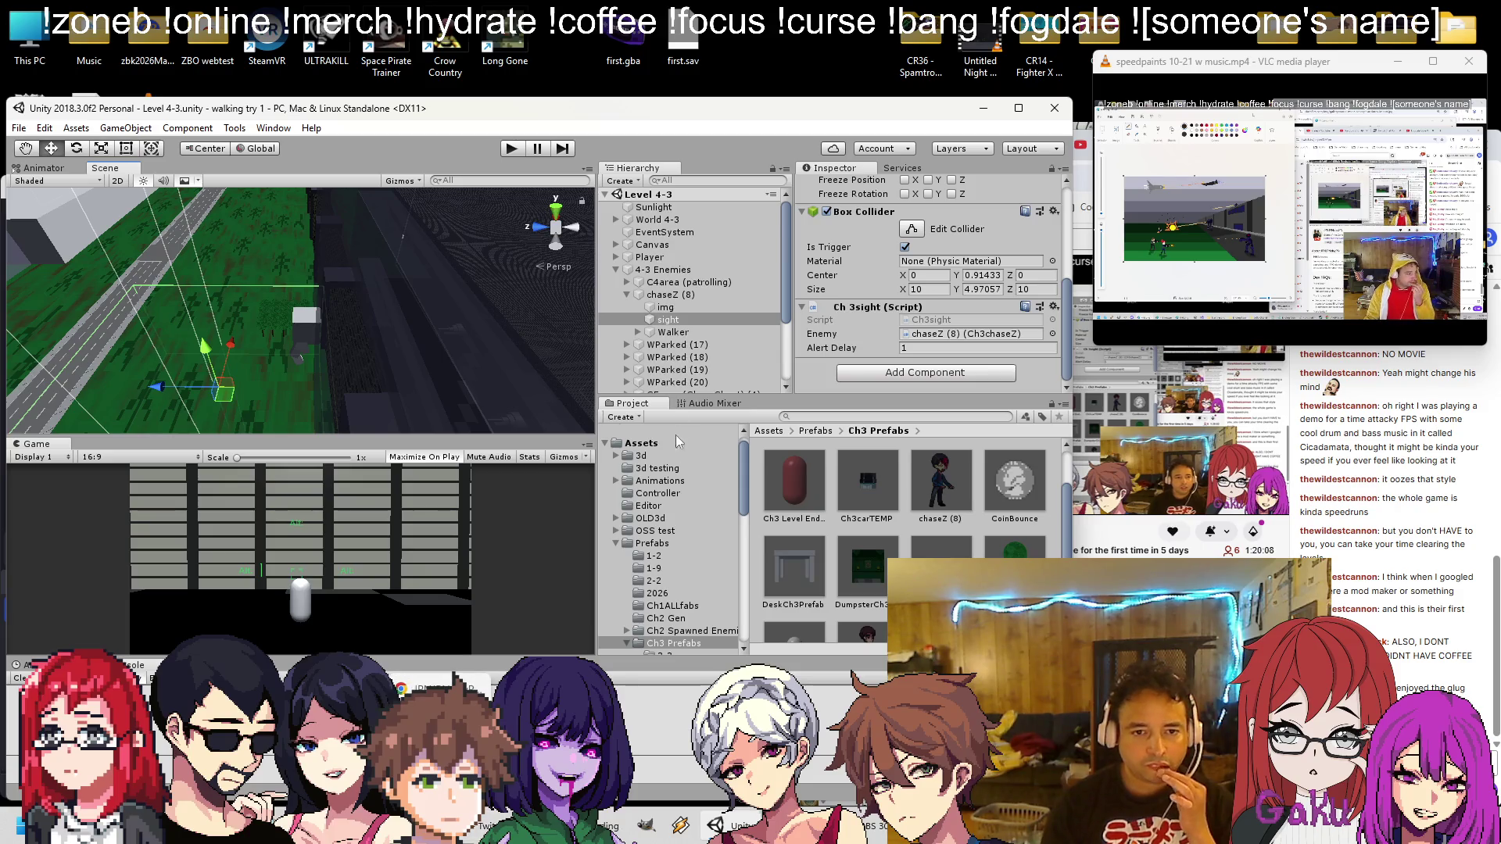
Open the Ch3sight script in Visual Studio through Edit Script, showing it from the top
right_click(872, 311)
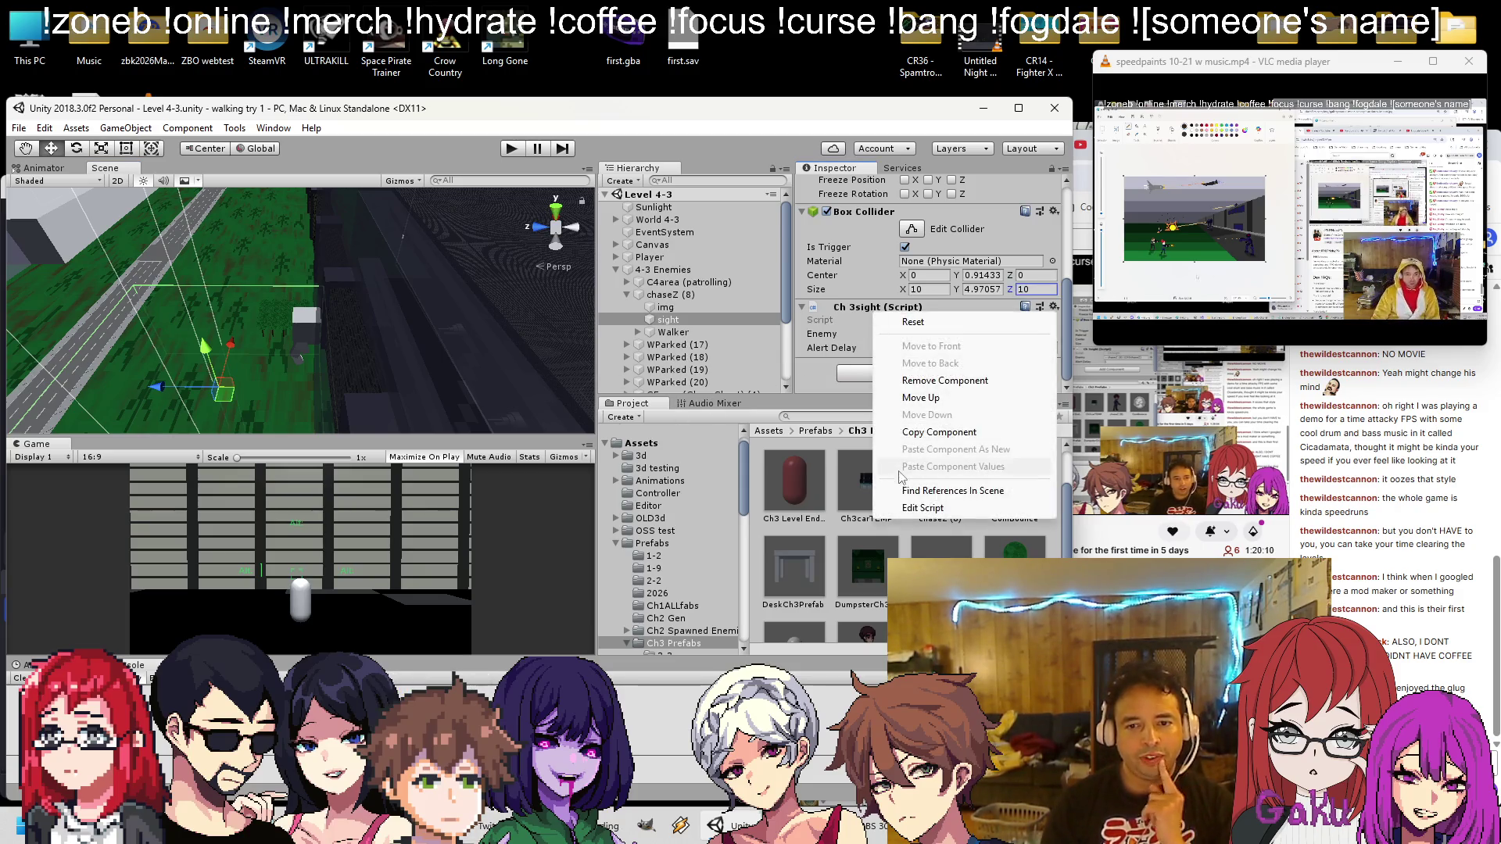
left_click(923, 508)
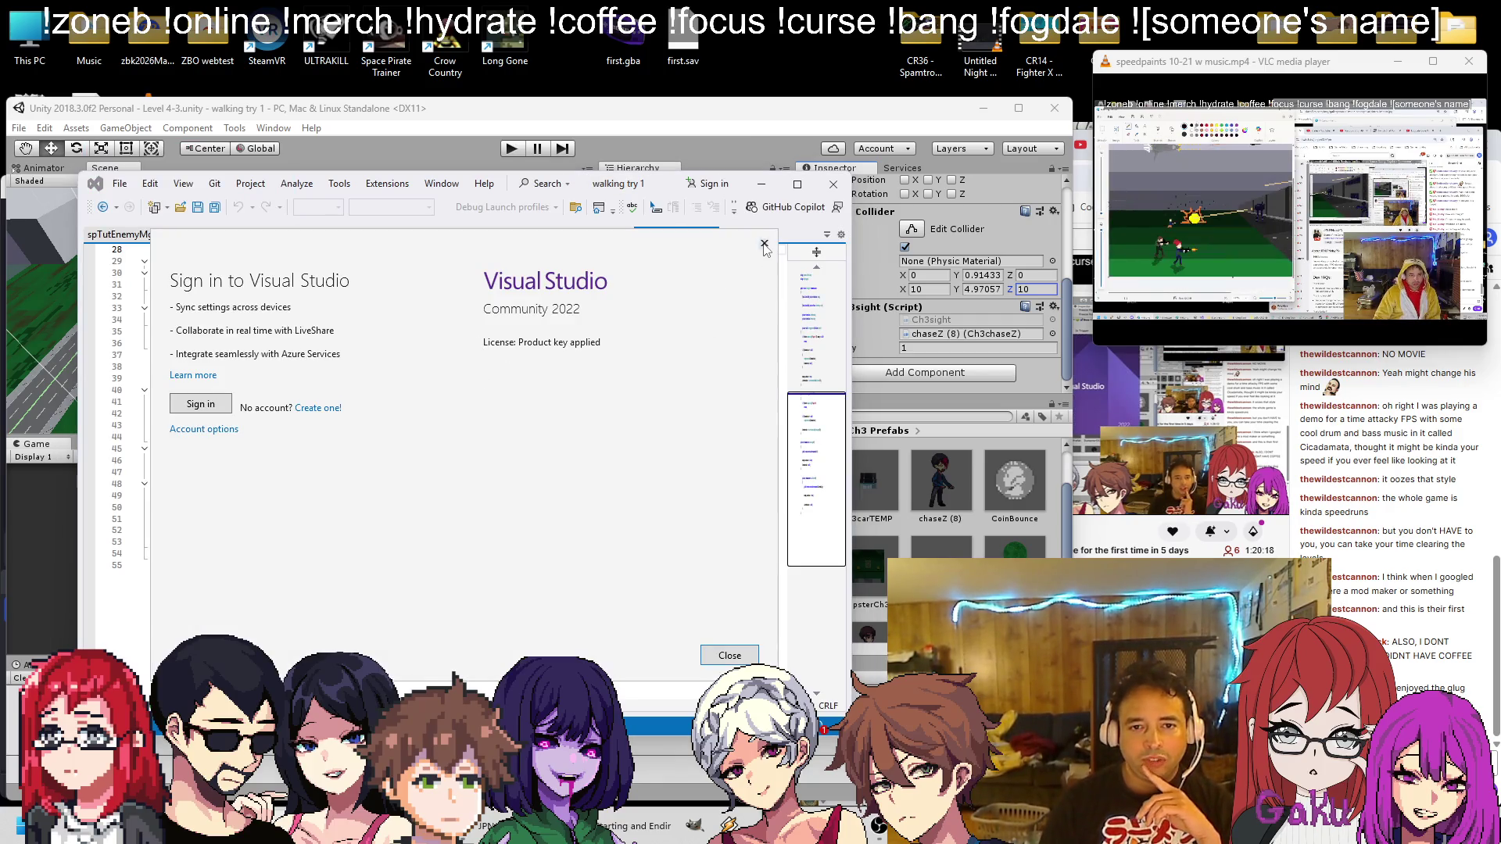
key("Escape")
left_click(801, 344)
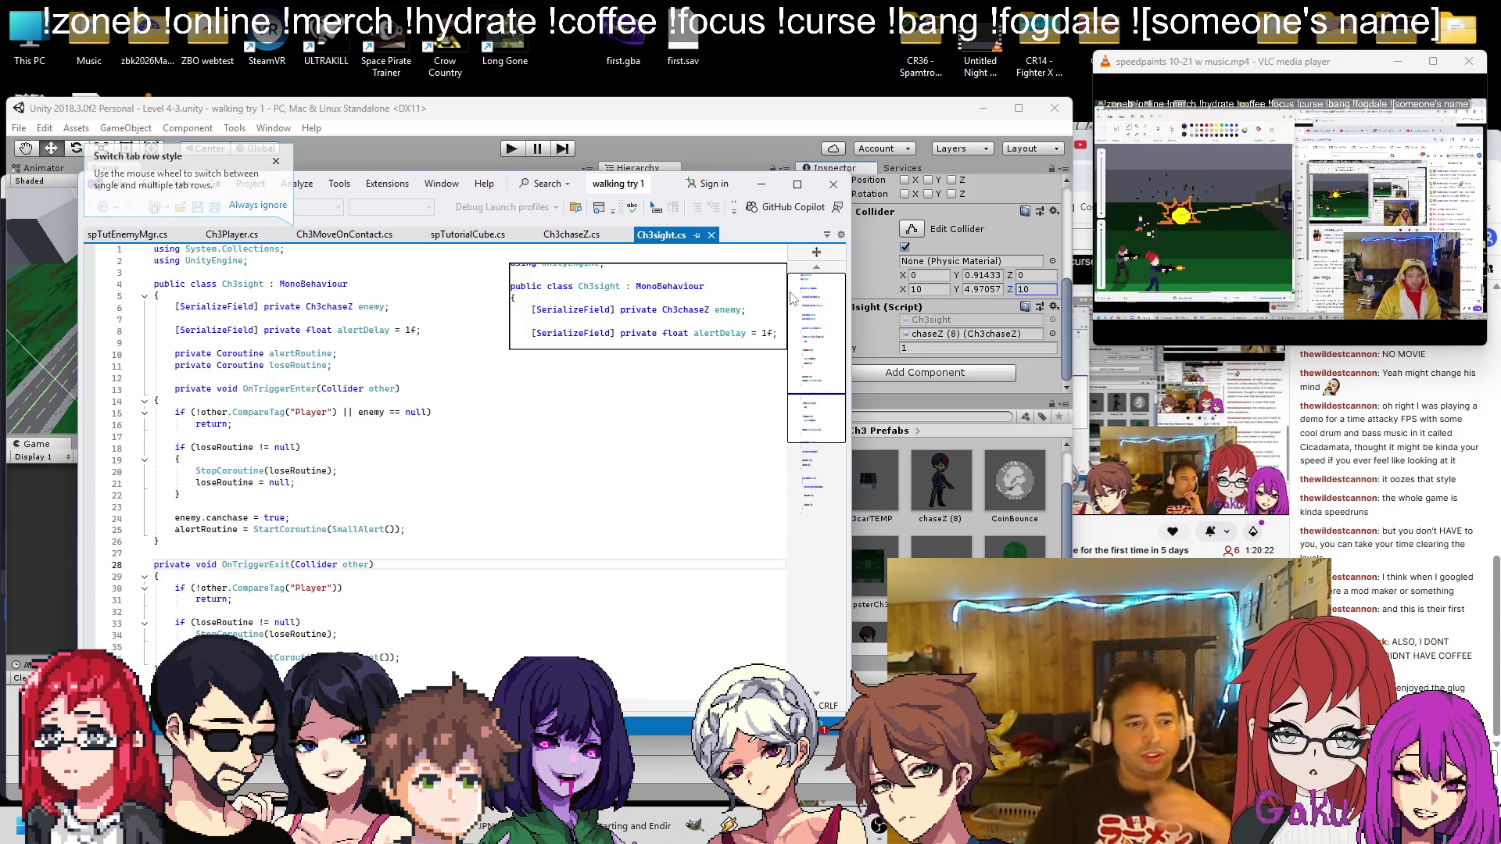
key("alt+Tab")
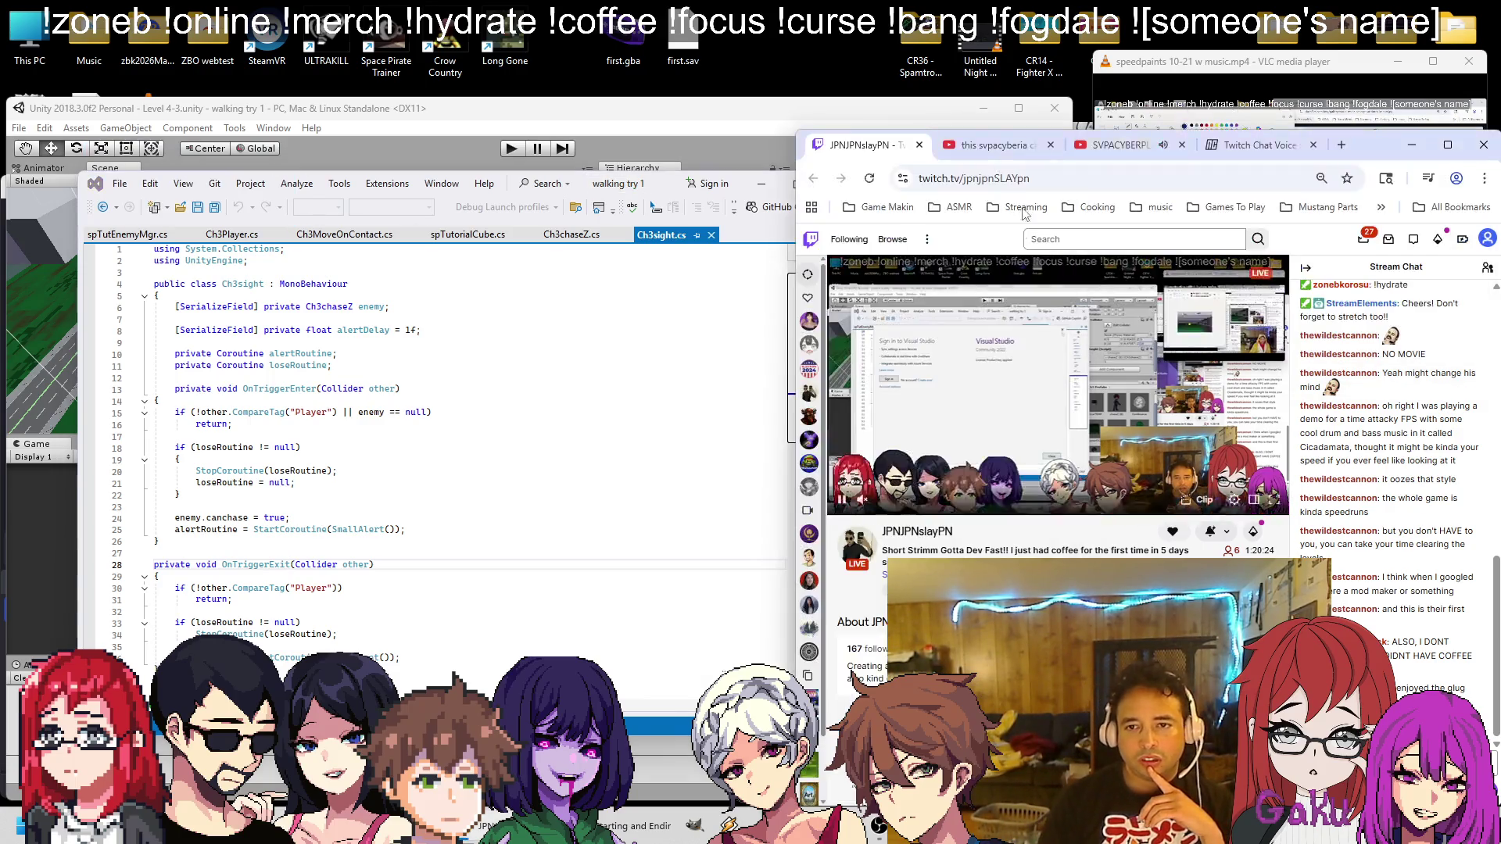
Look through the YouTube, channel videos and Twitch tabs in Chrome, then return to the editor
key("ctrl+3")
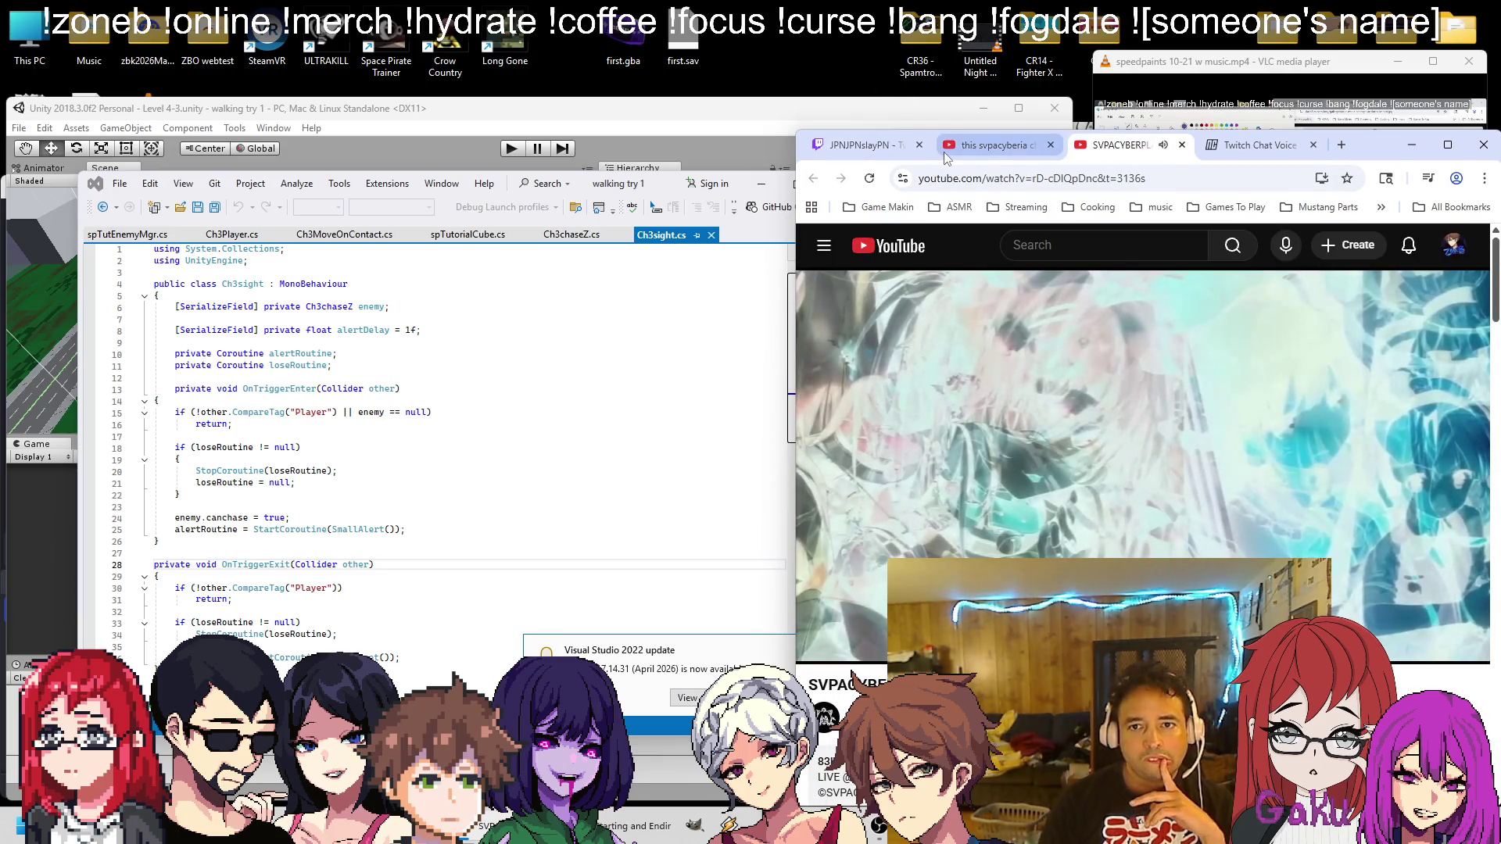
left_click(944, 153)
left_click(897, 154)
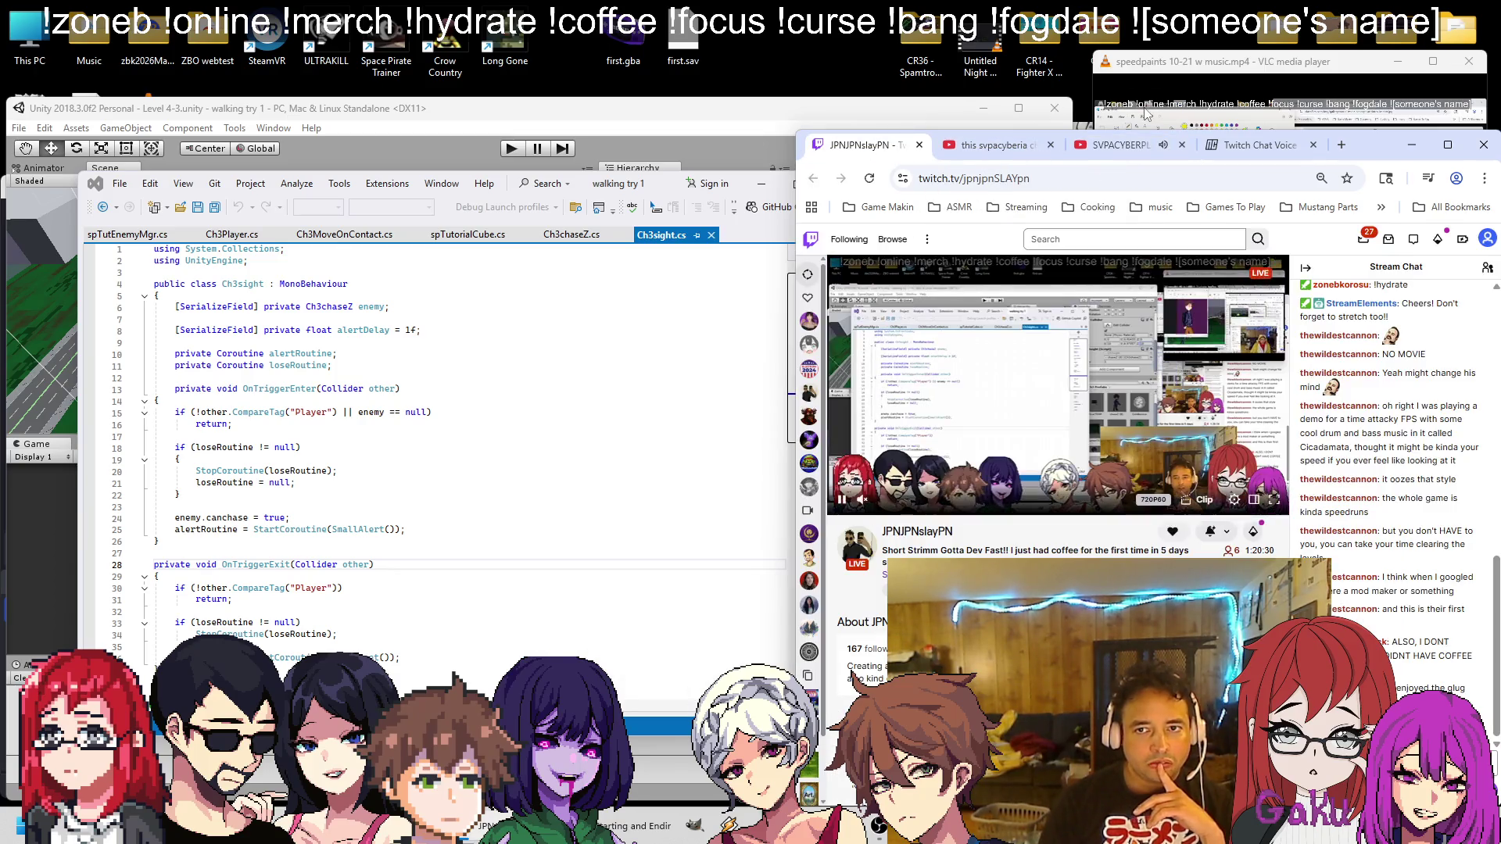
left_click(456, 450)
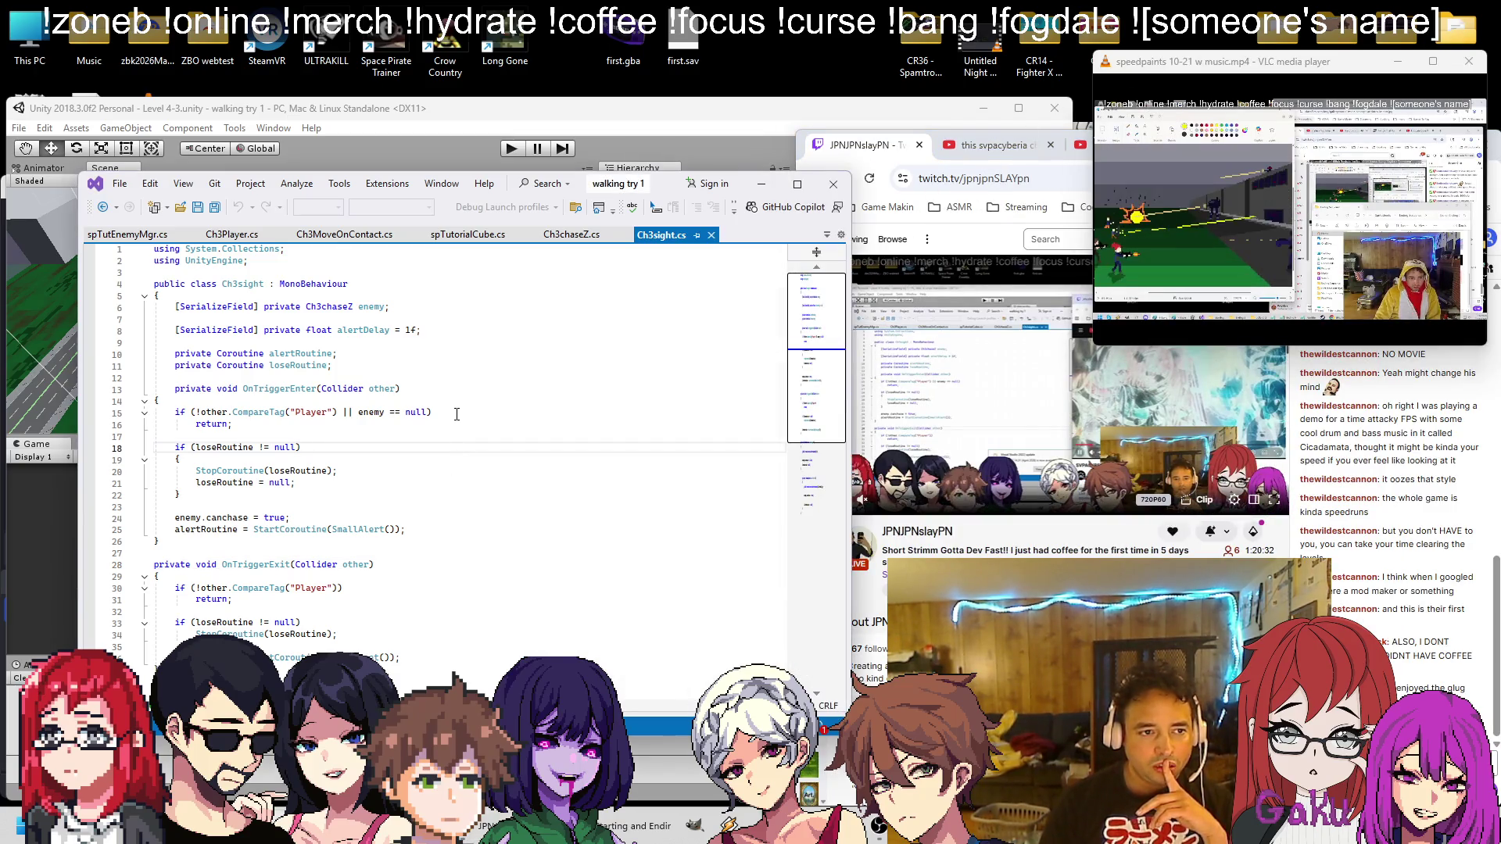
Close the old mix tab and play svpacyberia's 'Sextrance Halloween Mix' in a new tab
left_click(992, 145)
left_click(1182, 150)
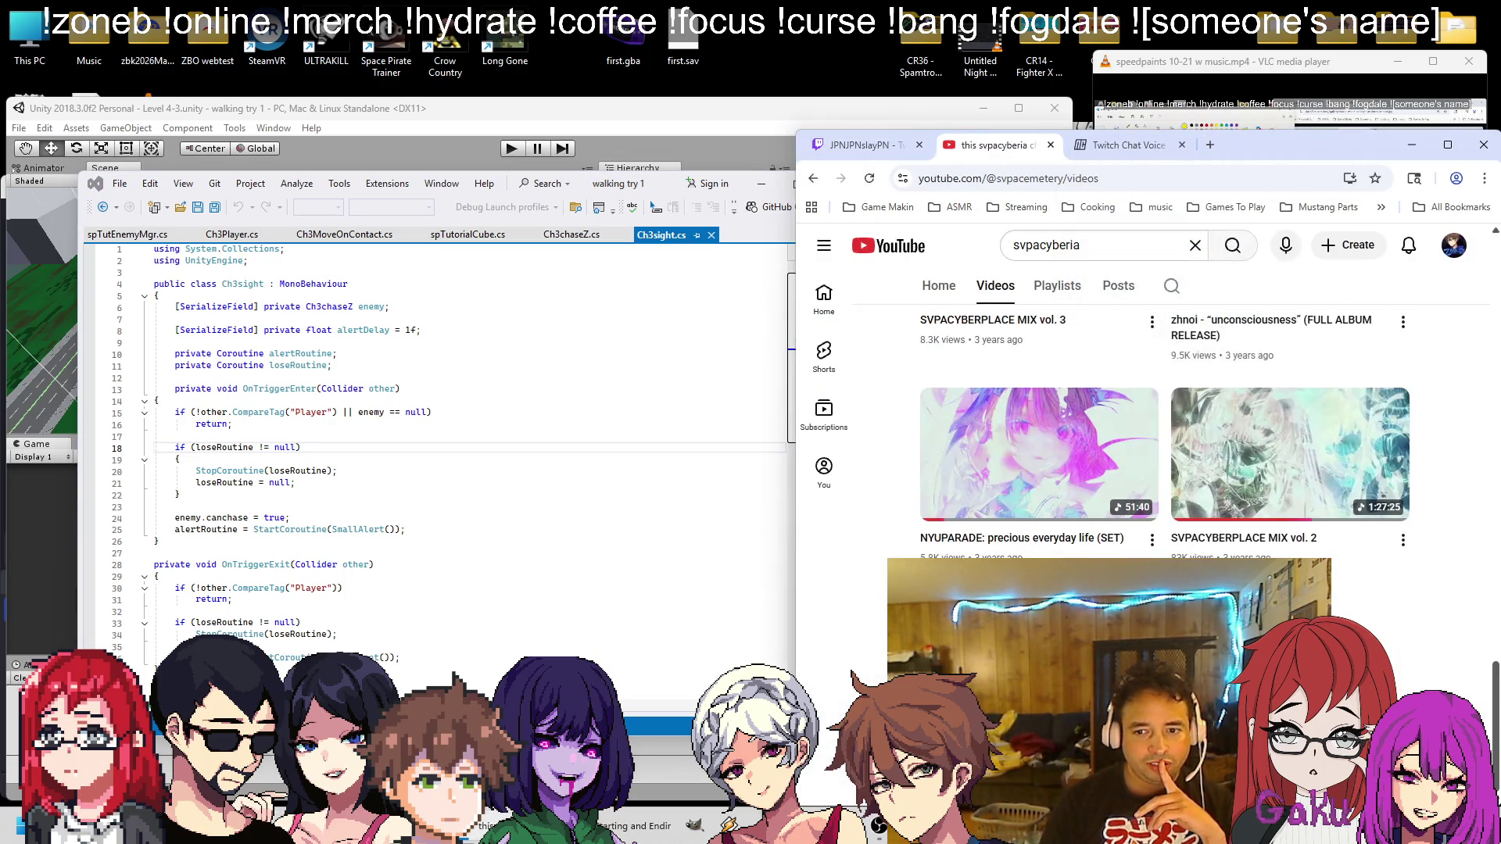
scroll(1165, 469, "up", 5)
scroll(1165, 469, "up", 5)
scroll(1165, 469, "down", 3)
middle_click(1039, 398)
left_click(1116, 150)
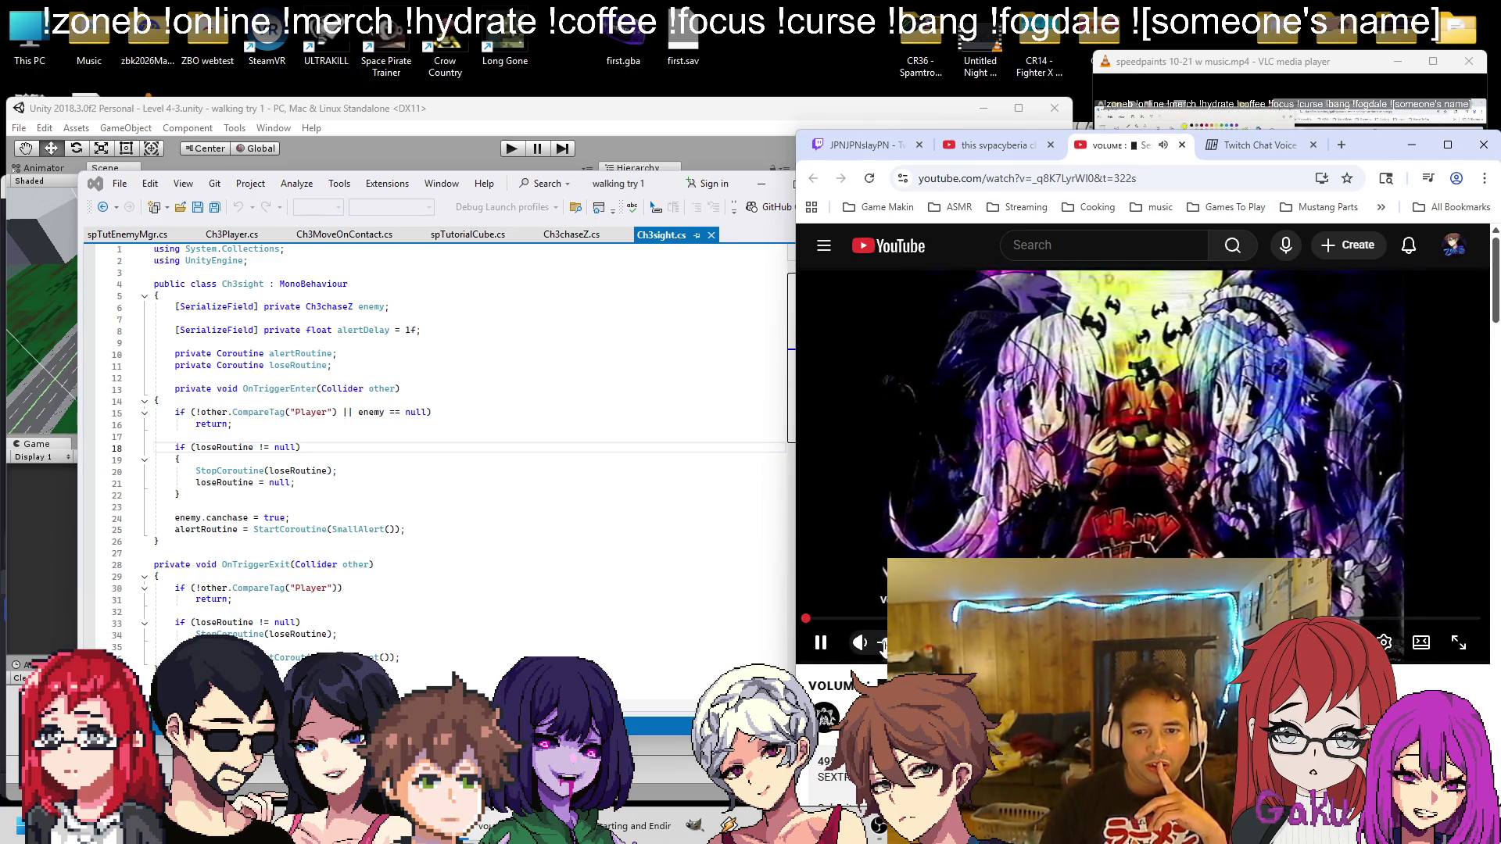
left_click(860, 144)
left_click(580, 389)
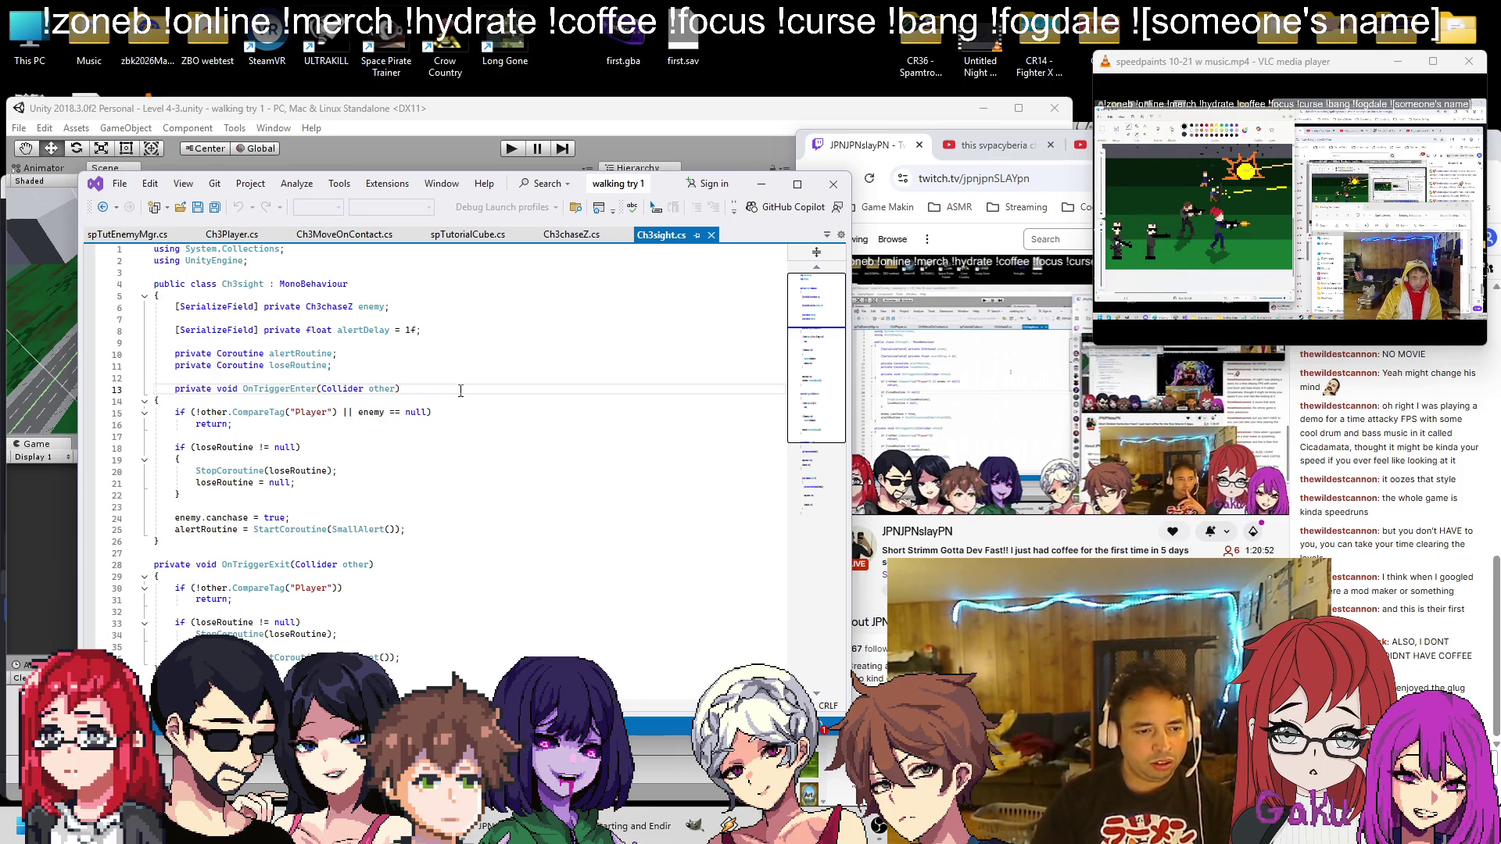
Insert blank lines after the coroutine fields and start the public bool cantlosetarget declaration
scroll(458, 414, "down", 9)
scroll(455, 442, "up", 9)
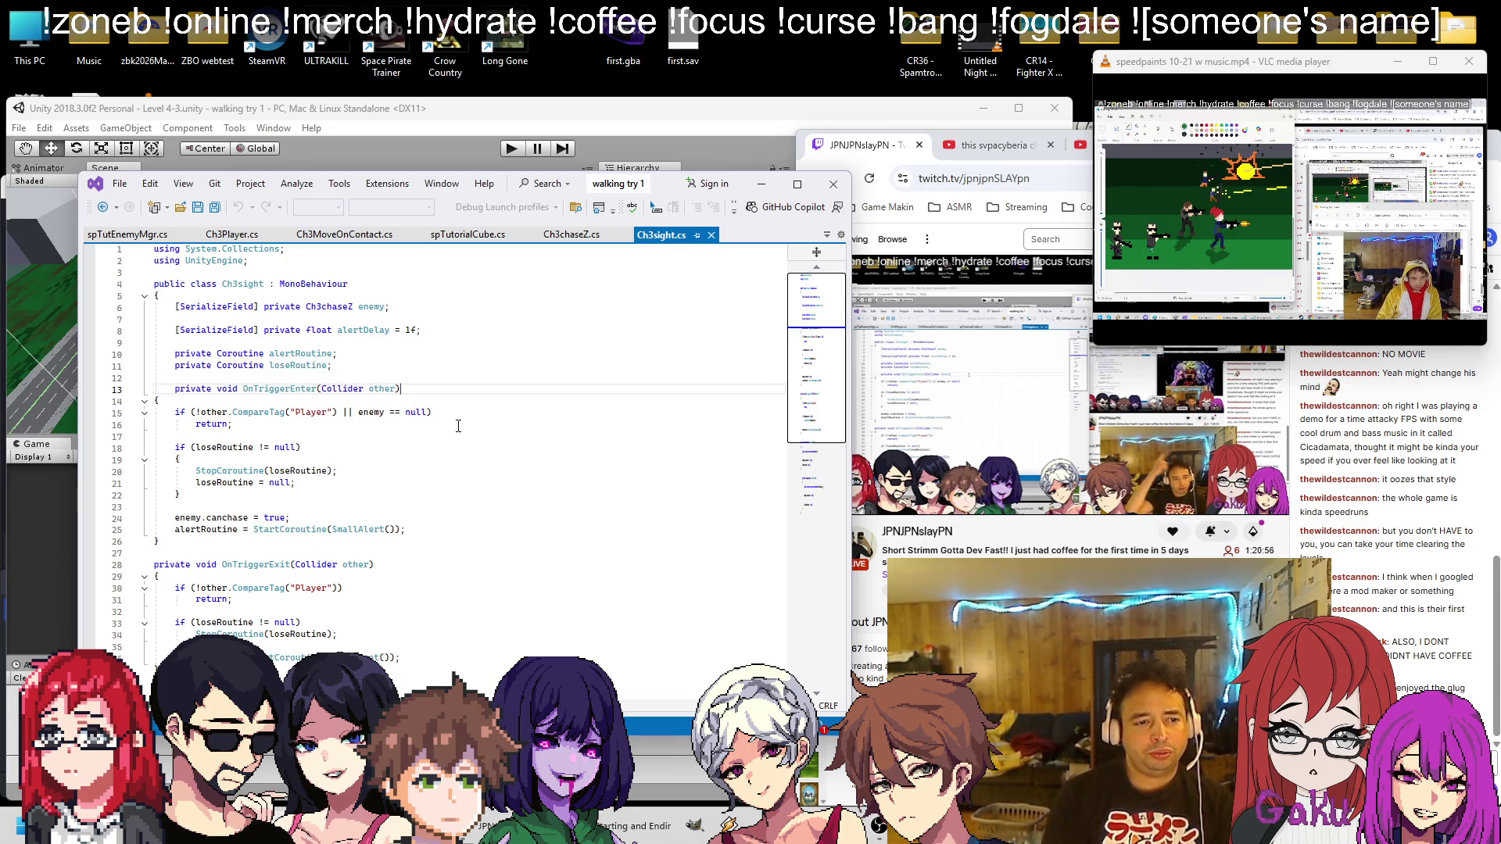
key("Up")
key("Up")
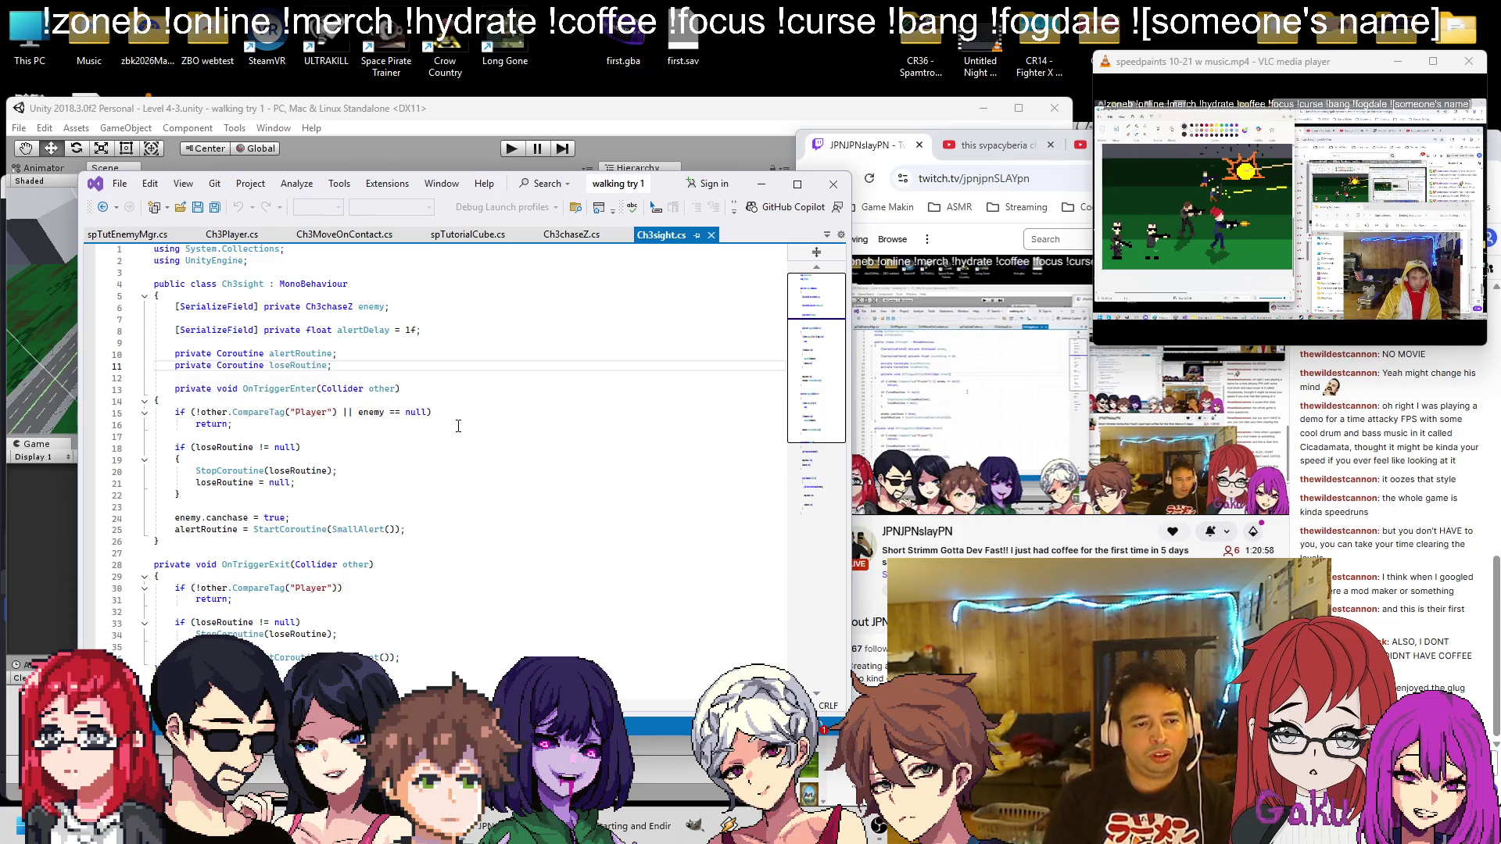
key("Return")
key("Return")
type("public bool")
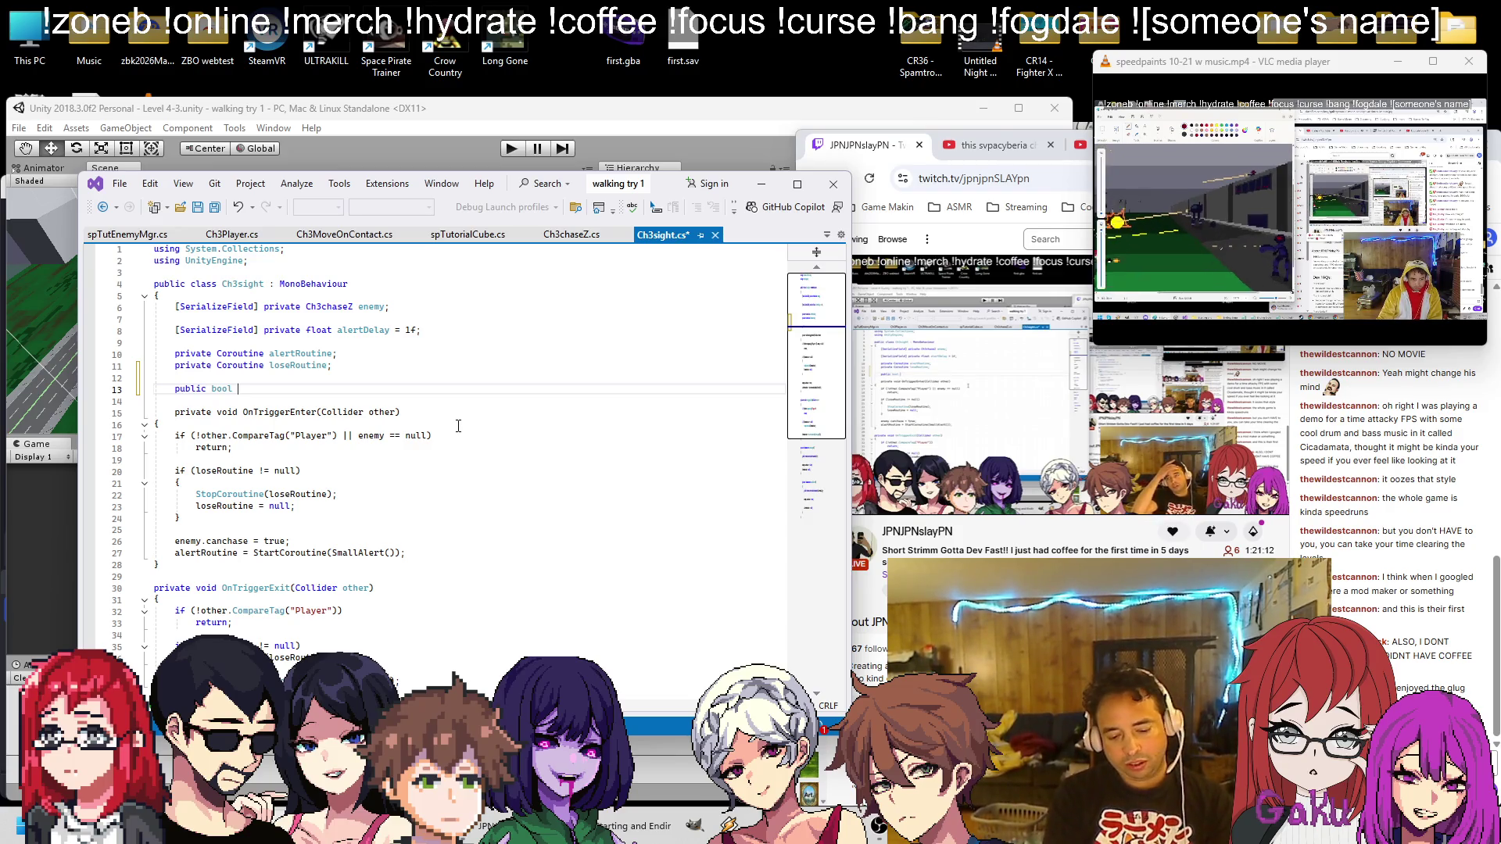
type("cantlosetarget;")
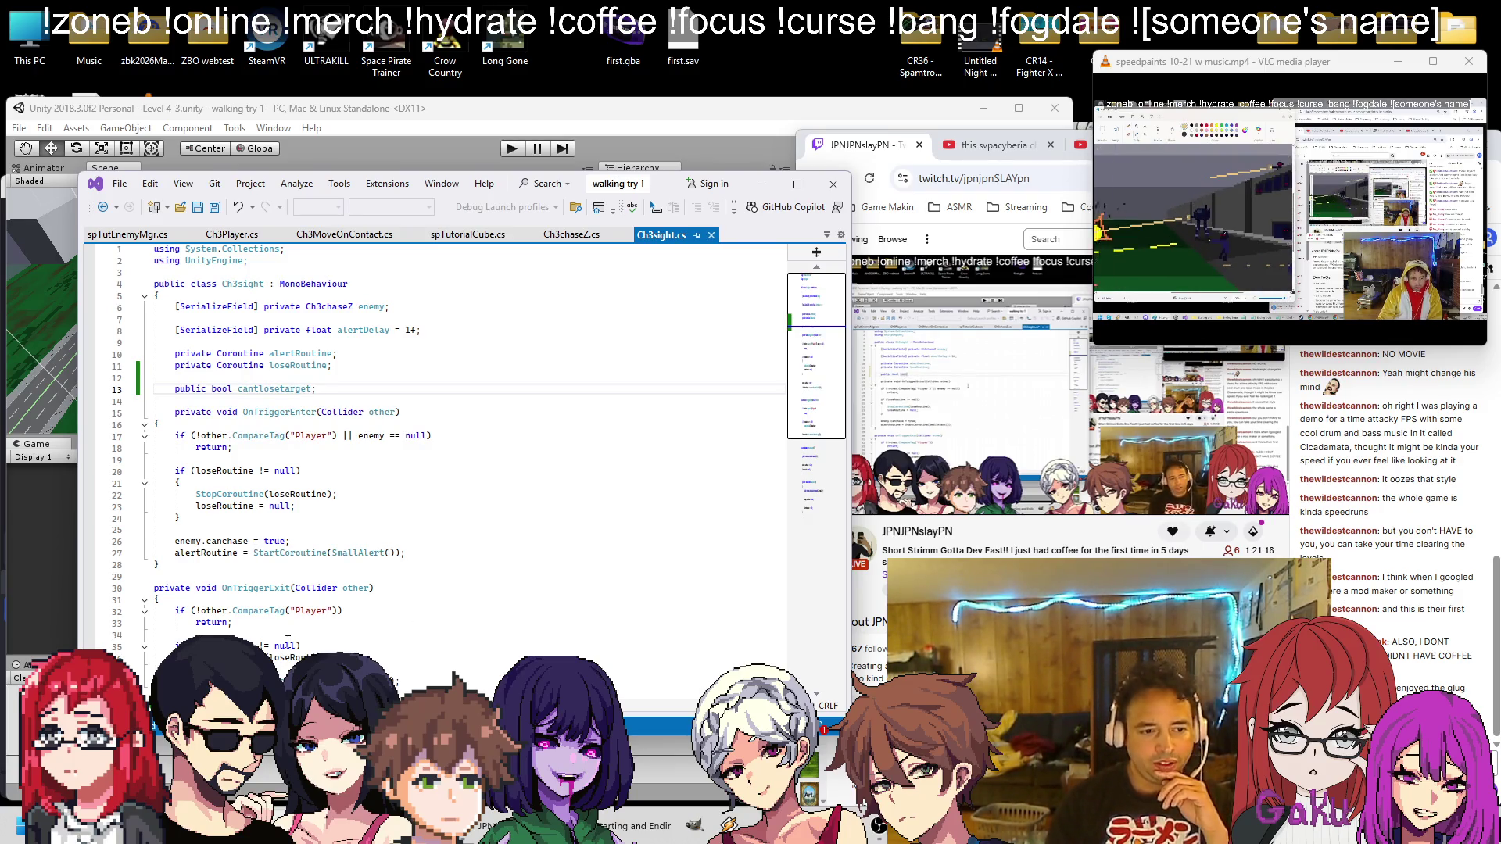
Re-indent the OnTriggerExit body lines one level each
scroll(274, 568, "down", 2)
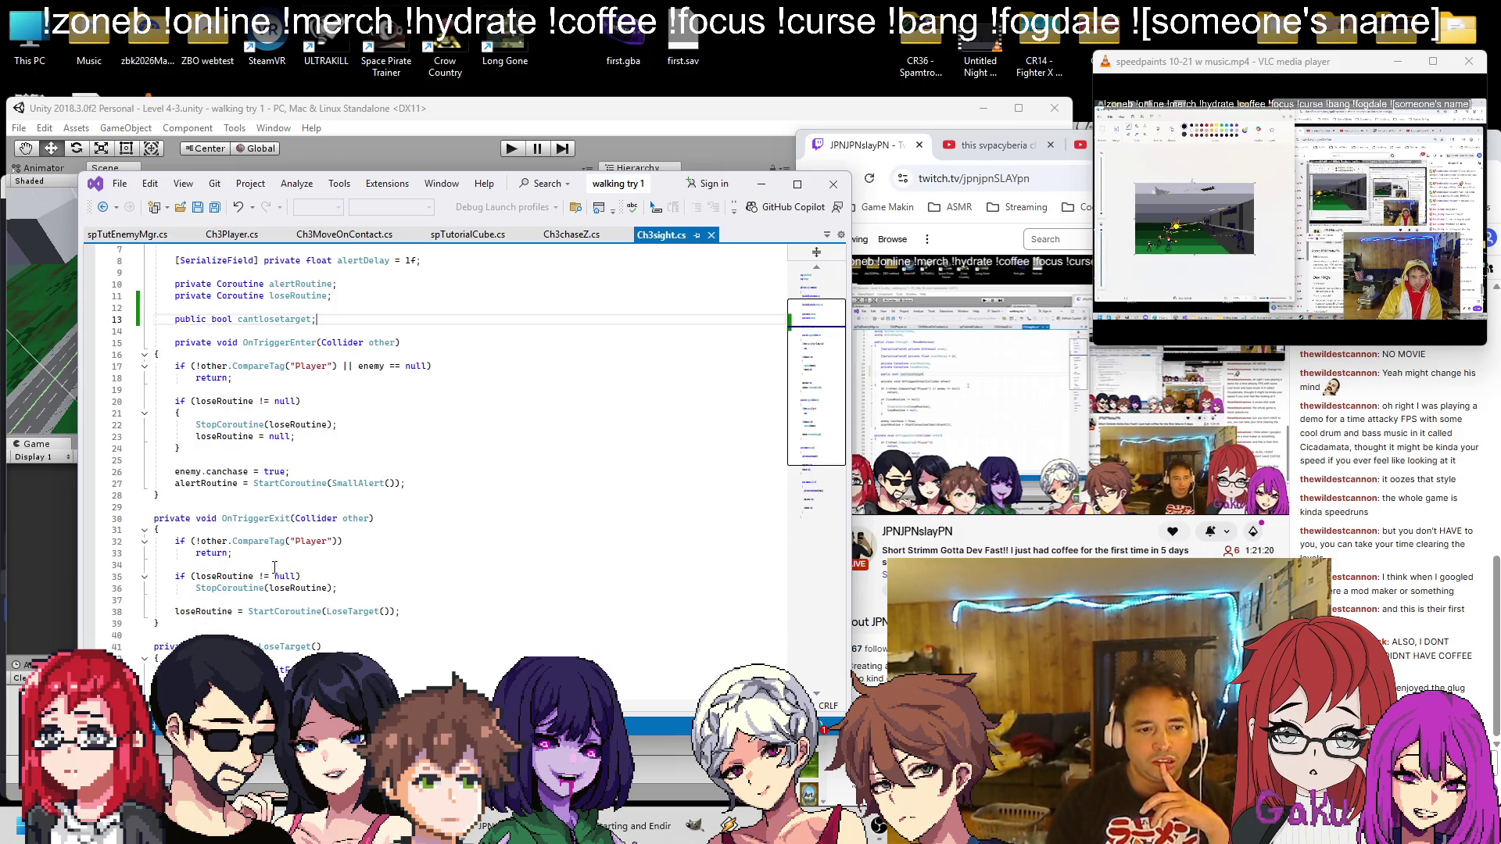
left_click(220, 519)
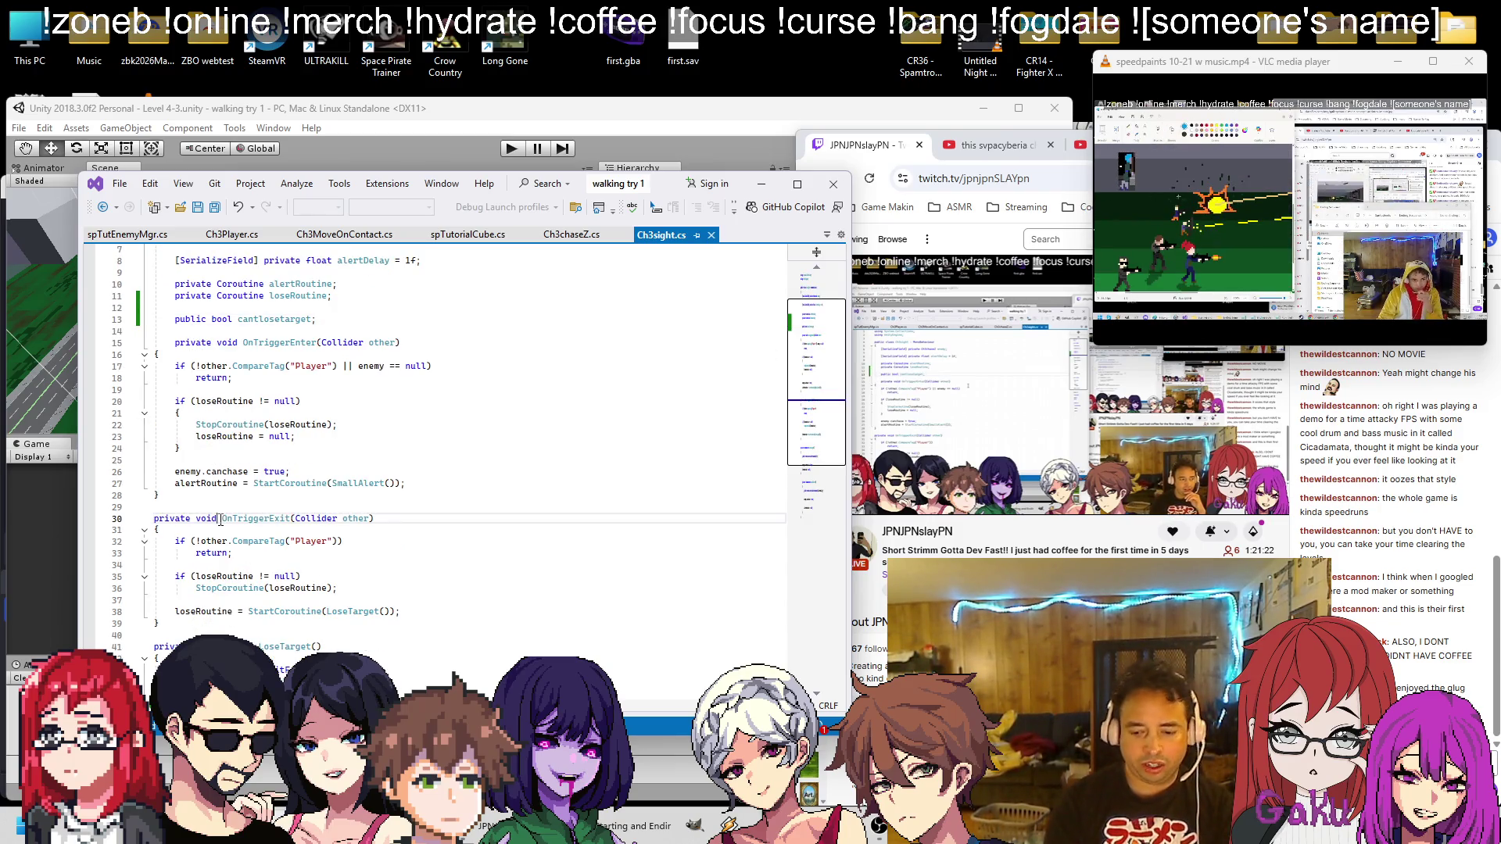
key("Tab")
key("Down")
key("Down")
key("Home")
key("Tab")
key("Down")
key("Home")
key("Tab")
key("Down")
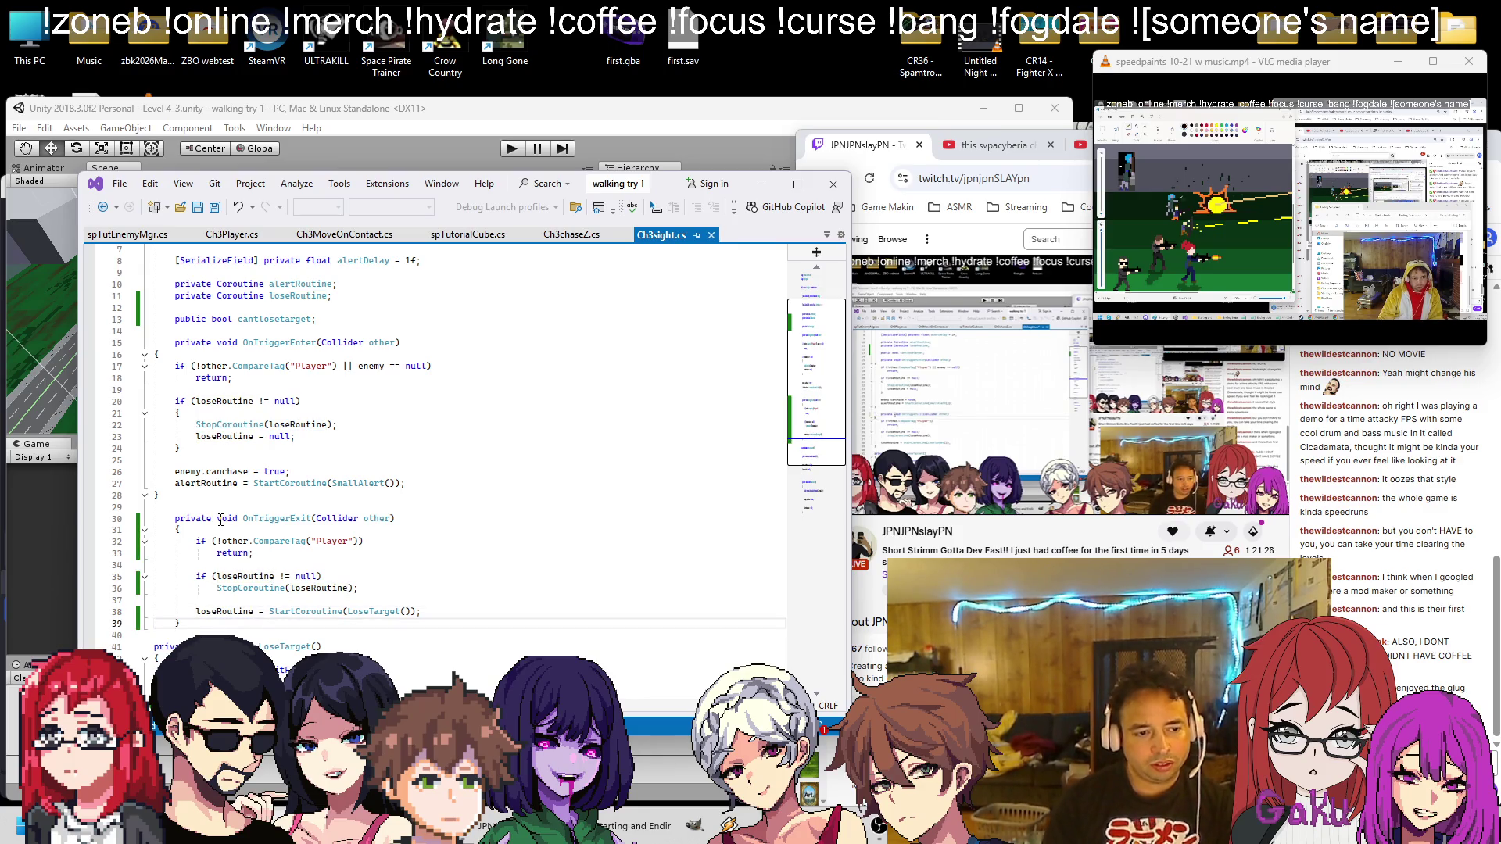
Open a new line at the top of OnTriggerExit for the if (cantlosetarget) check
scroll(221, 519, "down", 1)
scroll(309, 460, "up", 1)
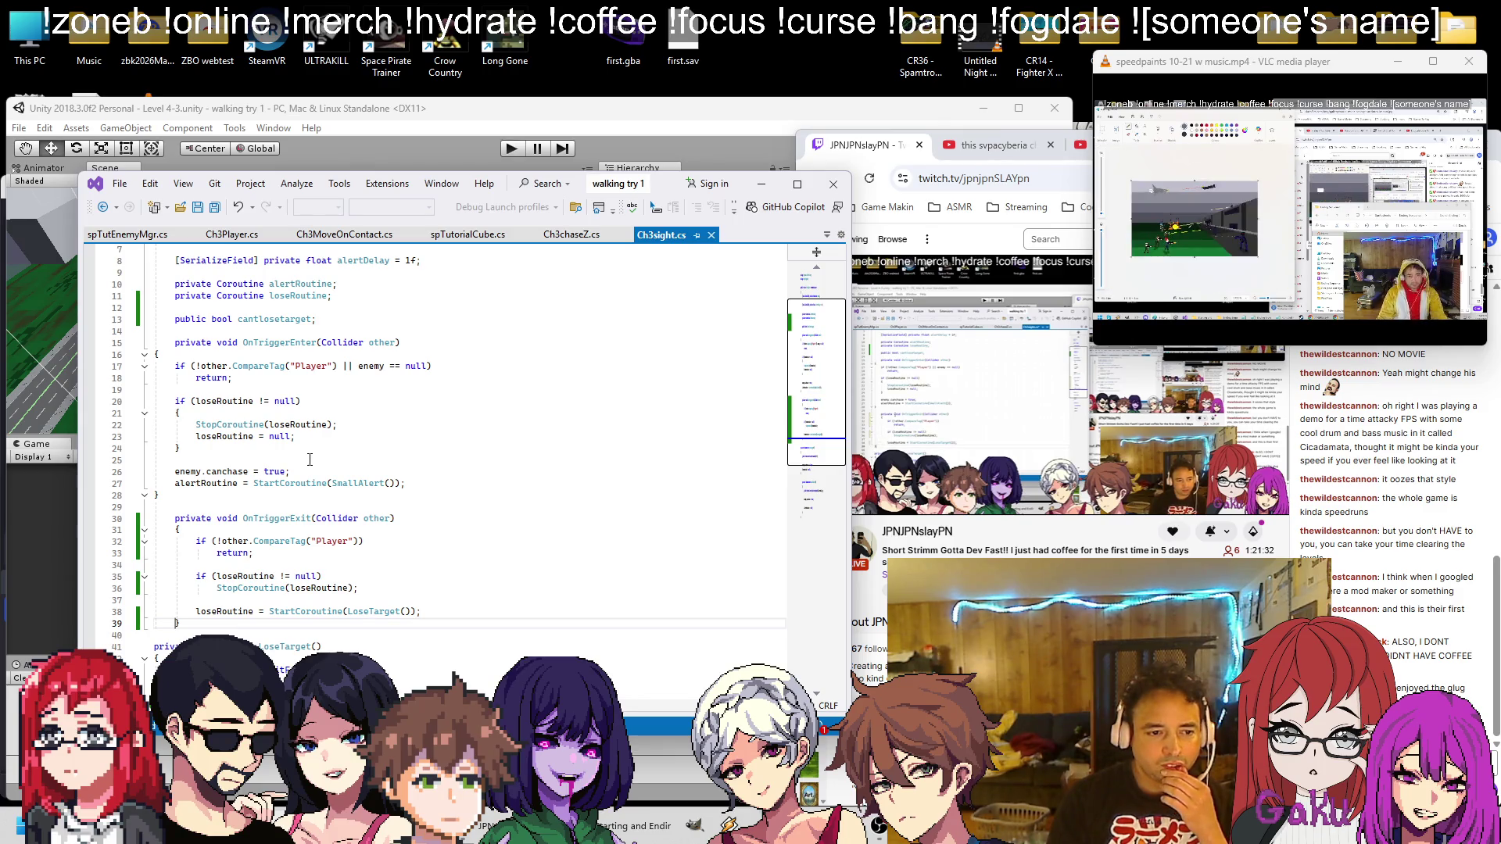
scroll(310, 415, "up", 2)
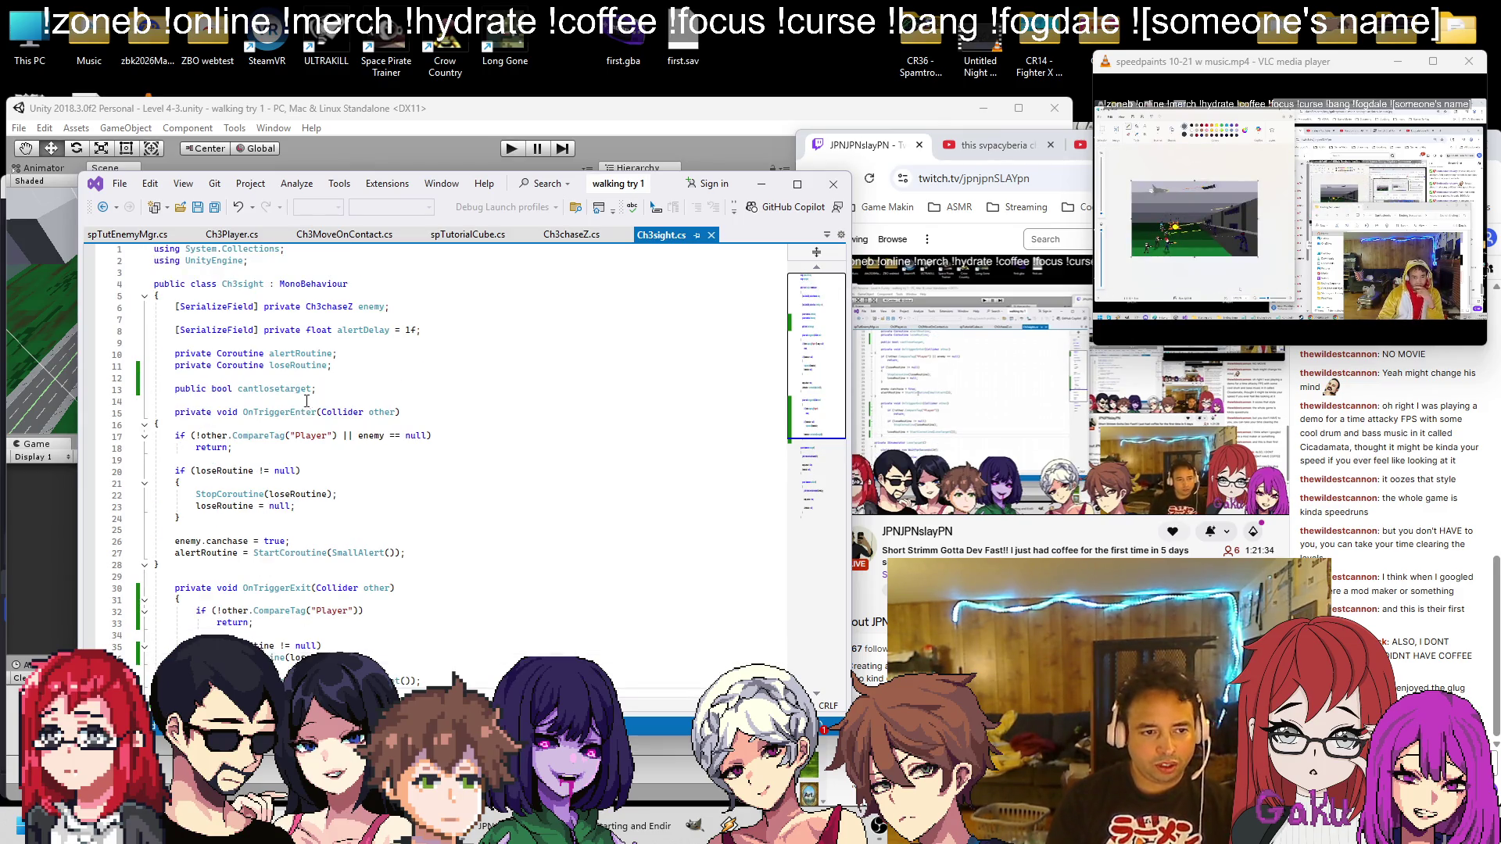
scroll(377, 393, "down", 2)
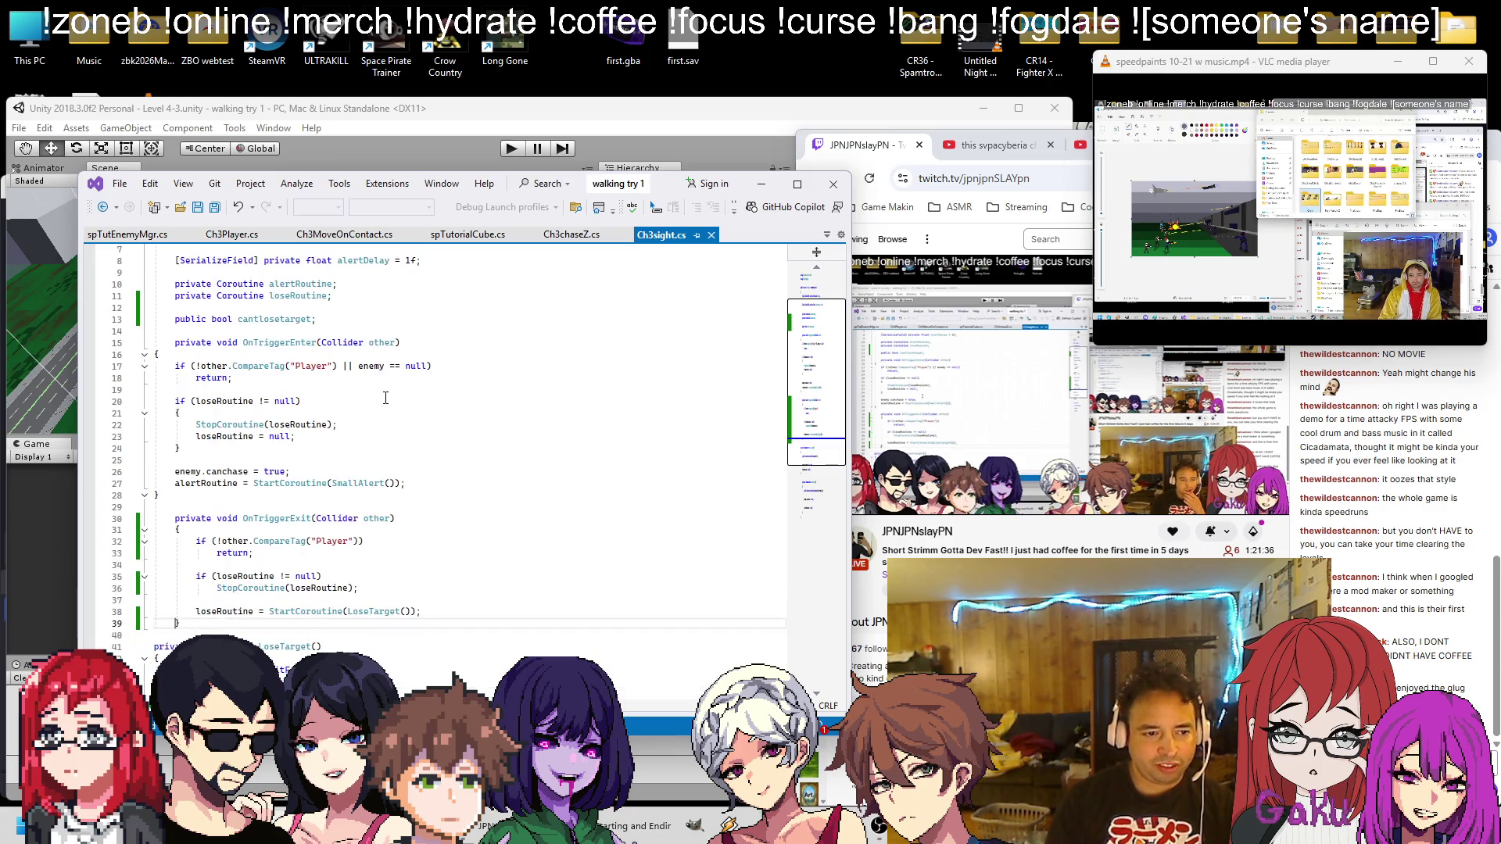
scroll(367, 410, "down", 1)
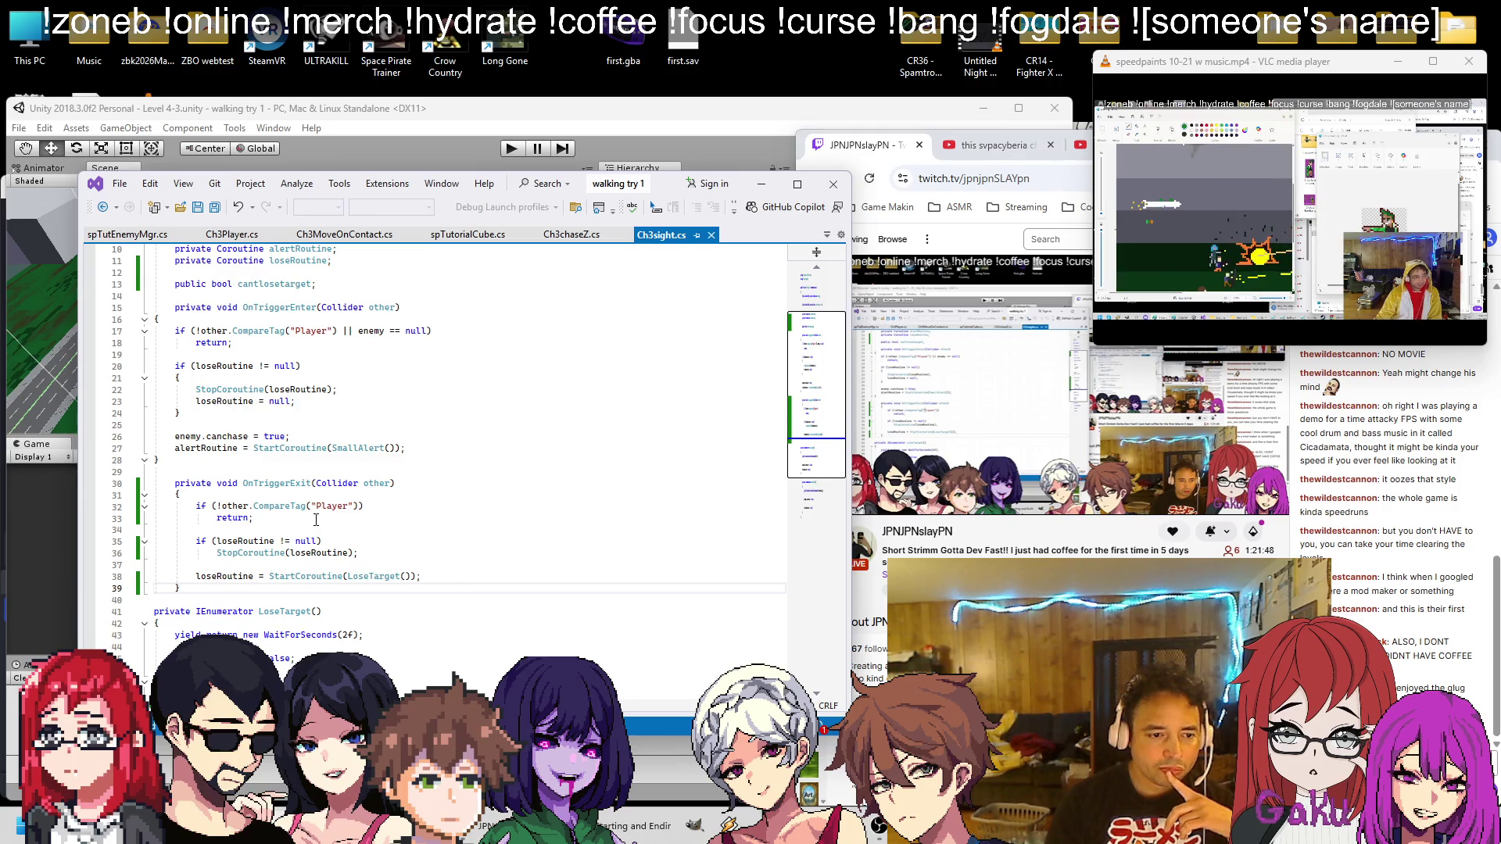
left_click(317, 519)
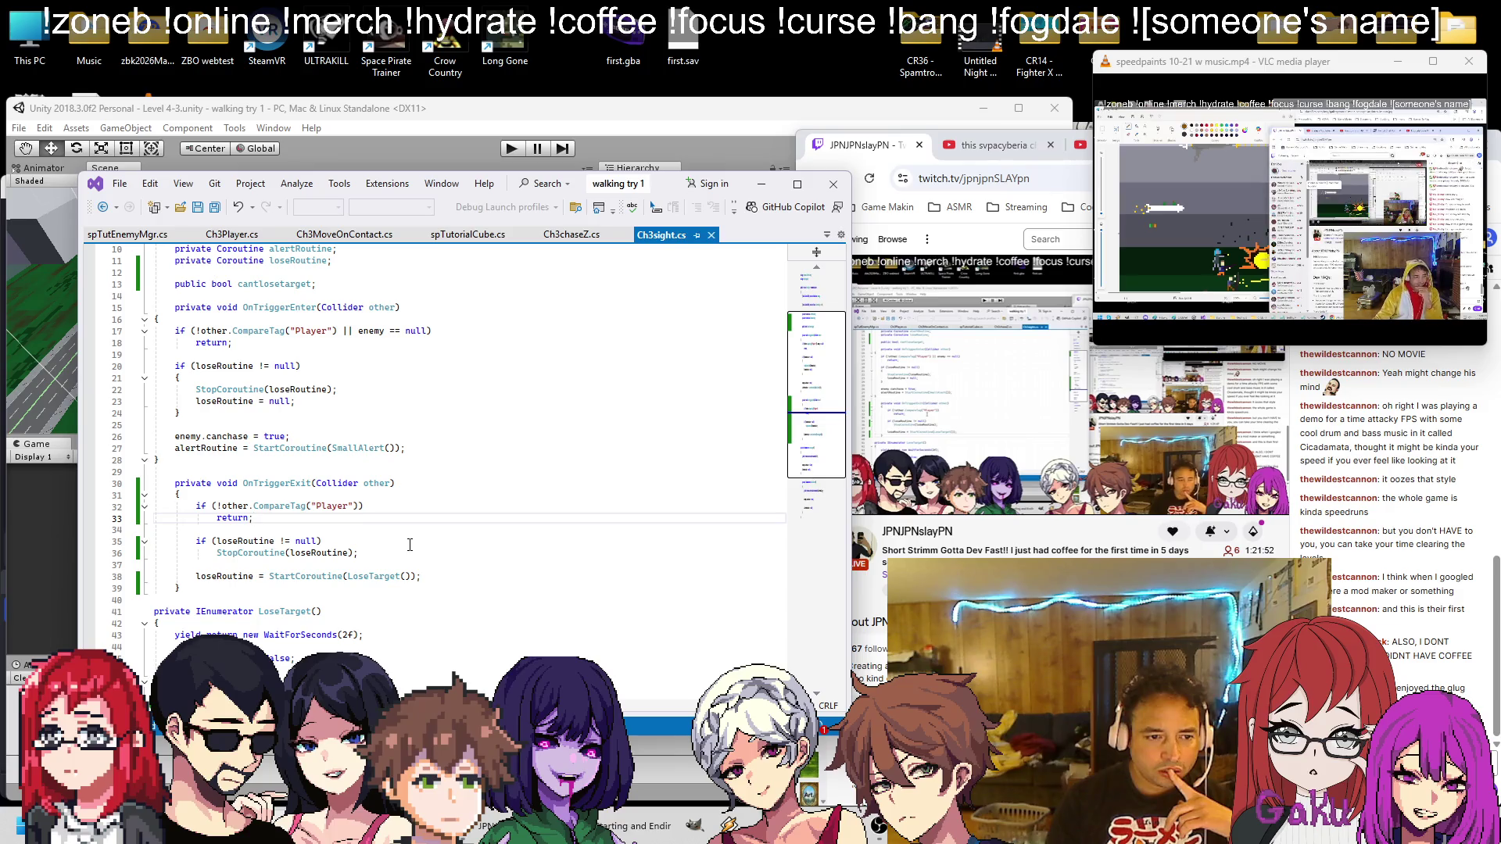
key("Return")
type("if (cantlosetarget")
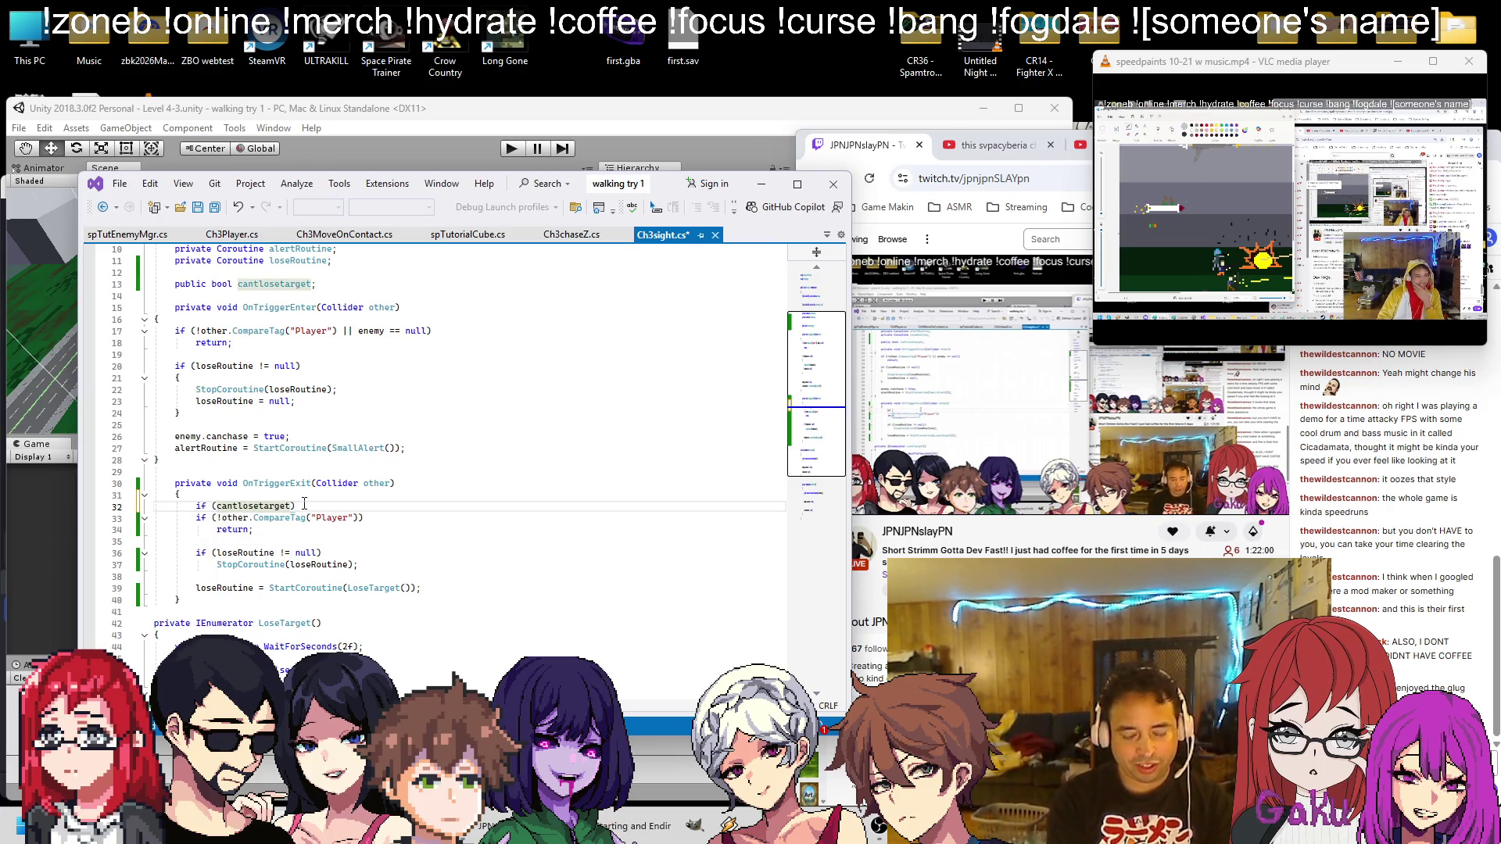
Complete the condition as if (cantlosetarget == false) and add an opening brace below it
type("== t")
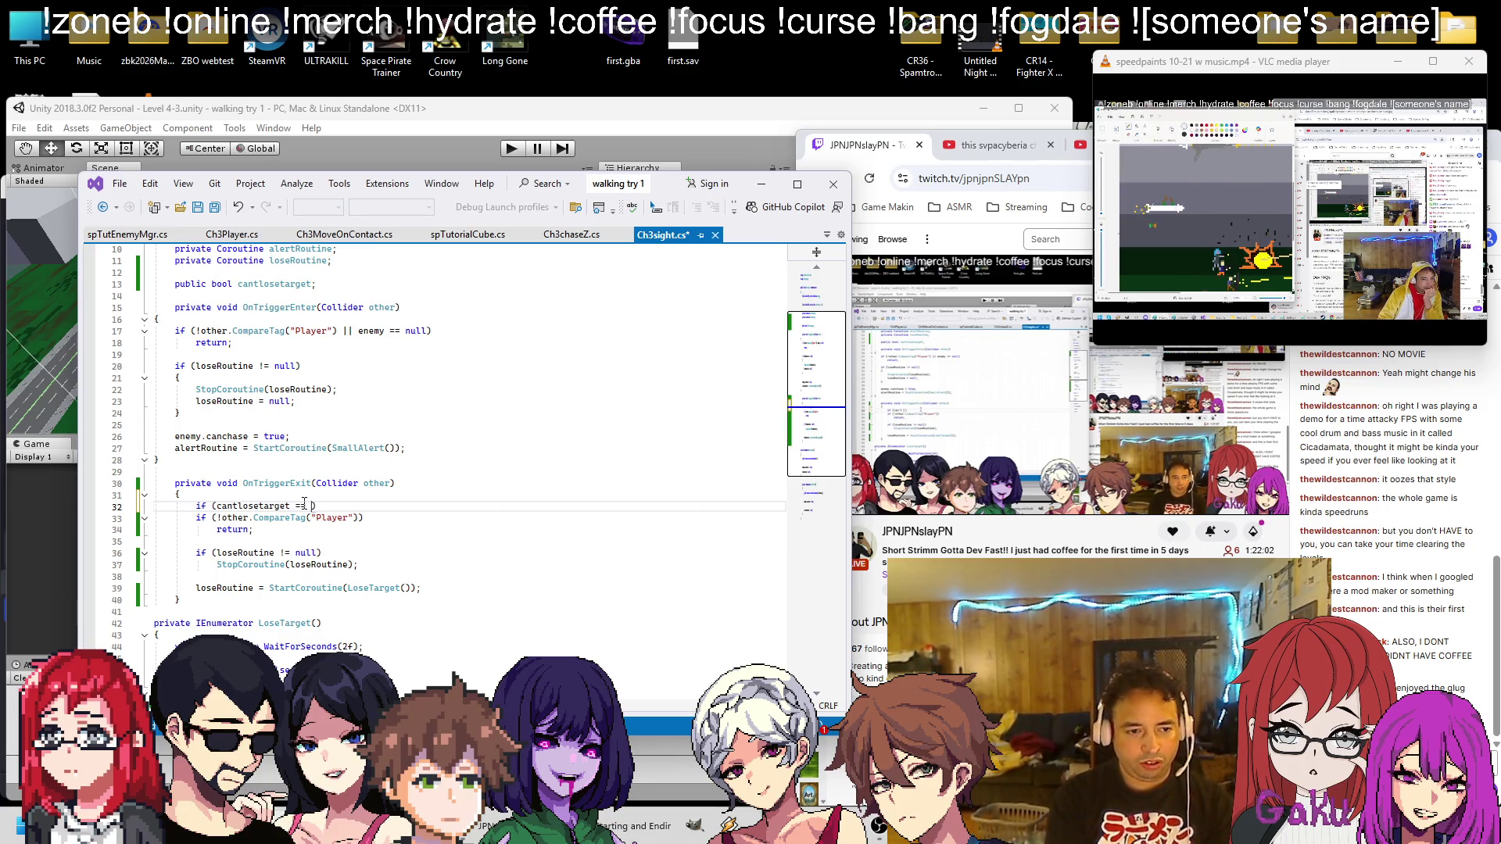
type("rue")
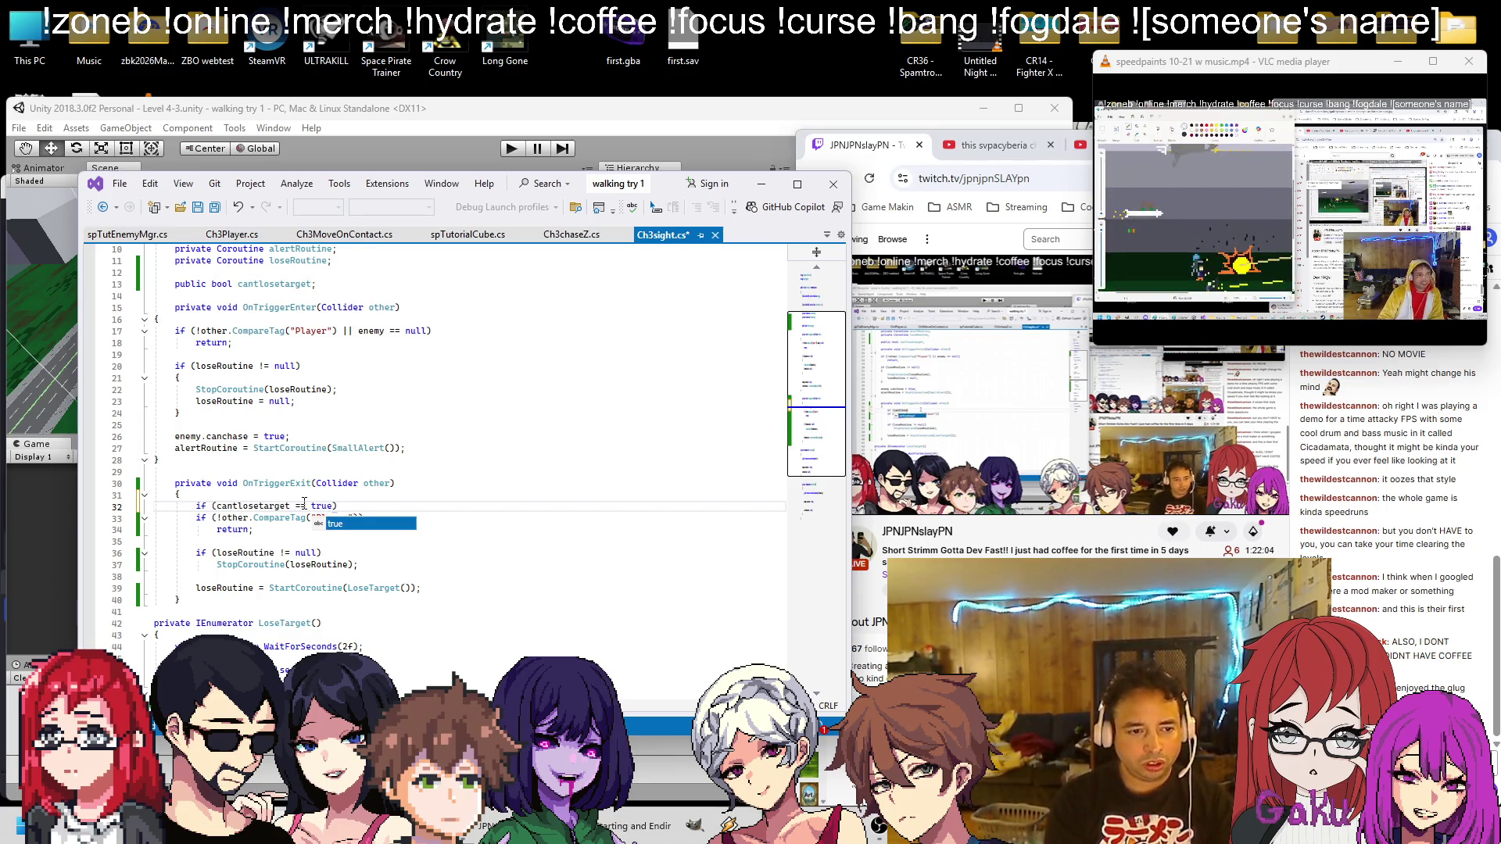
type(")")
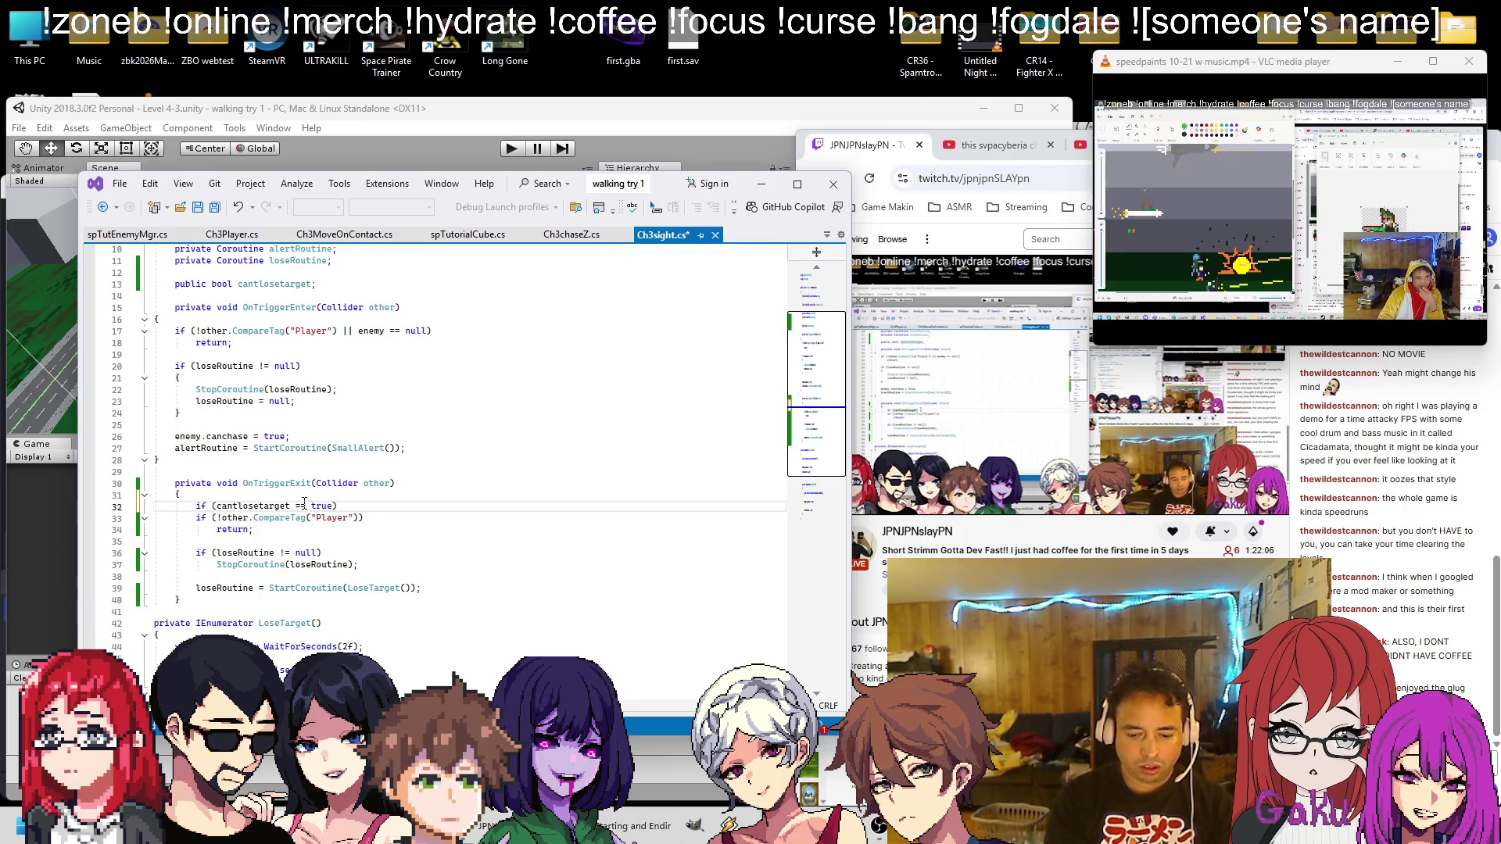
key("Return")
type("{")
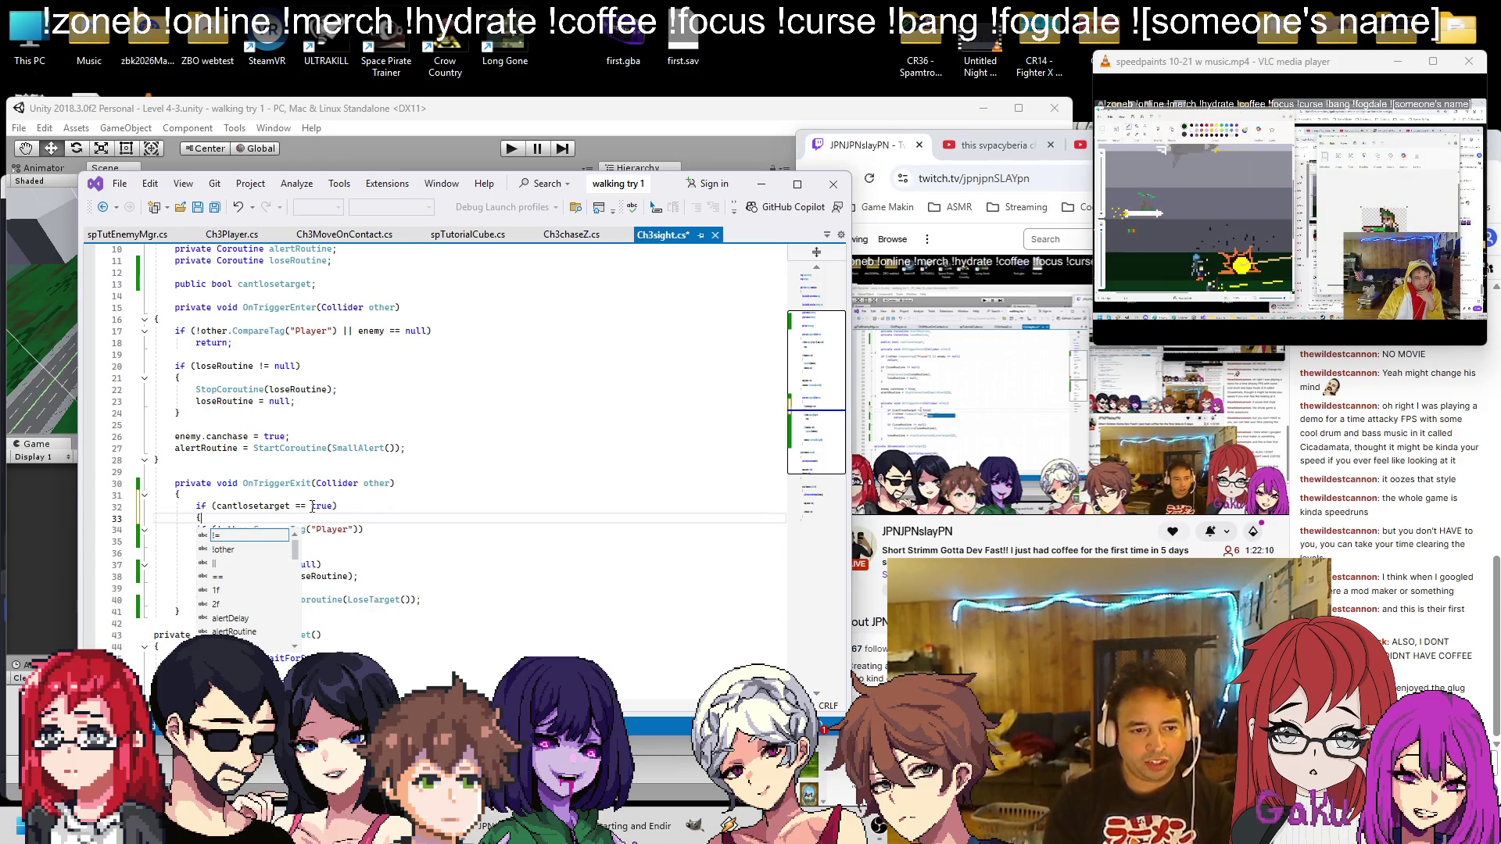
double_click(312, 506)
type("falkse")
type("se")
Close the block after the LoseTarget line and indent the CompareTag check and following lines inside it
left_click(469, 600)
key("Return")
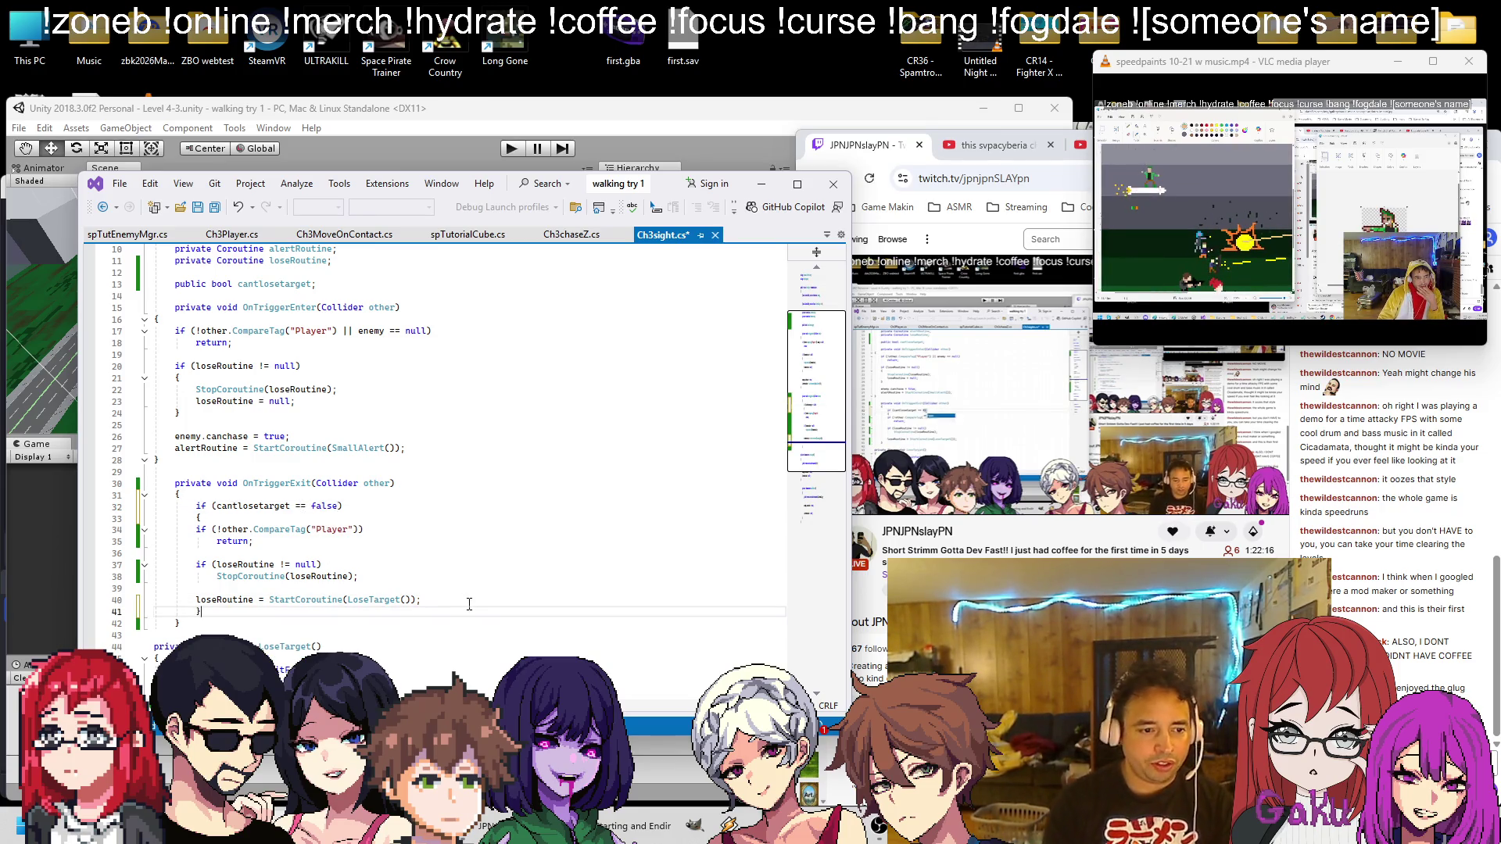
left_click(285, 531)
key("Home")
key("Tab")
key("Down")
key("Tab")
key("Down")
key("Down")
key("Home")
key("Tab")
key("Down")
key("Tab")
key("Down")
key("Down")
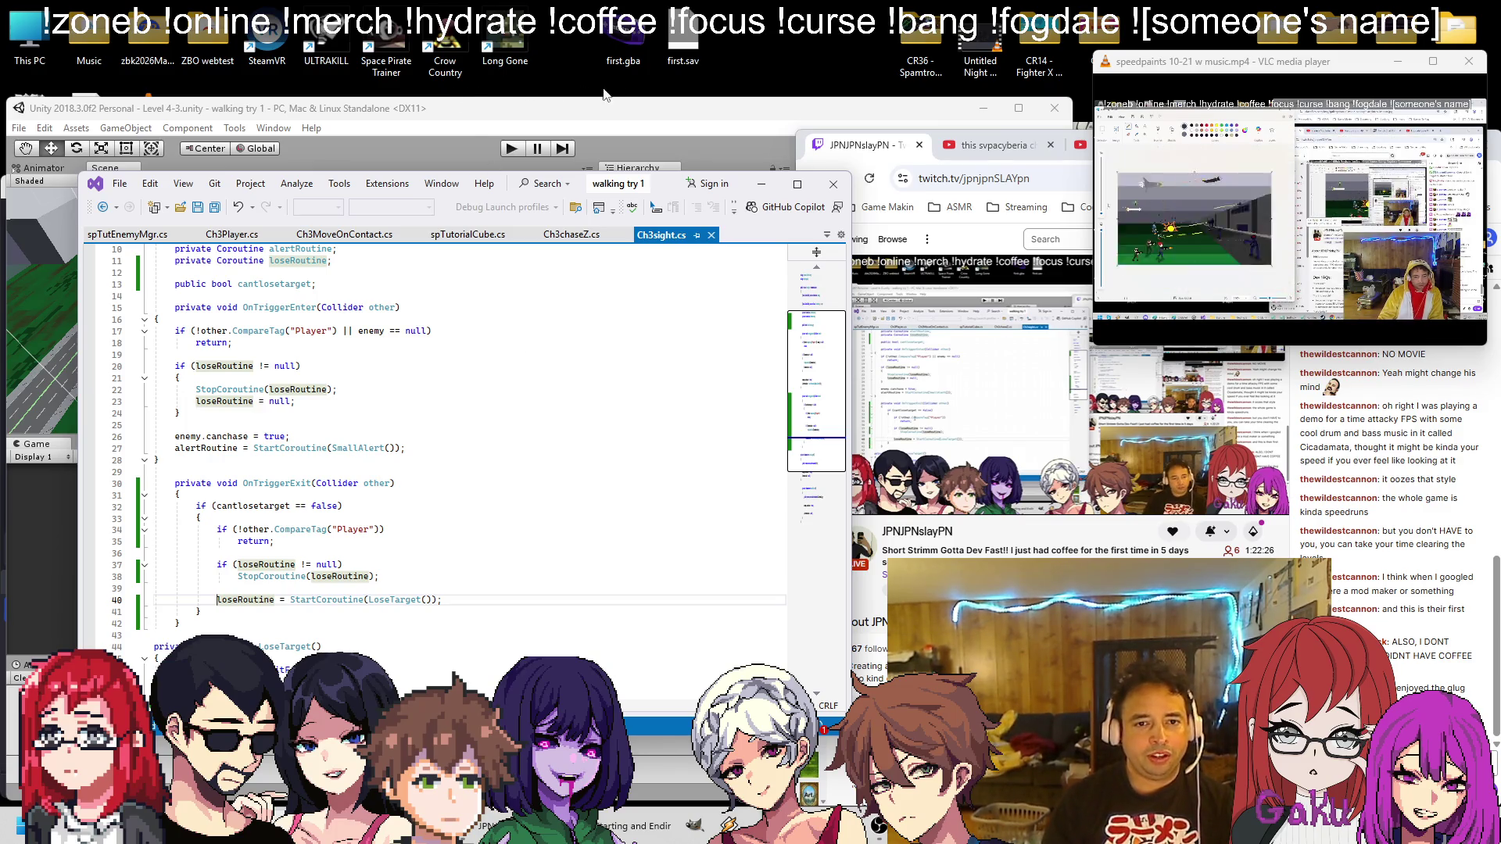
left_click(643, 110)
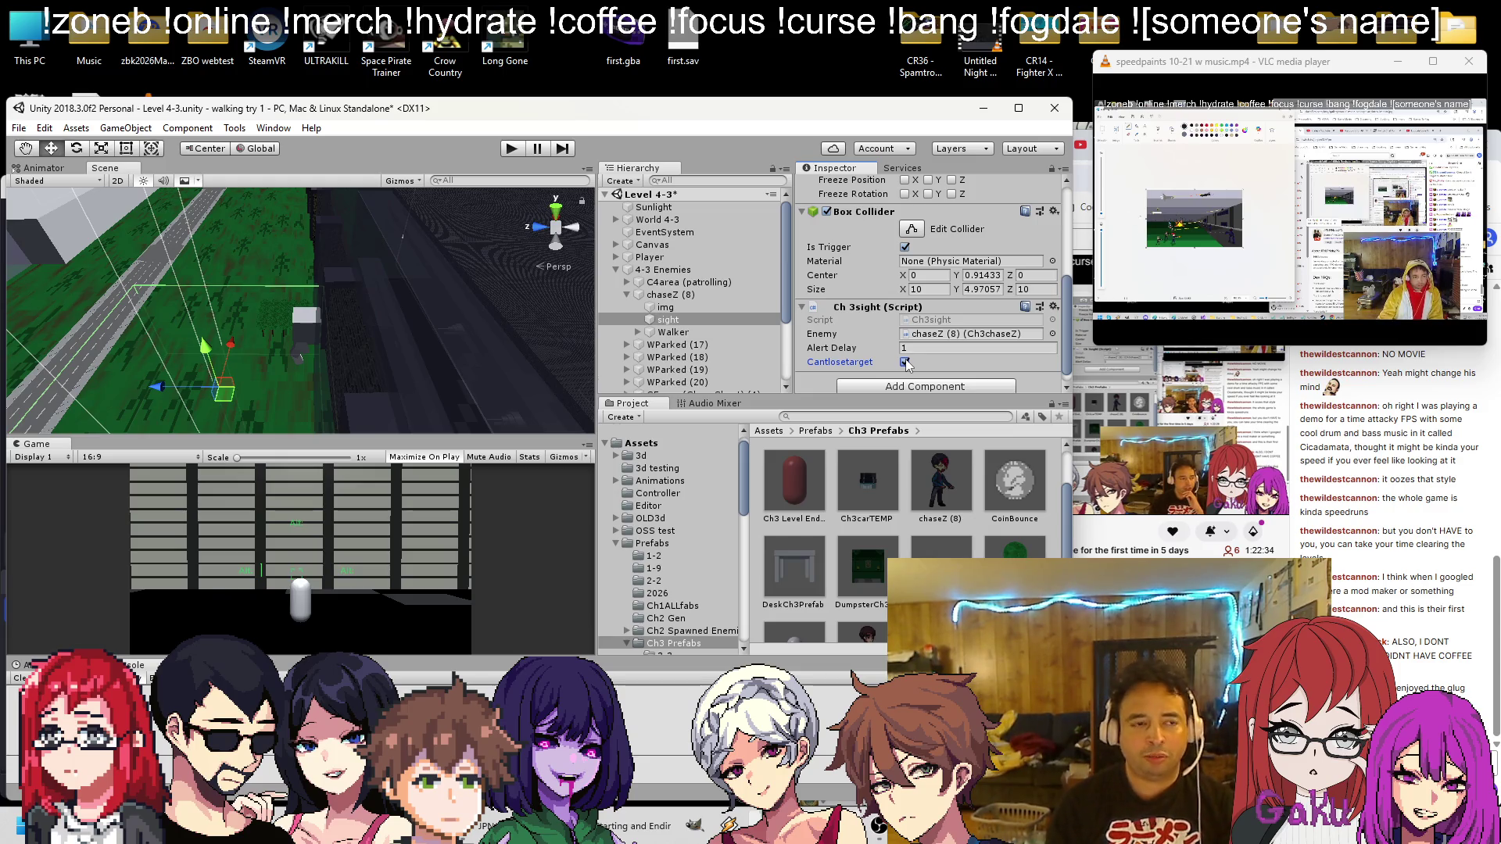
Enable Cantlosetarget on the sight trigger, shift its collider up-left, save, and start Play mode
left_click(904, 360)
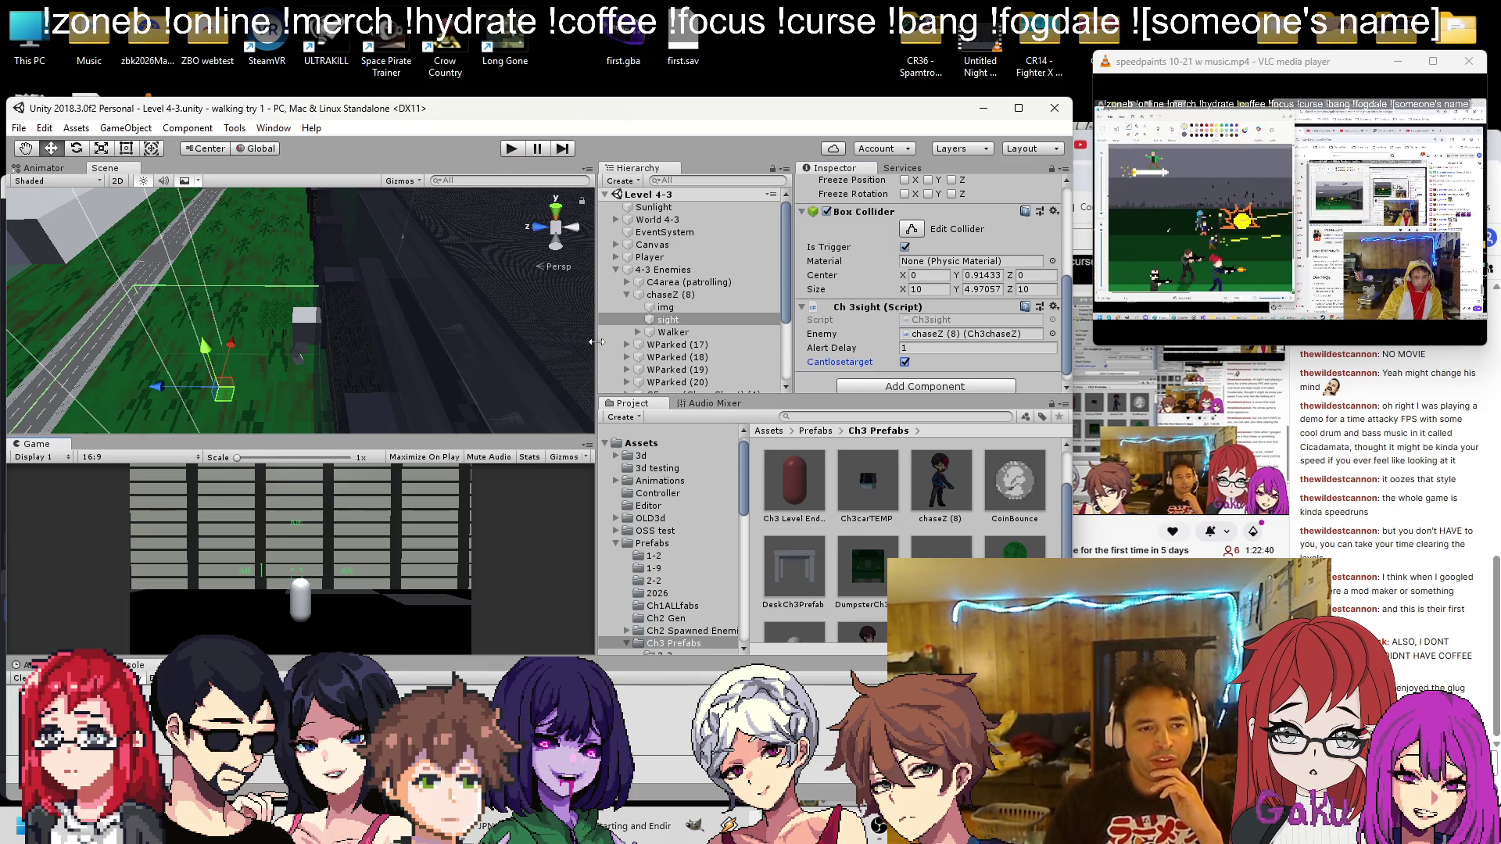
mouse_move(279, 287)
left_mouse_down()
mouse_move(464, 302)
mouse_move(400, 293)
left_mouse_up()
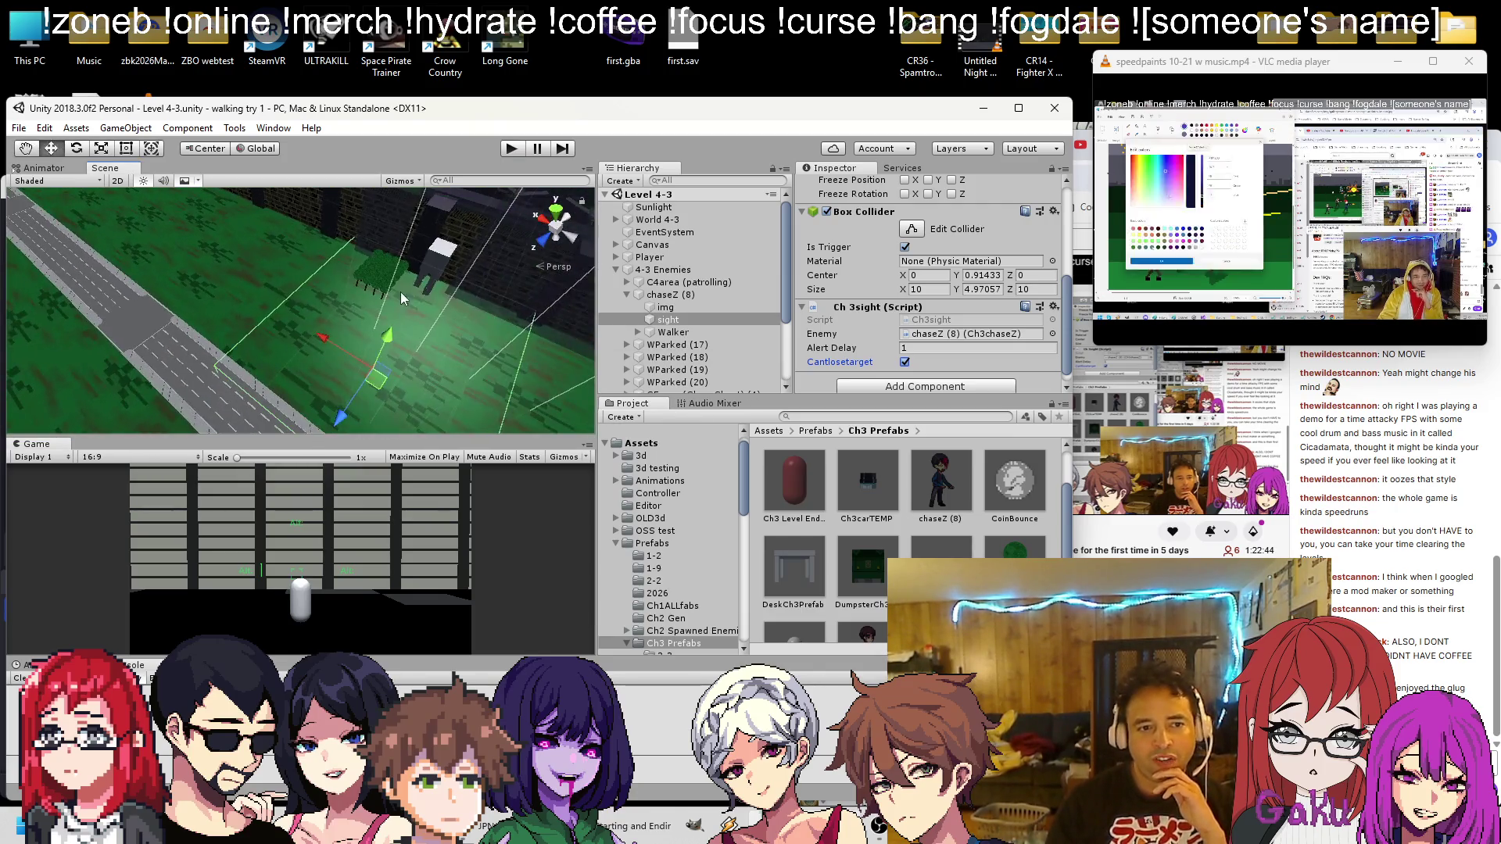
left_click_drag(335, 256, 392, 283)
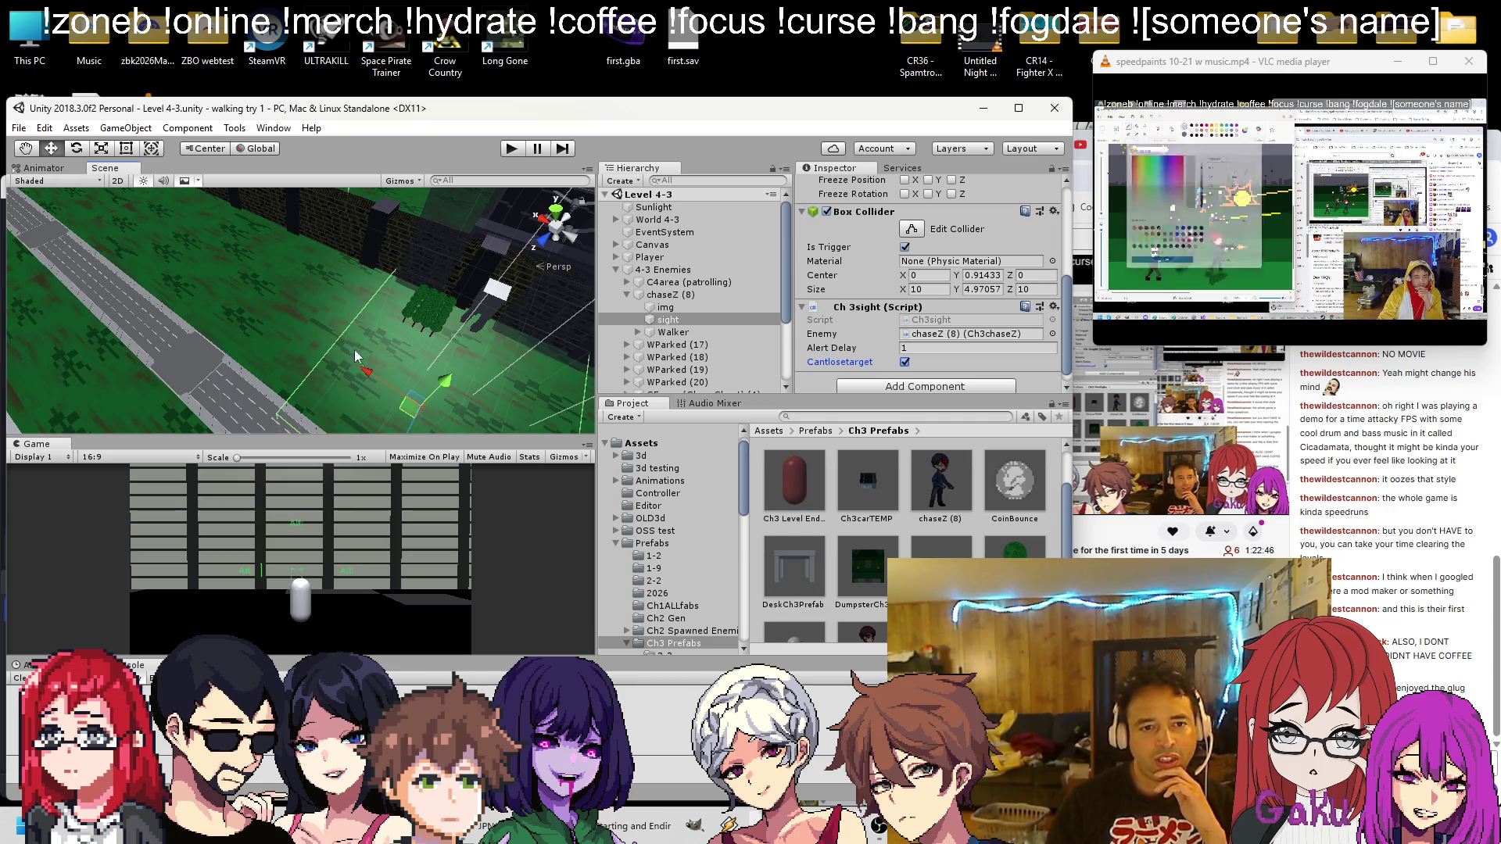
left_click_drag(362, 377, 342, 364)
key("ctrl+s")
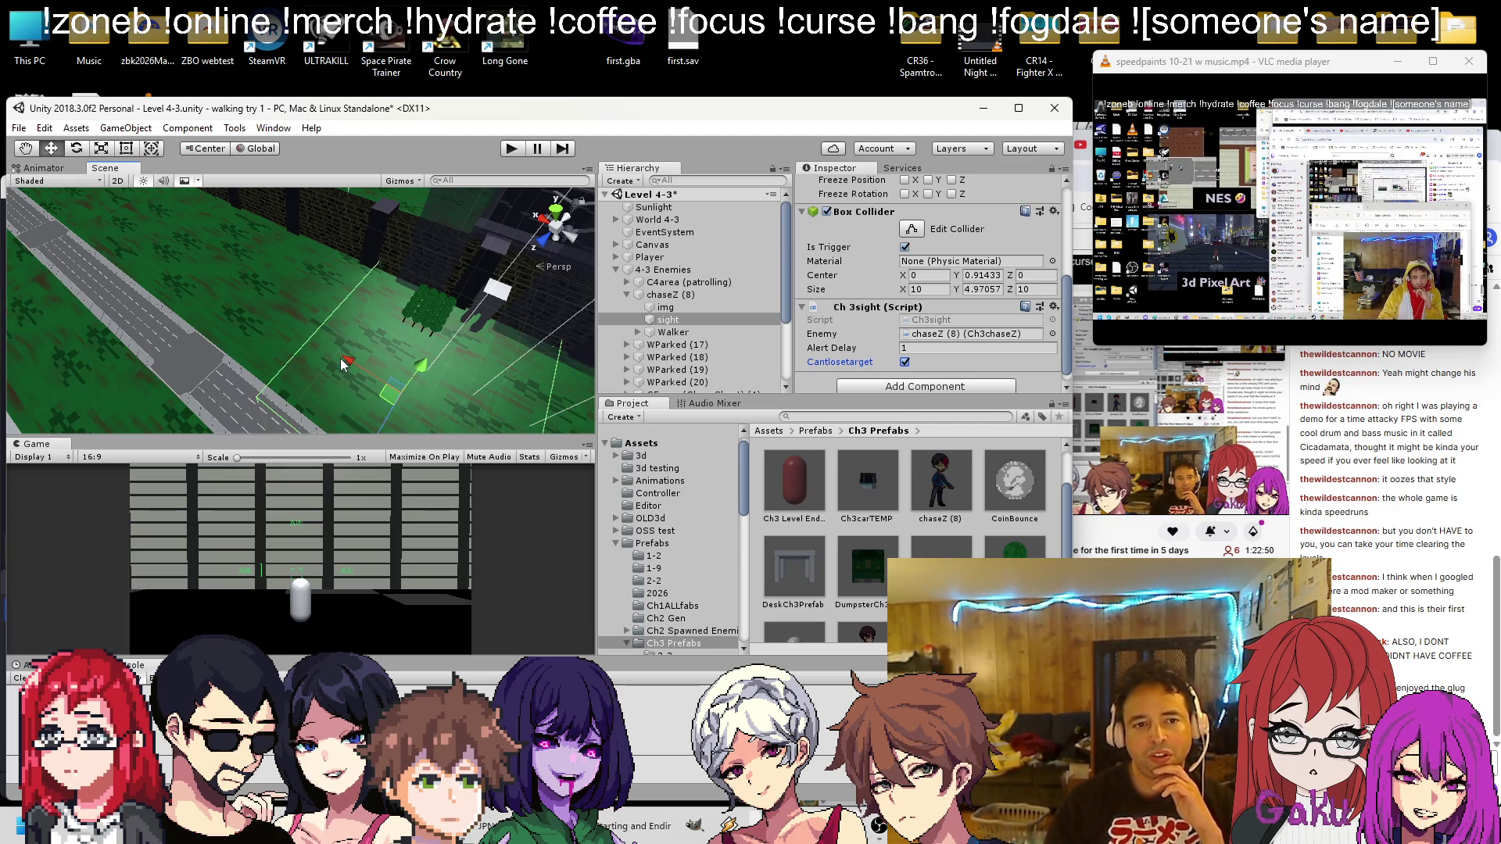
left_click(509, 151)
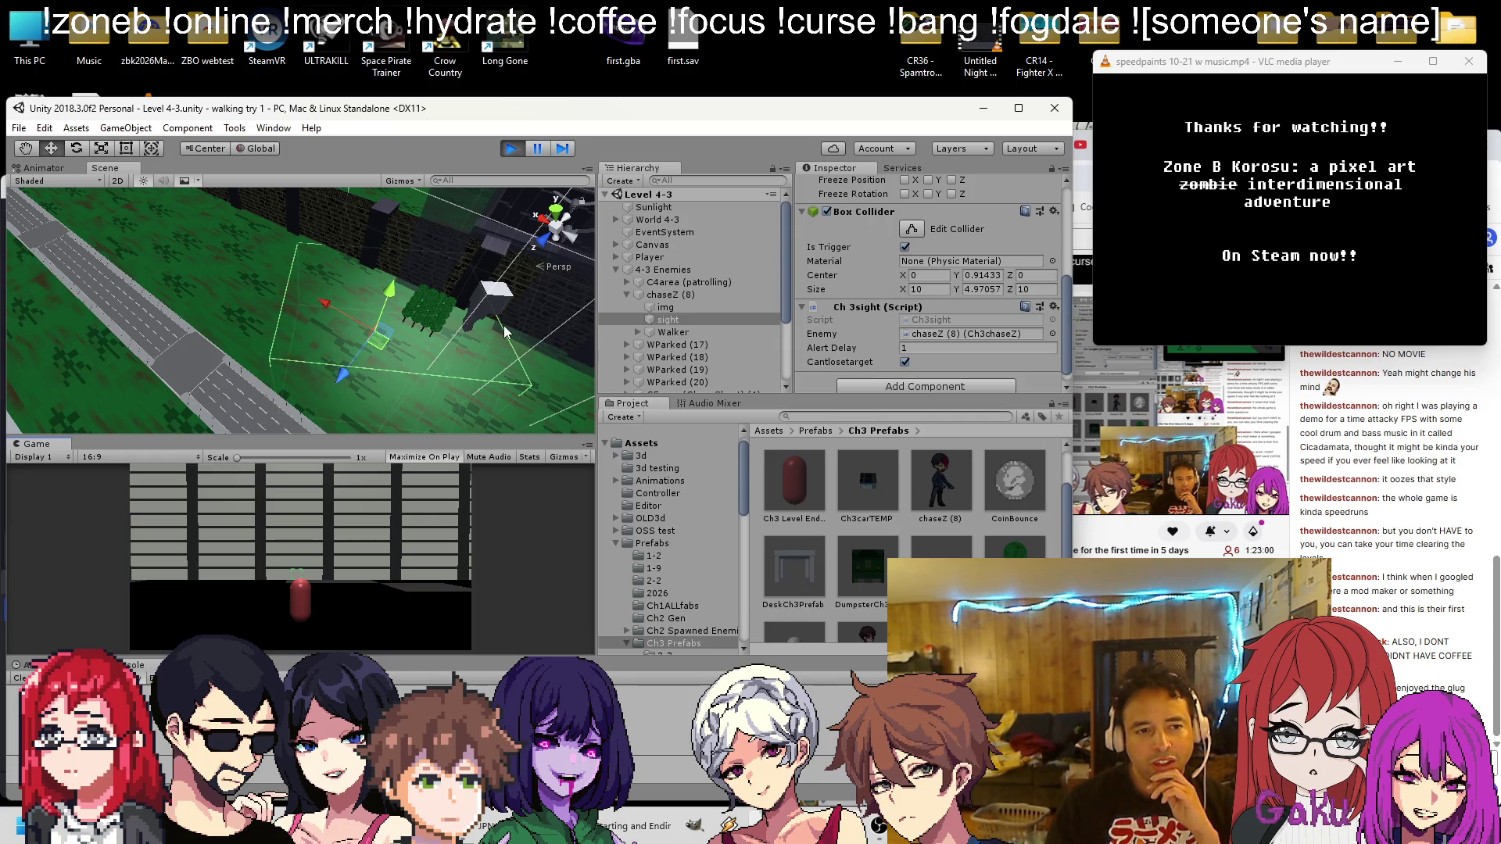
Stop Play and set chaseZ (8)'s Wander Speed, Wander Time Min/Max and Idle Chance to 0
left_click(516, 153)
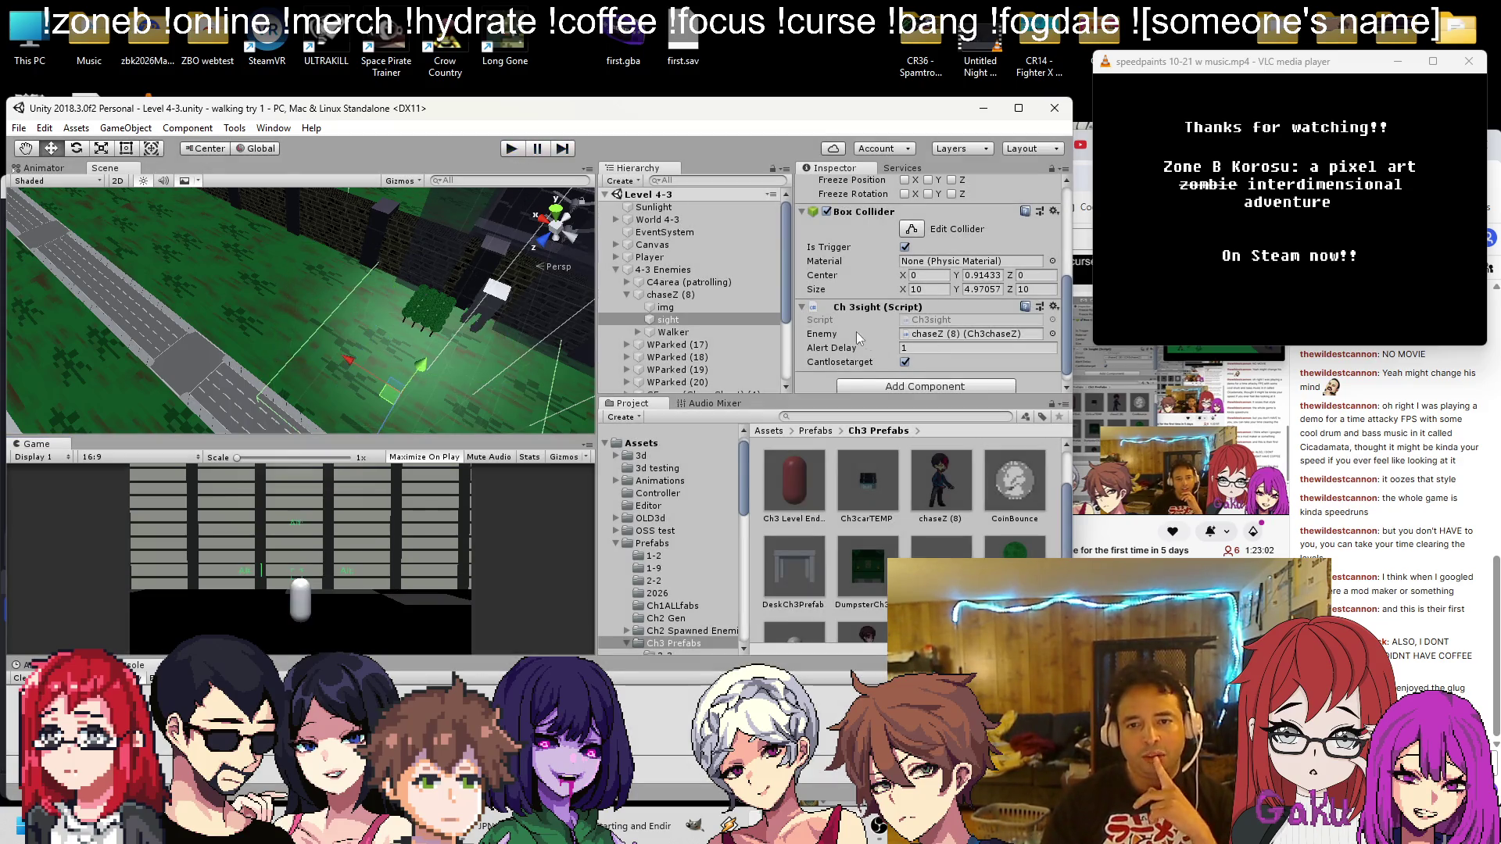
left_click(671, 294)
scroll(890, 305, "up", 3)
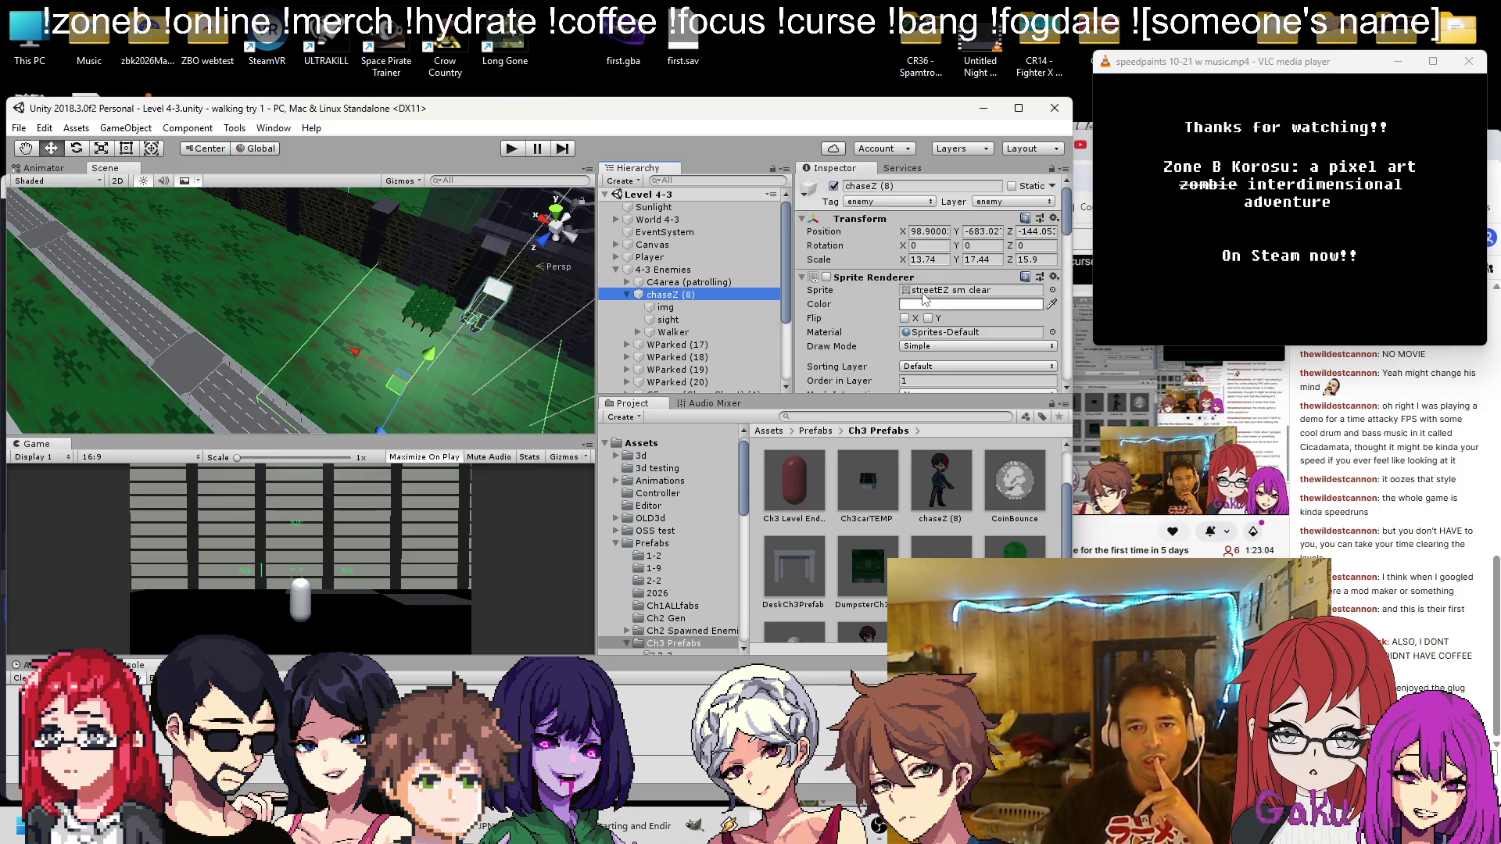
scroll(891, 310, "down", 10)
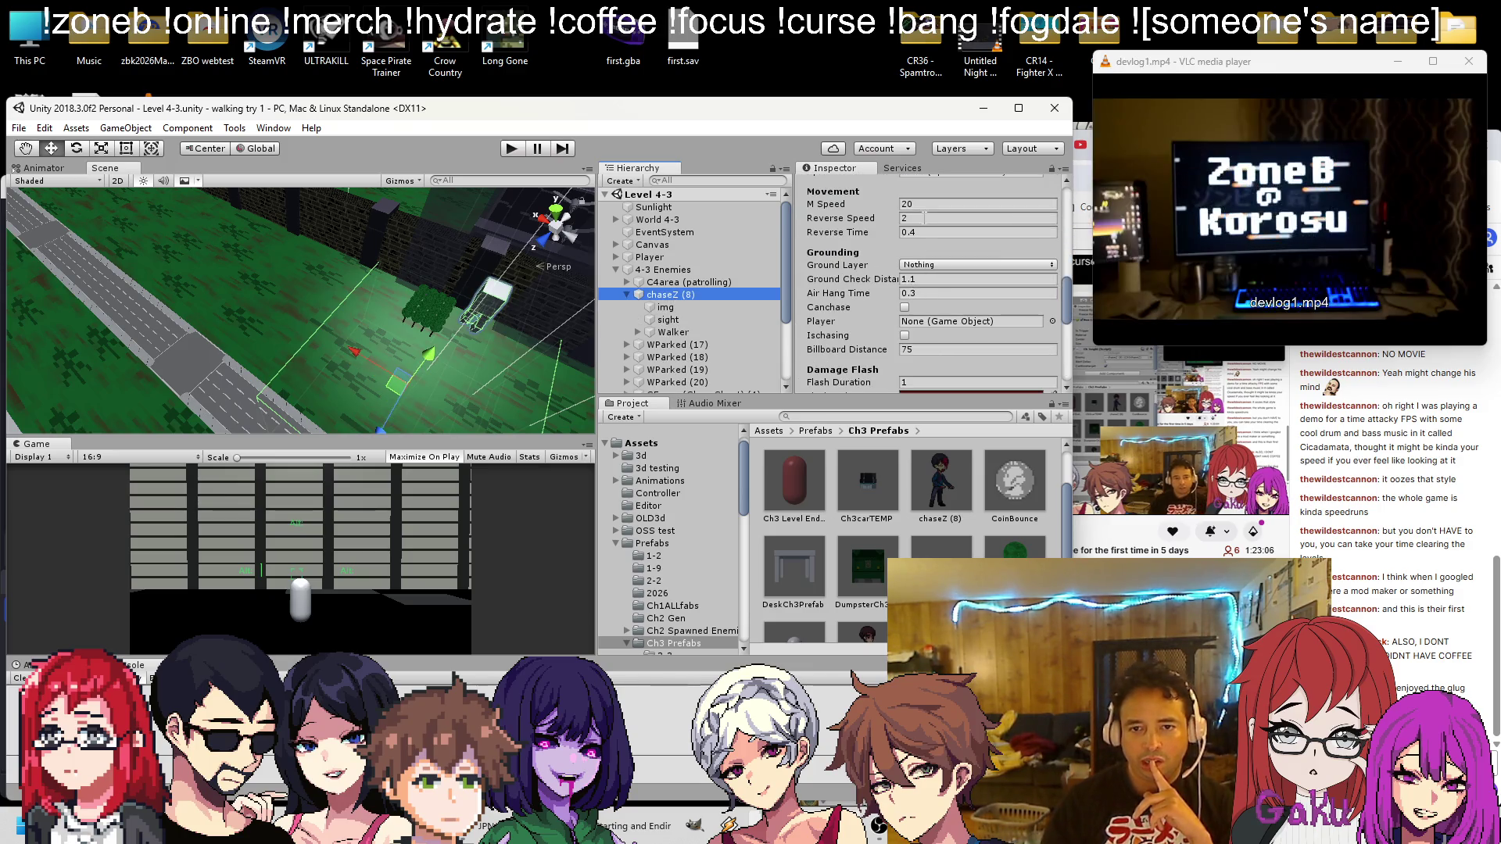
scroll(922, 228, "down", 5)
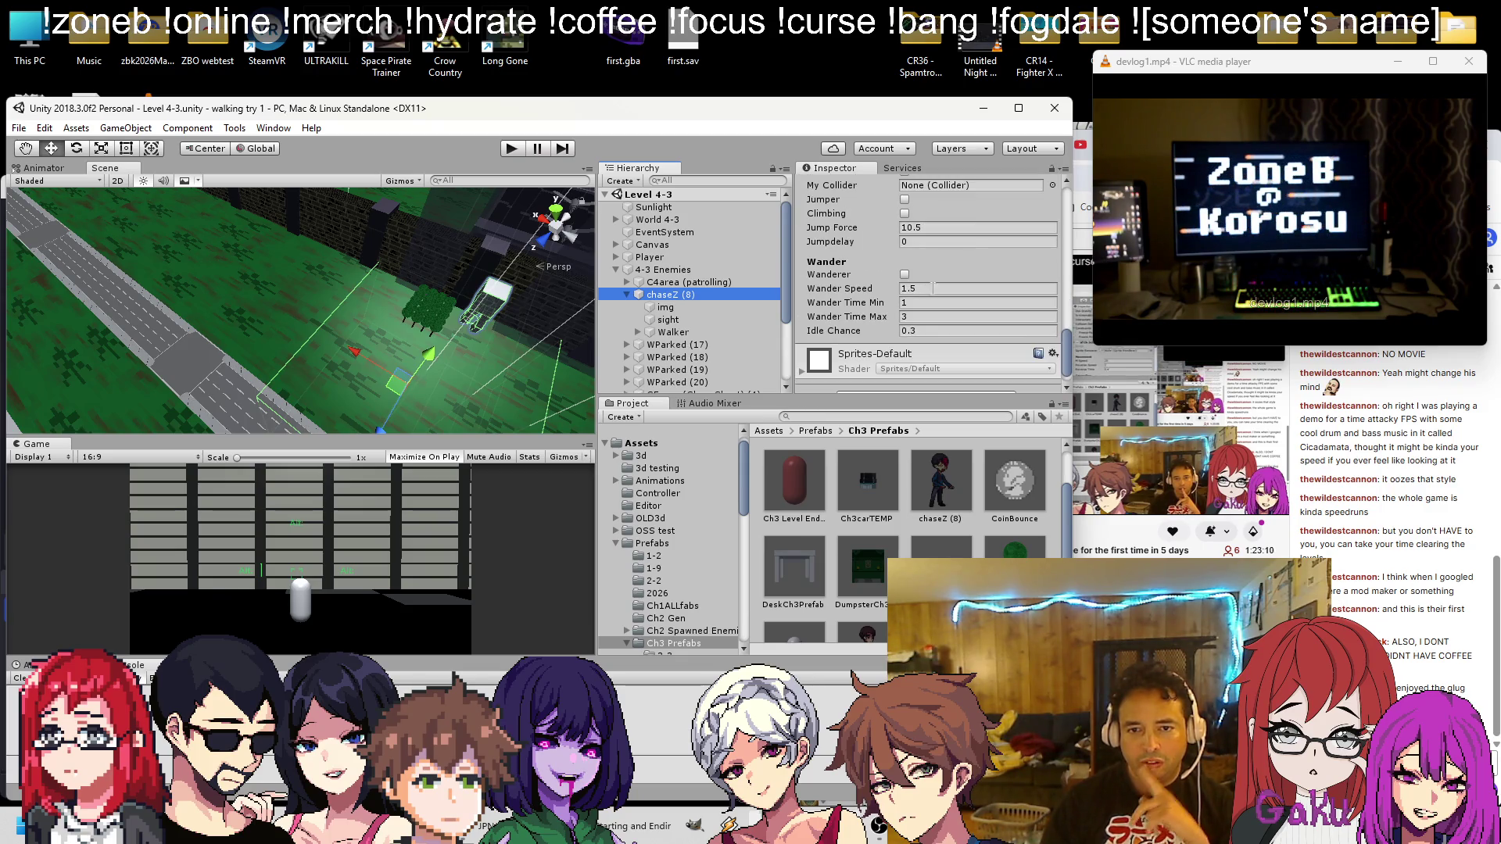
left_click(932, 289)
type("0")
key("Tab")
type("0")
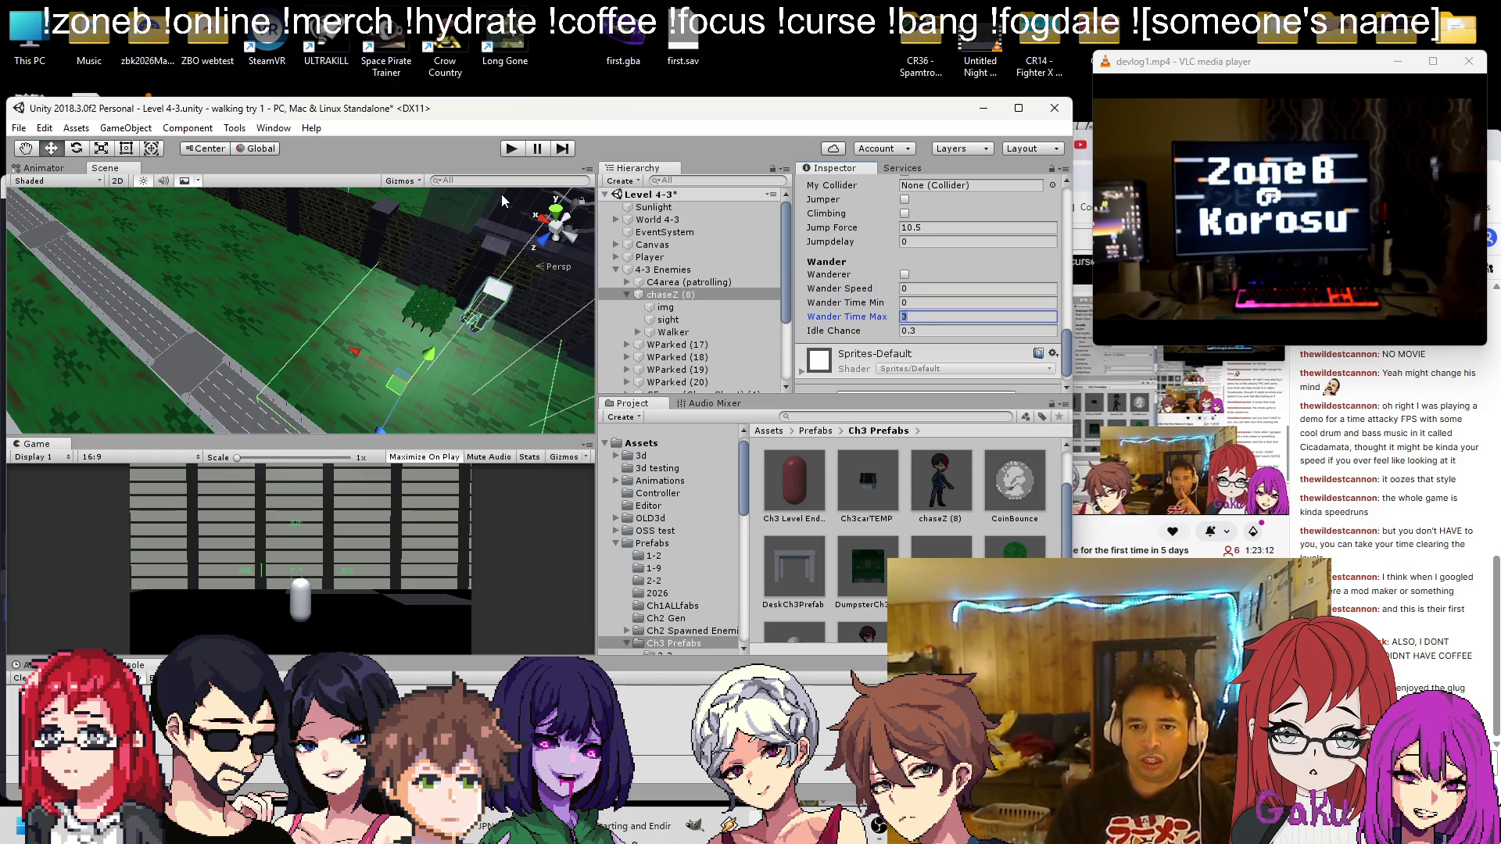
key("Tab")
type("0")
key("Tab")
type("0")
Change chaseZ (8)'s Billboard Distance from 75 to 0 and run the level in Play mode
scroll(854, 280, "up", 3)
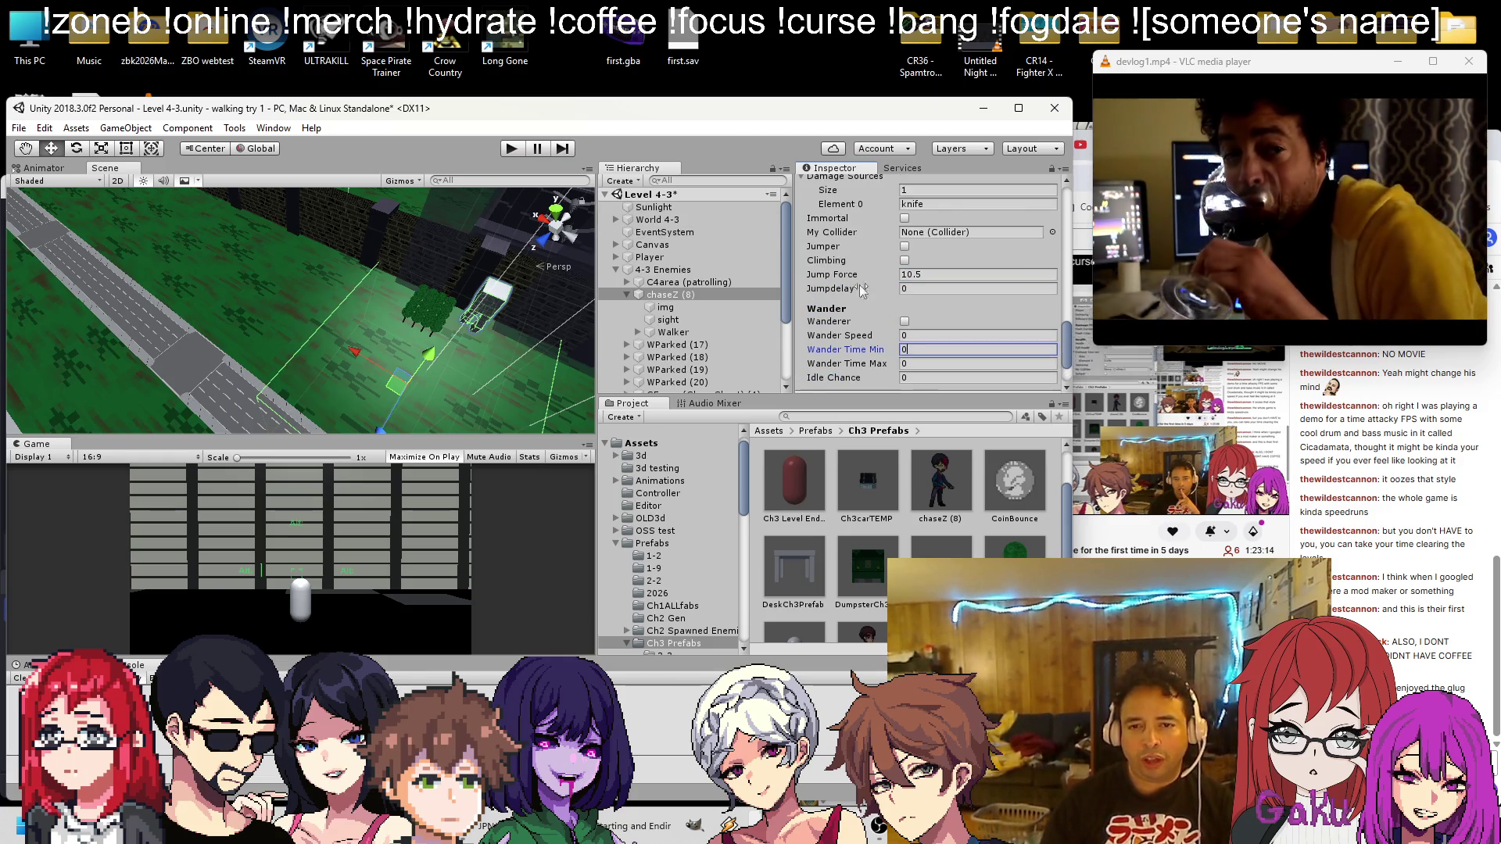
scroll(948, 290, "up", 3)
scroll(947, 291, "up", 10)
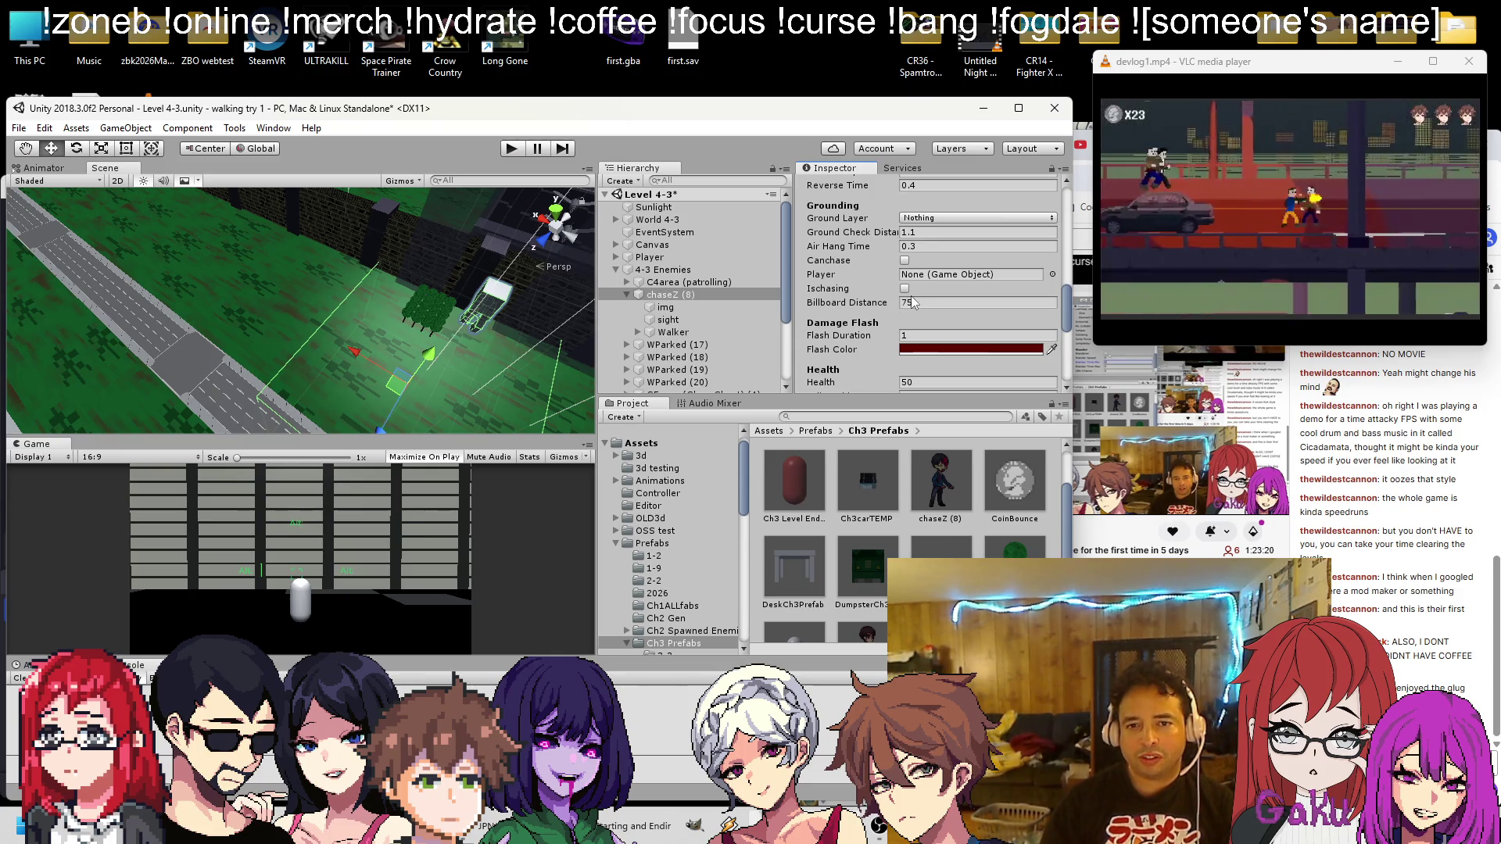
scroll(912, 295, "up", 3)
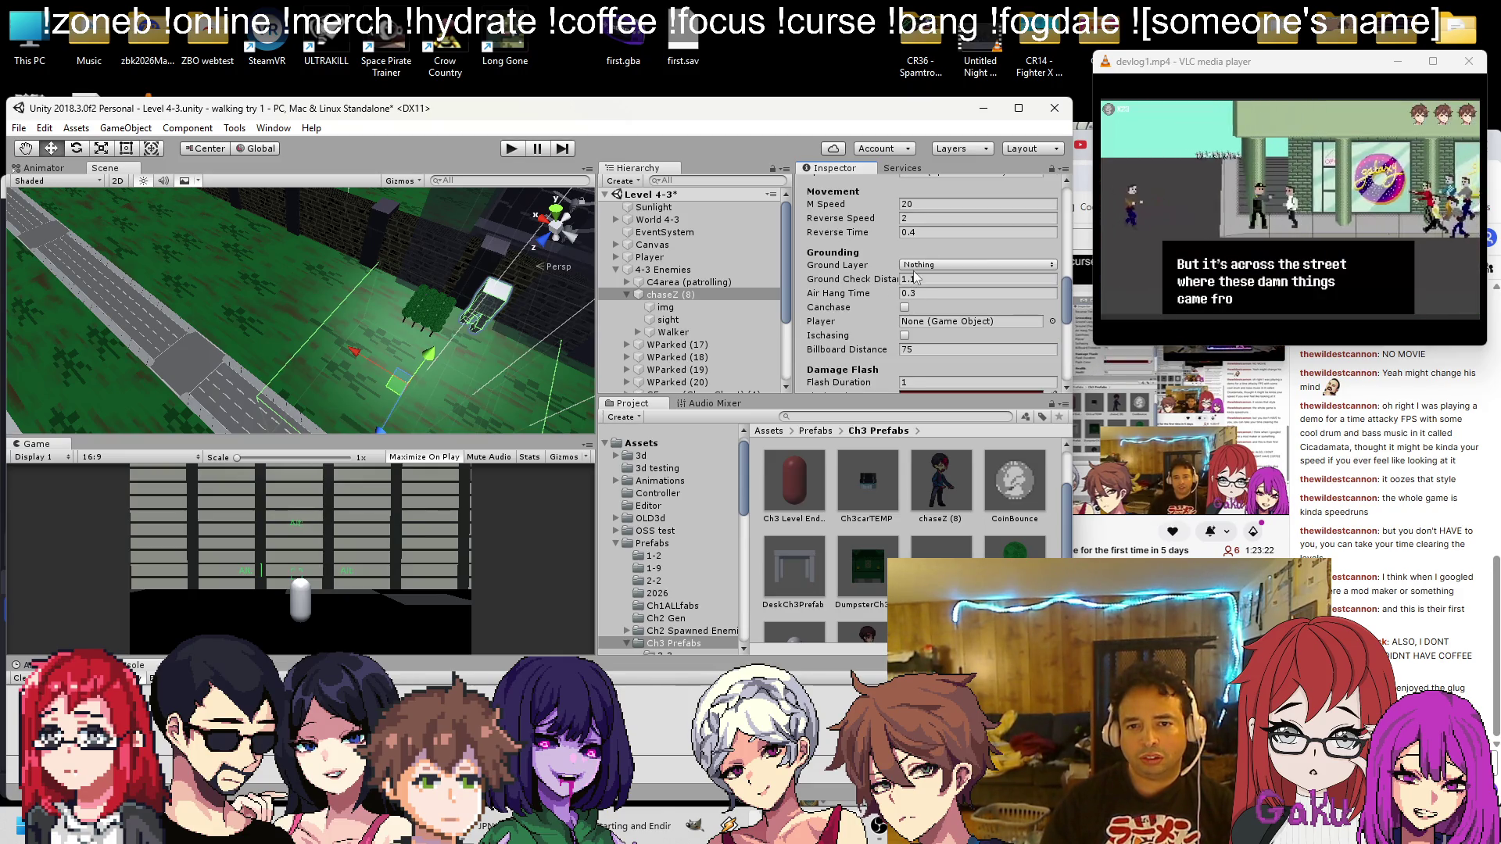
scroll(915, 270, "up", 9)
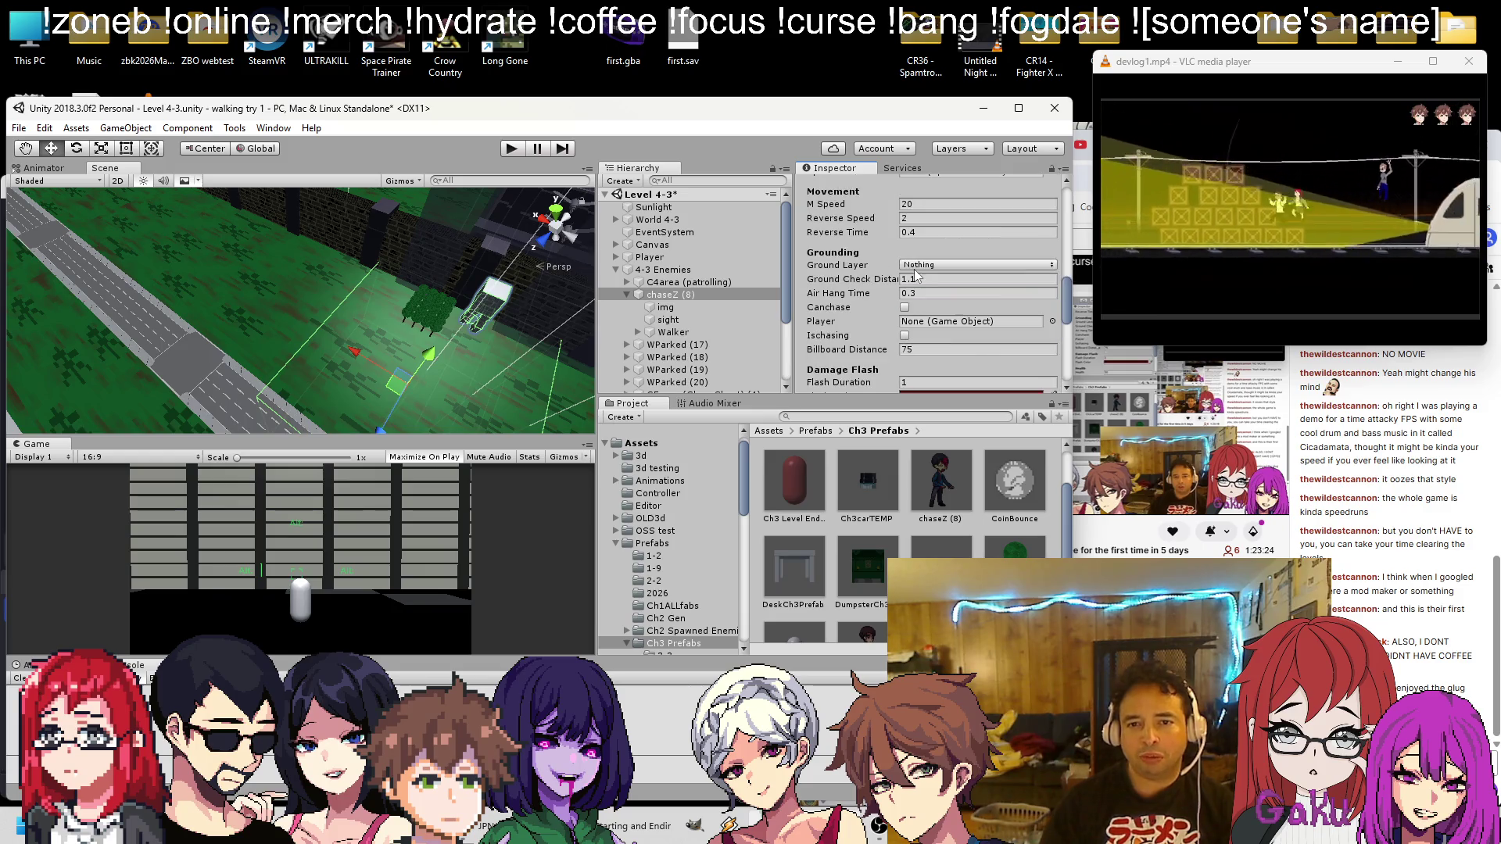
scroll(909, 282, "down", 6)
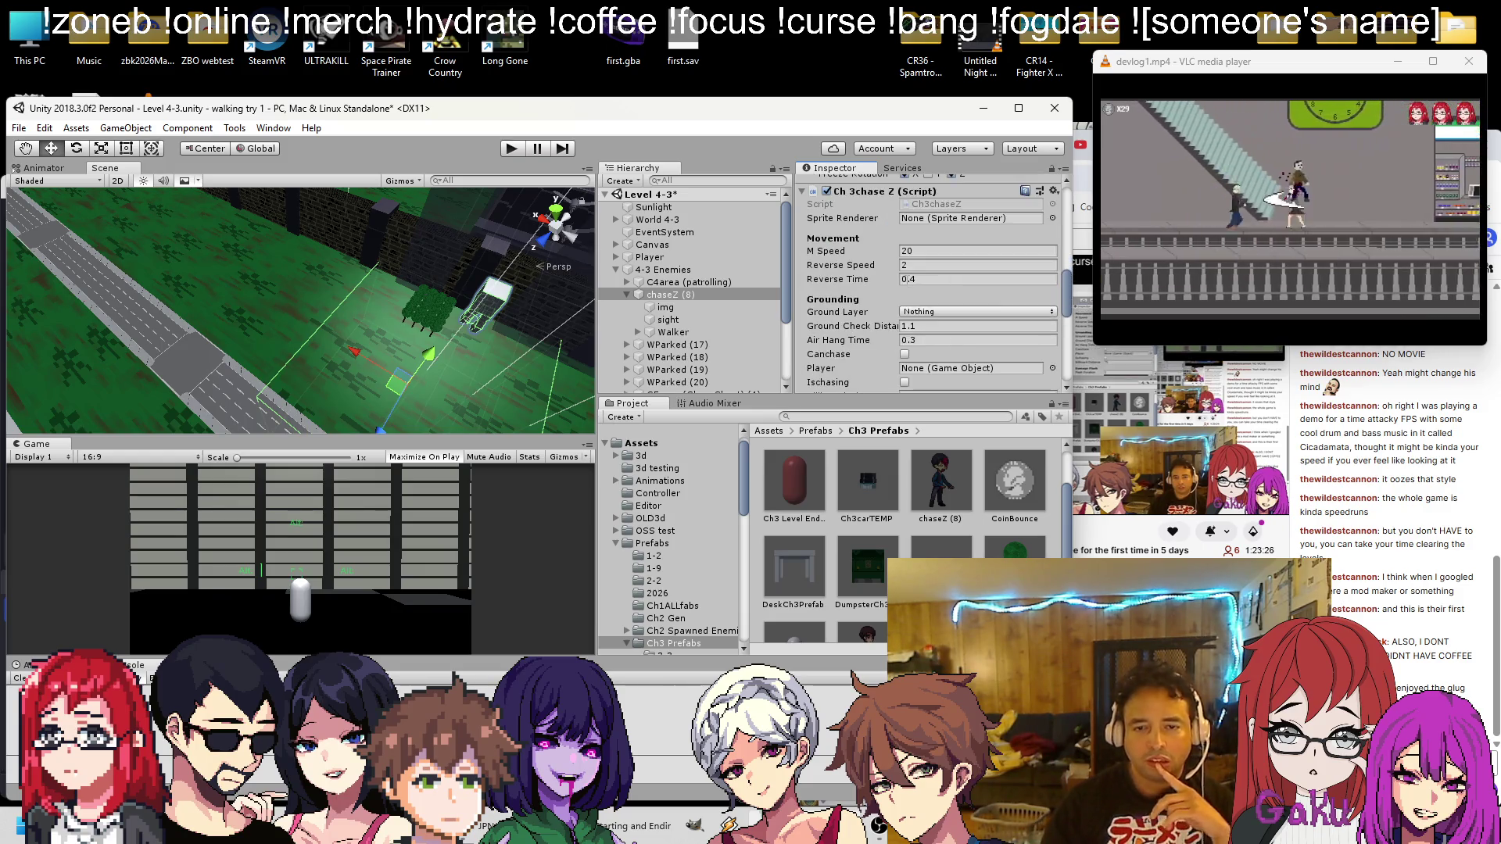
scroll(906, 279, "down", 3)
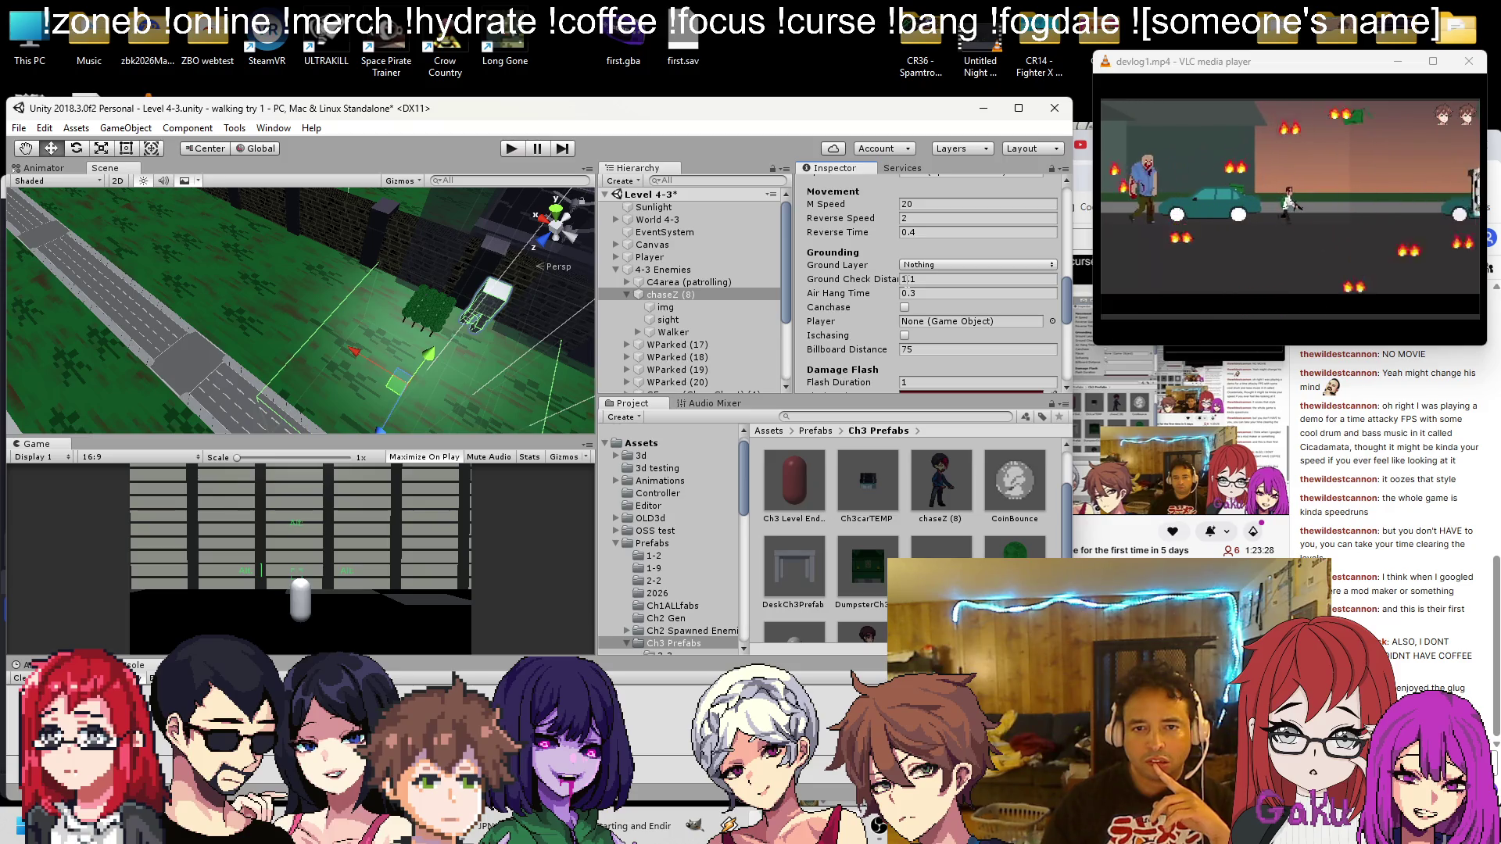
scroll(907, 286, "down", 3)
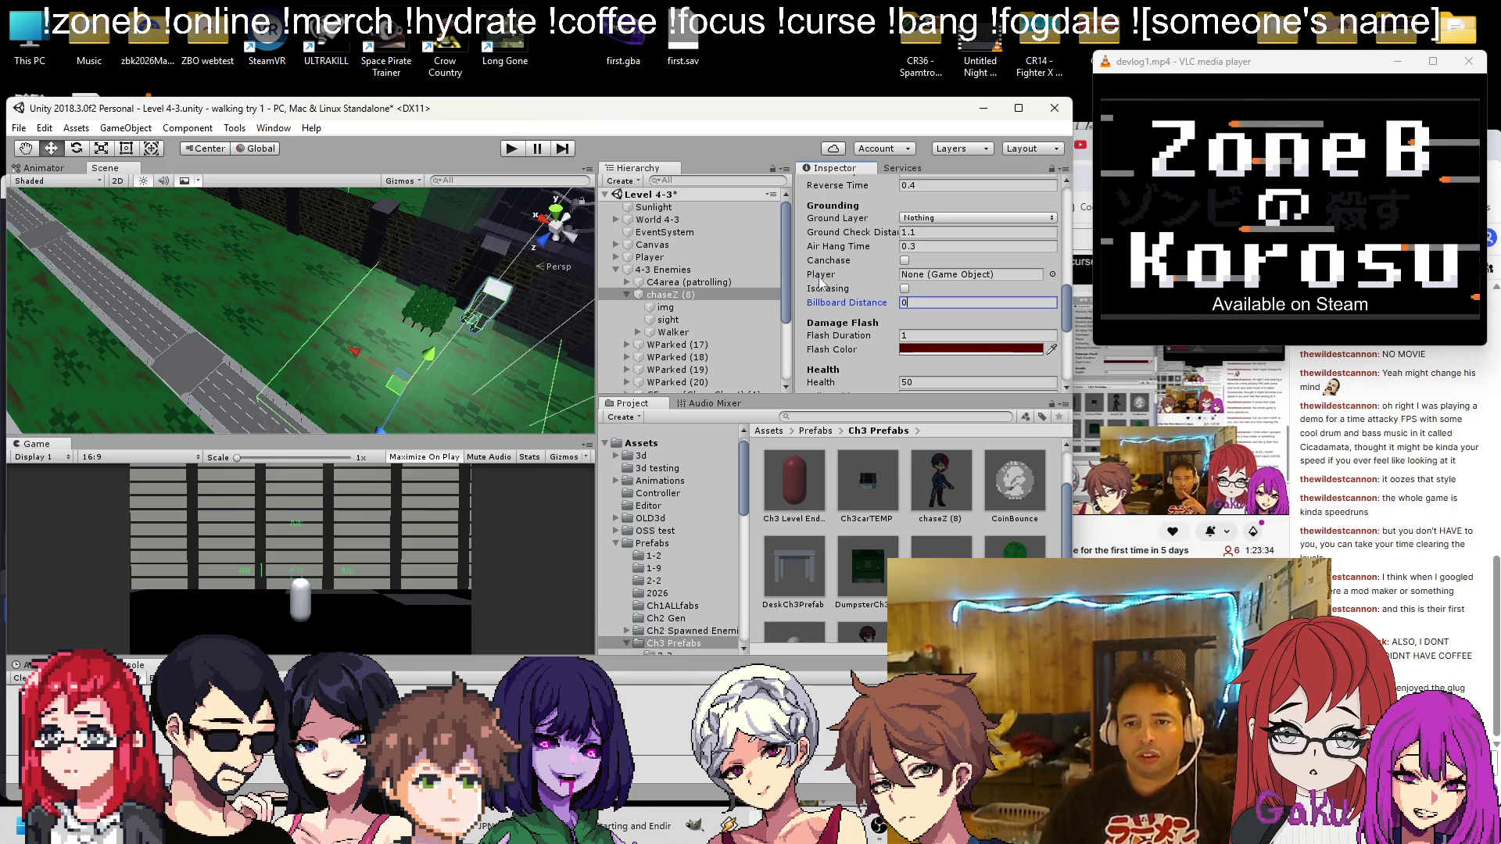
scroll(850, 305, "down", 6)
left_click(925, 288)
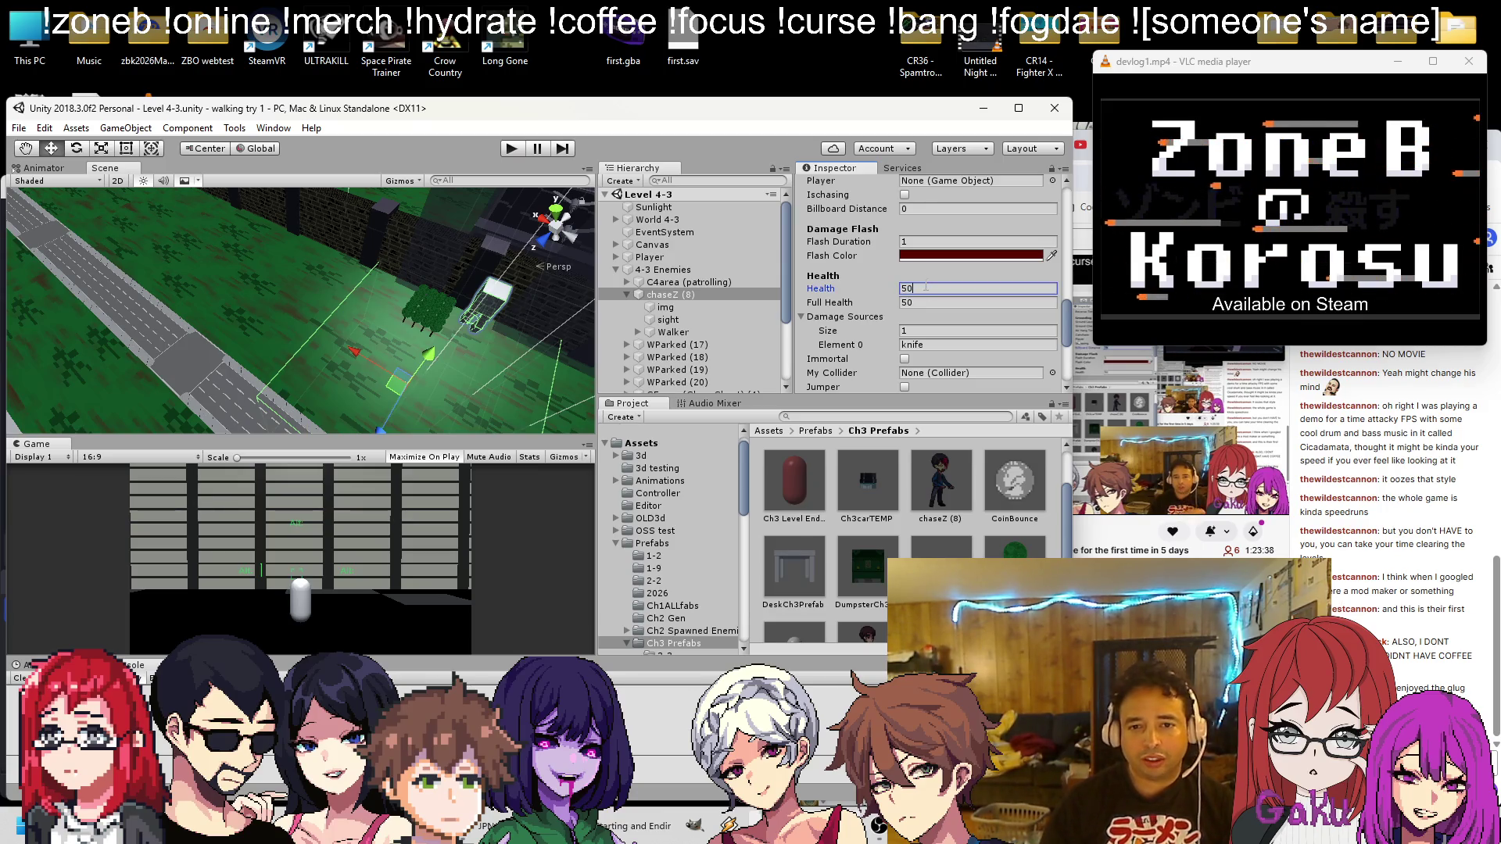
left_click(512, 148)
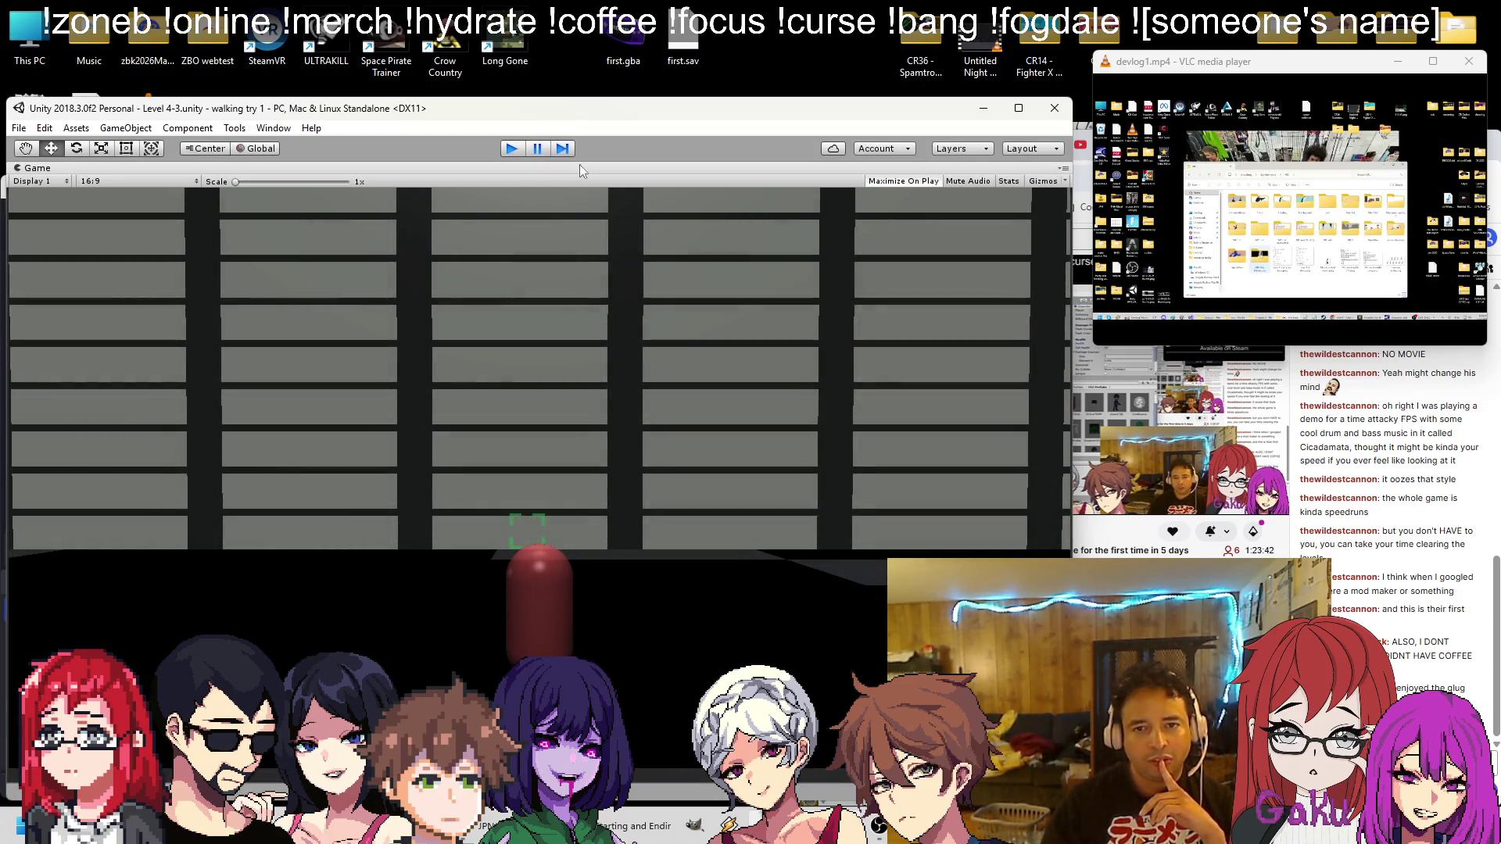
Restart Play mode and pan and orbit the Scene view to watch chaseZ (8) during the test
left_click(514, 149)
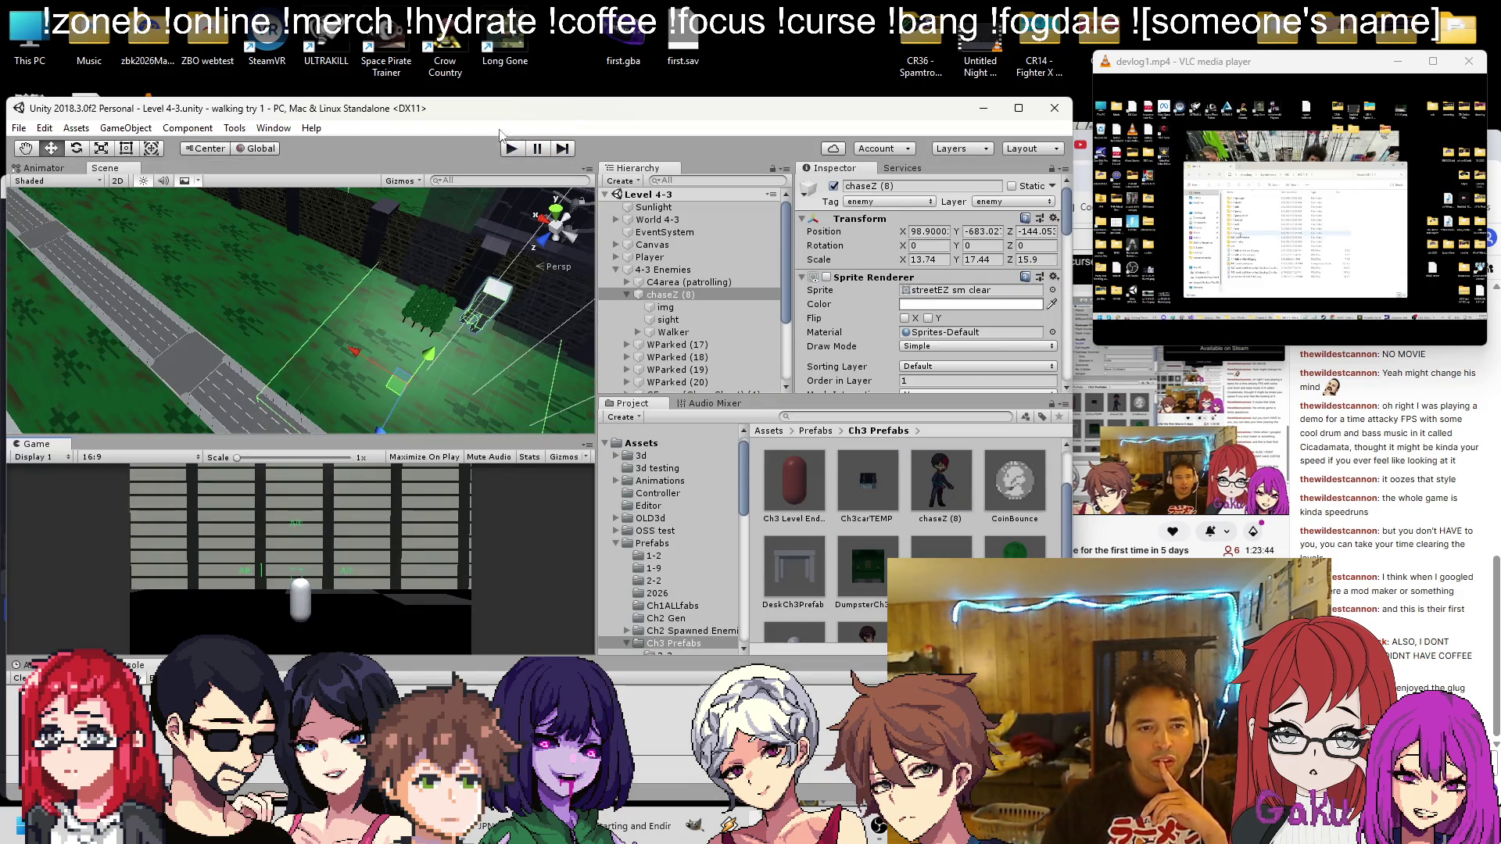
left_click(520, 153)
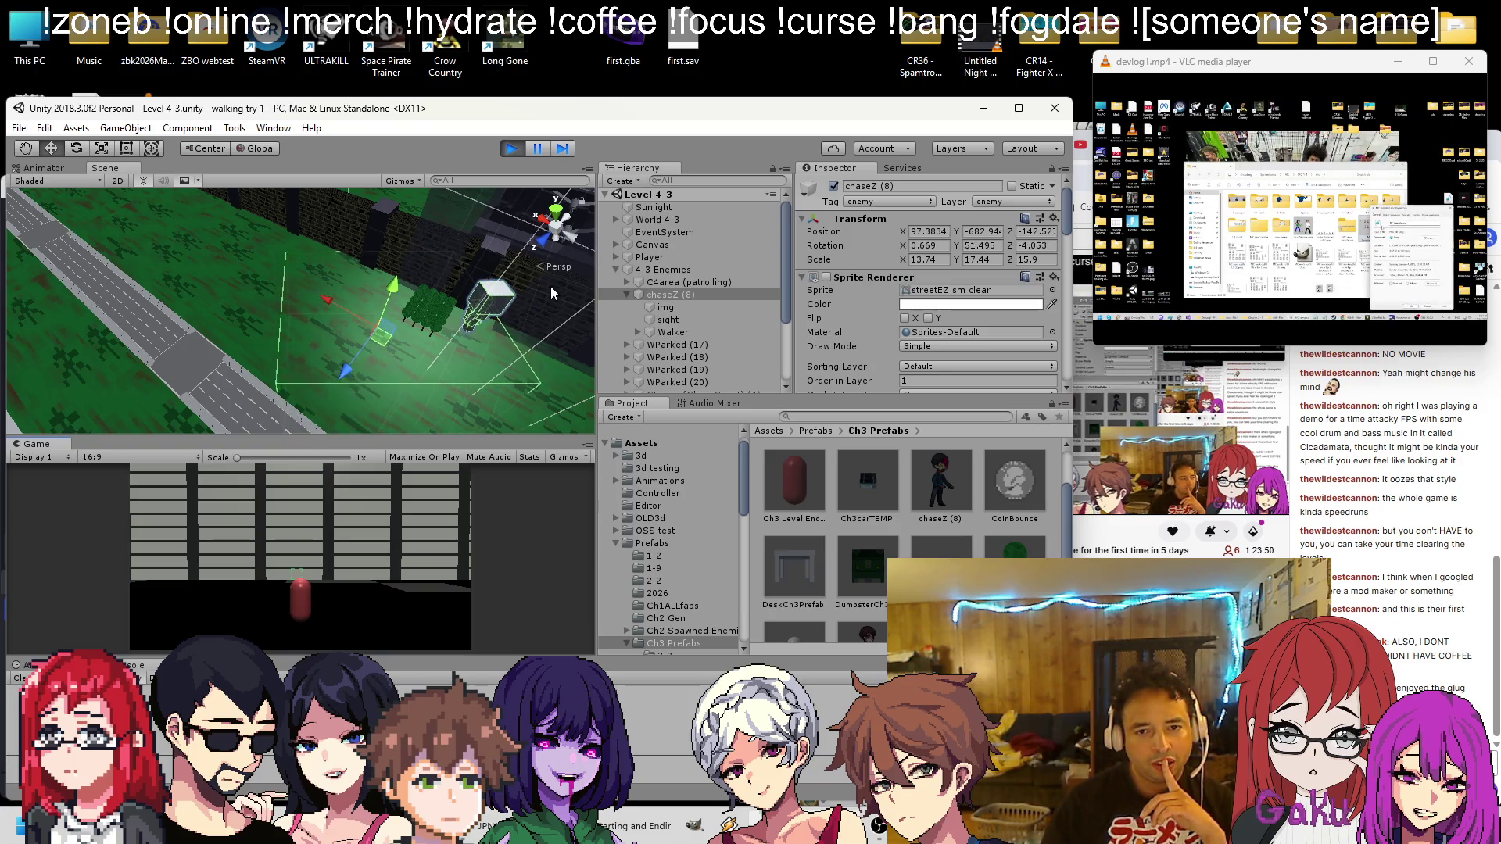
mouse_move(544, 300)
left_mouse_down()
mouse_move(387, 270)
mouse_move(460, 262)
mouse_move(427, 374)
mouse_move(603, 363)
mouse_move(483, 331)
mouse_move(119, 312)
mouse_move(393, 330)
mouse_move(365, 393)
left_mouse_up()
mouse_move(415, 347)
left_mouse_down()
mouse_move(380, 308)
mouse_move(232, 317)
mouse_move(640, 310)
left_mouse_up()
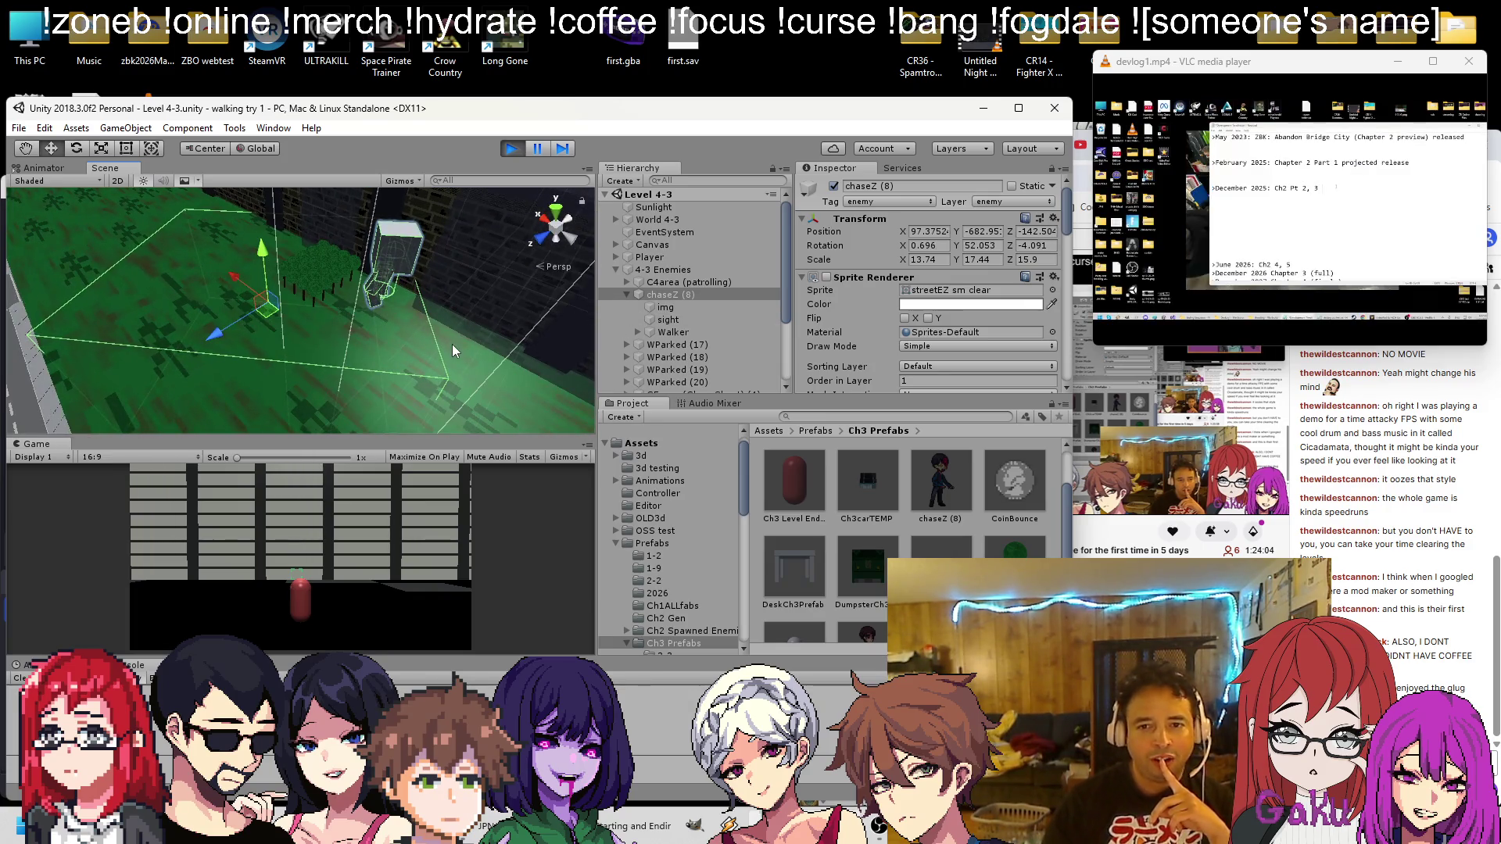
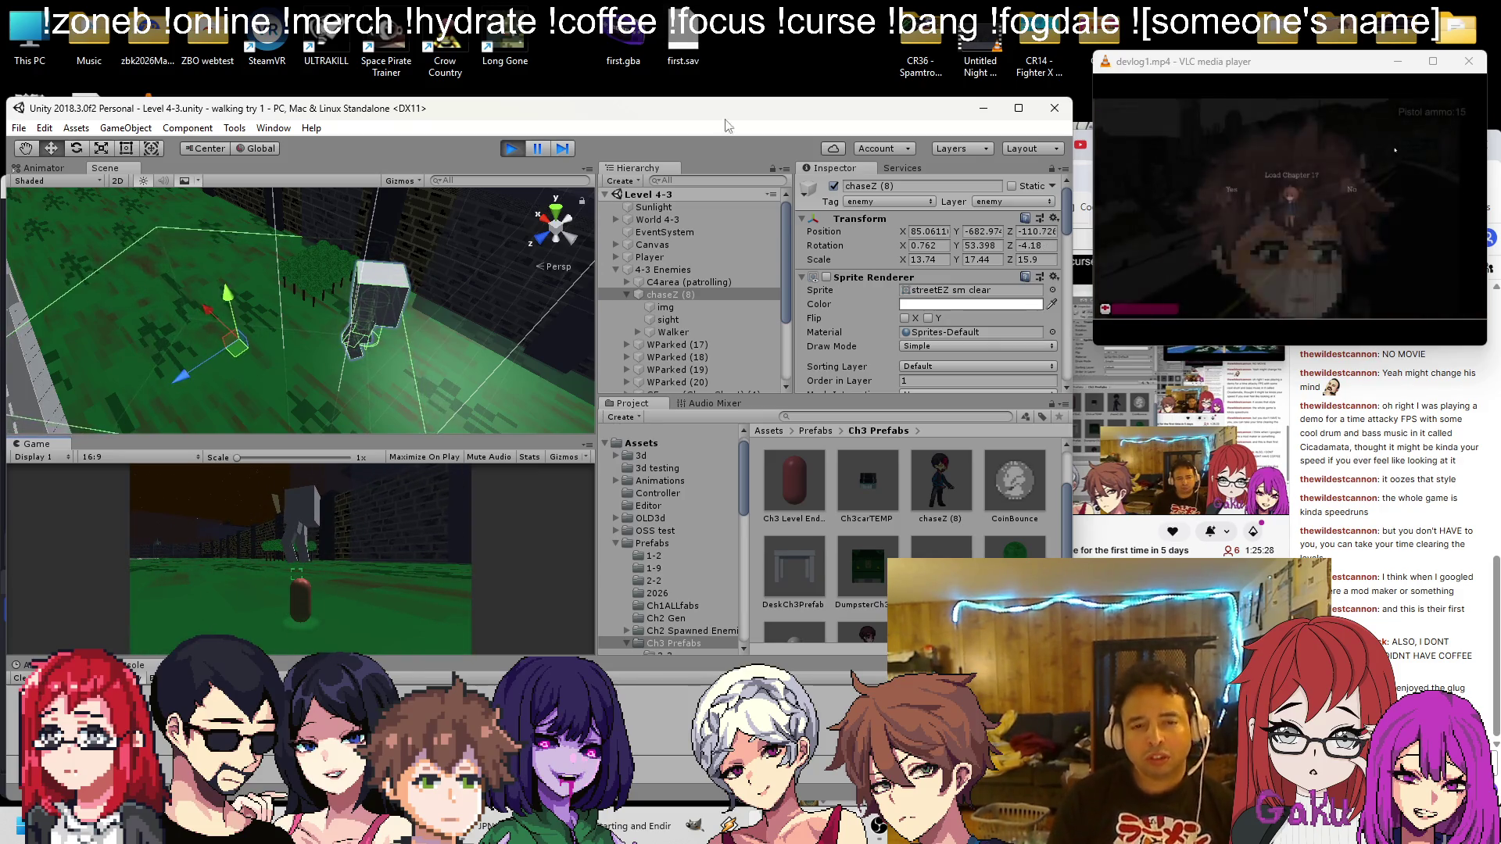
Look through chaseZ (8)'s Inspector and its Ground Layer dropdown options
scroll(958, 328, "down", 3)
scroll(957, 328, "down", 10)
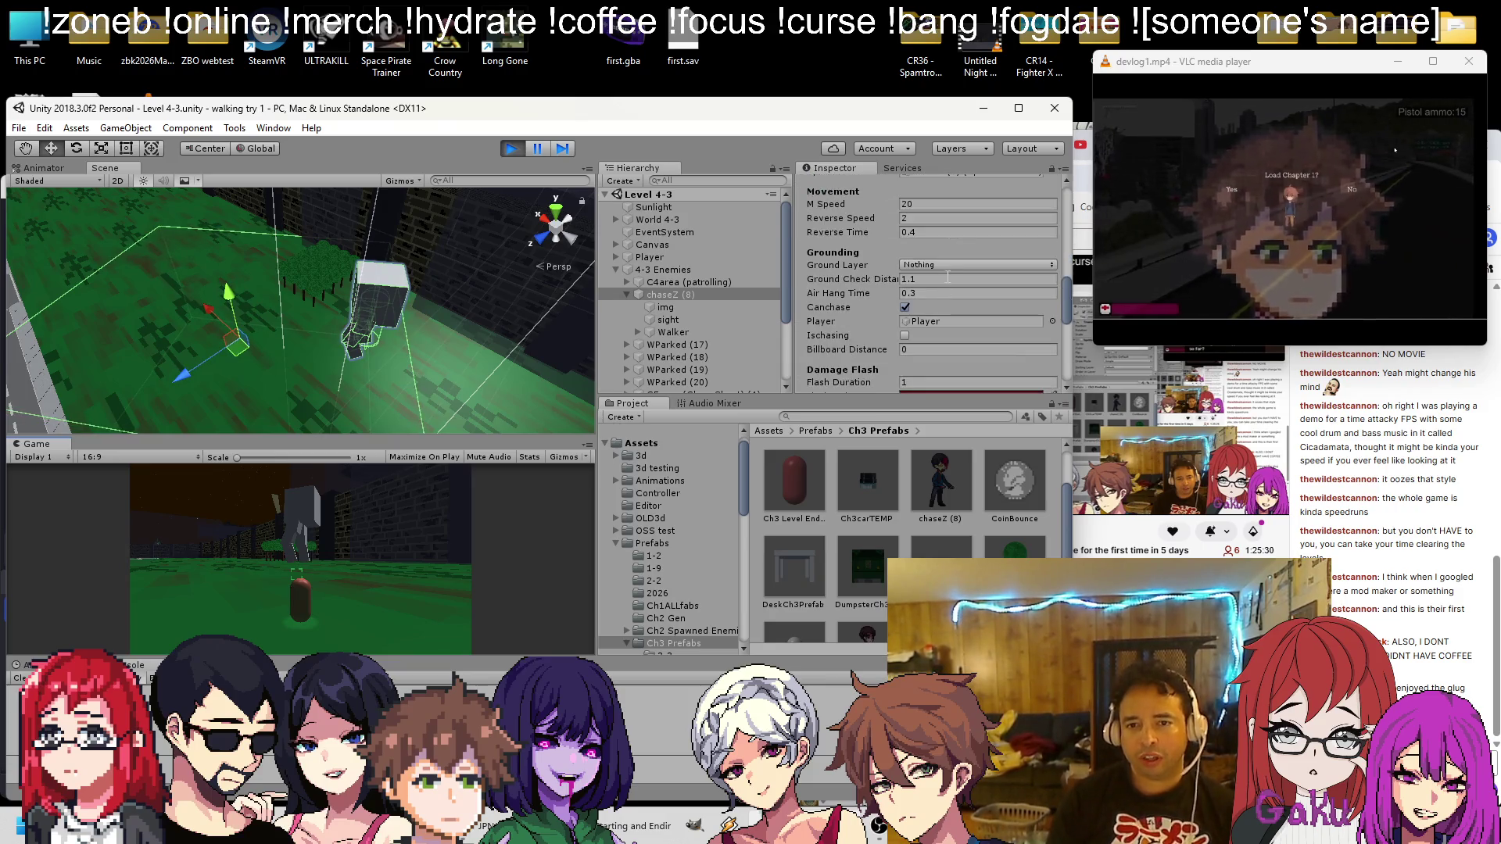
scroll(946, 267, "down", 6)
scroll(941, 269, "up", 3)
scroll(941, 269, "up", 6)
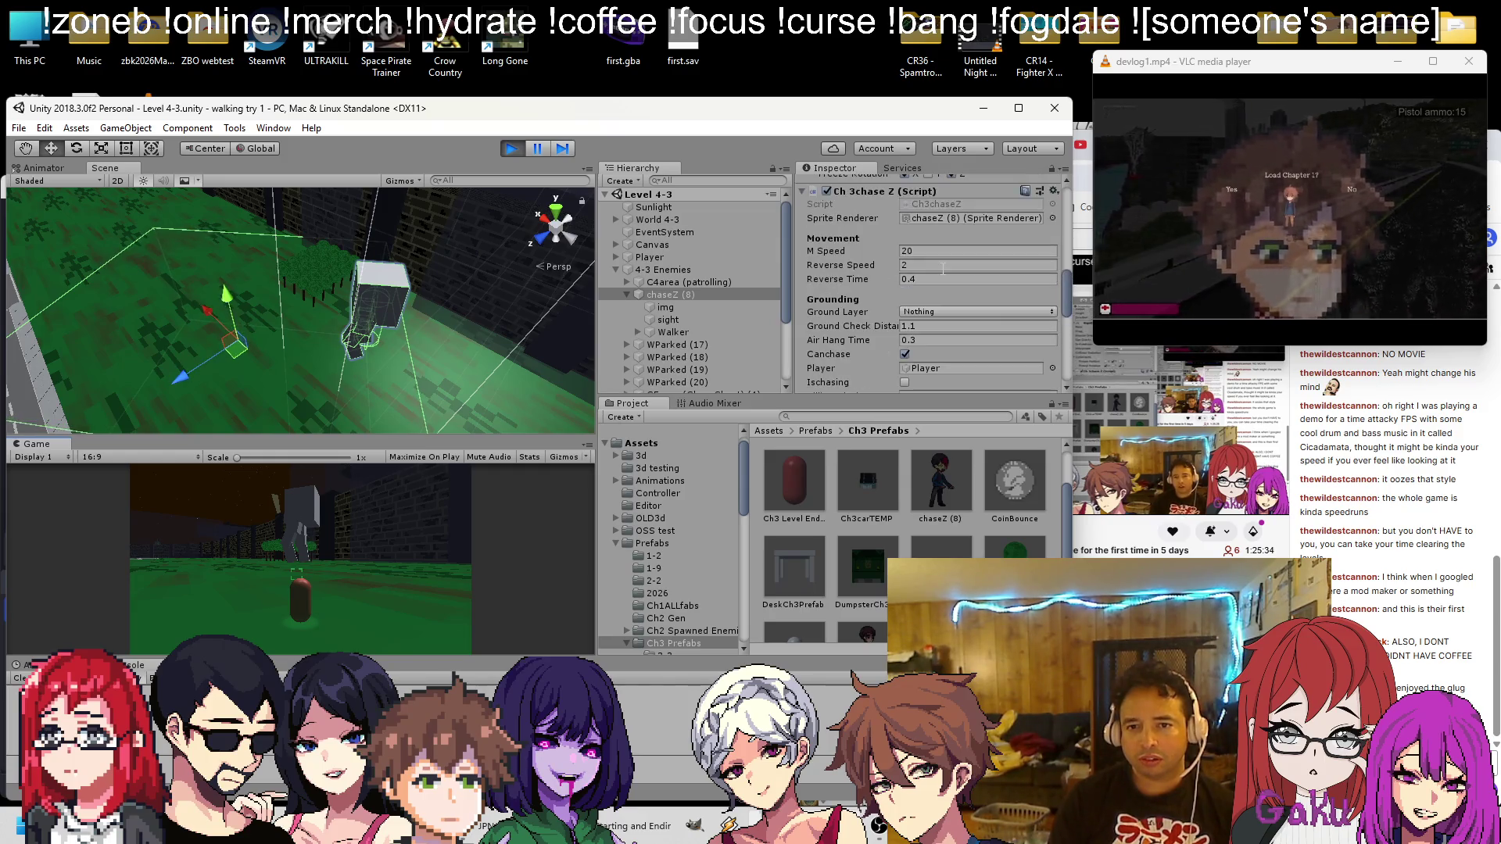
scroll(934, 262, "down", 6)
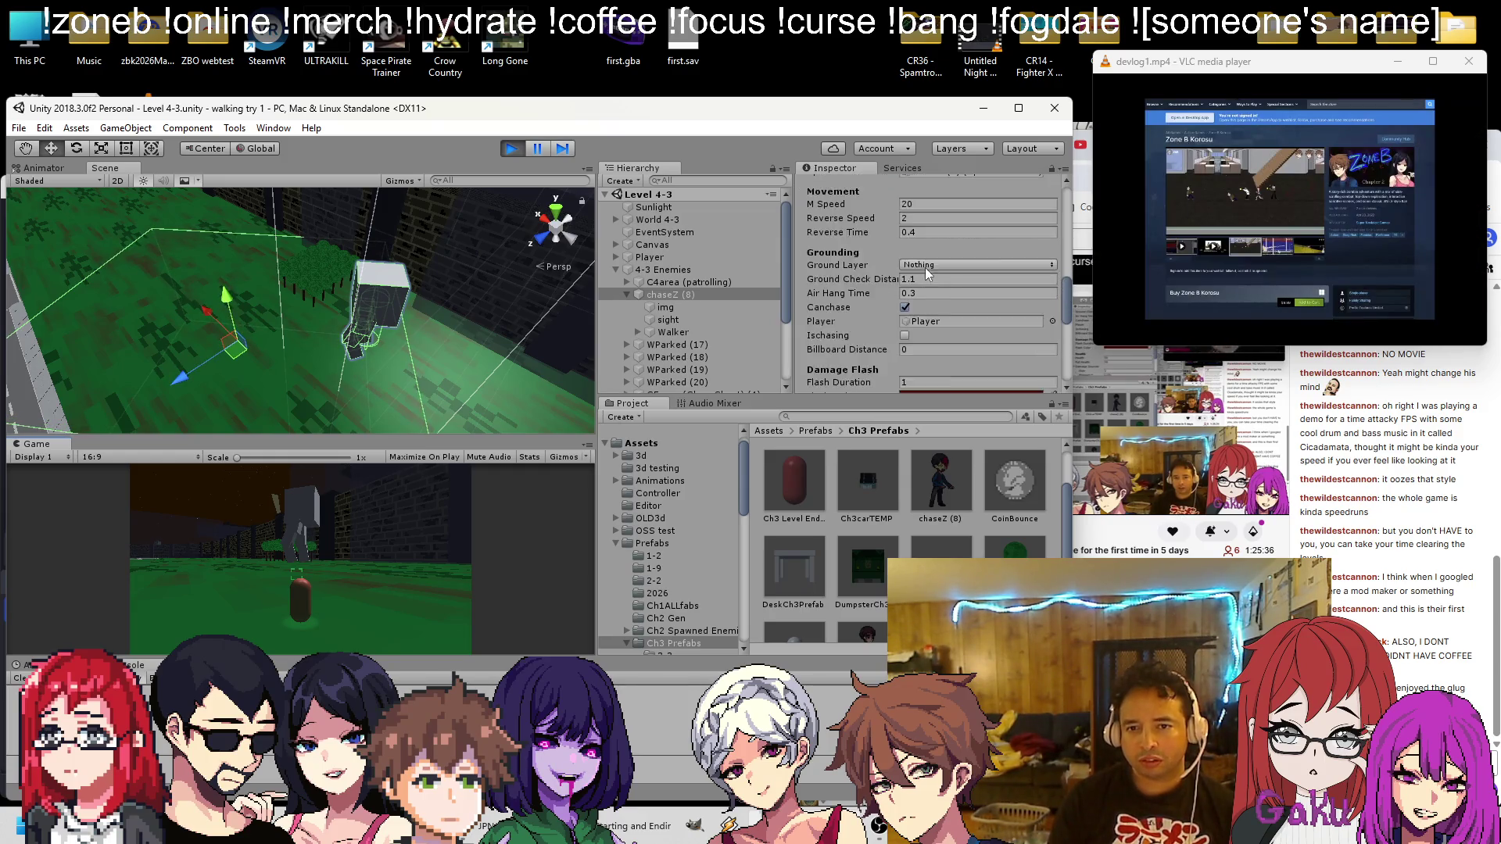
scroll(927, 252, "down", 3)
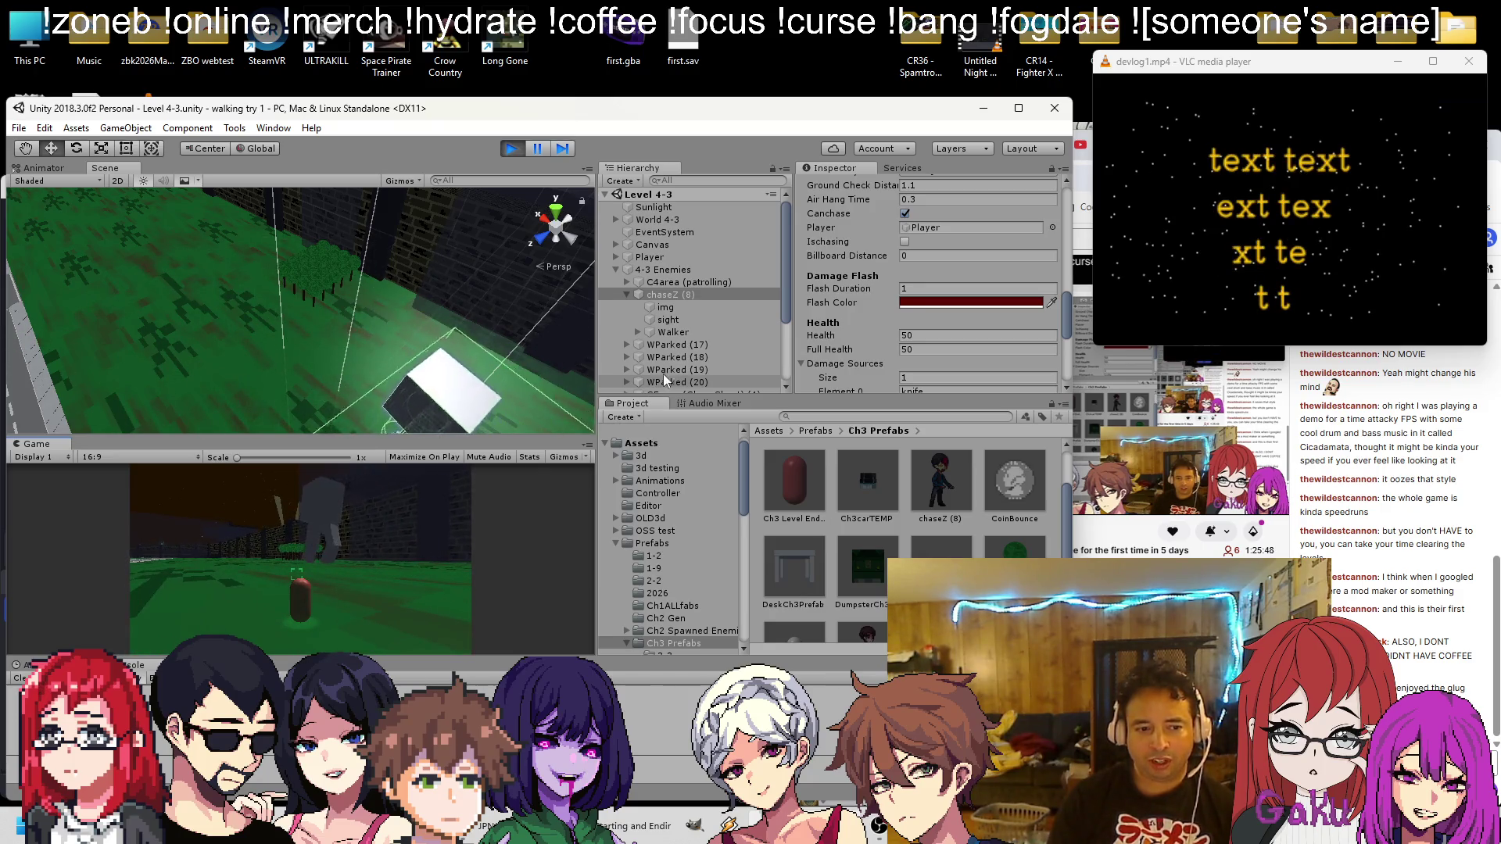
scroll(945, 251, "down", 4)
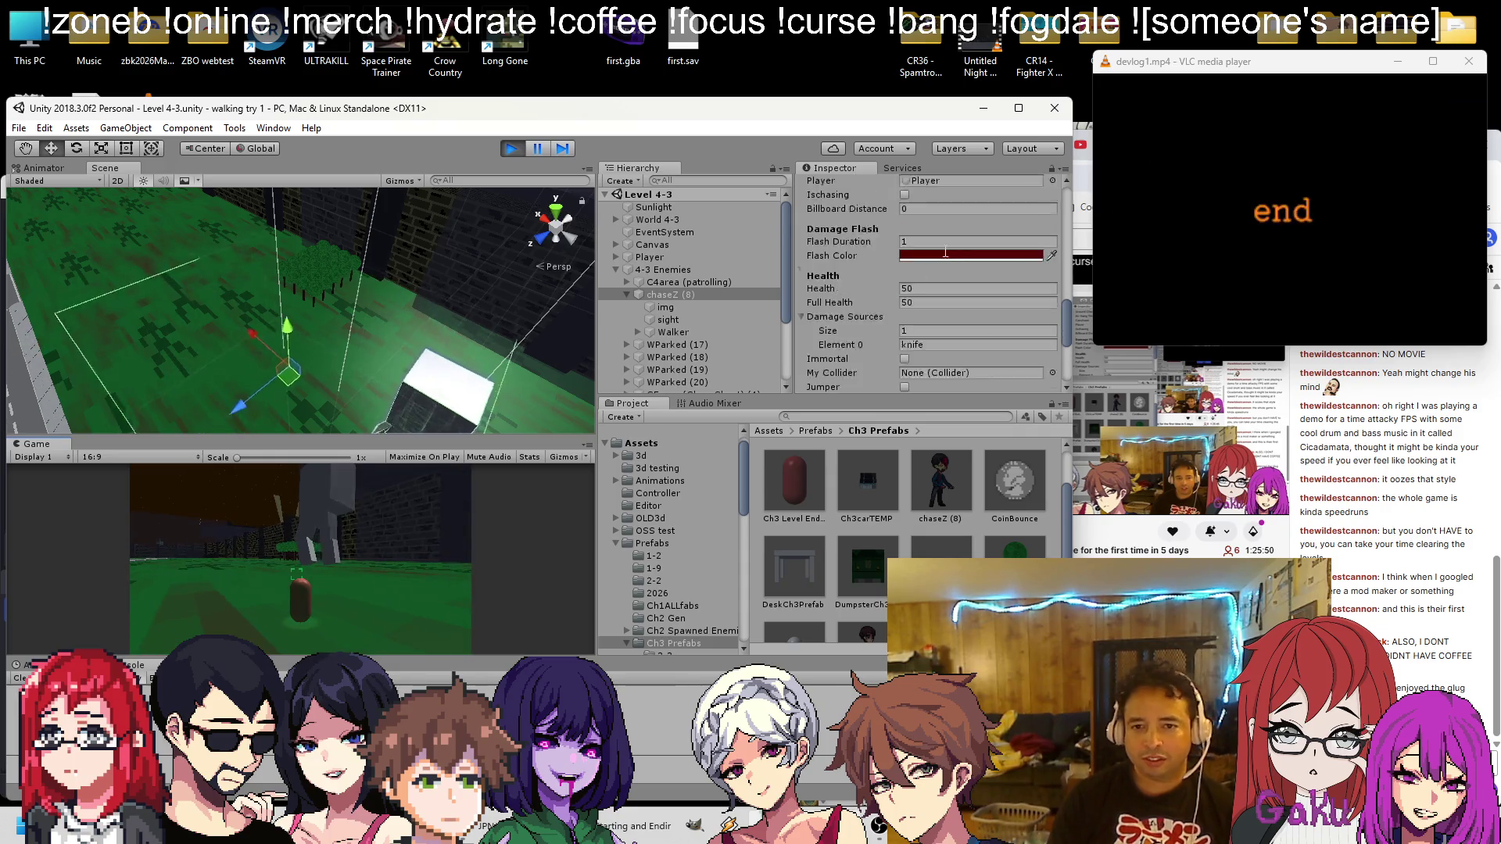
scroll(945, 250, "up", 2)
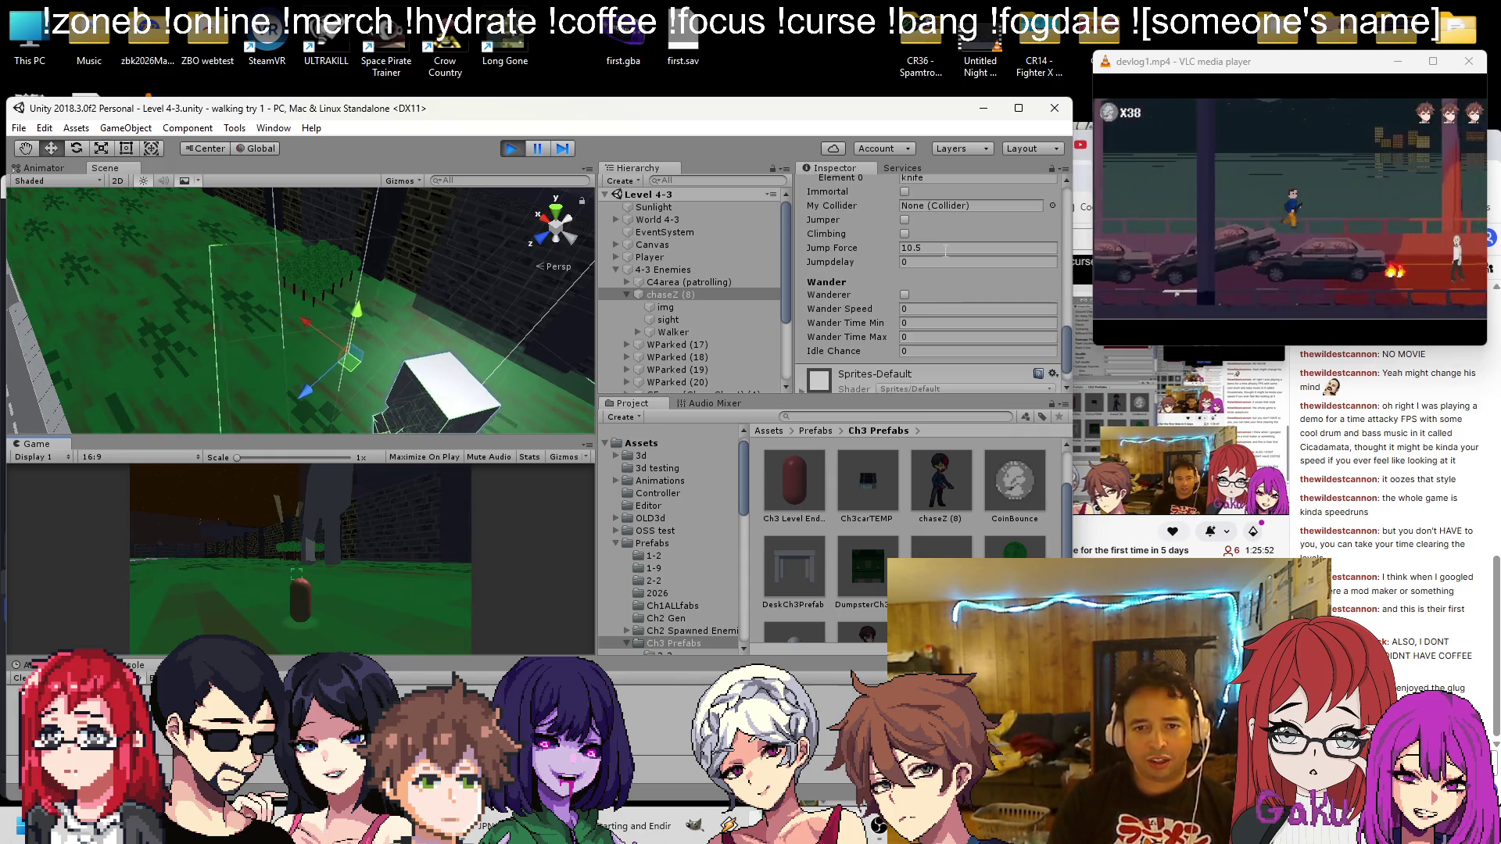
scroll(944, 250, "down", 5)
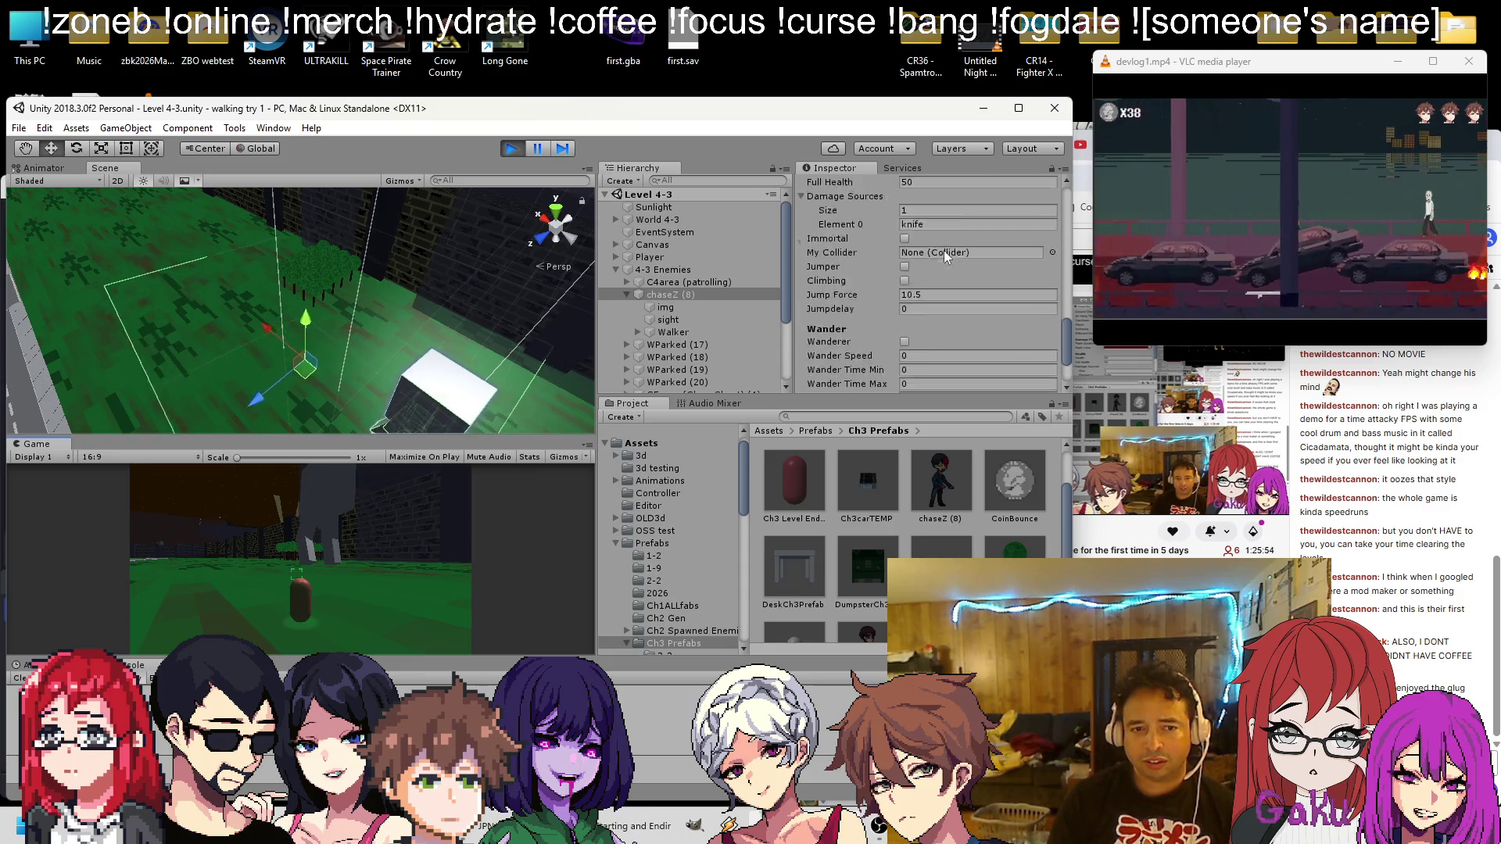
scroll(930, 275, "up", 5)
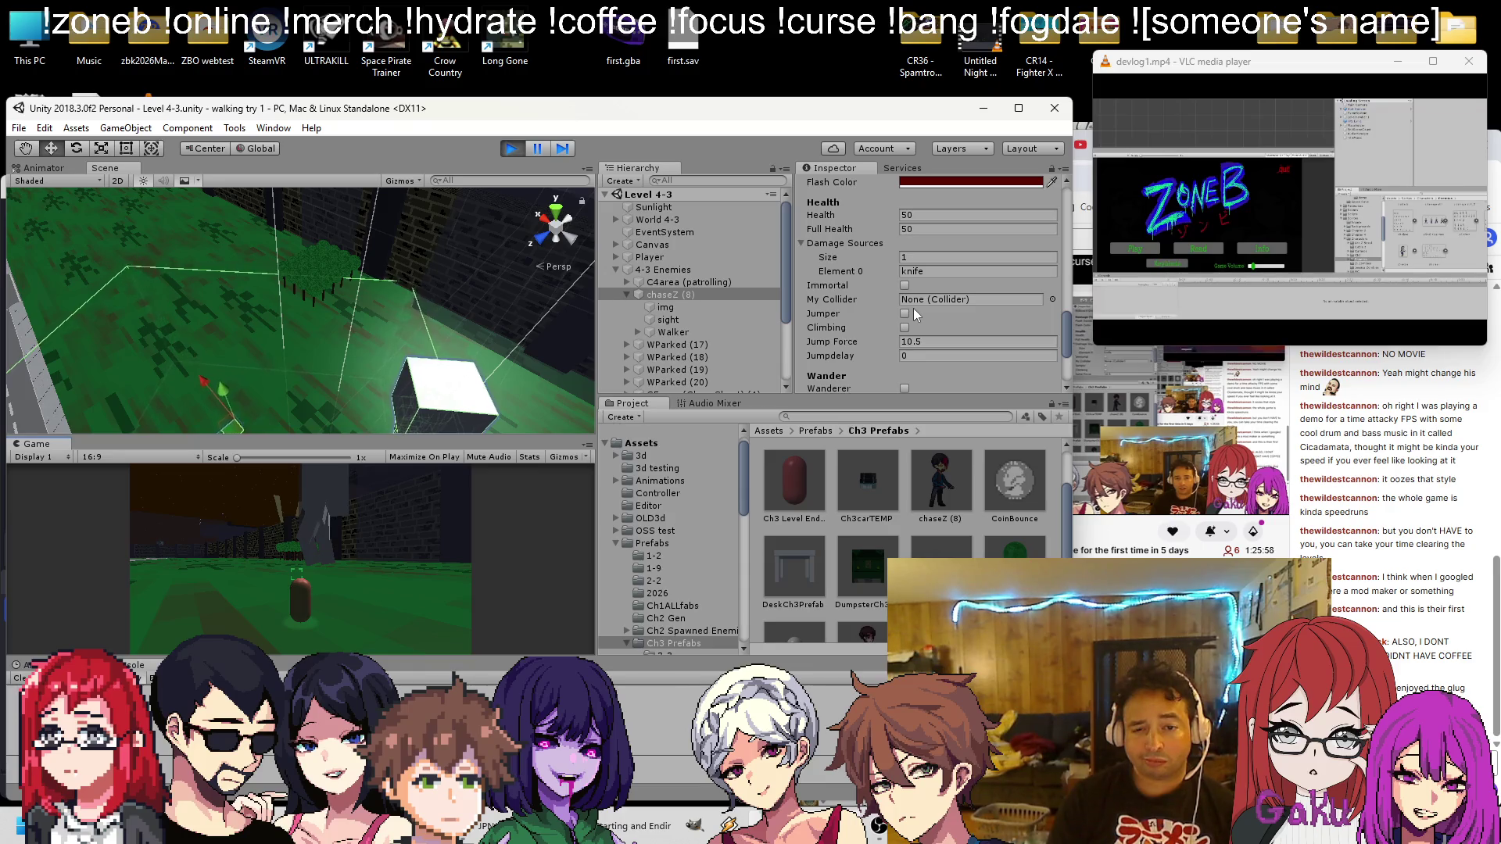
scroll(925, 280, "up", 4)
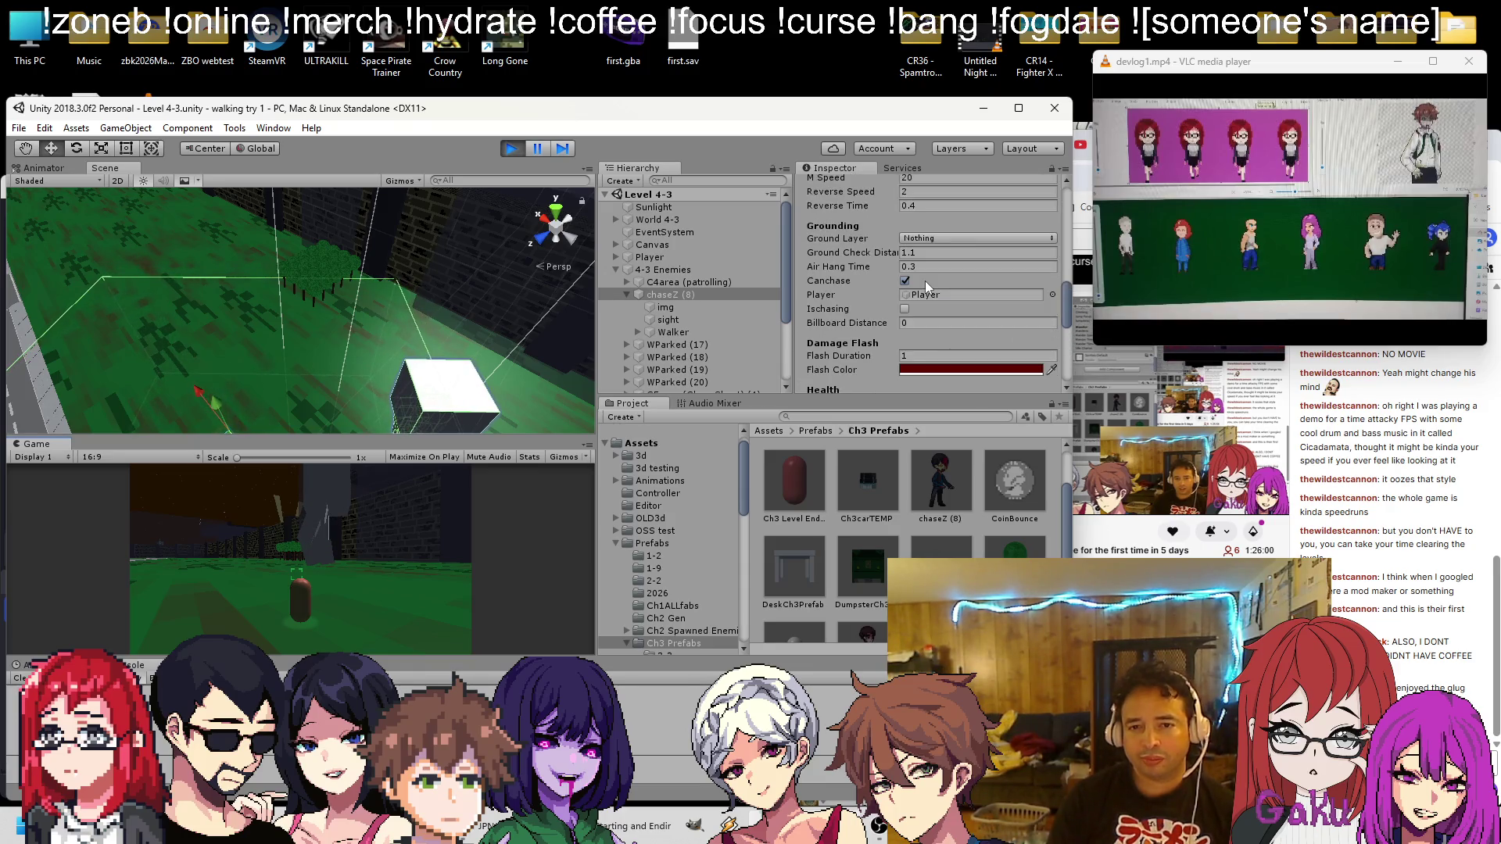
scroll(922, 309, "up", 2)
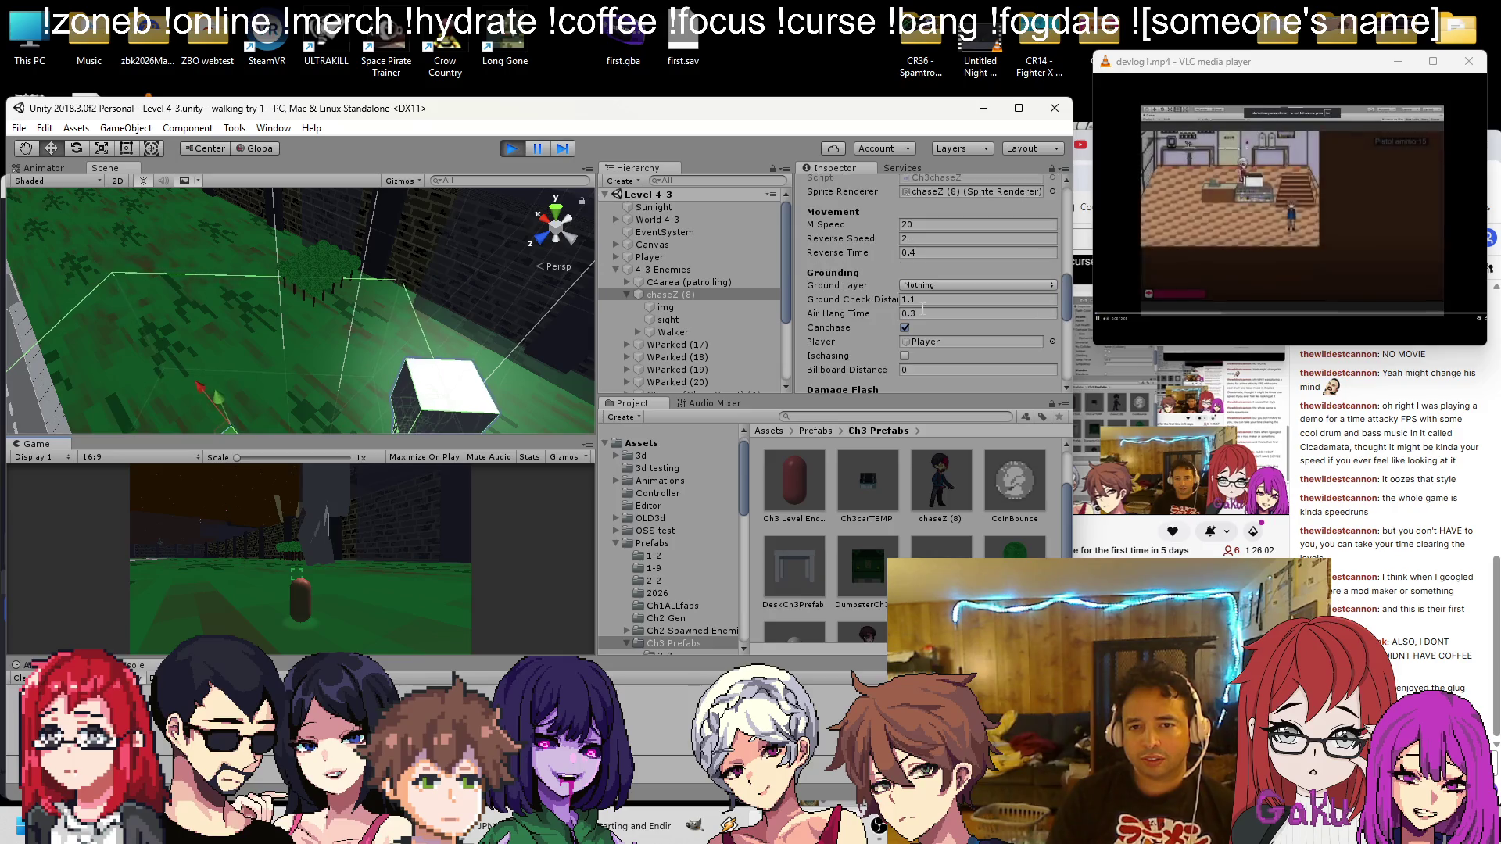
left_click(925, 284)
left_click(926, 285)
left_click(926, 284)
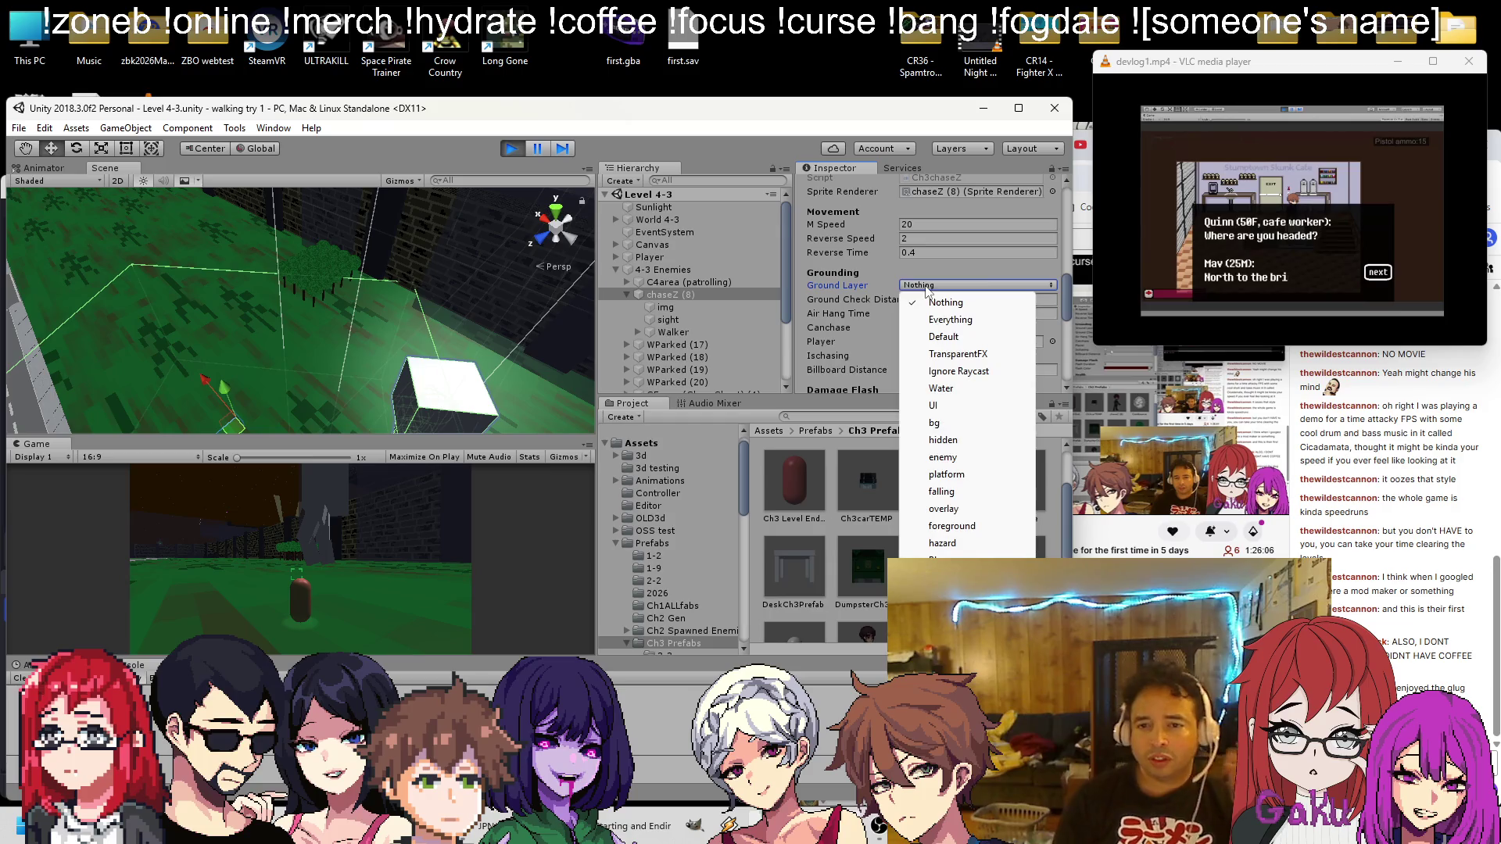
Check the Surface Level (4) floor's layer and the Walker cube, then return to chaseZ (8)
left_click(41, 259)
left_click(73, 252)
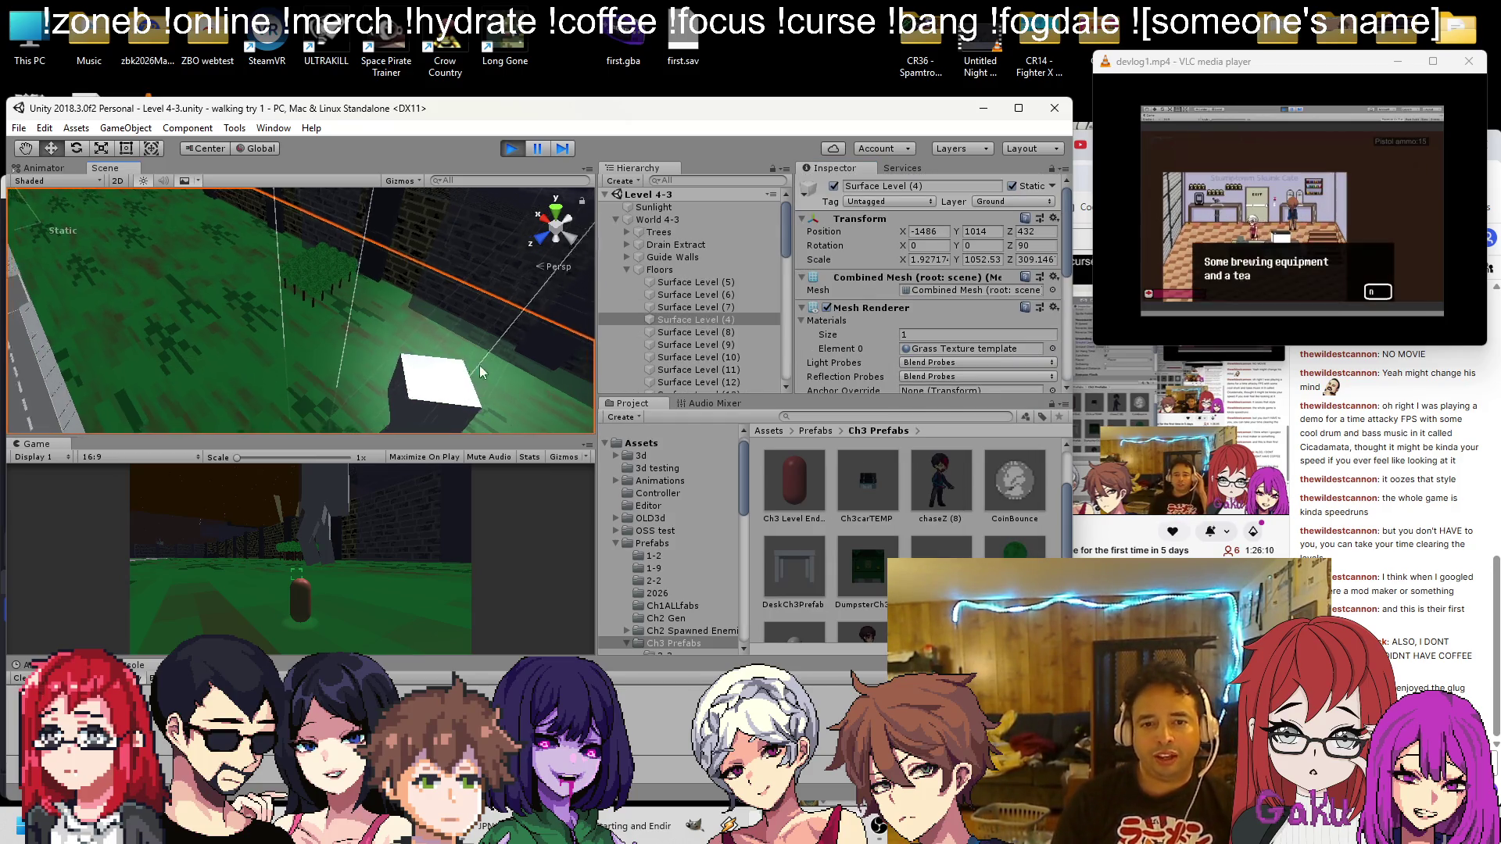
left_click(430, 397)
double_click(627, 382)
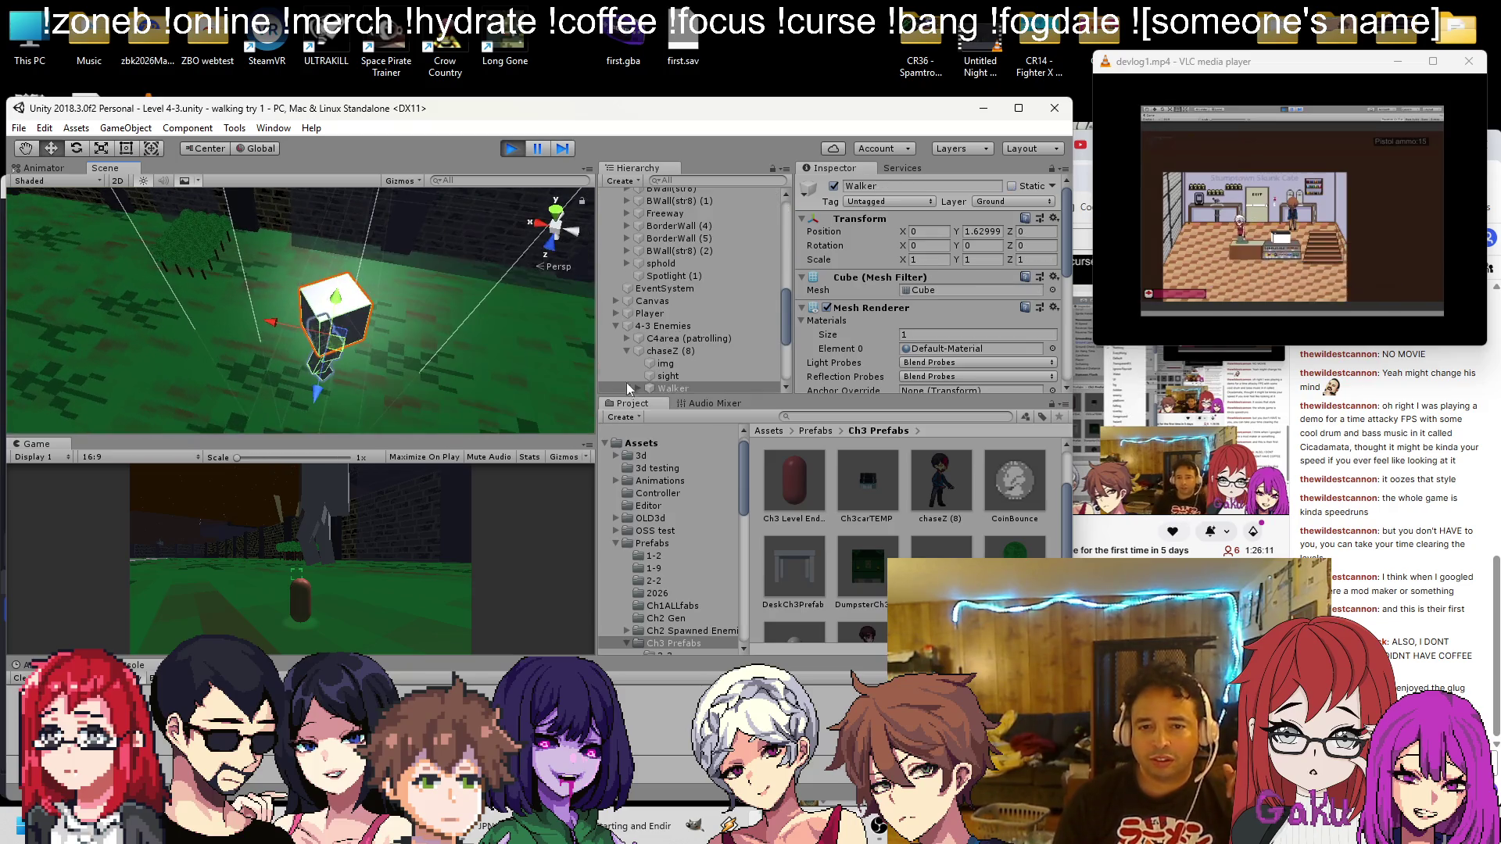
left_click(664, 349)
Set chaseZ (8)'s Ground Layer from Nothing to Ground
scroll(915, 277, "down", 10)
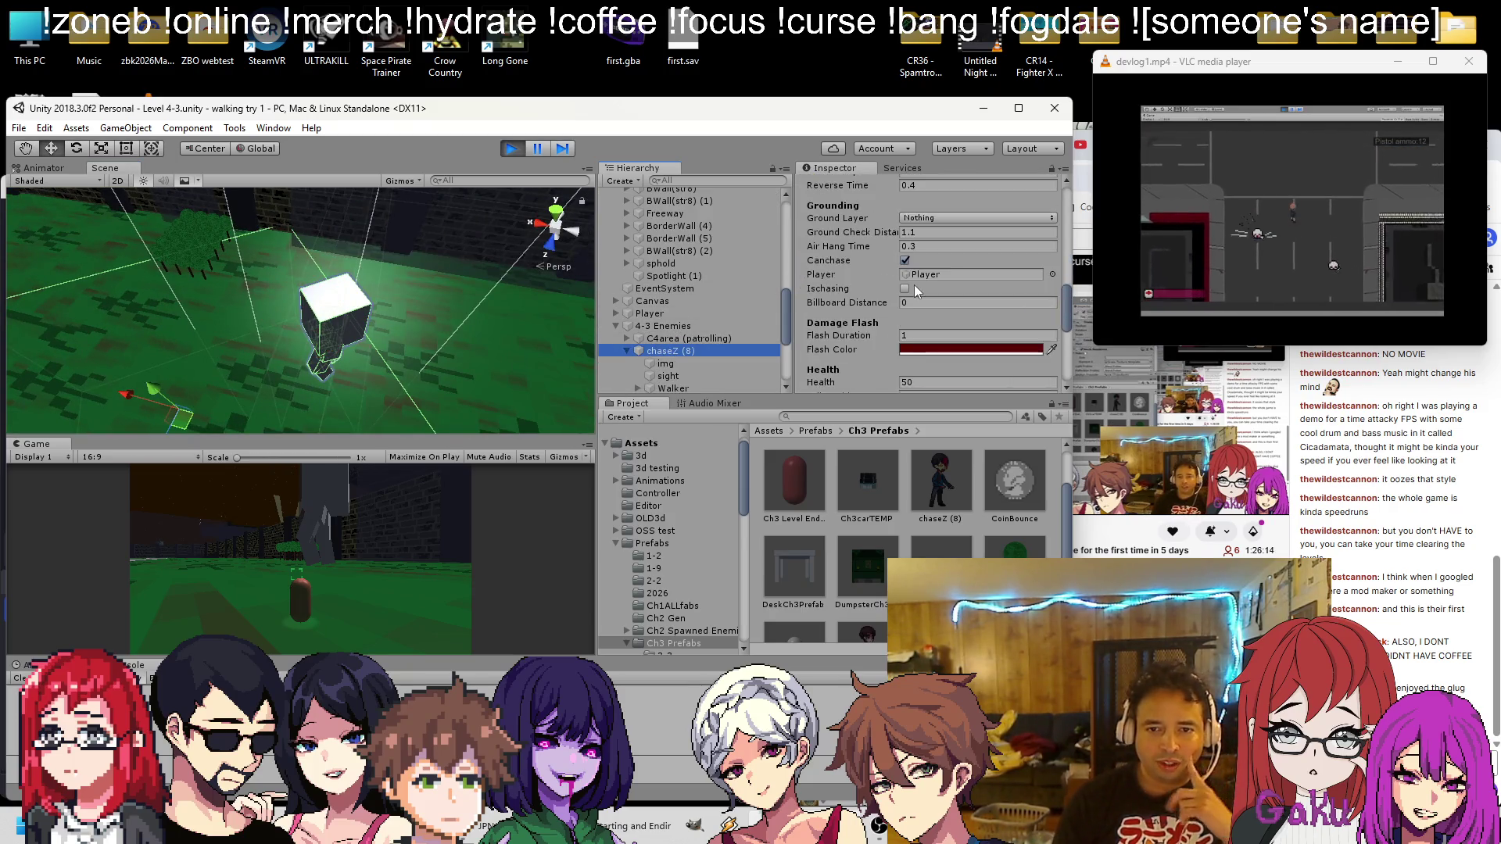
left_click(932, 218)
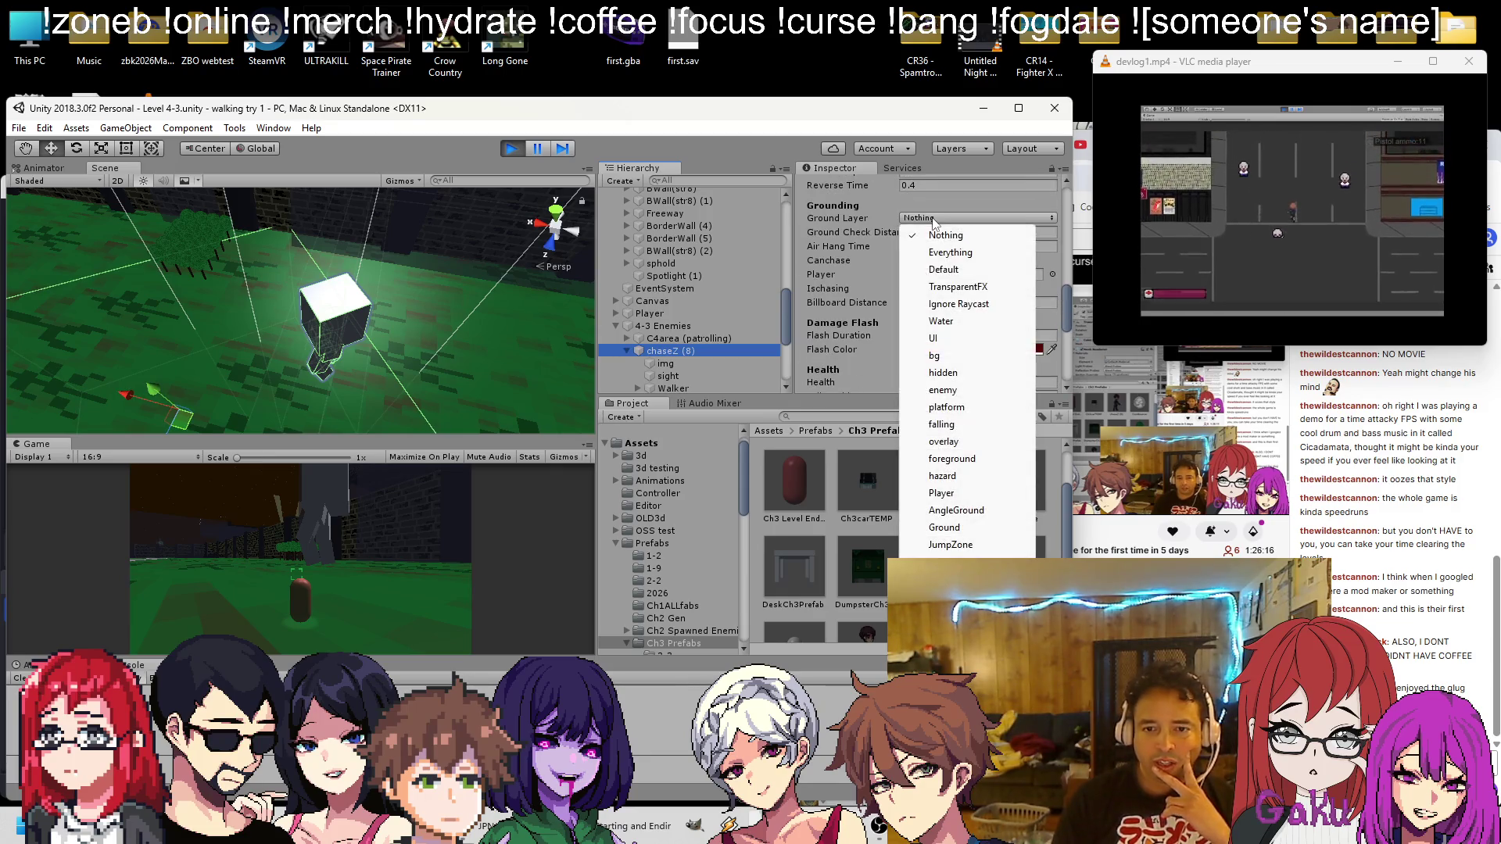
left_click(945, 528)
scroll(916, 266, "up", 10)
scroll(931, 285, "down", 10)
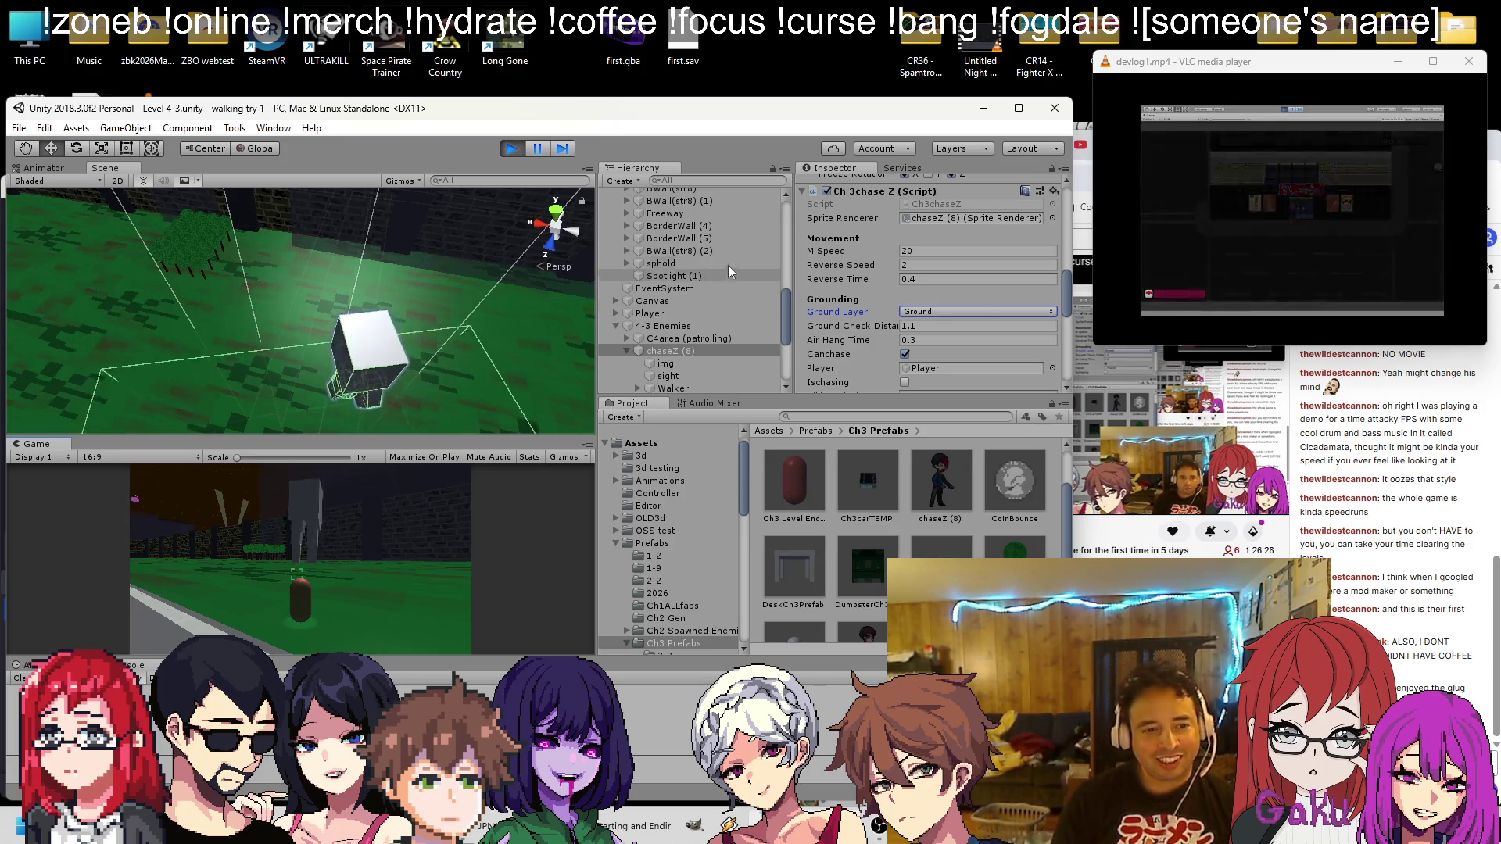
scroll(826, 255, "down", 3)
Review chaseZ (8)'s script fields, then select the Walker cube to show its 1×1×1 Box Collider
scroll(922, 263, "down", 1)
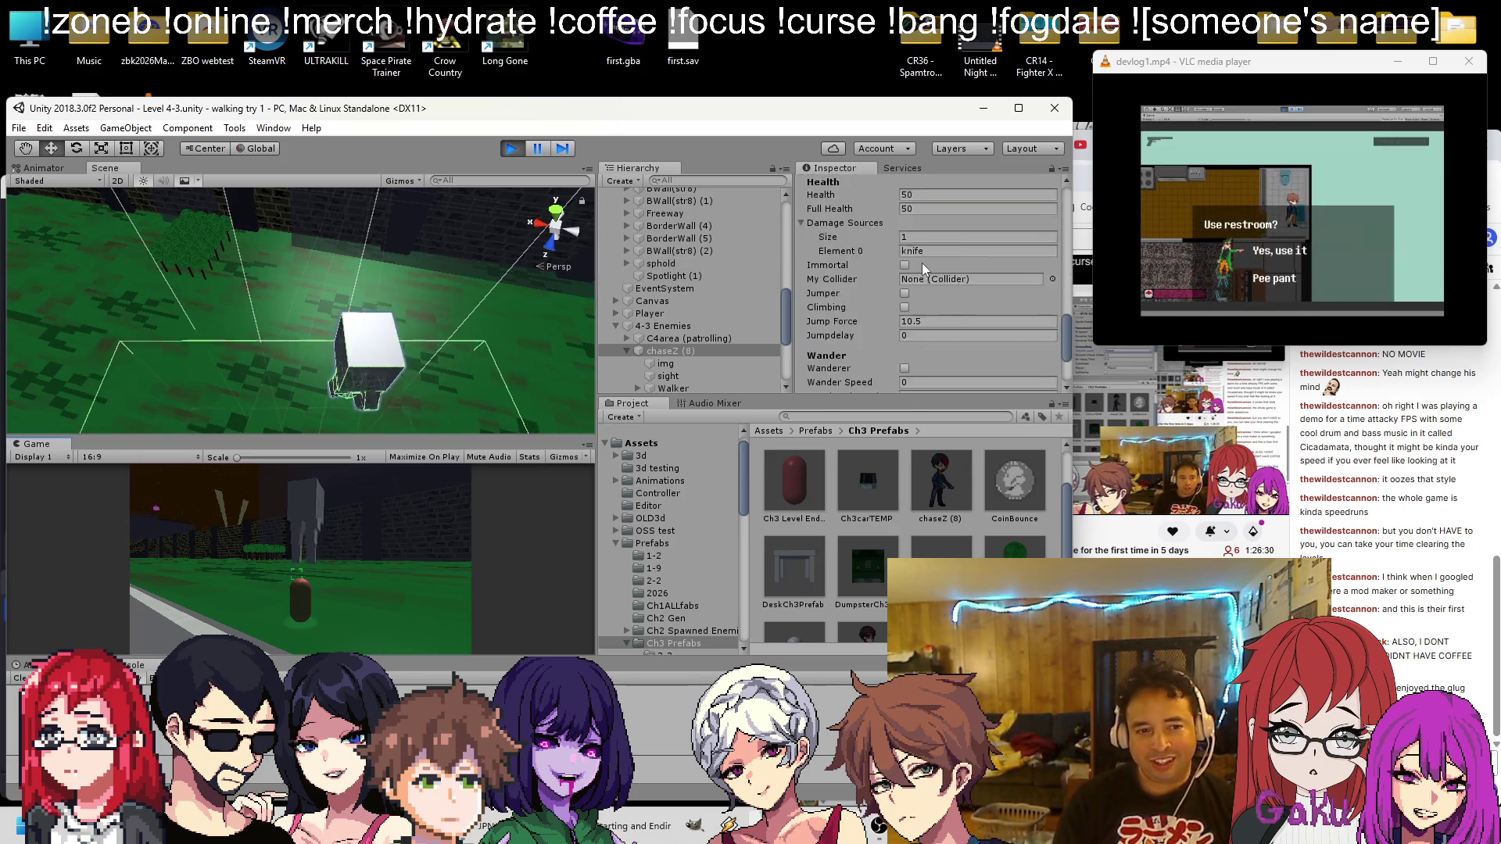
scroll(922, 262, "down", 1)
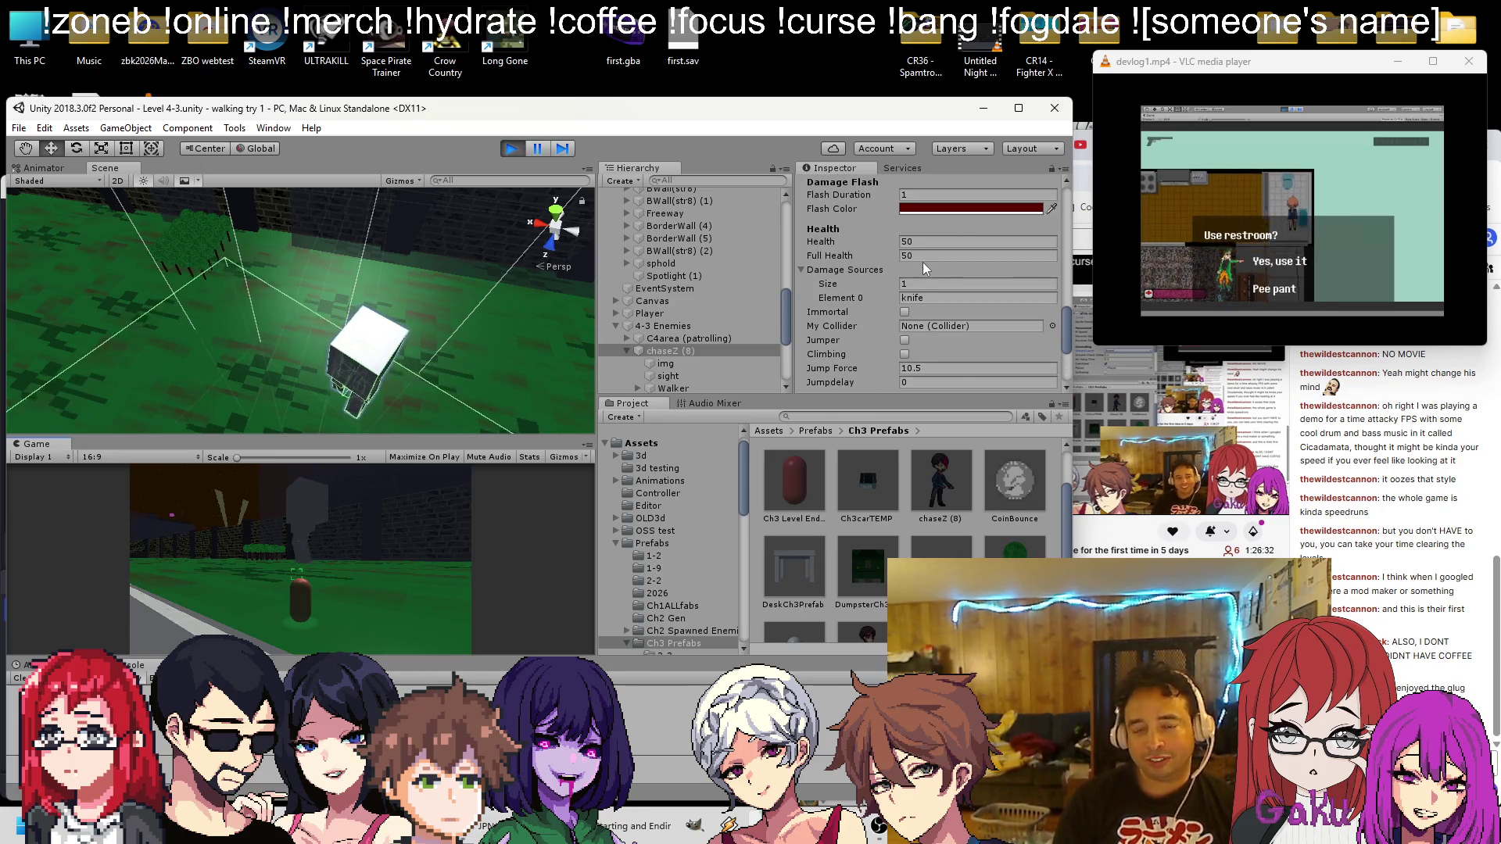
scroll(923, 261, "up", 3)
scroll(925, 268, "up", 2)
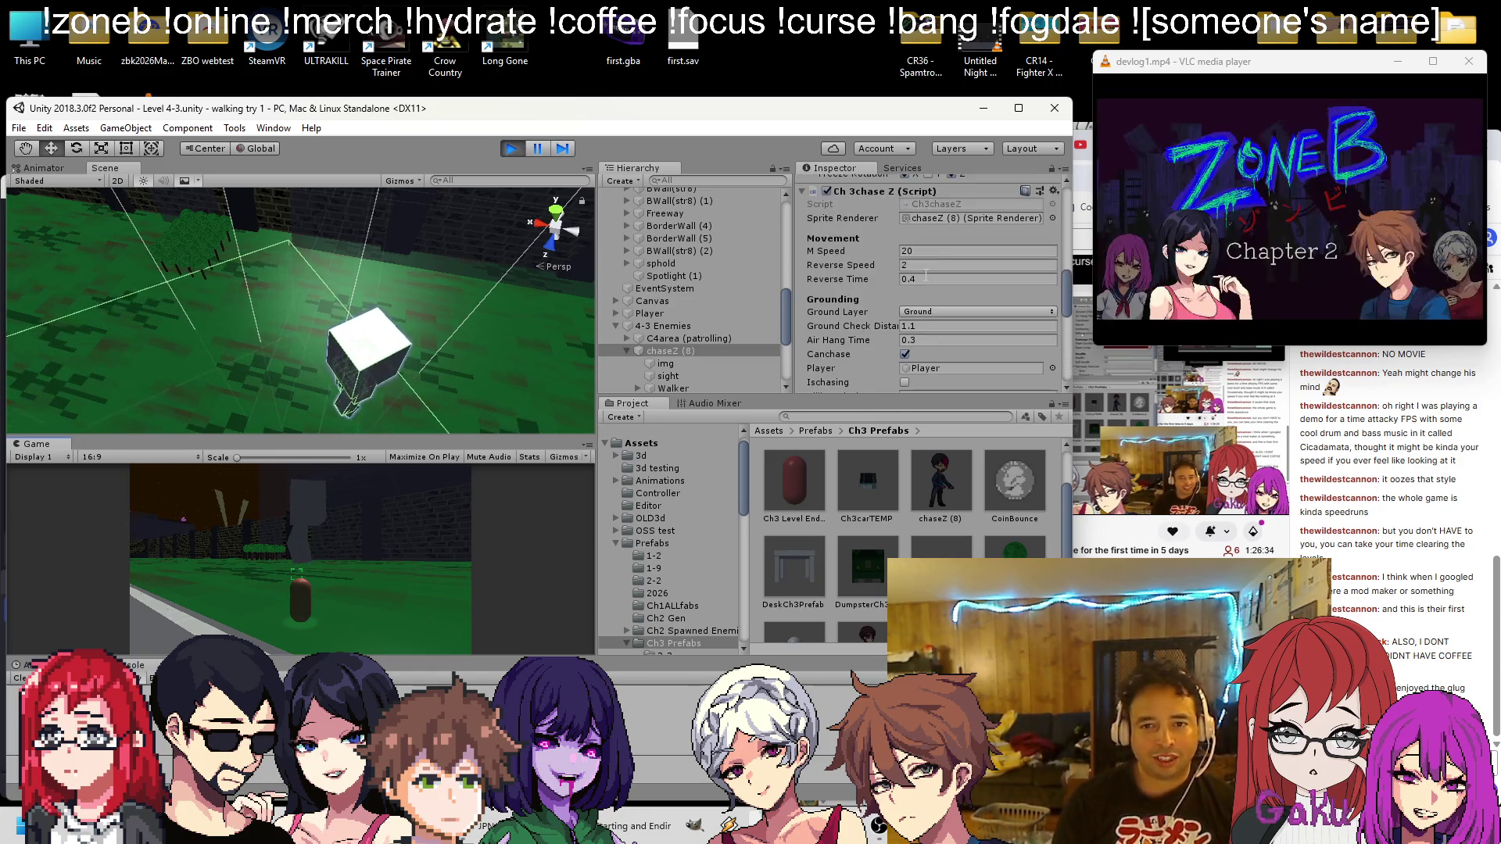
scroll(927, 275, "down", 1)
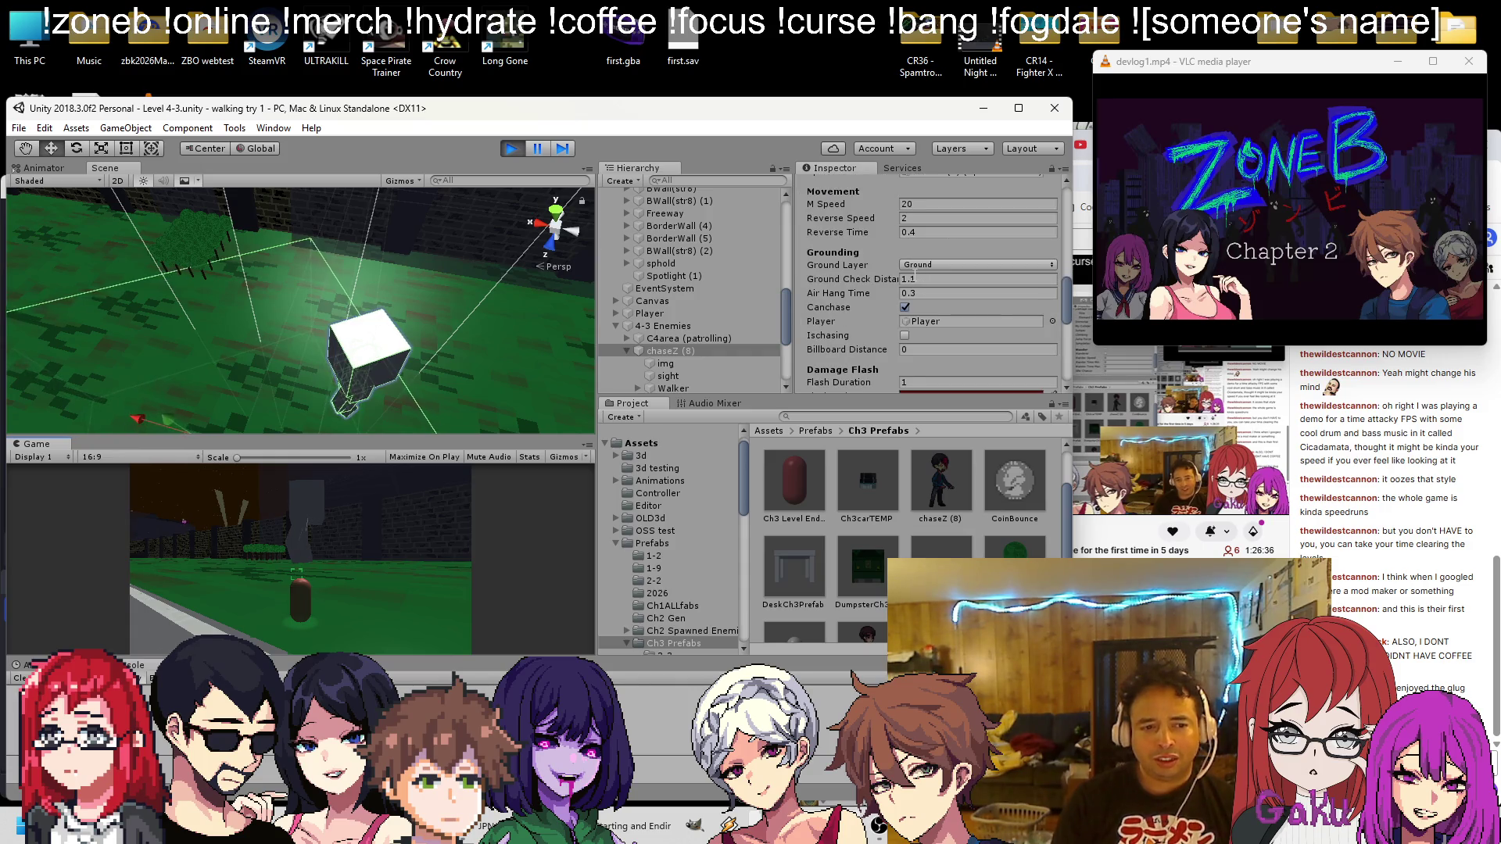
scroll(920, 272, "up", 4)
scroll(919, 272, "down", 3)
scroll(919, 248, "down", 4)
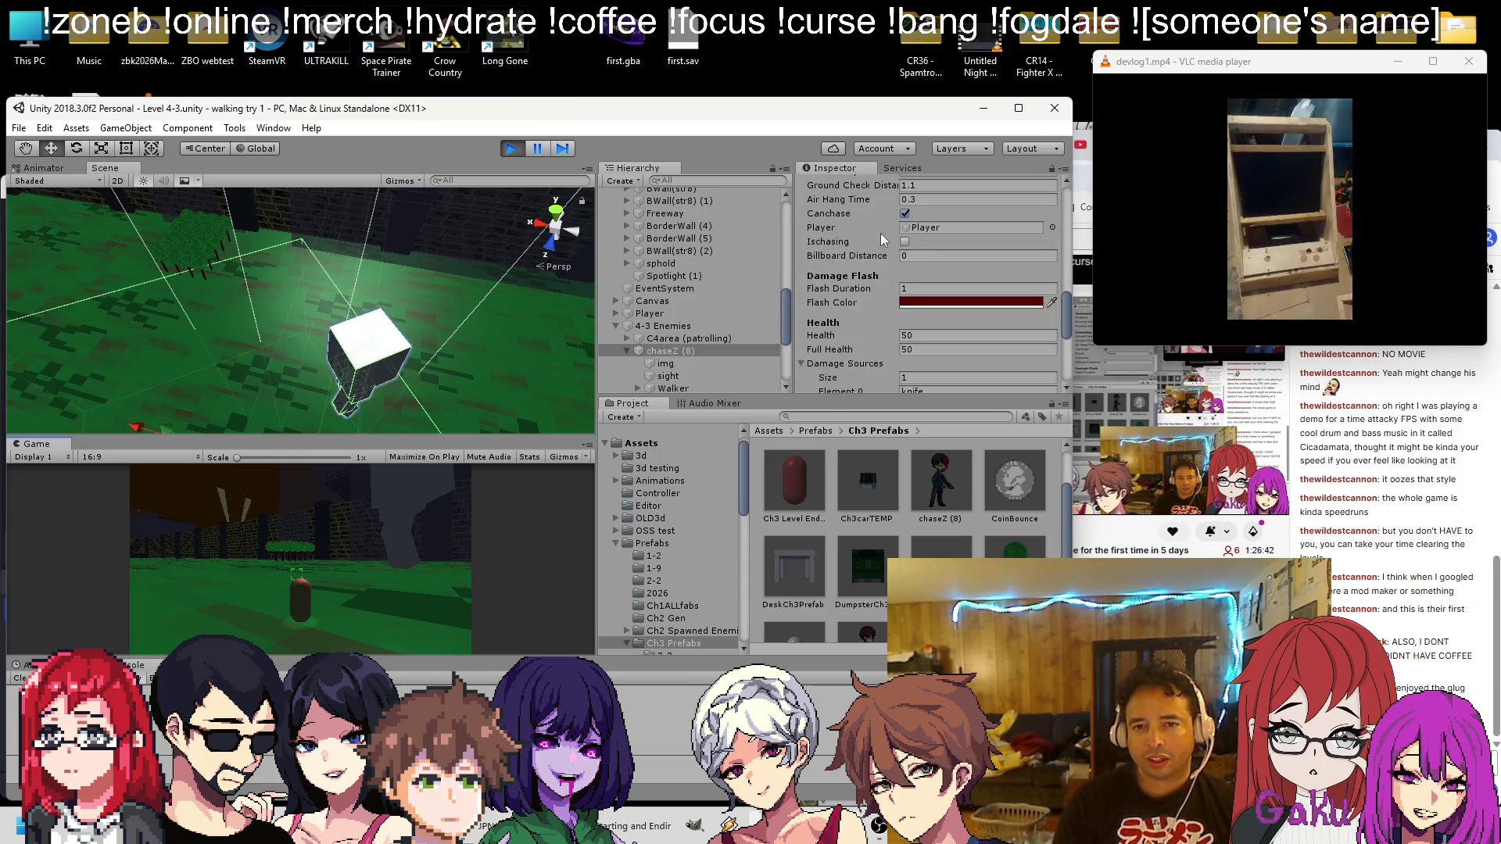
scroll(932, 233, "down", 5)
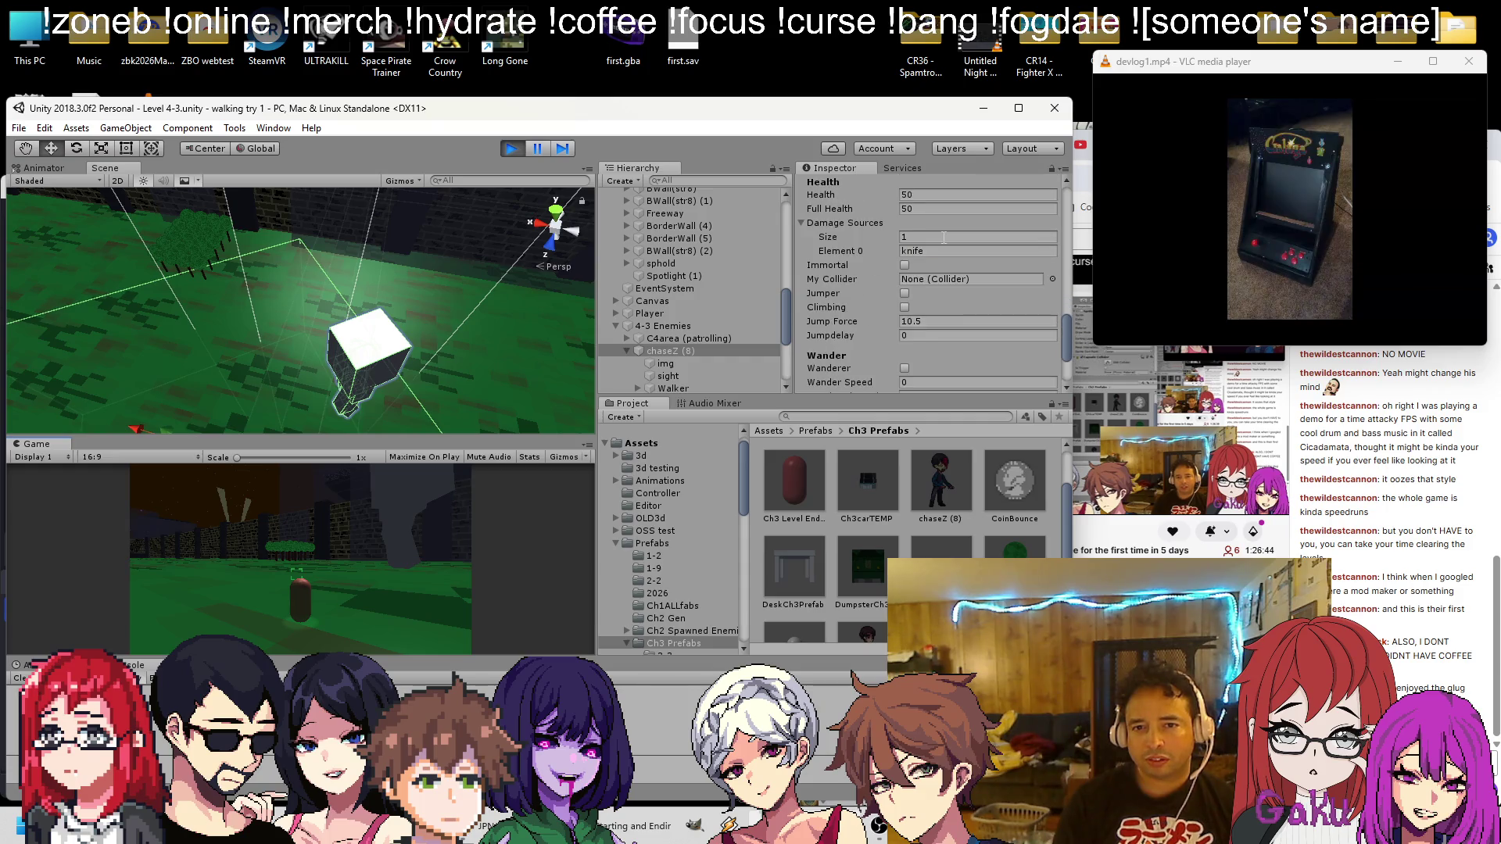
scroll(943, 238, "up", 1)
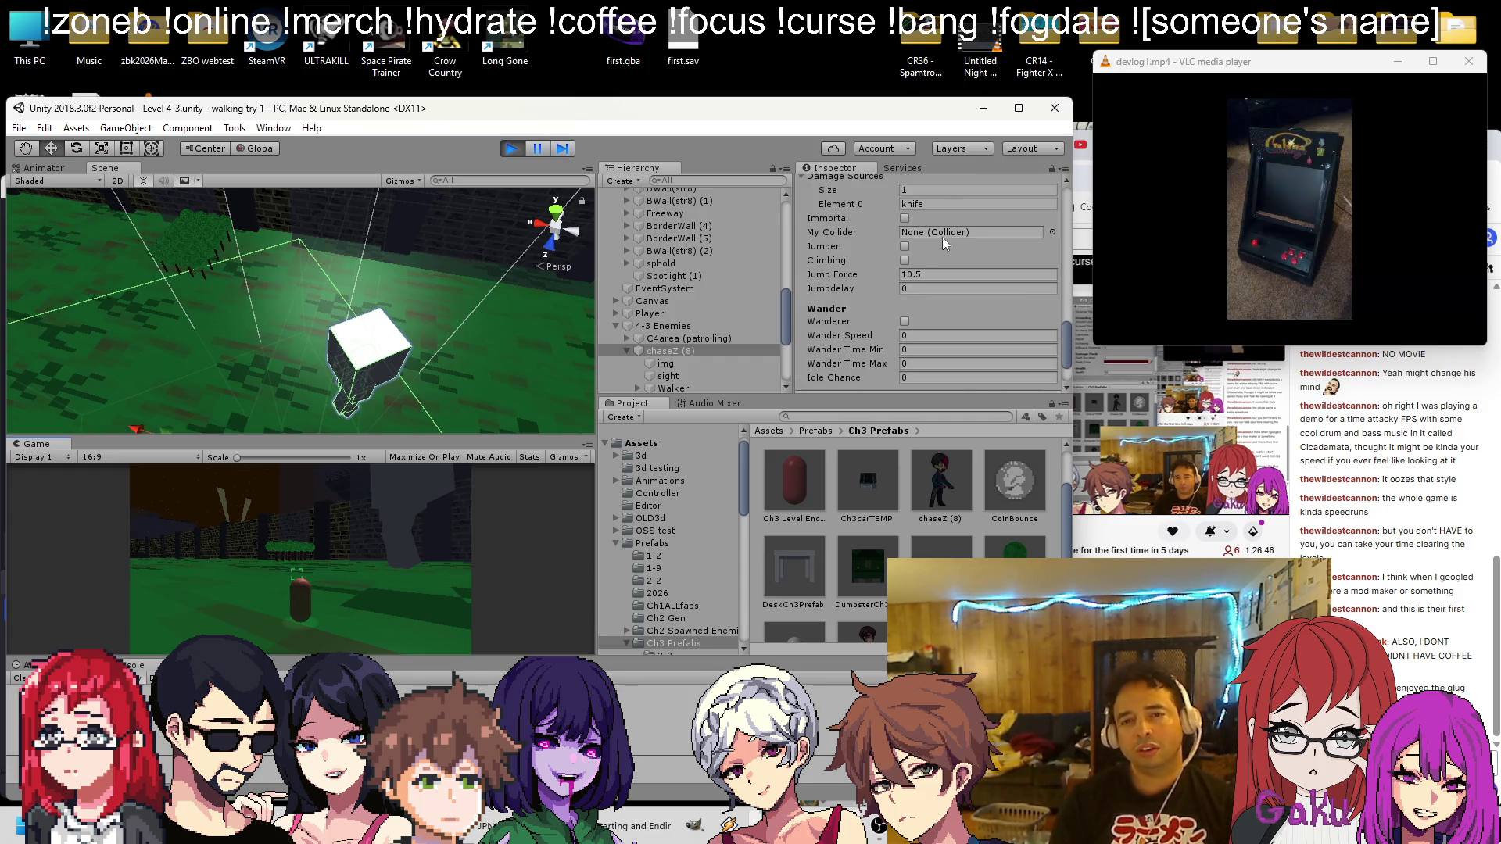
scroll(940, 249, "up", 2)
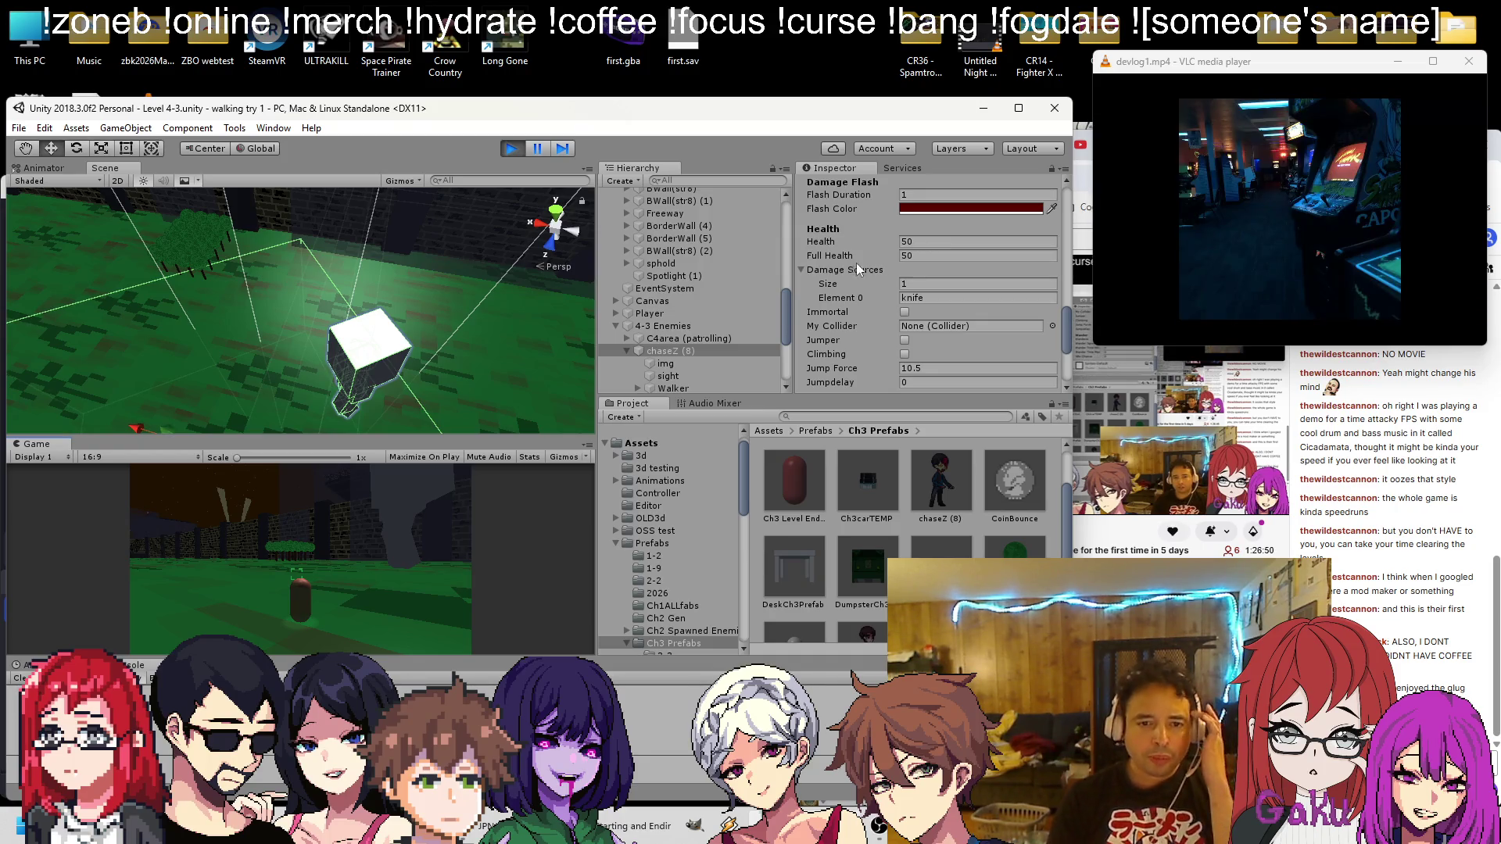
left_click(376, 352)
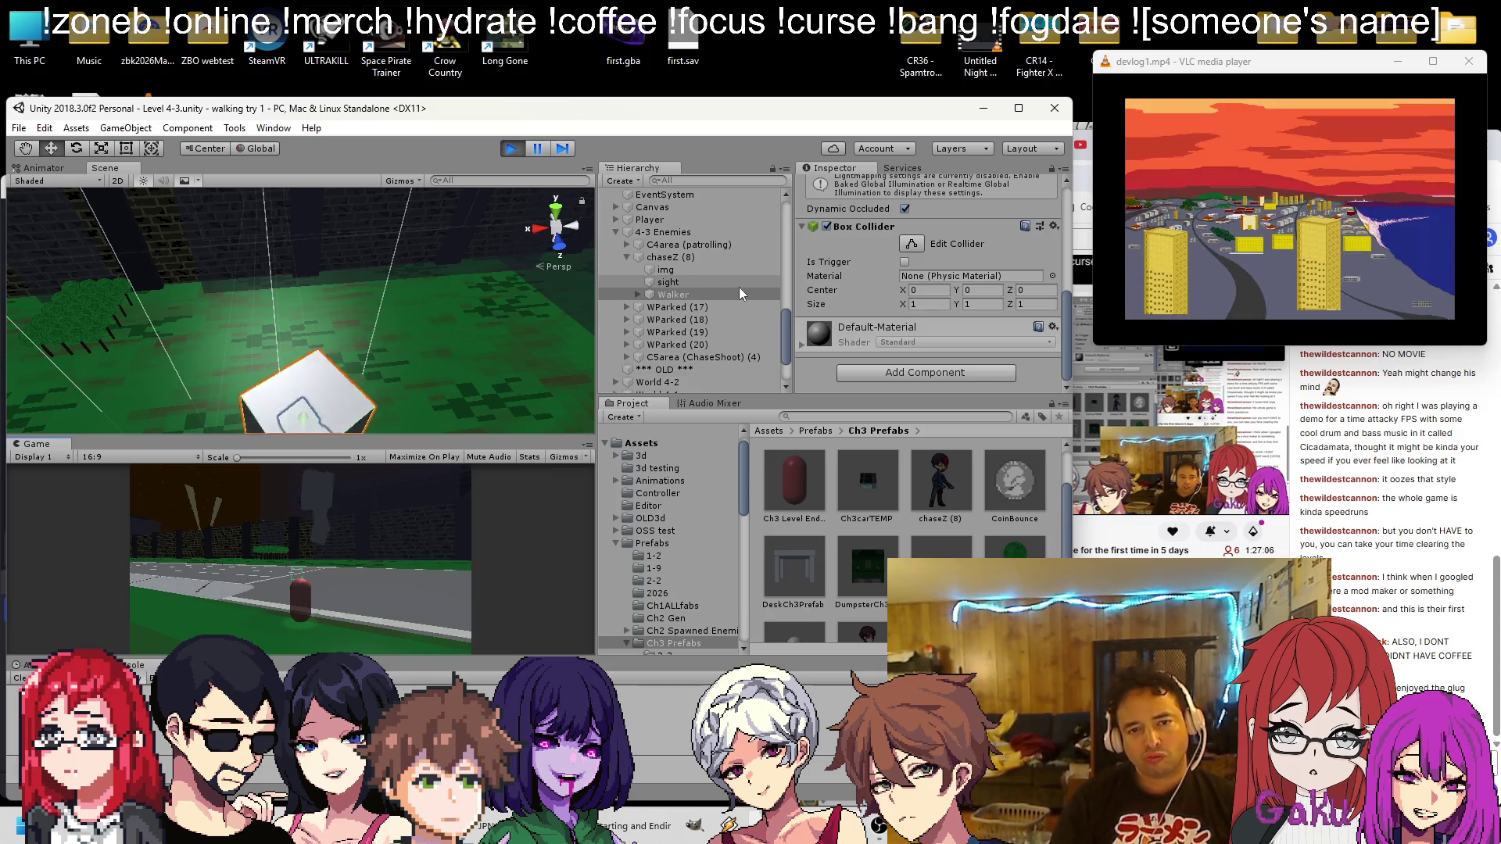
Inspect chaseZ (8) and its img child, stop play mode, and reselect chaseZ (8)
left_click(682, 260)
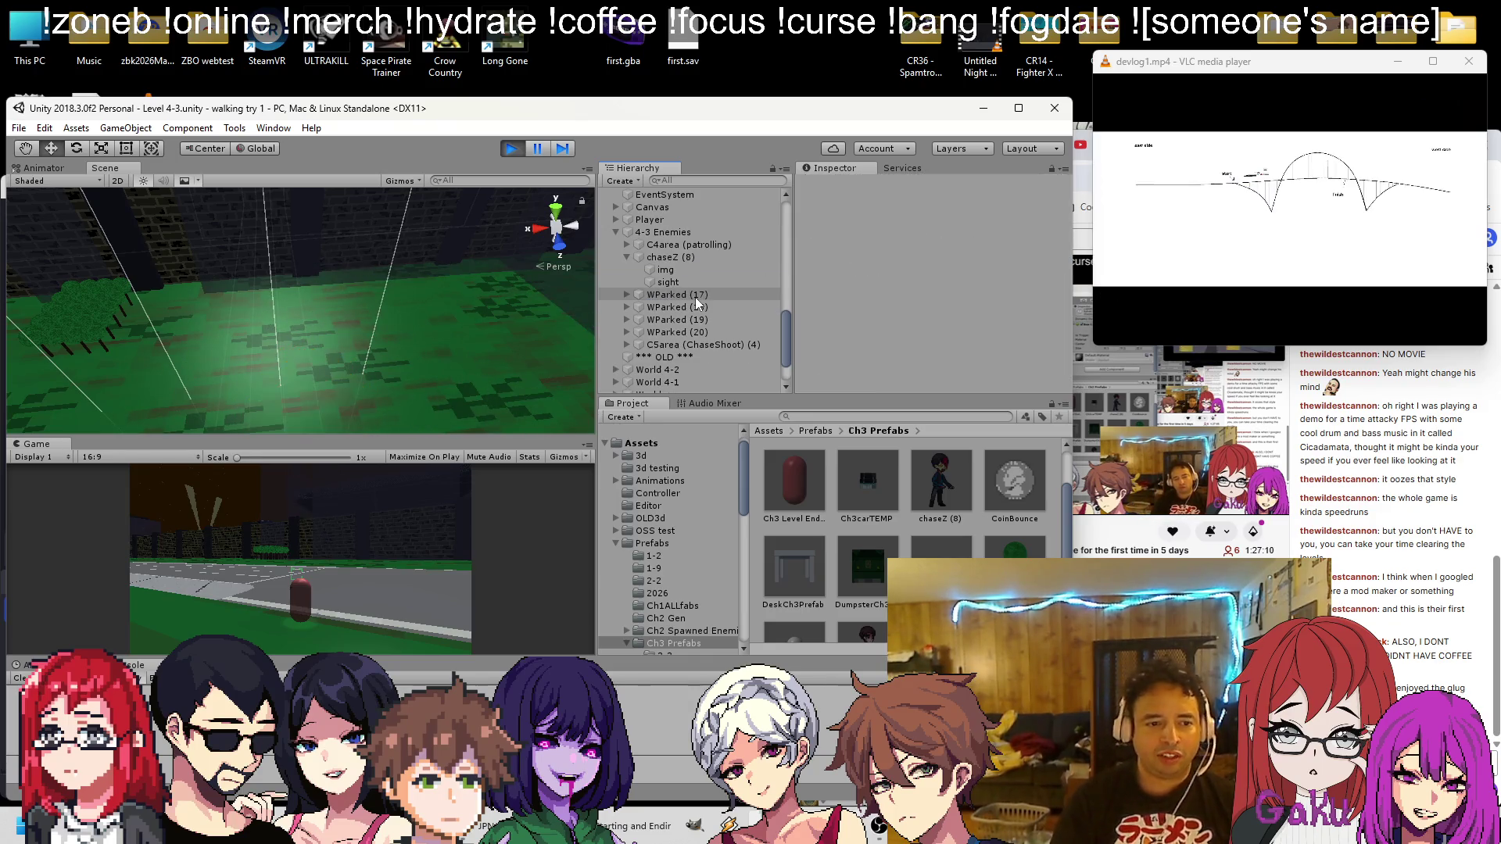
left_click(711, 270)
double_click(688, 257)
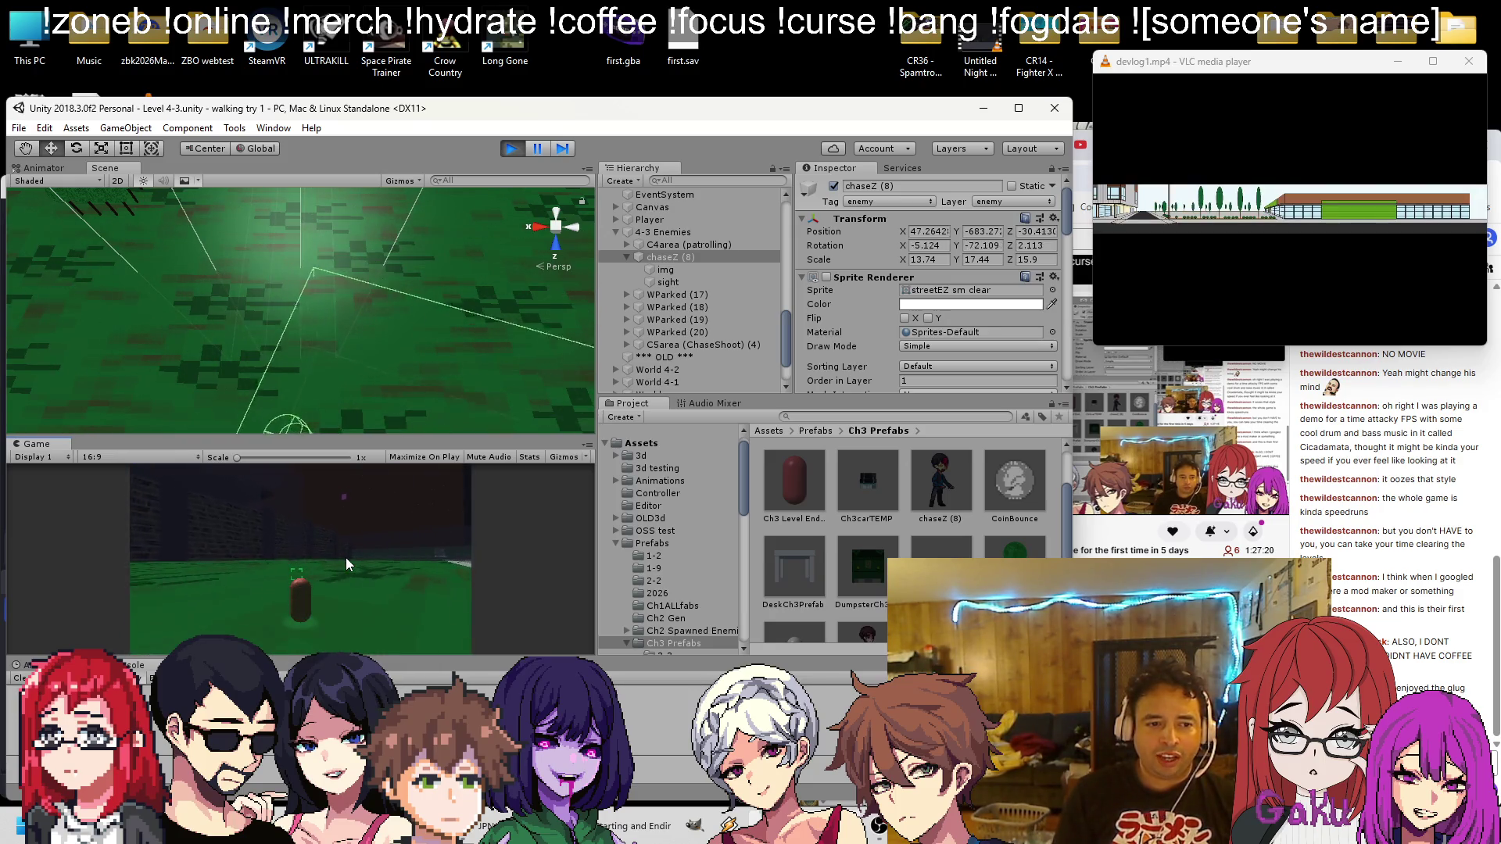
key("Down")
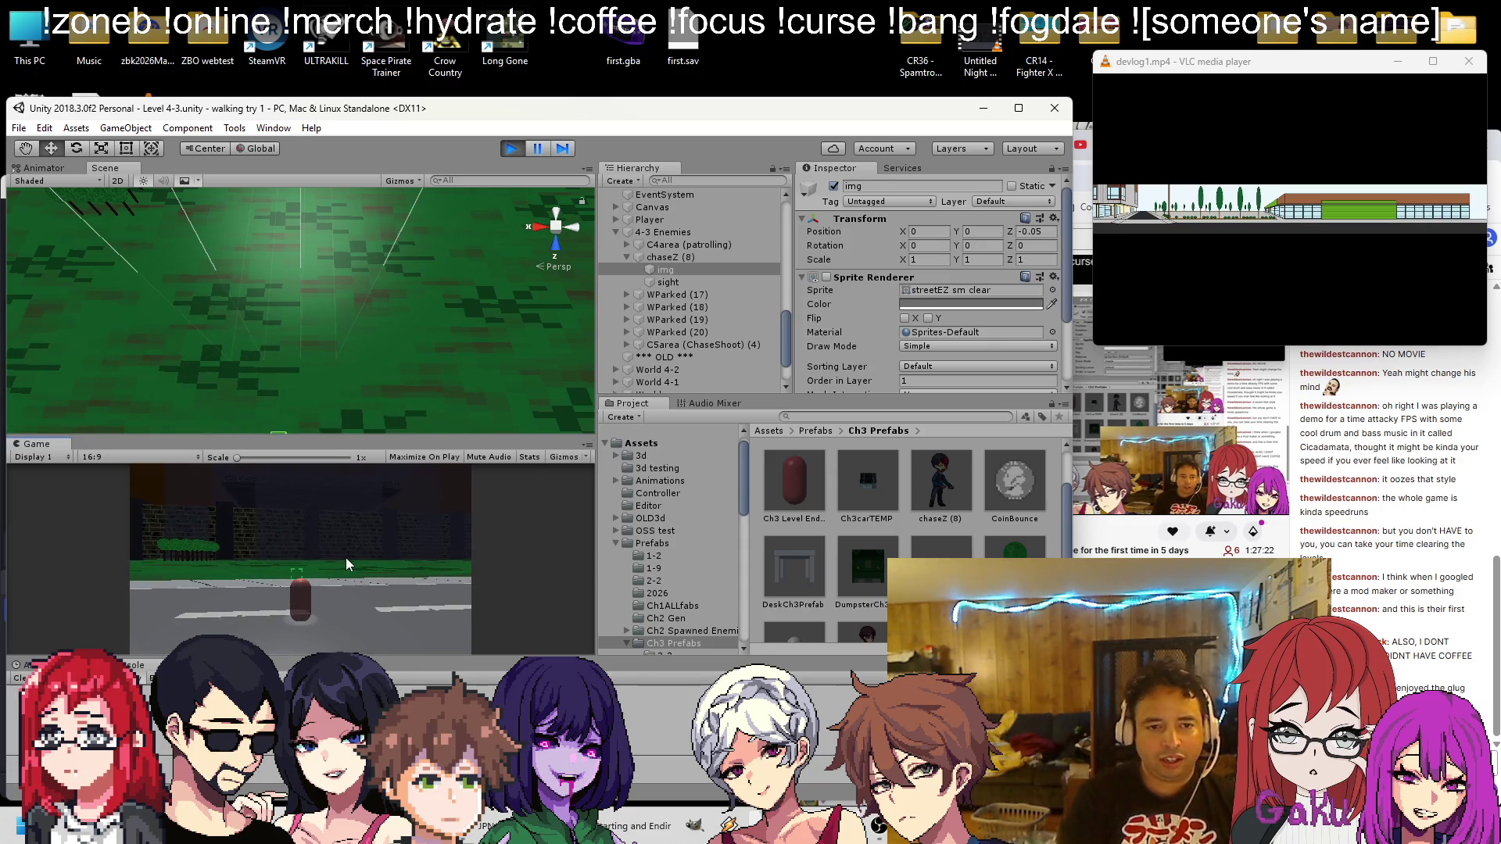
left_click(511, 151)
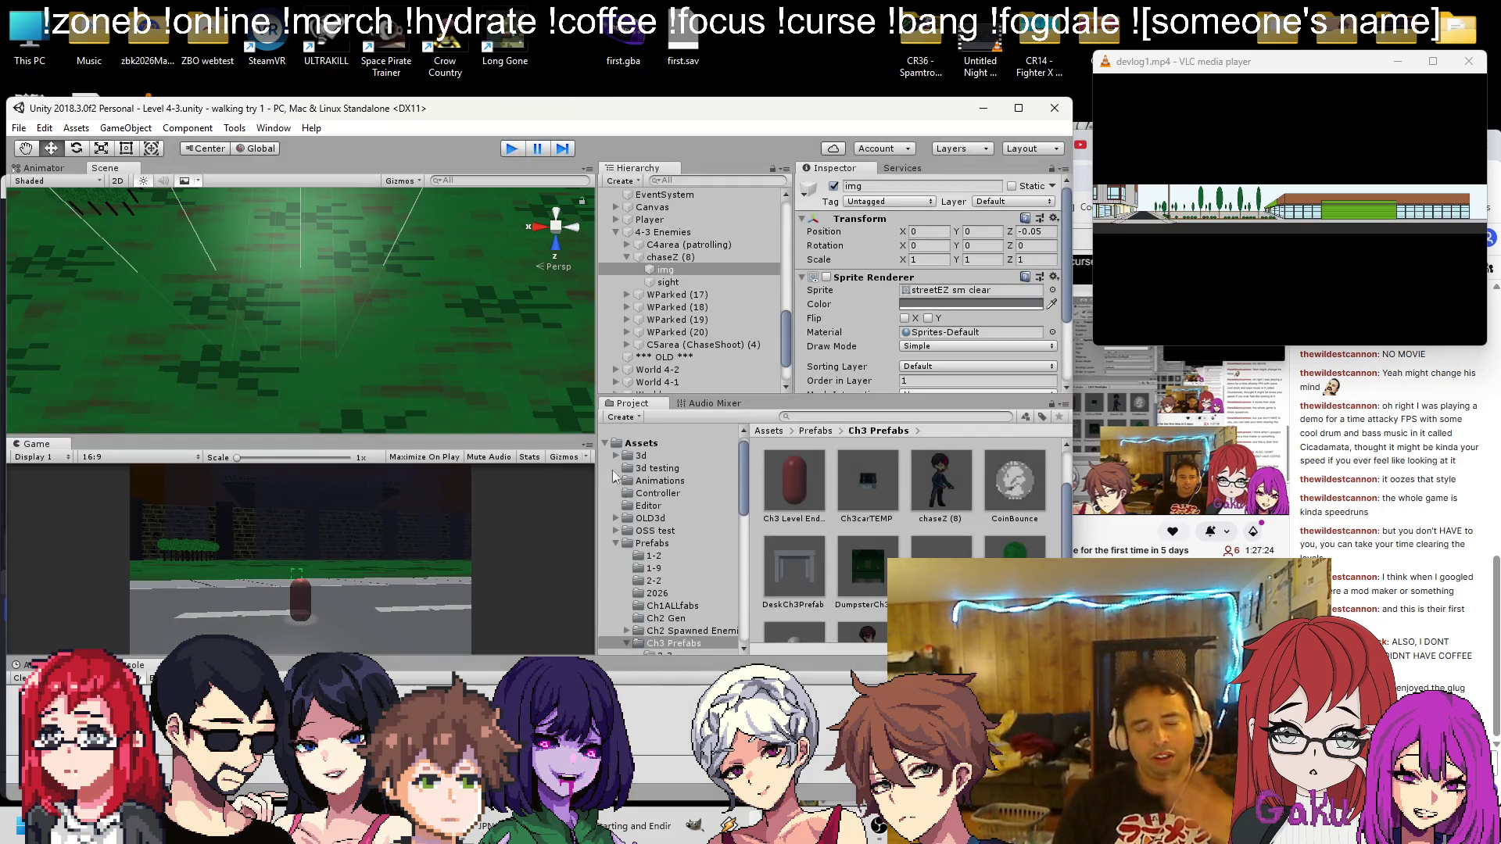
left_click(713, 258)
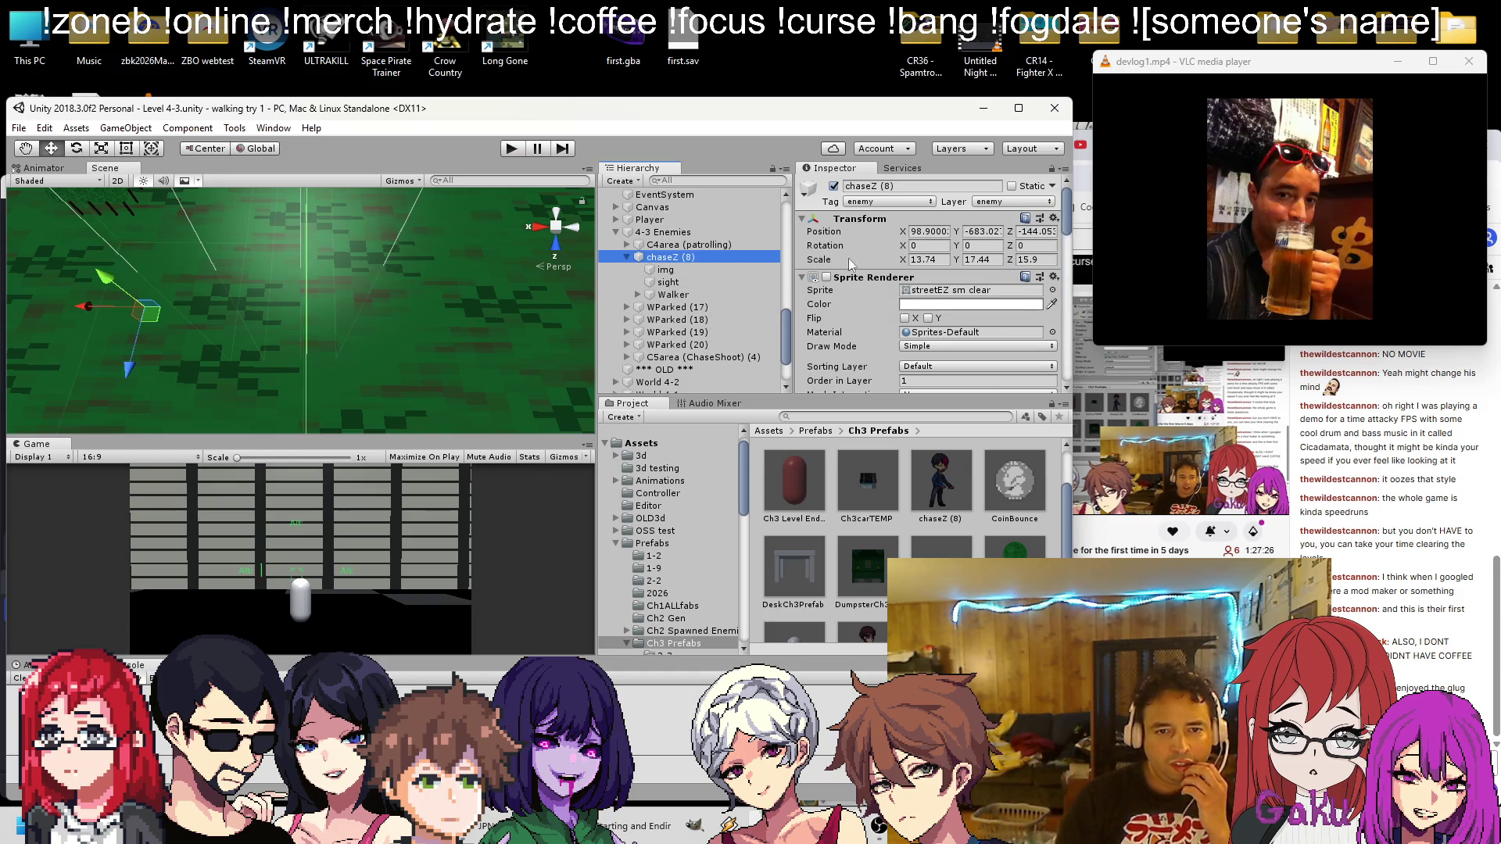
Bring chaseZ (8)'s Health fields into view and run Level 4-3 in play mode
scroll(925, 291, "down", 5)
scroll(923, 296, "down", 8)
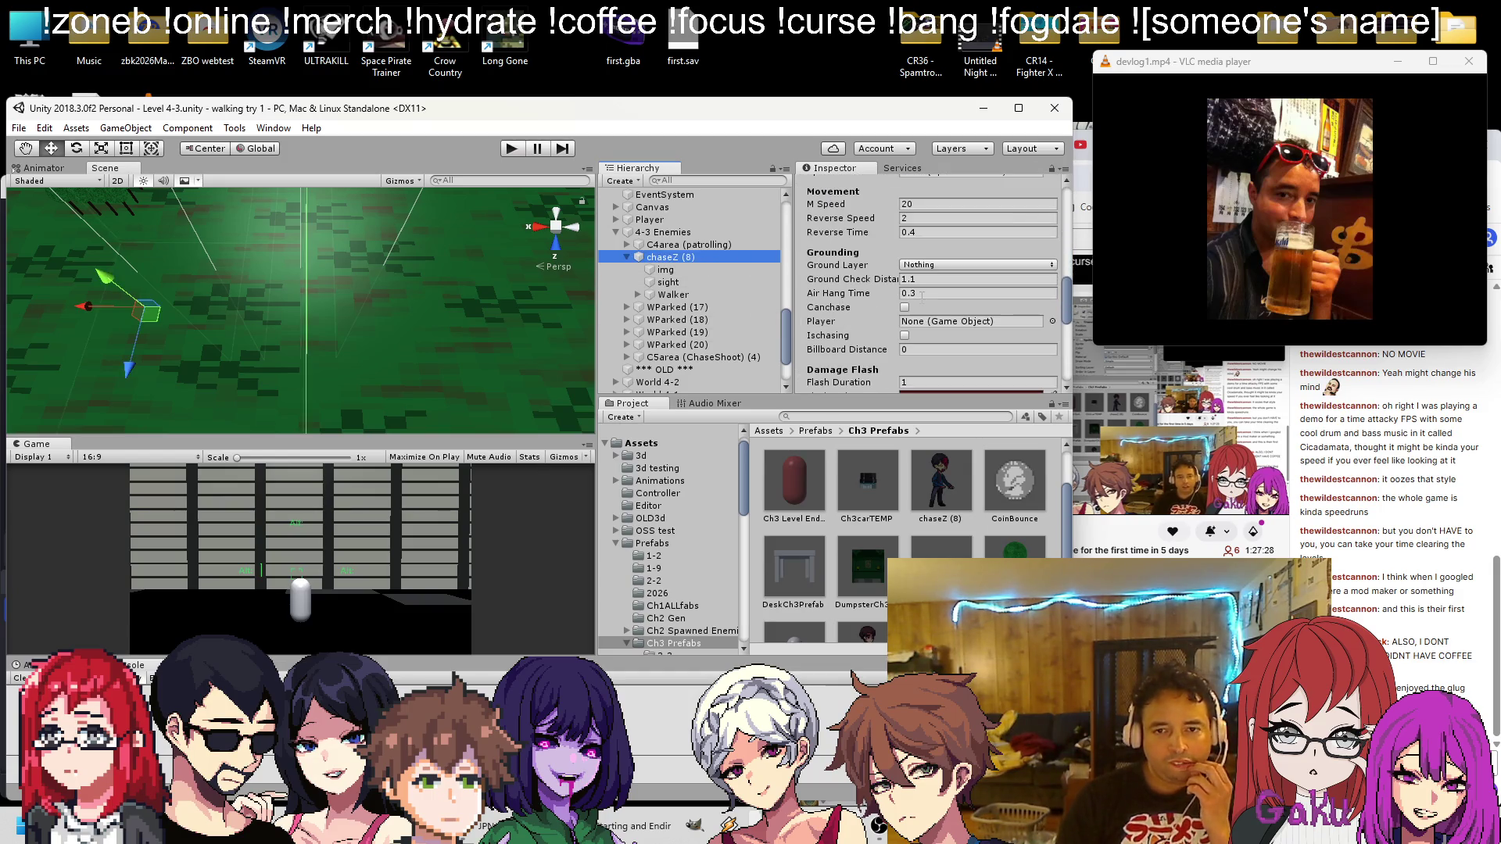
scroll(921, 297, "down", 2)
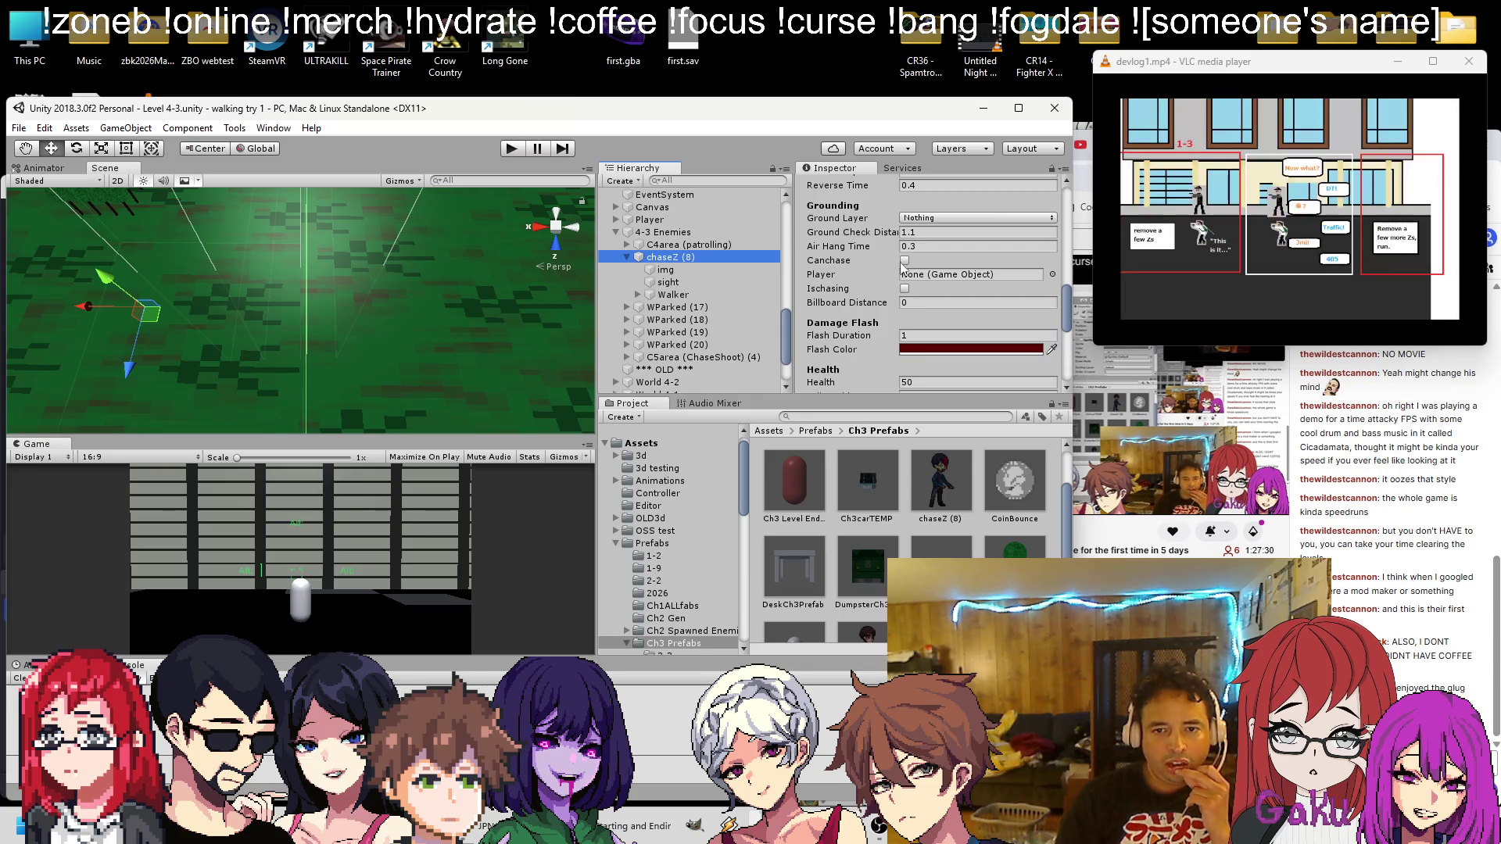
left_click(508, 149)
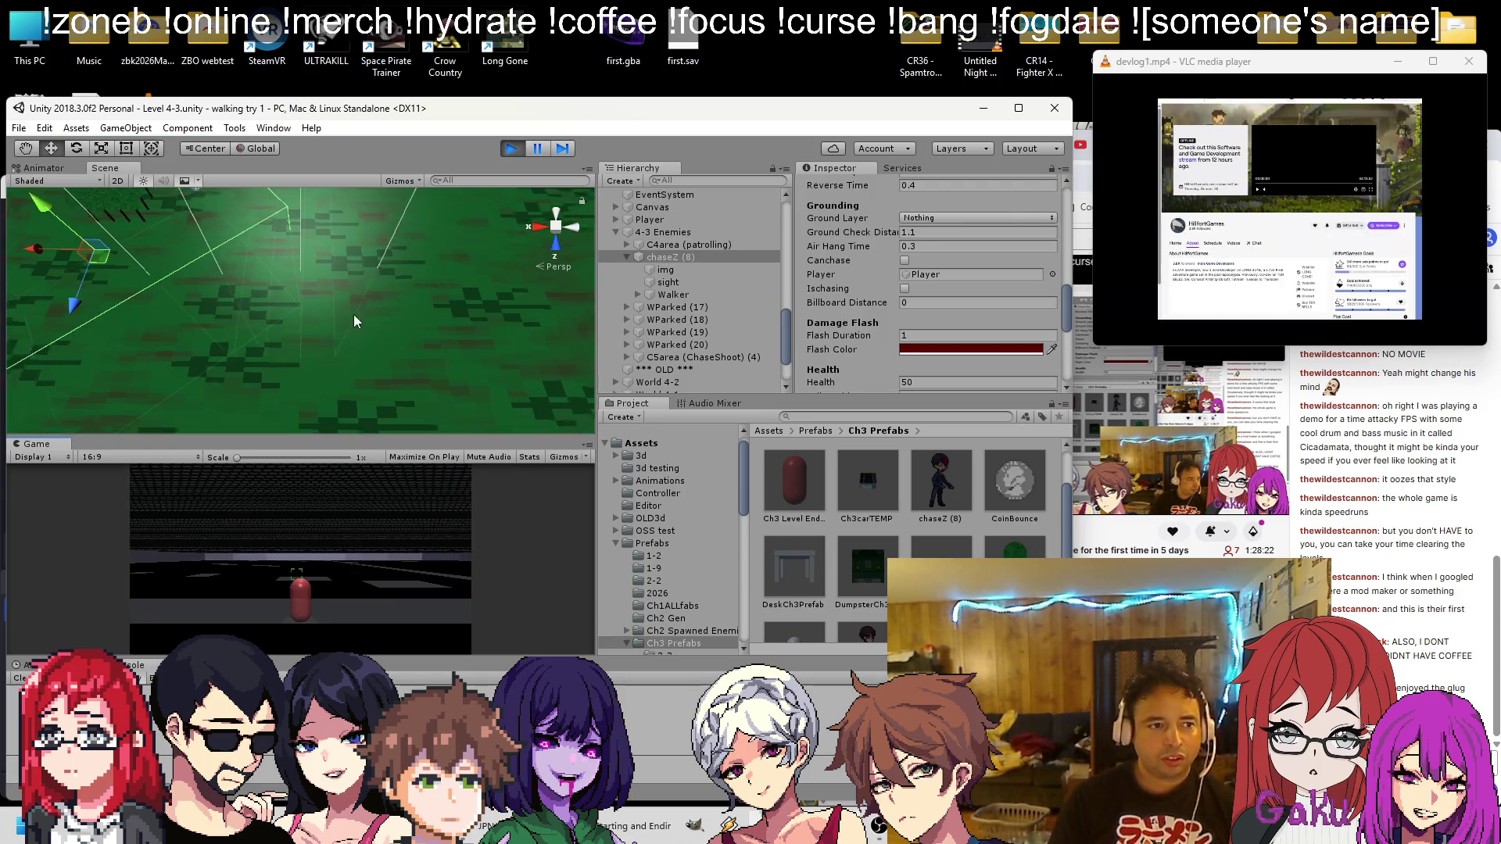
Scroll through chaseZ (8)'s script fields while watching the enemy chase in play mode
scroll(336, 311, "down", 4)
scroll(316, 306, "down", 2)
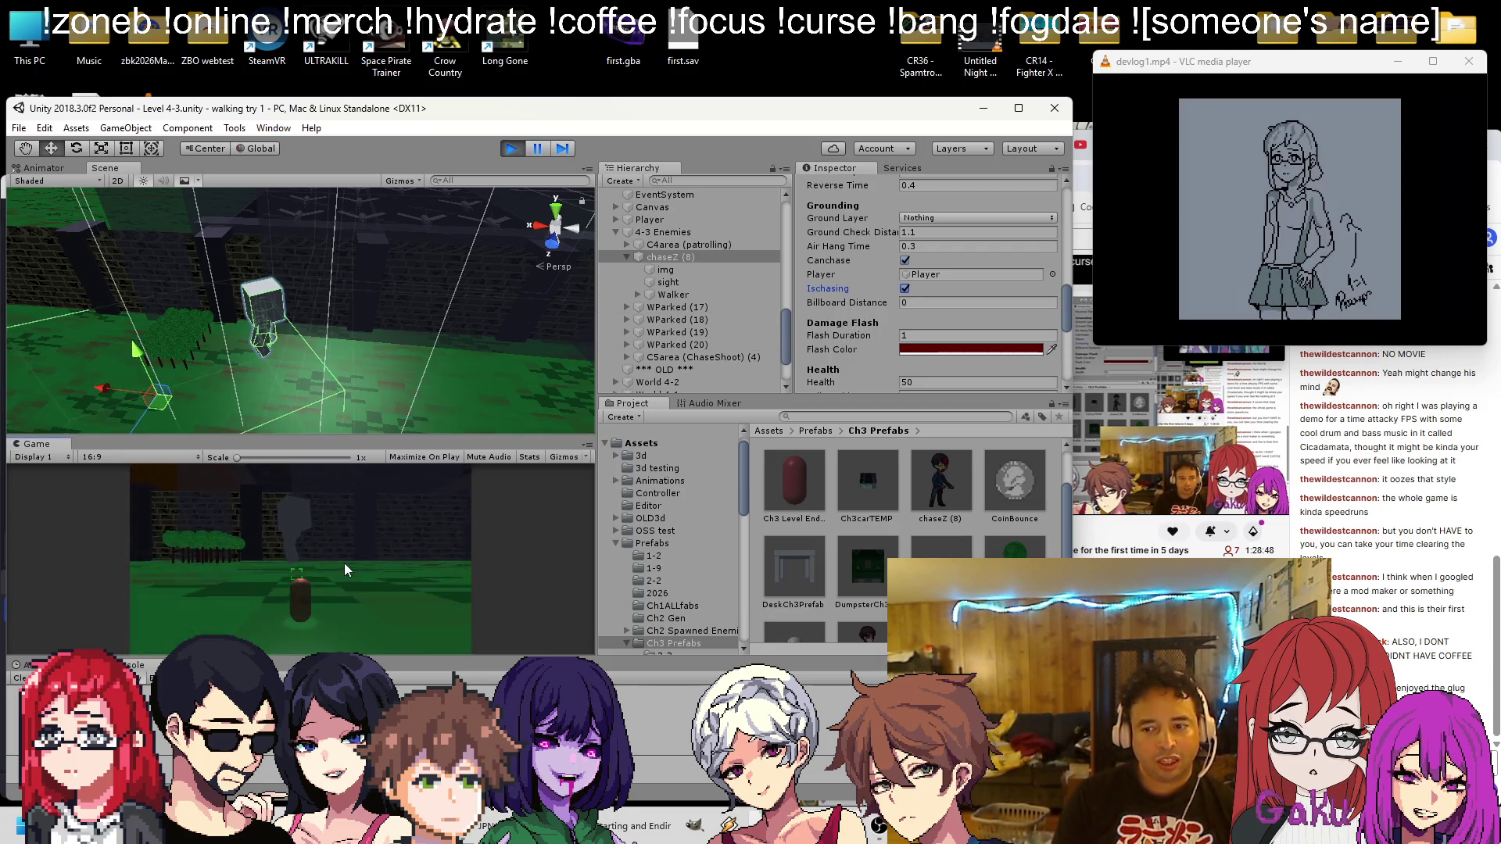
scroll(948, 274, "down", 10)
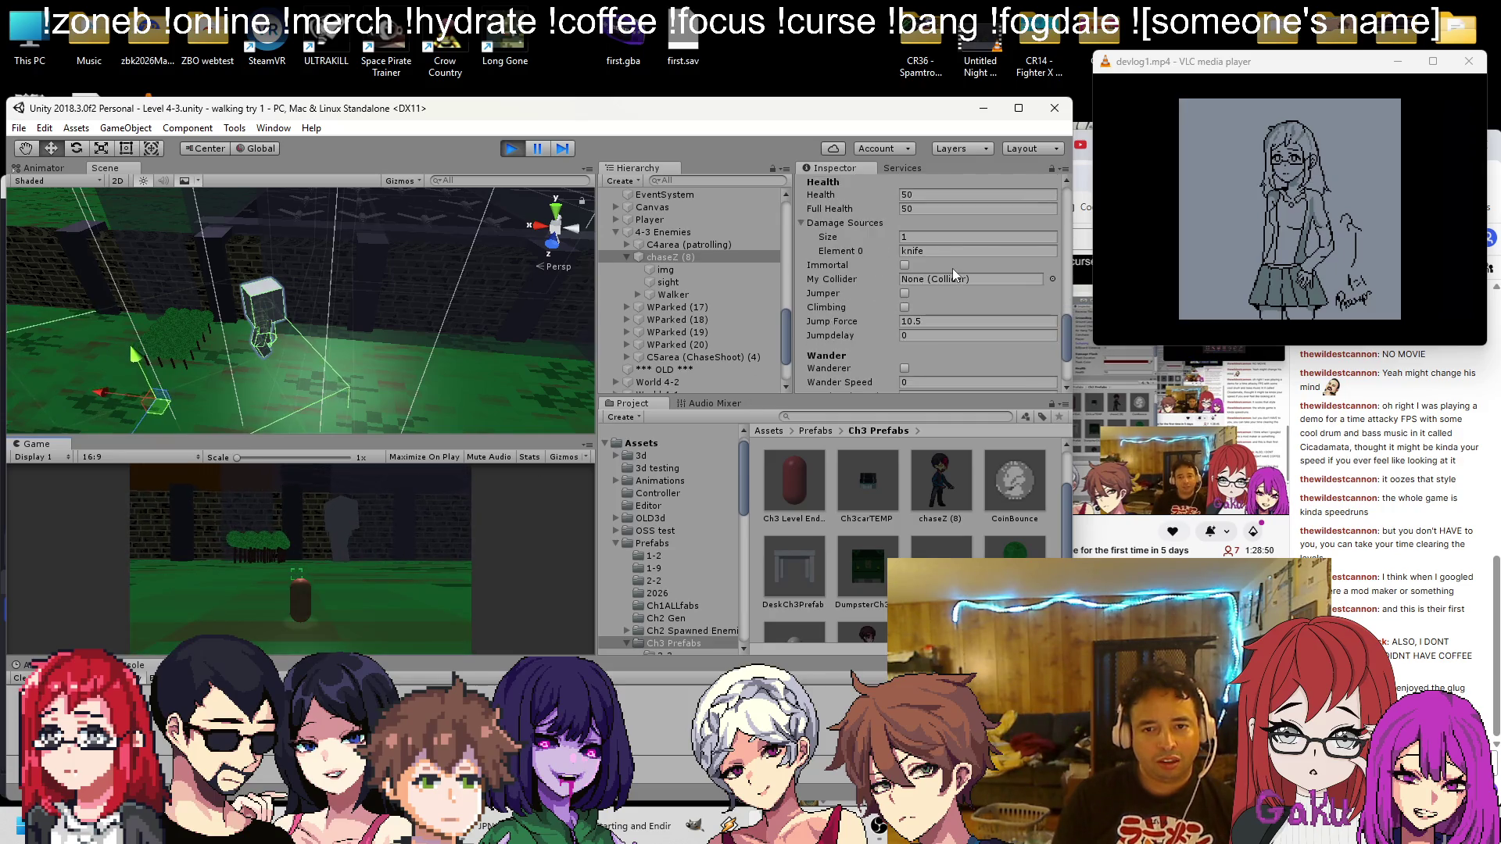
scroll(952, 270, "down", 2)
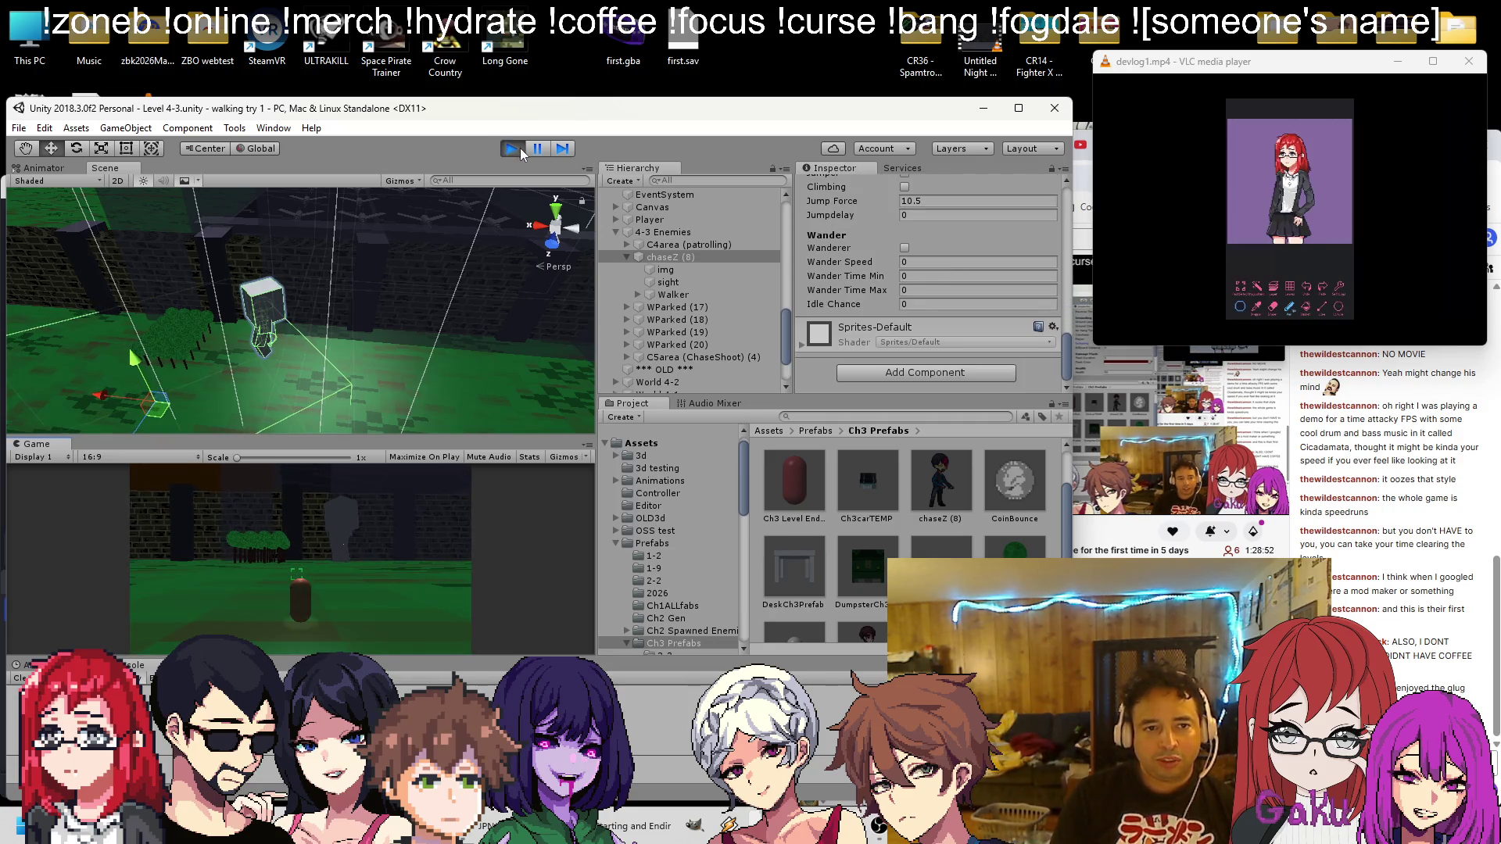
Stop play mode and copy the original chaseZ (8)'s Transform component
left_click(521, 151)
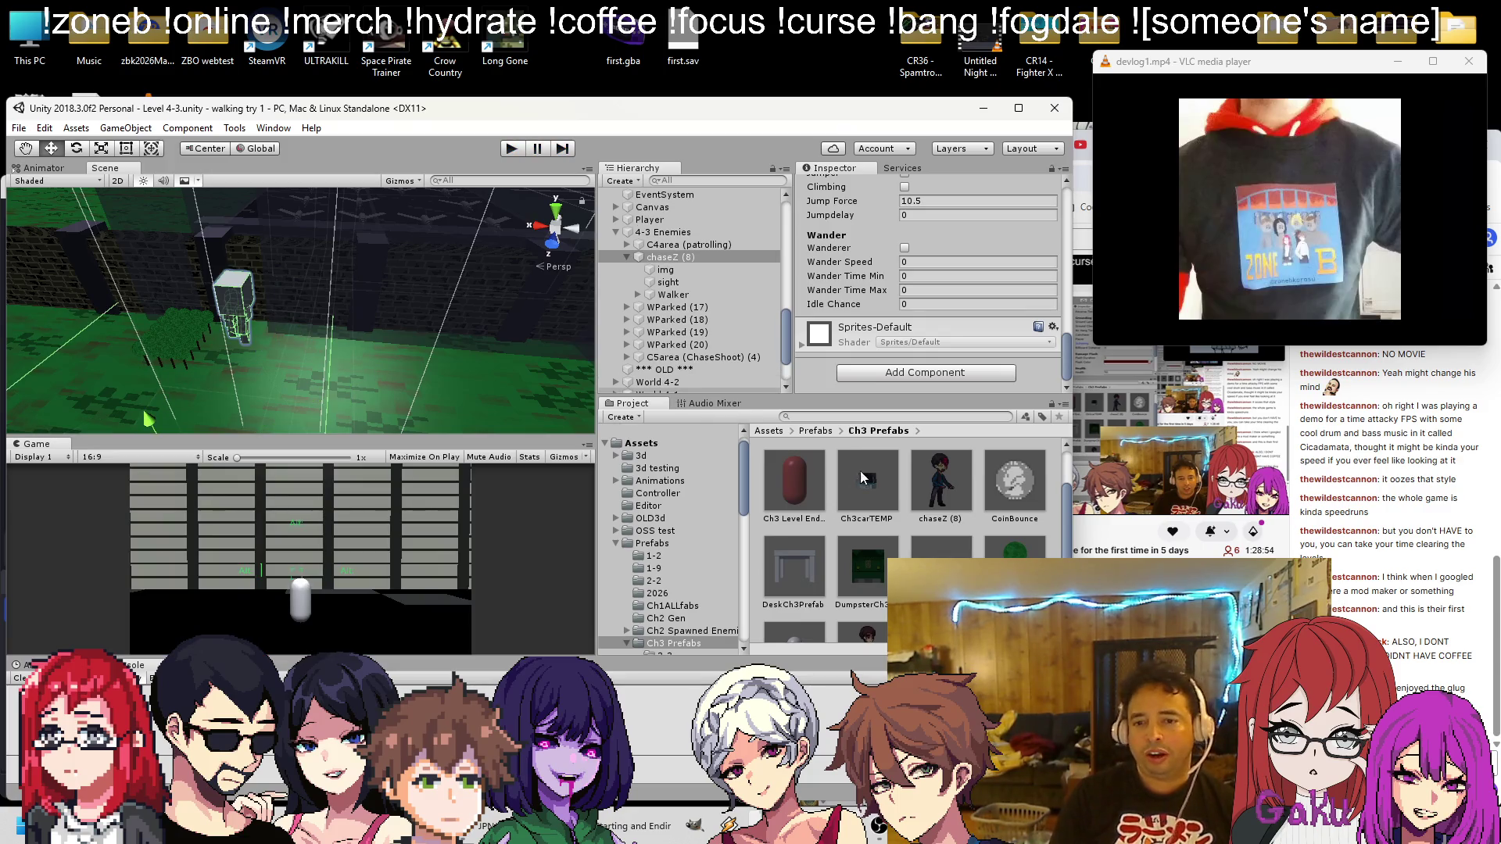
scroll(915, 258, "up", 5)
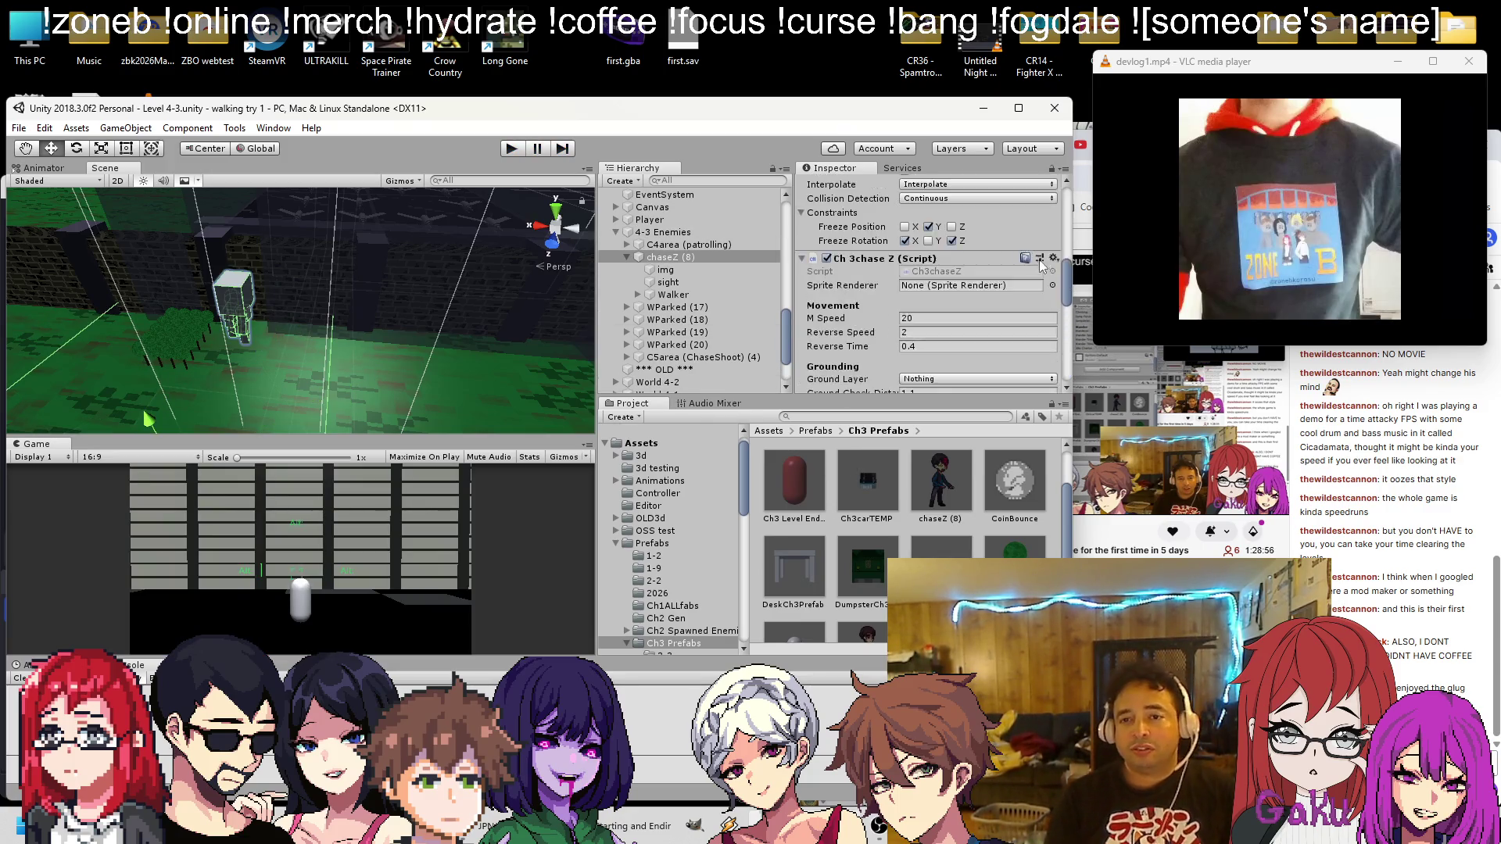
left_click(1053, 218)
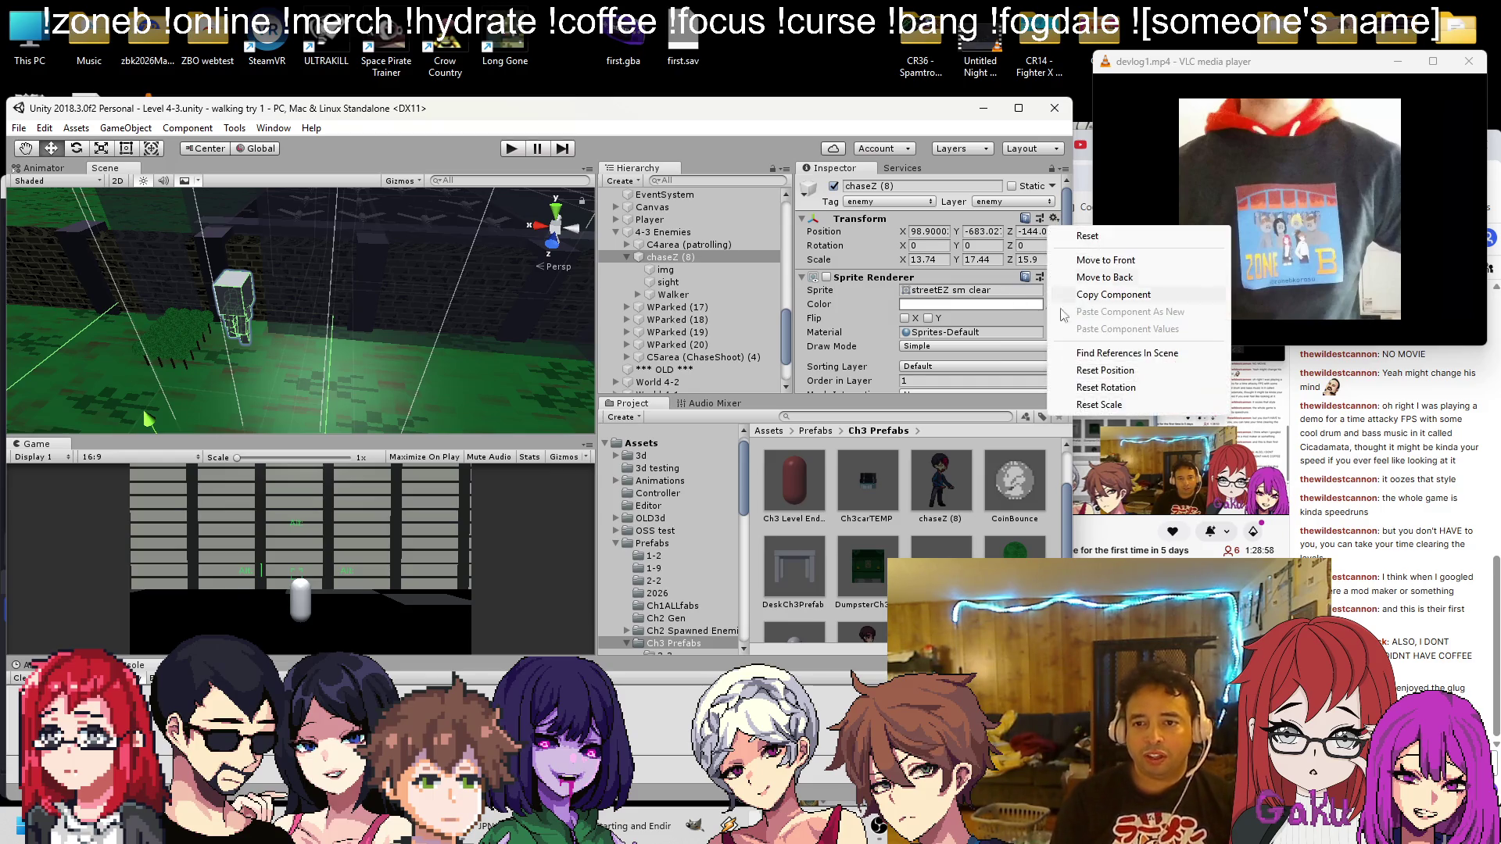
left_click(1103, 295)
Paste the Transform values onto the new chaseZ copy and unpack it from its prefab
scroll(810, 440, "up", 1)
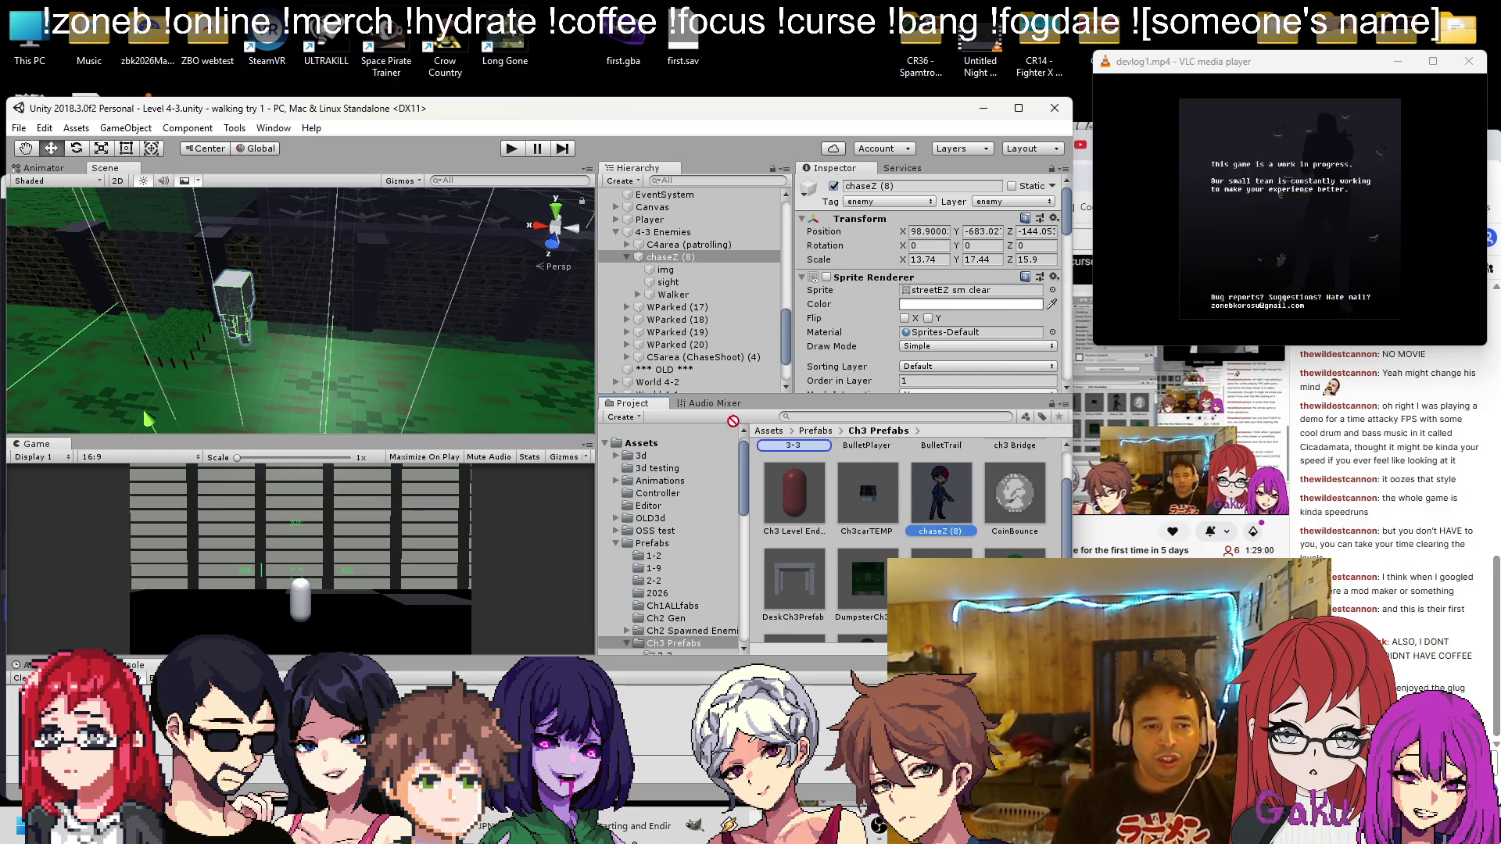
left_click(297, 354)
left_click(1054, 232)
left_click(1125, 344)
right_click(668, 195)
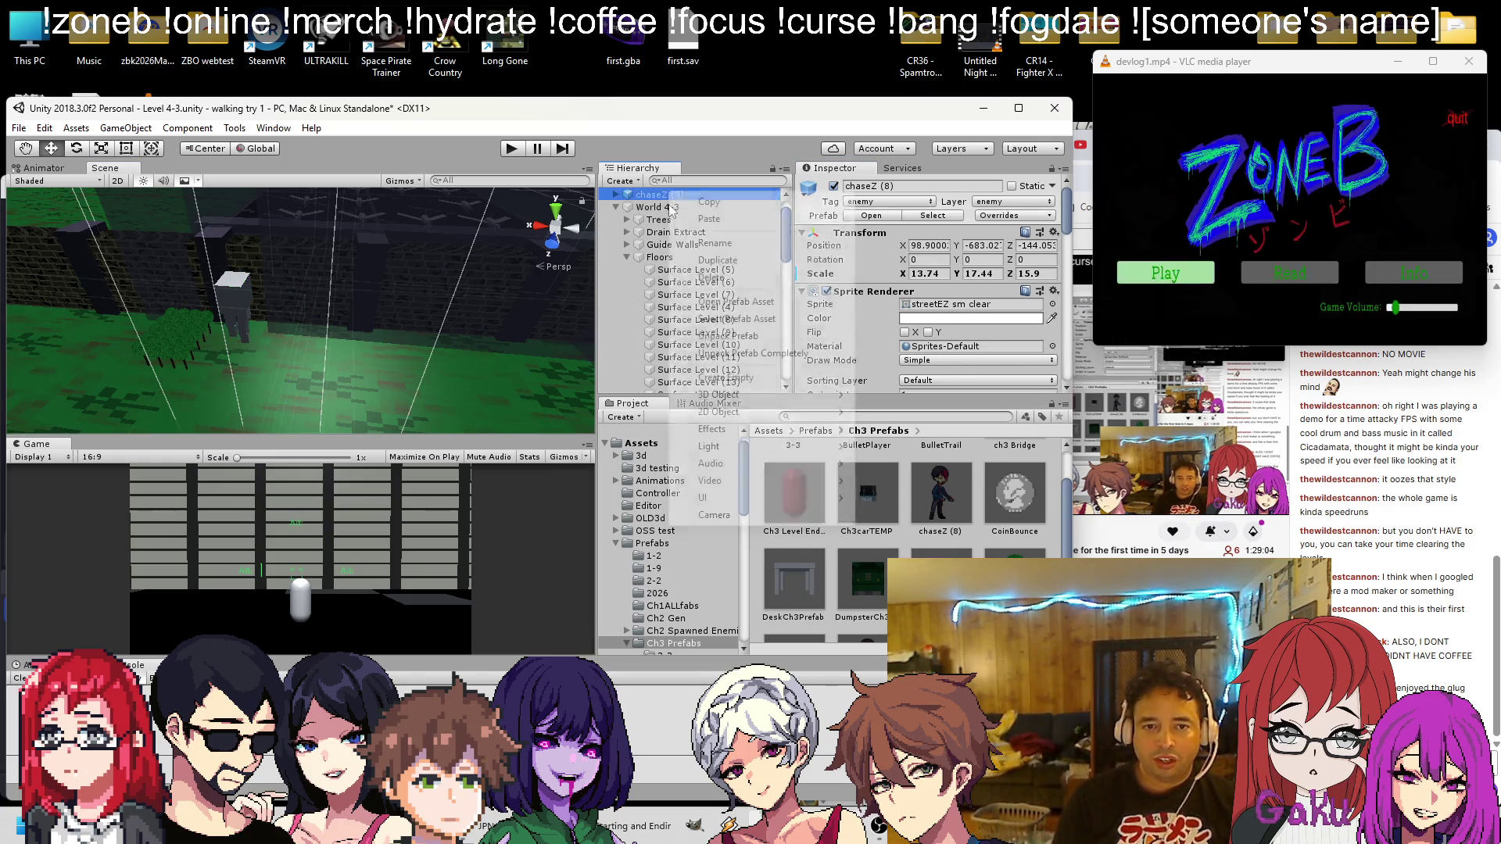
left_click(782, 352)
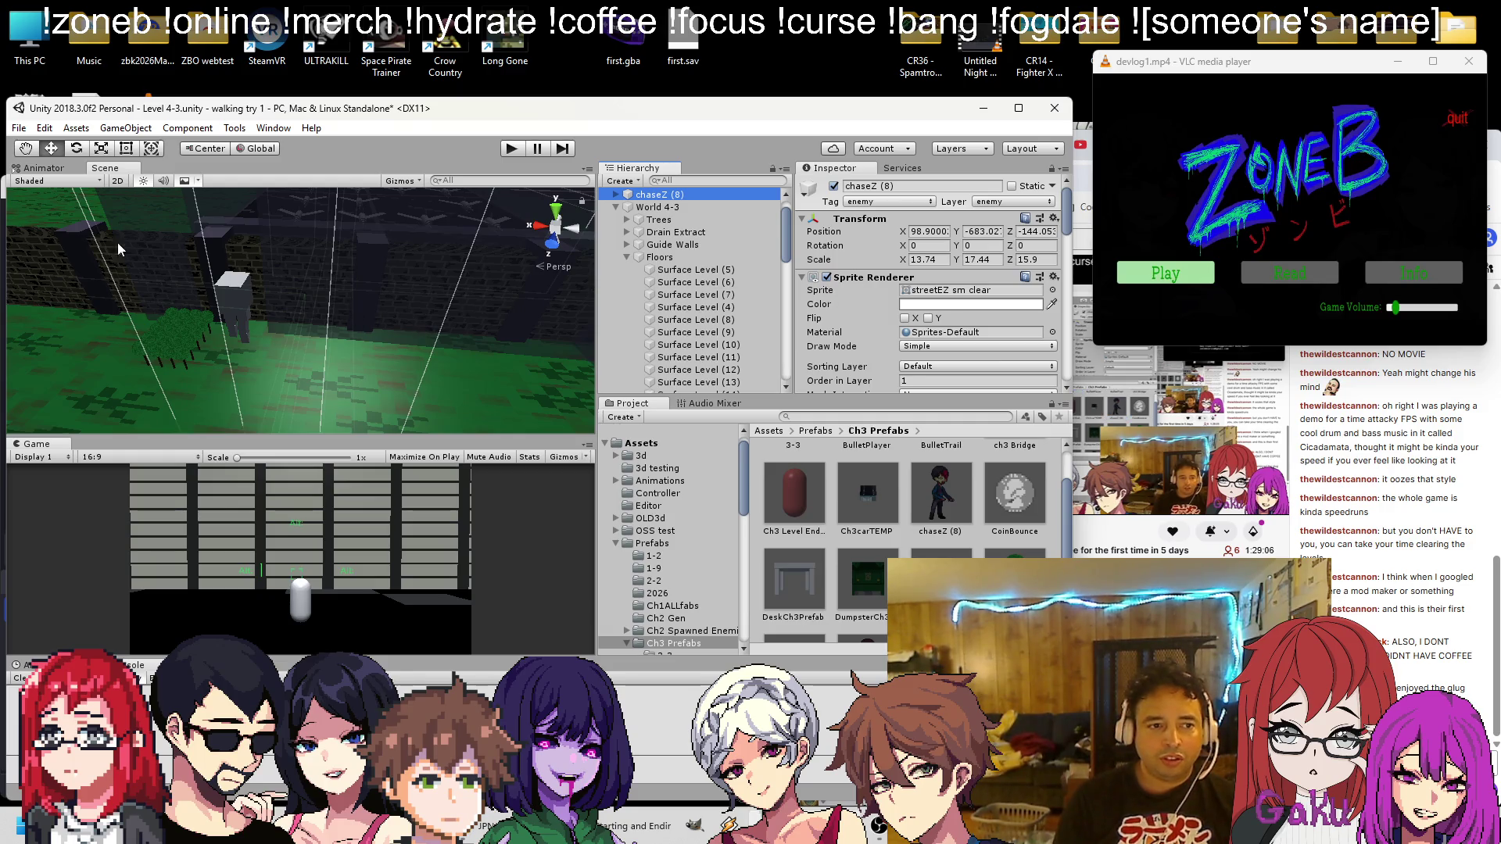
double_click(694, 197)
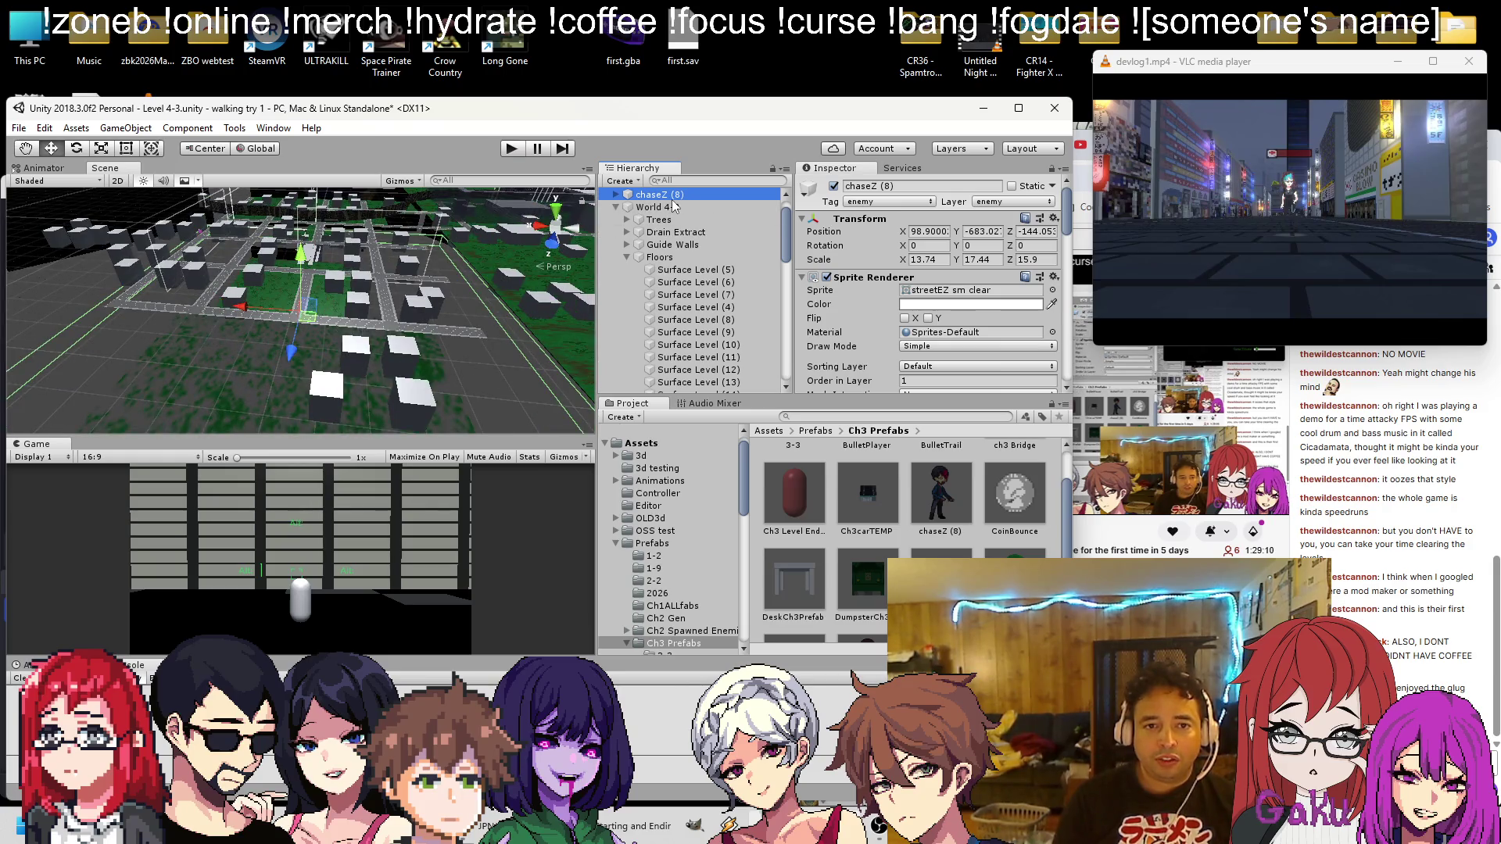
Move the copy under 4-3 Enemies and re-paste position 98.9, -683.02, -144.05
scroll(680, 219, "up", 1)
left_click(617, 232)
left_click_drag(653, 219, 664, 268)
left_click(1054, 218)
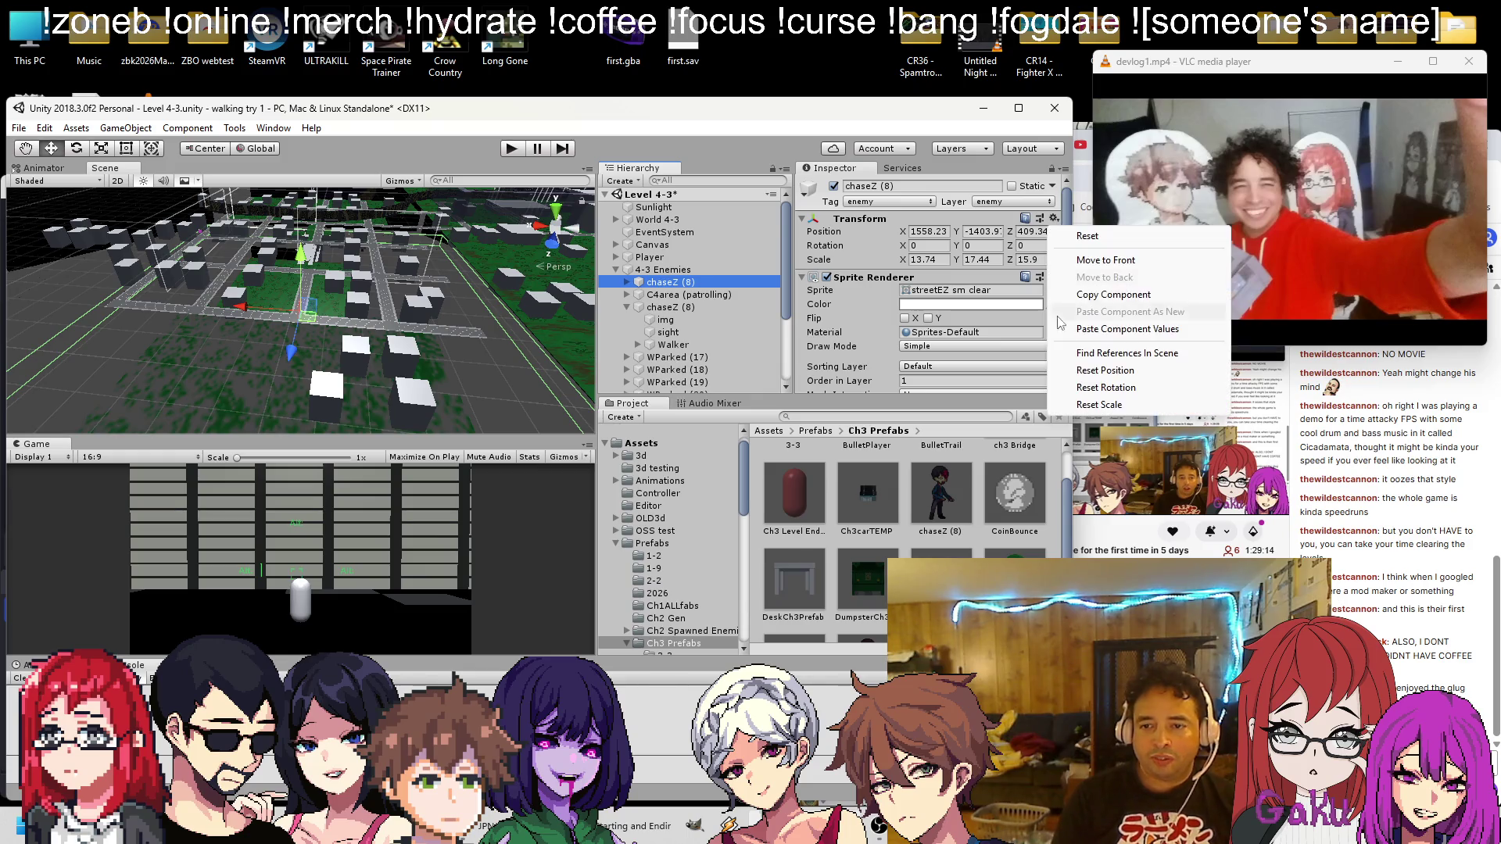
left_click(1110, 352)
double_click(680, 280)
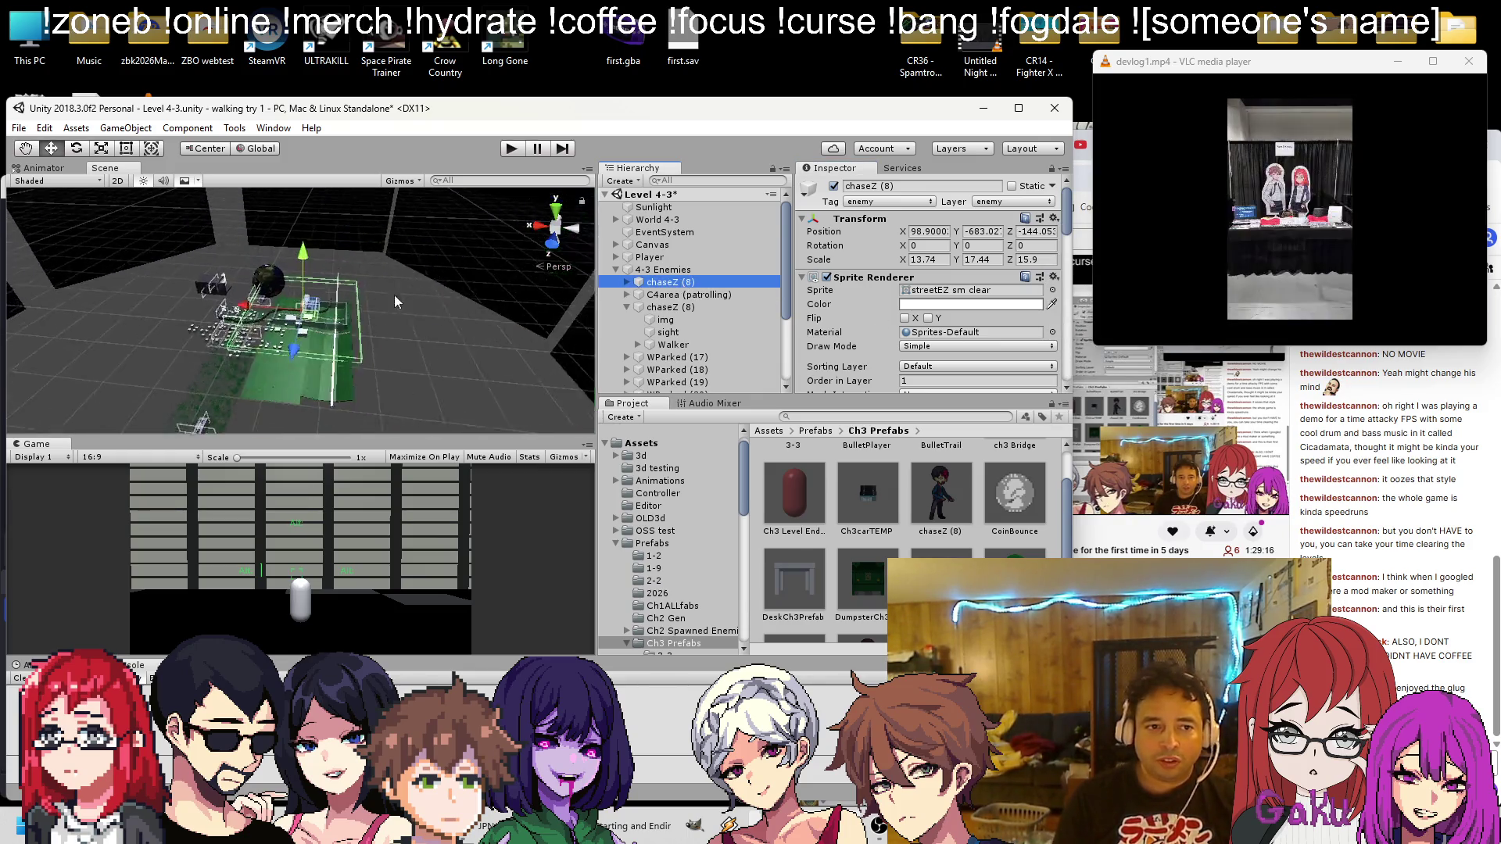
mouse_move(303, 374)
left_mouse_down()
mouse_move(389, 283)
mouse_move(240, 268)
left_mouse_up()
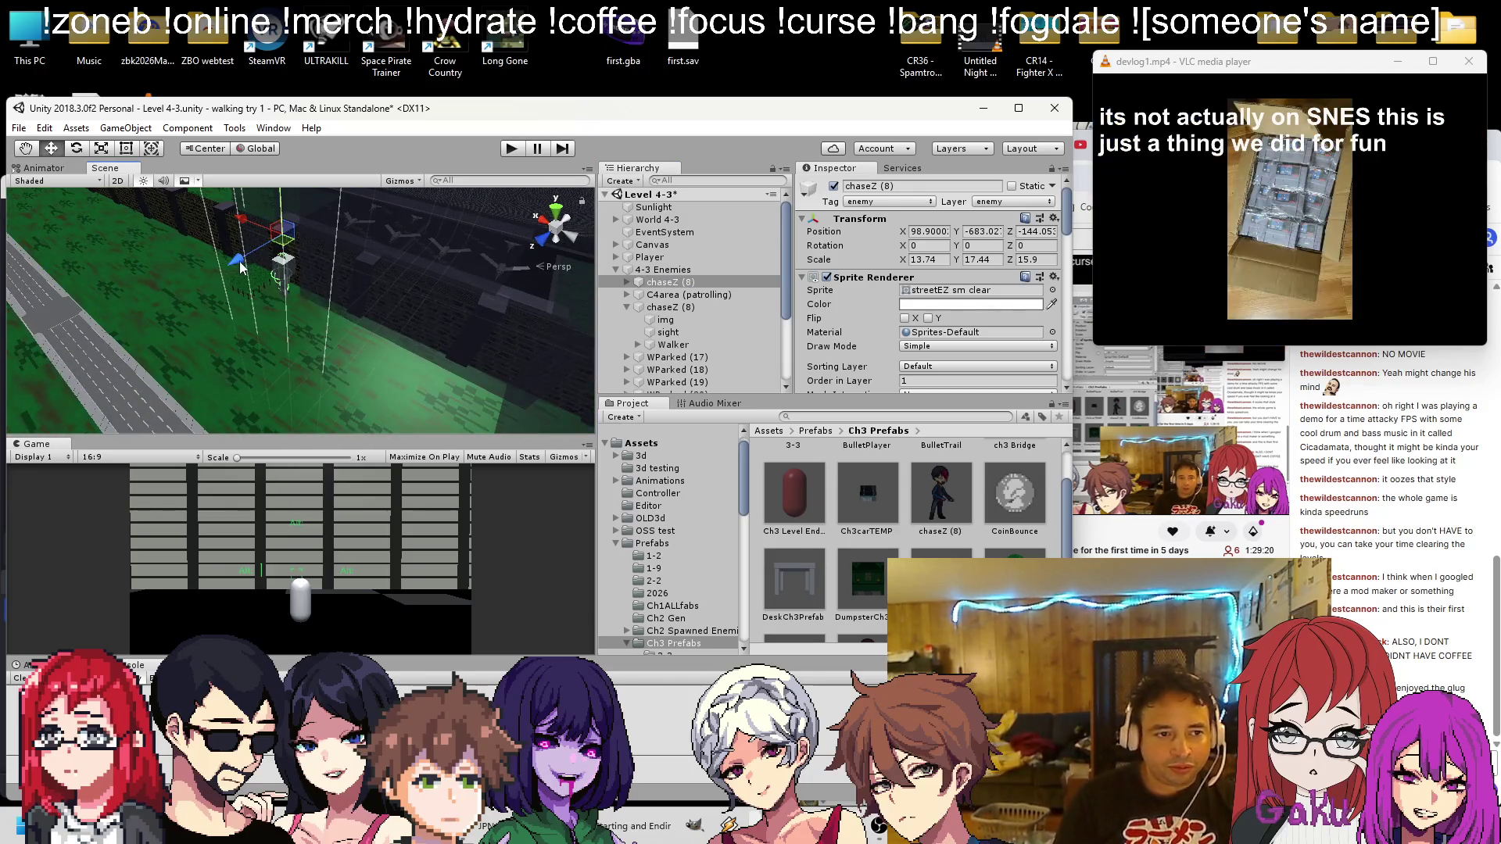
Move the new chaseZ (8) farther along the street and select its sight object
left_click_drag(125, 328, 337, 324)
left_click(629, 283)
left_click(666, 307)
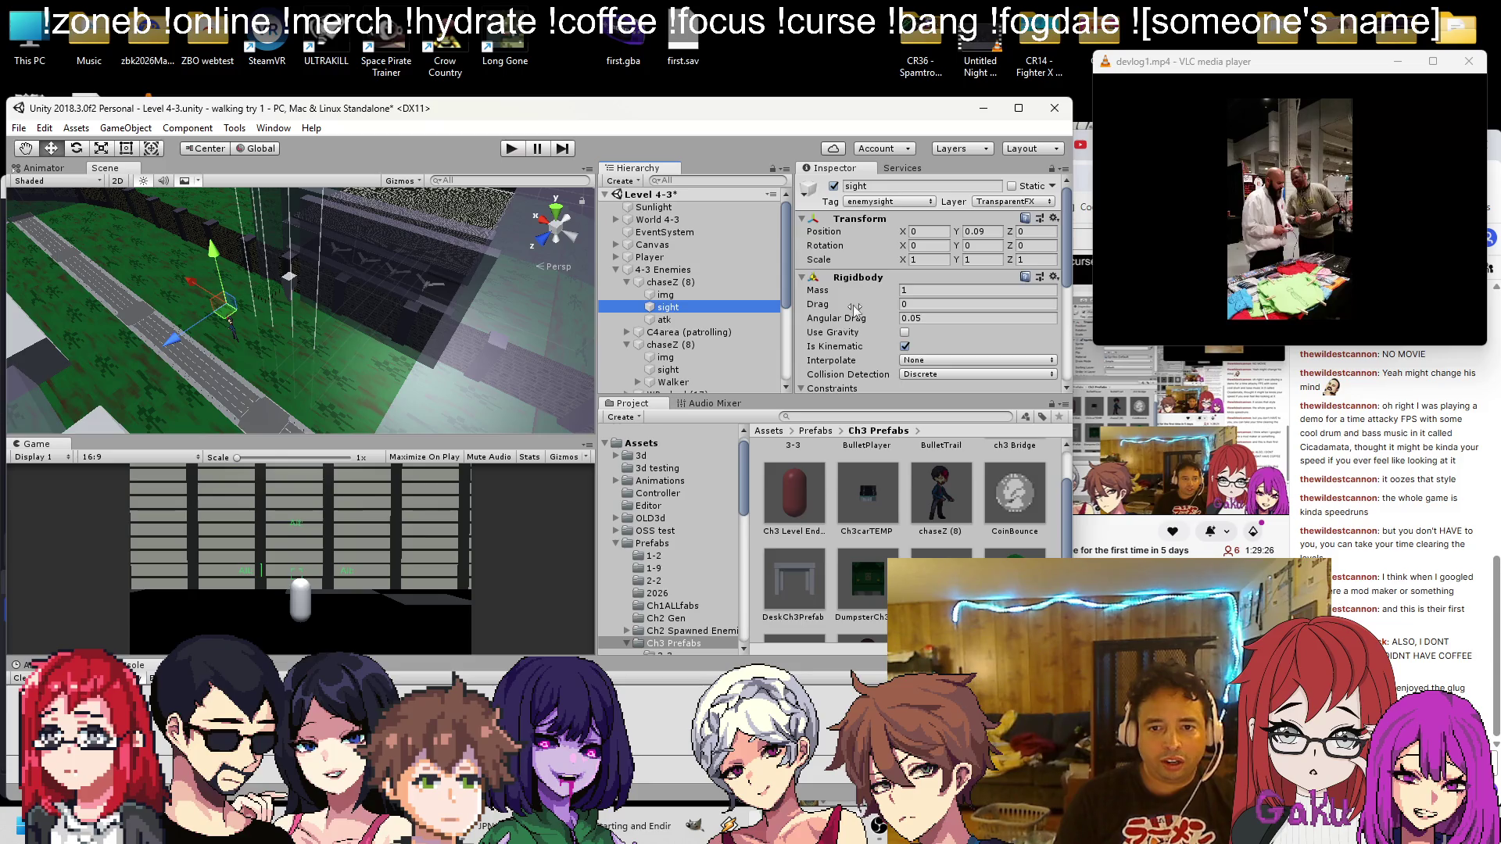
Scale the sight object to 0.1, 0.1, 0.1 and run the level in play mode
left_click(925, 259)
type("0.1")
key("Tab")
type("0.1")
key("Tab")
type("0.1")
mouse_move(373, 361)
left_mouse_down()
mouse_move(337, 330)
mouse_move(447, 285)
mouse_move(411, 236)
mouse_move(382, 289)
mouse_move(376, 261)
left_mouse_up()
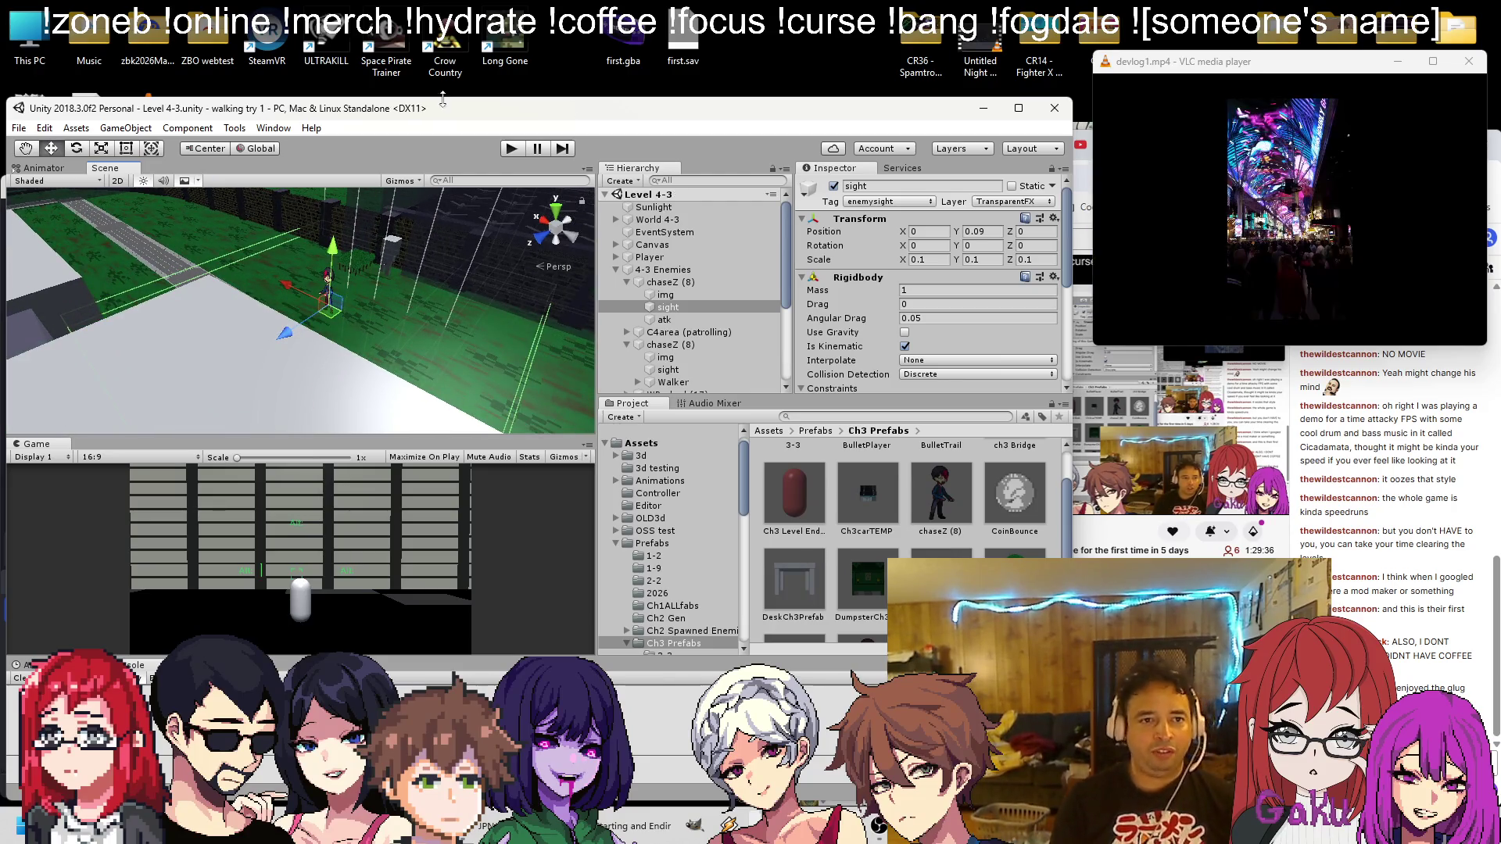
left_click(512, 148)
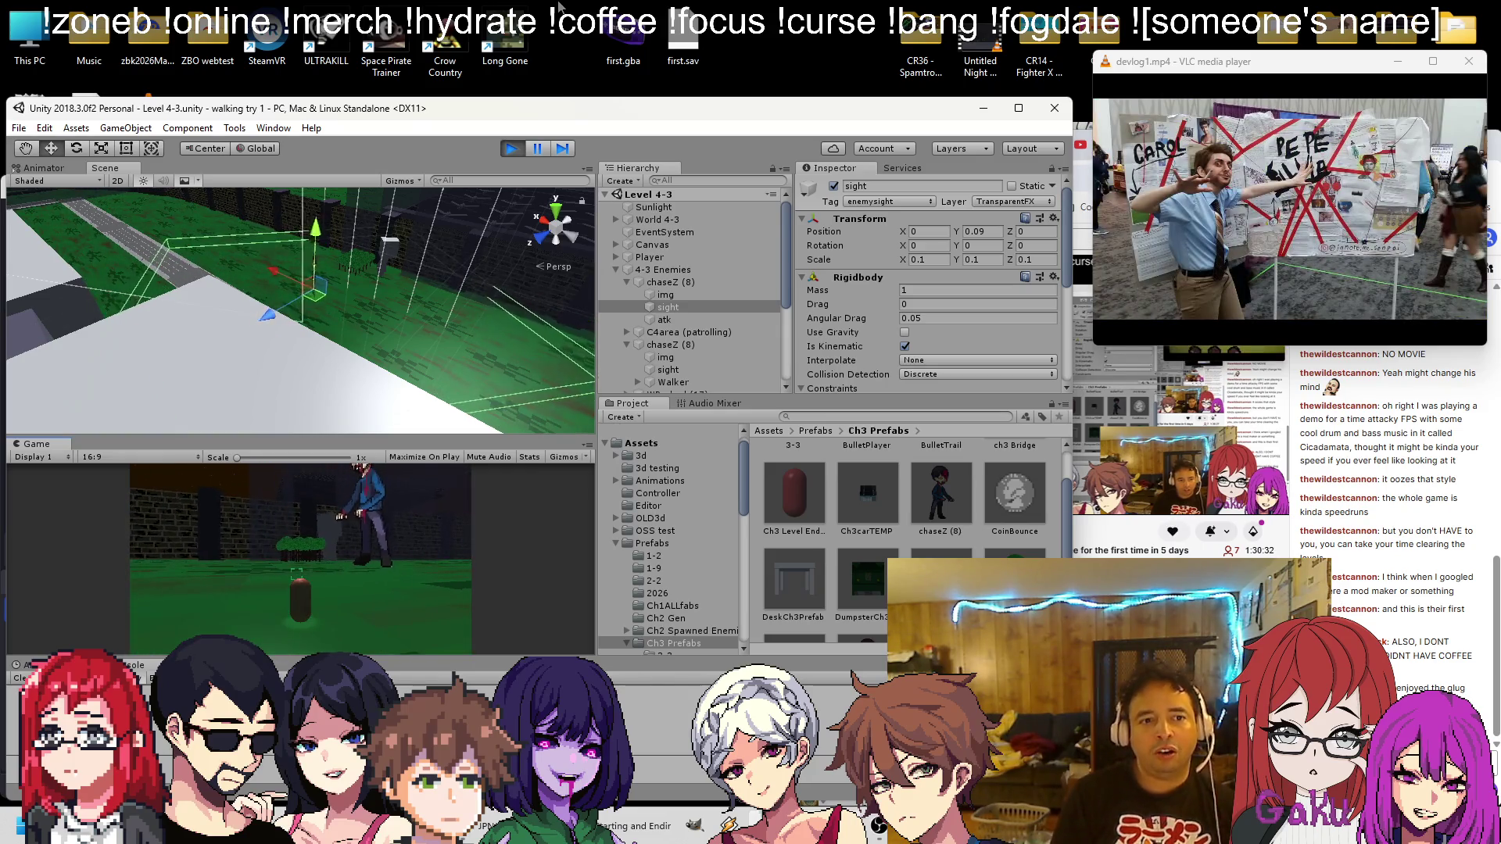
Select the Player object to view its components while the level runs
left_click(708, 257)
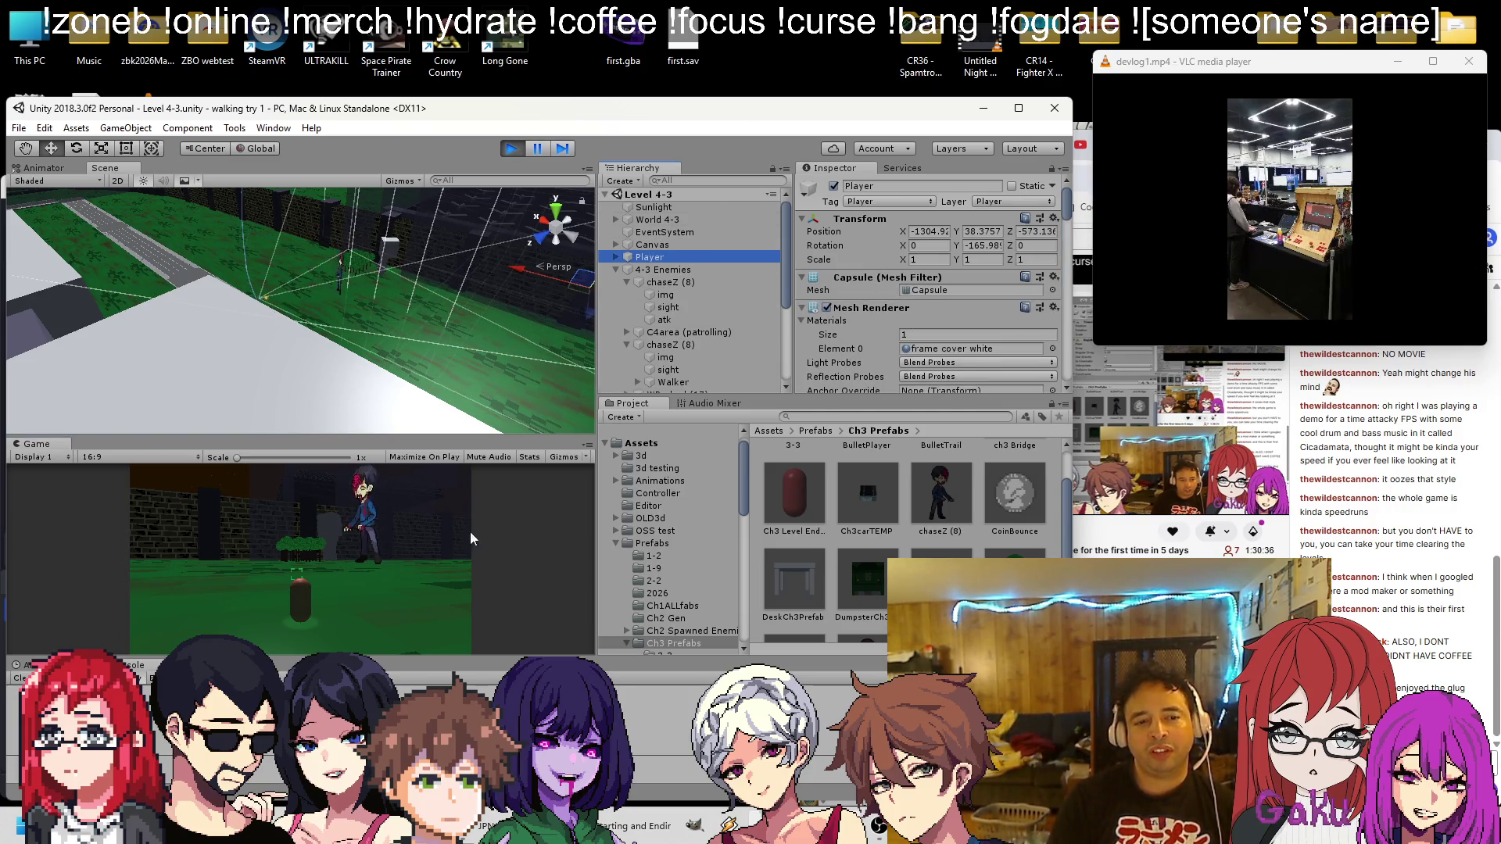
left_click(471, 533)
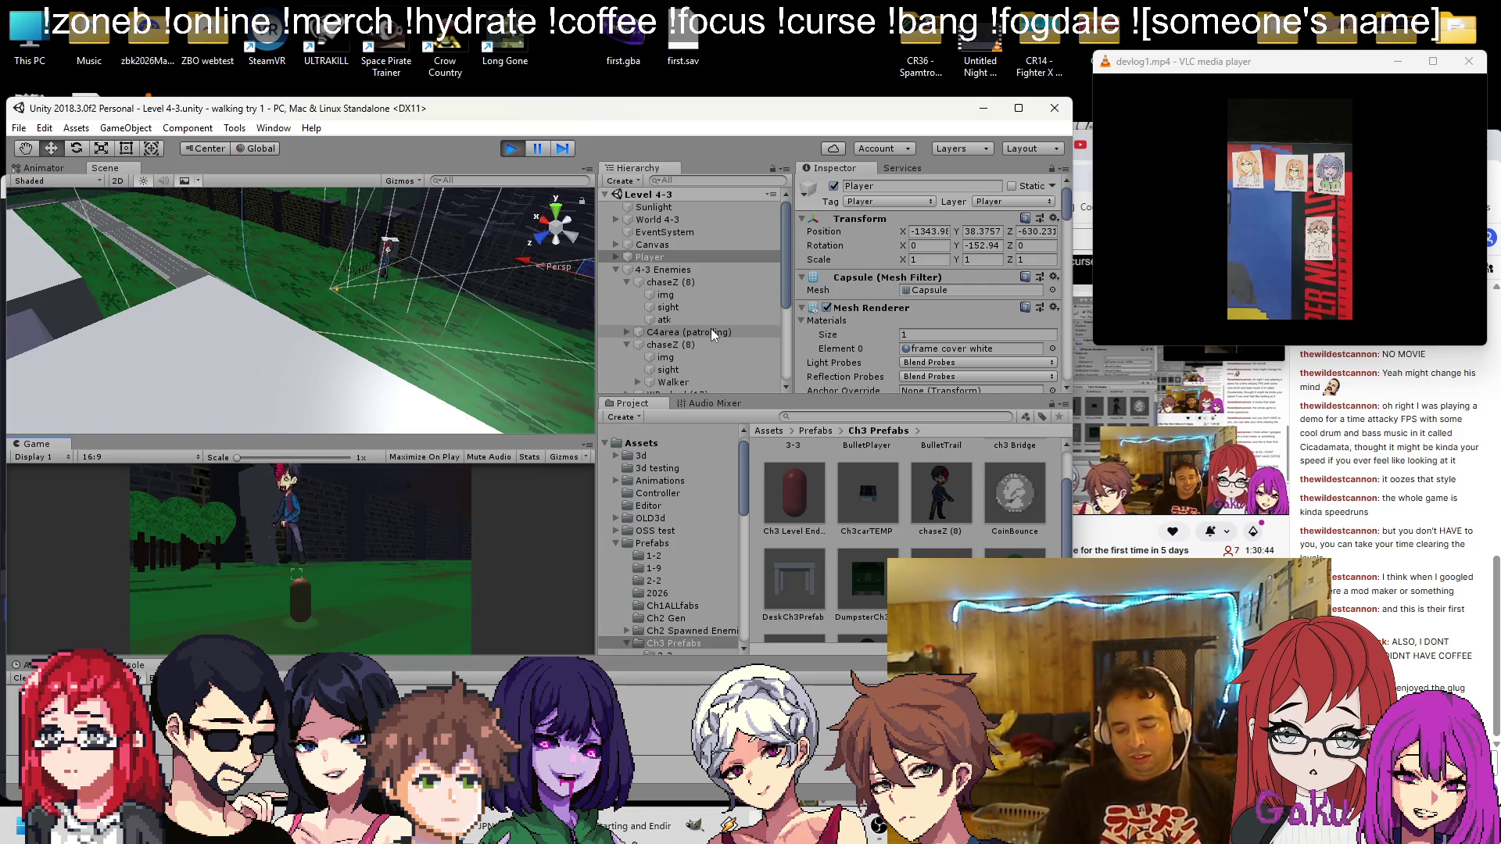
Select the chase enemies' sight triggers to check their Ch 3sight settings (Alert Delay 1)
scroll(870, 279, "down", 5)
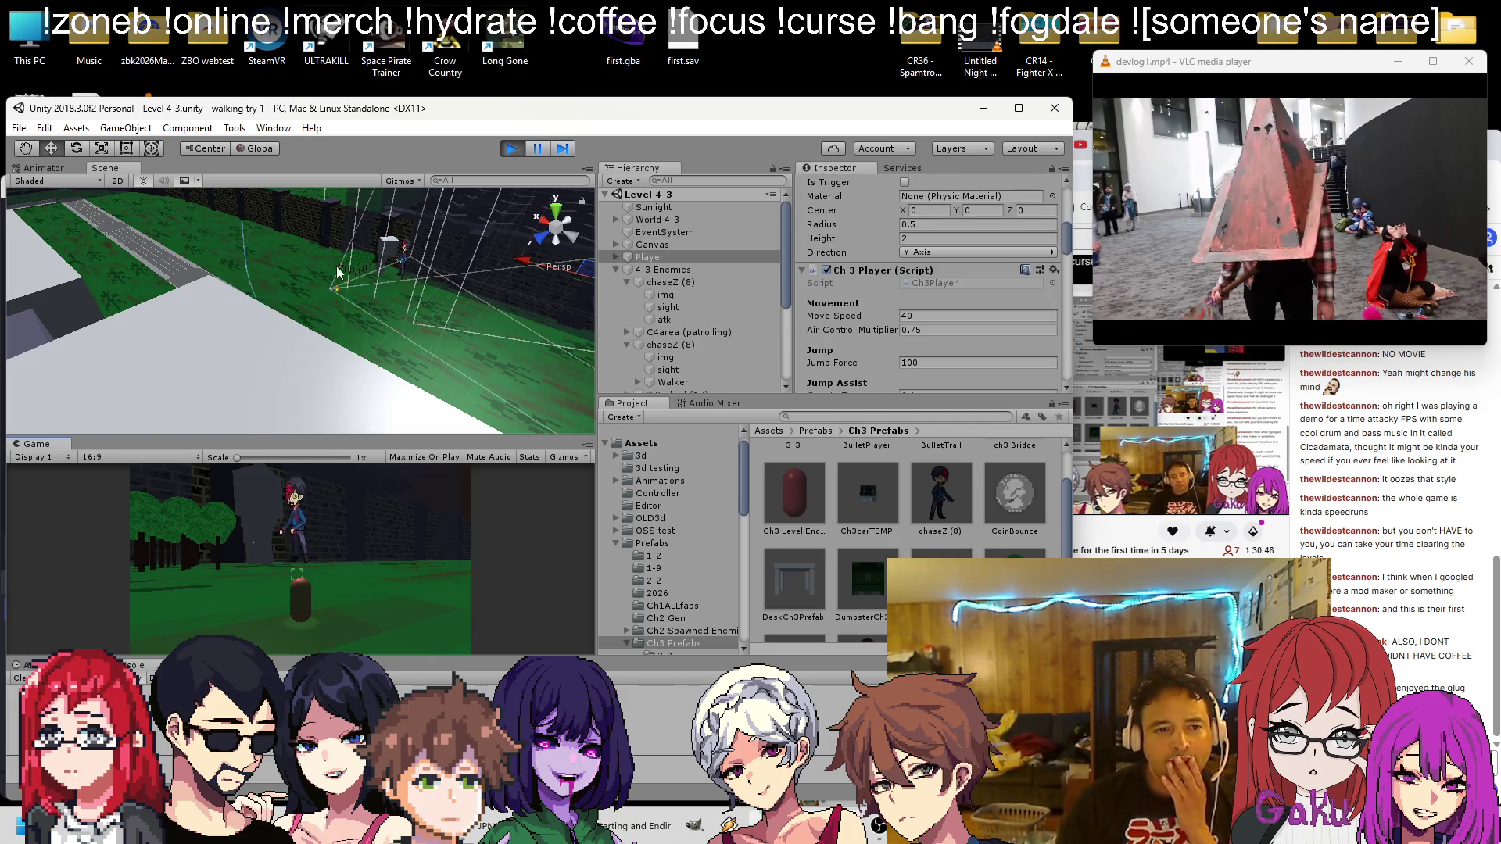
left_click(405, 257)
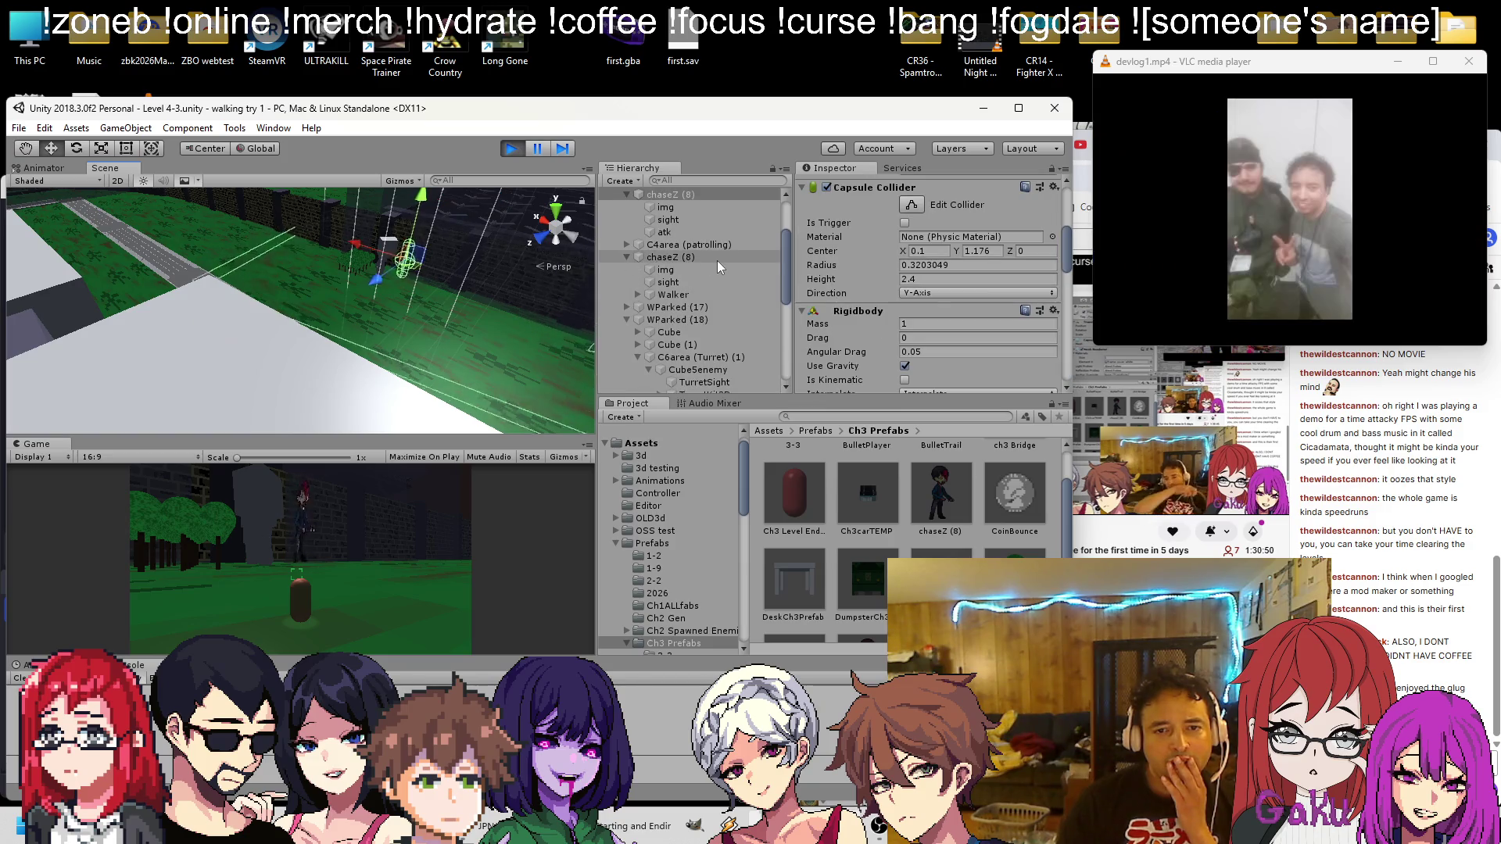
scroll(736, 260, "down", 3)
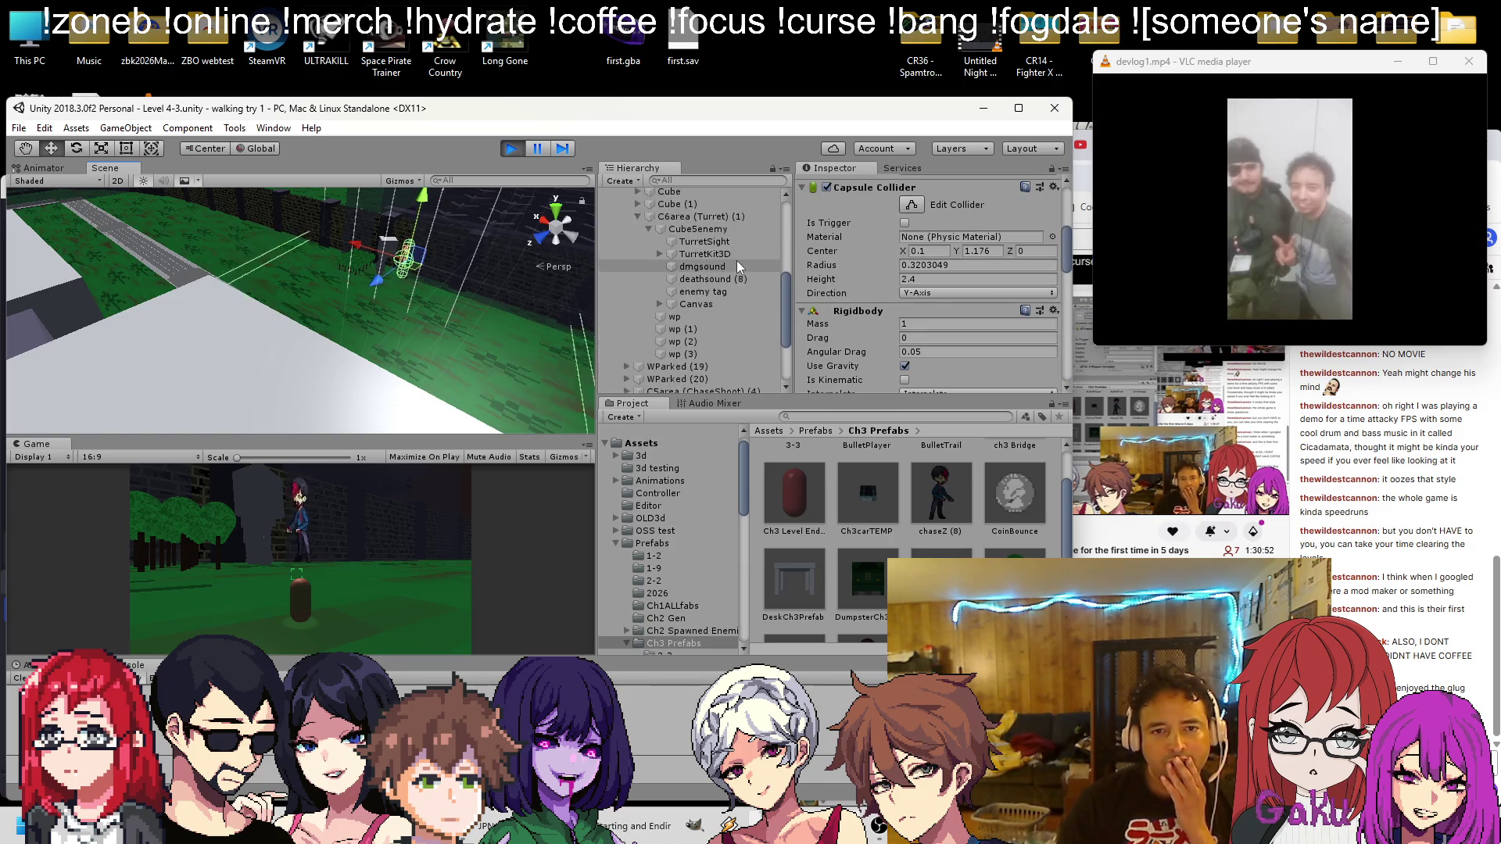
left_click(667, 236)
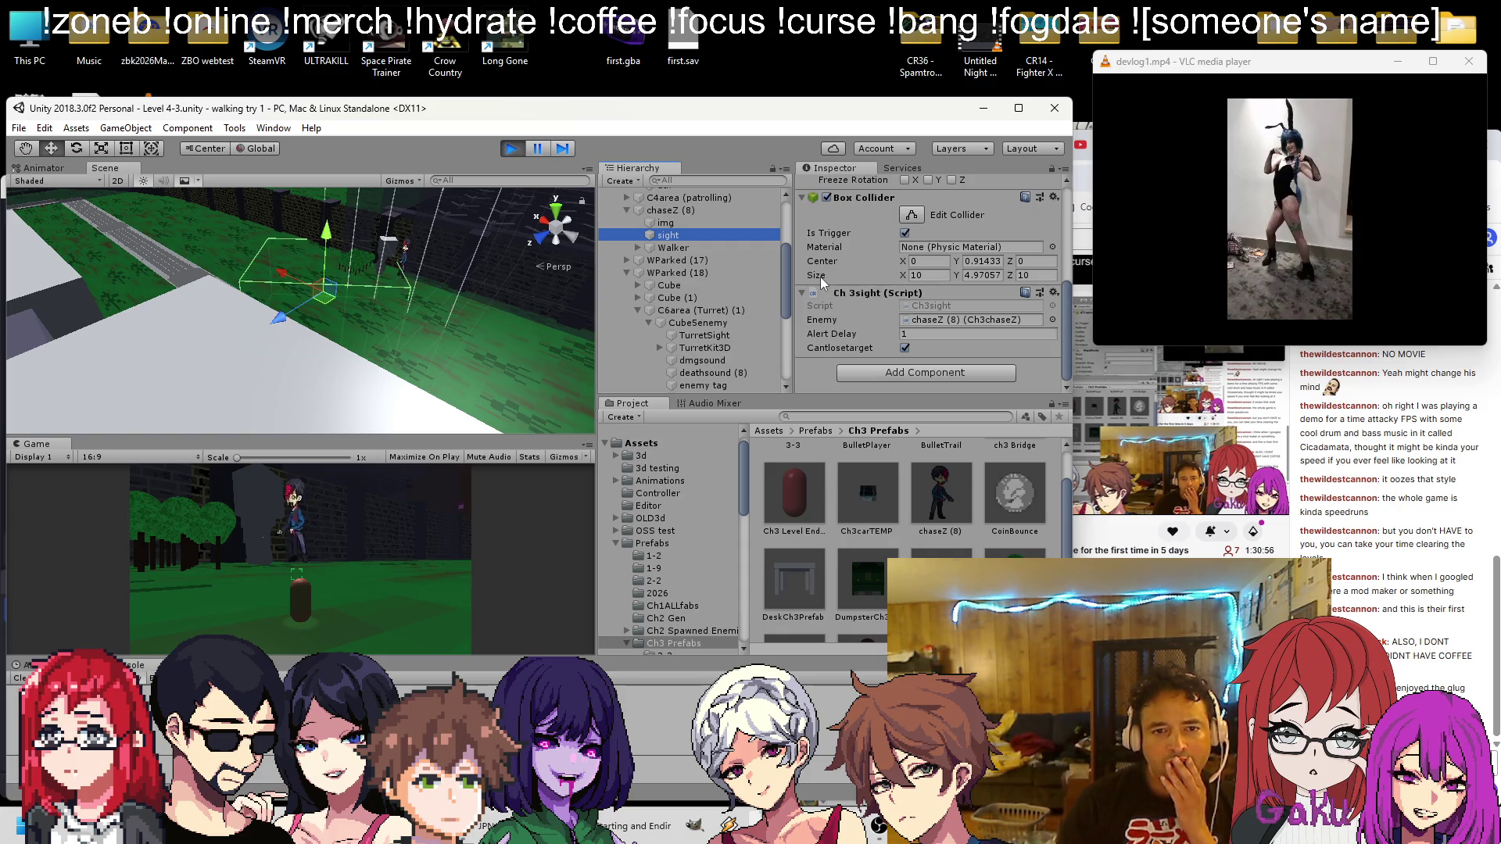
scroll(747, 278, "up", 5)
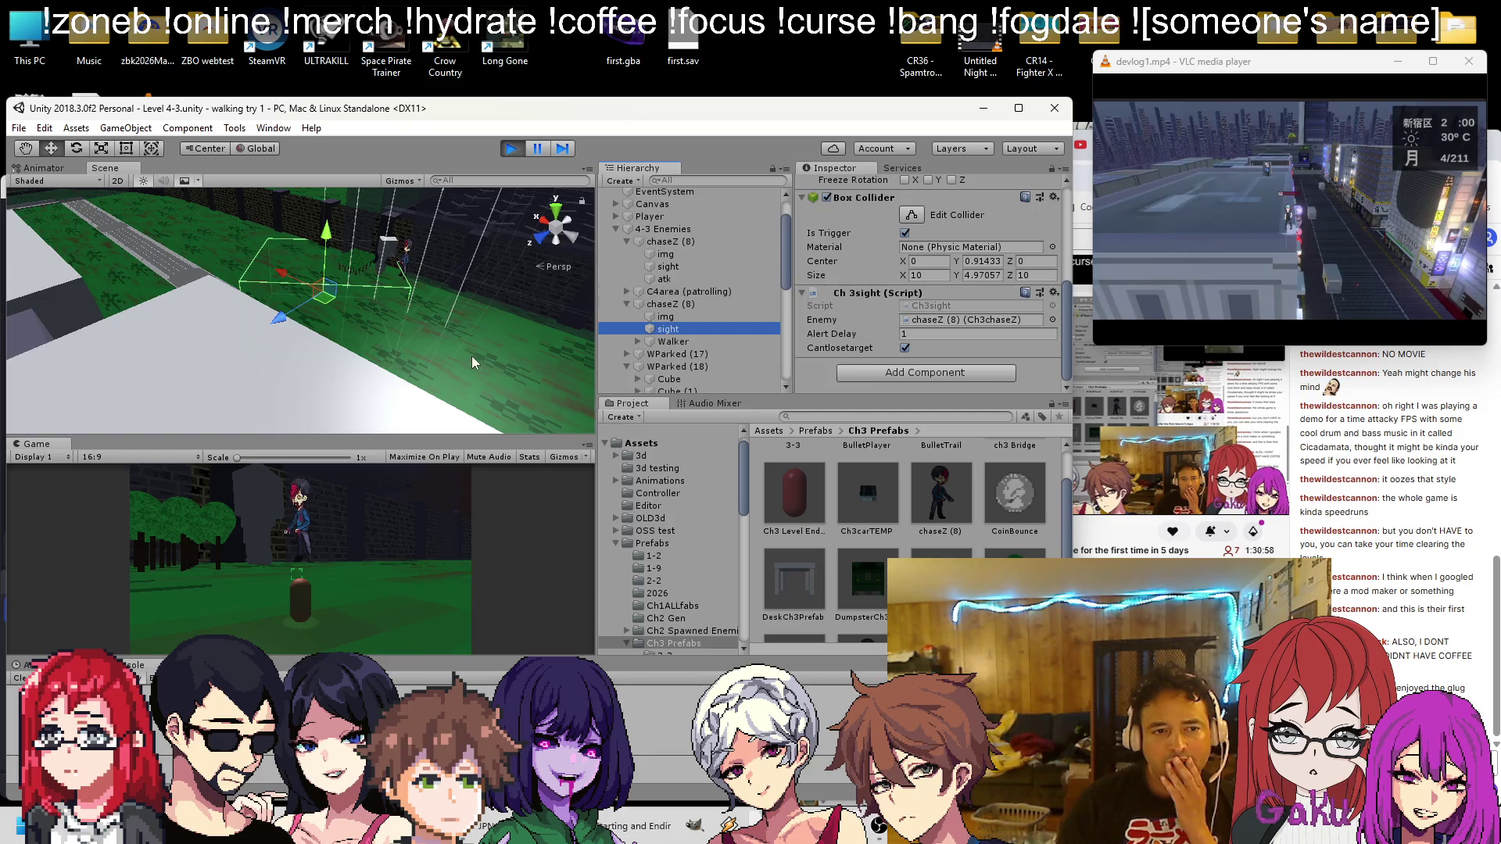
left_click(405, 258)
left_click(405, 257)
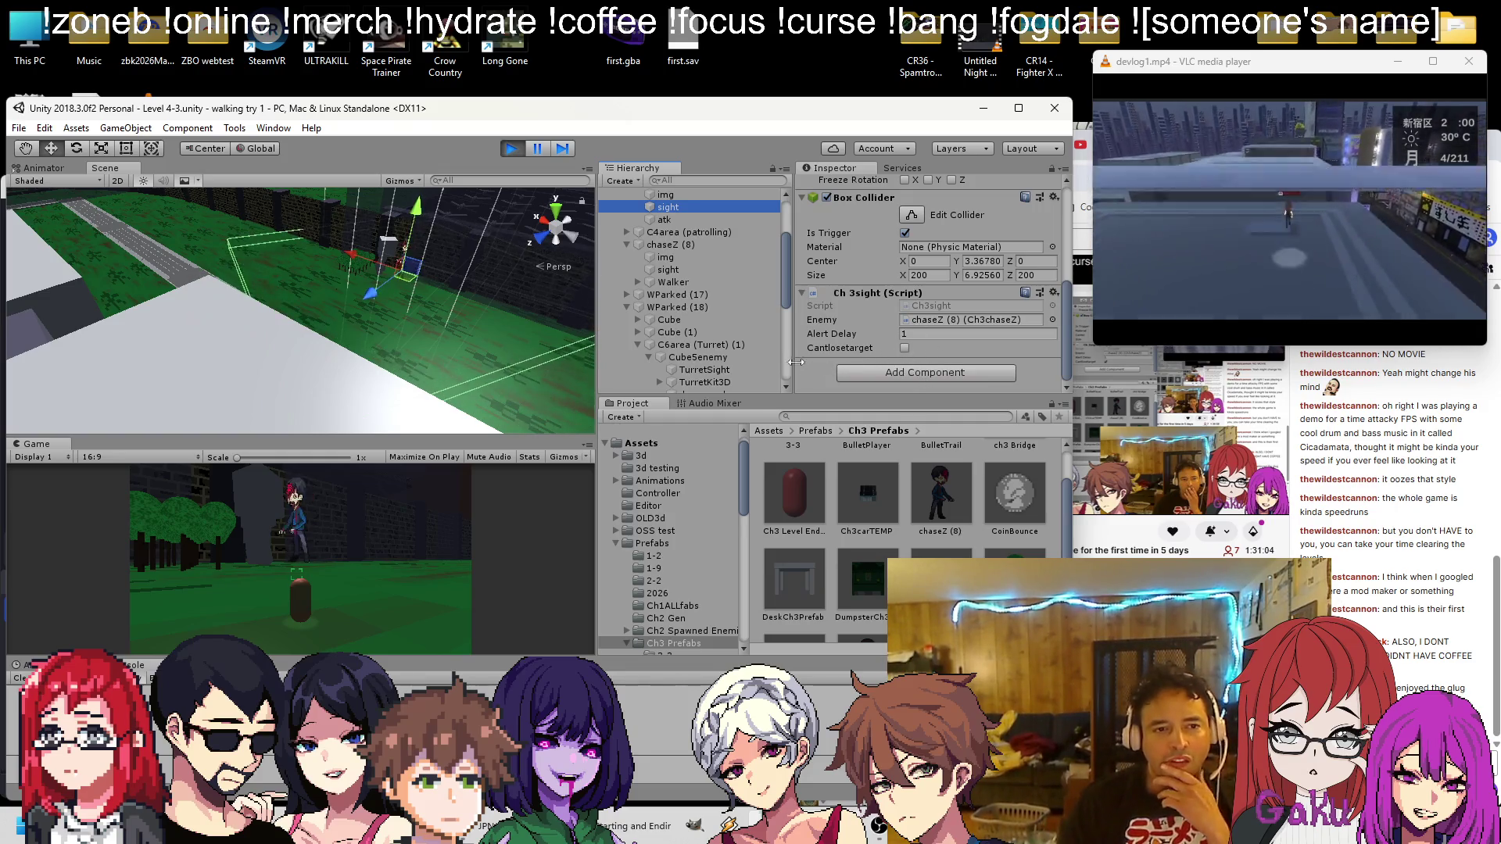
mouse_move(335, 432)
left_mouse_down("alt")
mouse_move(274, 330)
mouse_move(267, 191)
mouse_move(326, 277)
mouse_move(371, 302)
mouse_move(592, 206)
left_mouse_up("alt")
mouse_move(189, 208)
left_mouse_down("alt")
mouse_move(349, 246)
mouse_move(364, 465)
left_mouse_up("alt")
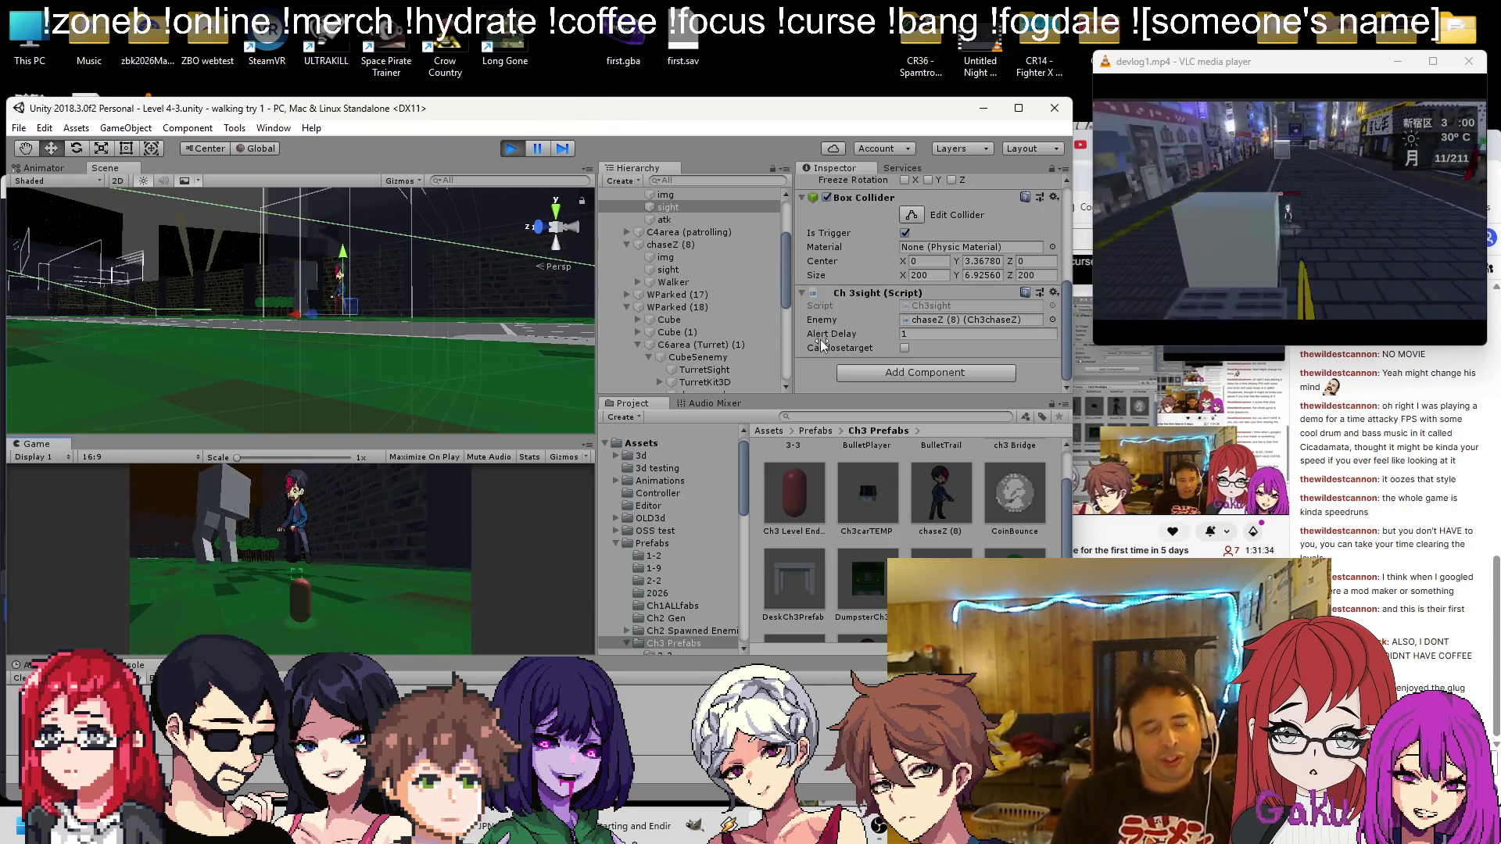
Stop play mode and open the Level 4-2 scene from the Scenes folder
left_click(510, 150)
left_click(19, 128)
left_click(47, 163)
left_click(188, 408)
key("Return")
scroll(224, 361, "down", 10)
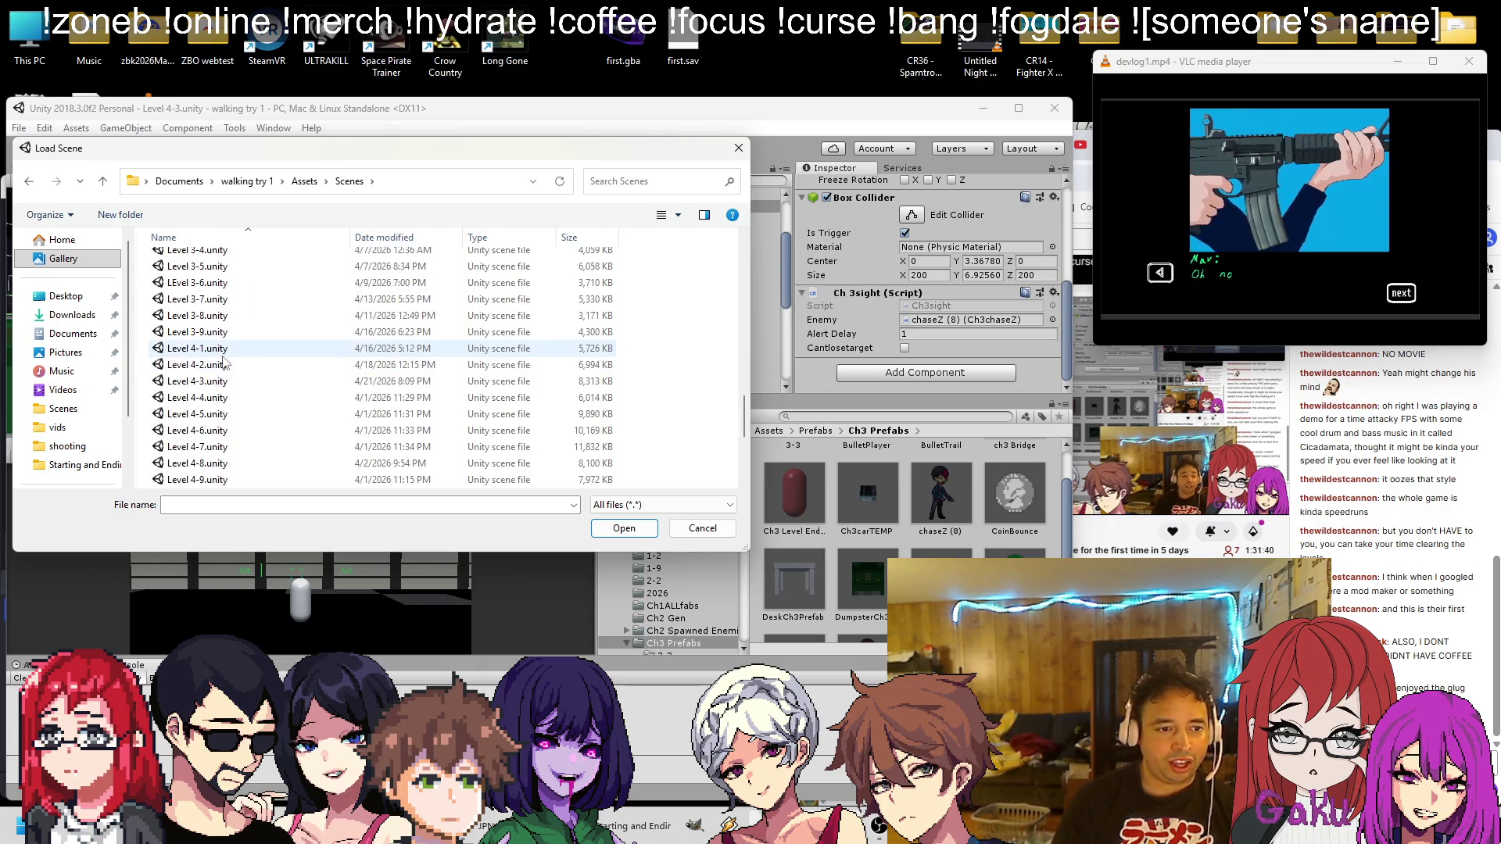
double_click(210, 364)
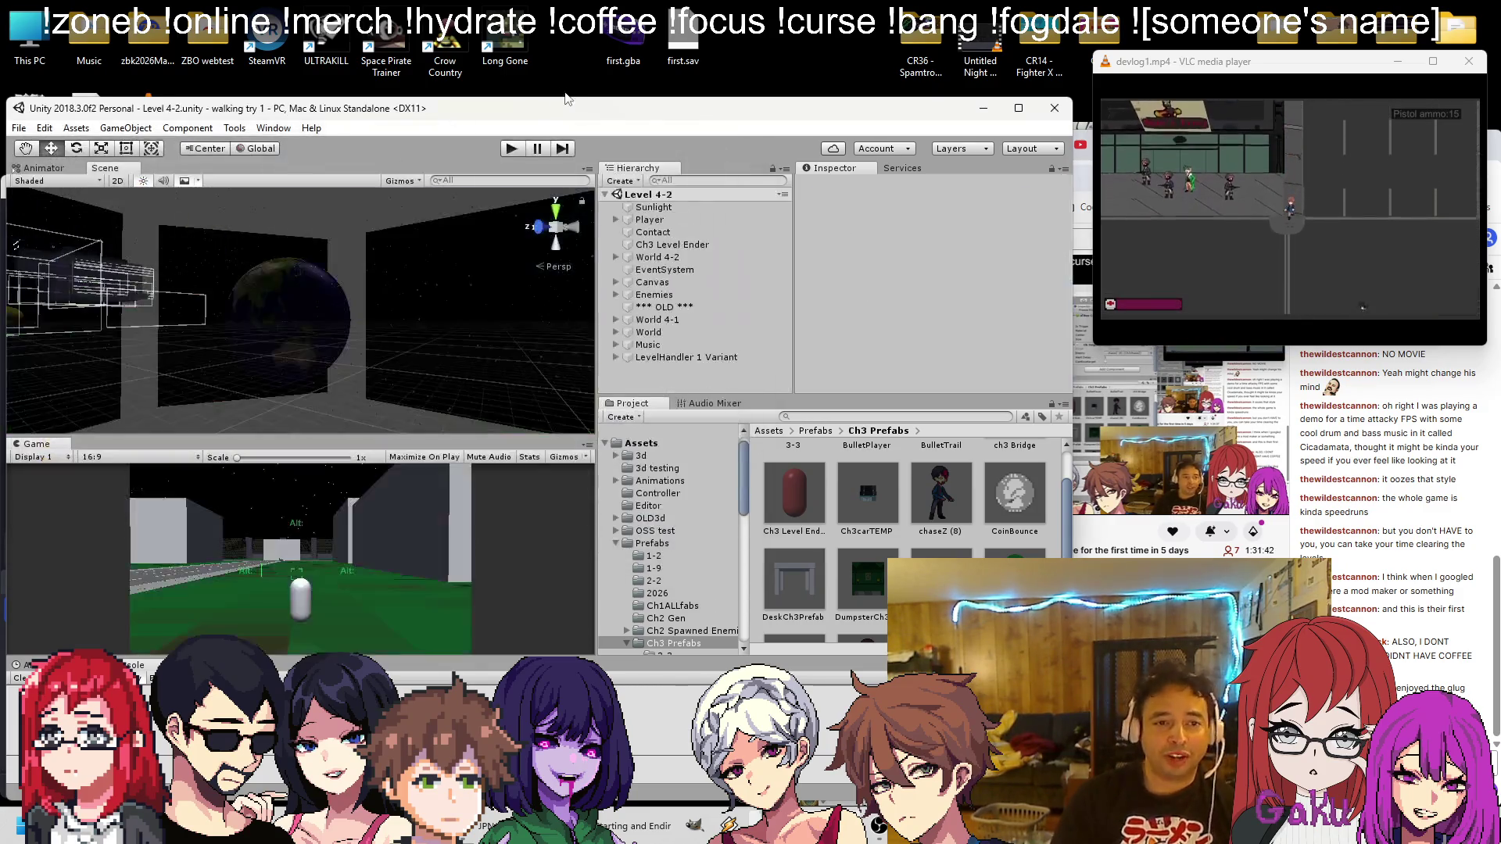
Play Level 4-2, walking through the dome area into the dark corridor and shooting the rats
left_click(510, 148)
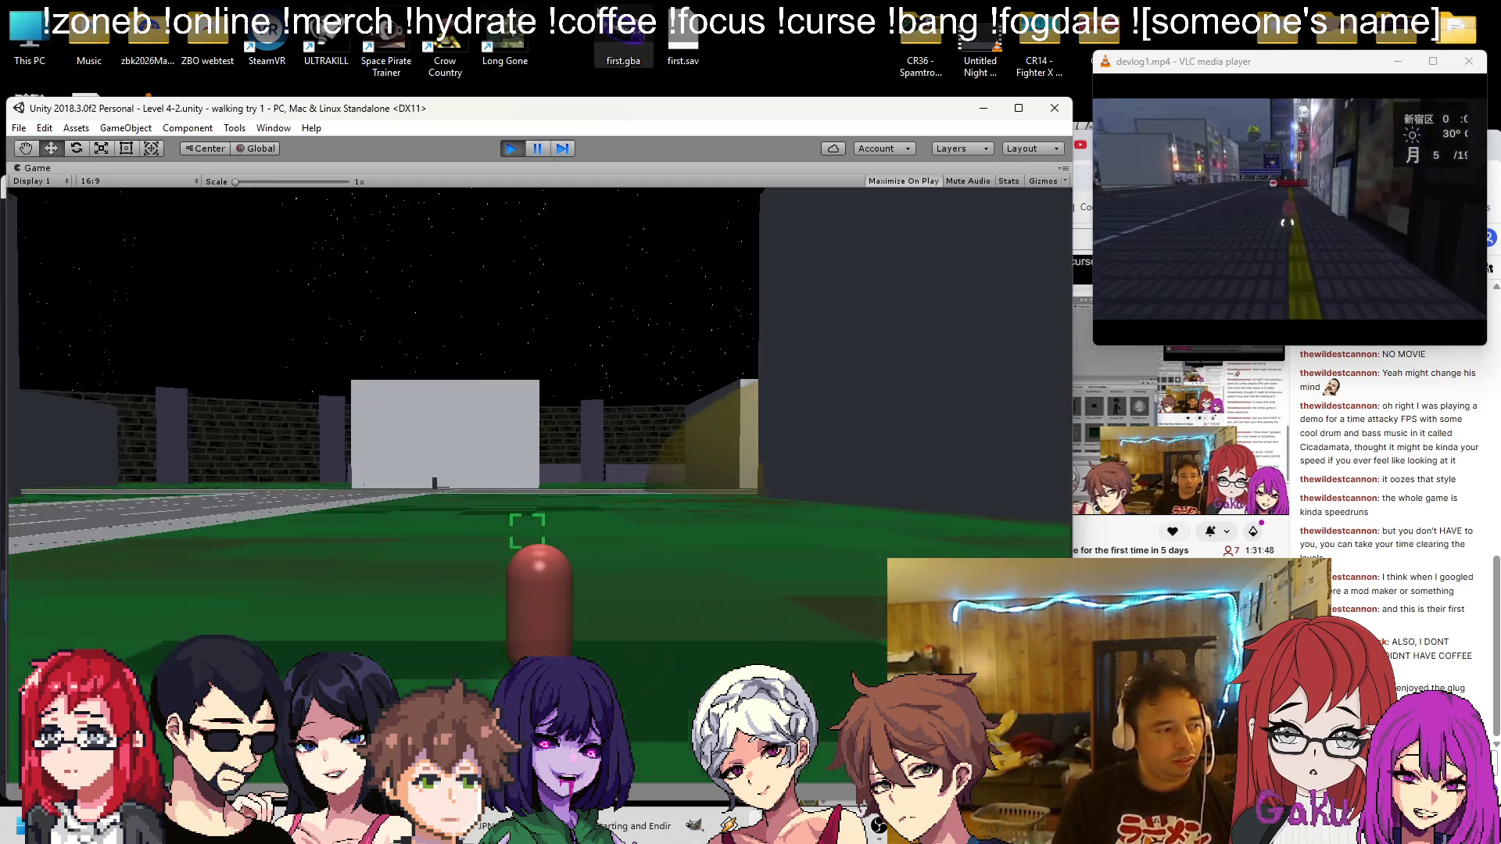
key("w")
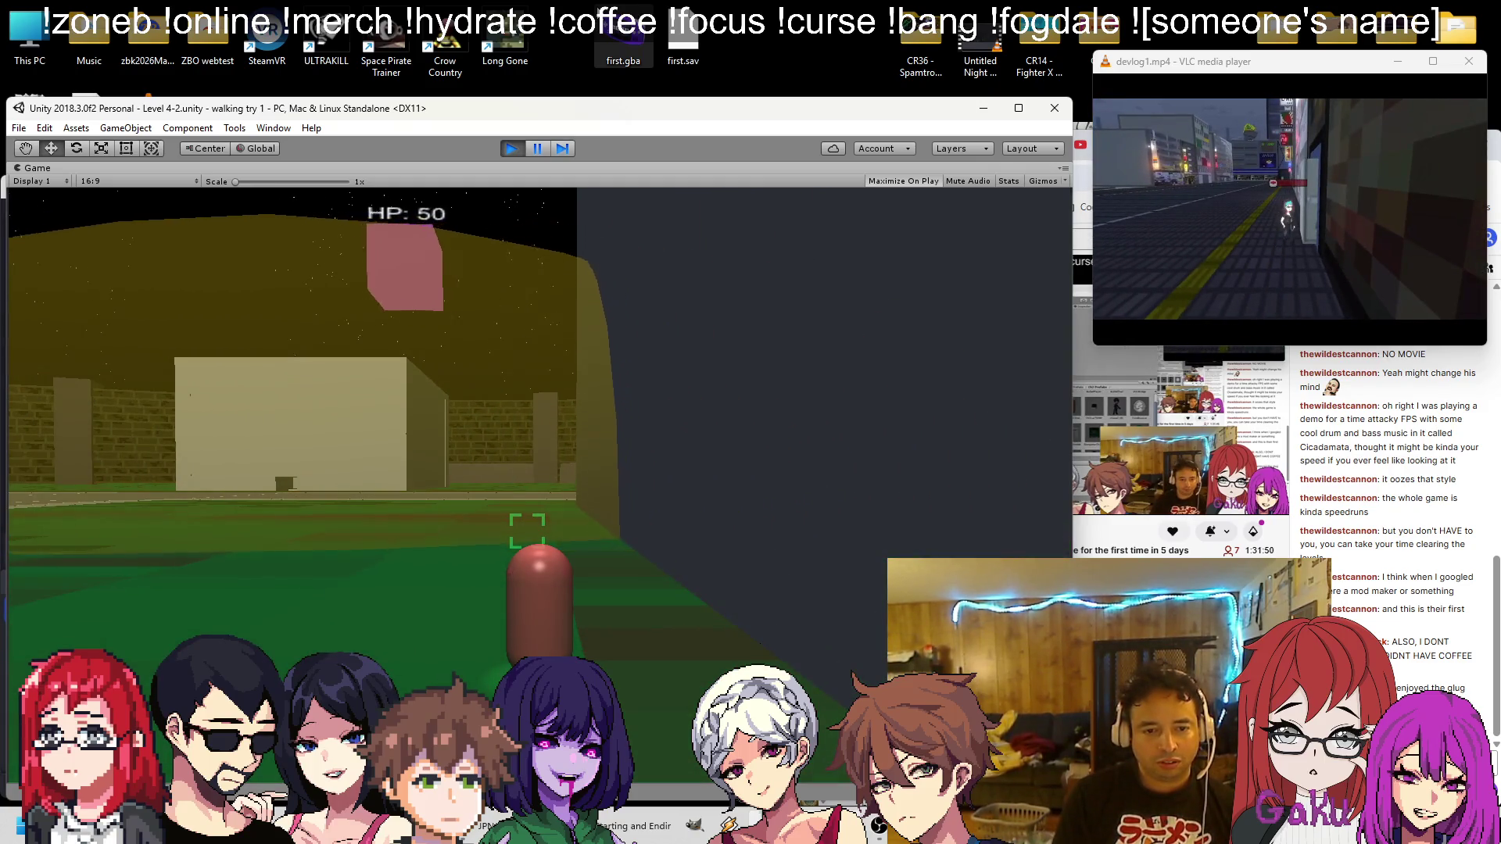
key("w")
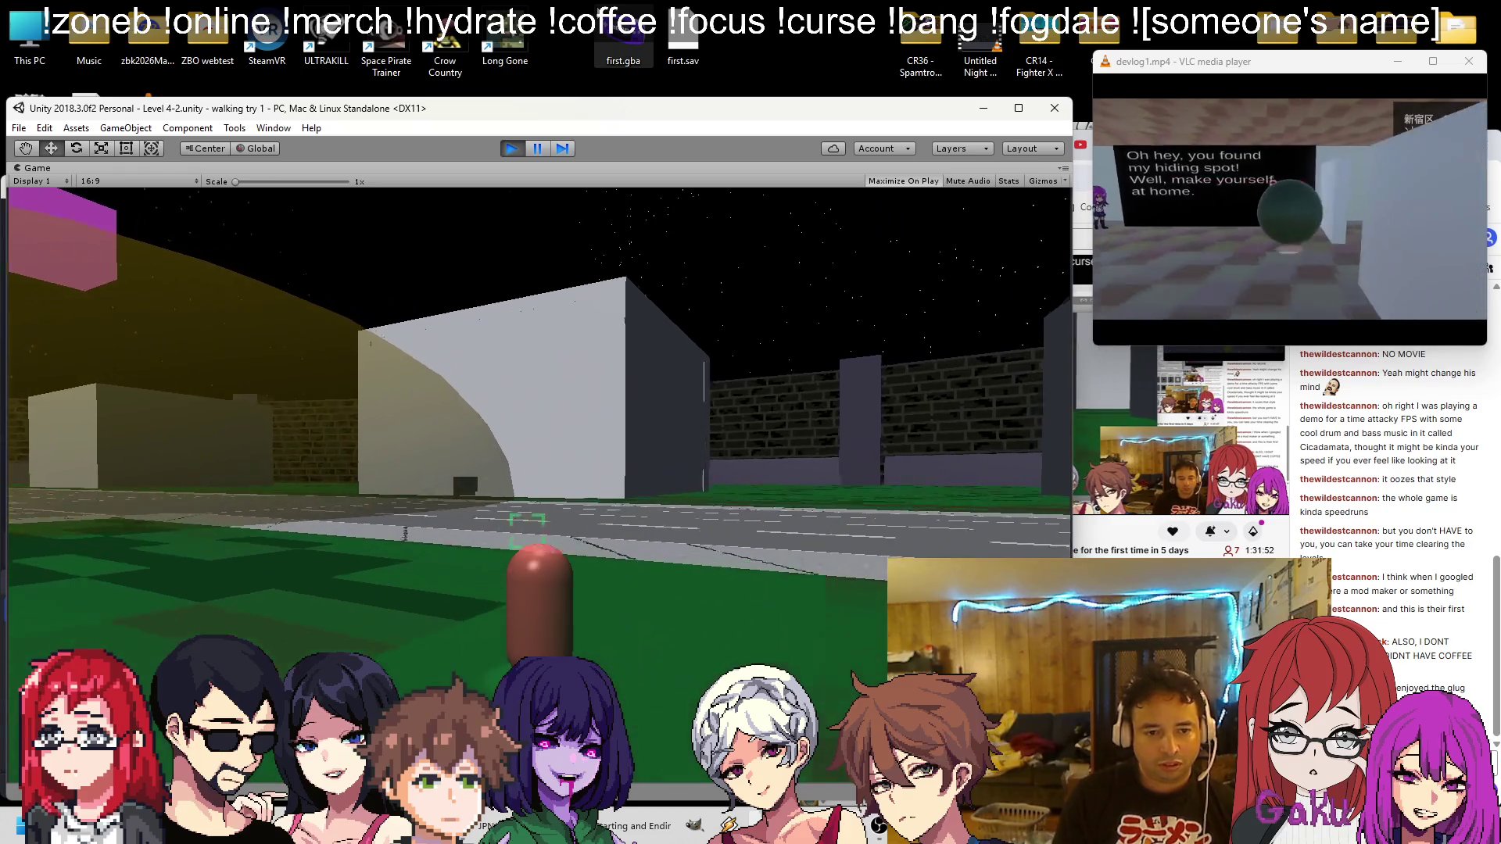
key("w")
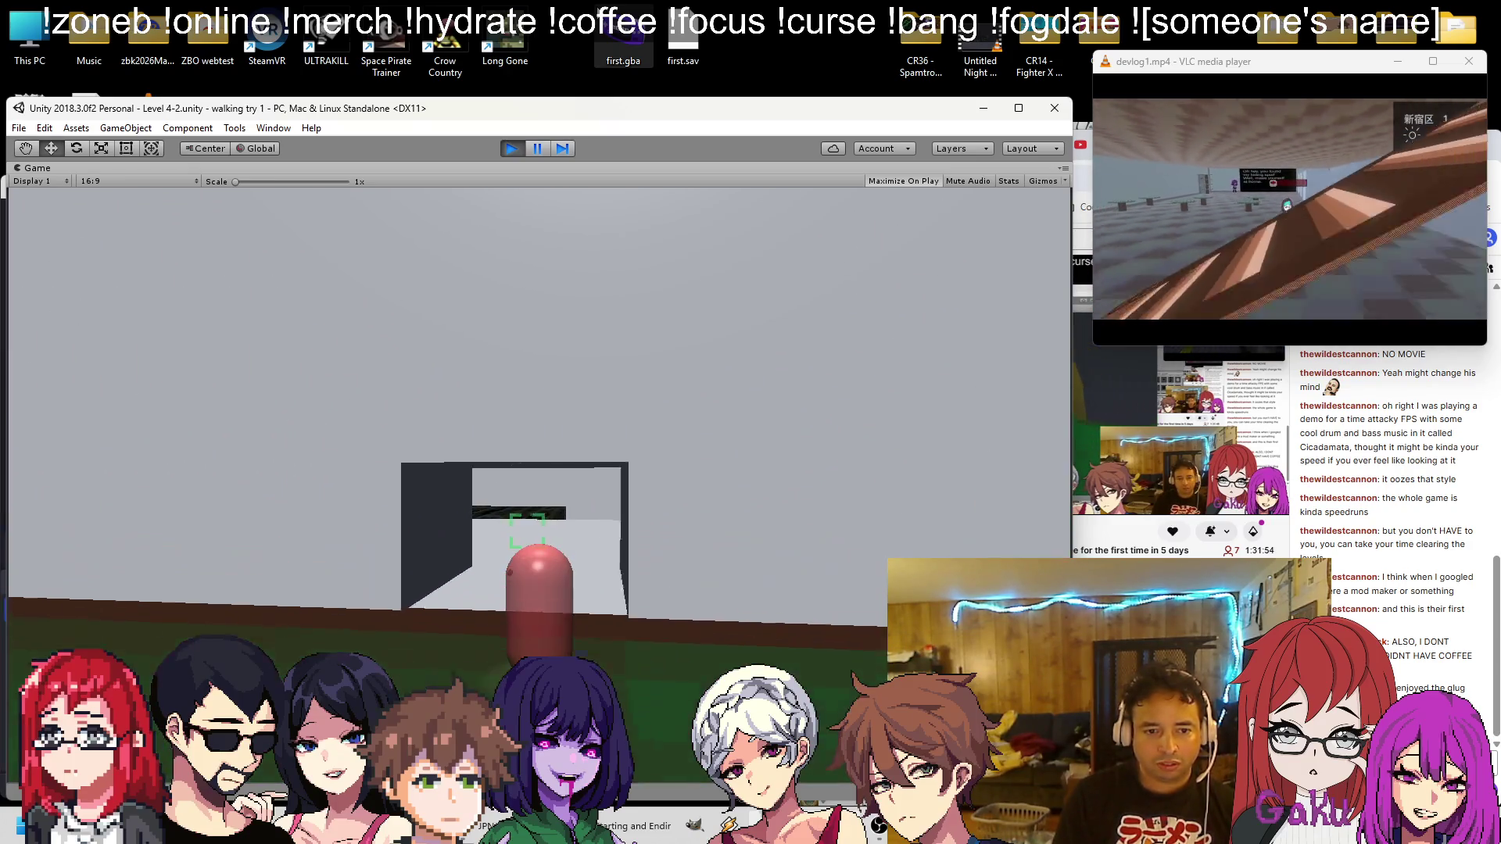
key("w")
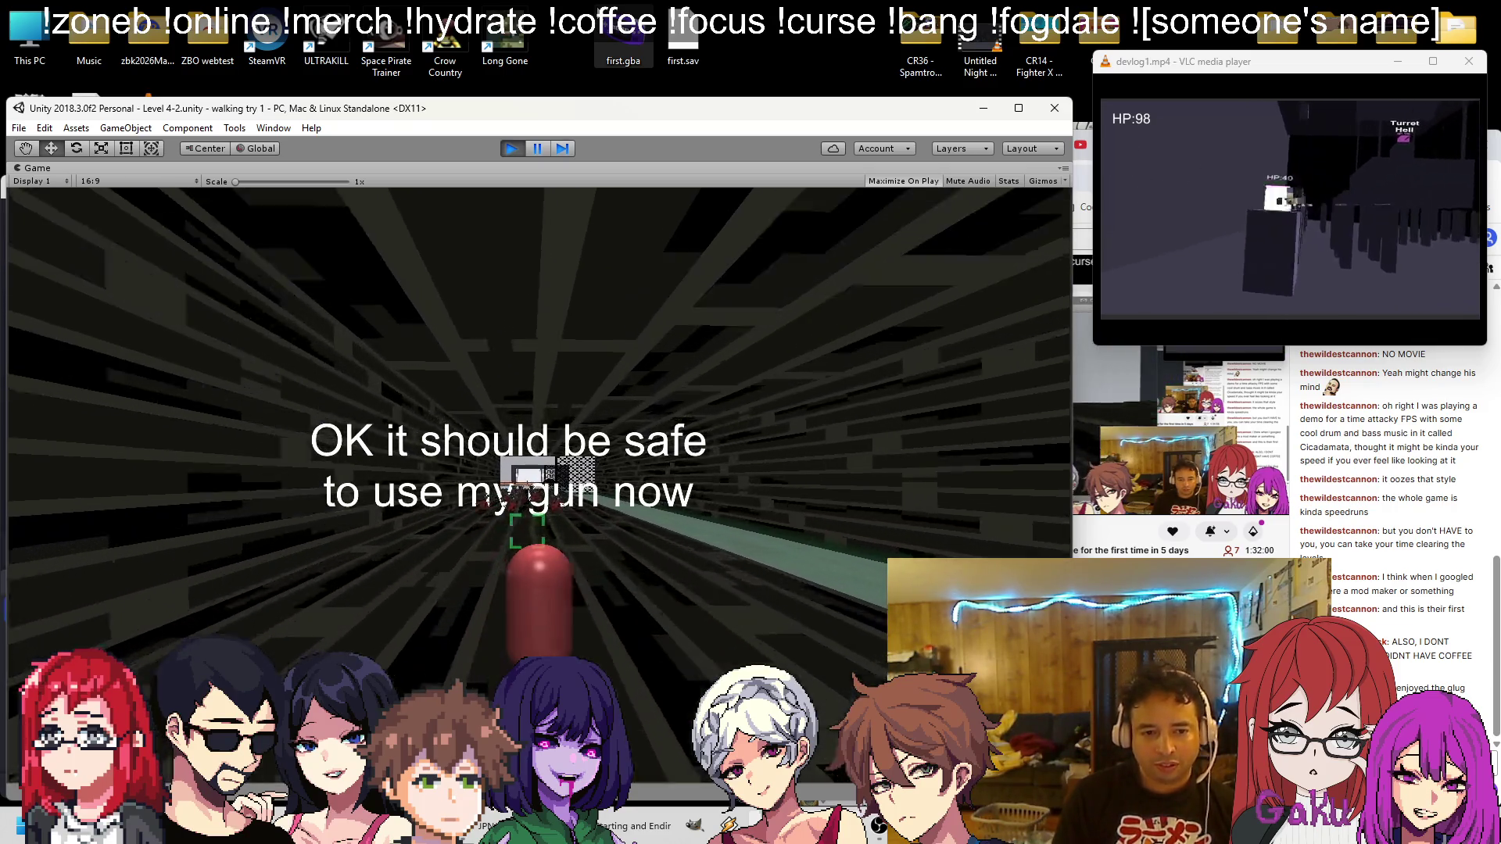
left_click(526, 532)
Continue over the walkway and white platform into the night city street, then stop testing
key("w")
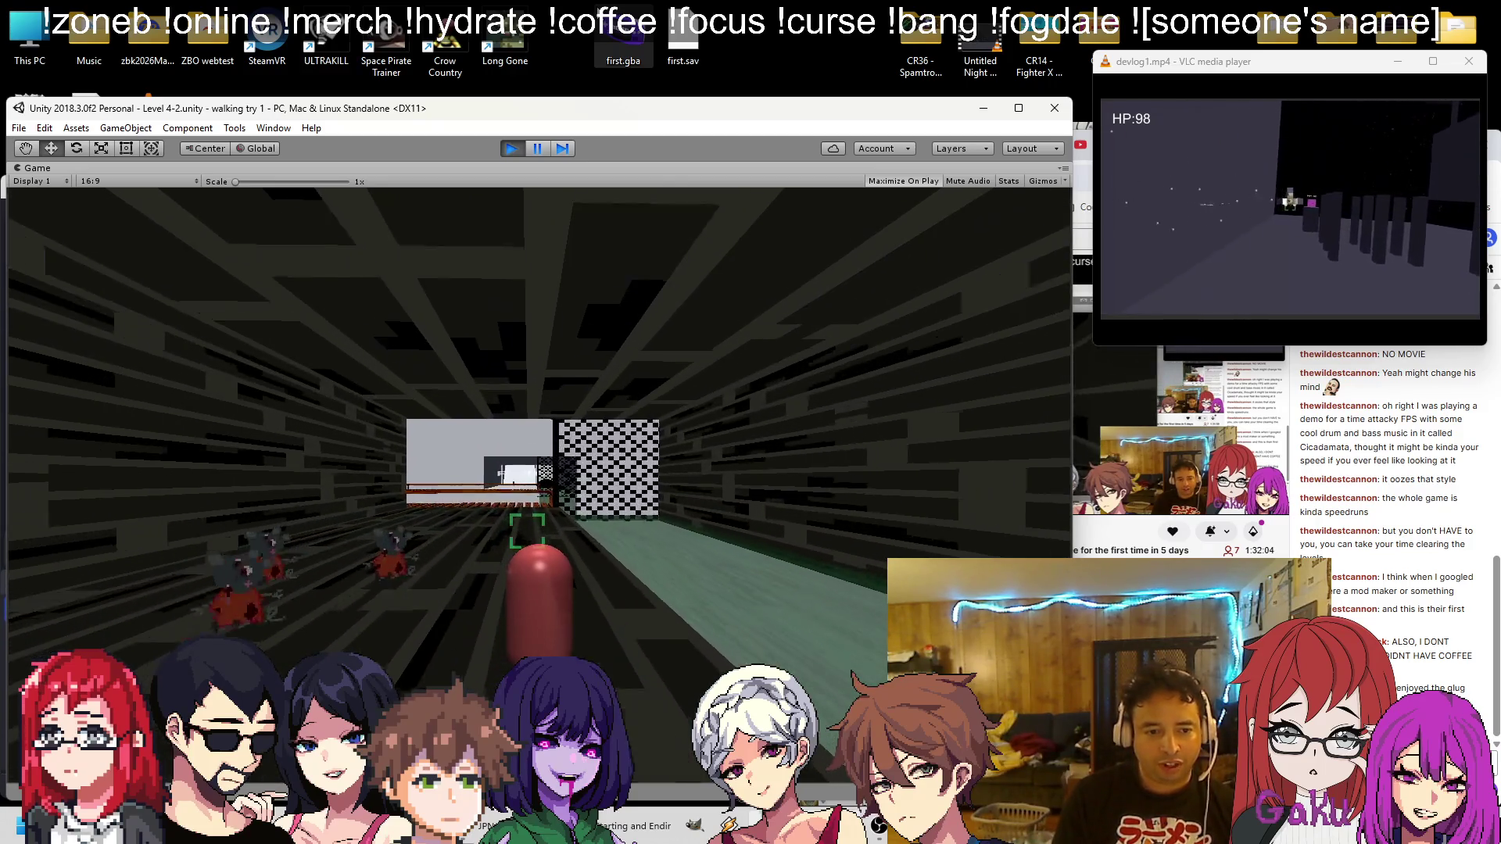
key("w")
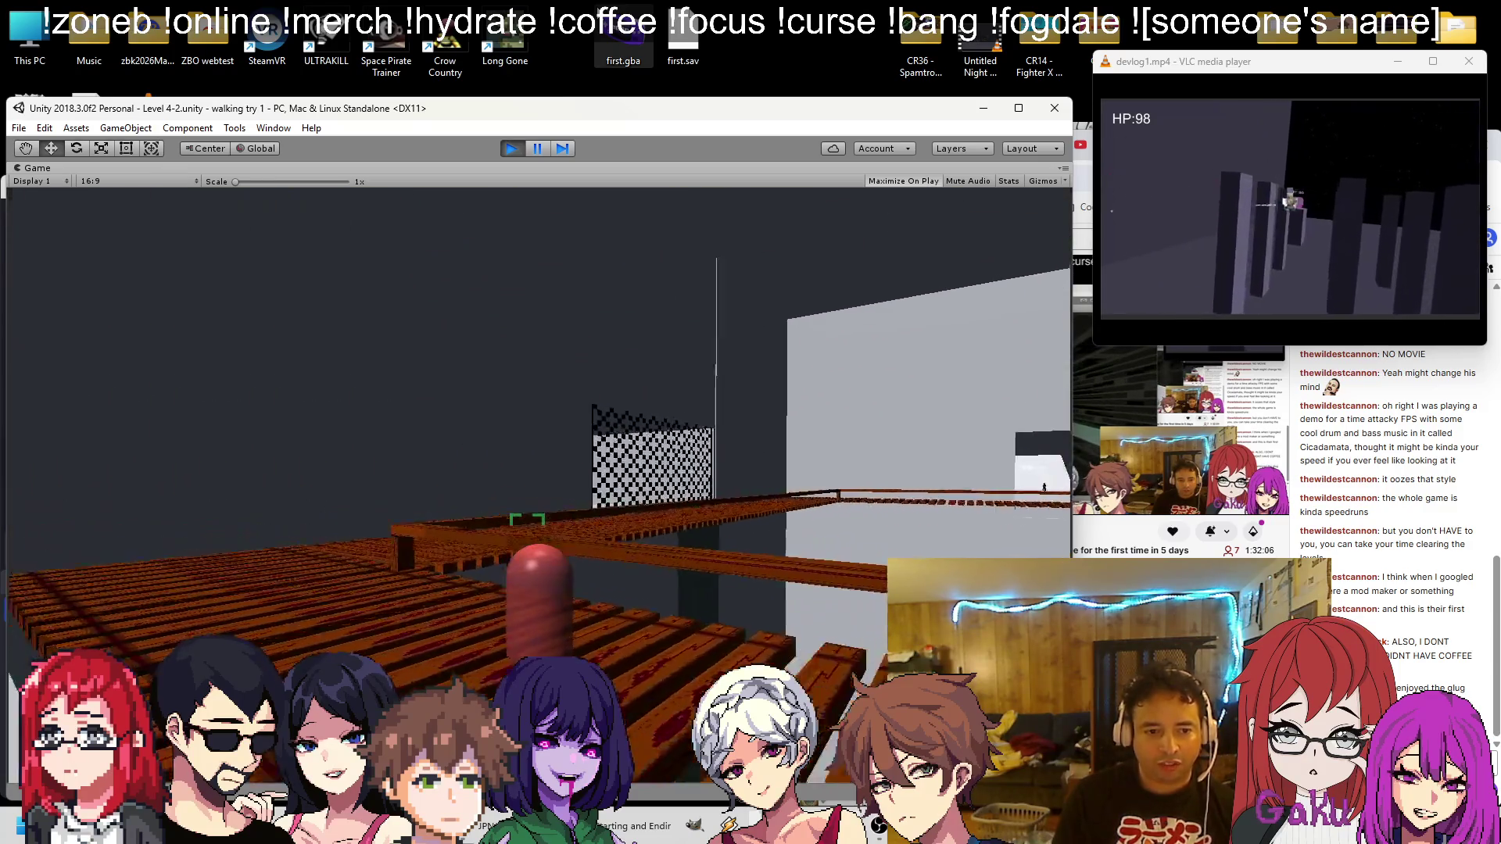
key("w")
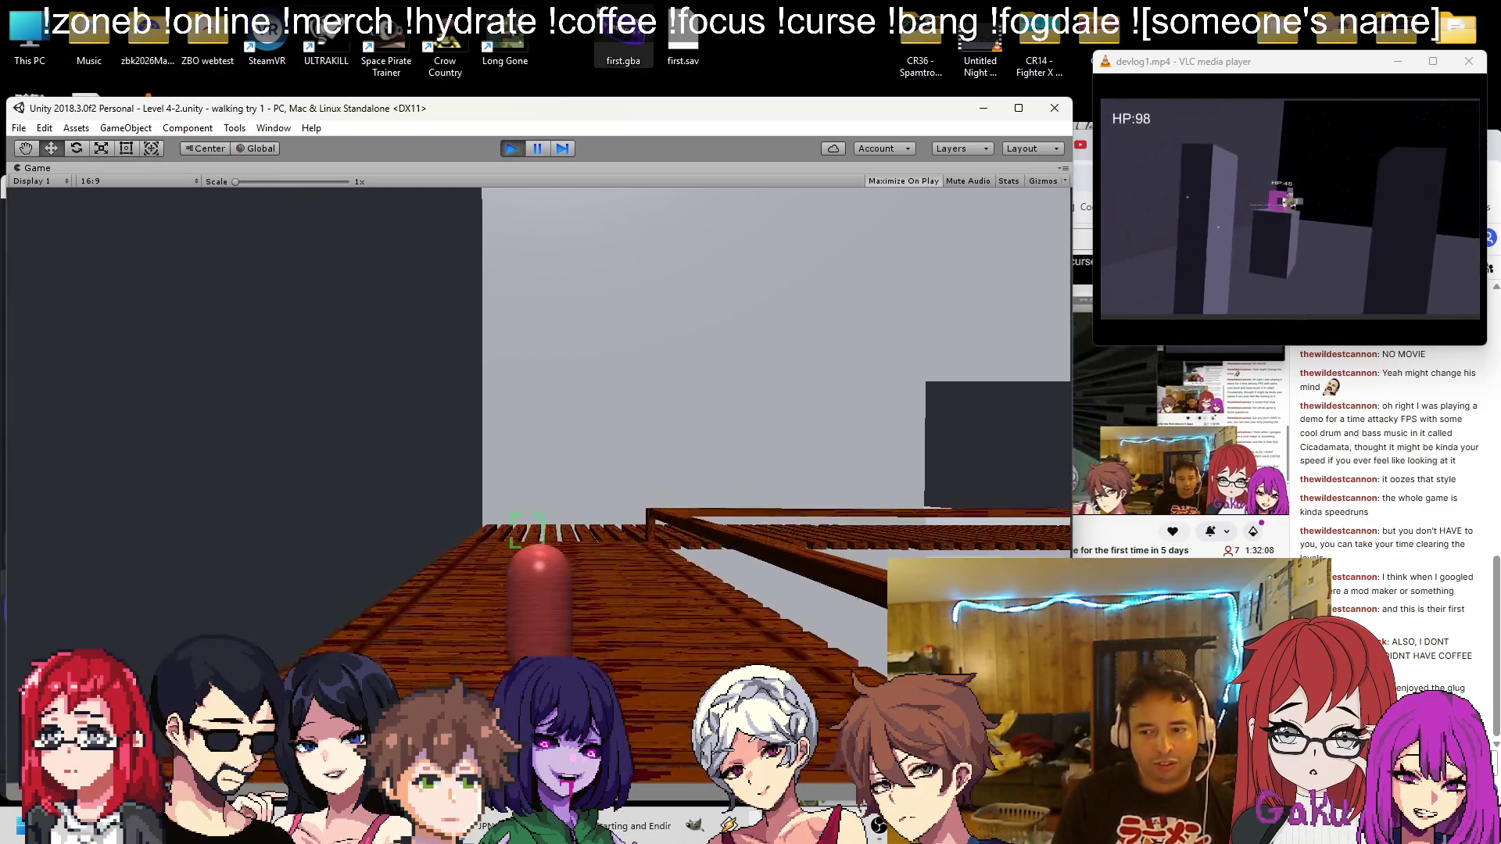
key("w")
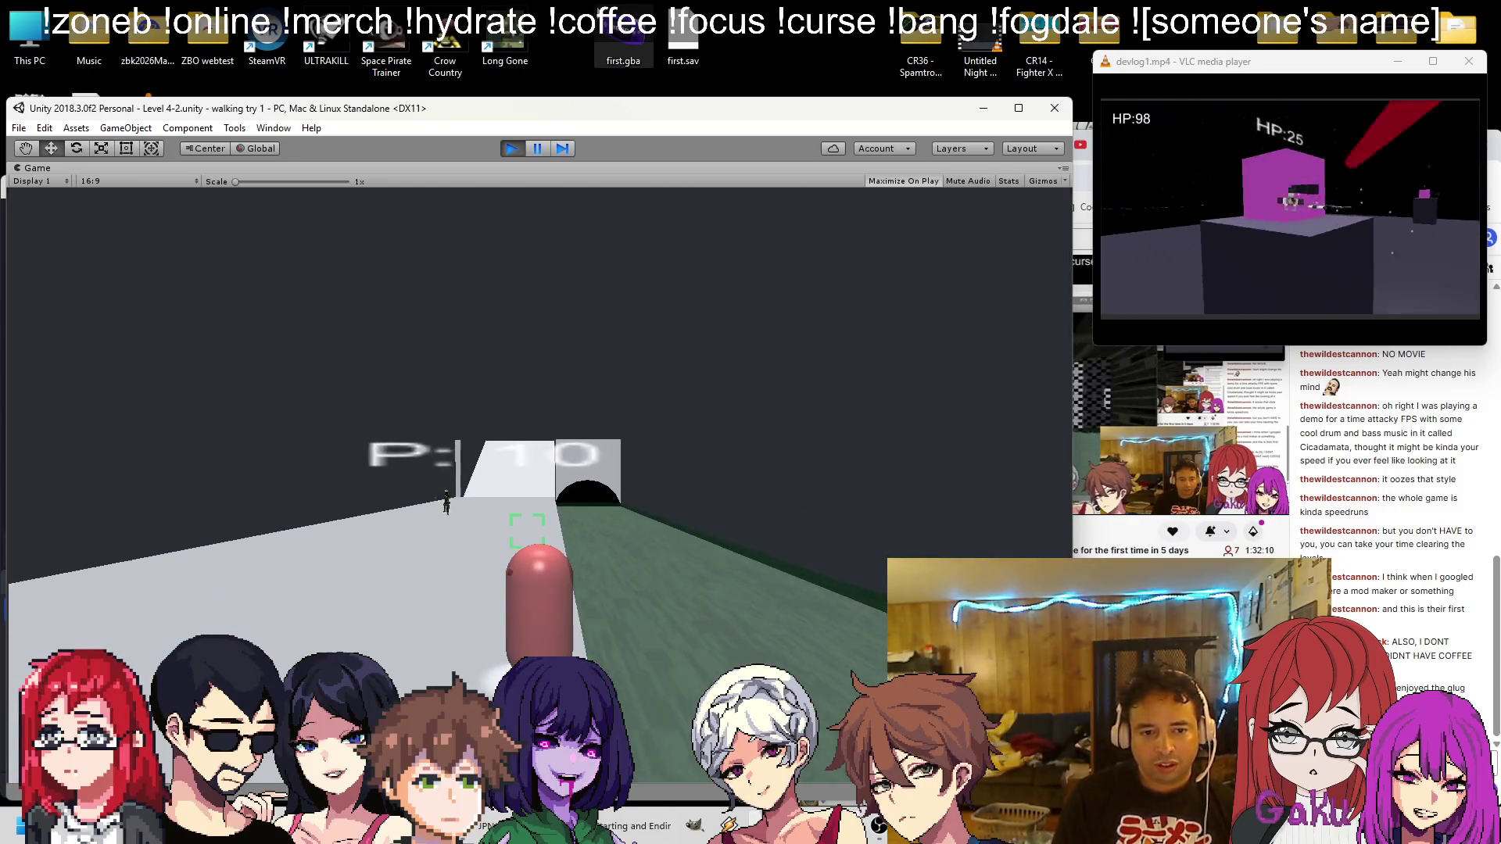
key("w")
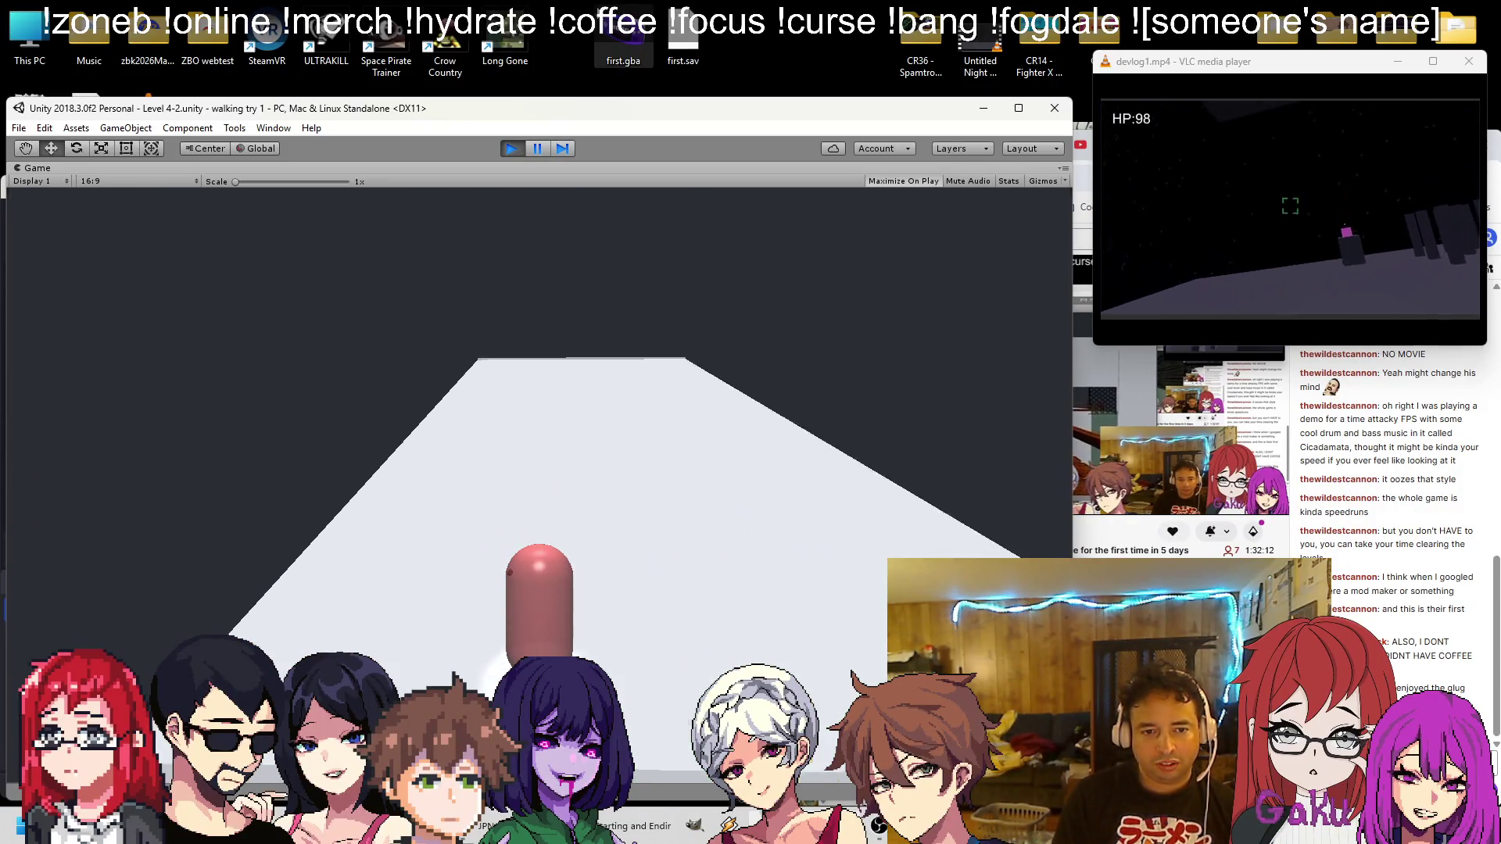
key("w")
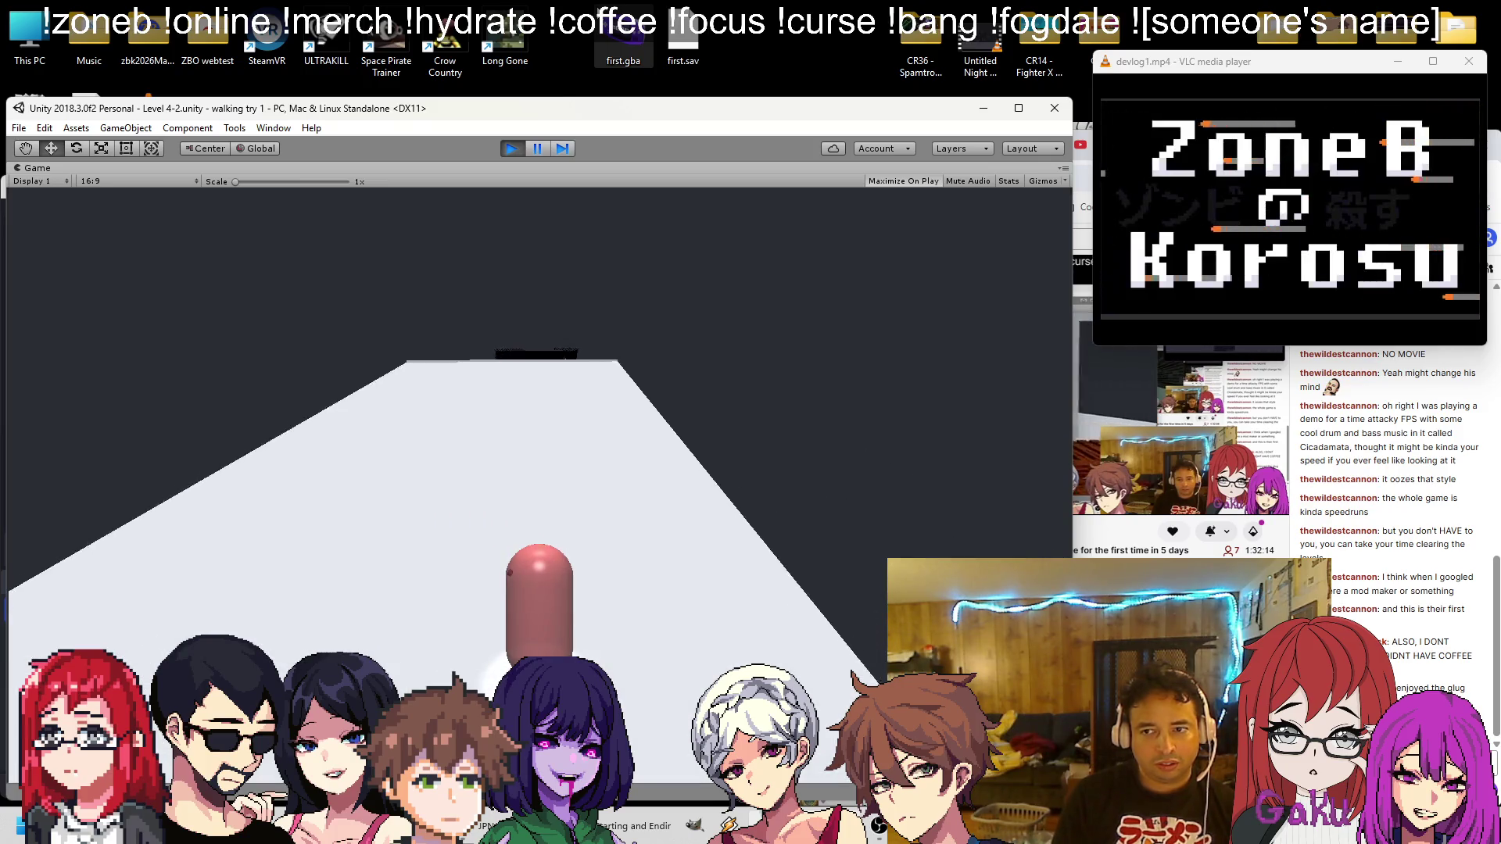
key("w")
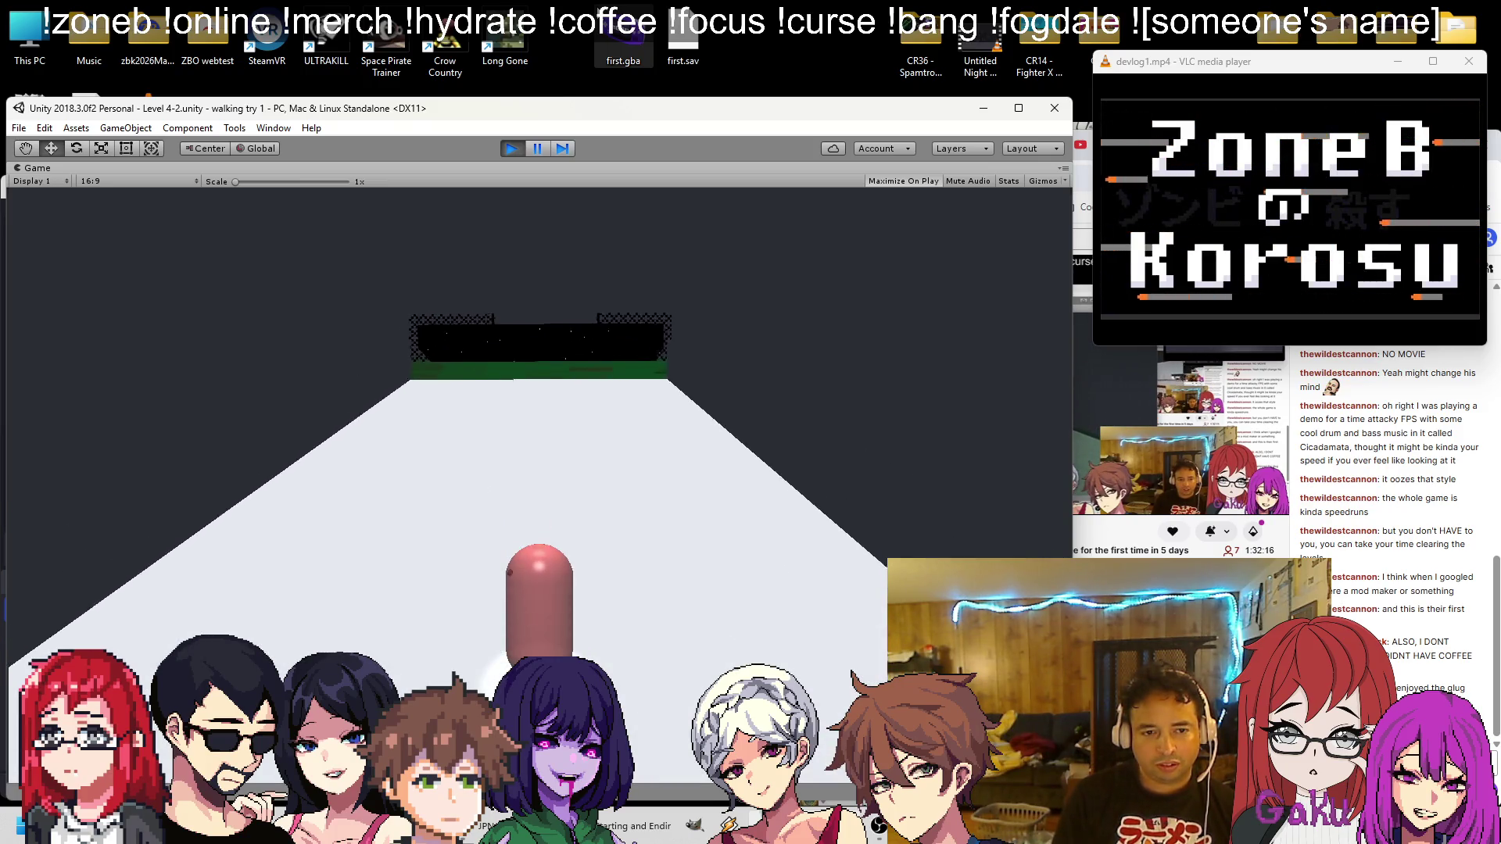
key("w")
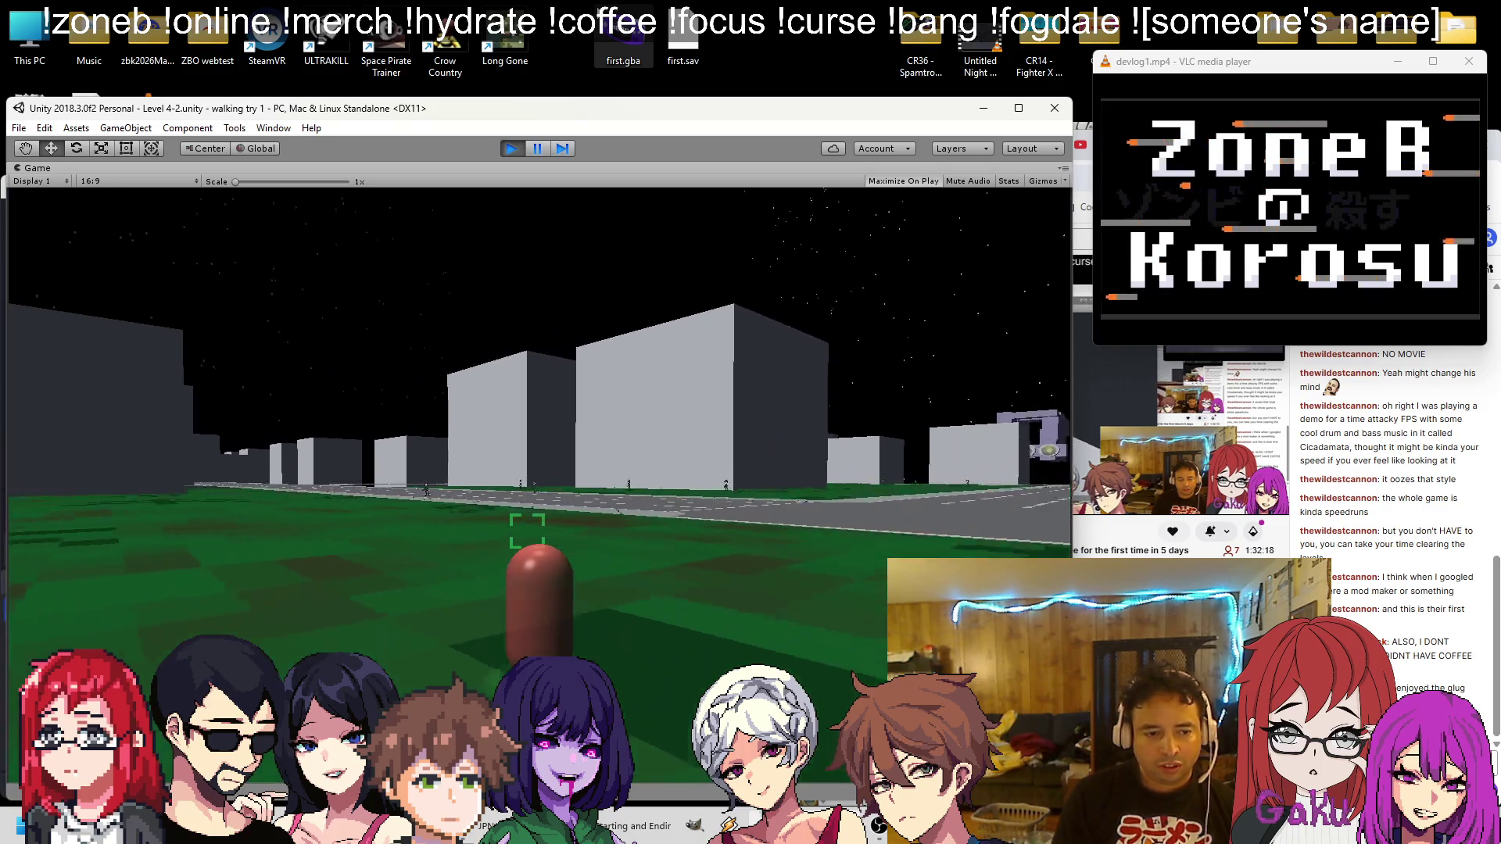
key("w")
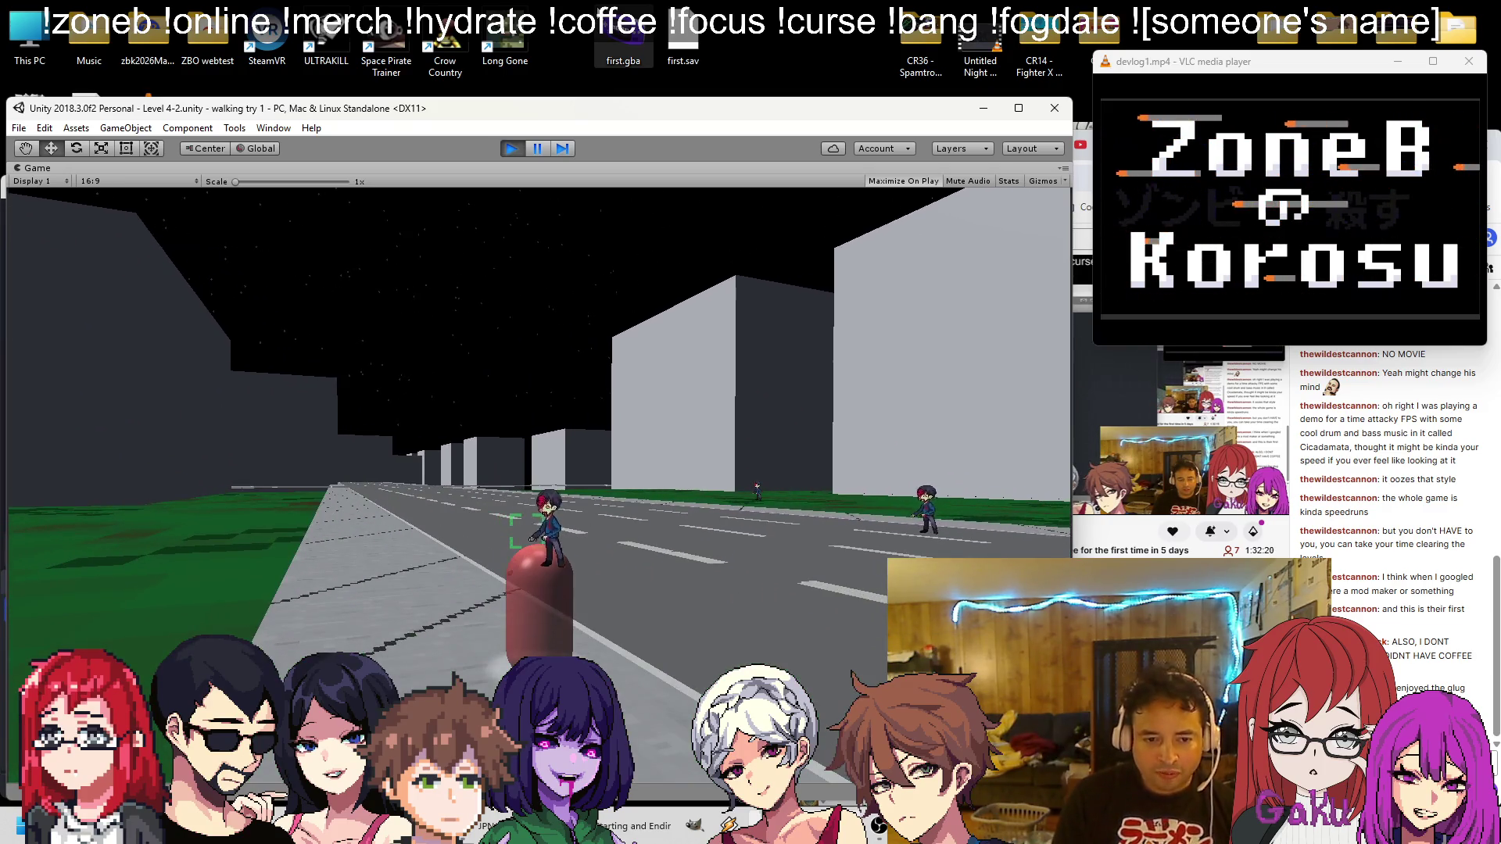
key("w")
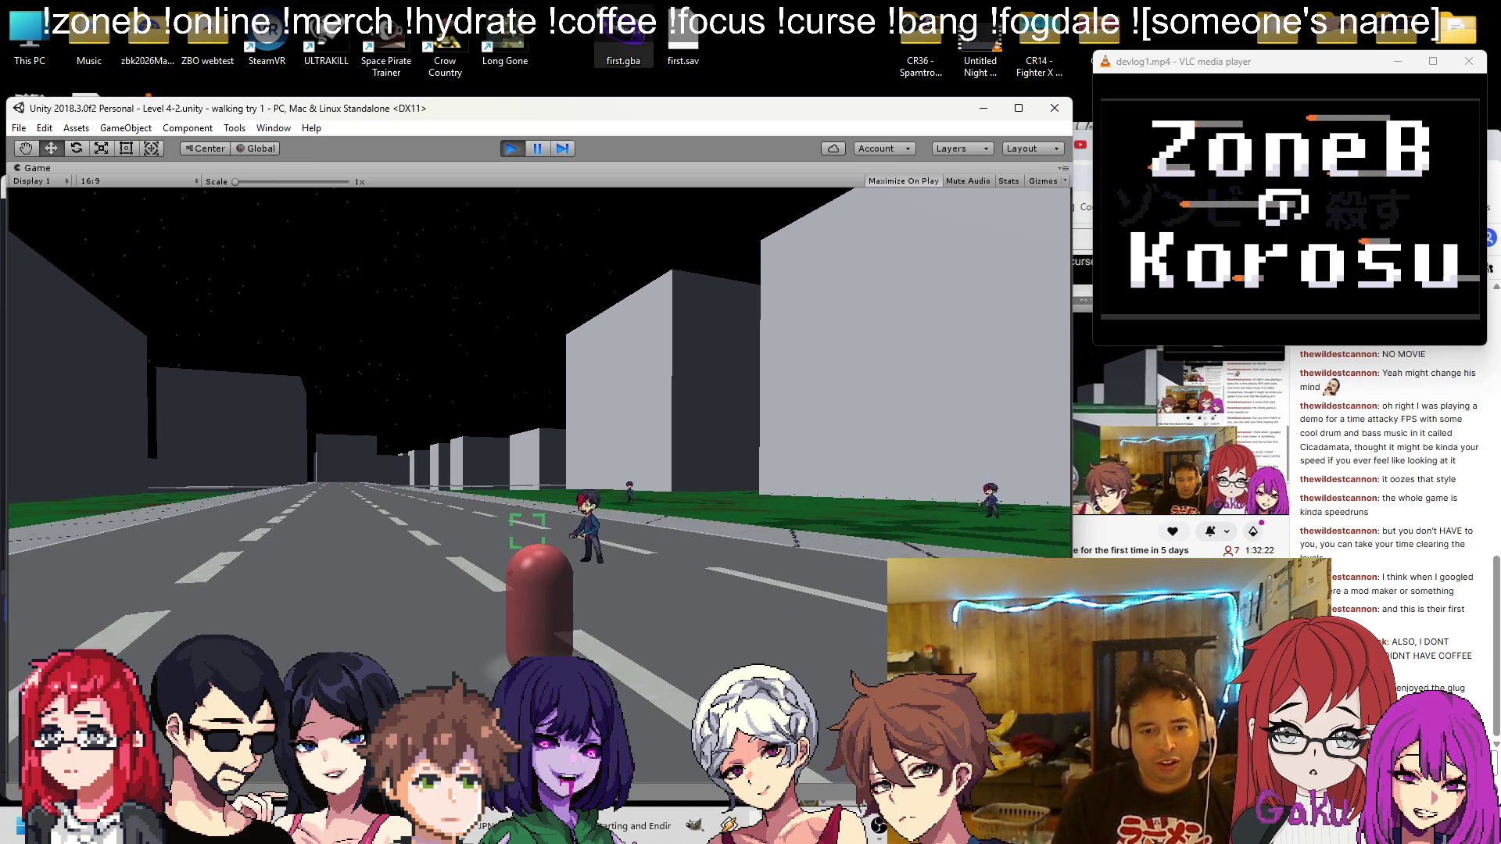
key("w")
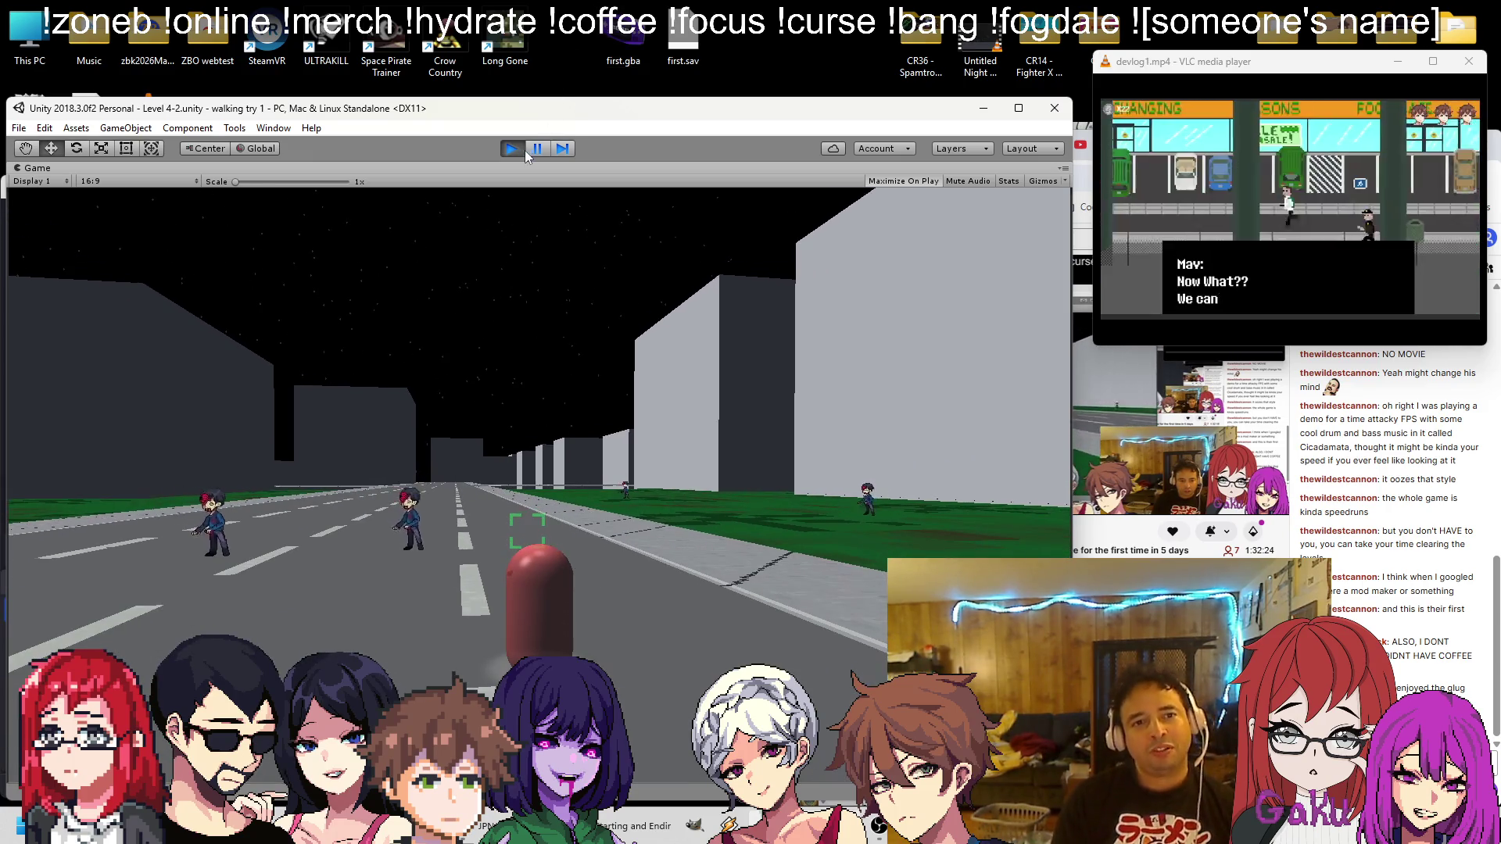
left_click(511, 148)
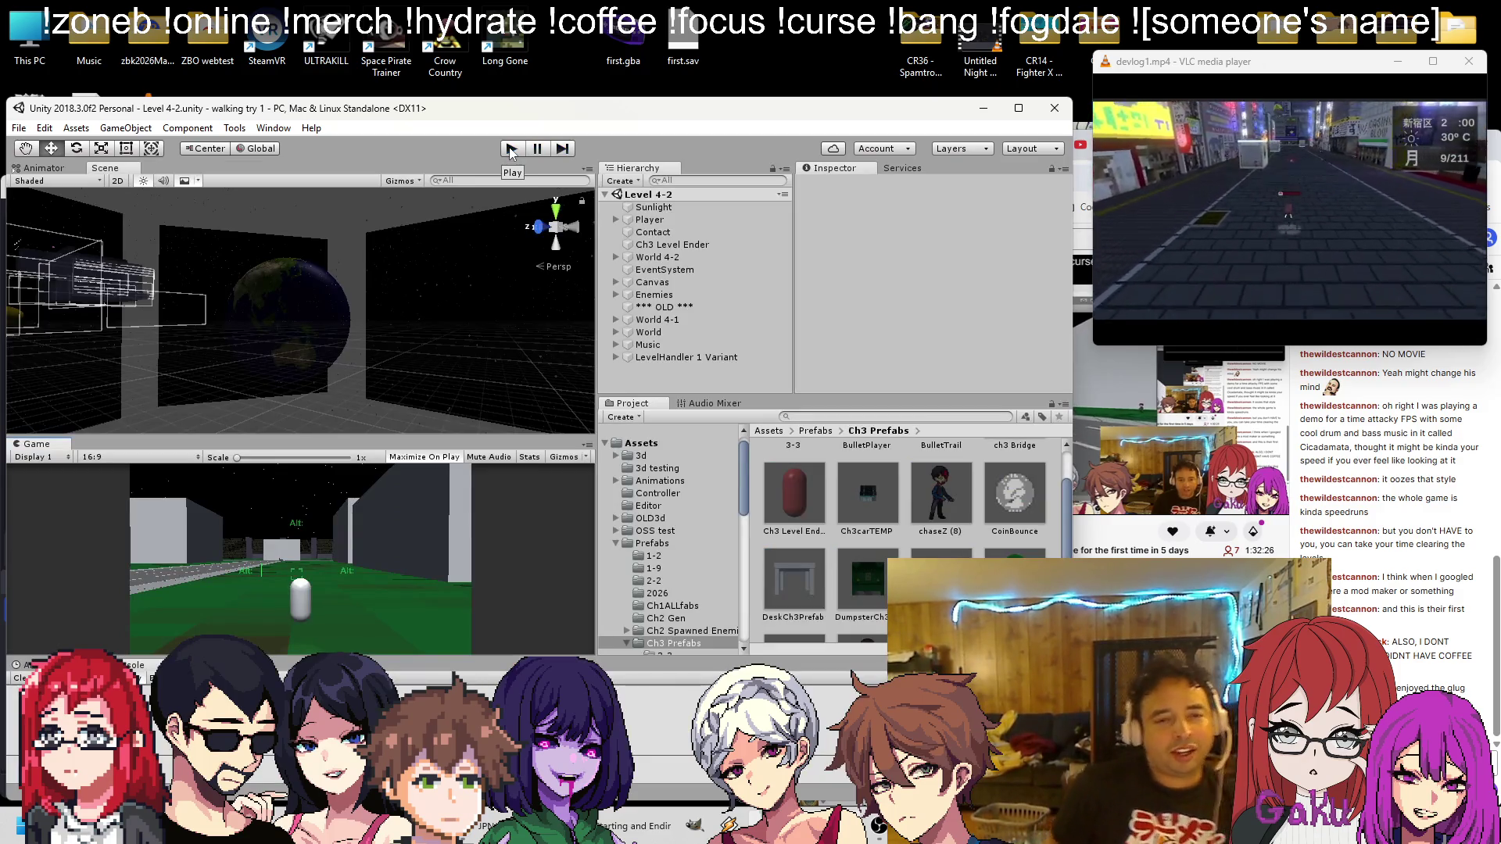
Open the Level 4-3 scene
left_click(18, 127)
left_click(34, 164)
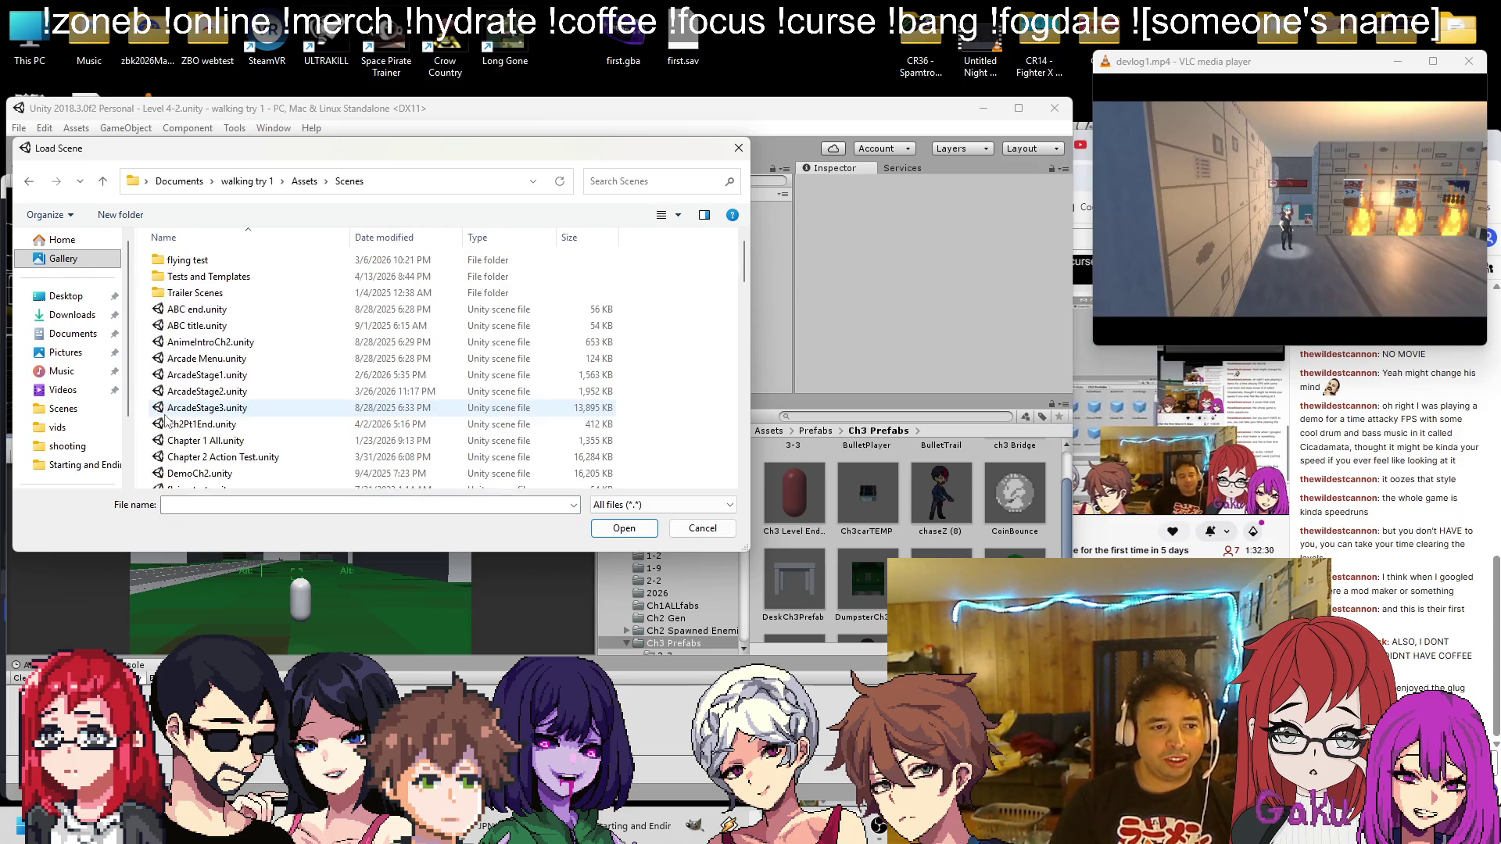
scroll(167, 421, "down", 20)
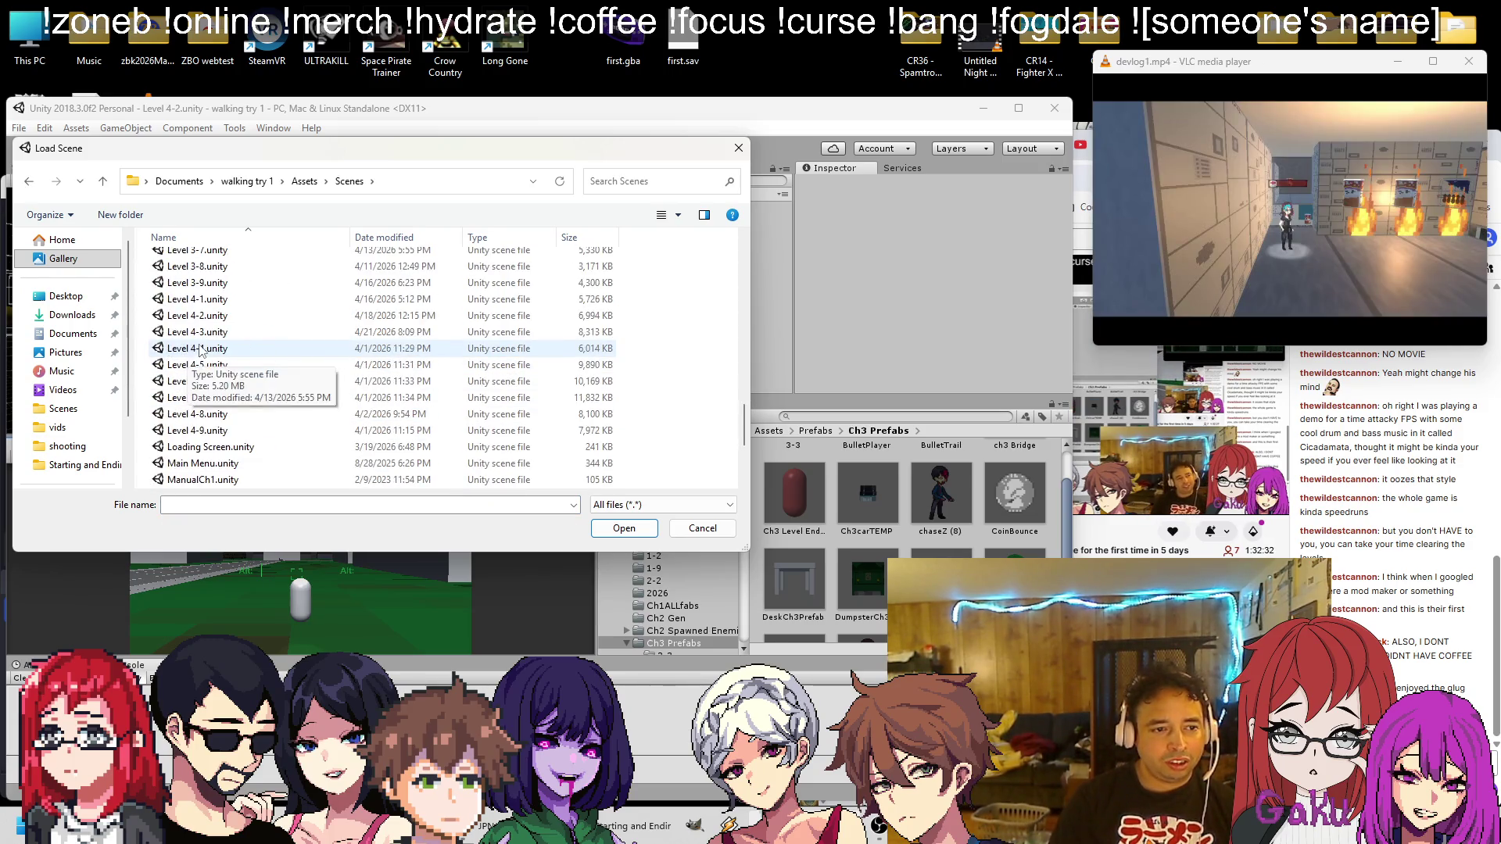
double_click(197, 332)
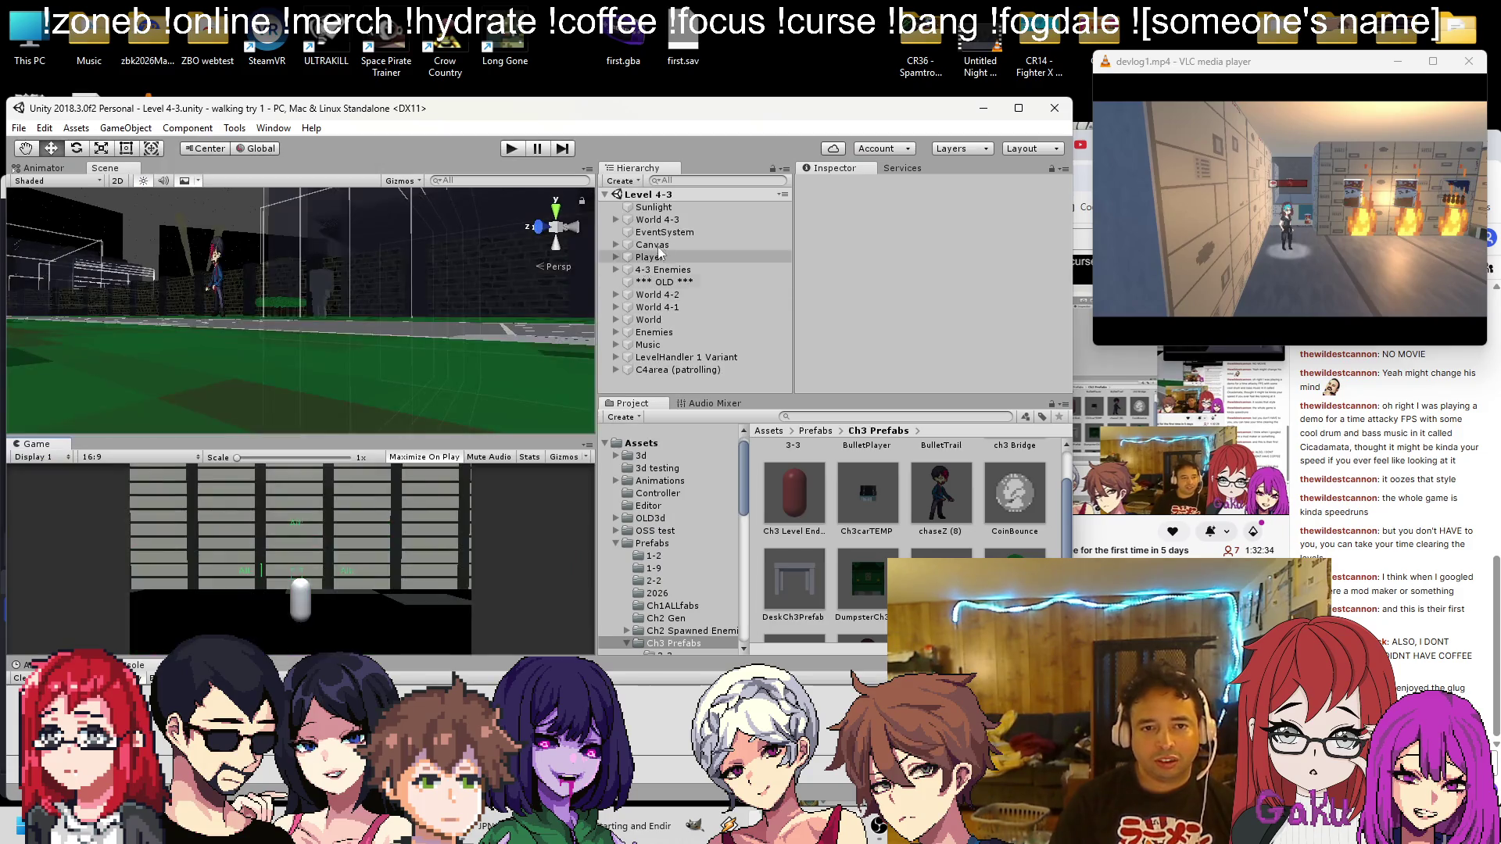
Place an extra chase2 (8) enemy on the ground near chaseZ (8), then start a test run
left_click(614, 270)
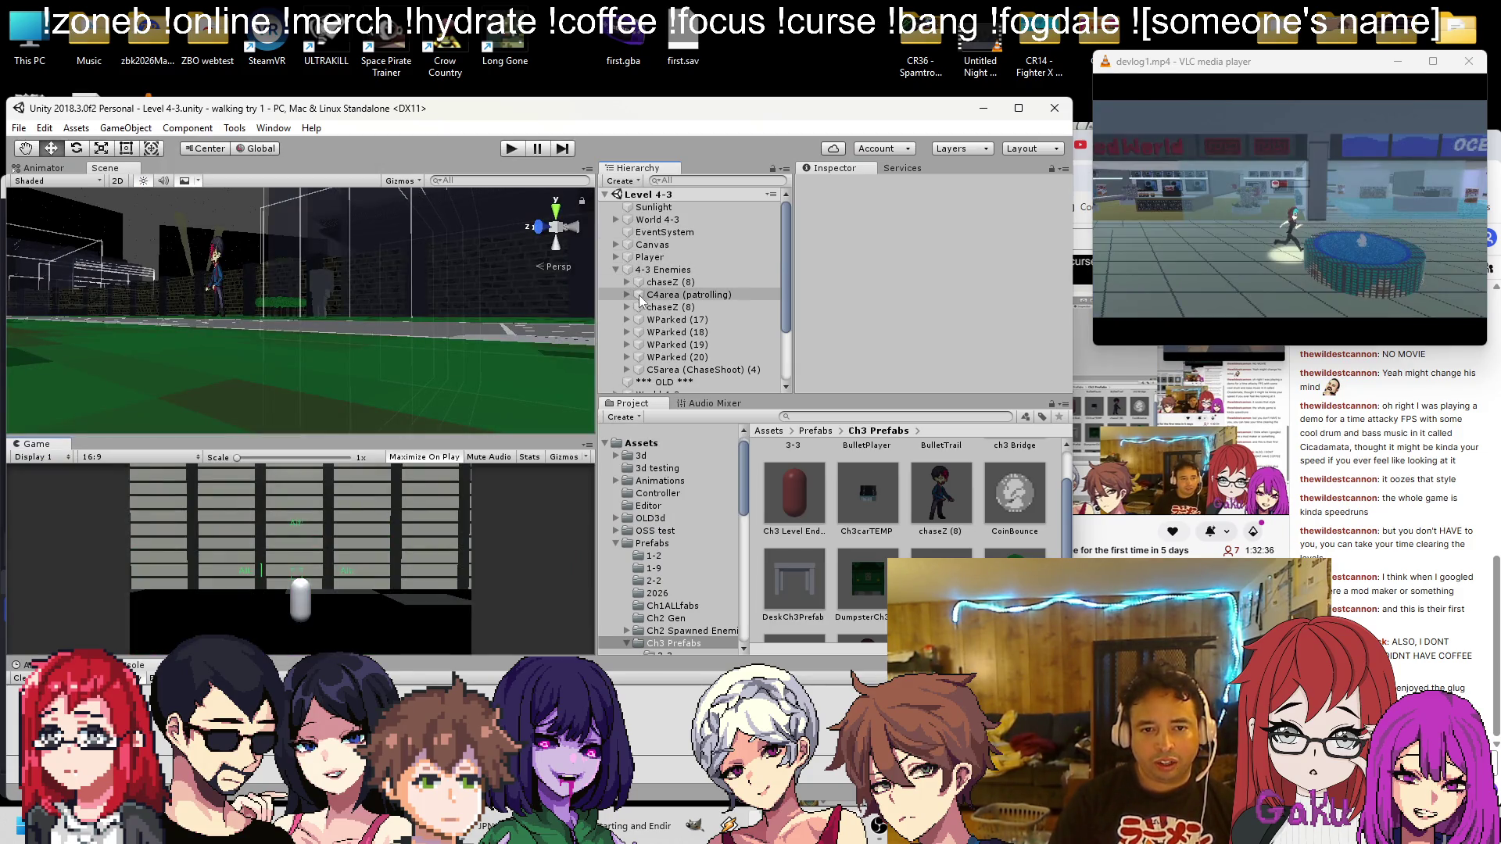
double_click(663, 285)
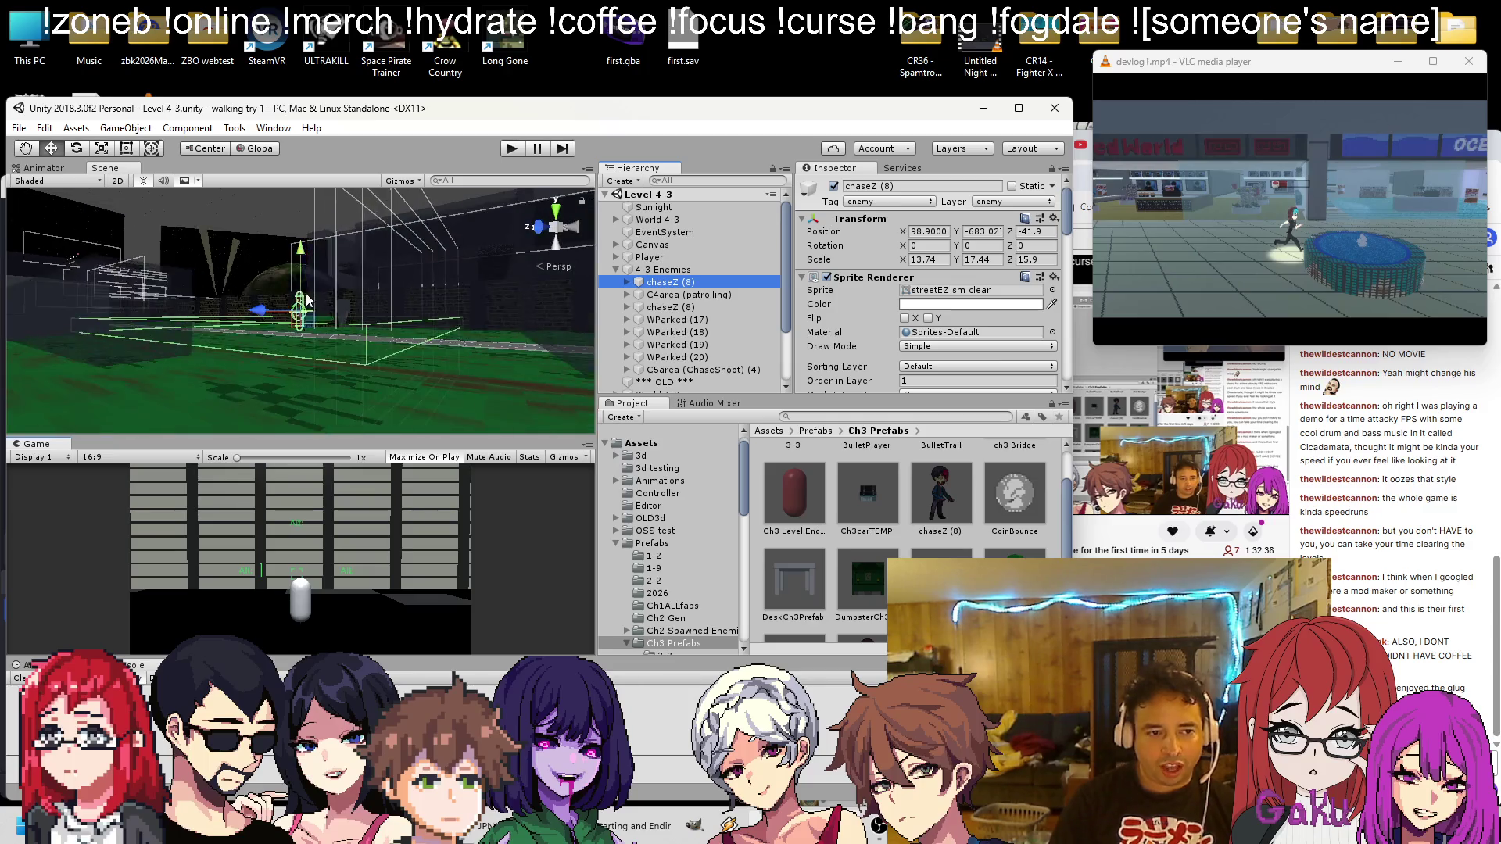
left_click_drag(358, 349, 513, 412)
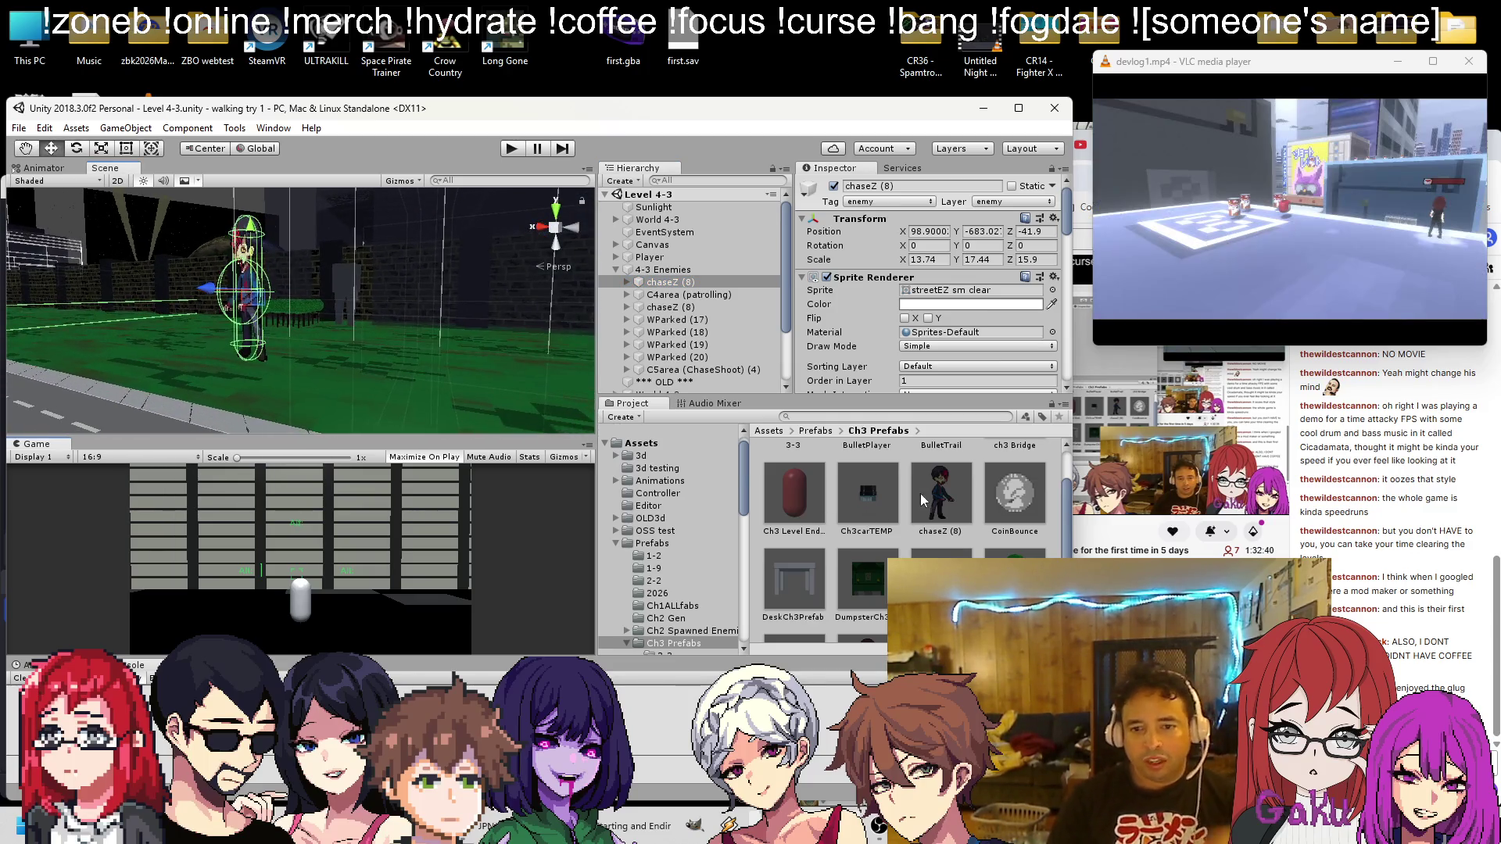
left_click_drag(255, 377, 244, 386)
scroll(243, 386, "up", 3)
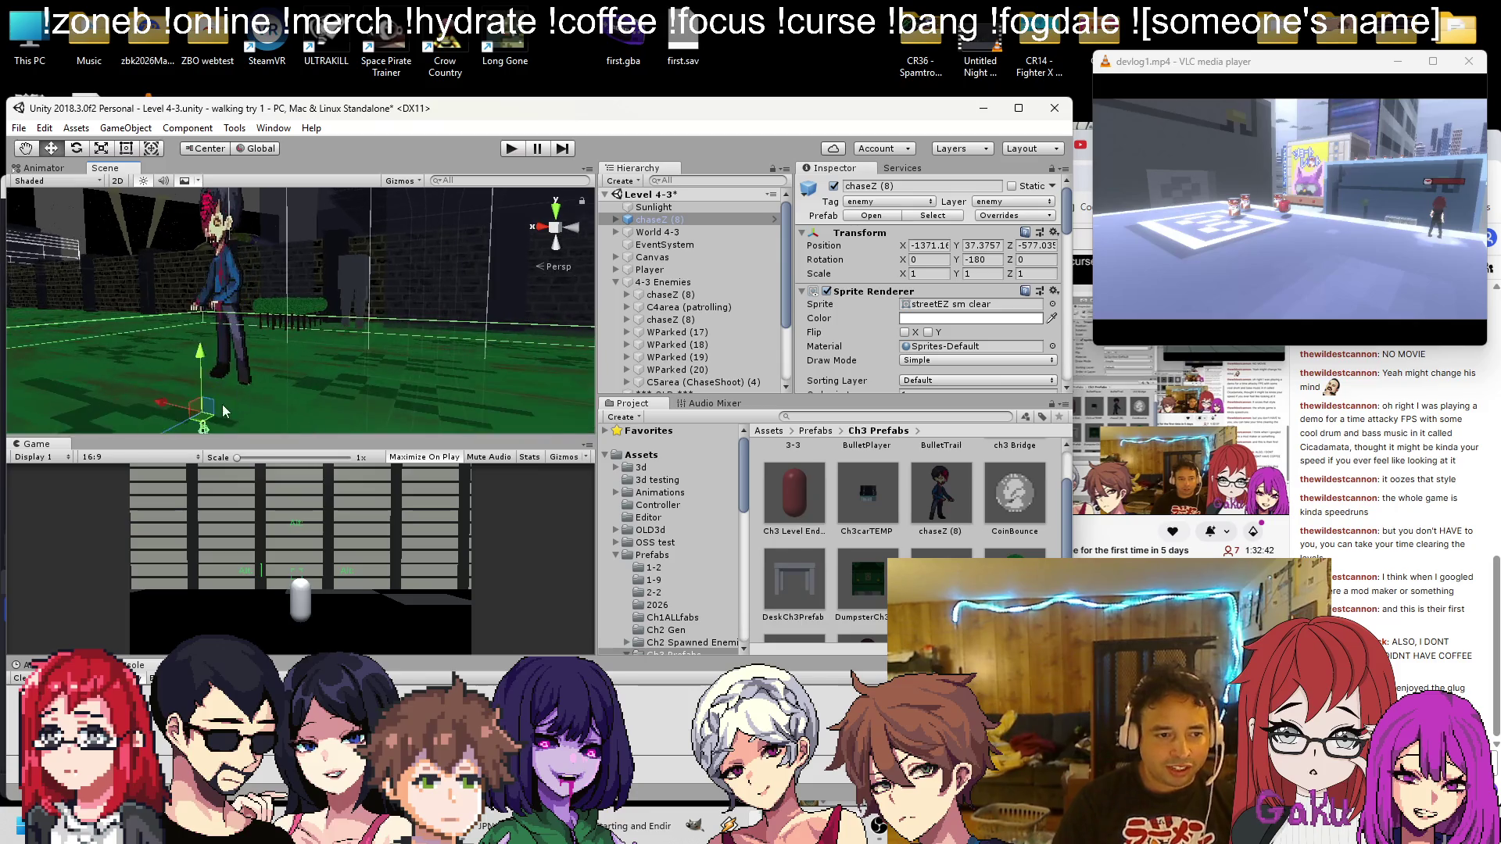
scroll(255, 330, "up", 5)
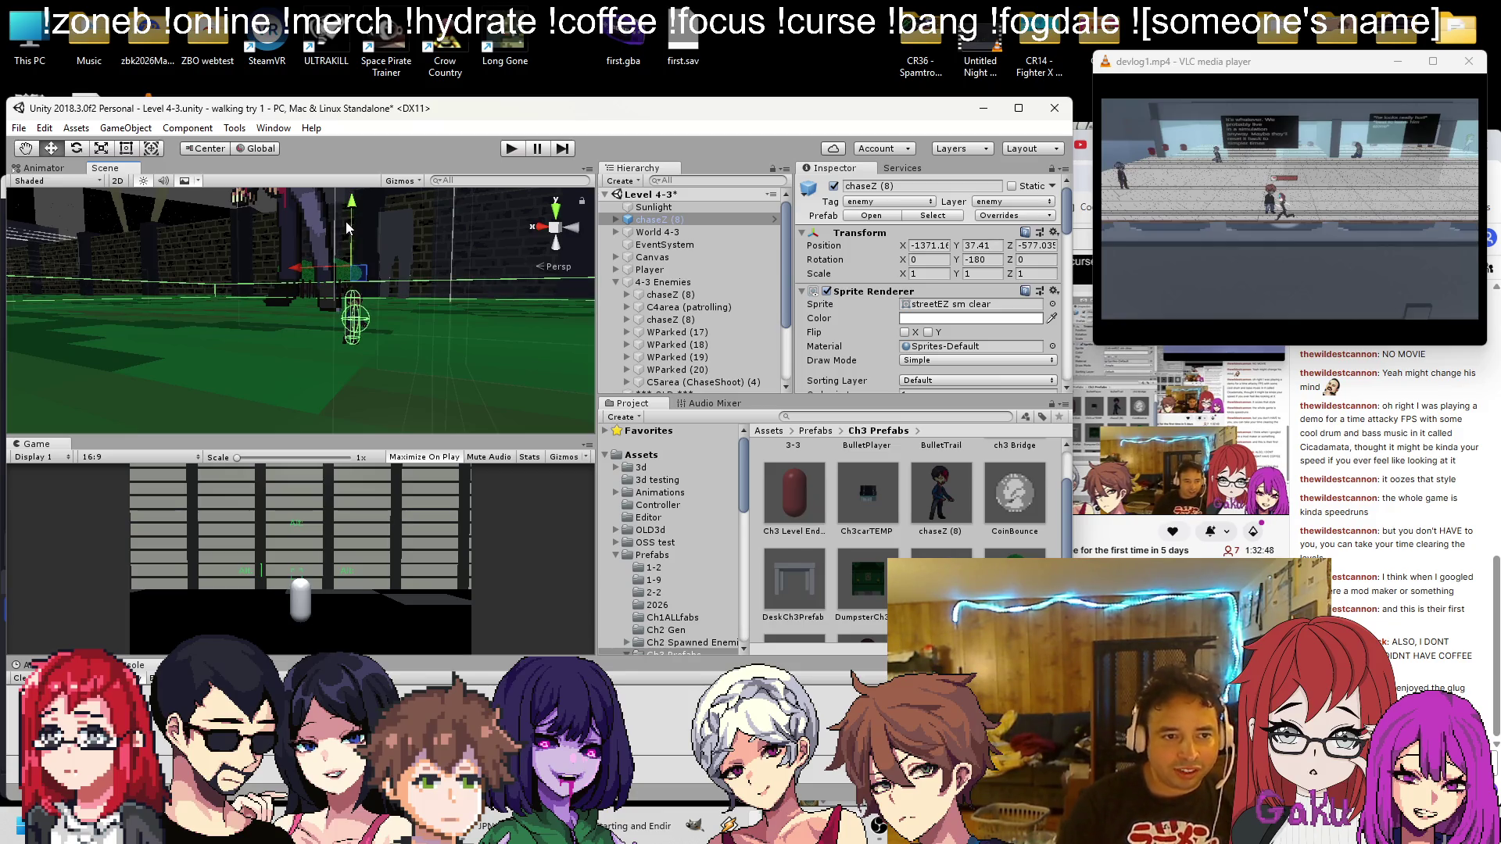
left_click(510, 149)
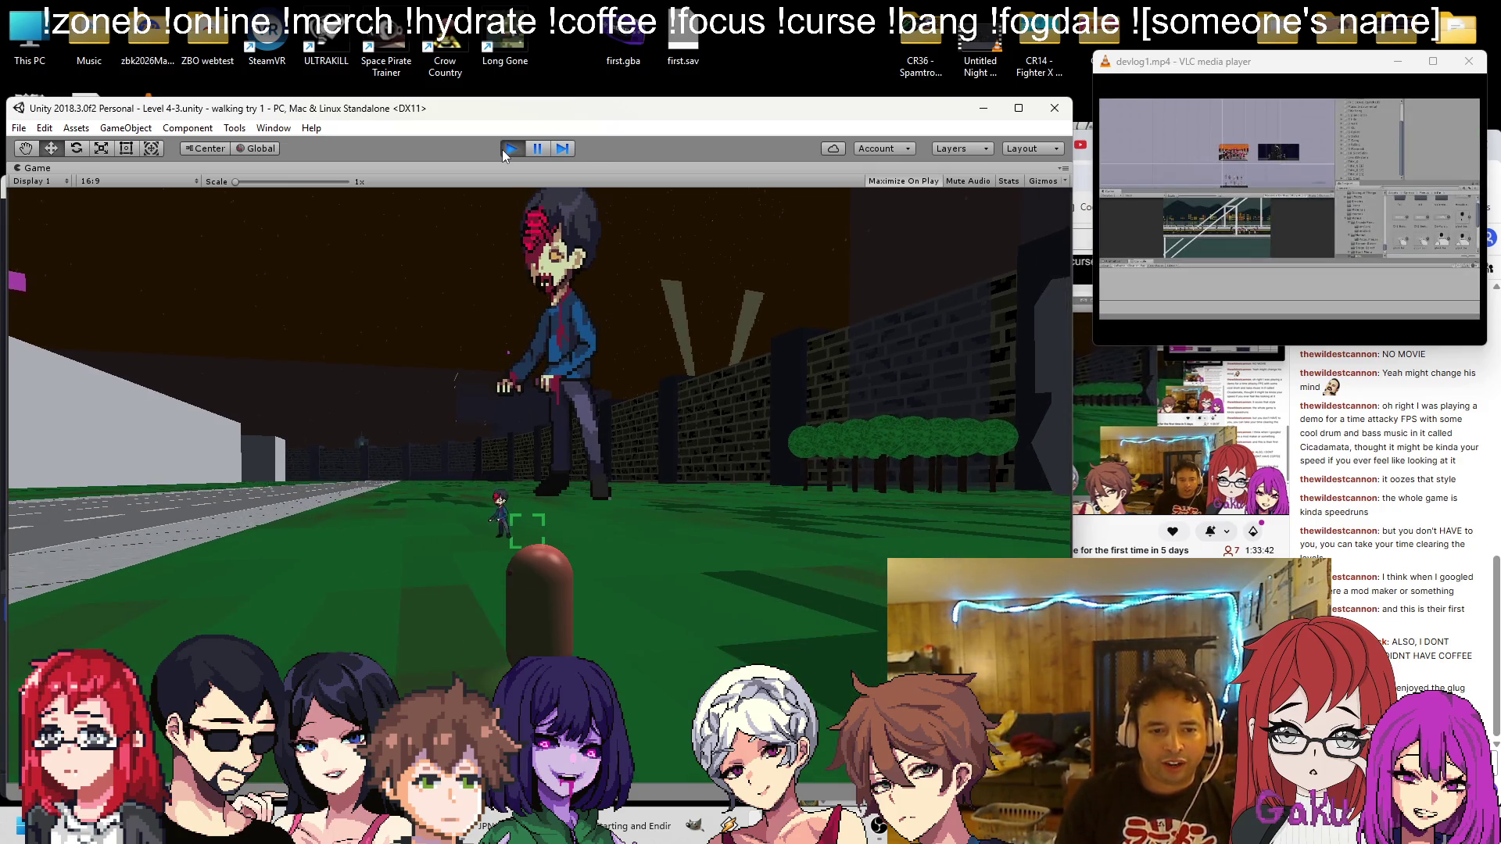
During play, inspect chaseZ (8)'s sight and atk children and its chase script settings
left_click(537, 149)
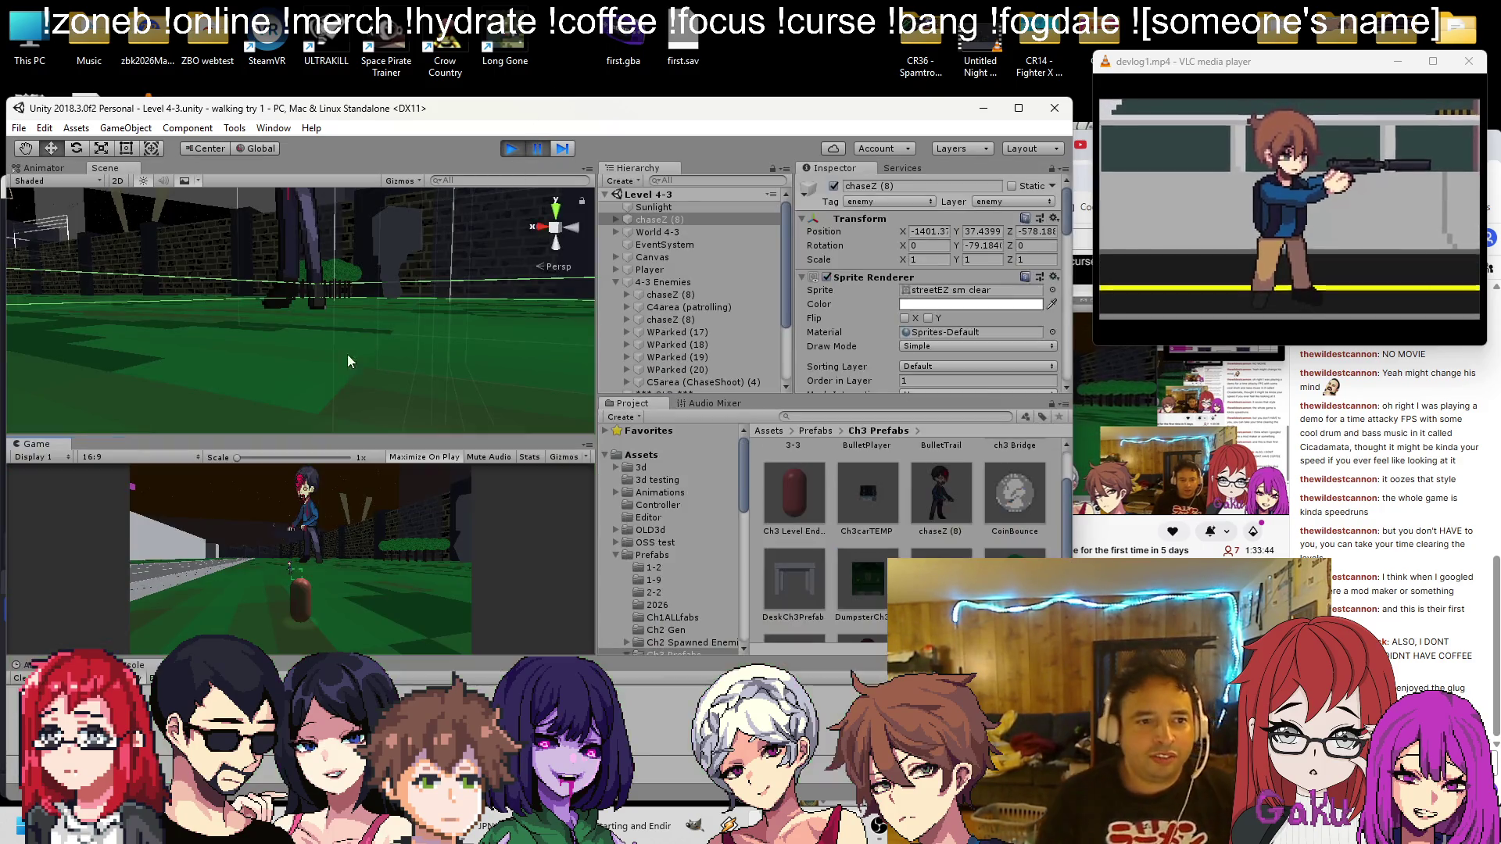
mouse_move(385, 322)
left_mouse_down()
mouse_move(311, 298)
mouse_move(462, 285)
left_mouse_up()
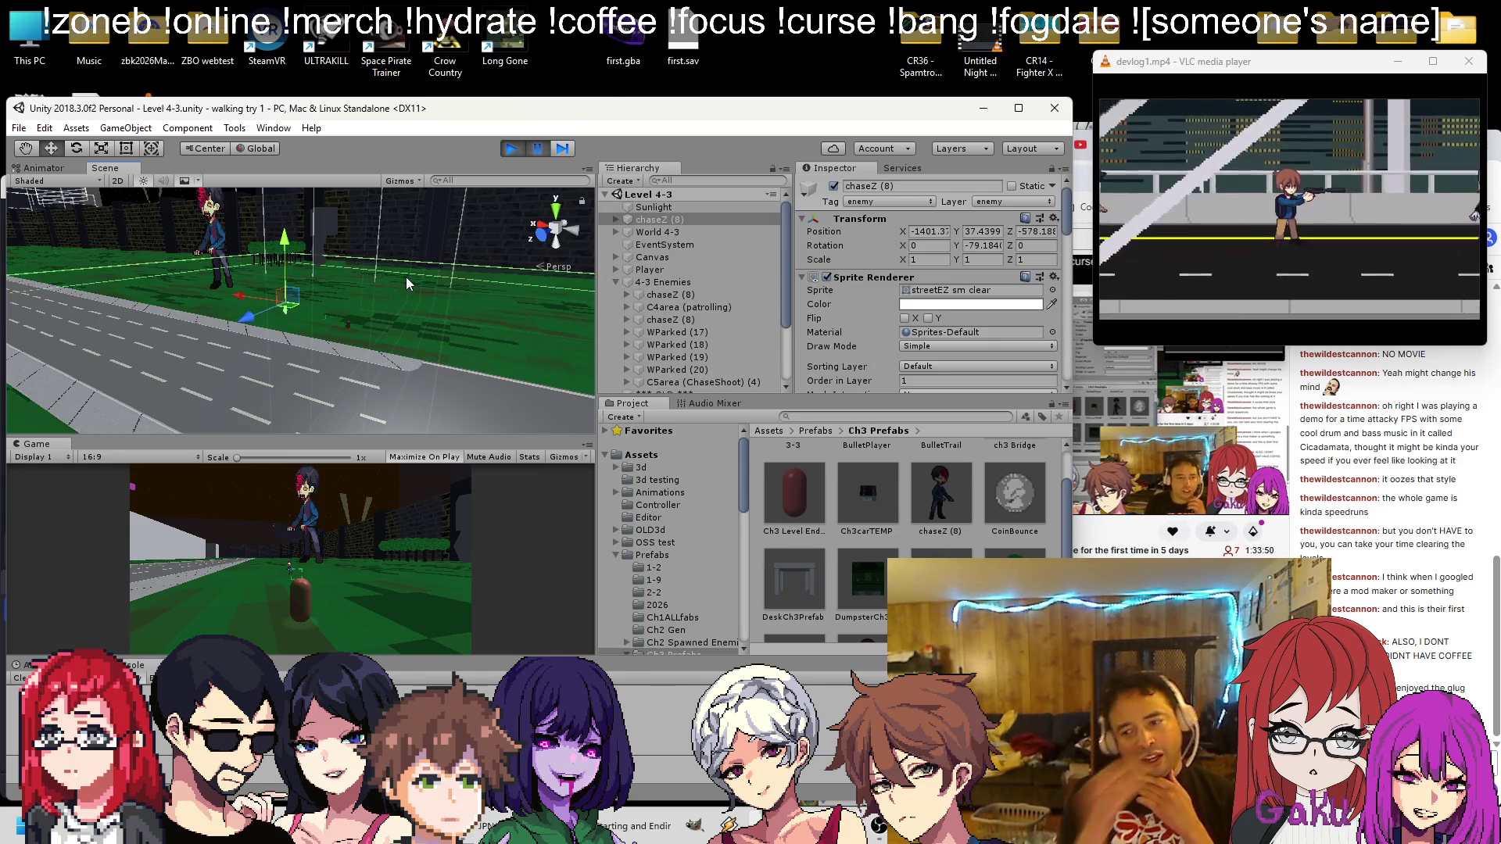
left_click(614, 219)
mouse_move(585, 258)
left_mouse_down()
mouse_move(227, 313)
mouse_move(250, 309)
left_mouse_up()
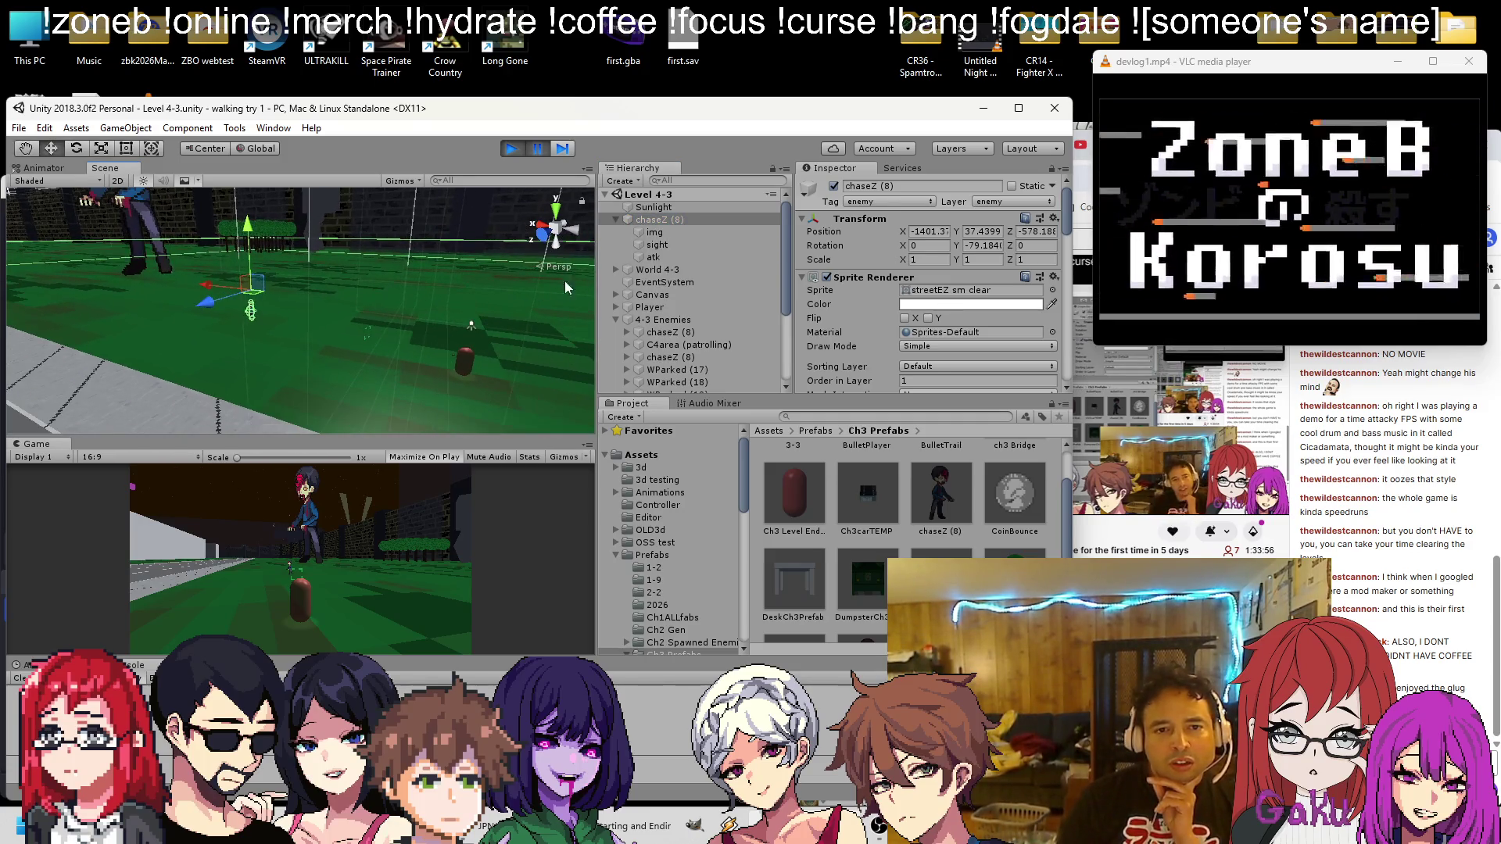
left_click(654, 233)
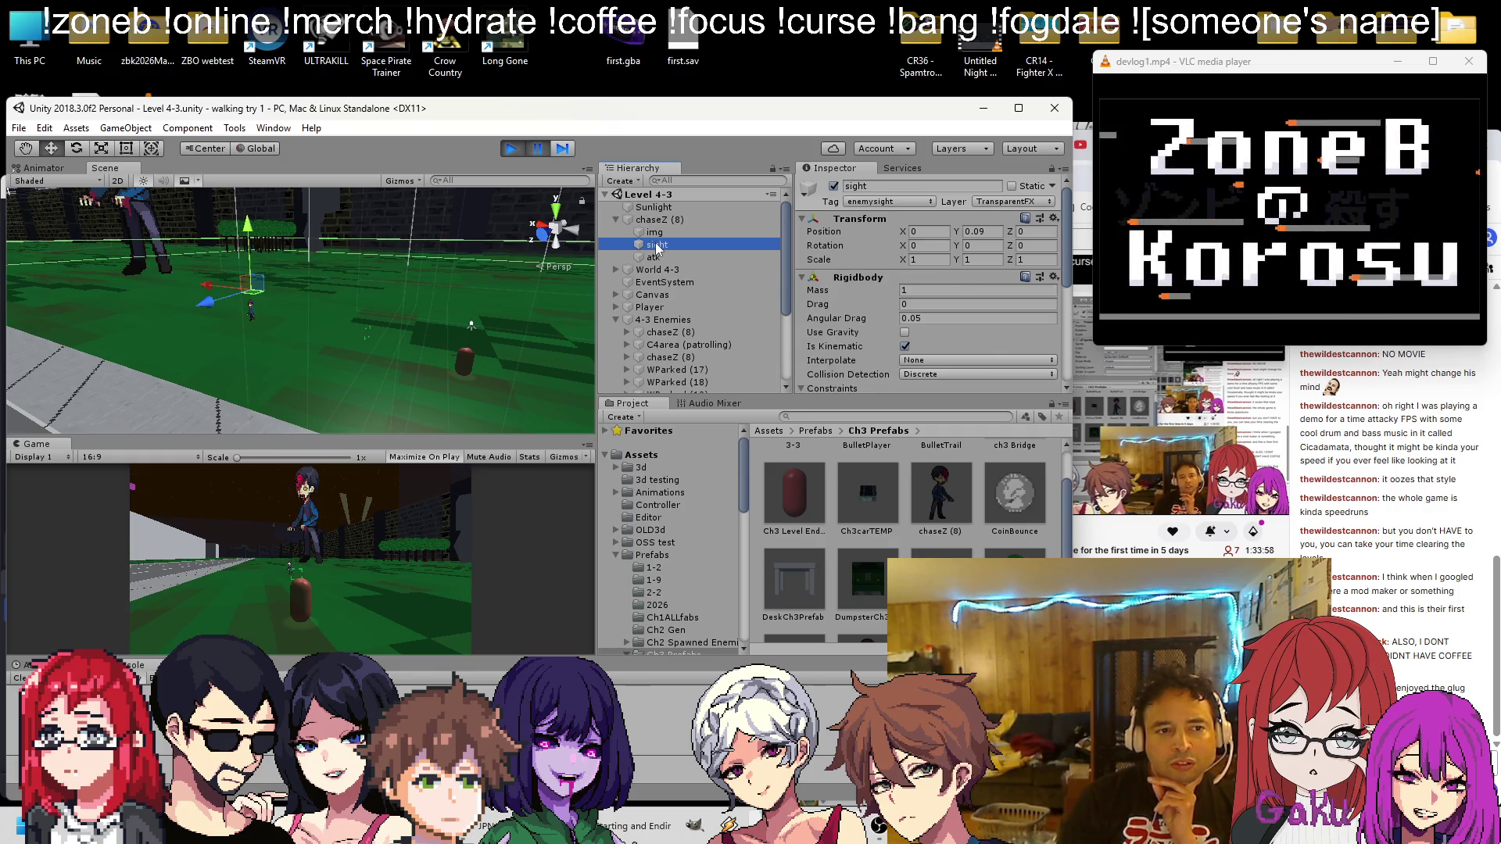
scroll(903, 263, "down", 5)
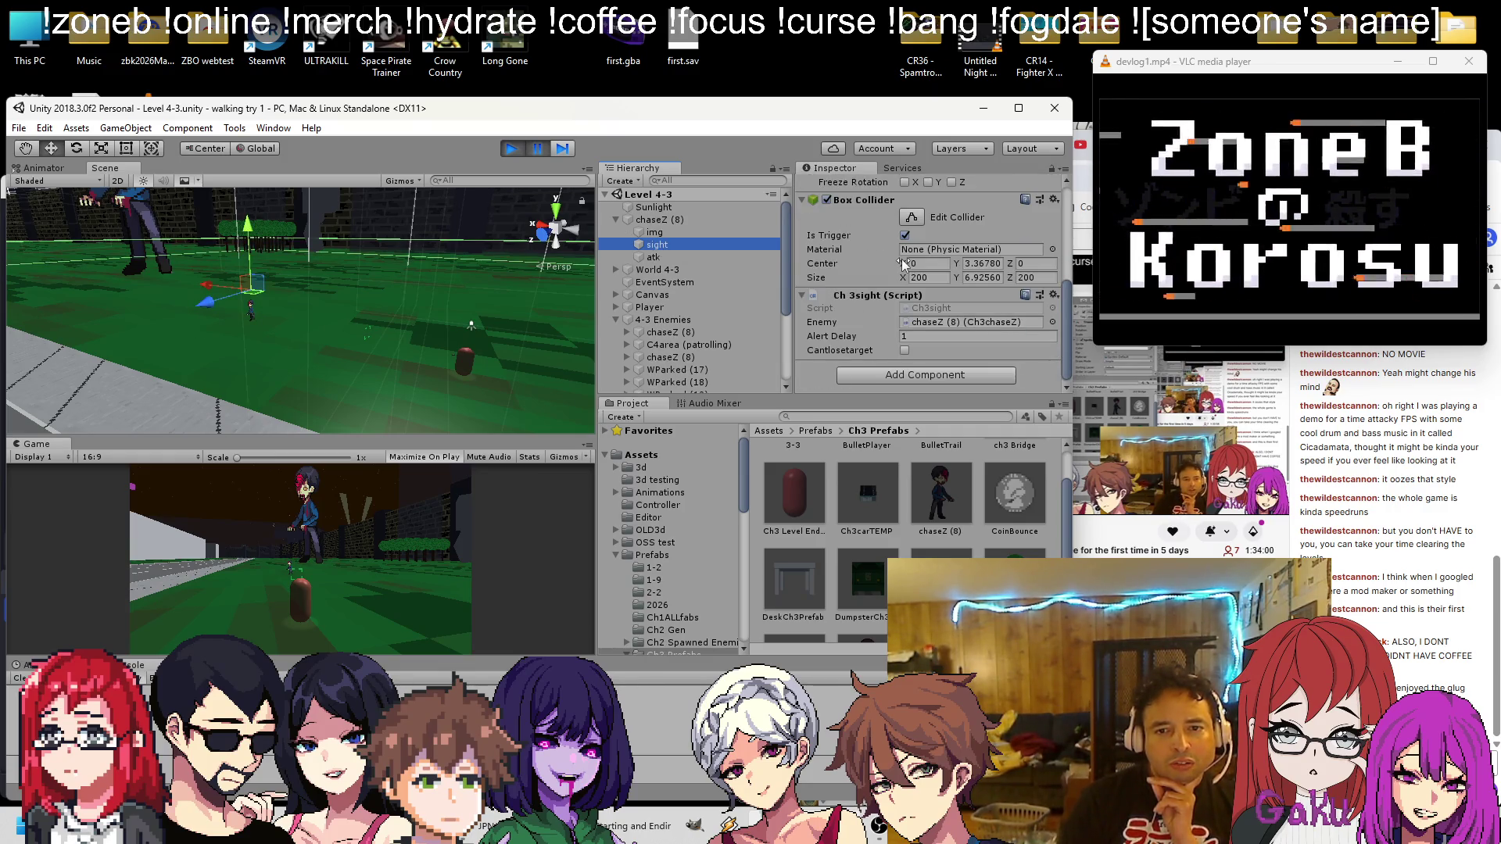
left_click(654, 259)
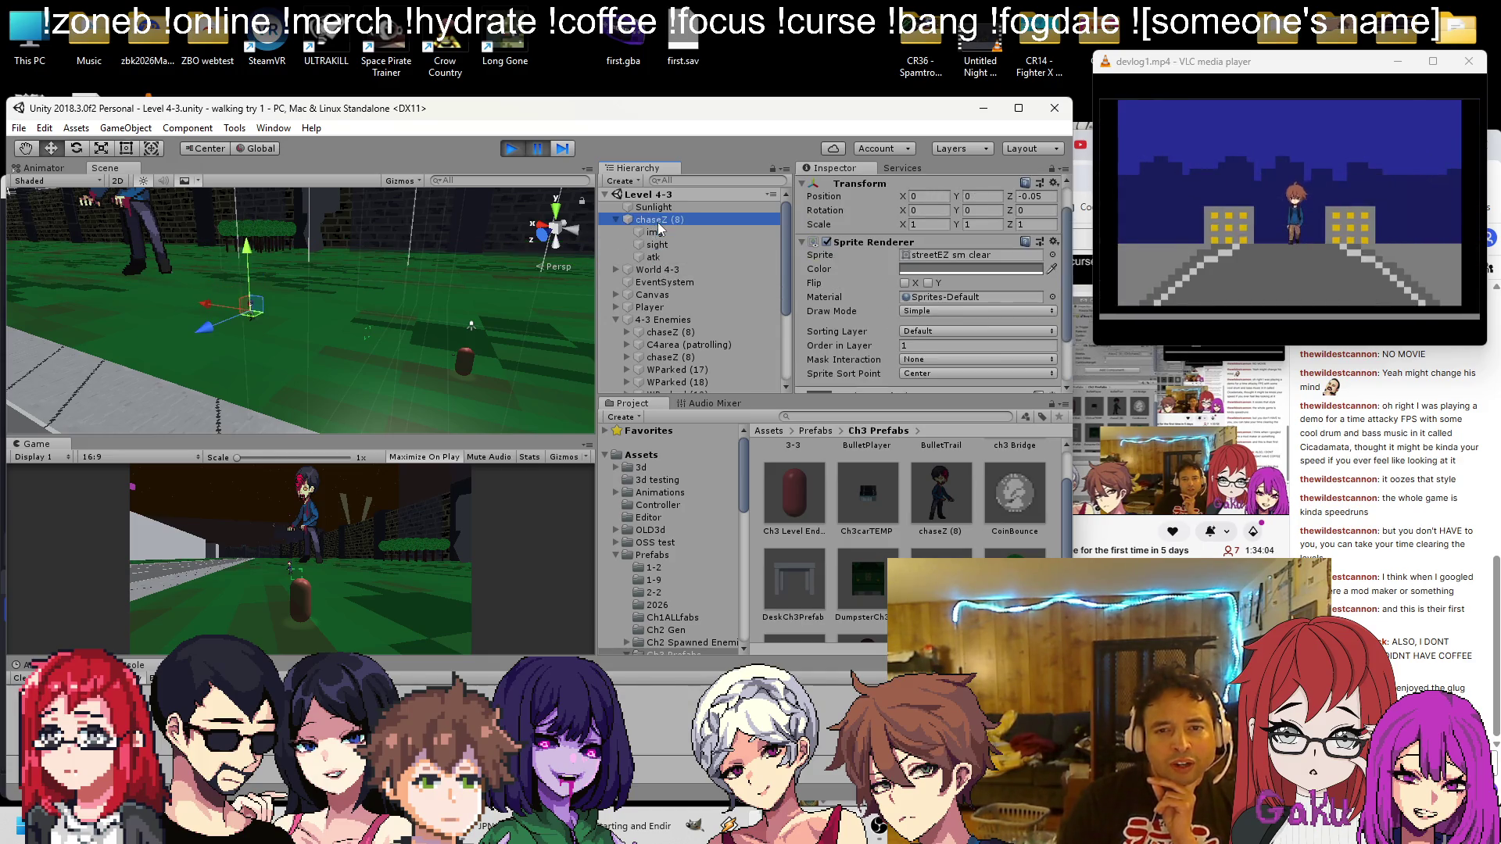
left_click(651, 220)
scroll(870, 251, "down", 5)
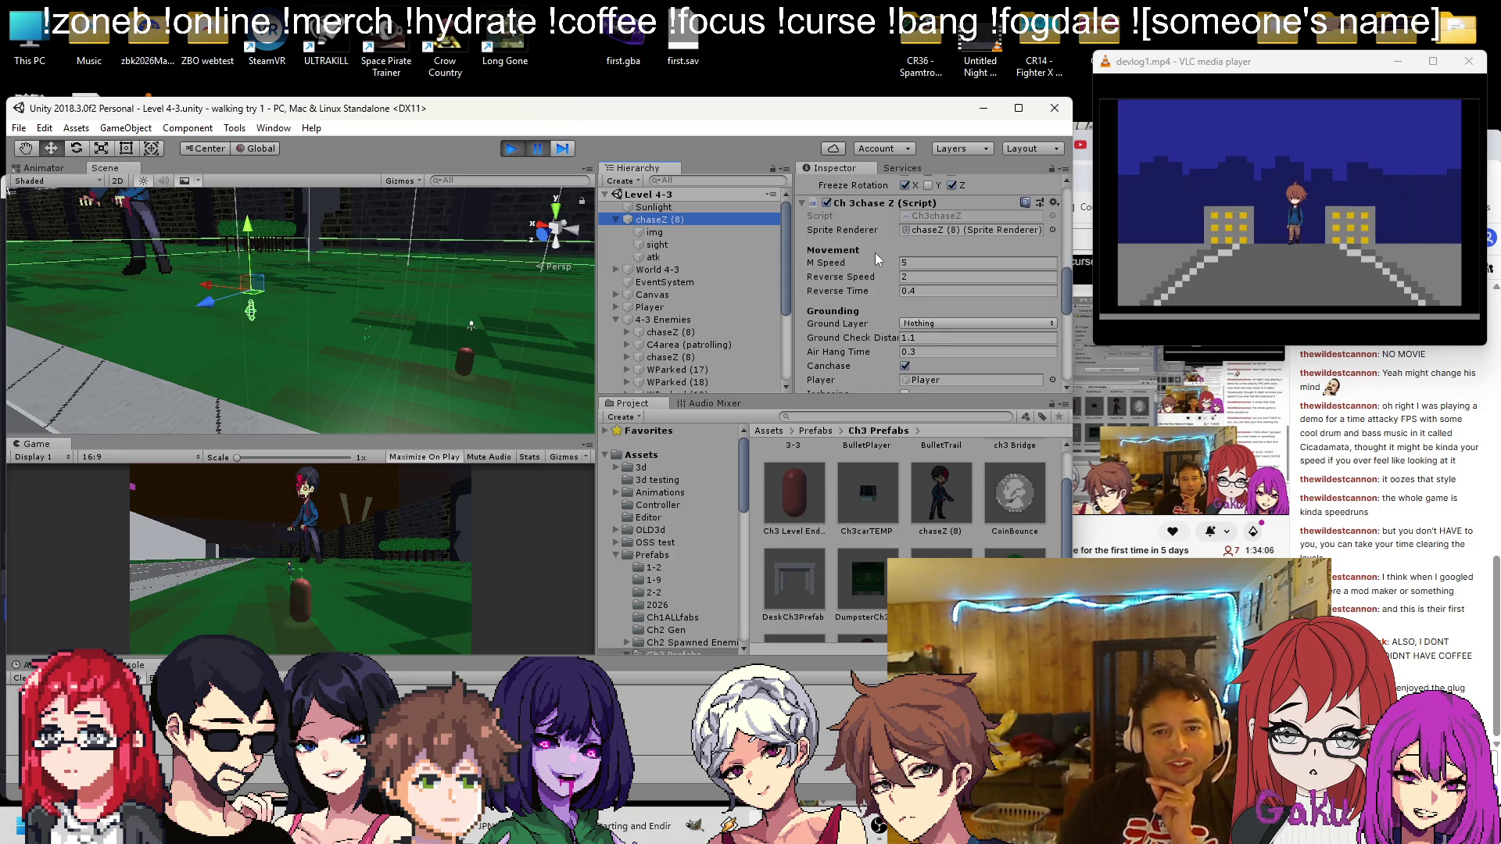
scroll(874, 251, "down", 3)
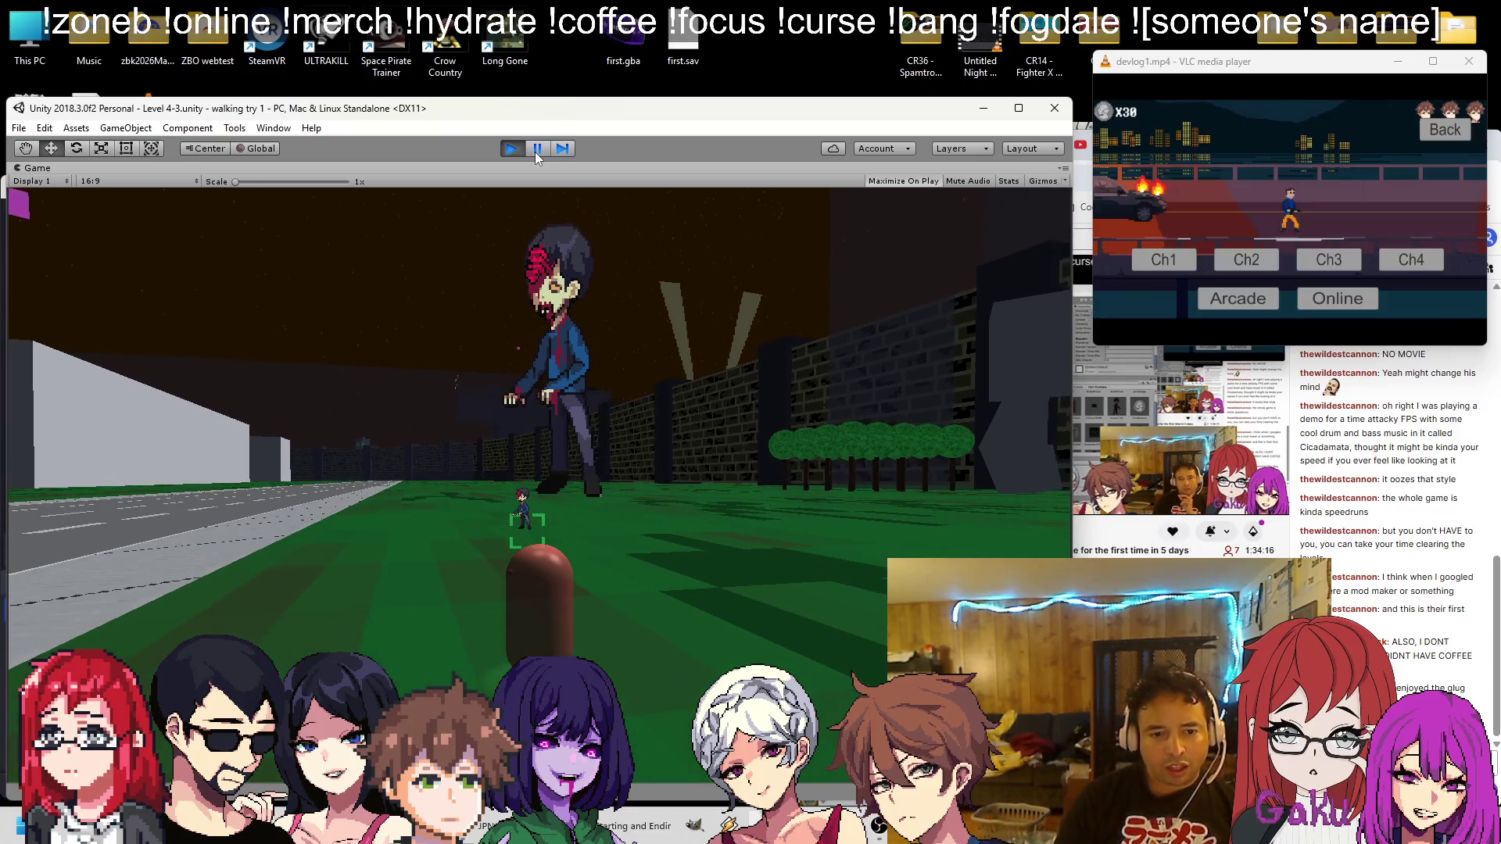
Pause the game and review the sight trigger's collider and chaseZ (8)'s settings
left_click(530, 151)
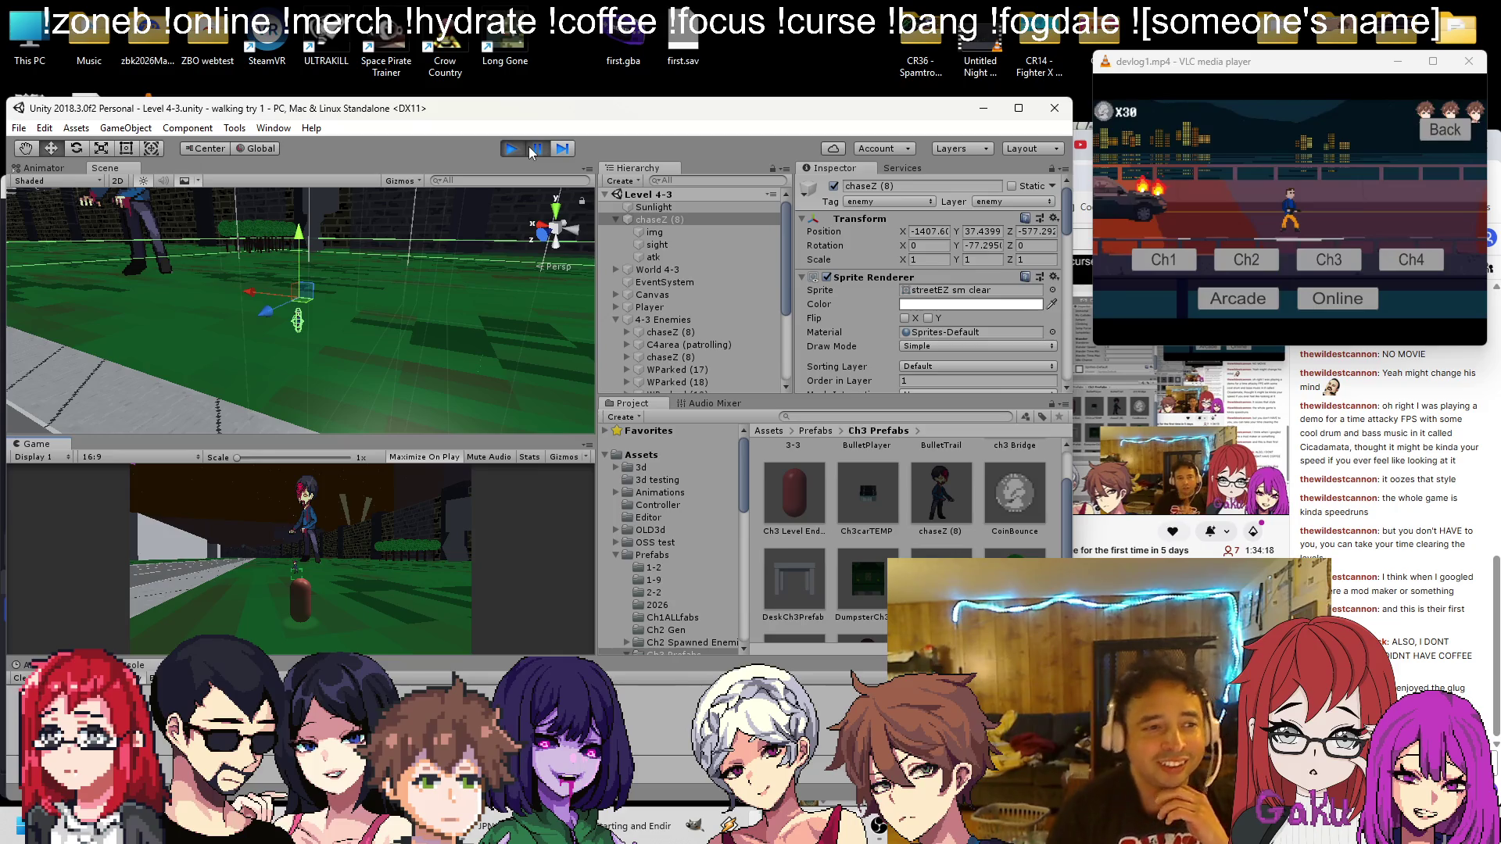
left_click(668, 243)
scroll(892, 289, "down", 5)
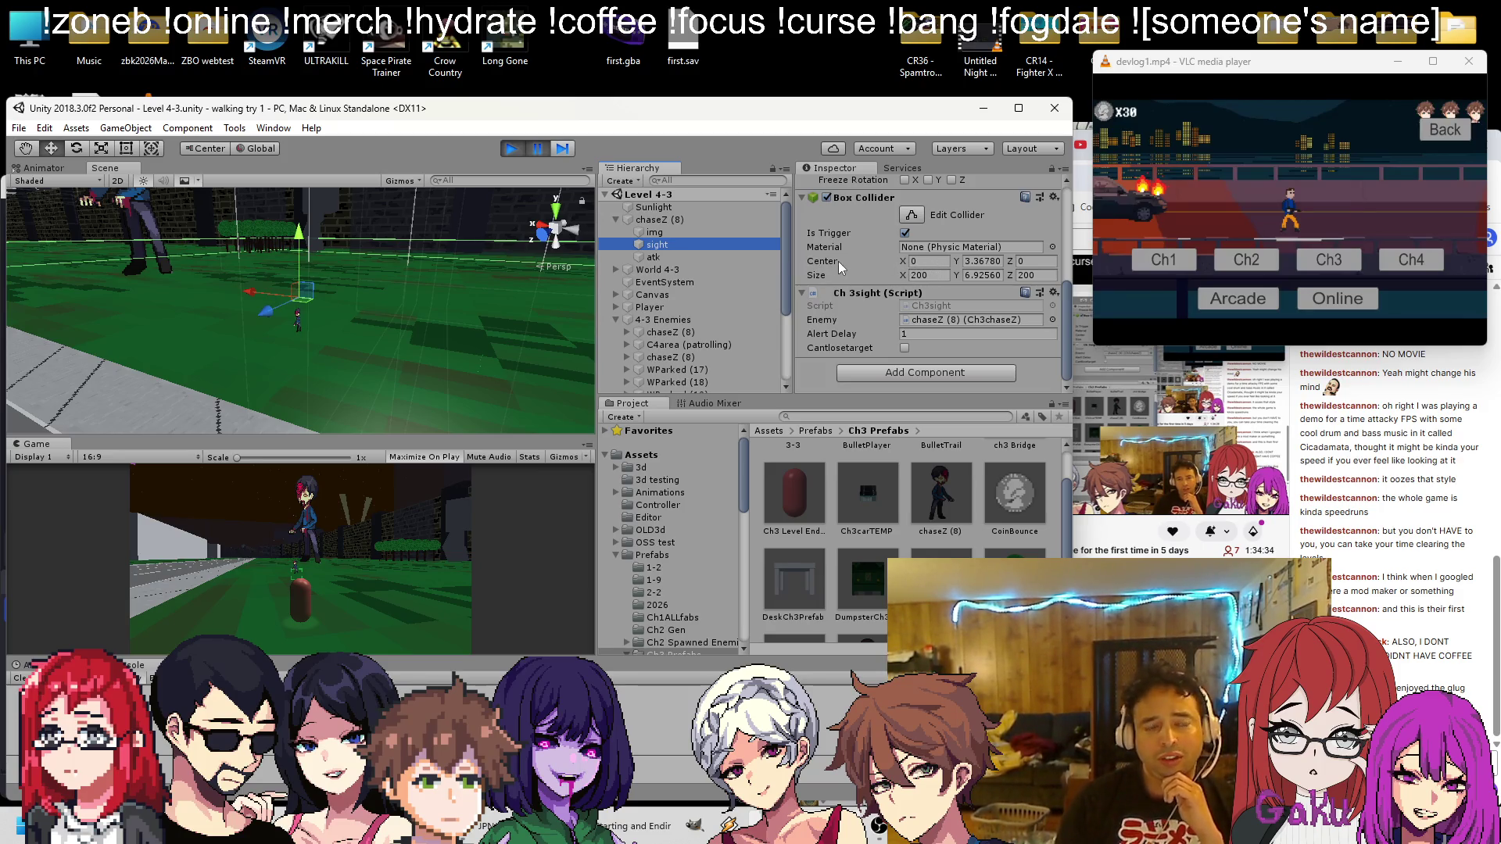
scroll(836, 261, "up", 5)
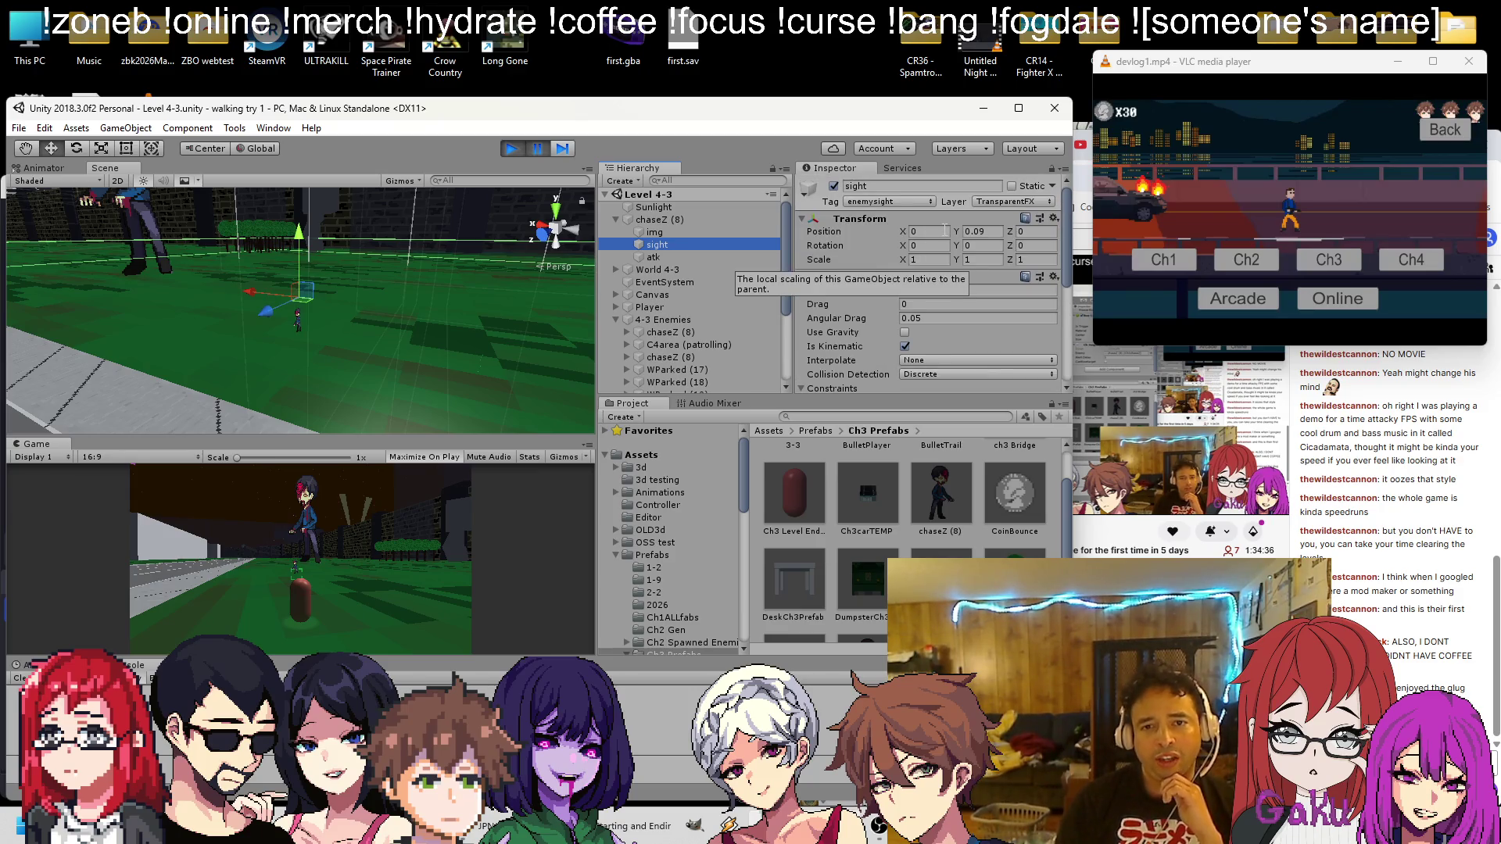
left_click(704, 219)
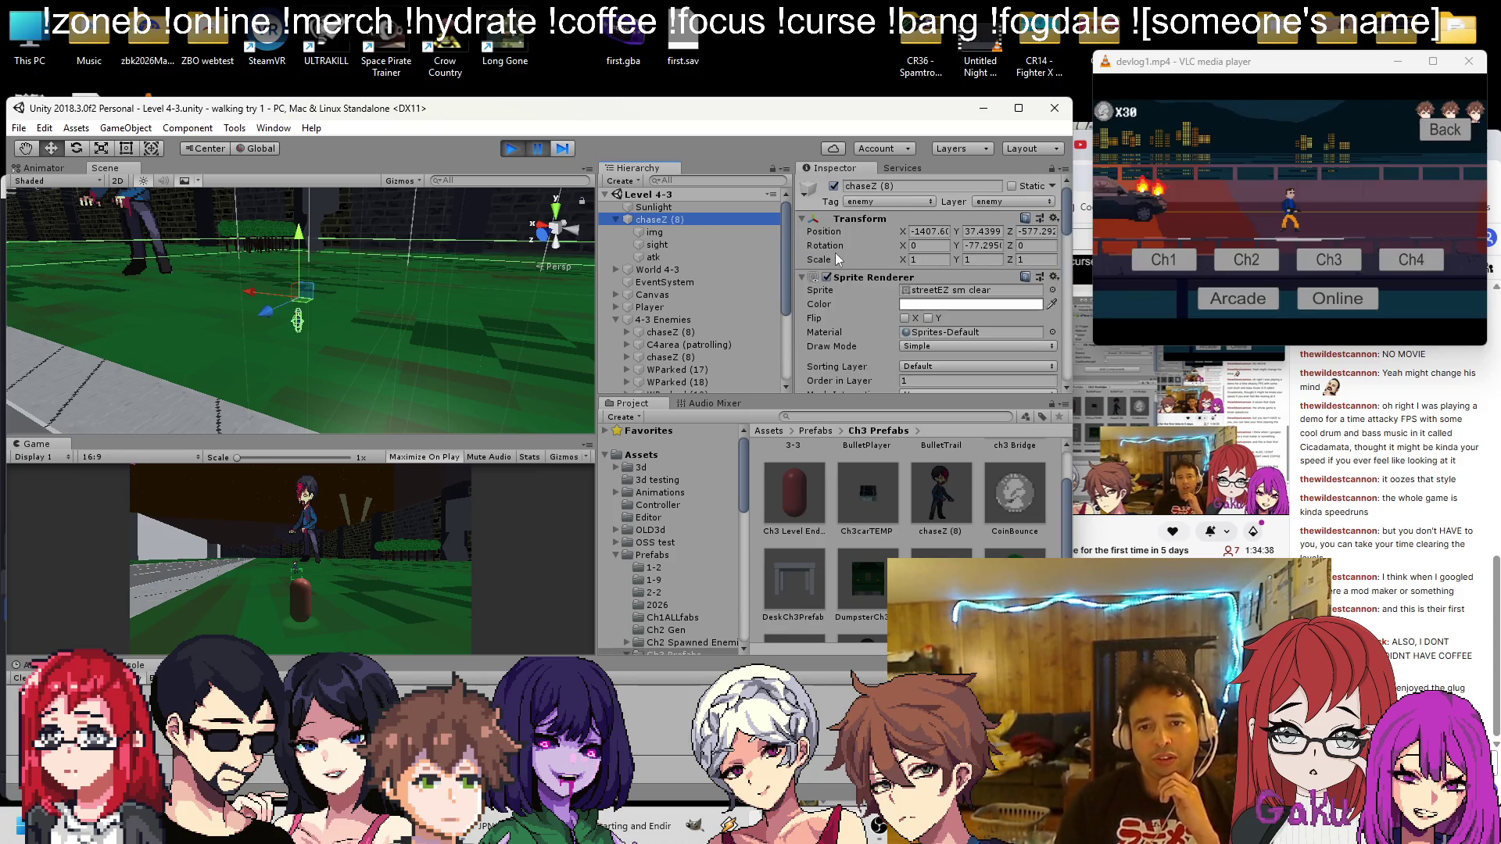
scroll(838, 253, "down", 5)
scroll(841, 250, "up", 2)
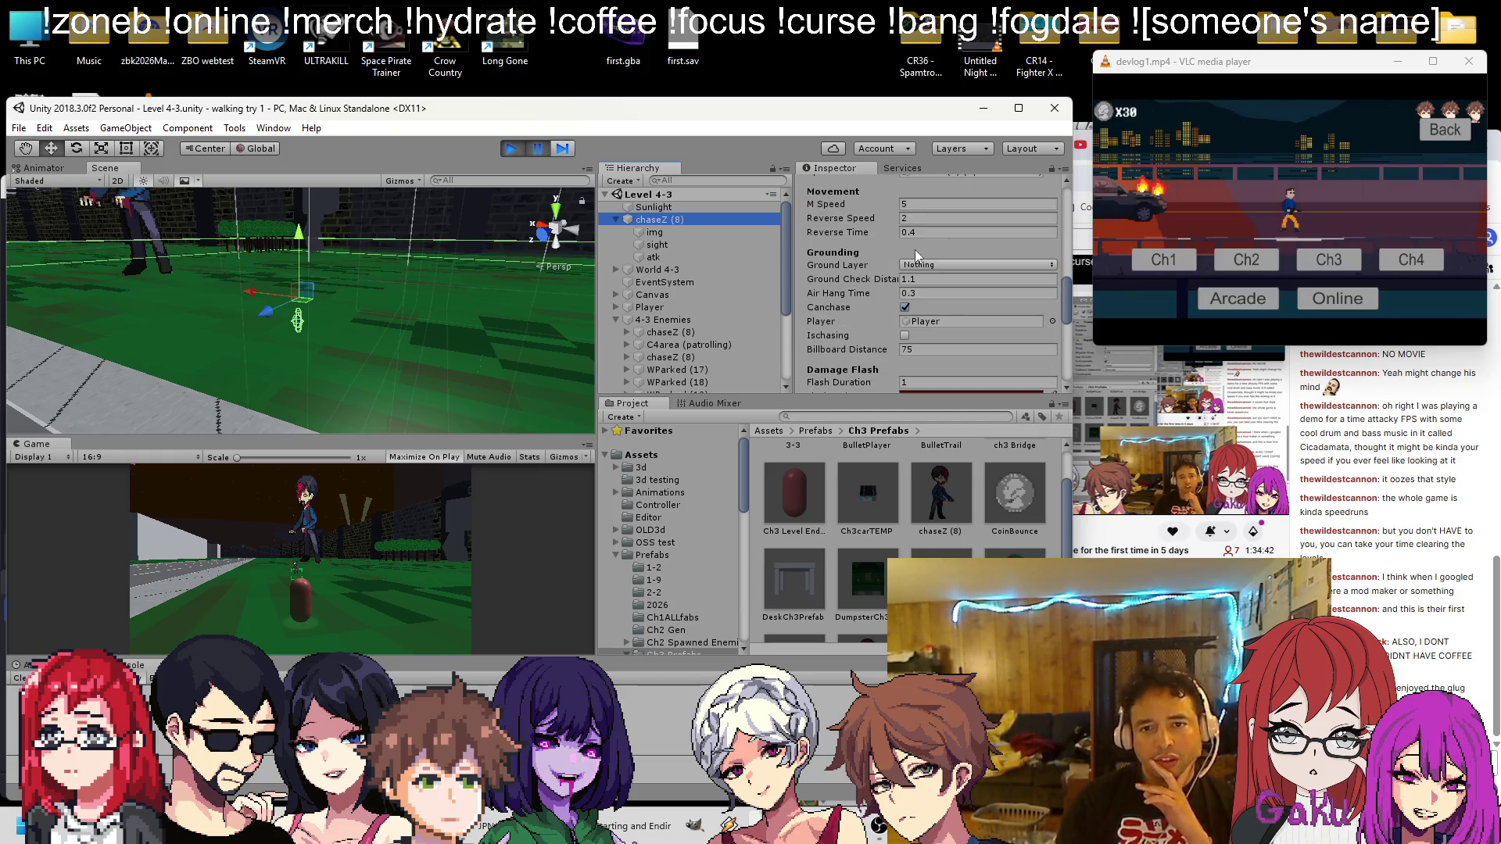
scroll(915, 250, "down", 2)
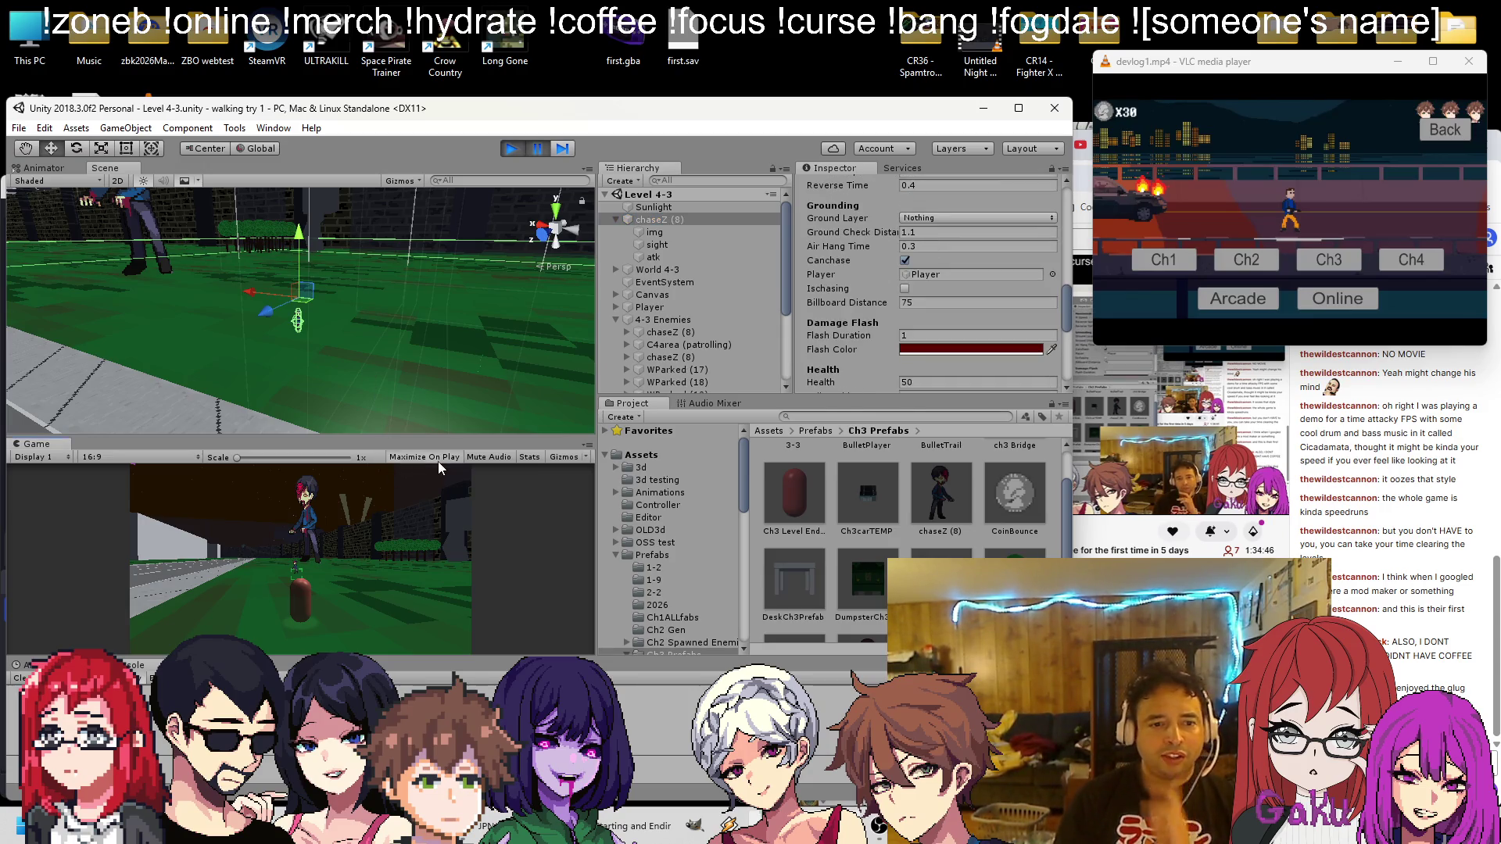
Resume and stop the test, then open the Ch3chaseZ script from its component menu
left_click(540, 150)
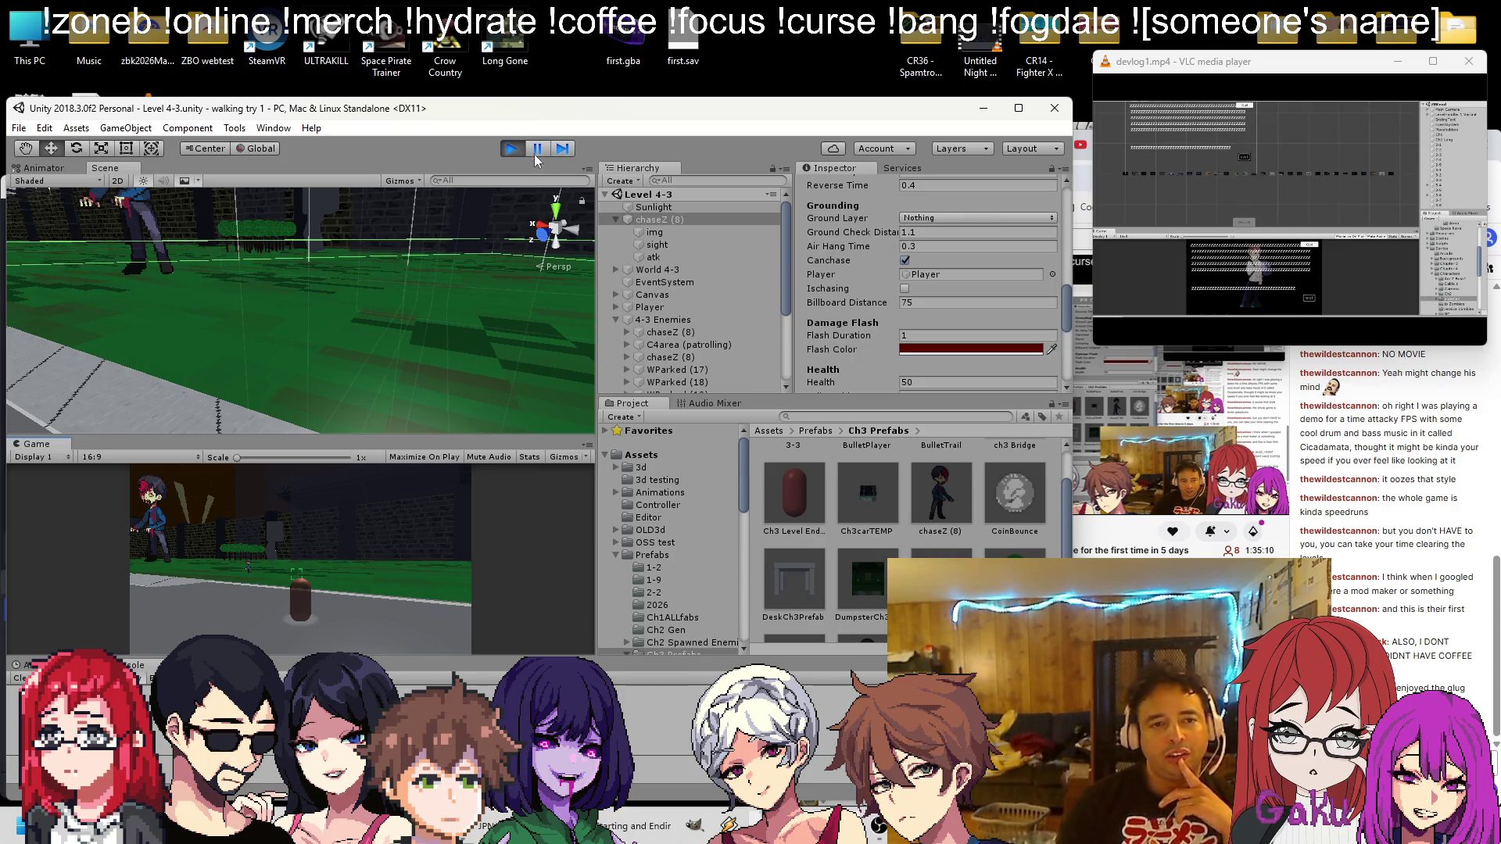
left_click(510, 148)
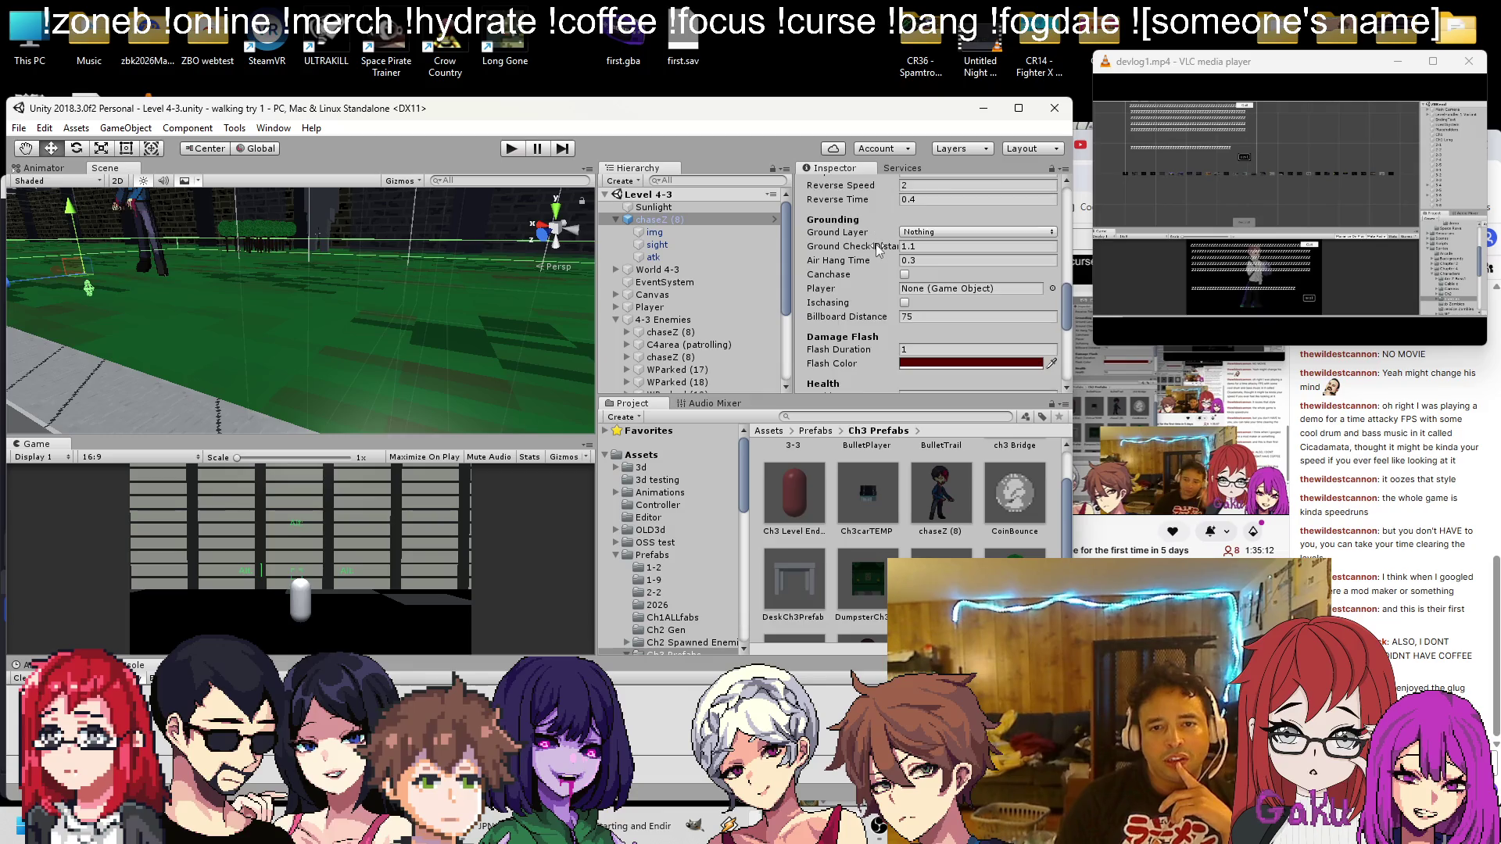
scroll(879, 254, "up", 5)
scroll(879, 255, "down", 3)
right_click(888, 219)
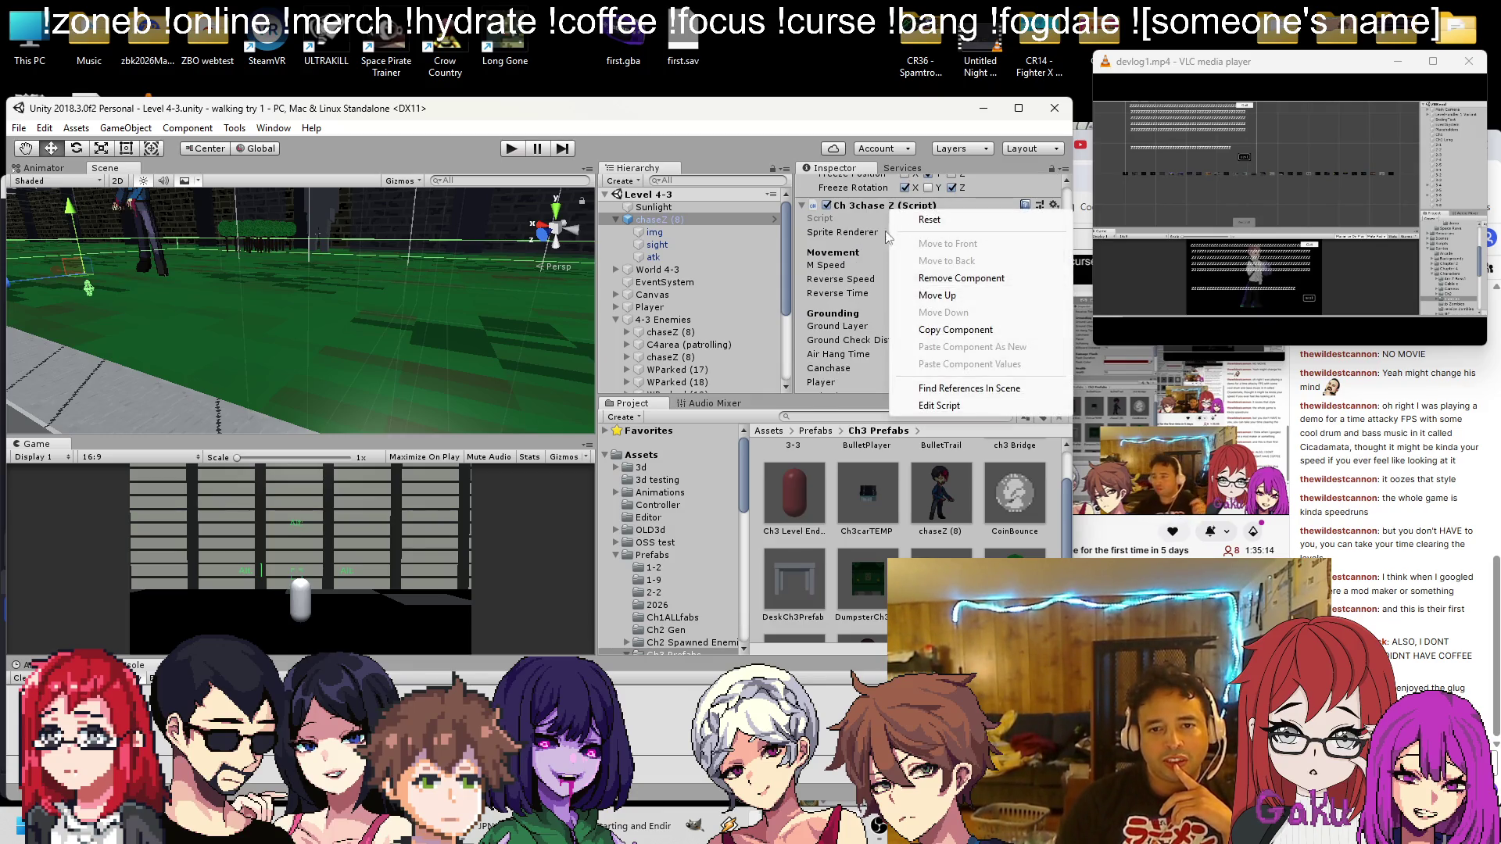
left_click(939, 405)
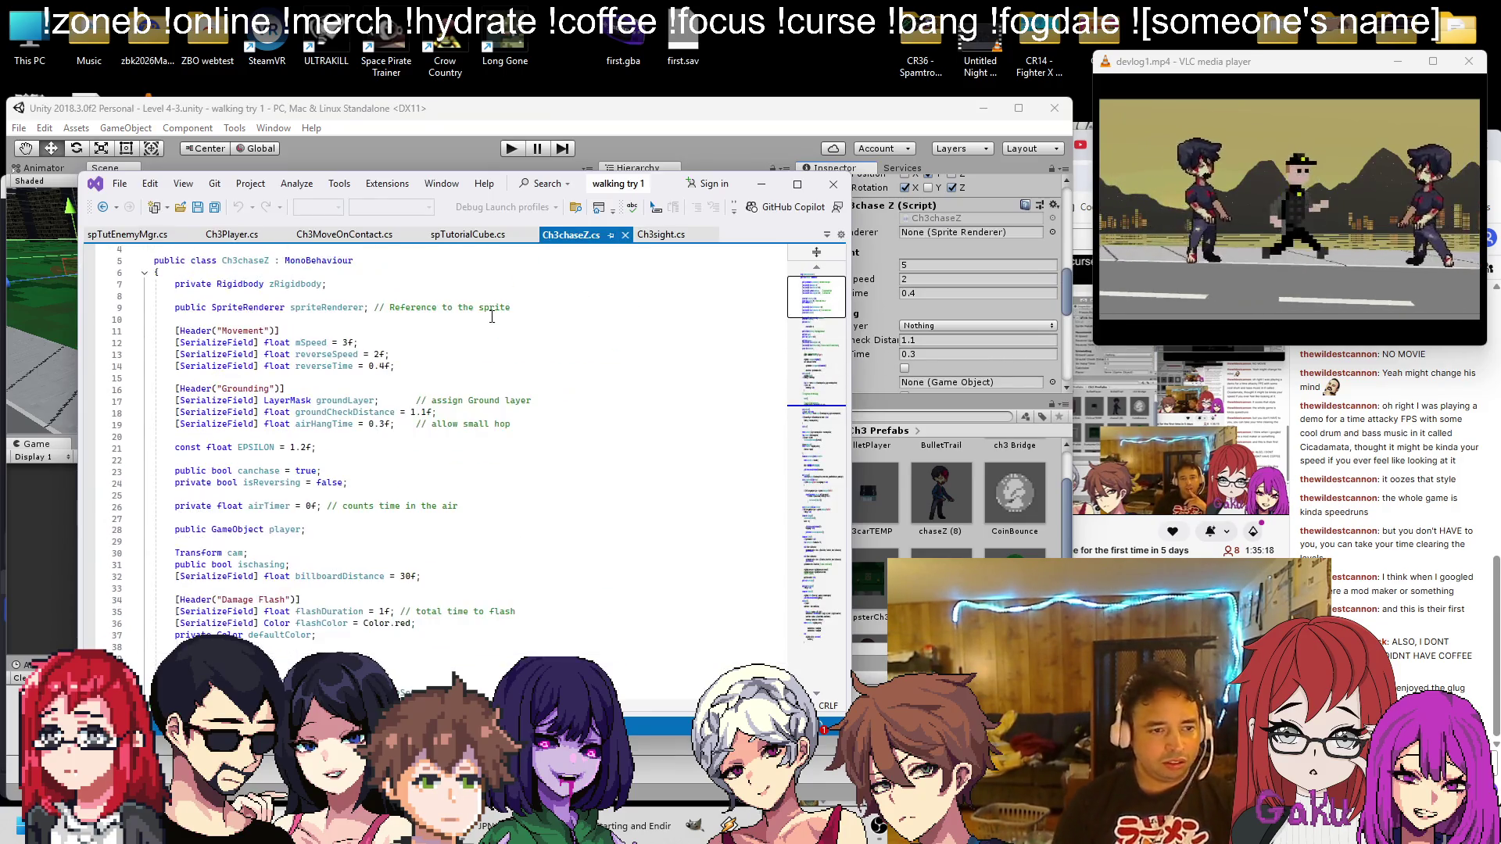
Search Ch3chaseZ.cs for 'chase' and comment out the if (dist < 20f) check
key("ctrl+f")
type("chase")
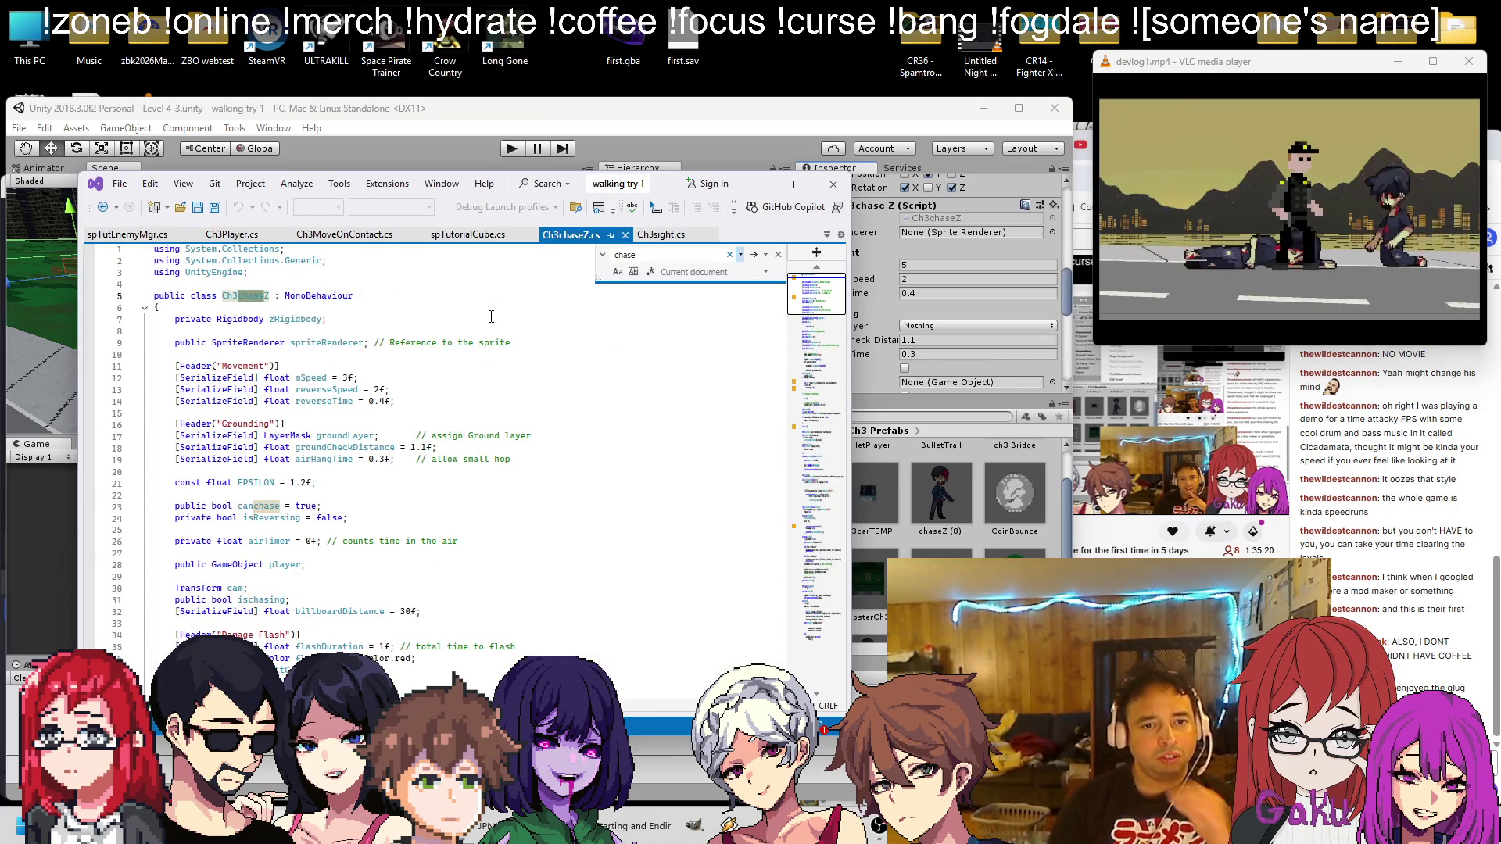
left_click(755, 255)
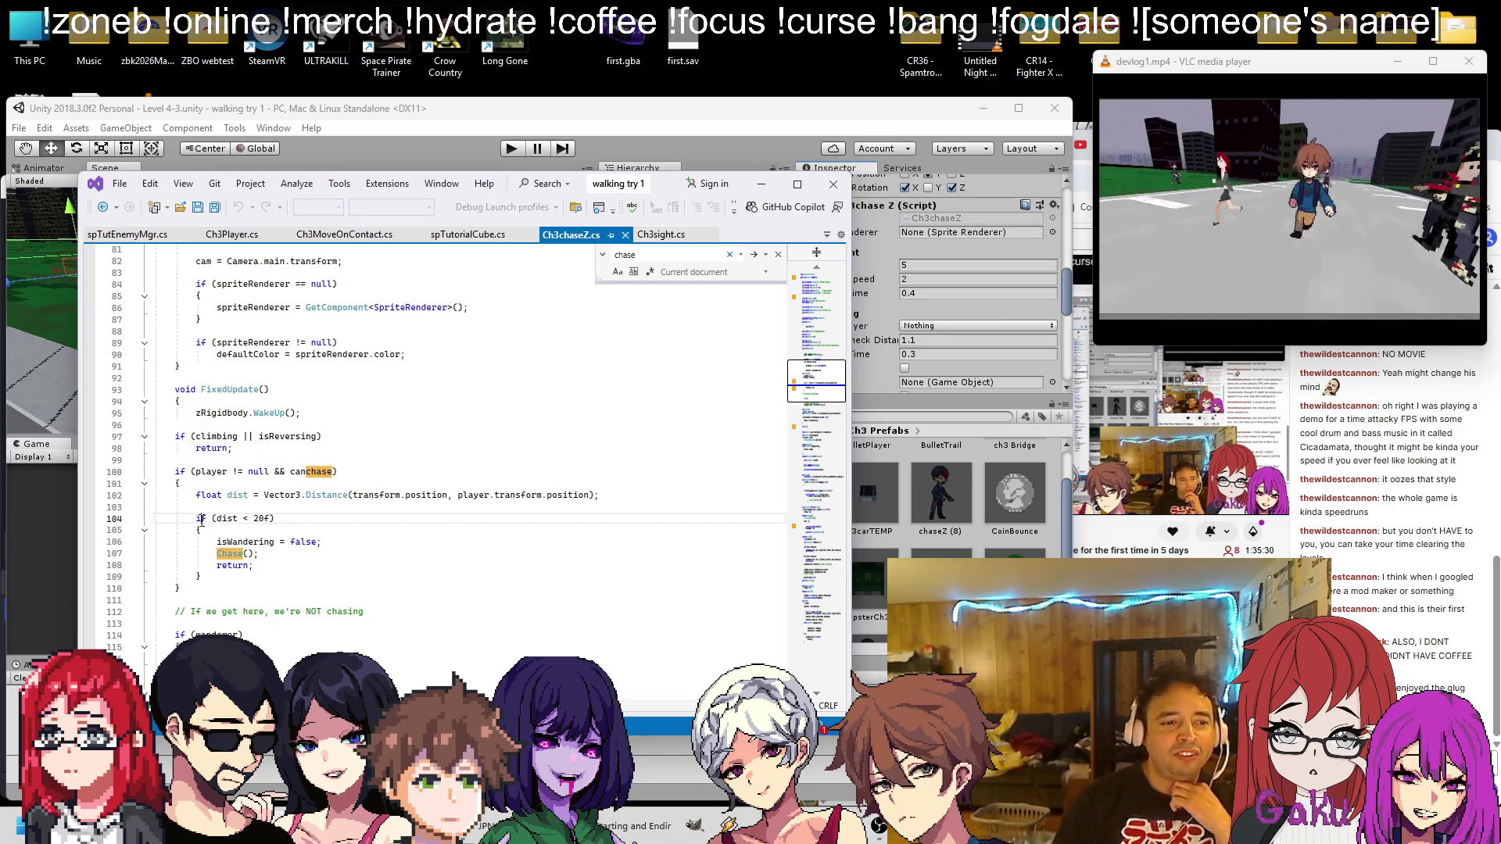
left_click(249, 519)
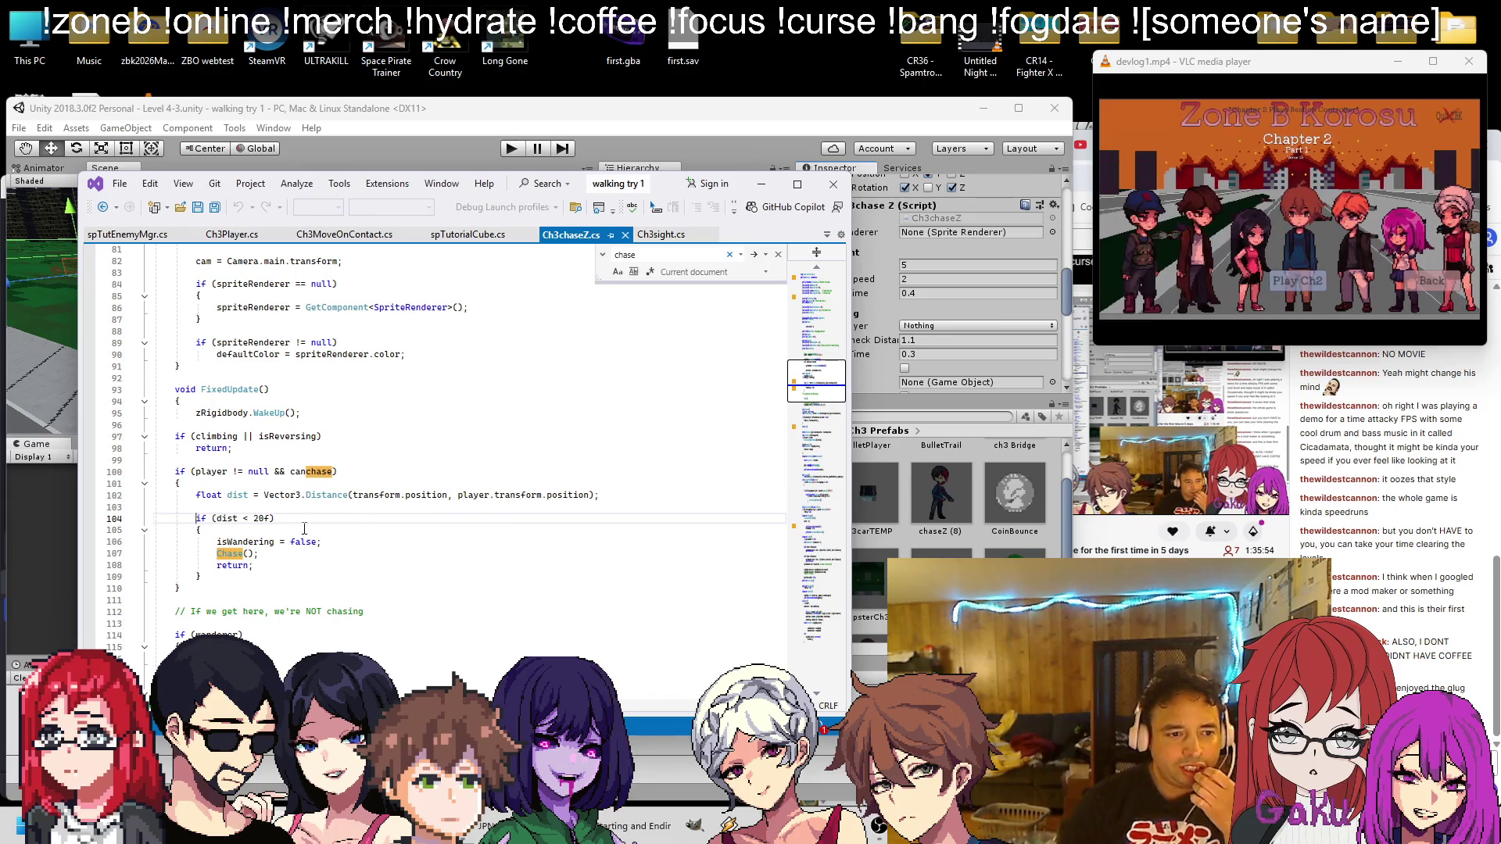
type("//")
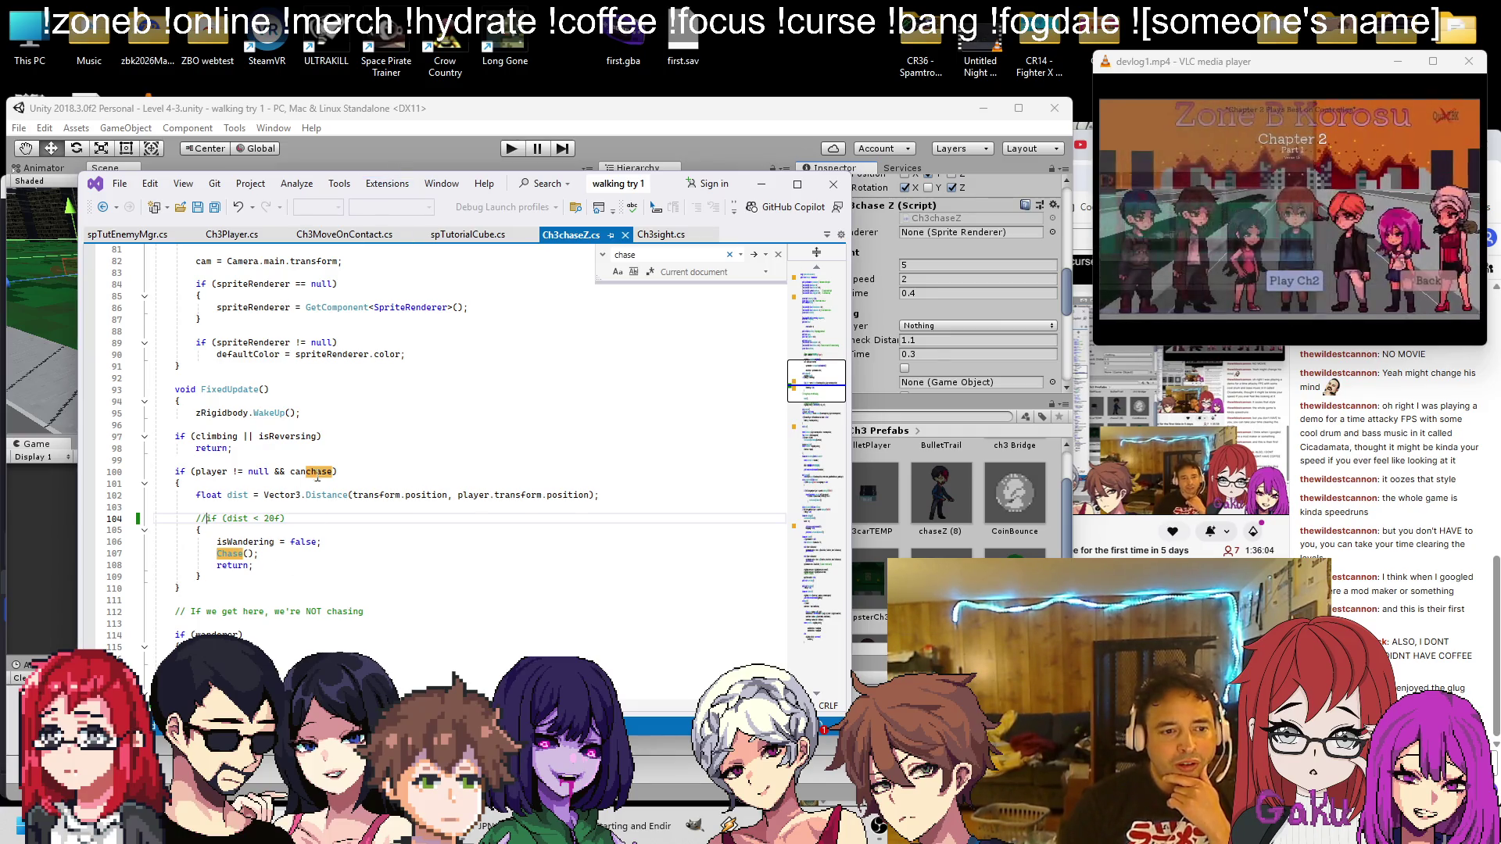
Delete the distance-check line and its braces, fix indentation, and save the script
key("Down")
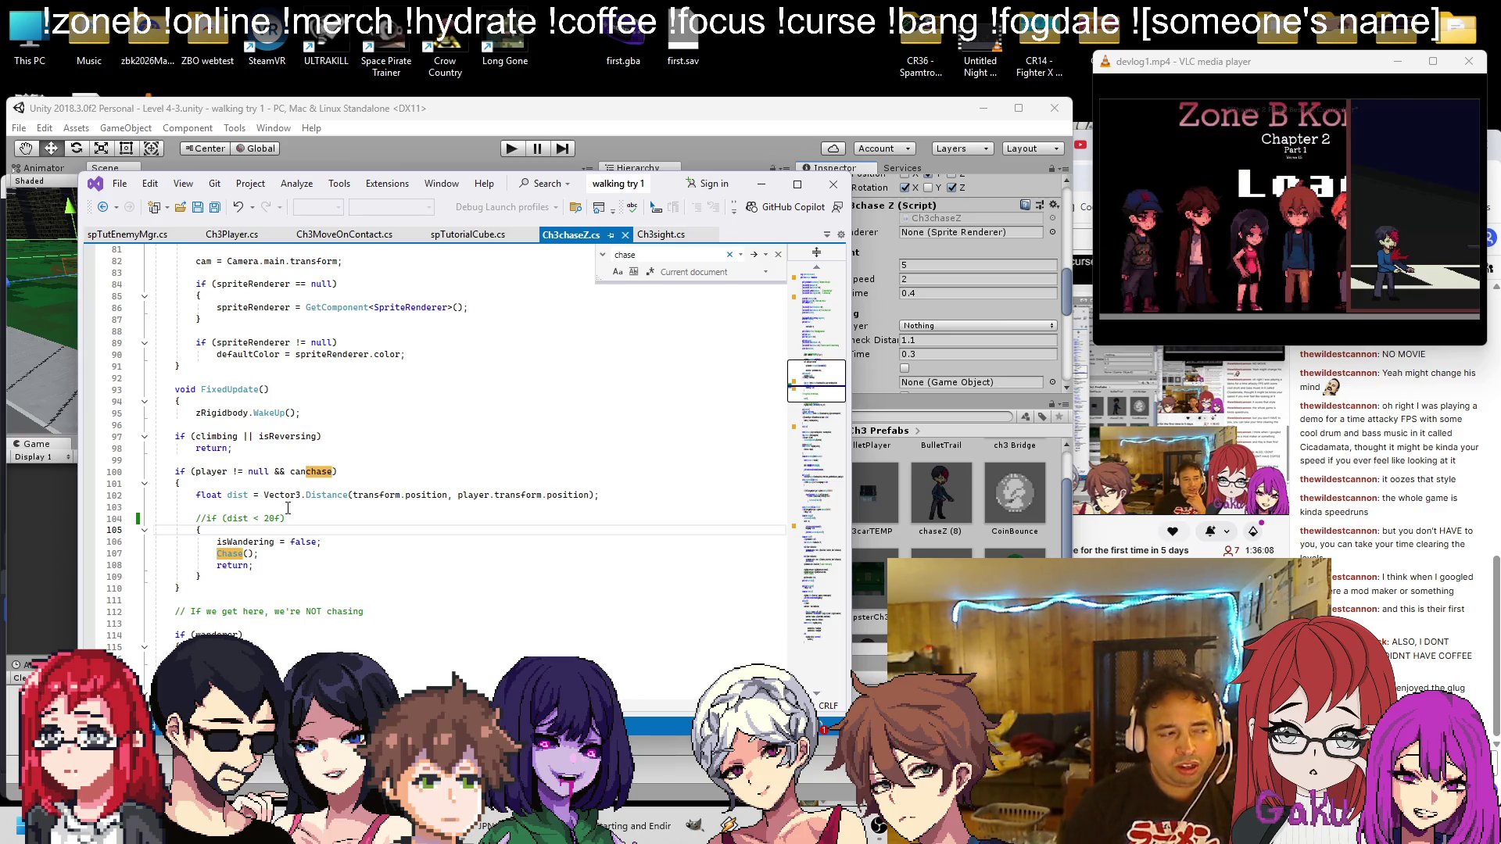
key("shift+Up")
key("Delete")
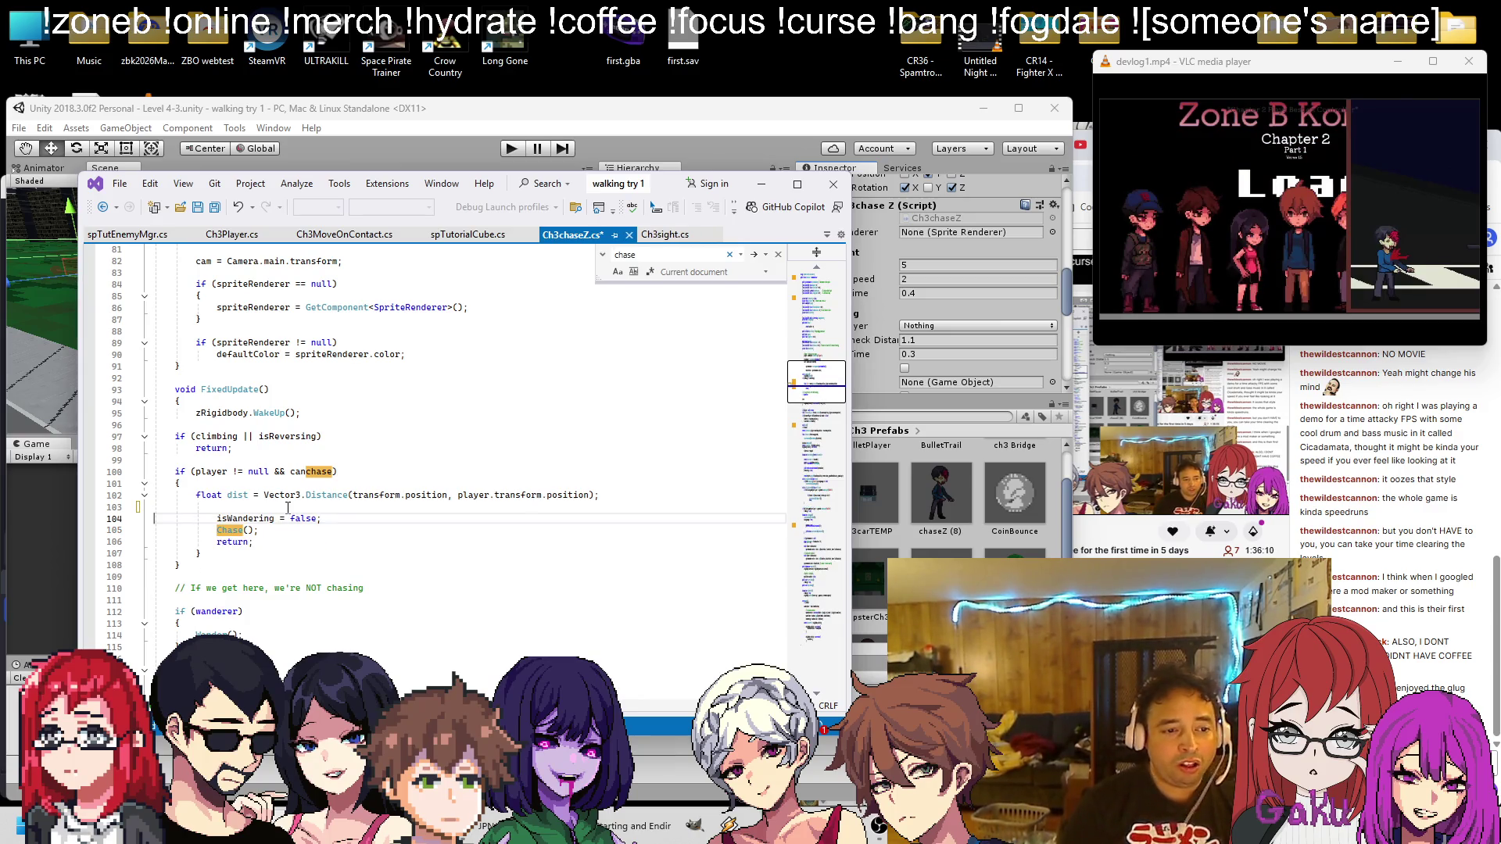
key("Delete")
key("Delete")
key("Delete")
key("Down")
key("Delete")
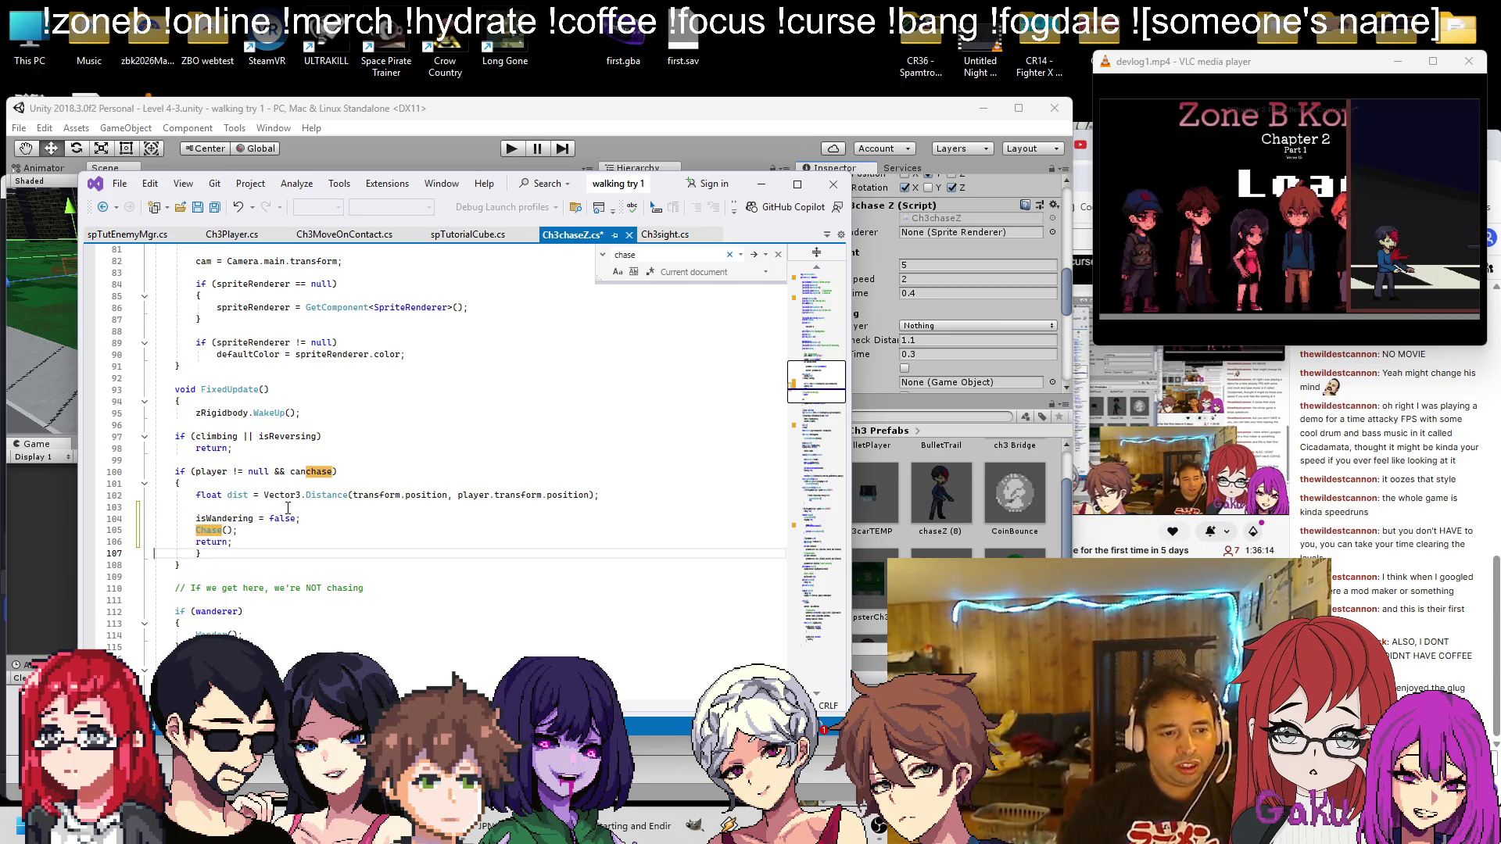
key("BackSpace")
key("BackSpace")
key("BackSpace")
key("ctrl+s")
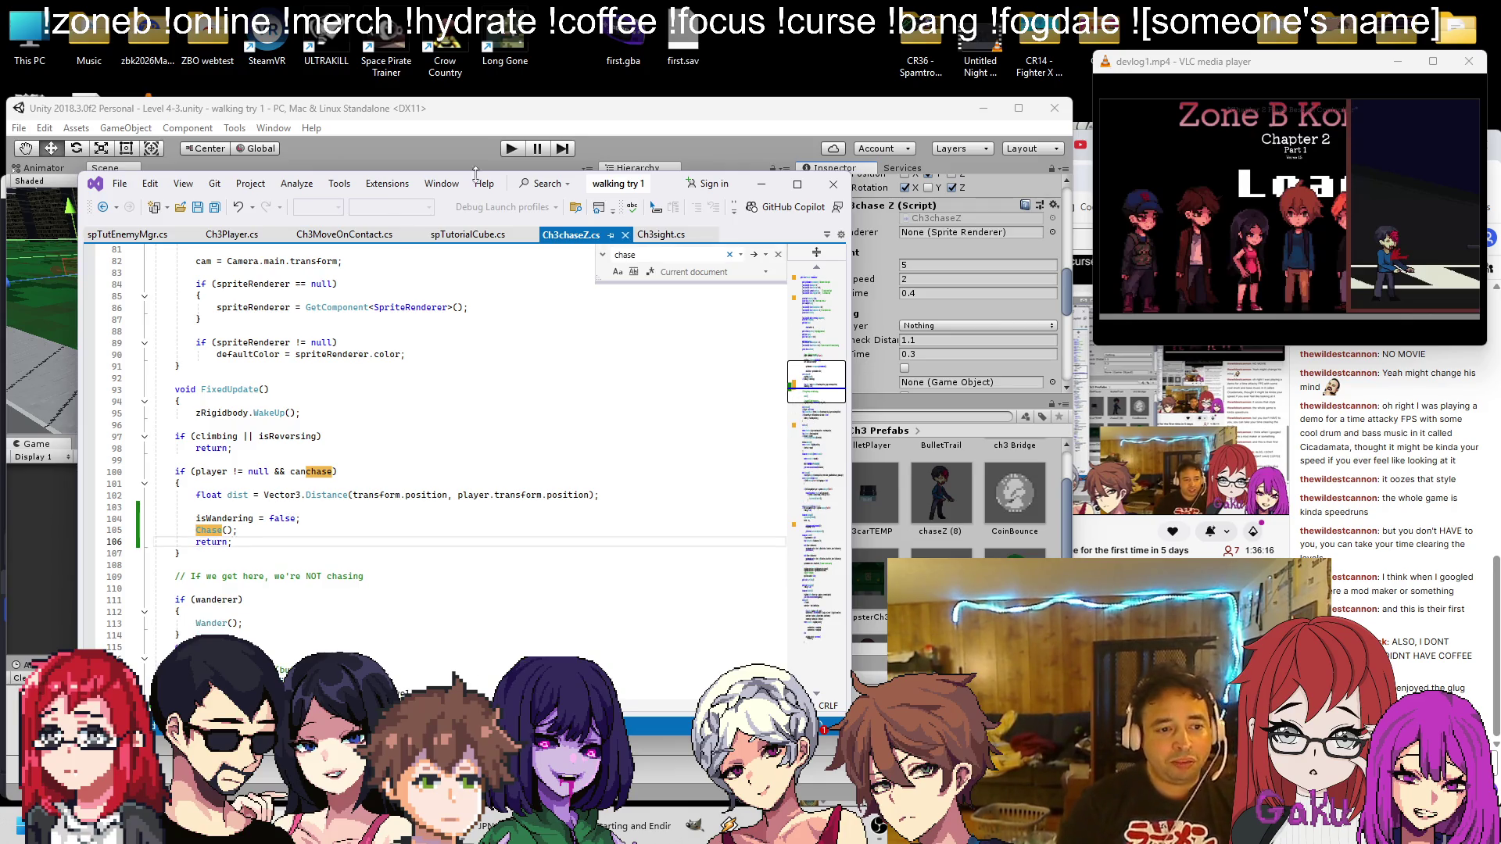
left_click(572, 129)
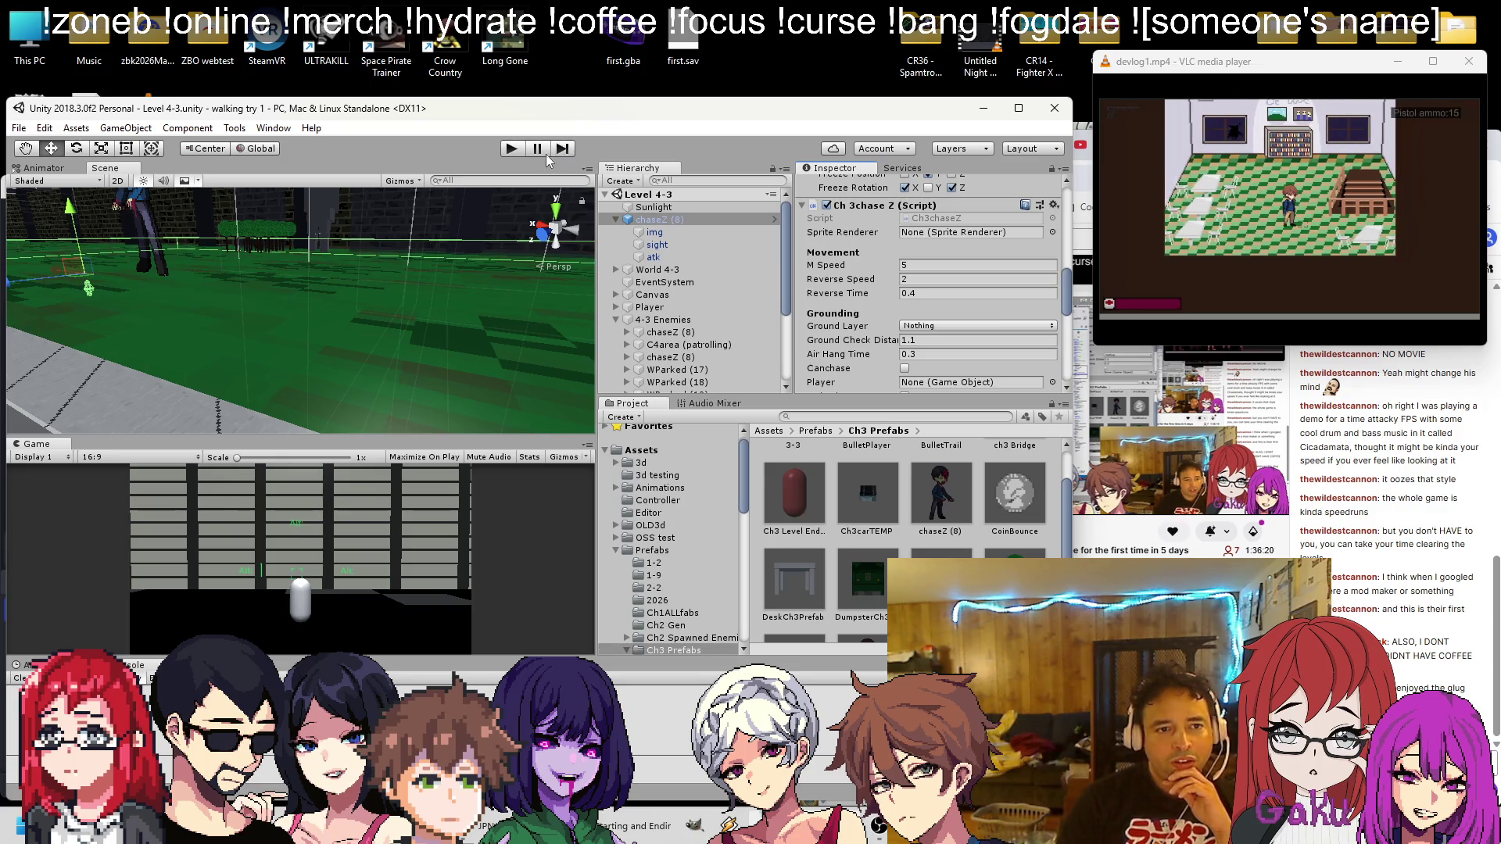
Test the edited chase behaviour, then delete chaseZ (8) from the Hierarchy
left_click(511, 150)
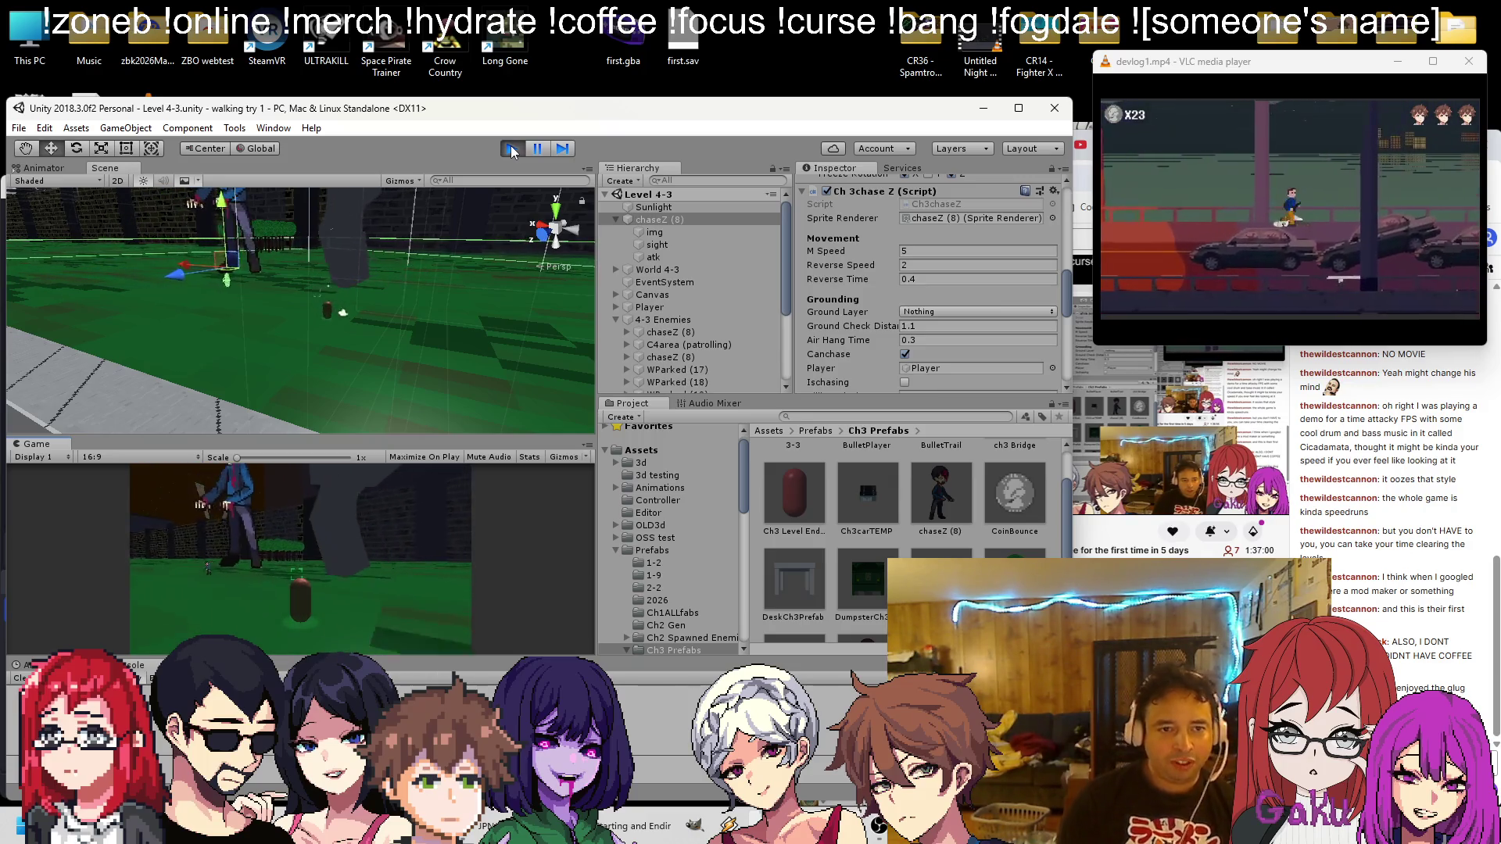
left_click(512, 150)
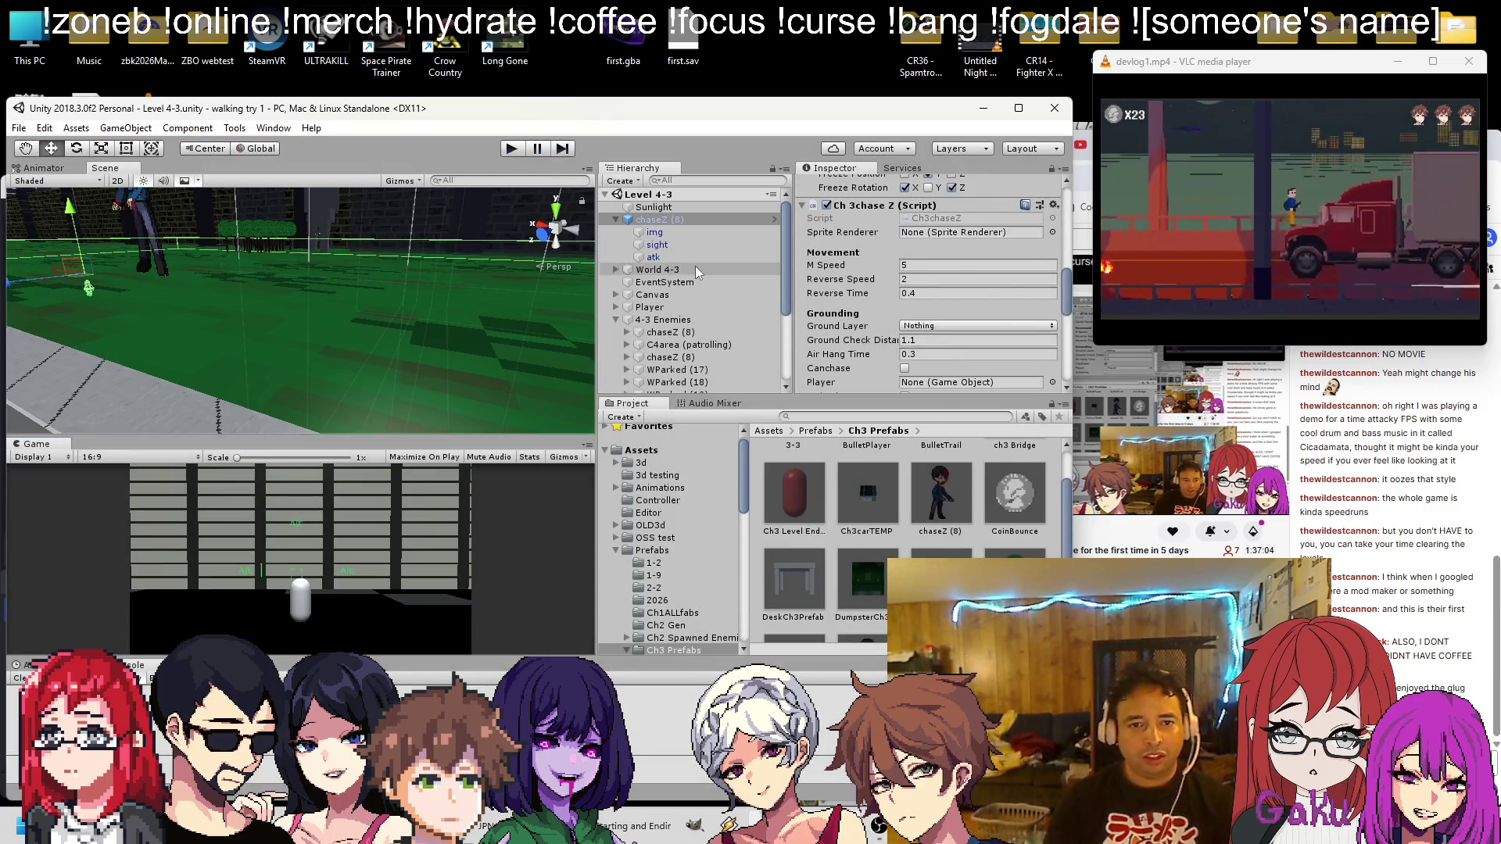
left_click(657, 232)
left_click(672, 220)
key("Delete")
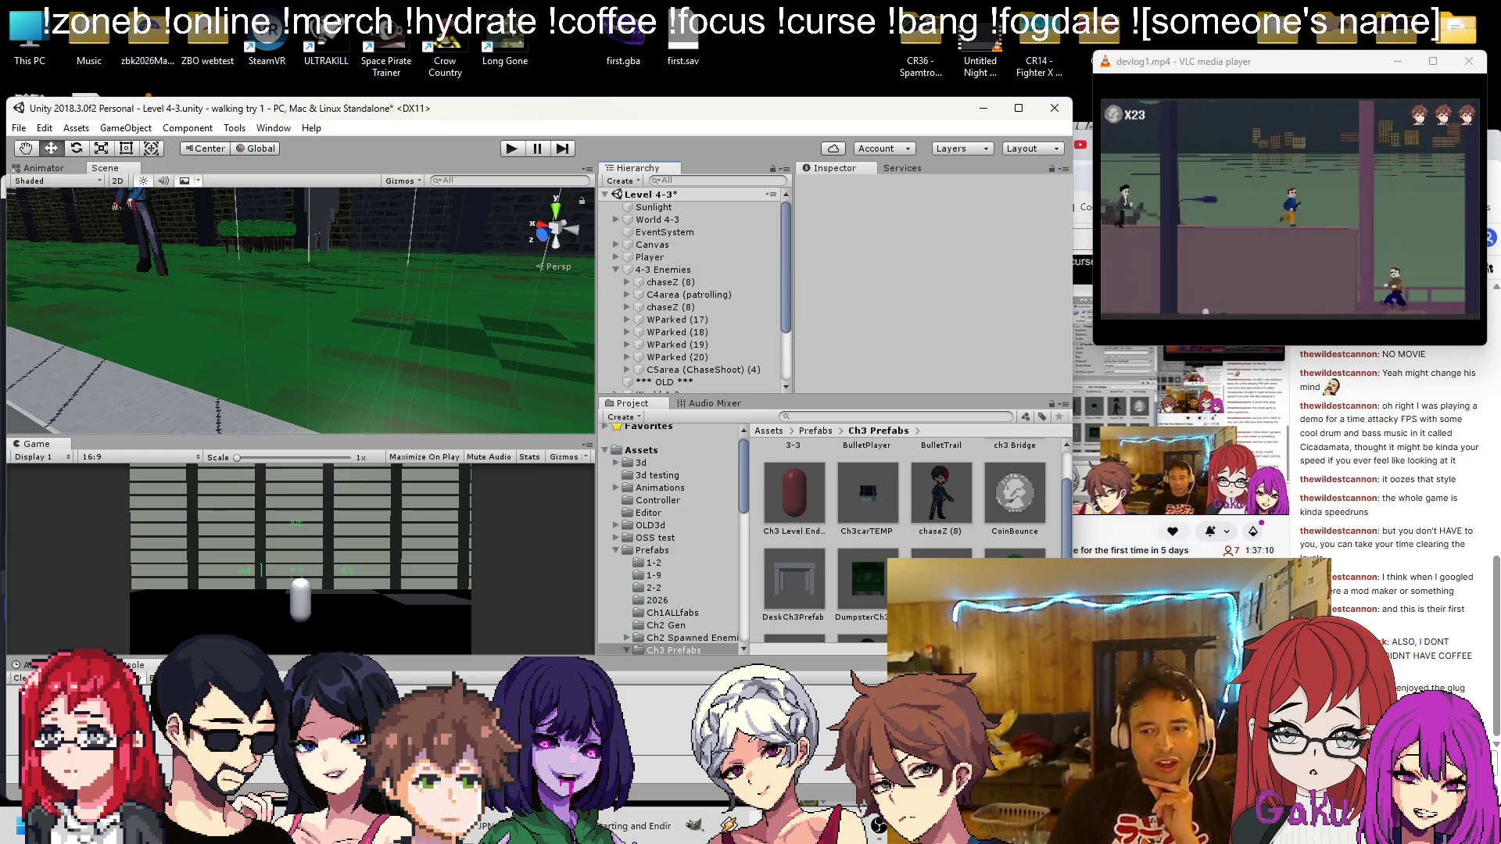
Save the Level 4-3 scene with Ctrl+S
key("ctrl+shift+Escape")
left_click(1160, 369)
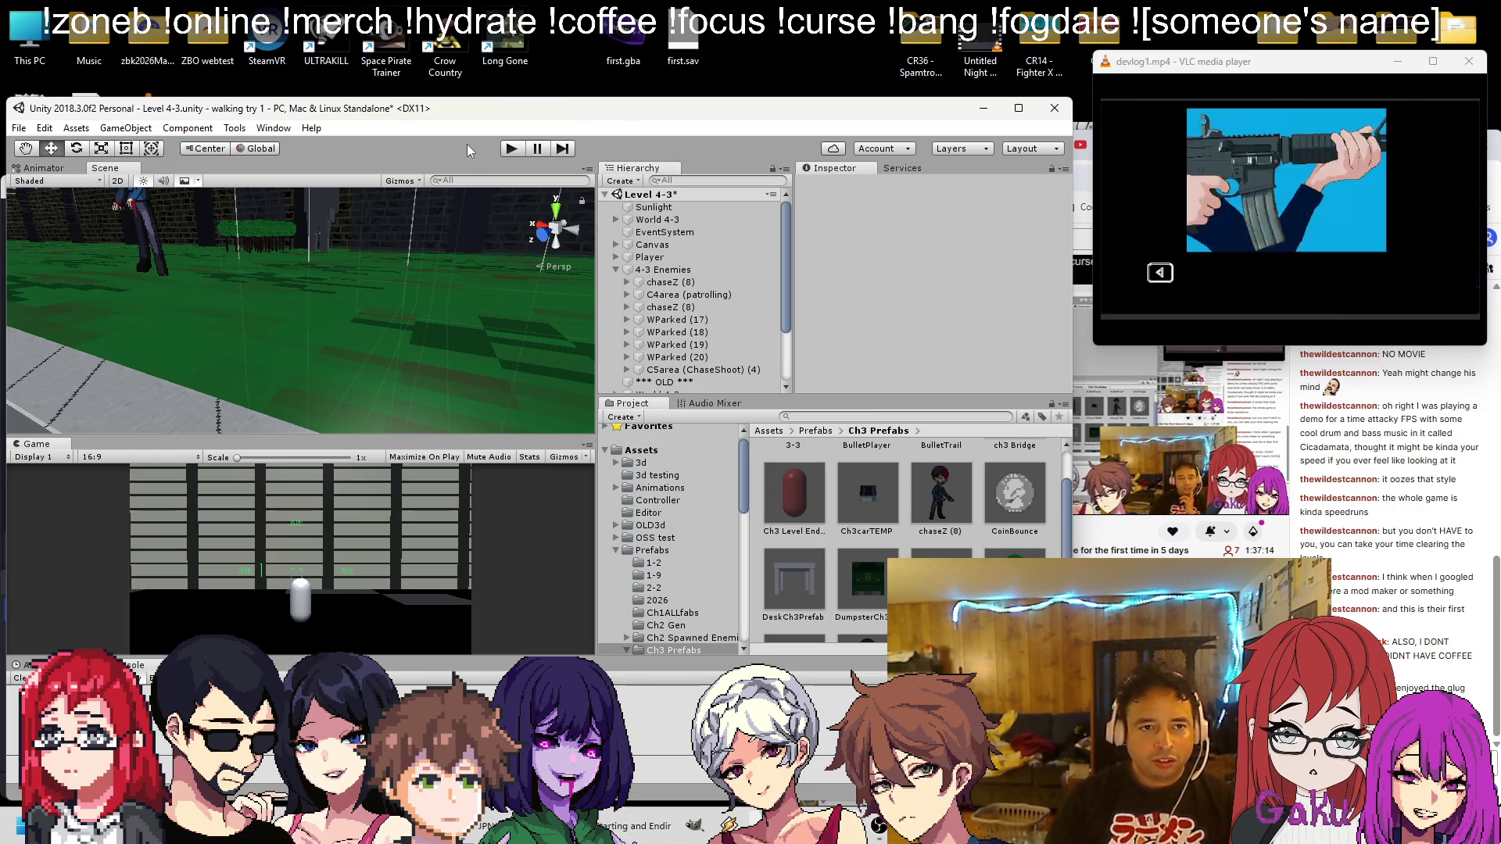
key("ctrl+s")
Delete the duplicate chaseZ (8) enemy from the Scene view and start a test run
left_click(139, 205)
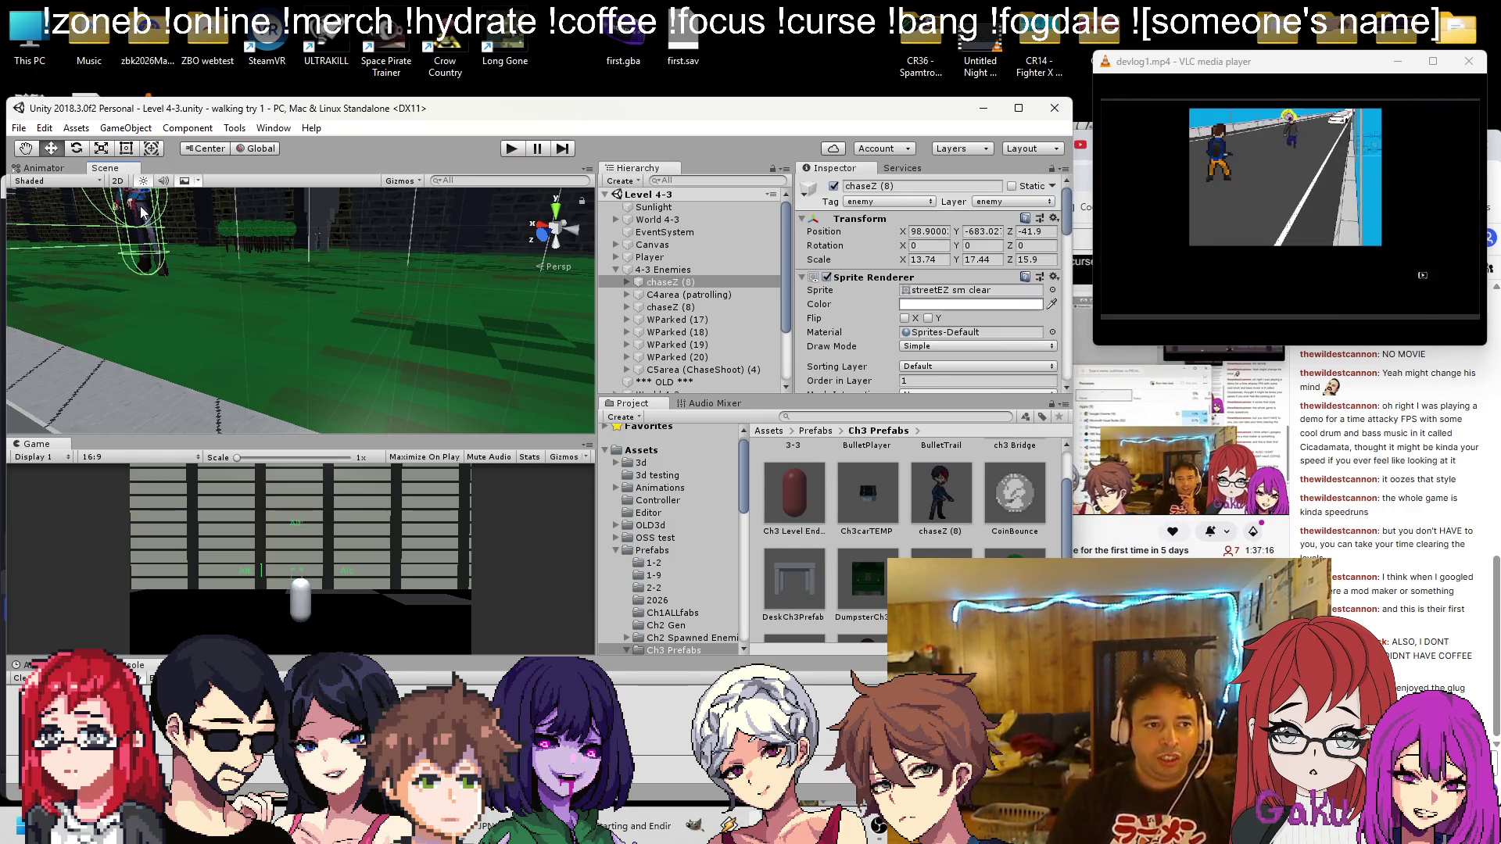
key("Delete")
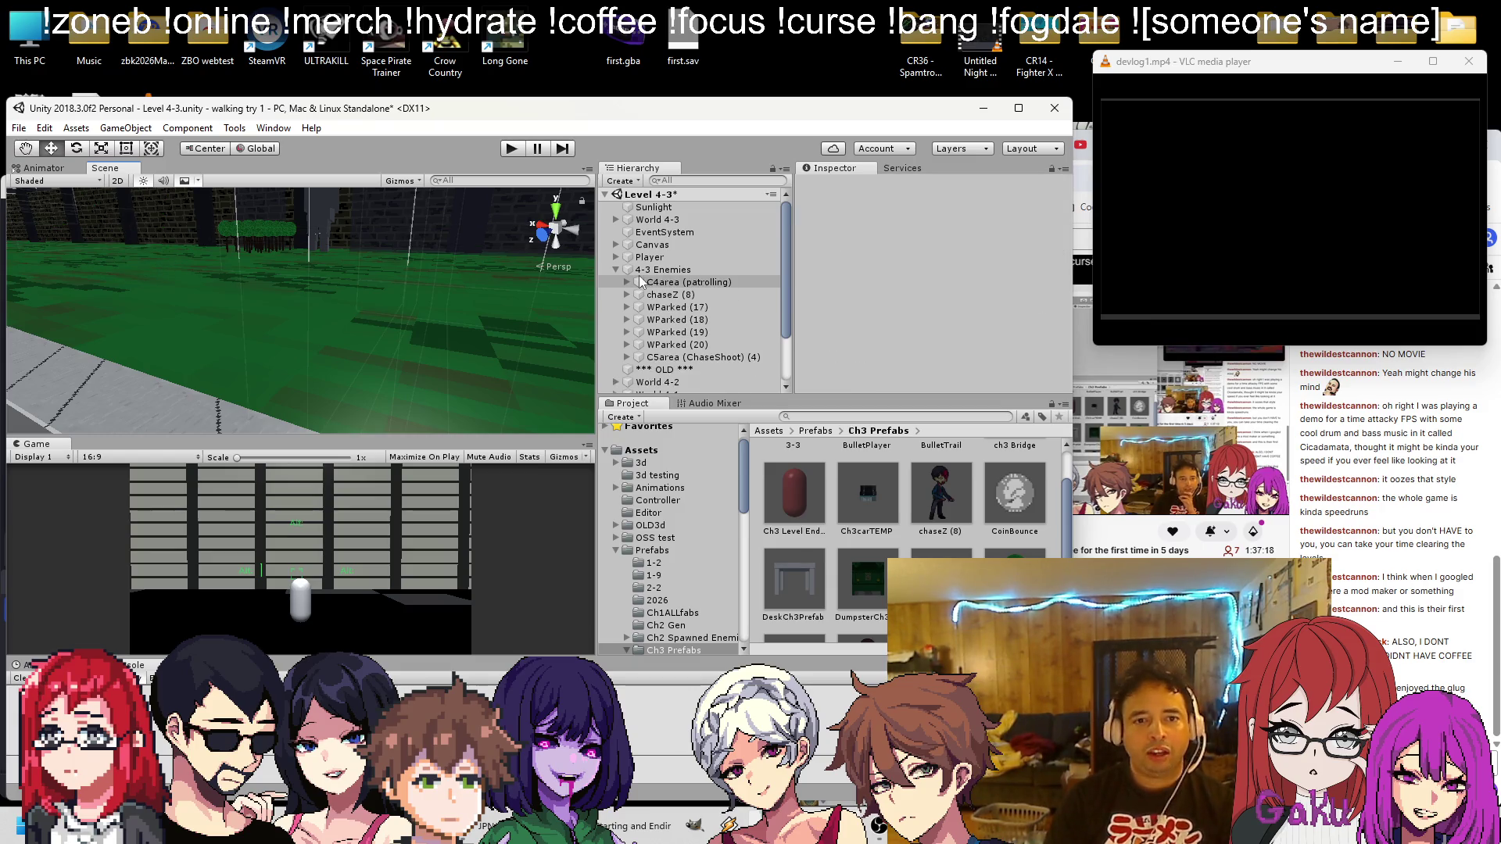
scroll(321, 249, "up", 3)
mouse_move(310, 235)
left_mouse_down()
mouse_move(321, 301)
mouse_move(374, 348)
left_mouse_up()
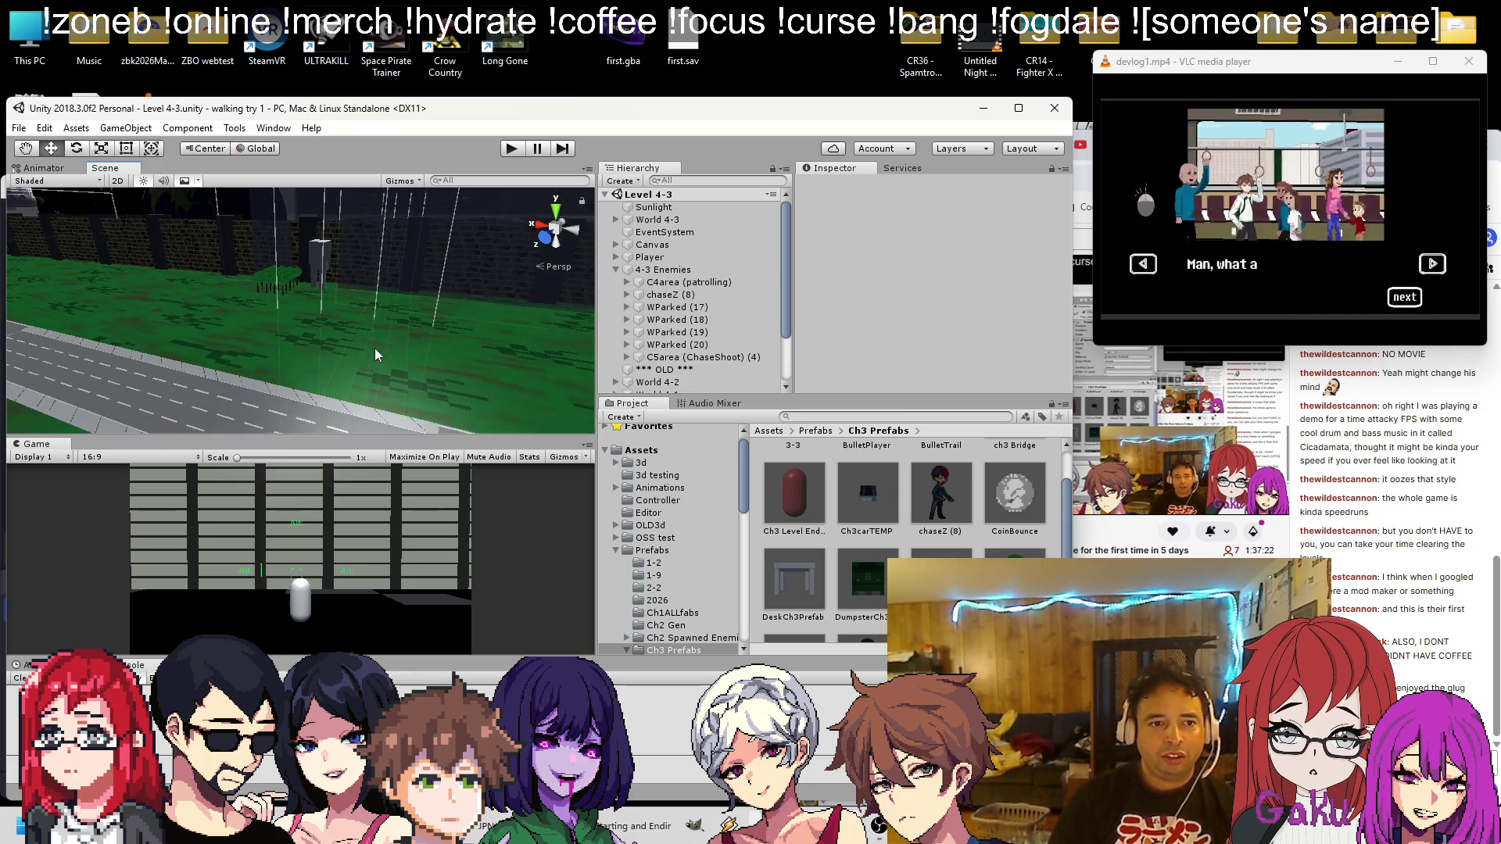
left_click(510, 149)
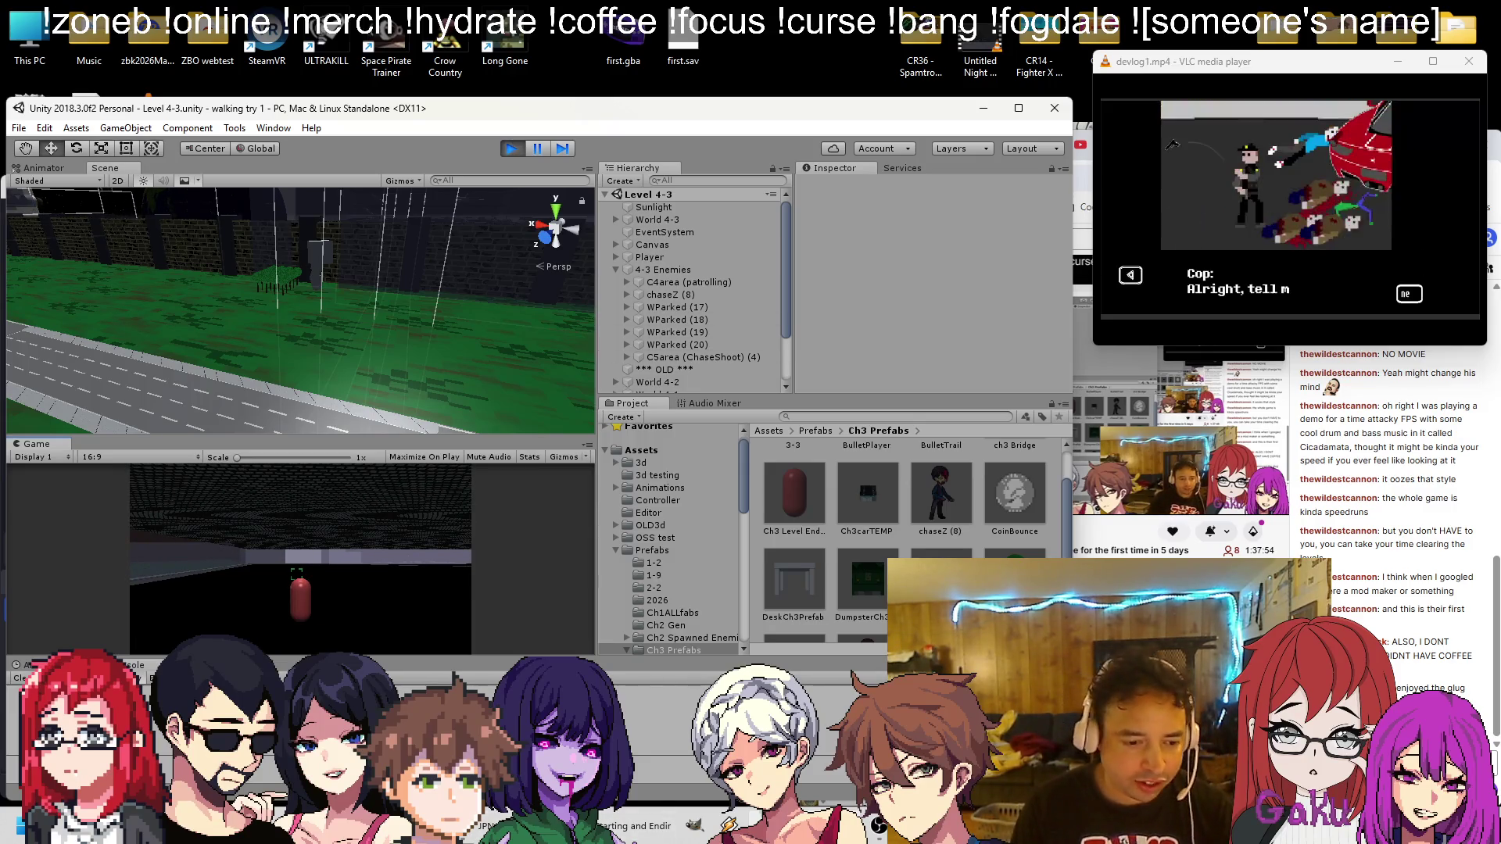
Add '- make the hangar enemy shots a LOT louder (we're indoors)' to the 4-3 to-do list
key("alt+Tab")
left_click(965, 428)
type("-")
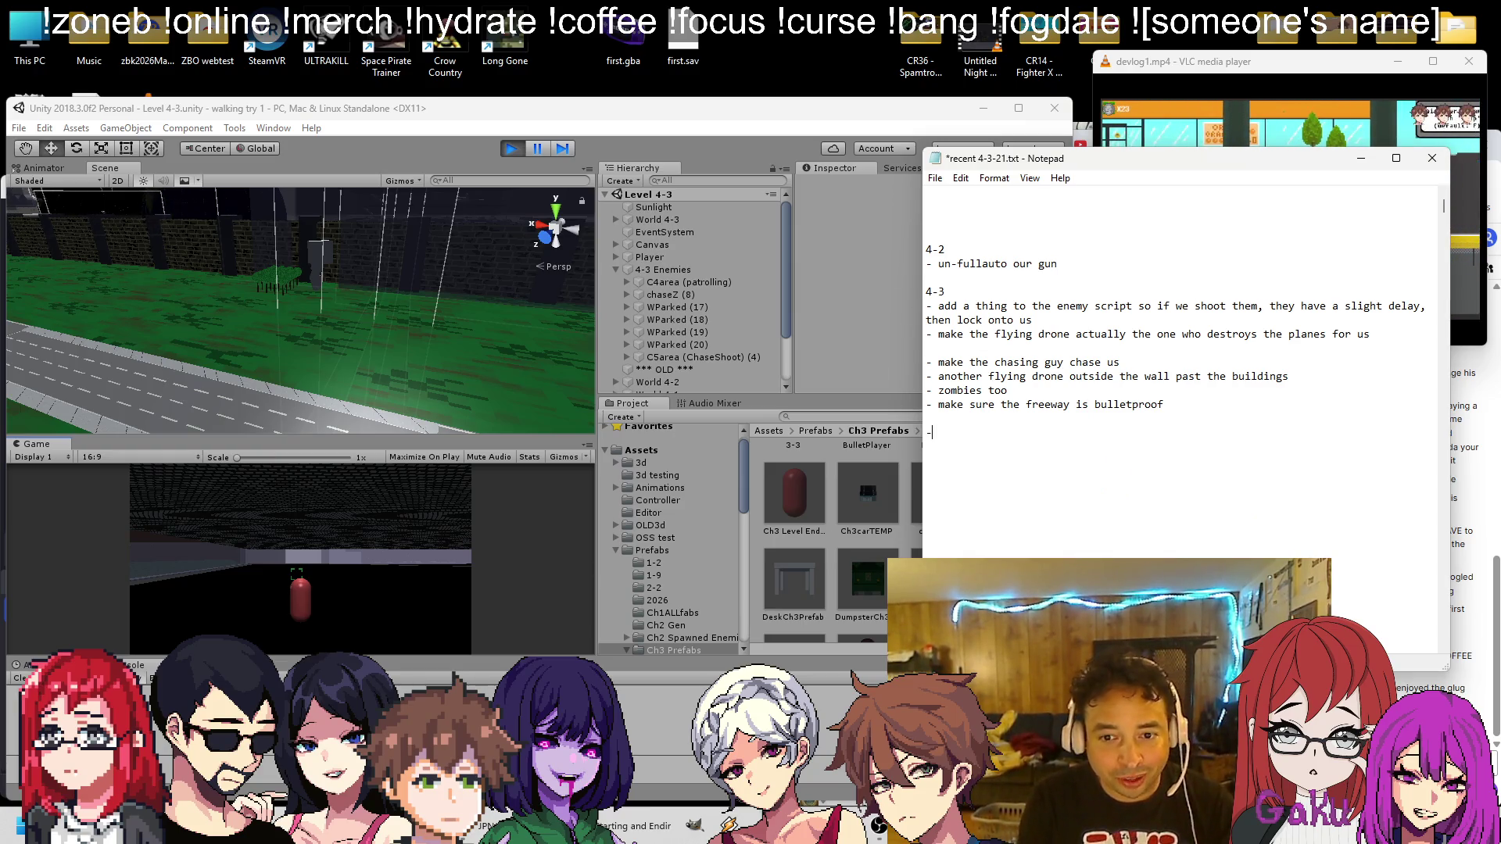
type(" m")
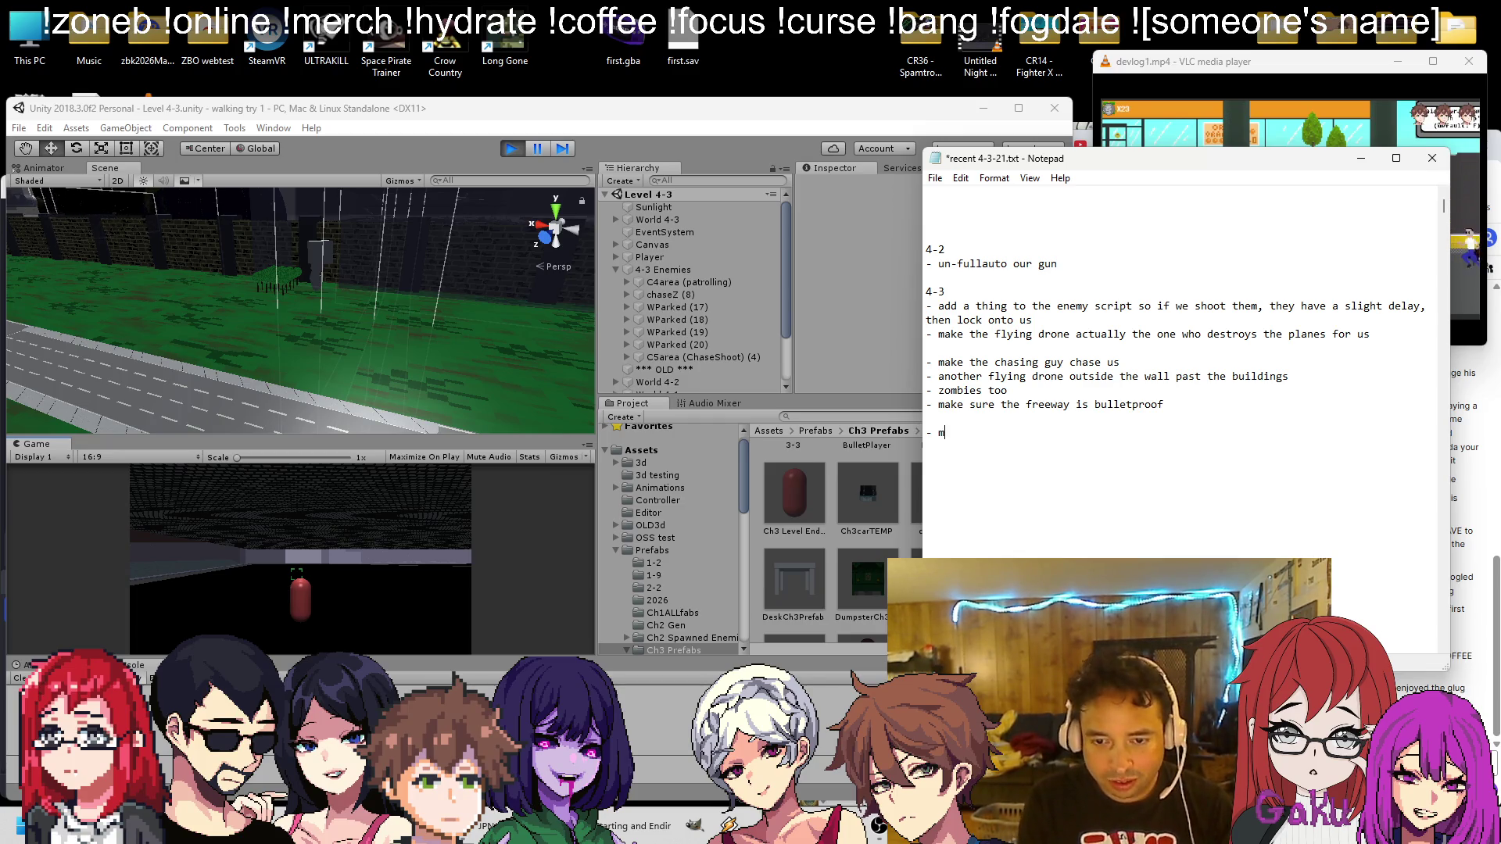
type("akek the tur")
key("BackSpace")
key("BackSpace")
key("BackSpace")
key("BackSpace")
key("BackSpace")
key("BackSpace")
type("he ha")
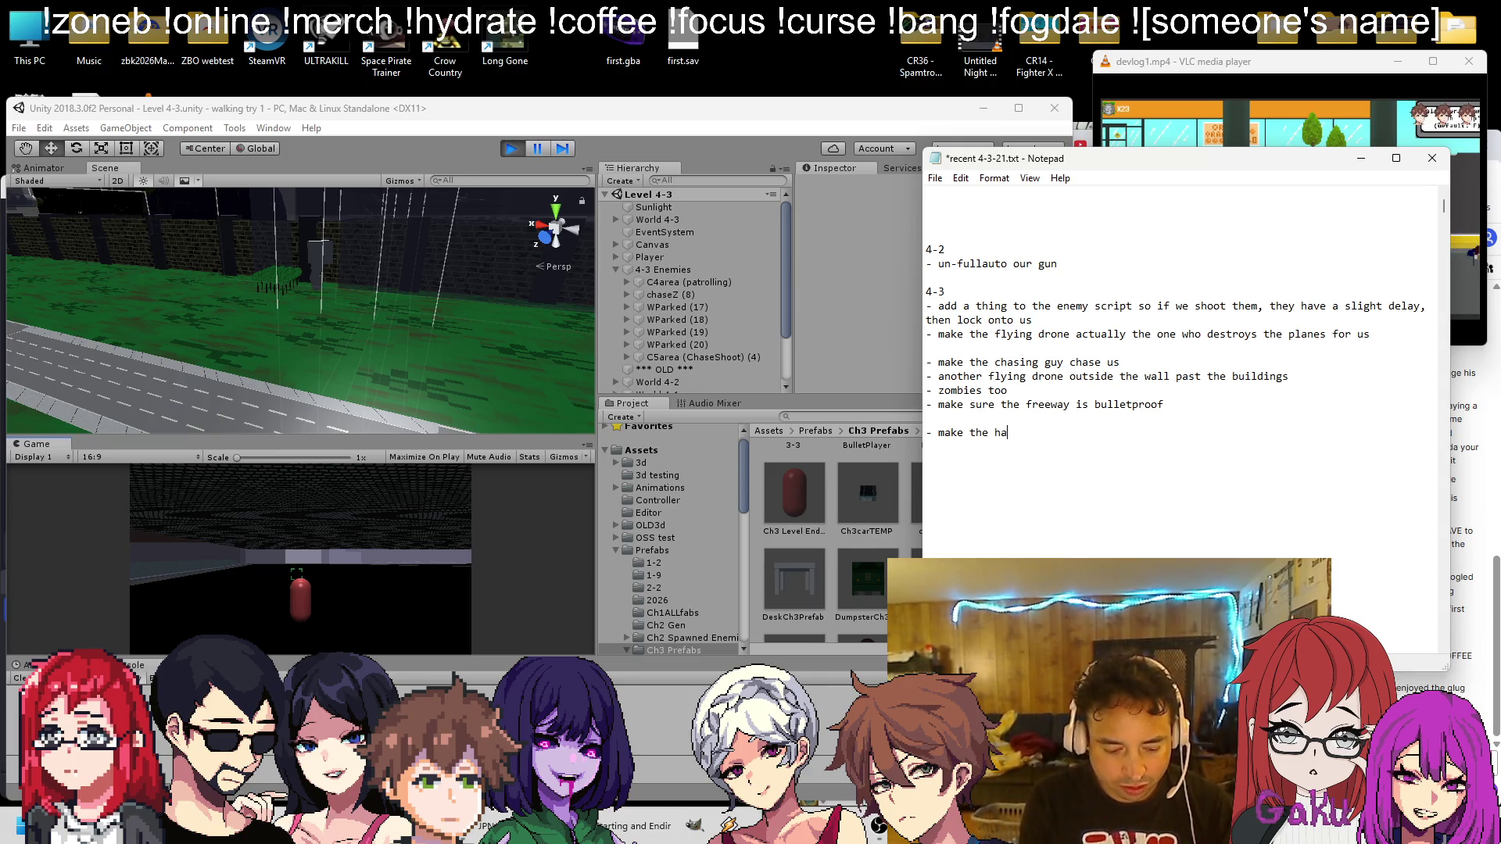
type("ngar enemy s")
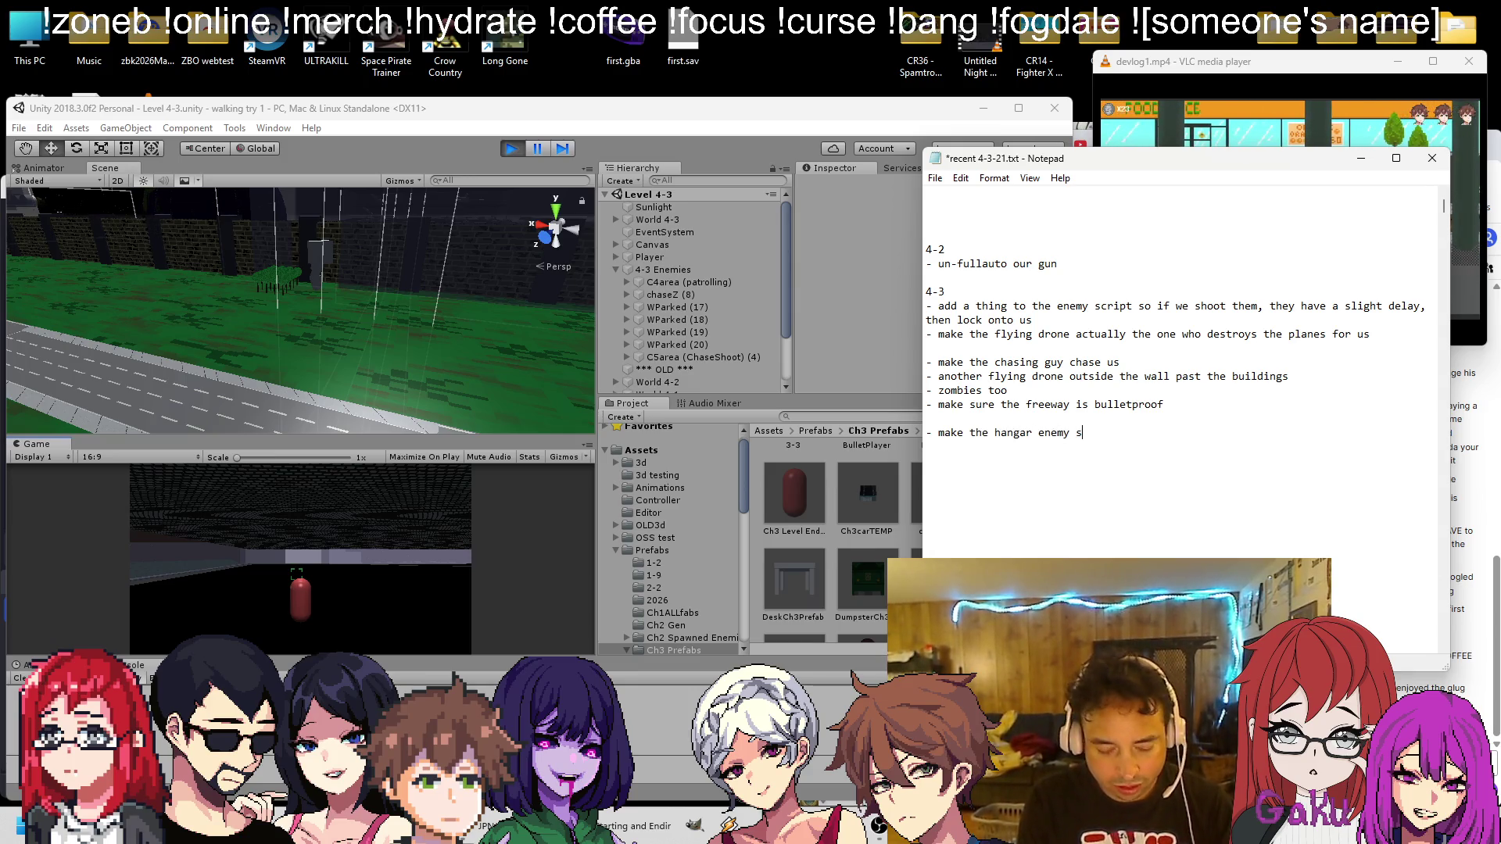
type("hots a LOT loude")
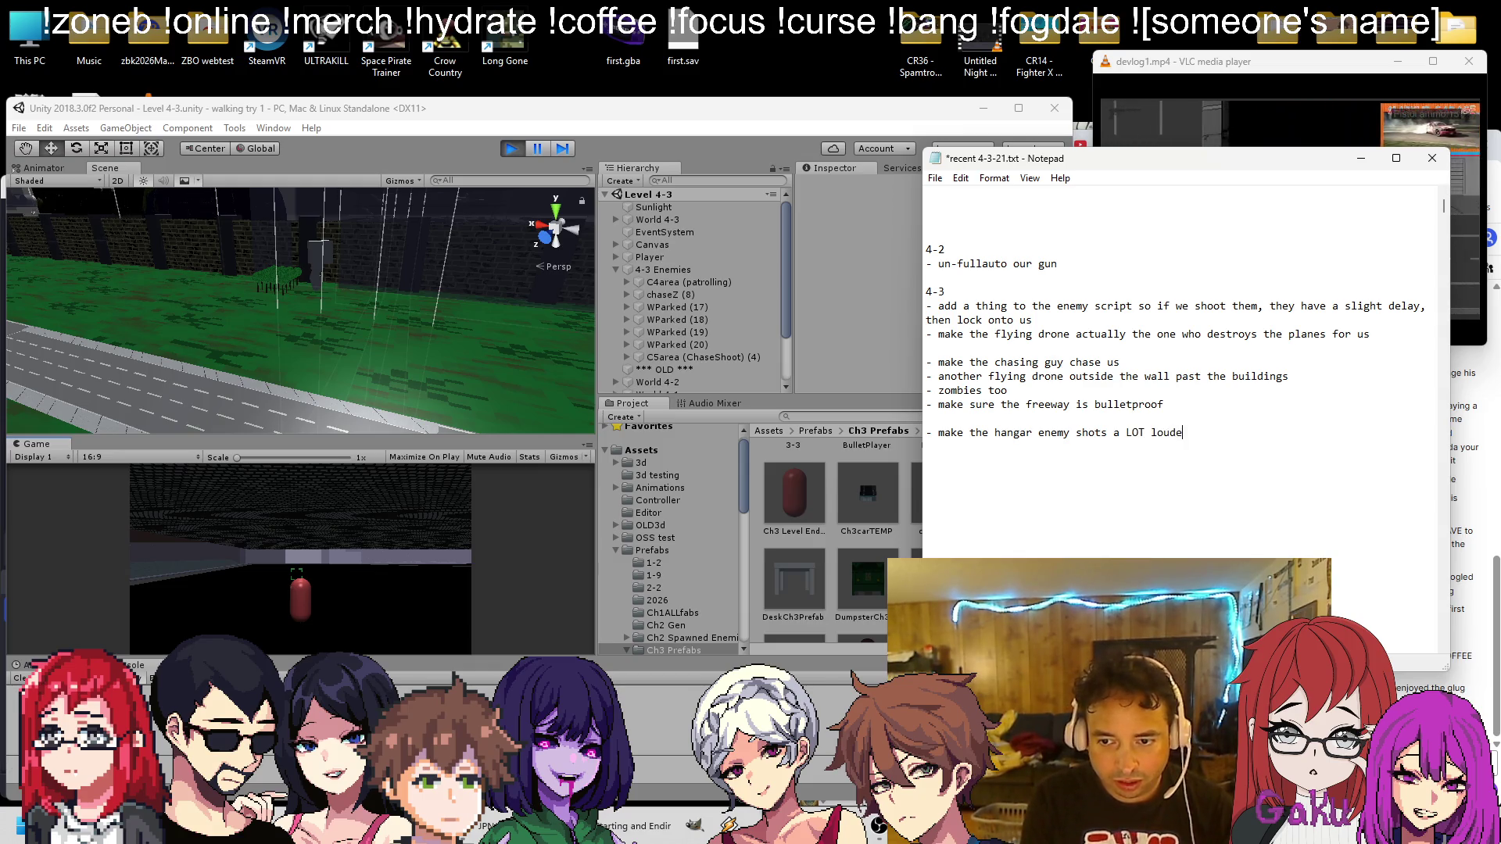
type("r (we're indoors")
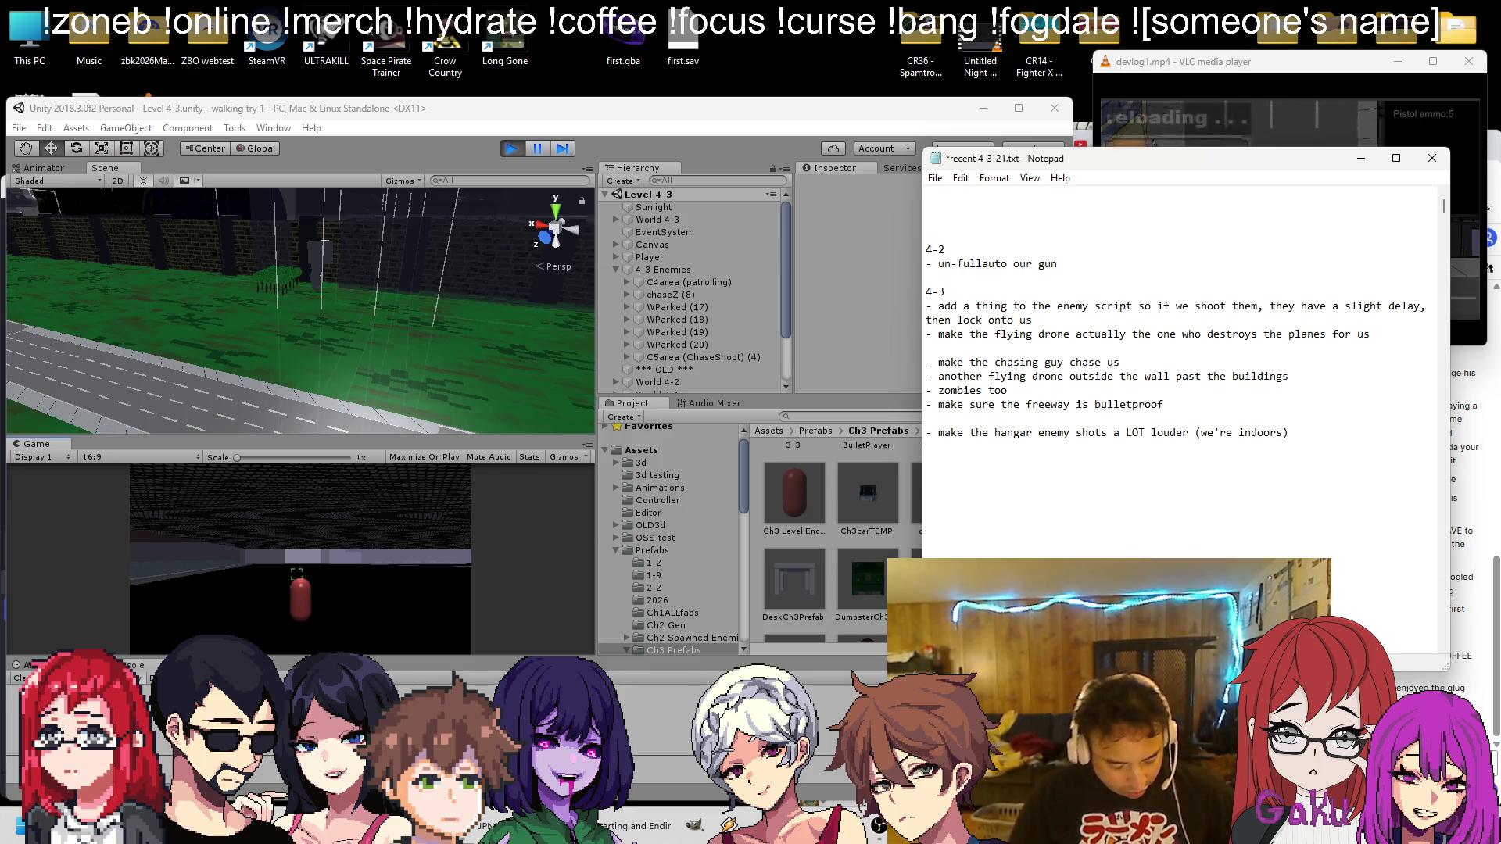
left_click(812, 108)
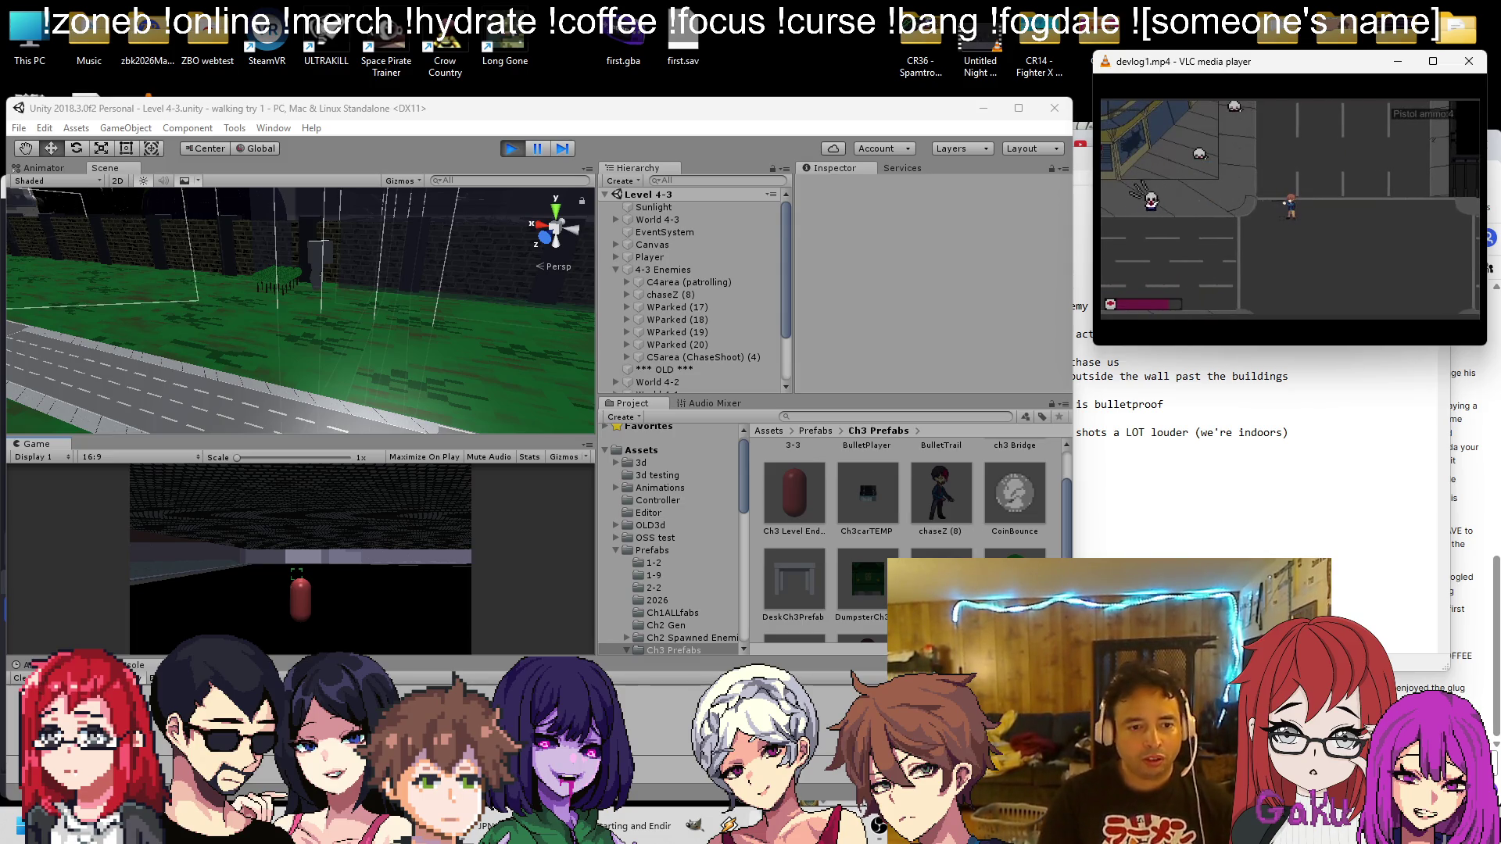
Pause the test, inspect chaseZ (8)'s Walker child and M Speed 20, then stop play
left_click(55, 339)
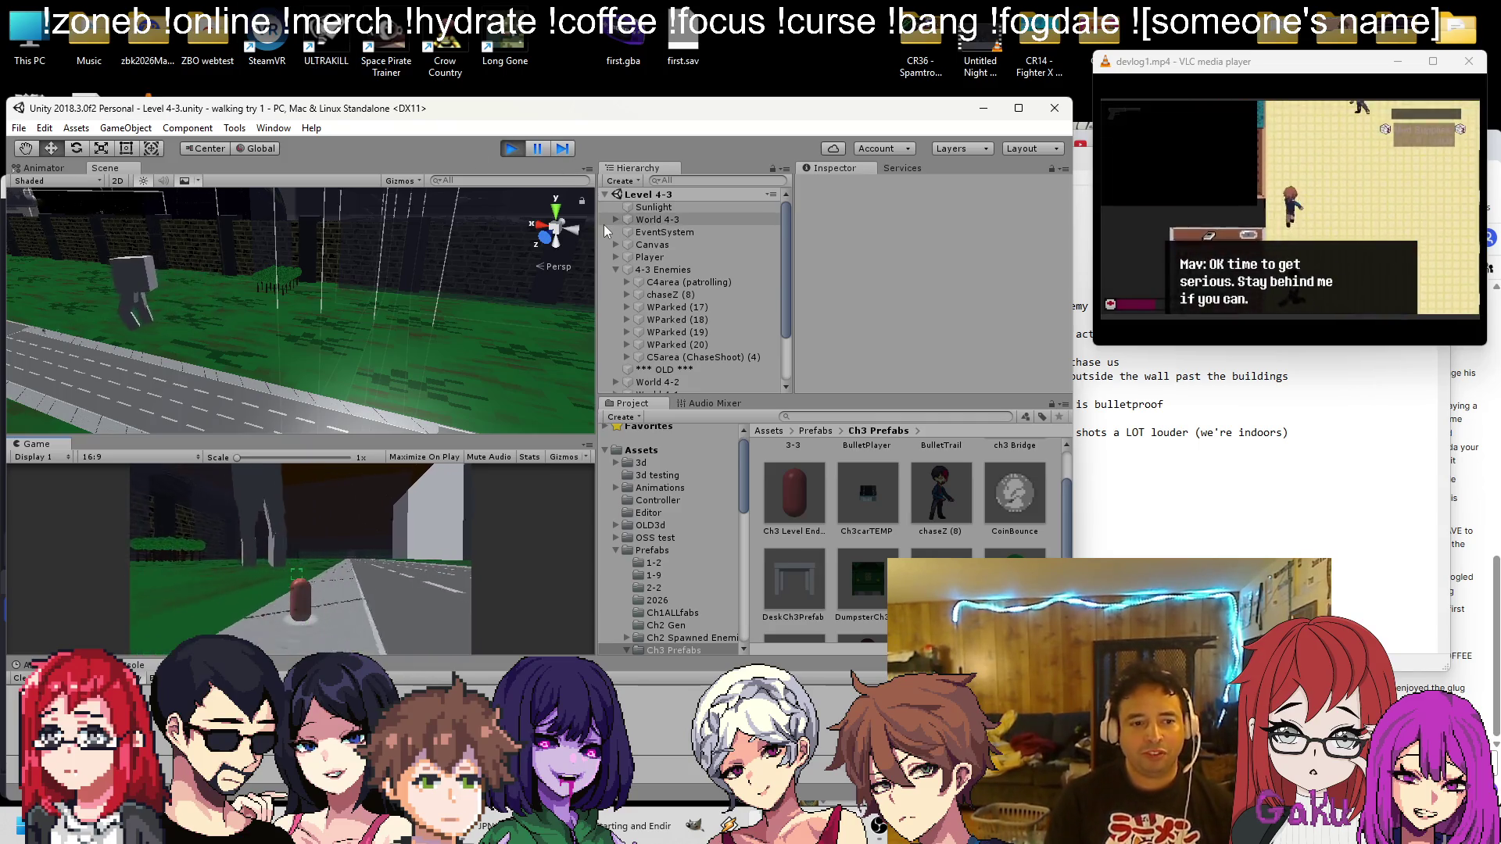
left_click(537, 149)
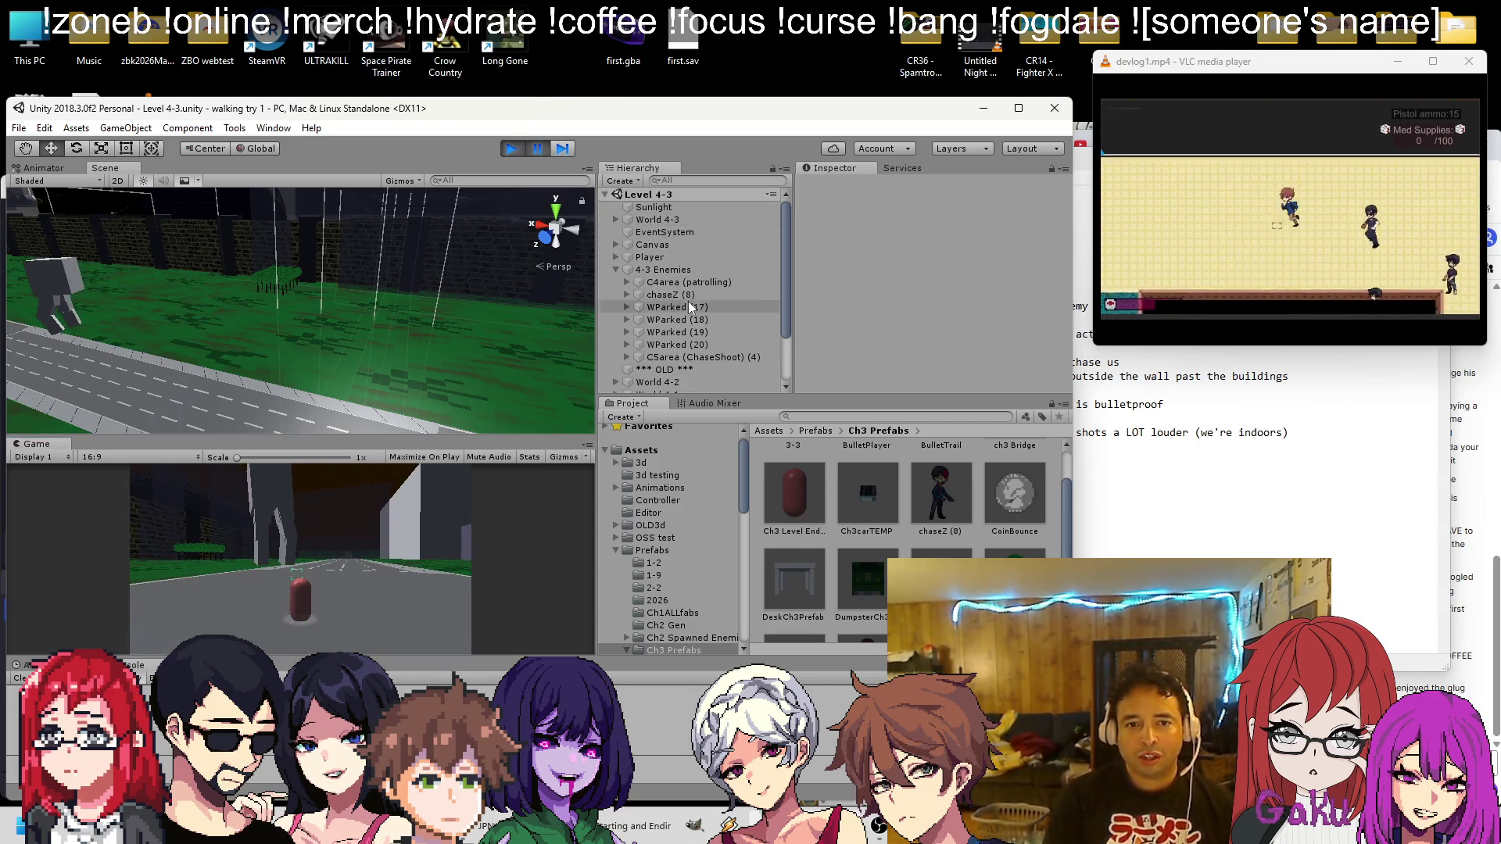
left_click(626, 295)
left_click(665, 332)
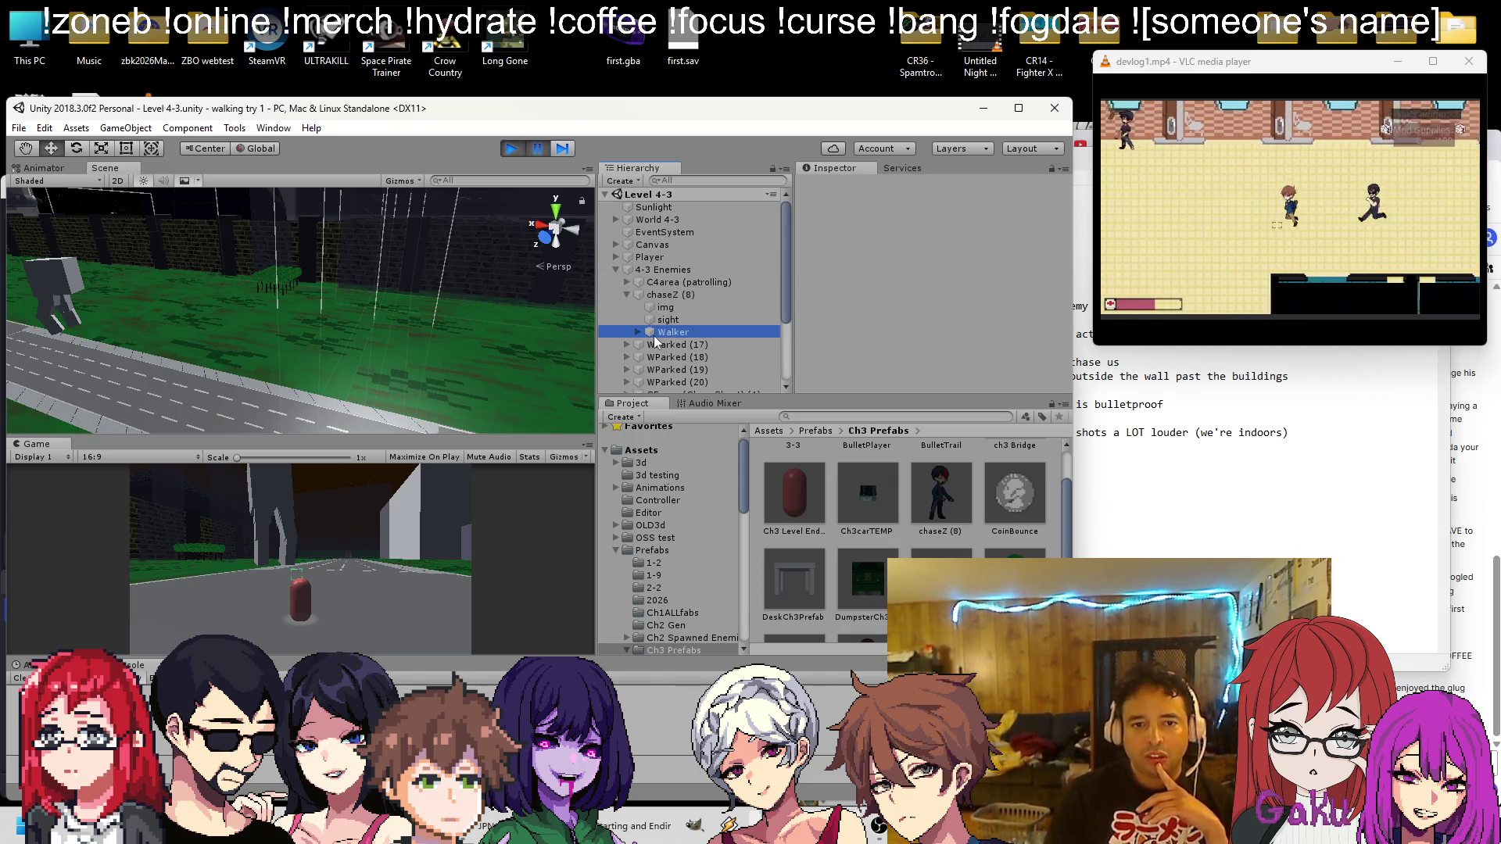
scroll(962, 288, "down", 5)
scroll(852, 267, "up", 5)
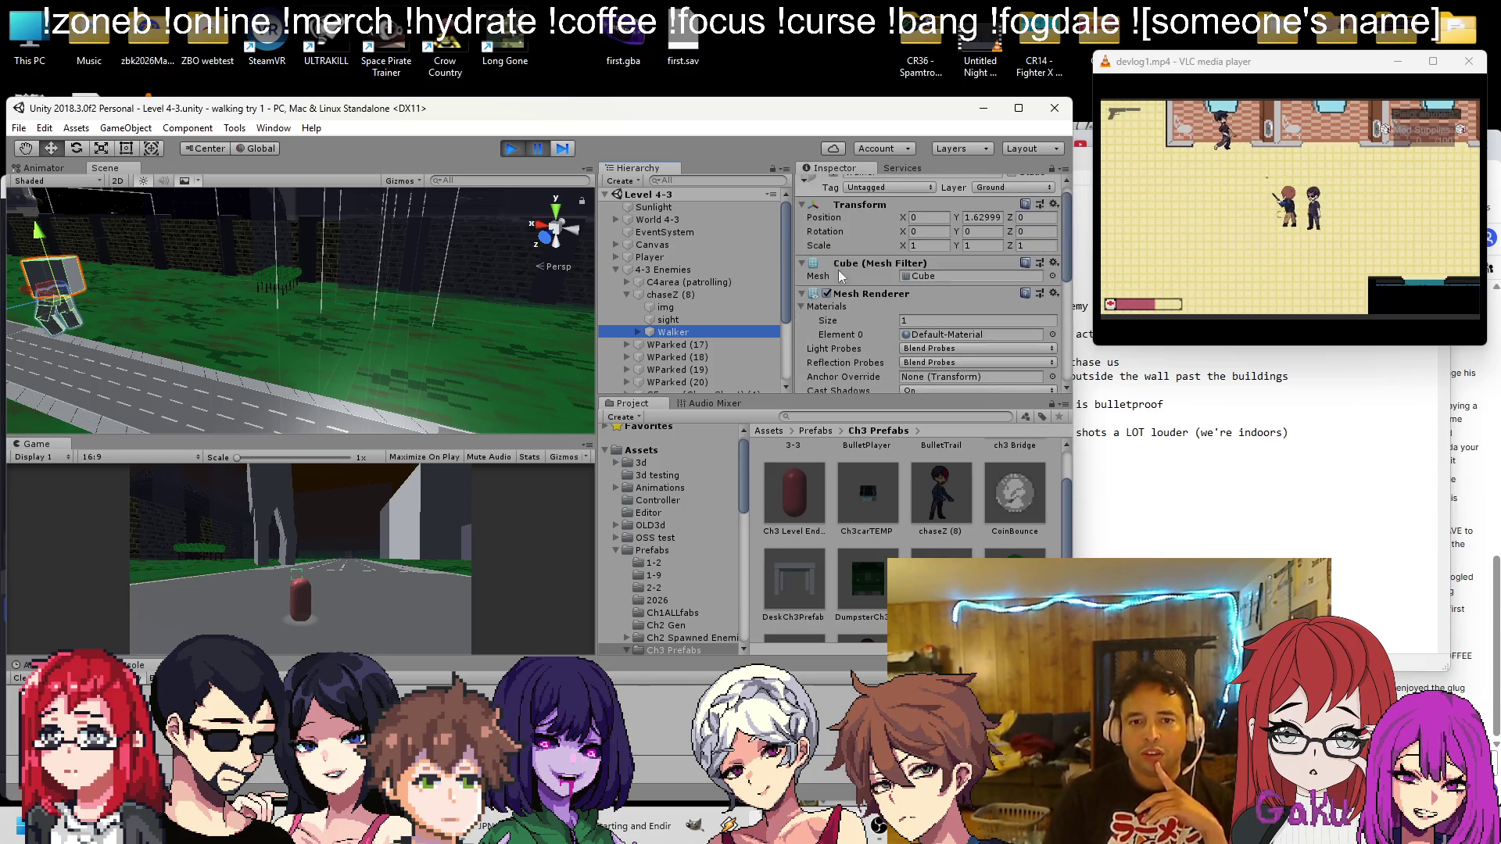
left_click(701, 293)
scroll(866, 270, "down", 5)
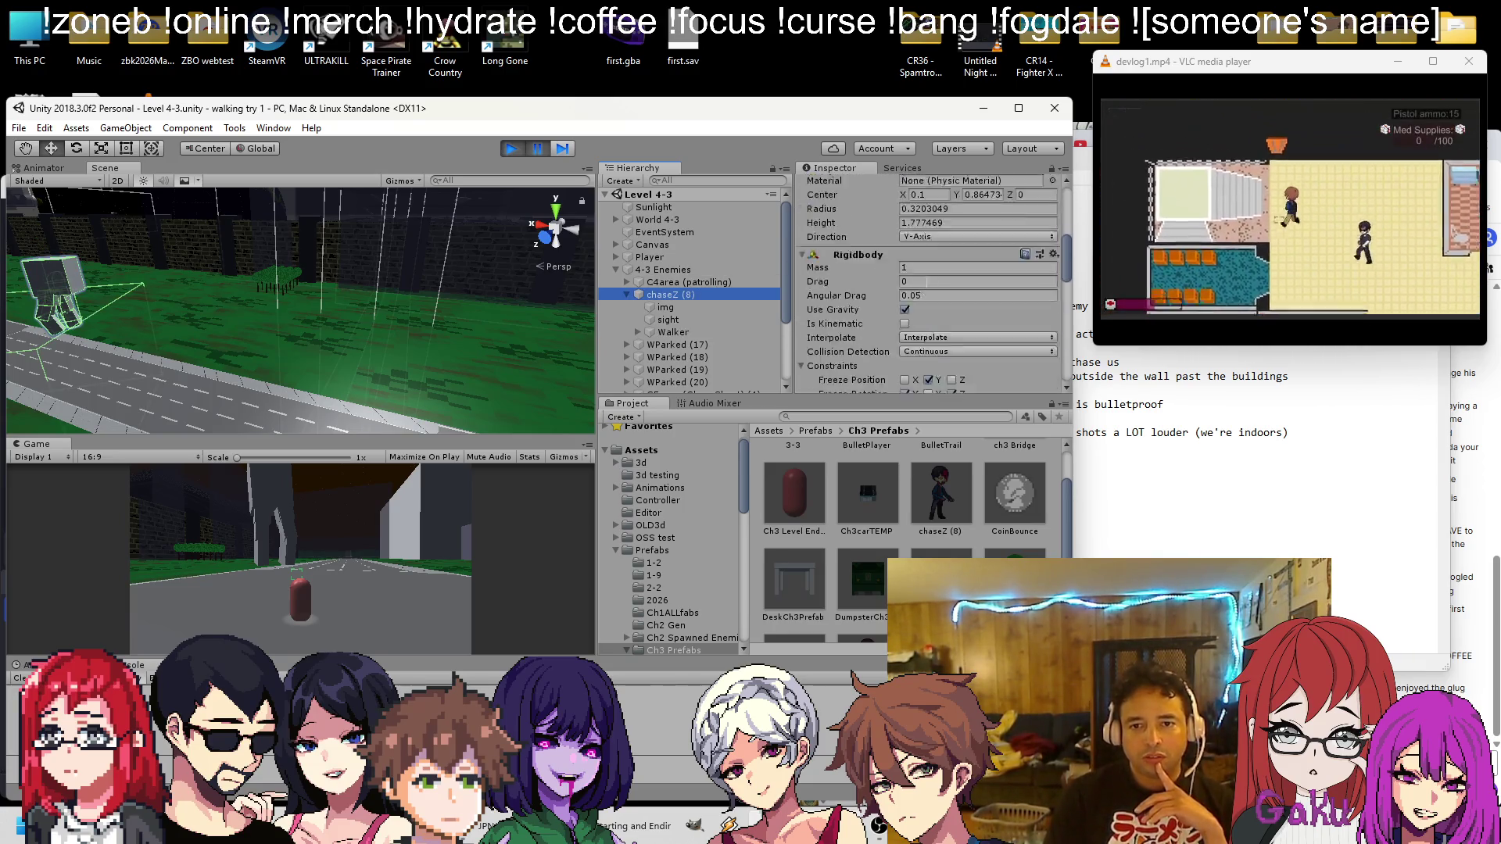
left_click(931, 332)
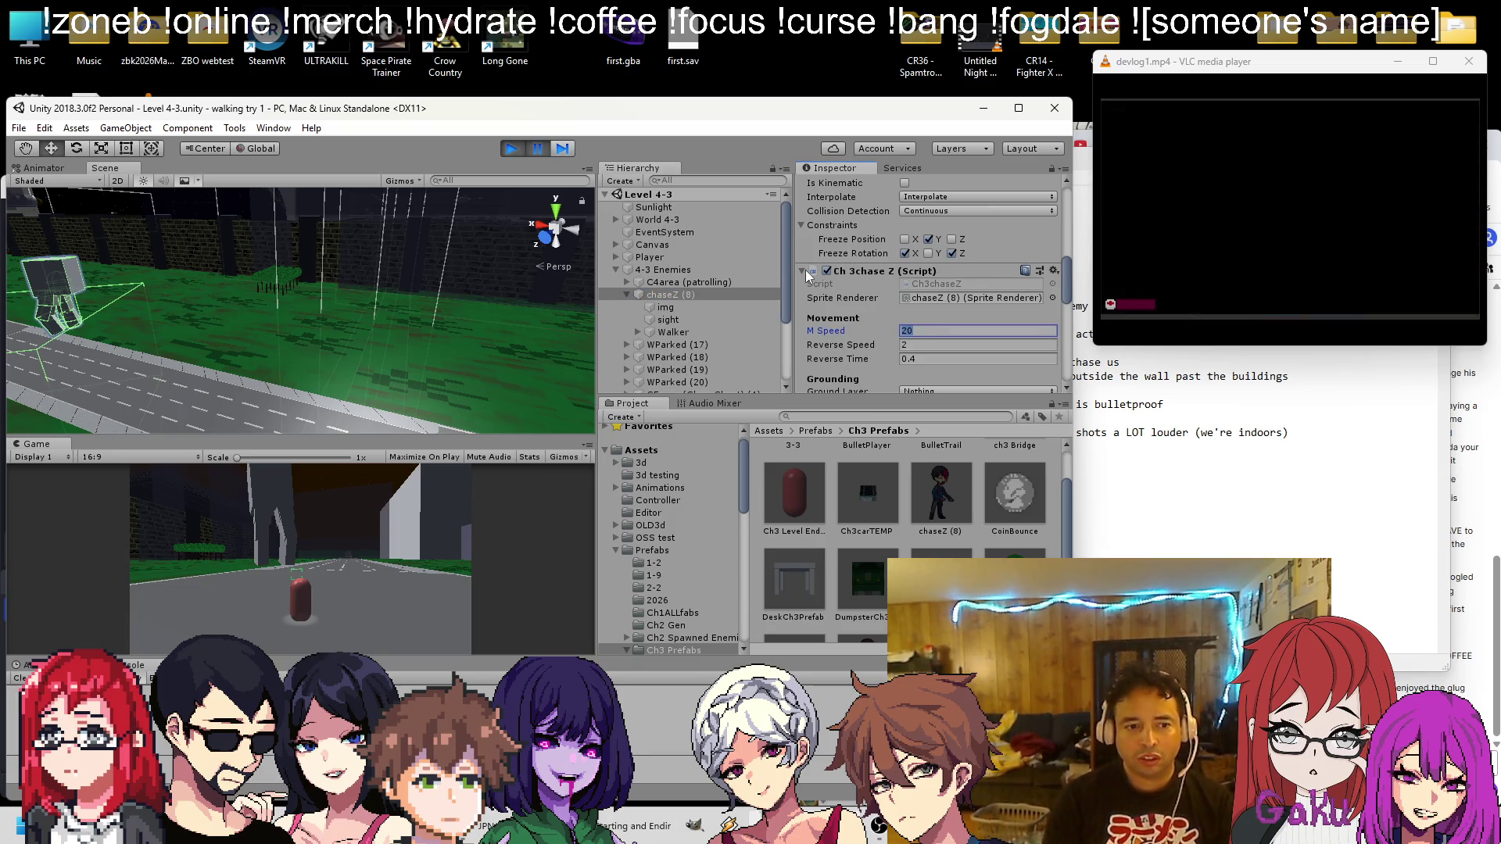
key("ctrl+p")
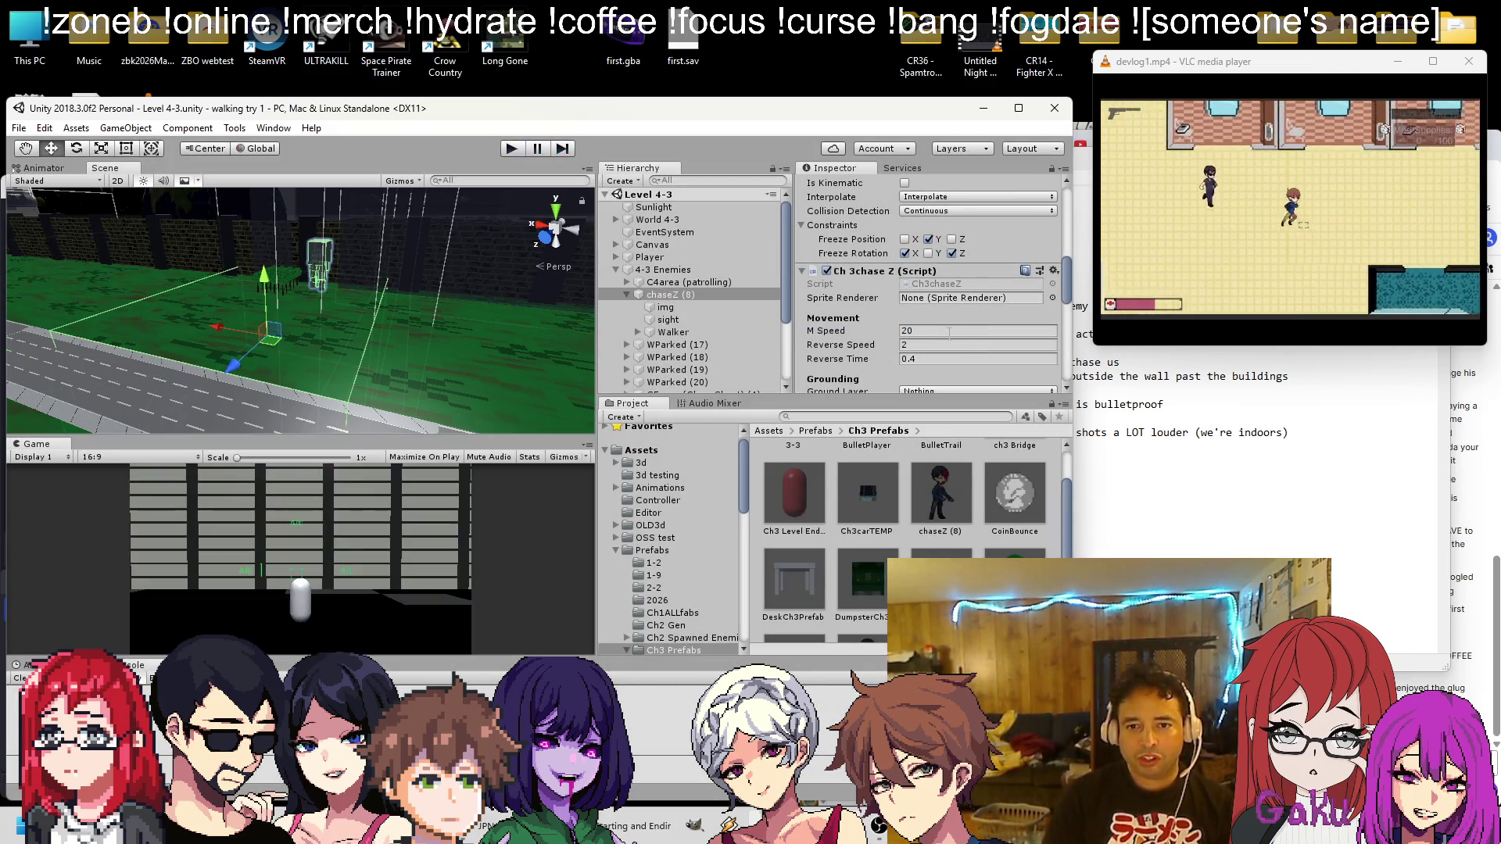
Set chaseZ (8)'s M Speed to 10 and play a test run of the slower chaser
type("10")
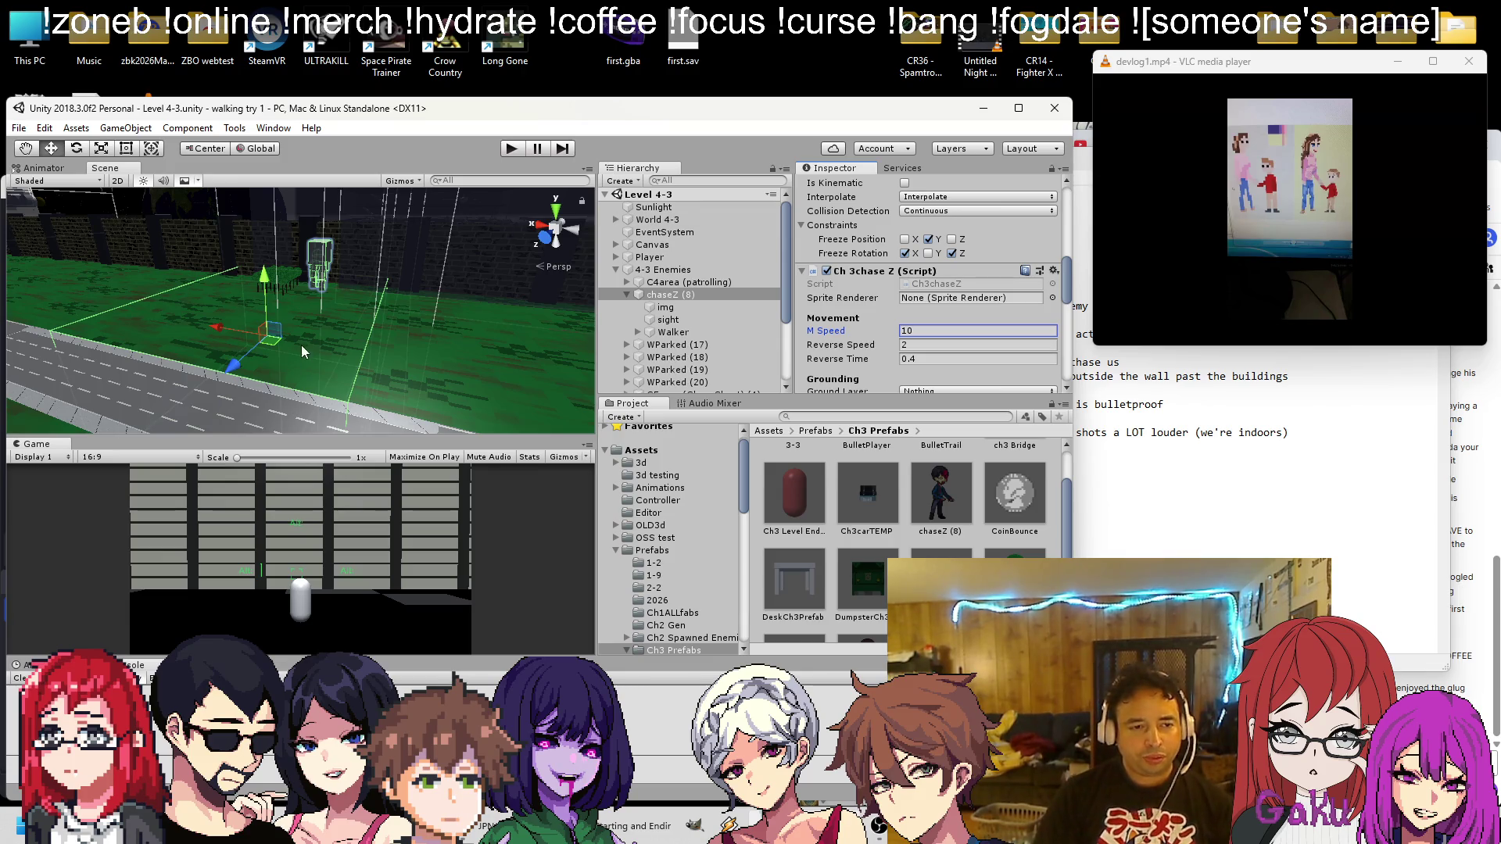
scroll(299, 349, "up", 5)
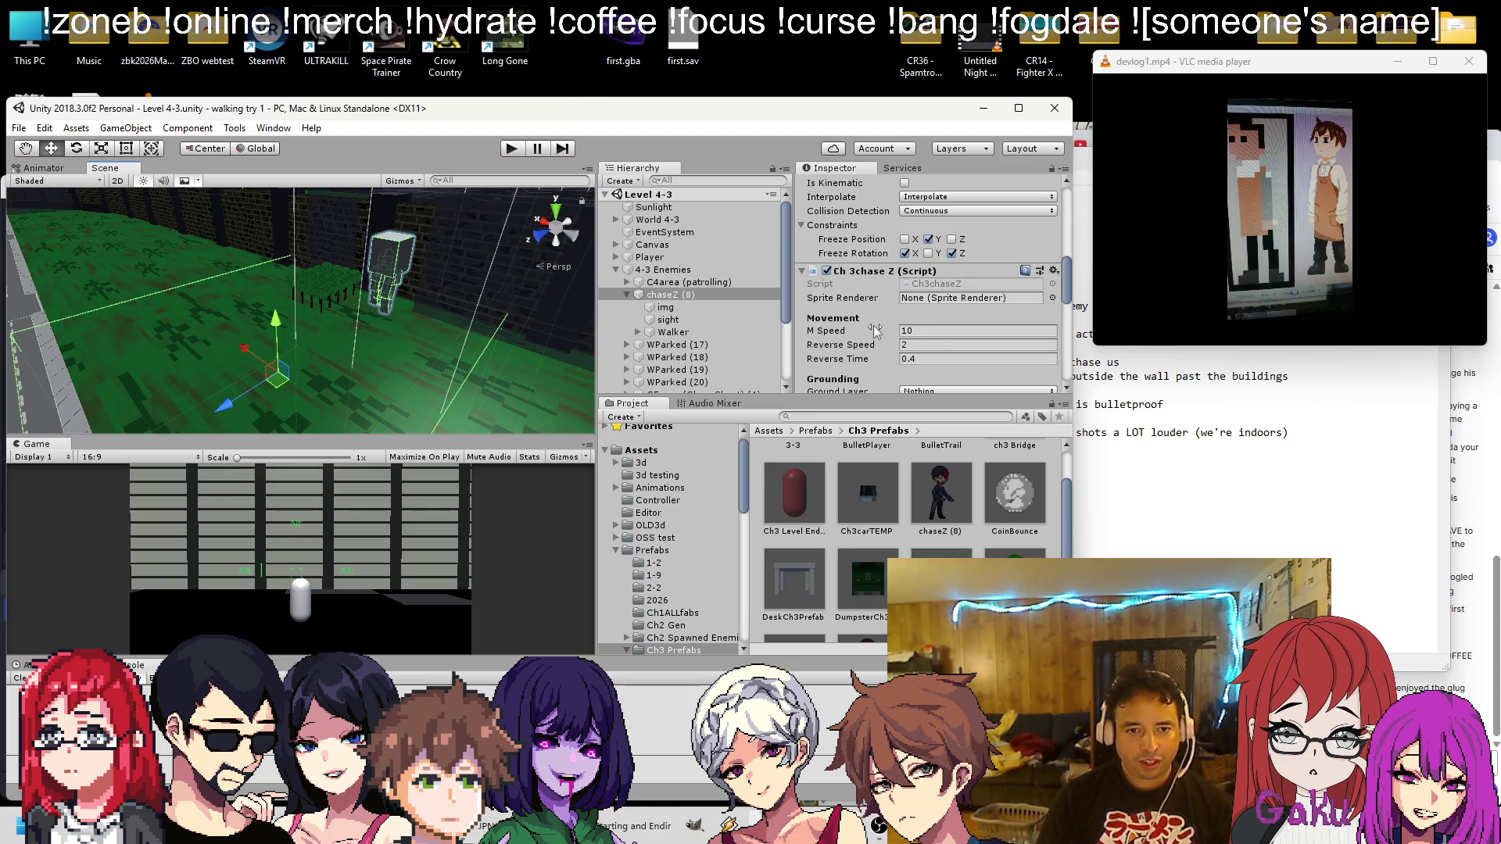
left_click(511, 149)
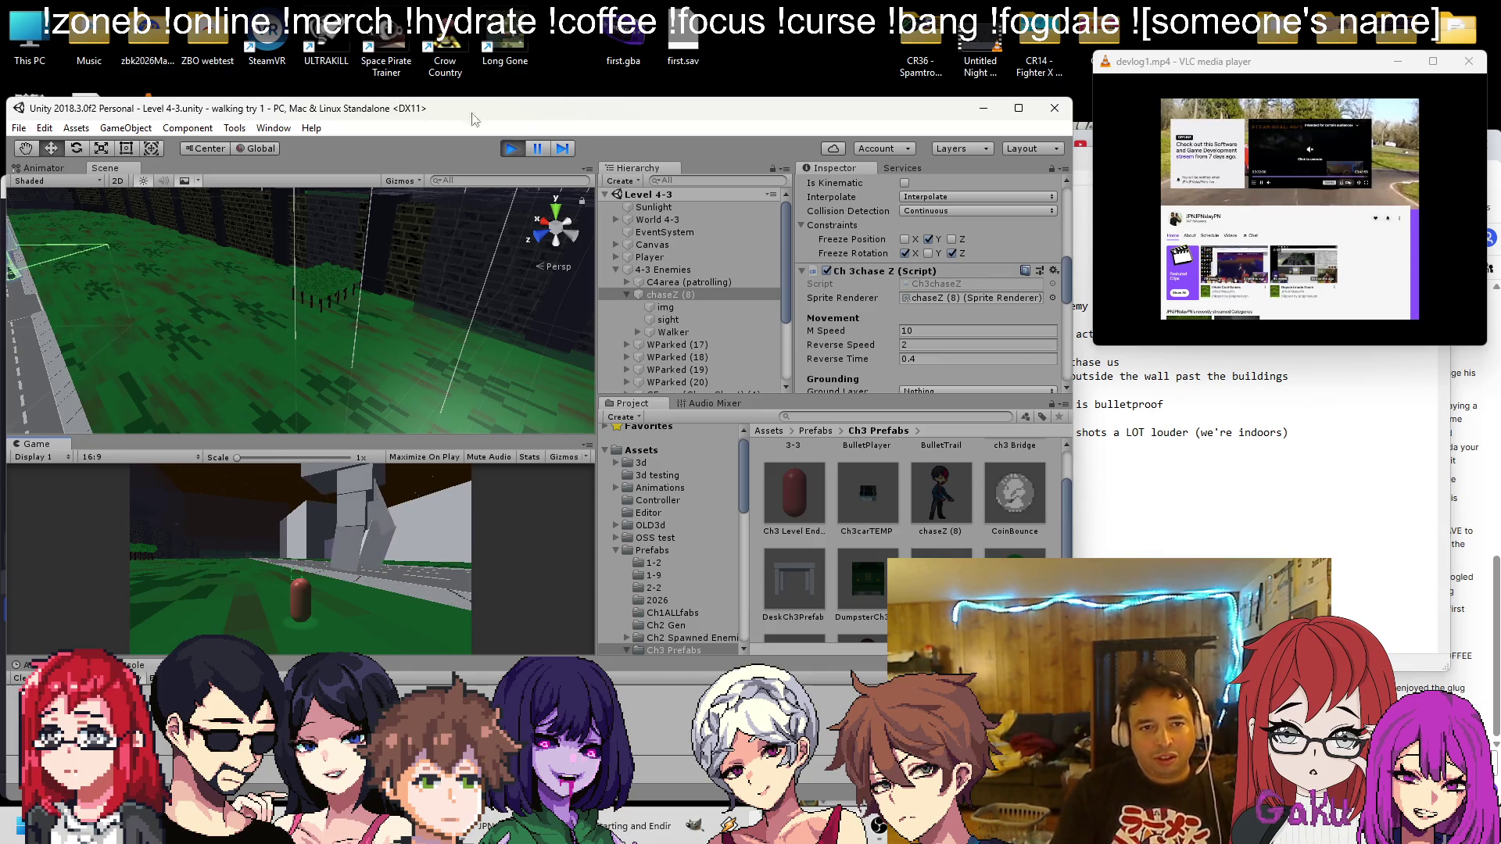
left_click(511, 148)
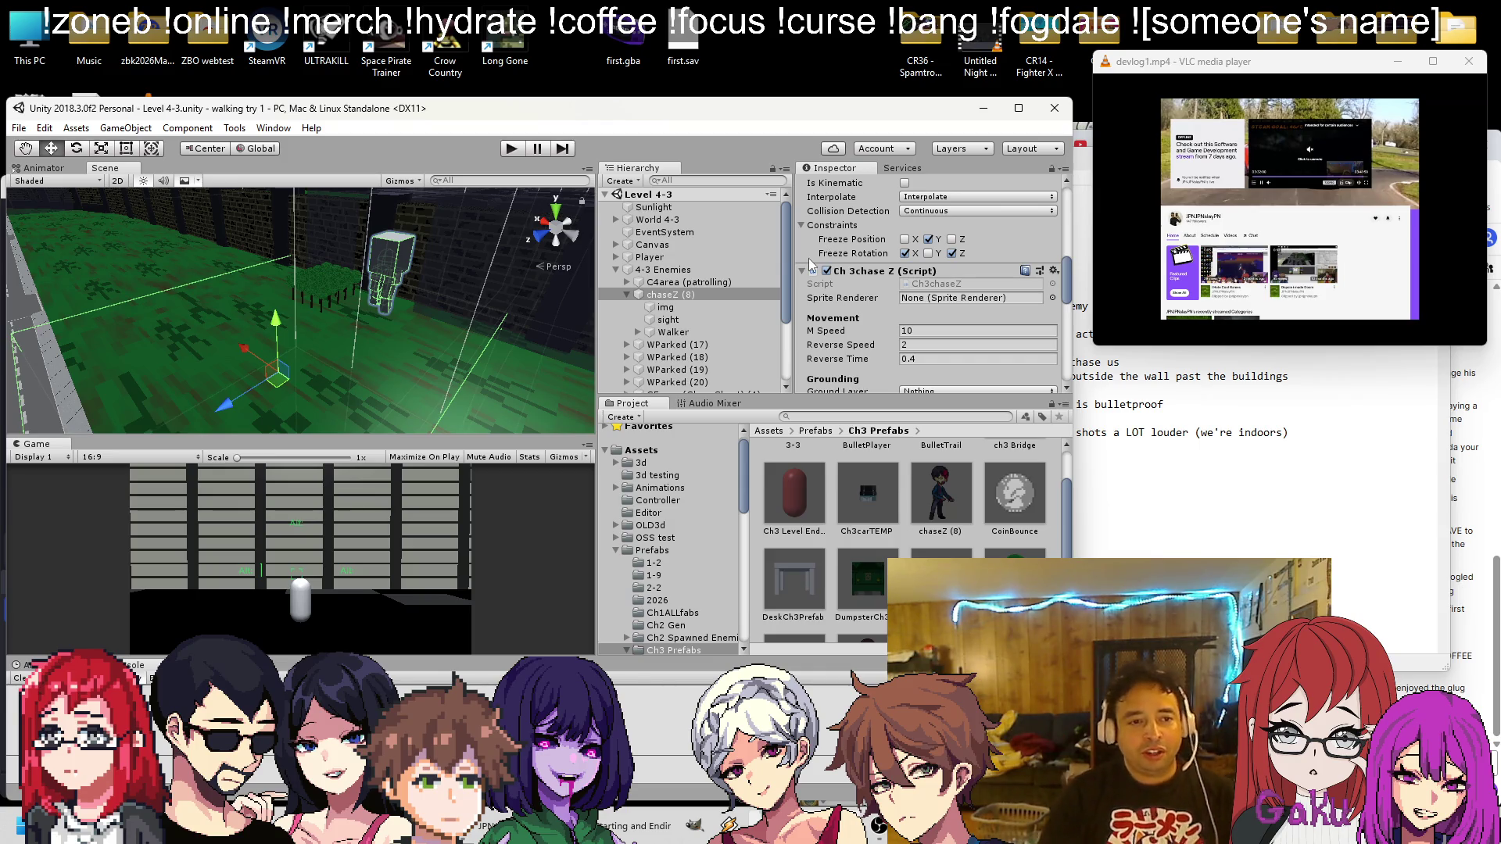
Filter the Hierarchy for 'turret' and locate C6area (Turret) in the full tree
mouse_move(336, 297)
left_mouse_down()
mouse_move(358, 305)
mouse_move(465, 255)
mouse_move(496, 266)
left_mouse_up()
scroll(716, 302, "down", 3)
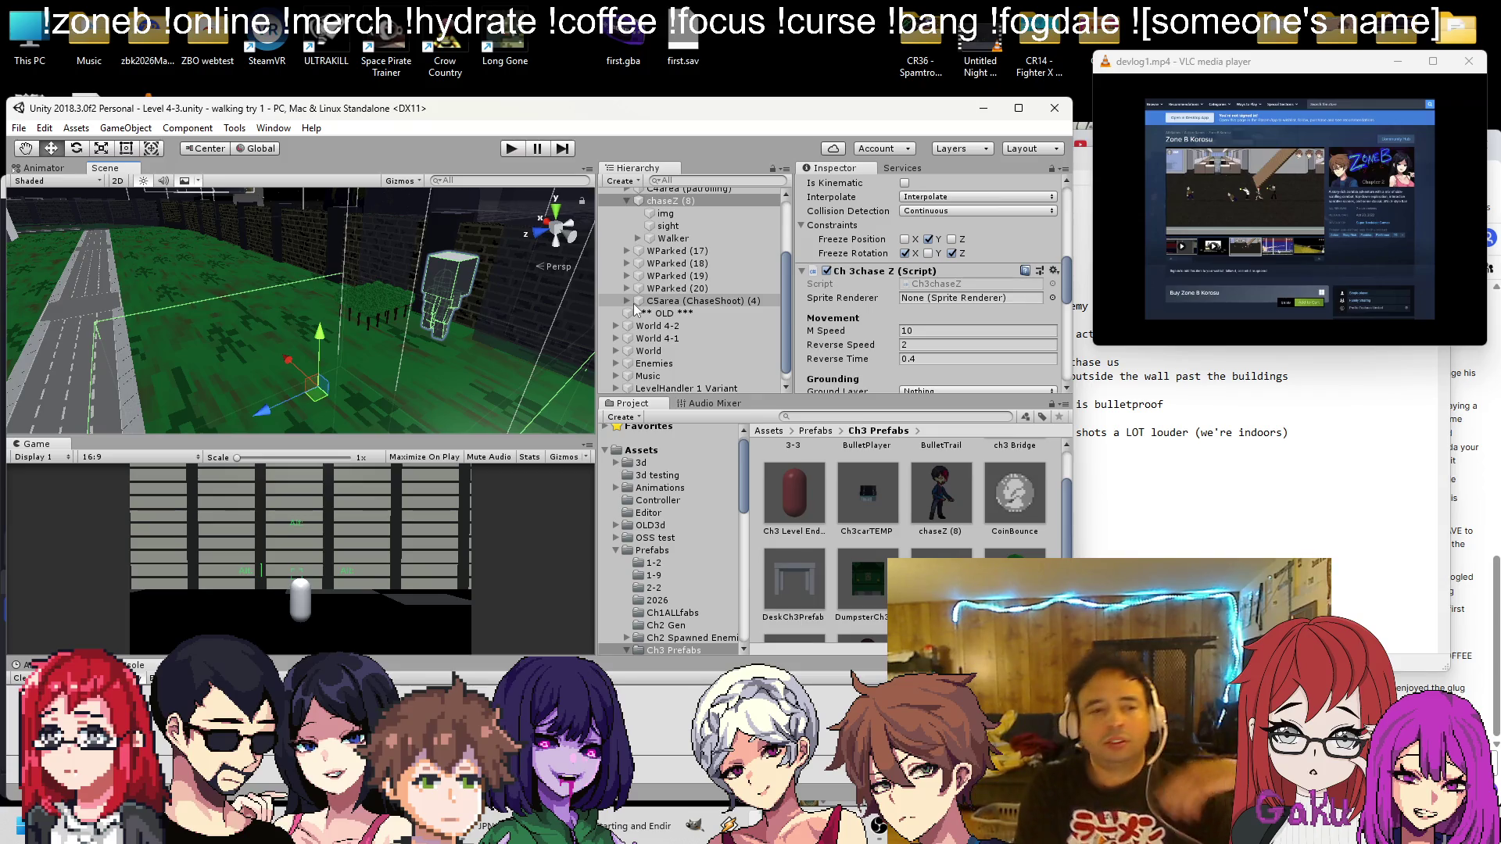
key("alt")
mouse_move(244, 303)
left_mouse_down()
mouse_move(392, 252)
mouse_move(513, 291)
mouse_move(421, 391)
mouse_move(367, 324)
left_mouse_up()
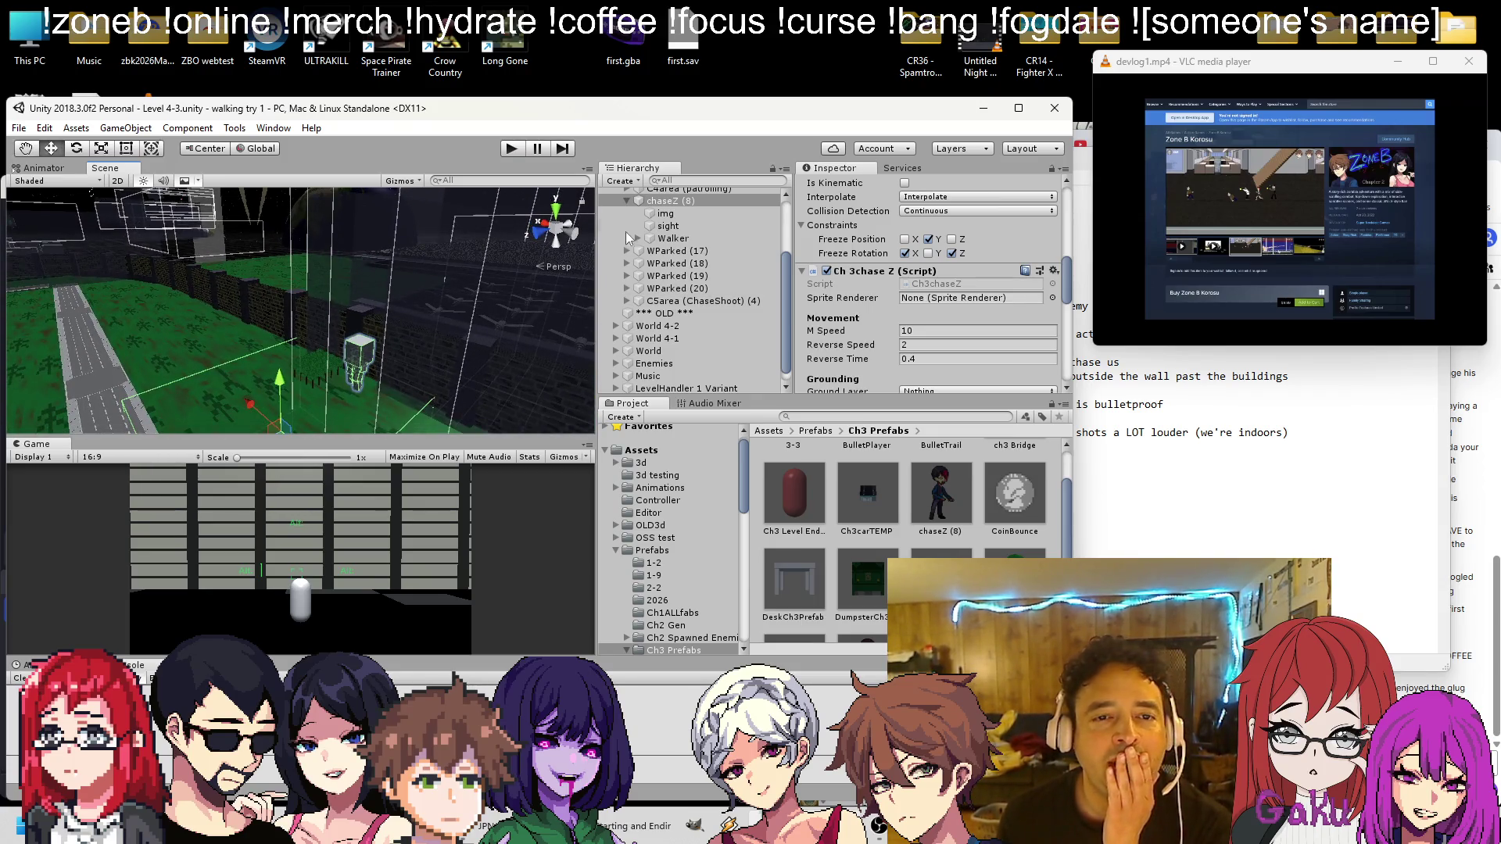
left_click(693, 180)
type("turret")
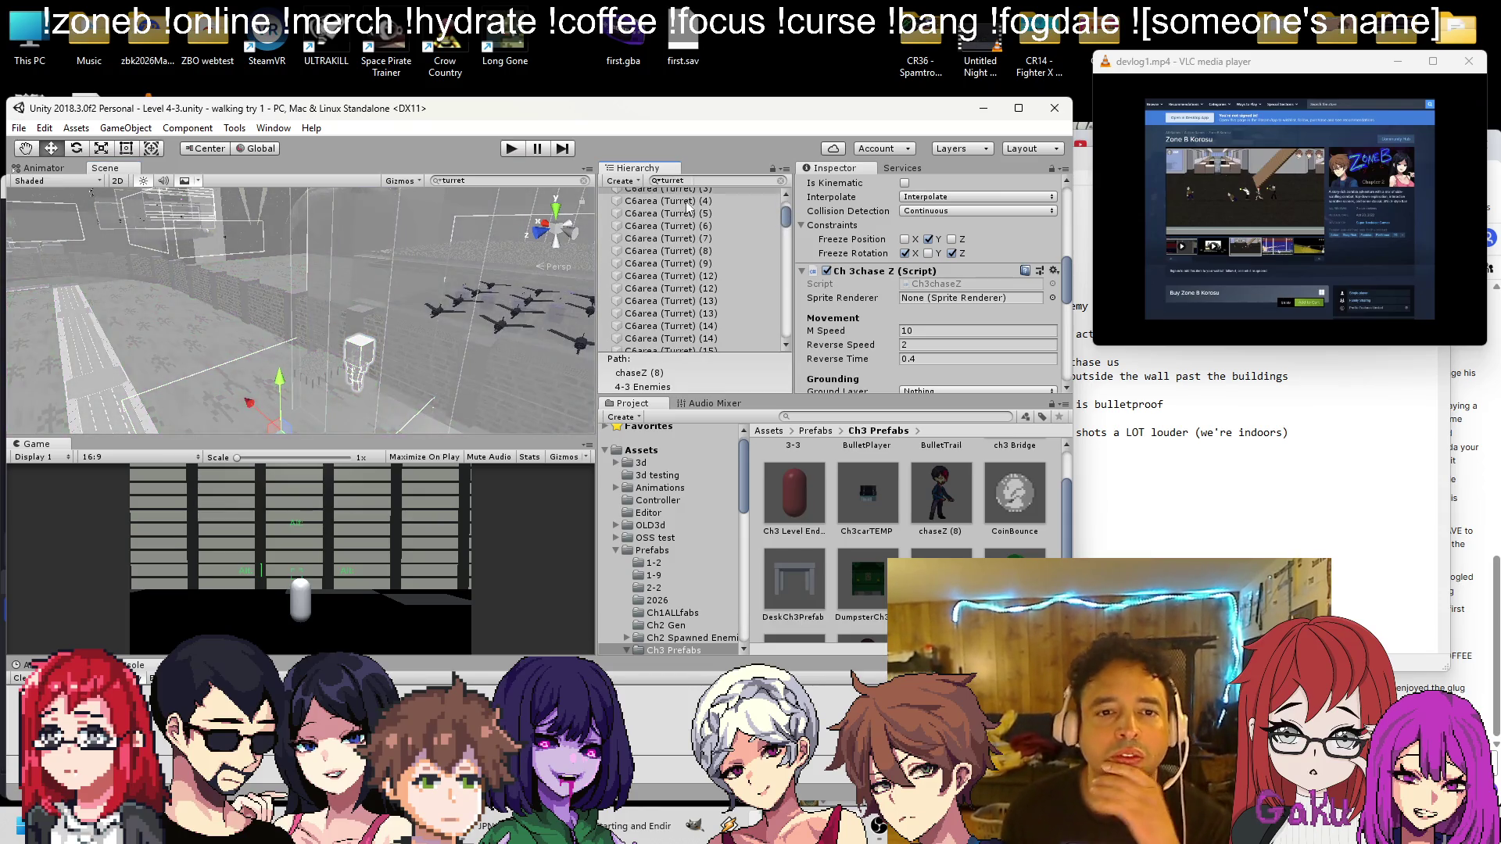
scroll(697, 205, "up", 3)
left_click(698, 206)
left_click(781, 180)
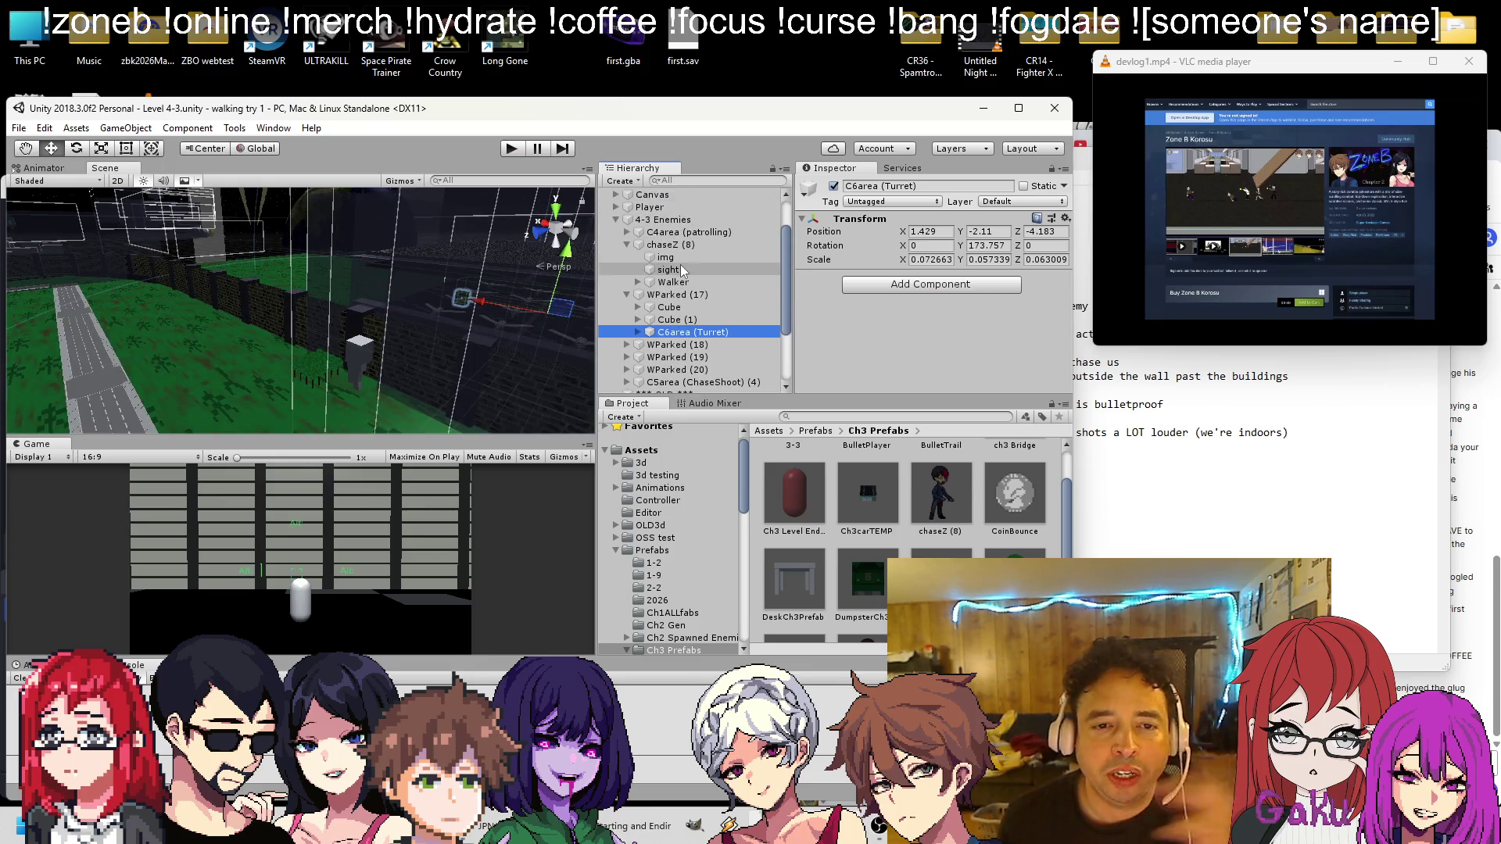
Select and frame C5area (ChaseShoot) (4) in the Scene view
scroll(680, 264, "down", 3)
left_click(627, 248)
double_click(688, 298)
mouse_move(172, 338)
left_mouse_down()
mouse_move(287, 220)
mouse_move(419, 186)
left_mouse_up()
key("f")
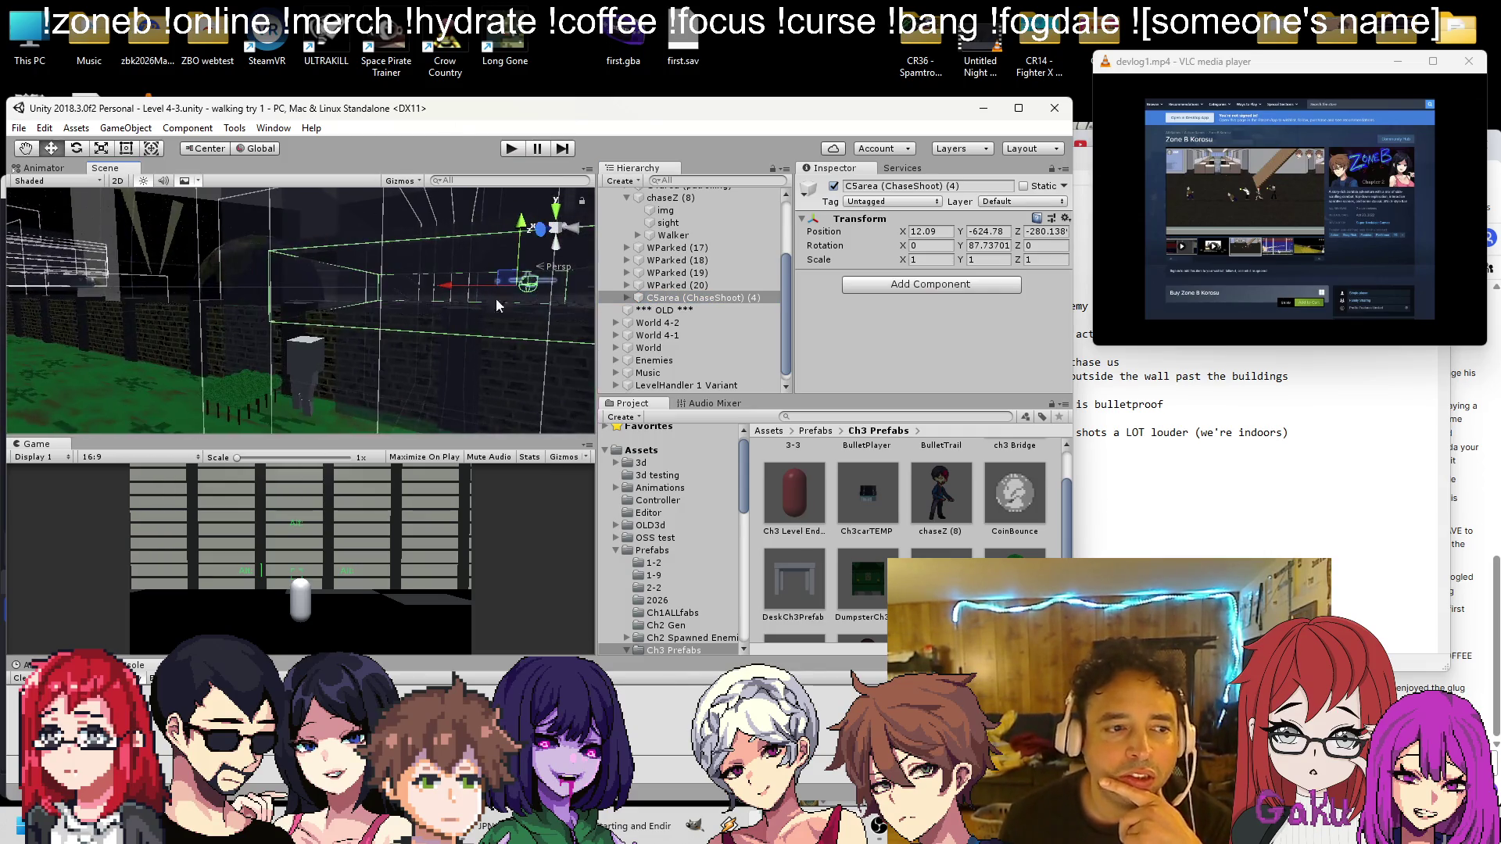
Copy TurretKit3D and TurretSight from CubeSenemy onto chaseZ (8)'s Walker
left_click(627, 298)
left_click(638, 263)
scroll(653, 258, "down", 1)
left_click(649, 242)
left_click(650, 239)
scroll(688, 227, "down", 2)
left_click(704, 215)
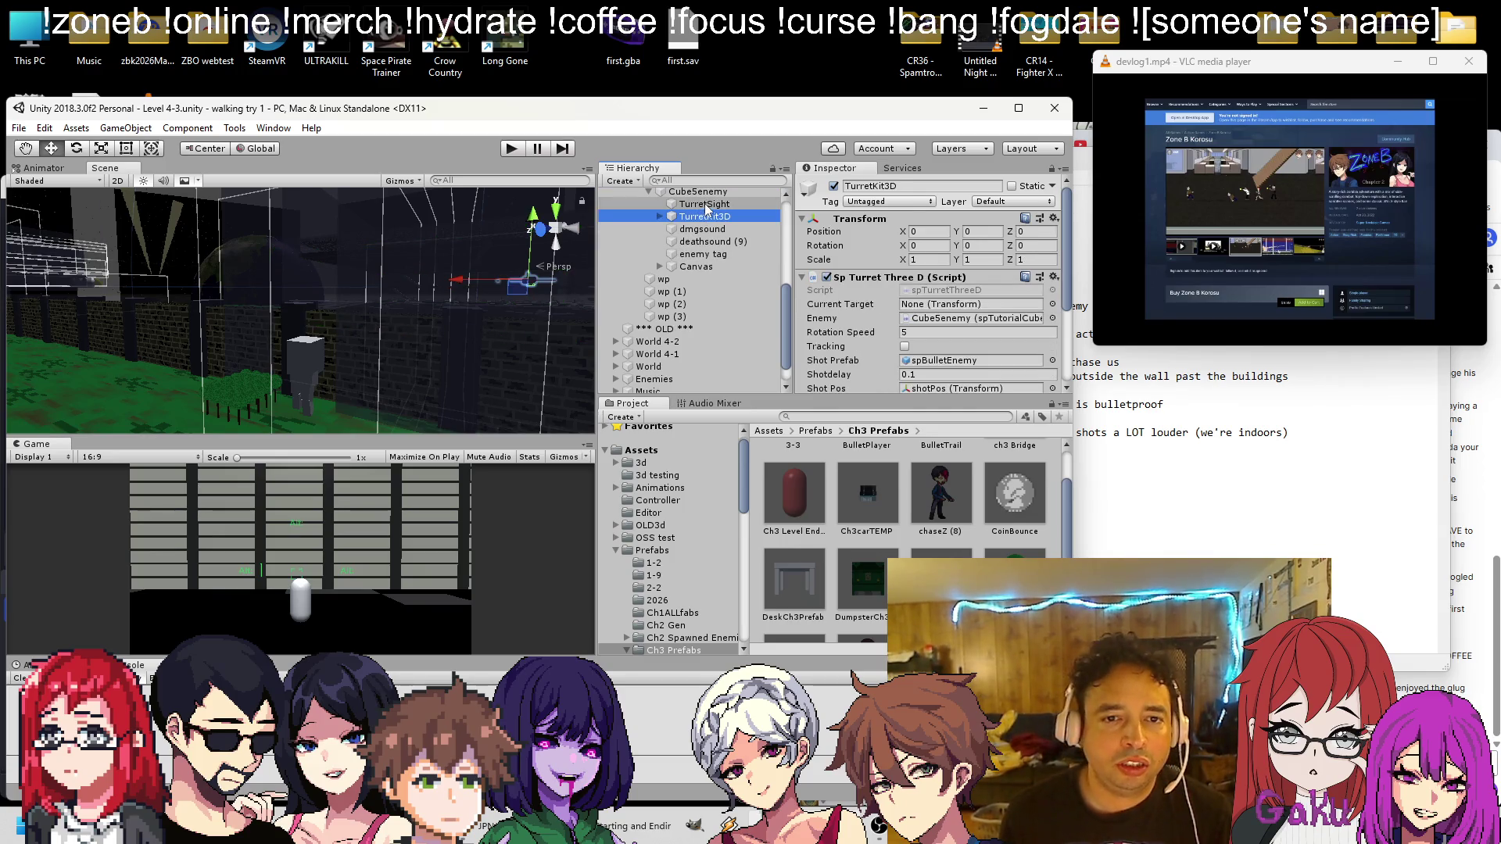
left_click(706, 205, "ctrl")
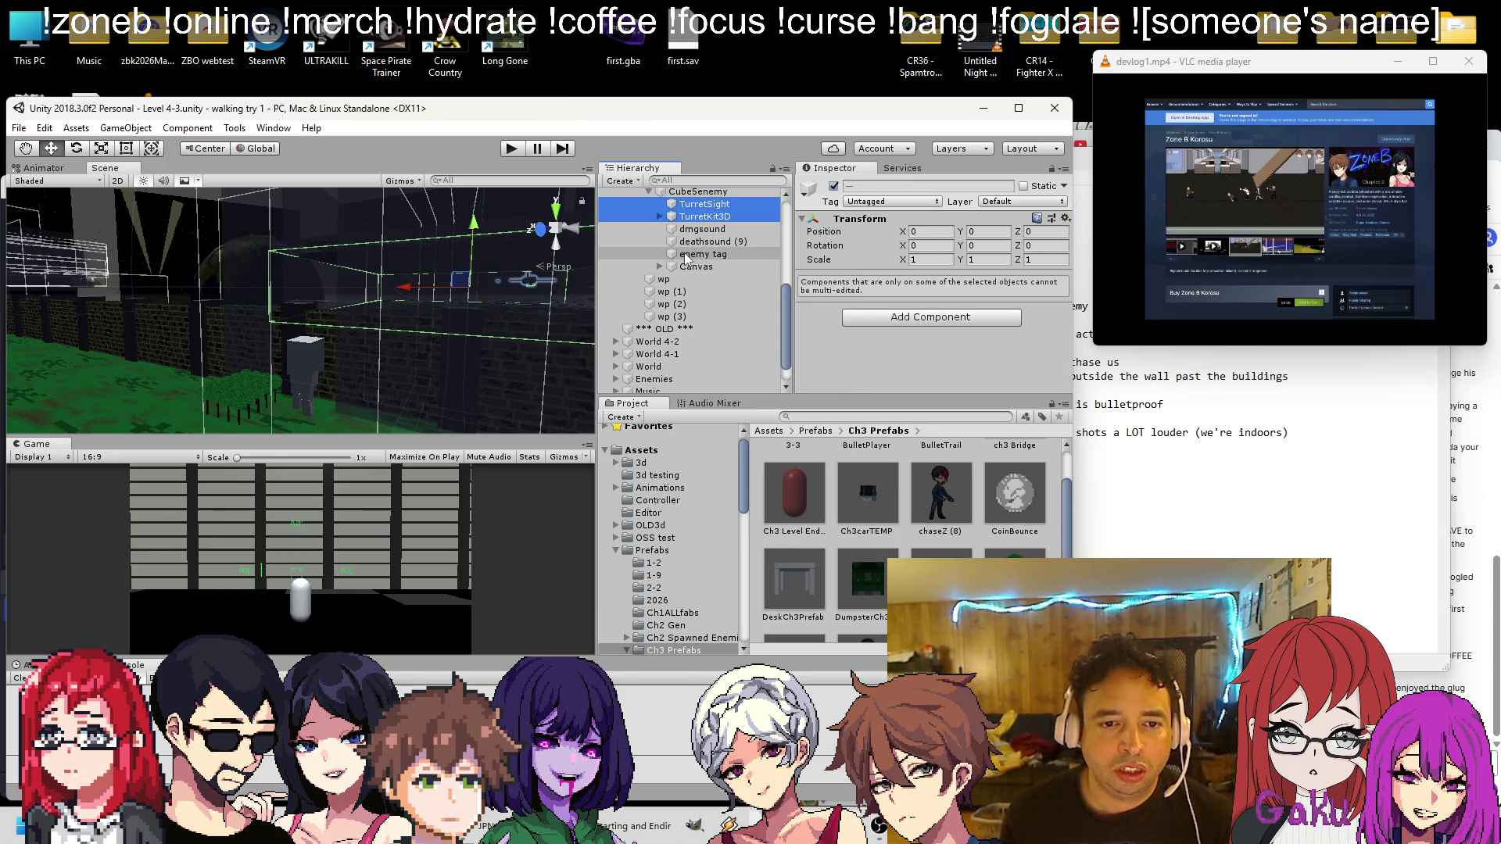
mouse_move(687, 258)
left_mouse_down()
mouse_move(707, 292)
mouse_move(706, 185)
mouse_move(675, 334)
left_mouse_up()
scroll(460, 318, "up", 2)
mouse_move(446, 316)
left_mouse_down()
mouse_move(376, 296)
mouse_move(408, 283)
mouse_move(188, 326)
mouse_move(530, 266)
mouse_move(462, 292)
left_mouse_up()
Lower and centre the copied turret onto the Walker's body
left_click_drag(412, 232, 406, 282)
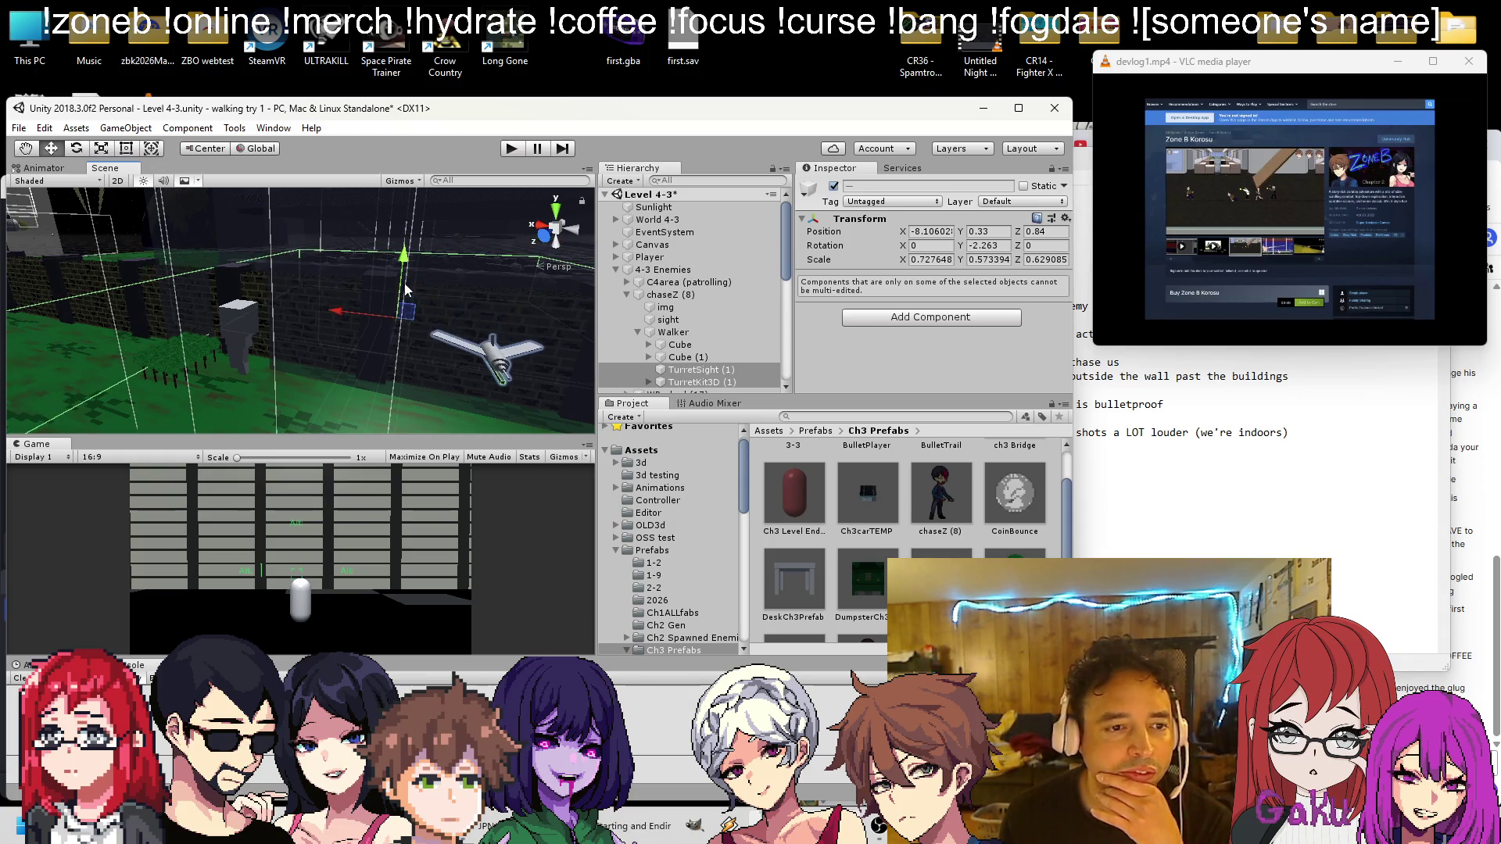
mouse_move(337, 319)
left_mouse_down()
mouse_move(121, 312)
mouse_move(278, 328)
mouse_move(399, 365)
left_mouse_up()
mouse_move(186, 320)
left_mouse_down()
mouse_move(164, 321)
mouse_move(281, 337)
mouse_move(421, 313)
left_mouse_up()
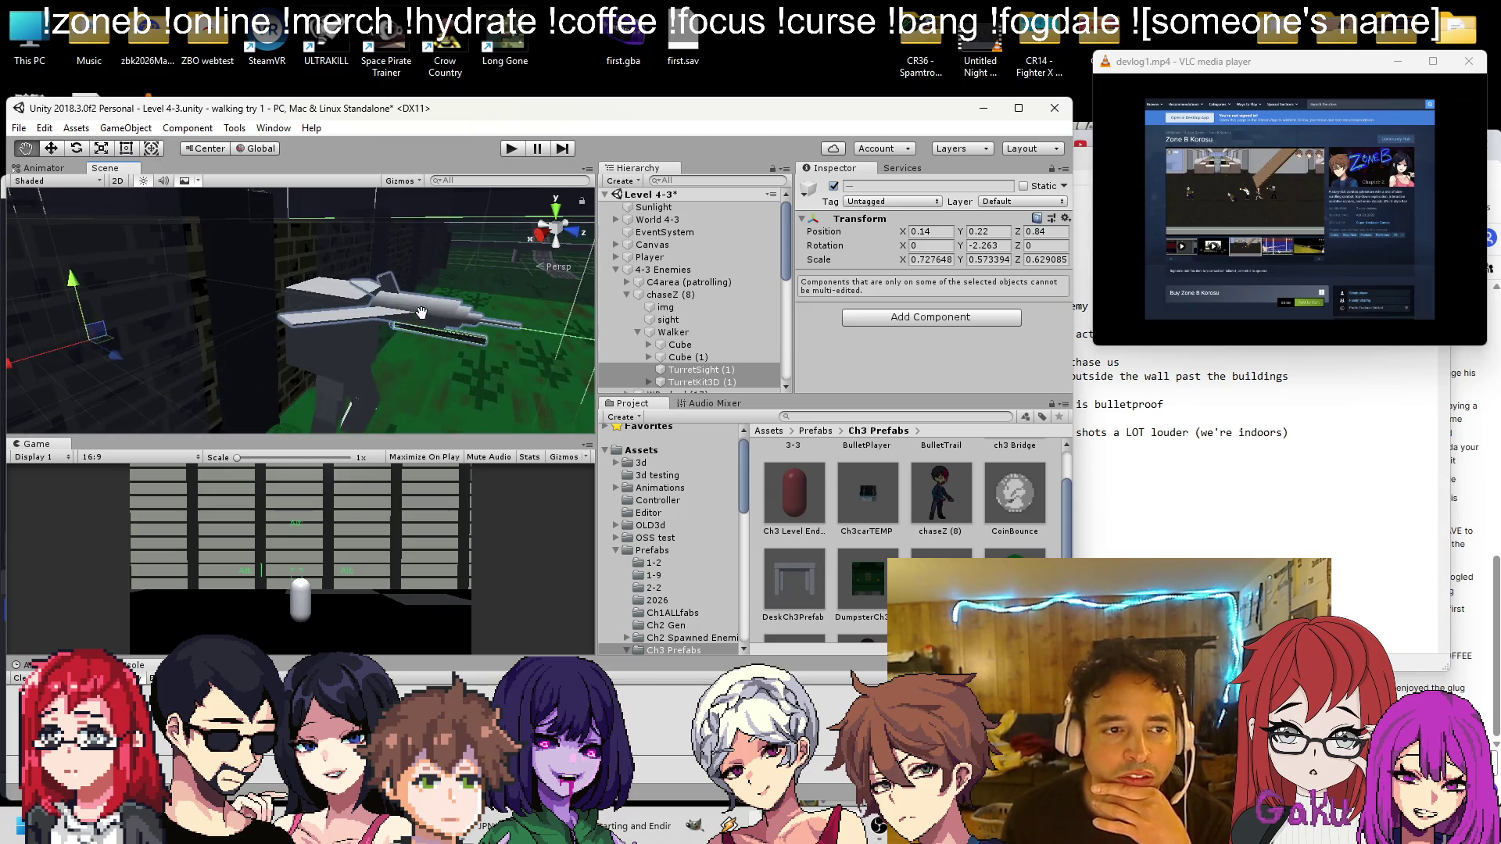
left_click_drag(121, 354, 66, 353)
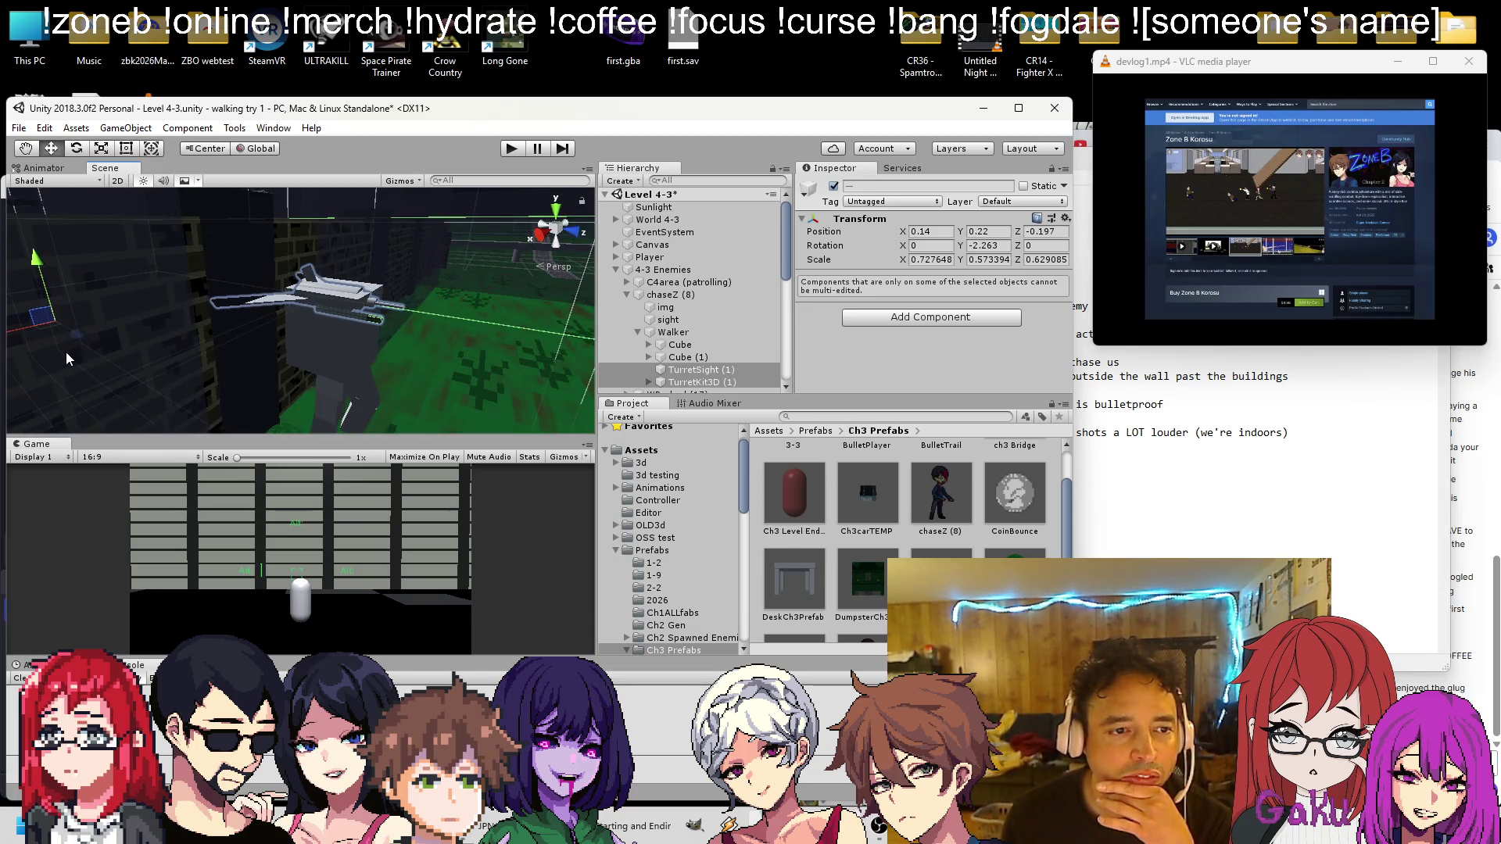
left_click_drag(37, 265, 43, 288)
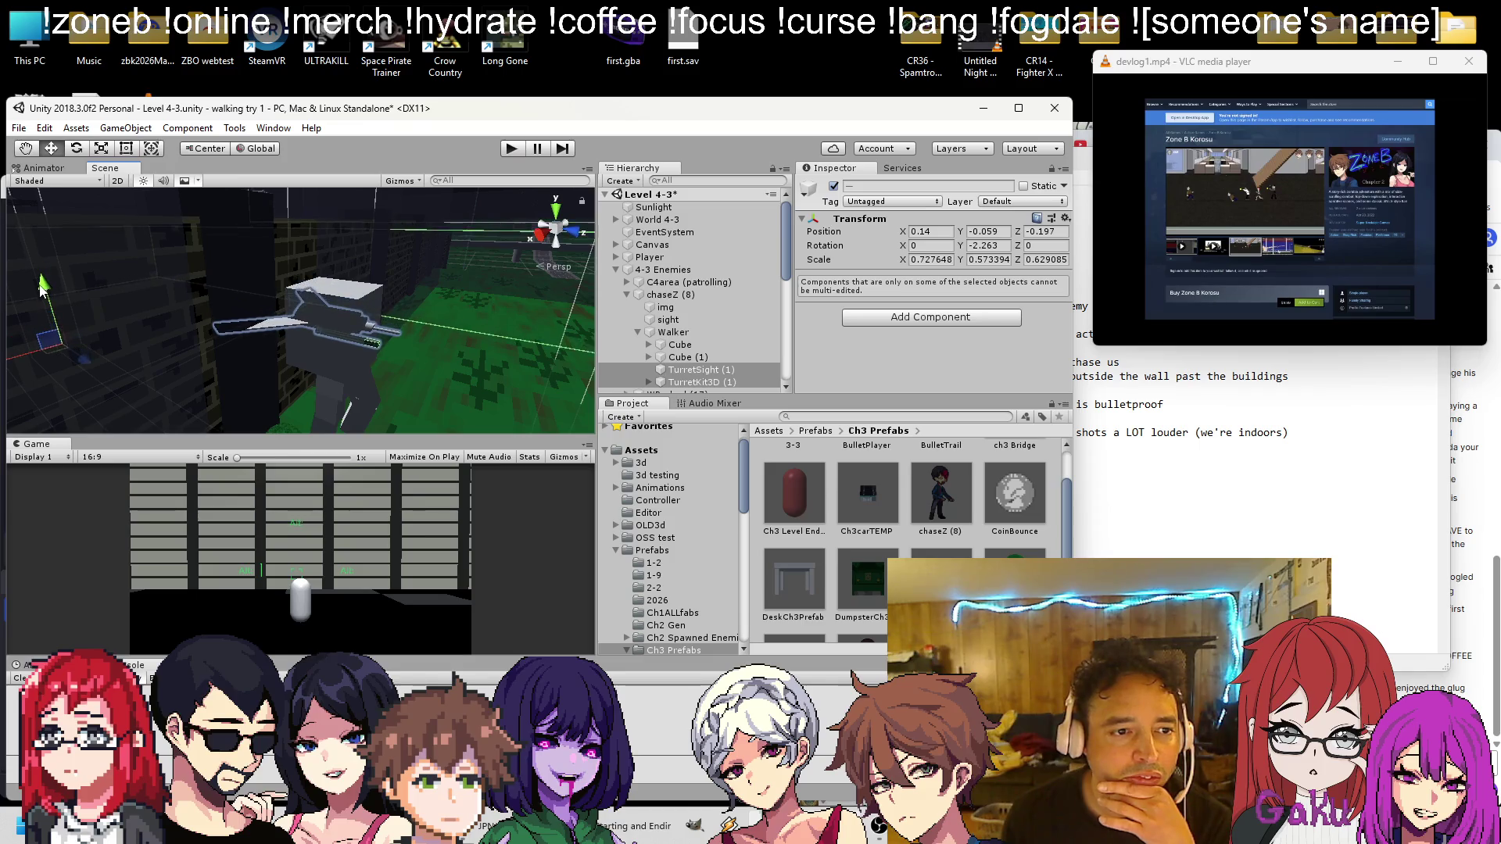
Delete the Wing and another unwanted piece from the turret model
left_click(364, 354)
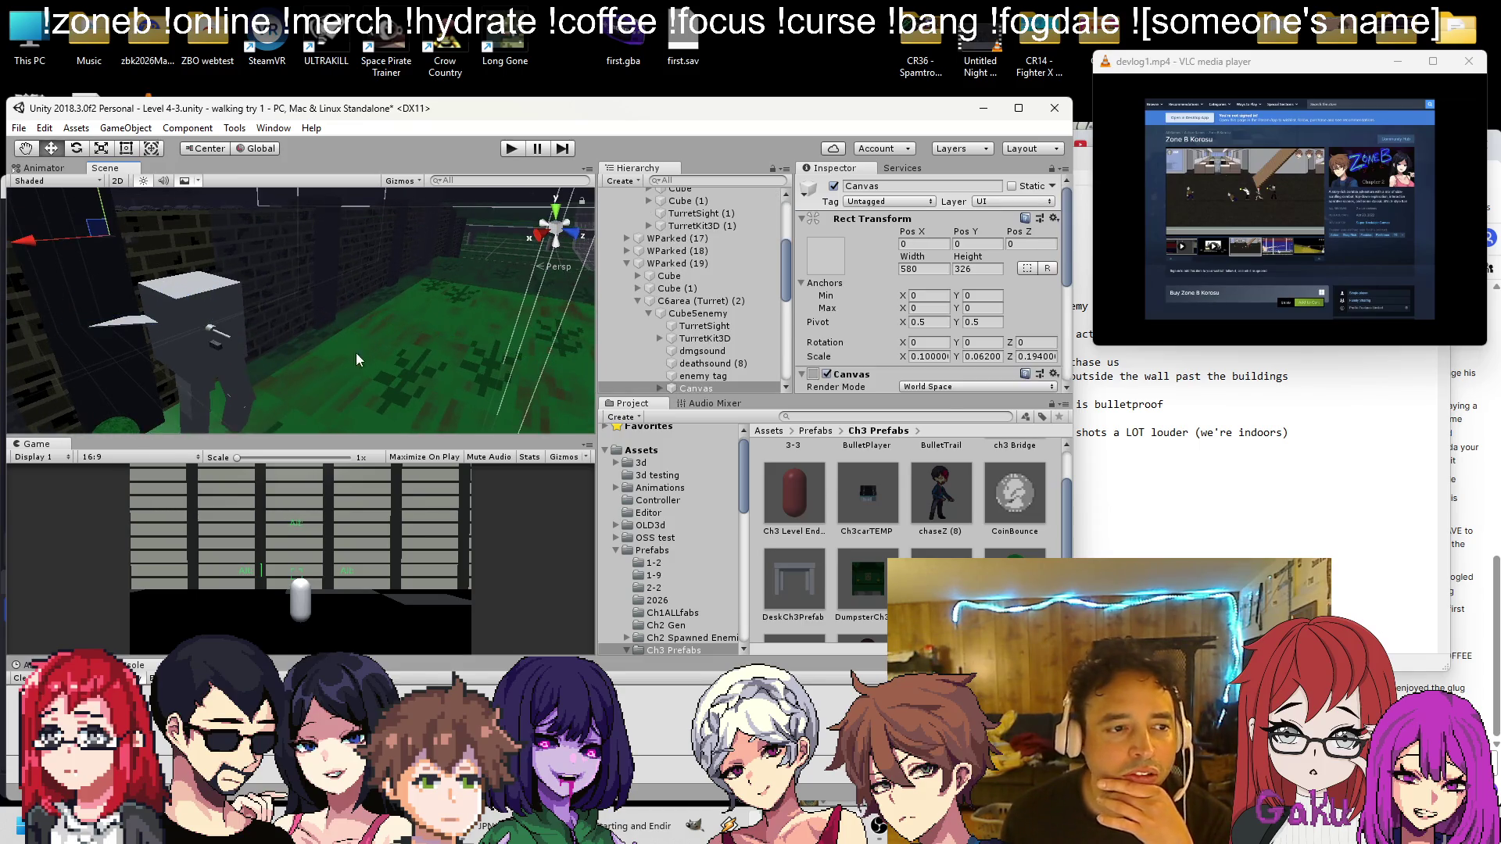
left_click(162, 312)
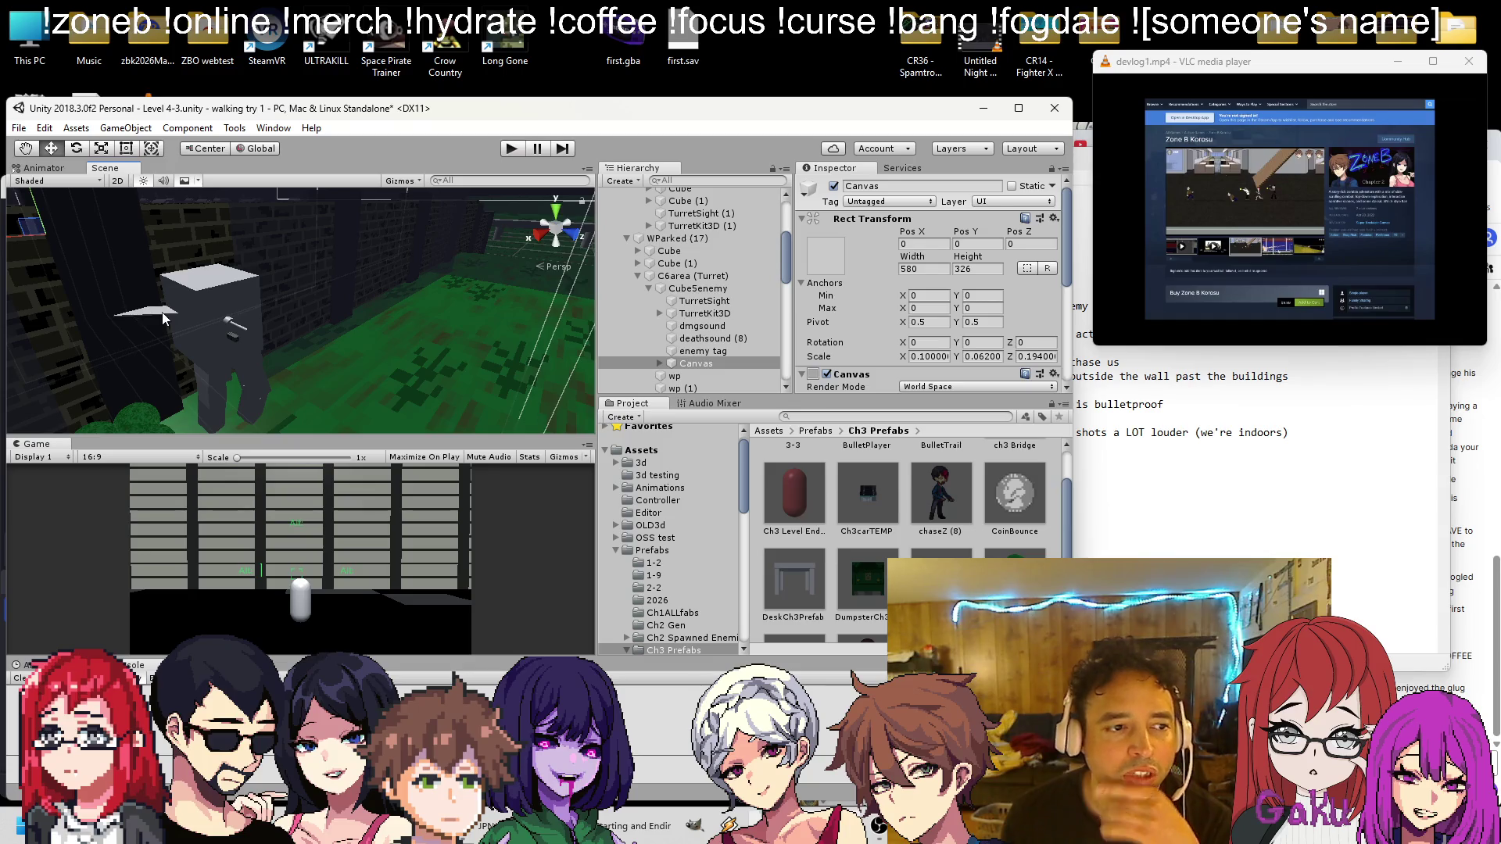
key("Delete")
mouse_move(454, 283)
left_mouse_down()
mouse_move(150, 349)
mouse_move(73, 299)
mouse_move(578, 319)
left_mouse_up()
left_click(81, 289)
key("Delete")
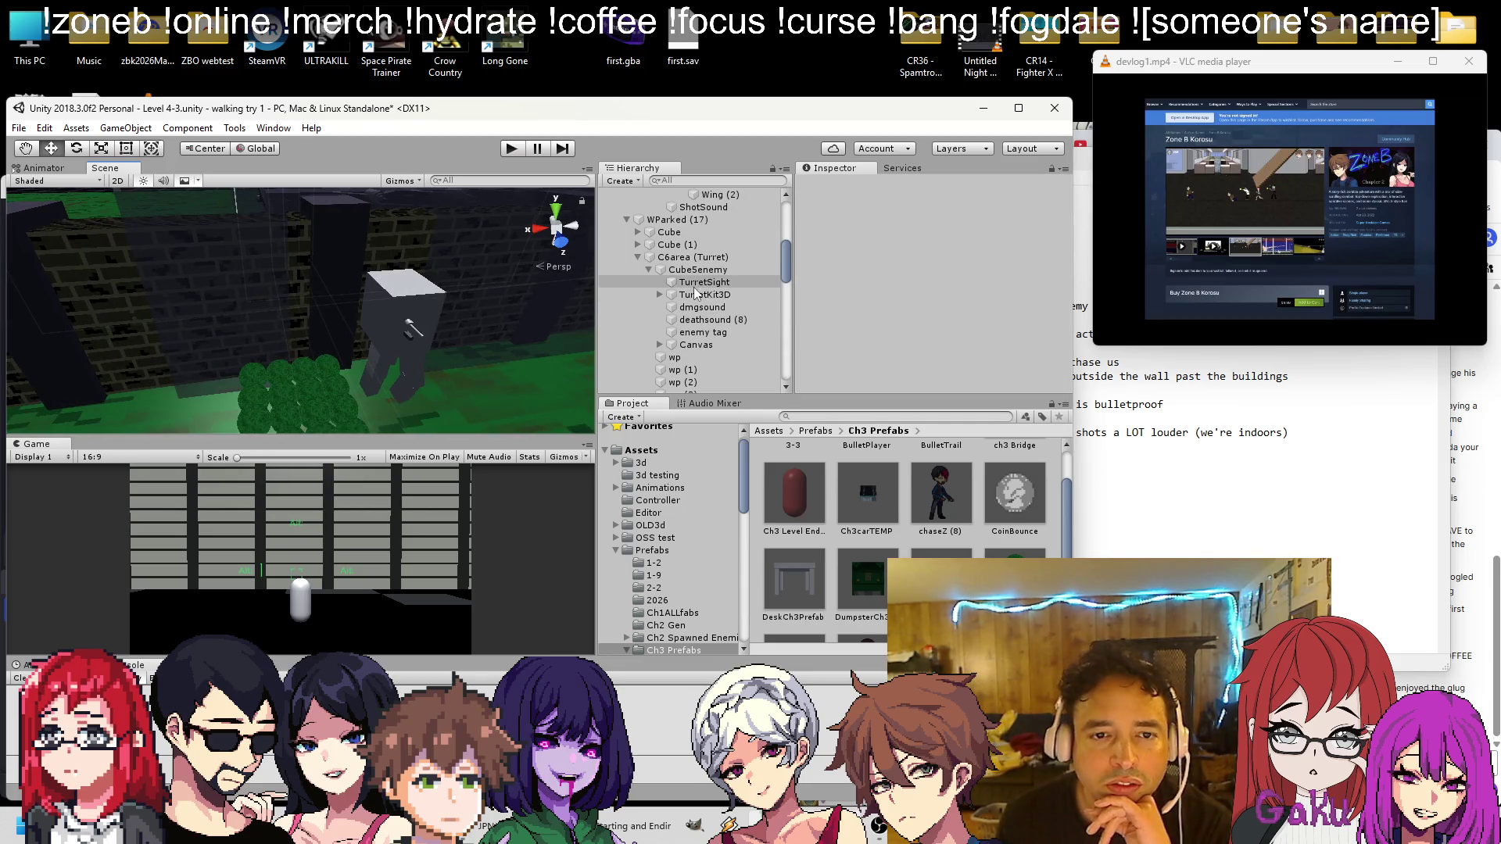
Fine-tune the TurretKit3D (1) copy on the Walker, undoing an unwanted height change
left_click(695, 282)
left_click(721, 301)
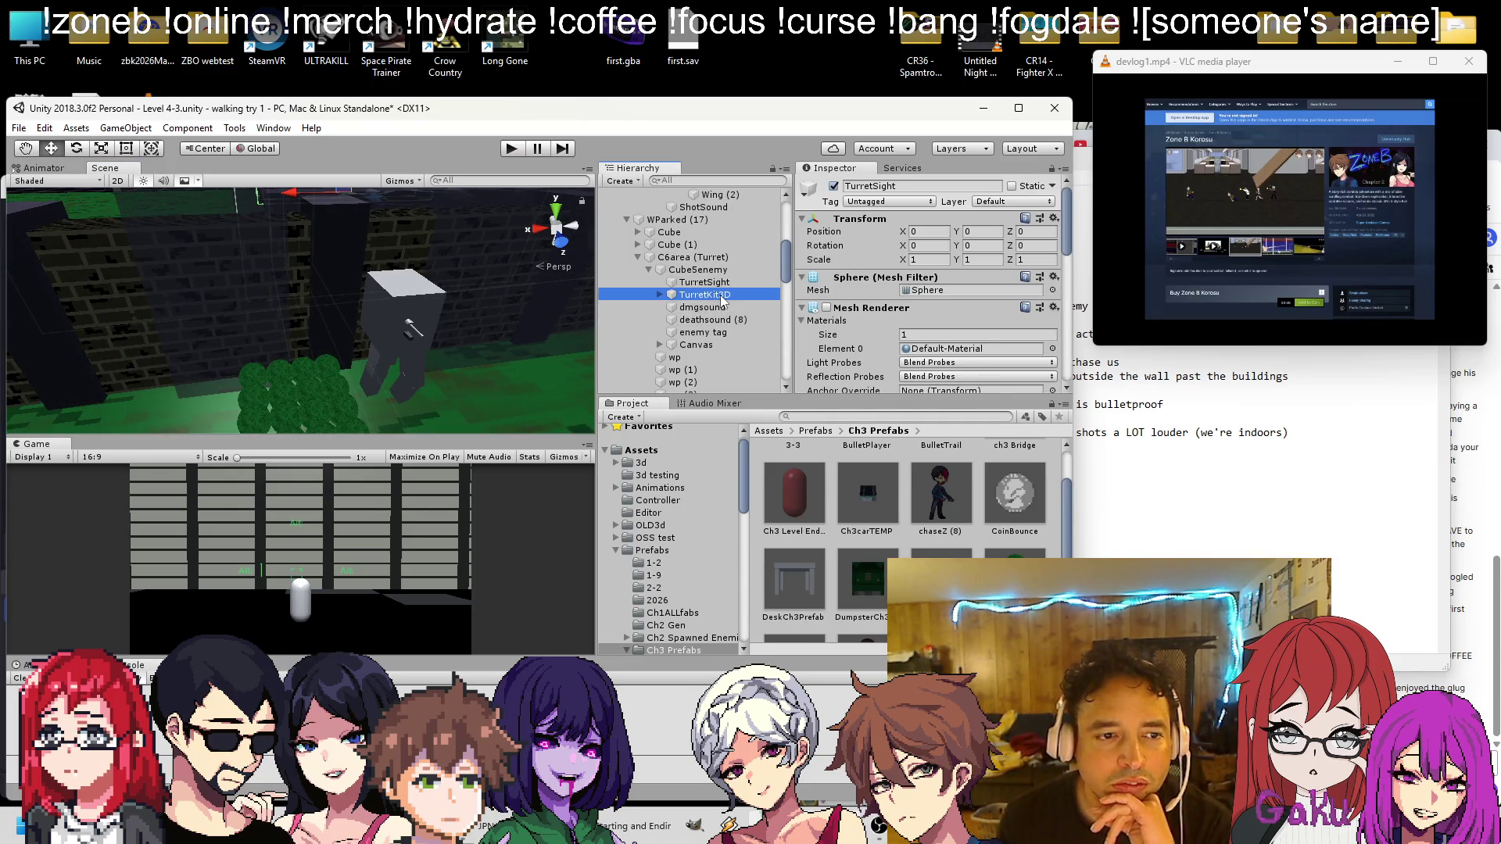
mouse_move(313, 258)
left_mouse_down()
mouse_move(251, 203)
mouse_move(283, 226)
left_mouse_up()
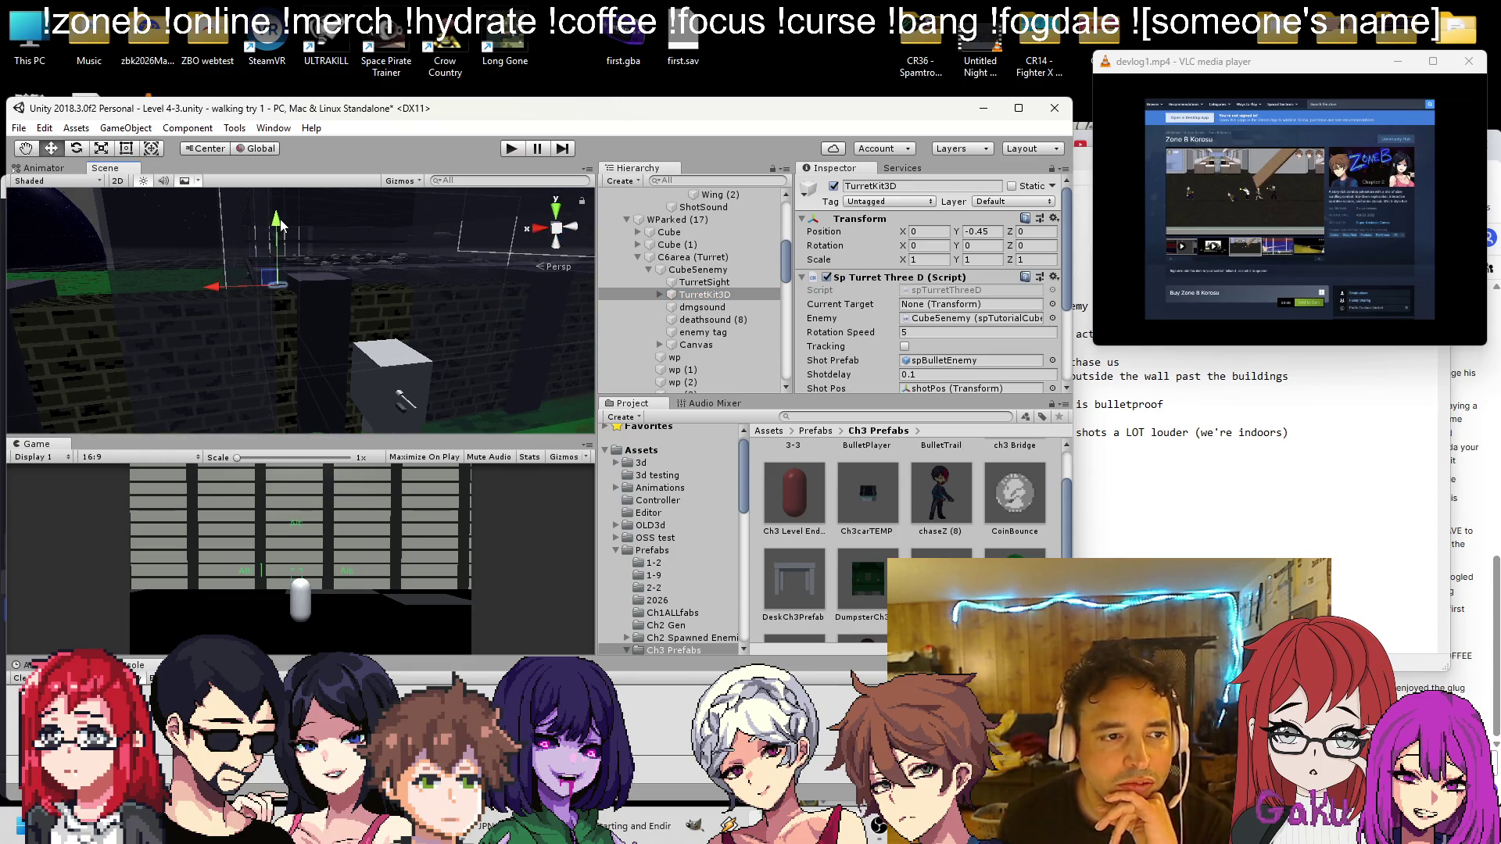
key("ctrl+z")
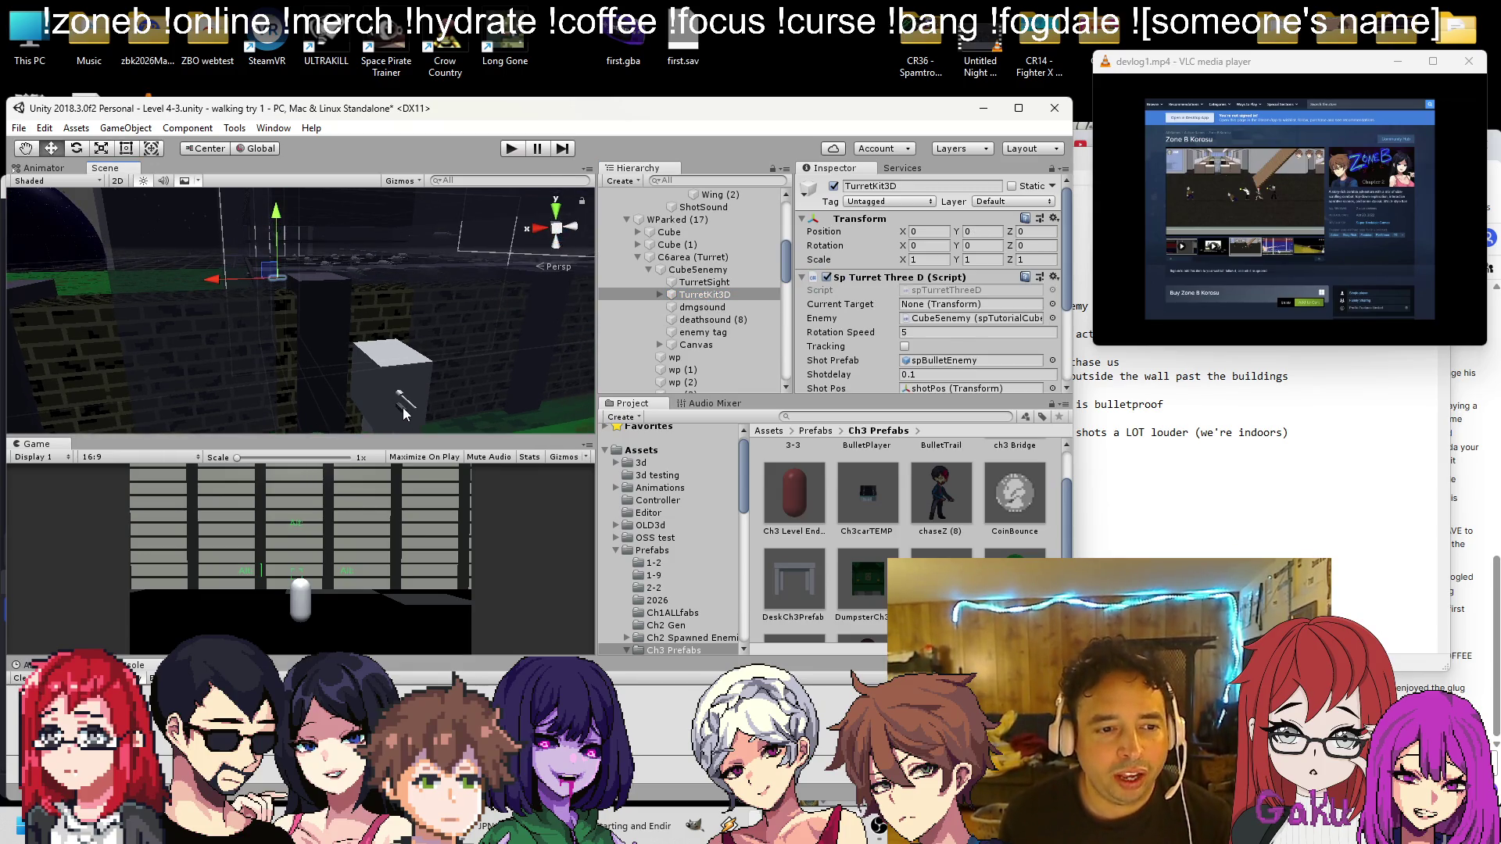
left_click(405, 412)
left_click(403, 408)
scroll(702, 235, "up", 3)
left_click(696, 322)
mouse_move(458, 337)
left_mouse_down()
mouse_move(496, 317)
mouse_move(348, 273)
left_mouse_up()
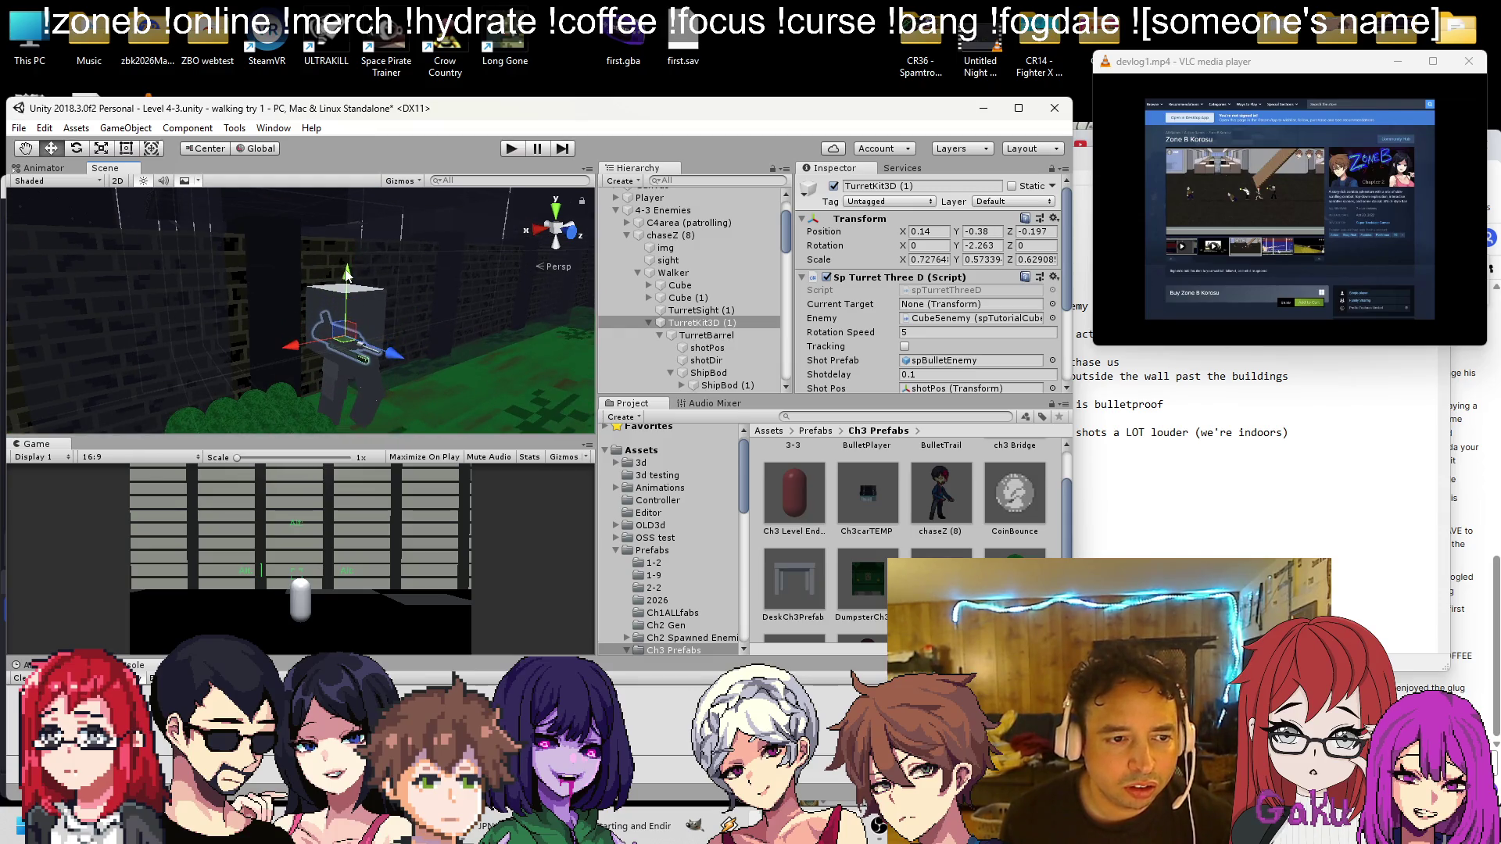
left_click(478, 396)
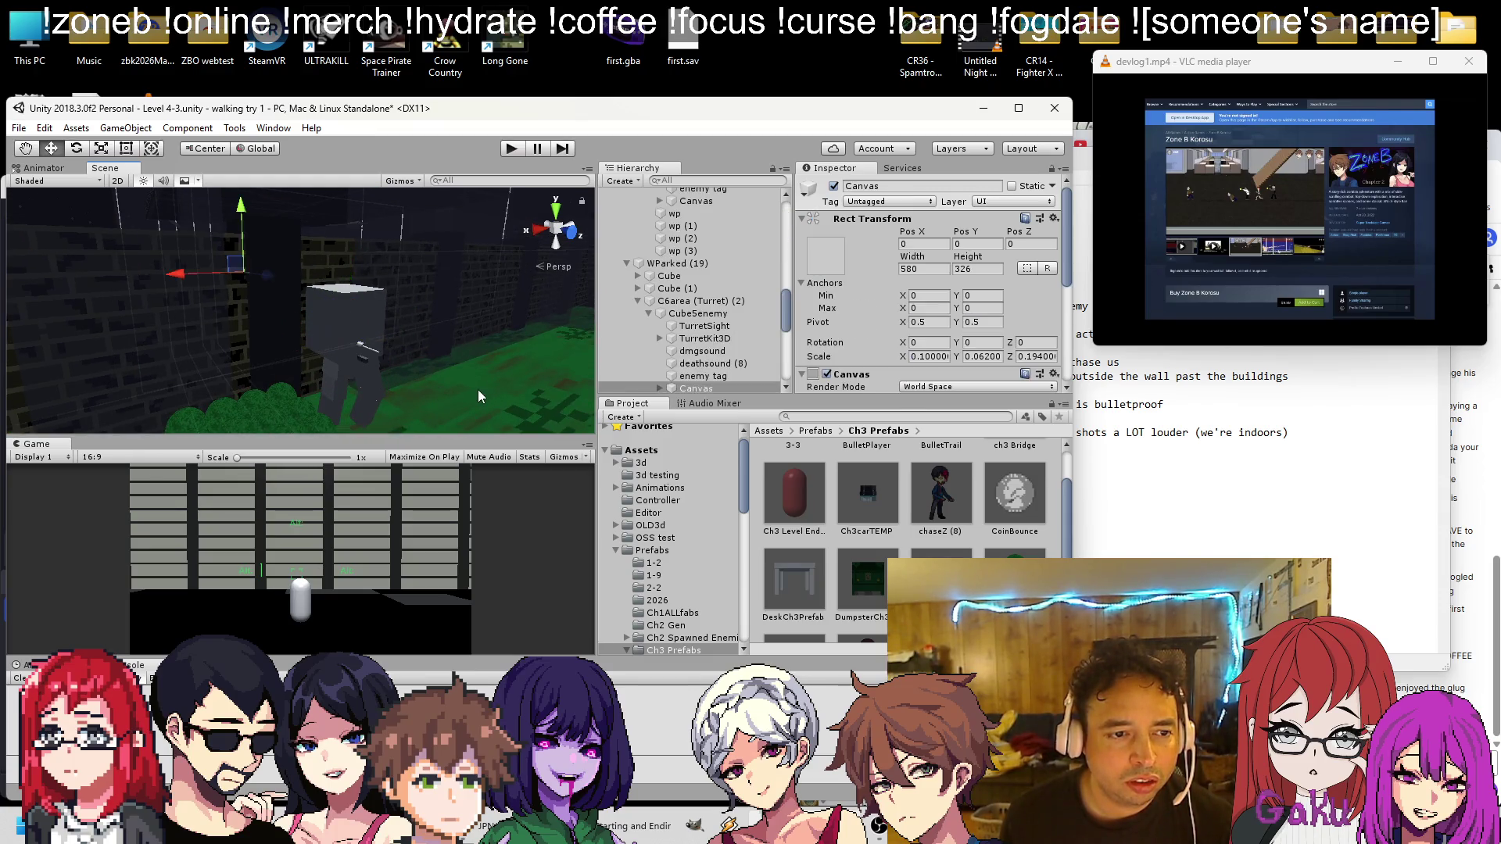
left_click(707, 338)
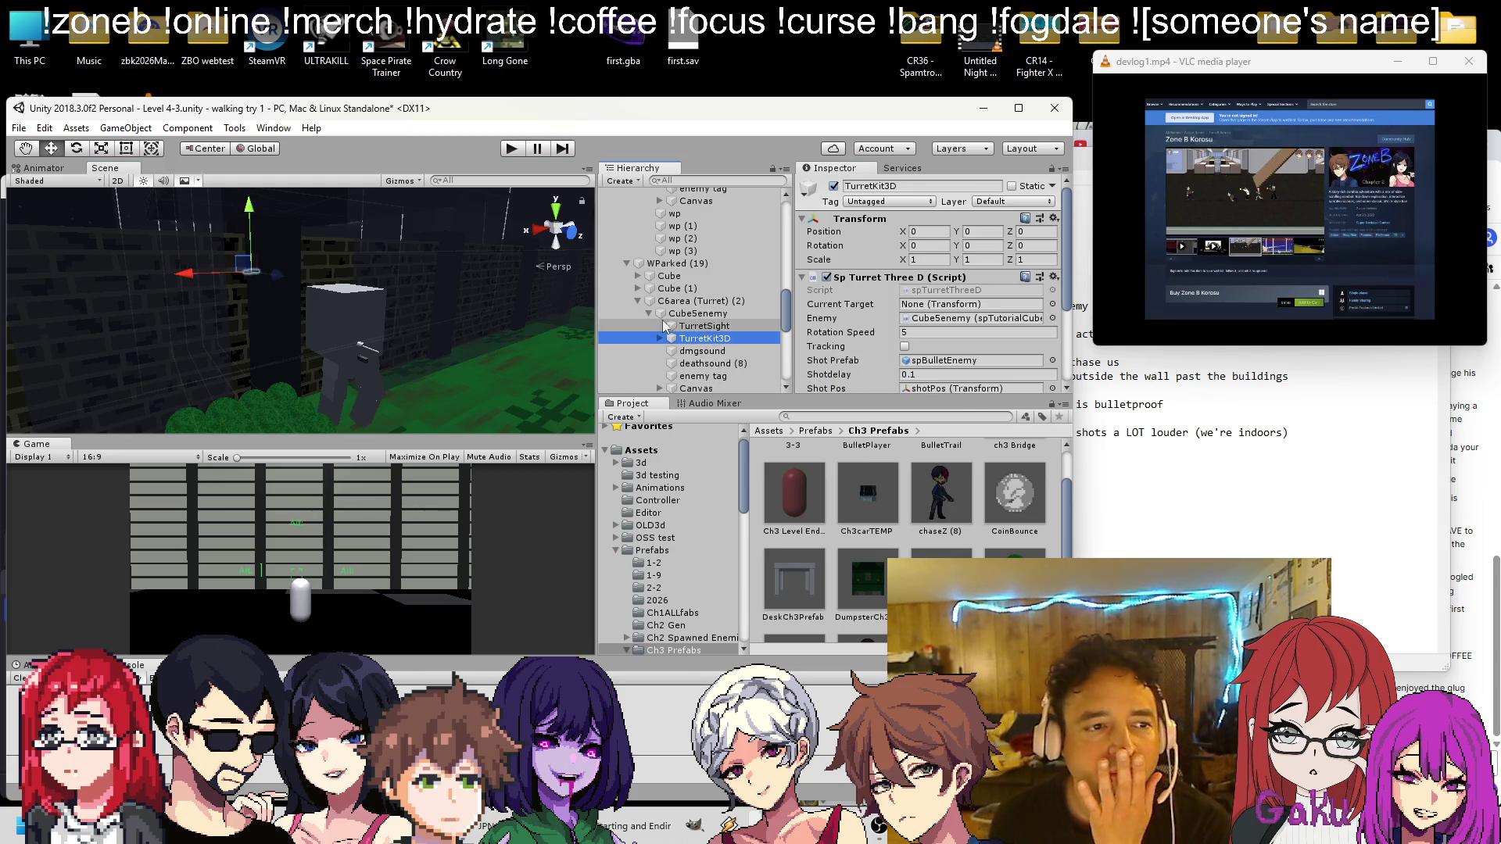
Collapse WParked (19), C5area (ChaseShoot) and chaseZ (8) in the Hierarchy, selecting chaseZ (8)
left_click(627, 262)
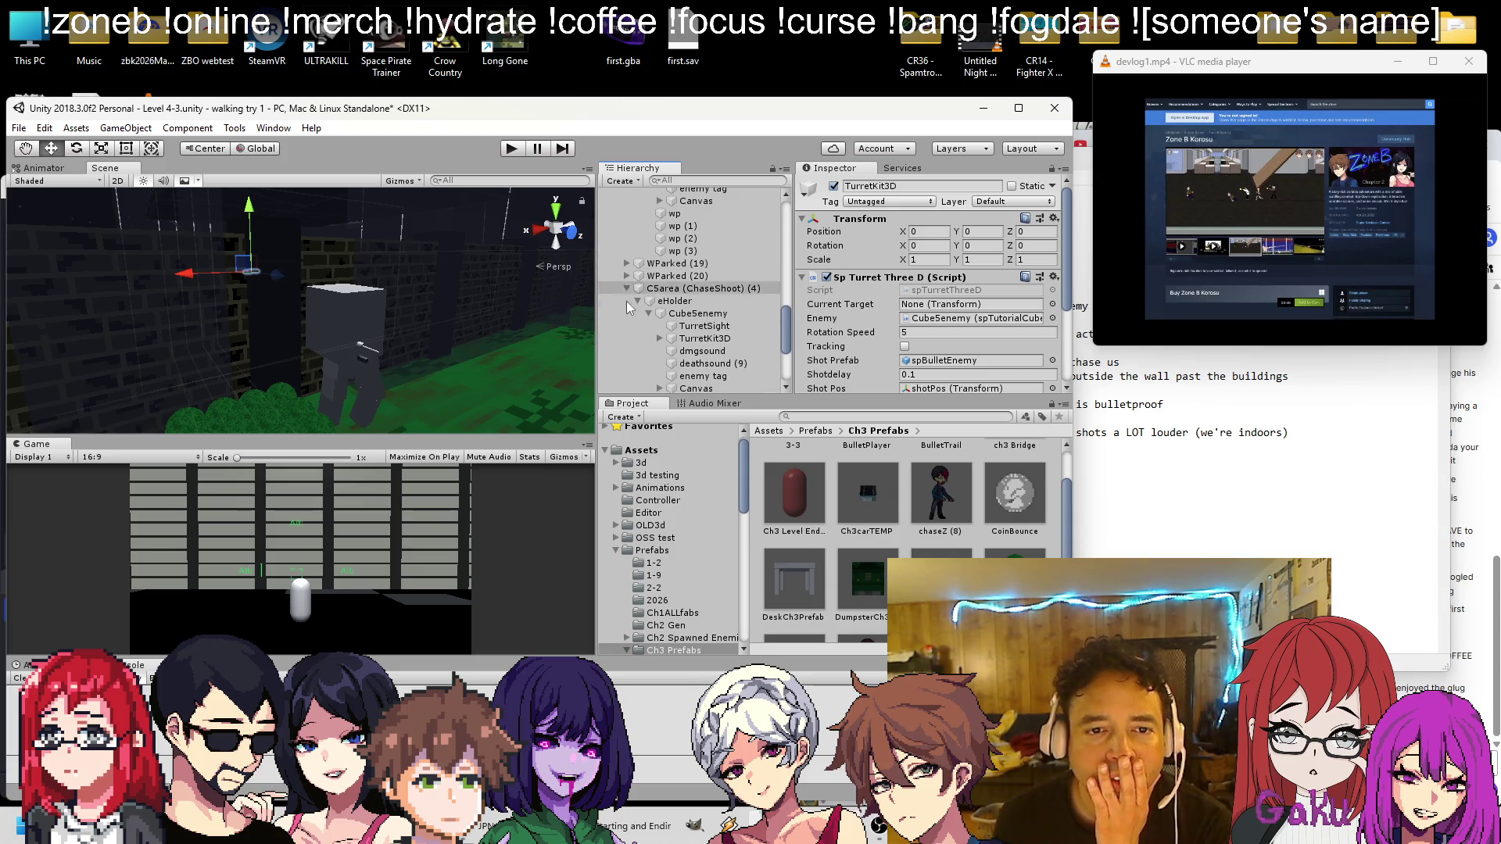
left_click(626, 288)
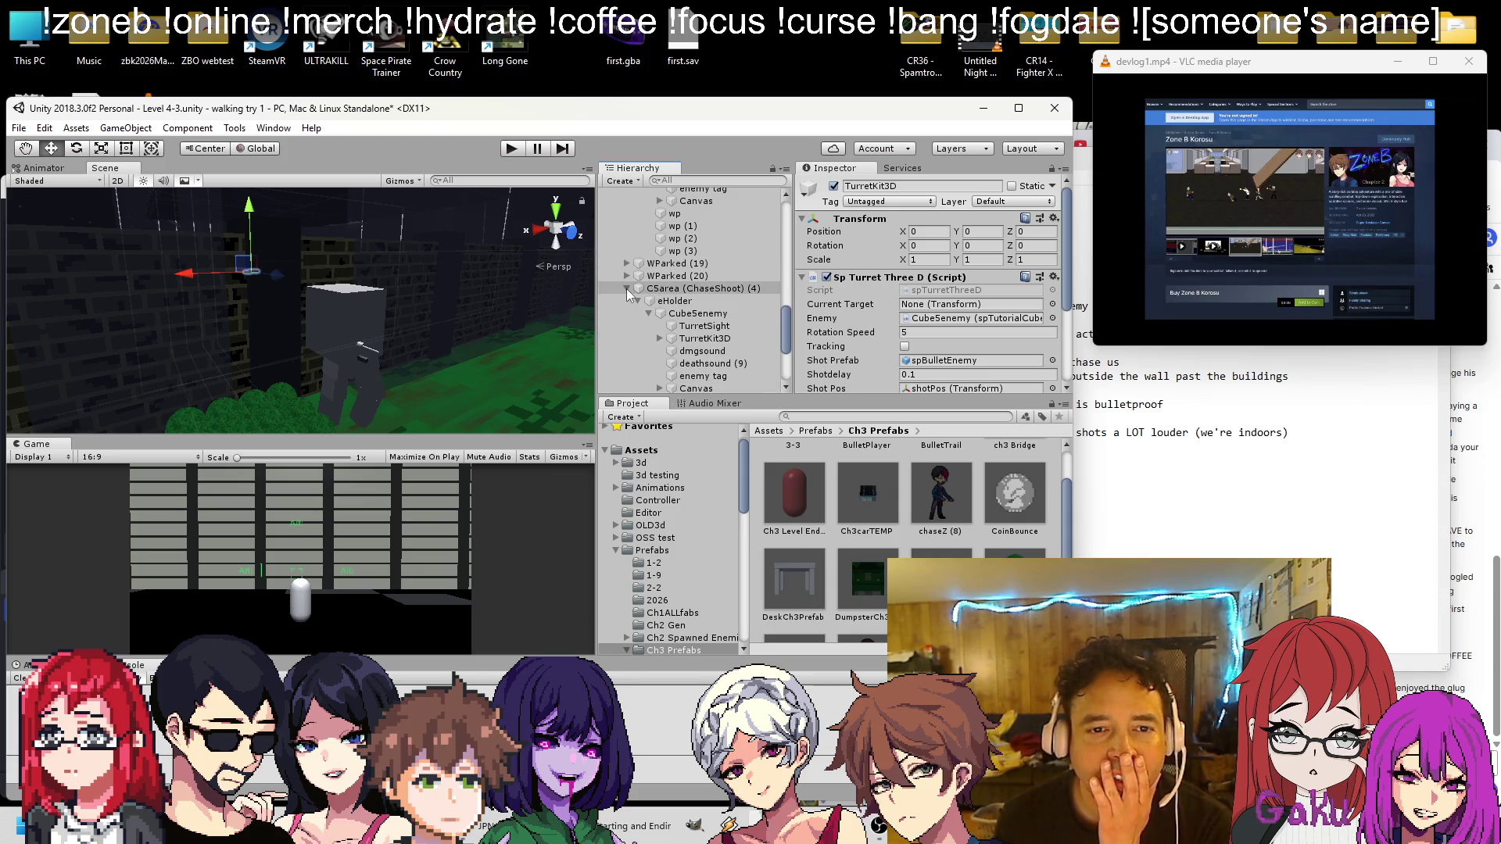
scroll(609, 234, "up", 5)
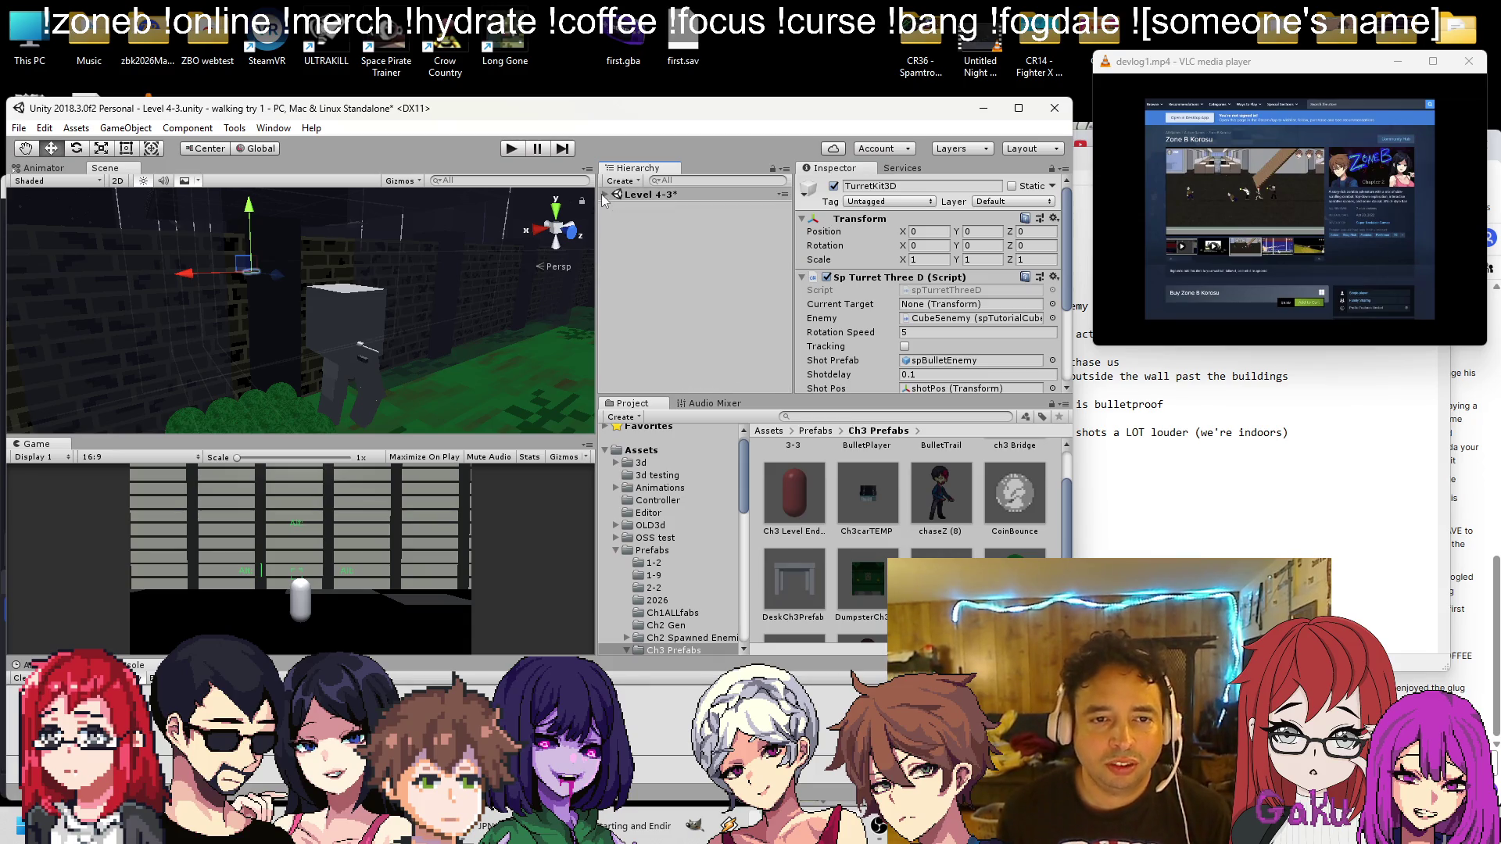
left_click(627, 294)
left_click(627, 294)
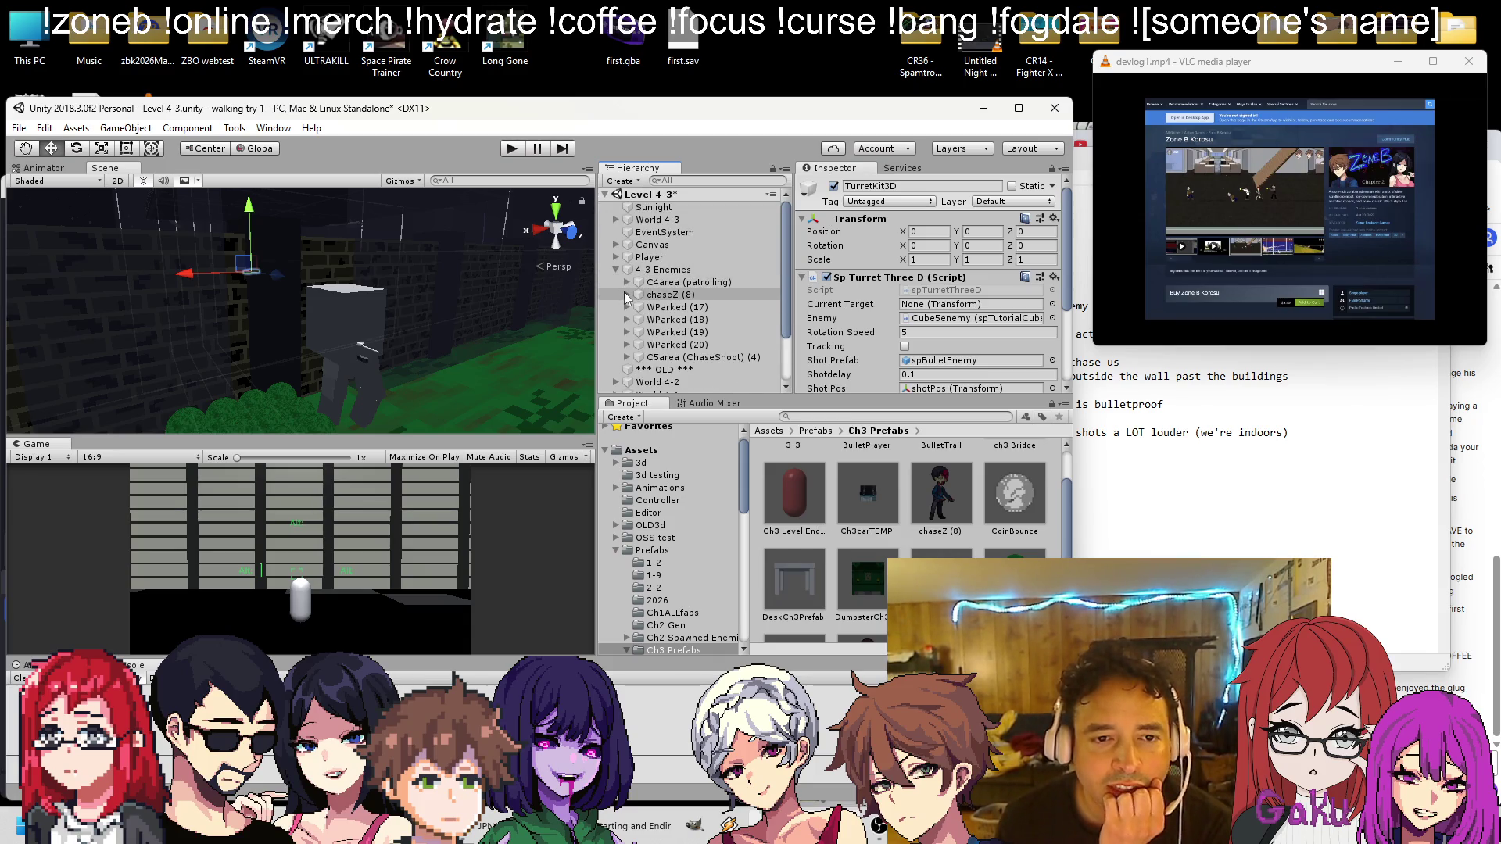
Rename chaseZ (8) to WOutside in the Hierarchy
right_click(669, 297)
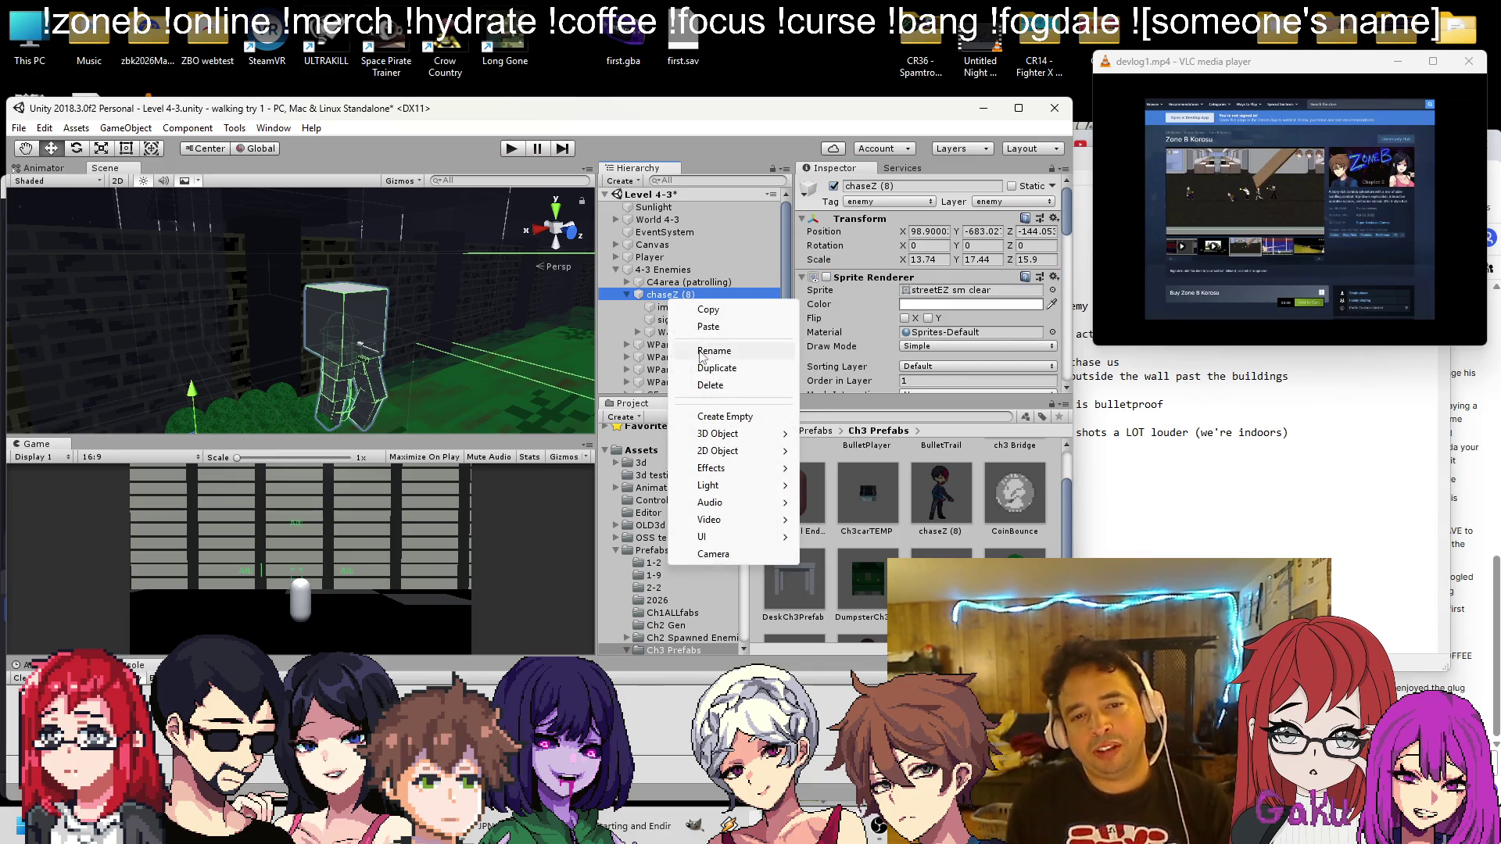
left_click(704, 351)
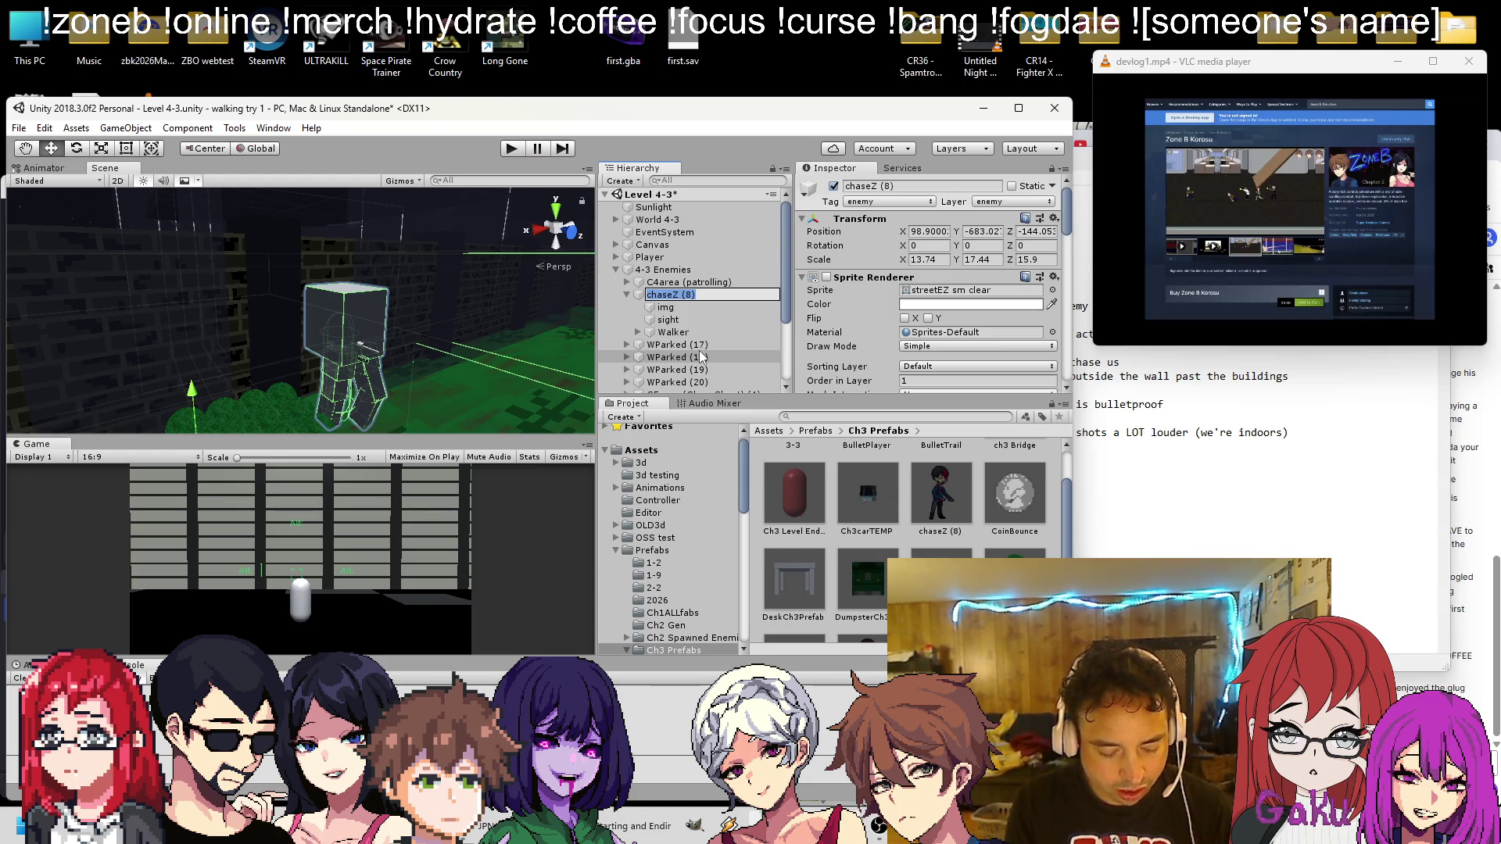
type("WOutside")
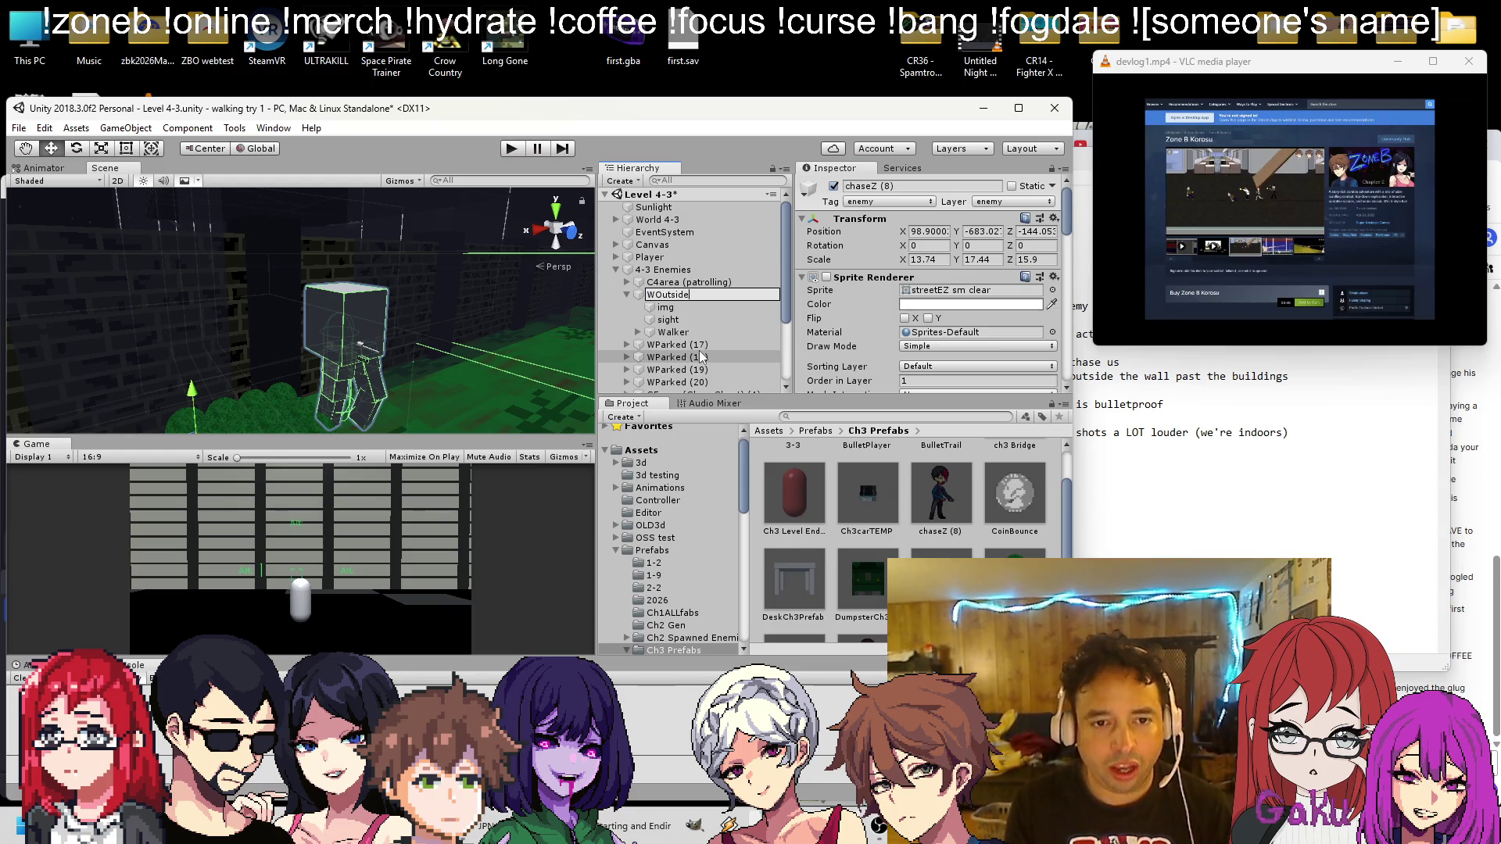
key("Return")
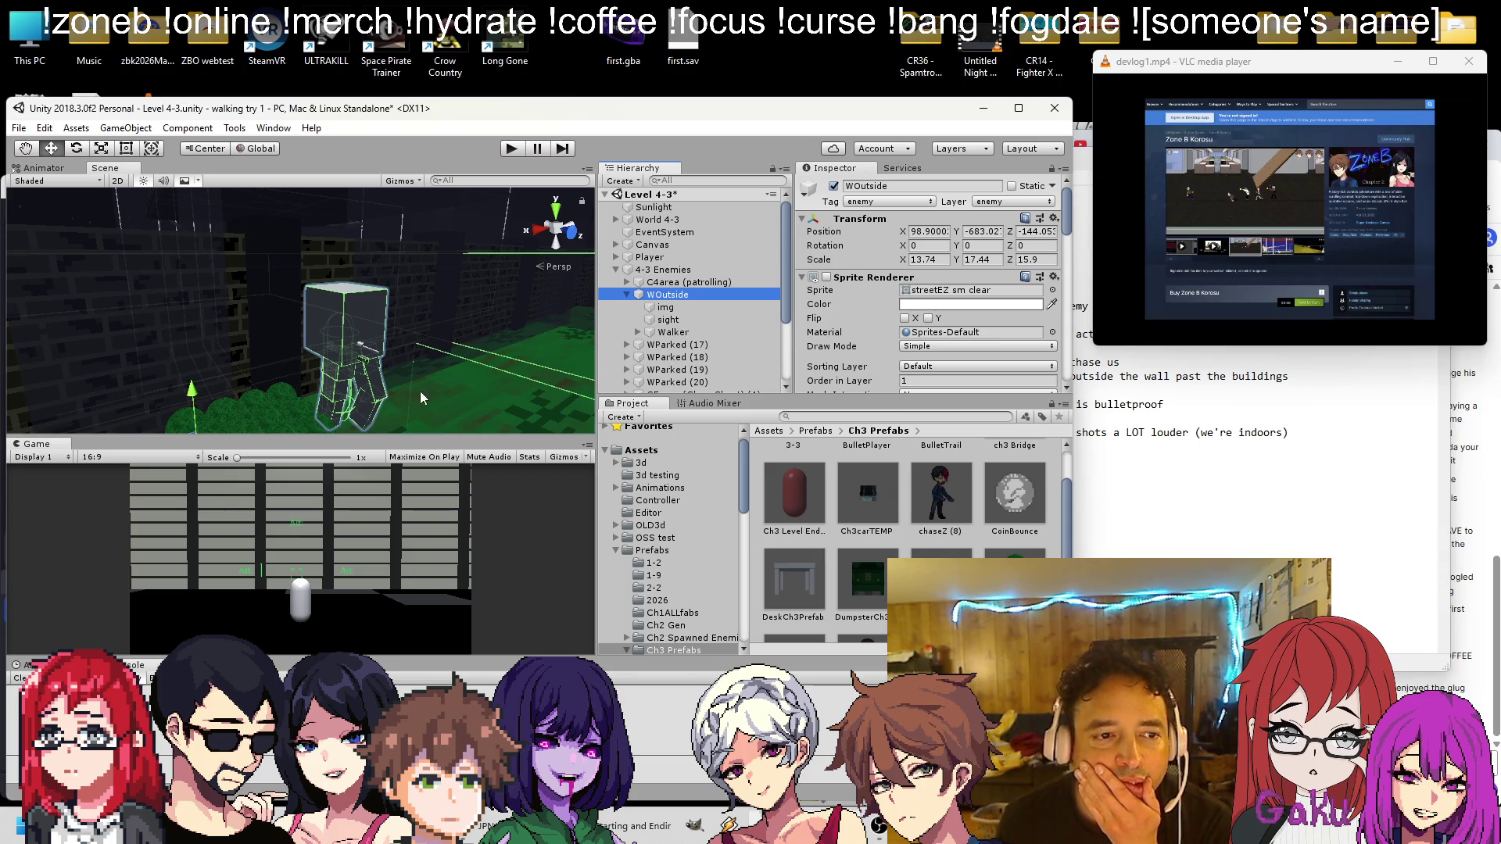
Expand the Walker and frame its child TurretSight (1) in the Scene view
left_click_drag(419, 390, 447, 424)
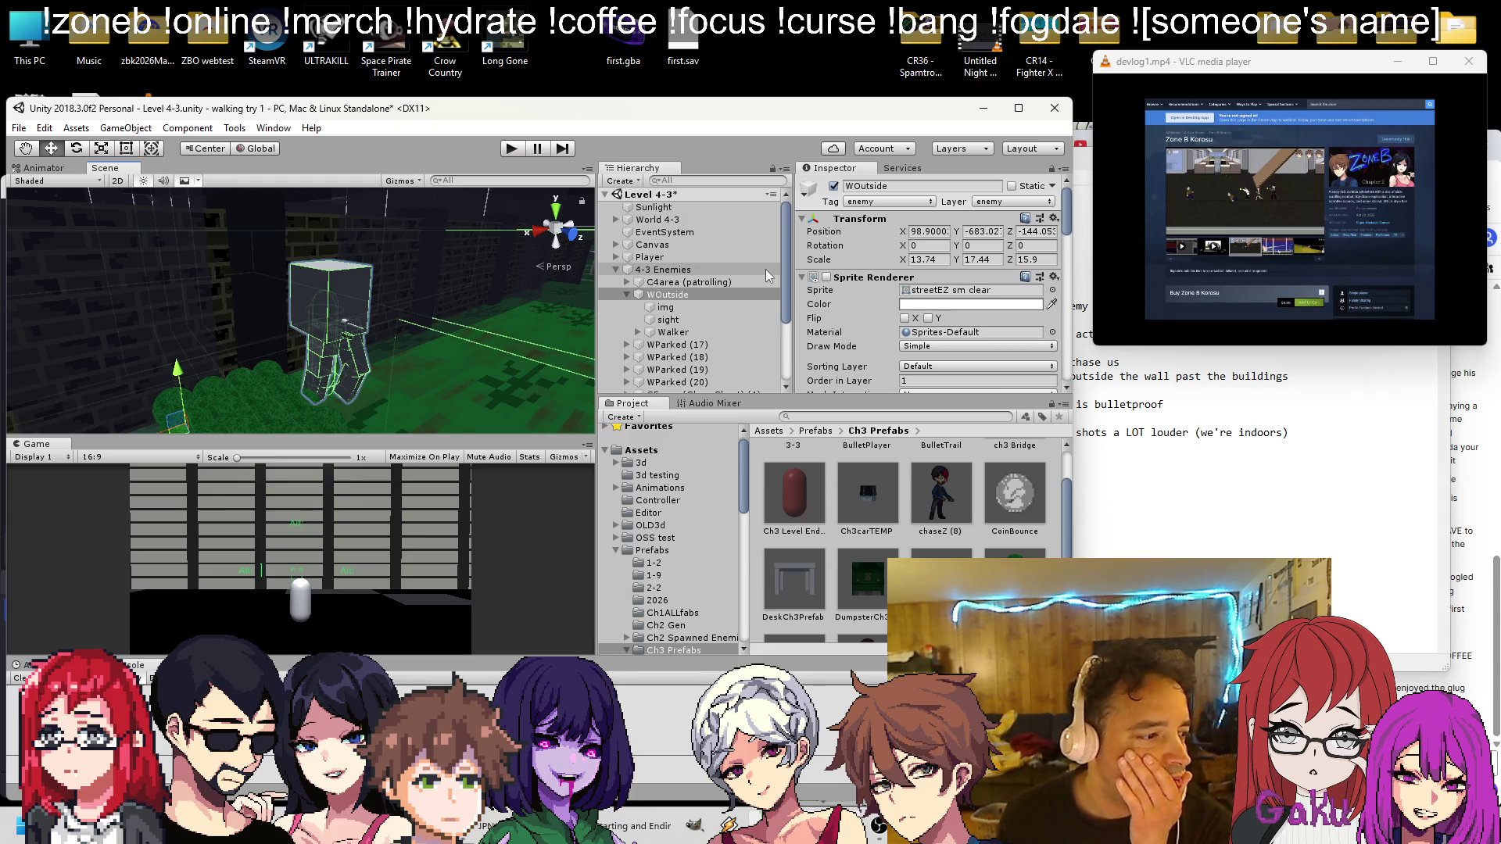
left_click(615, 332)
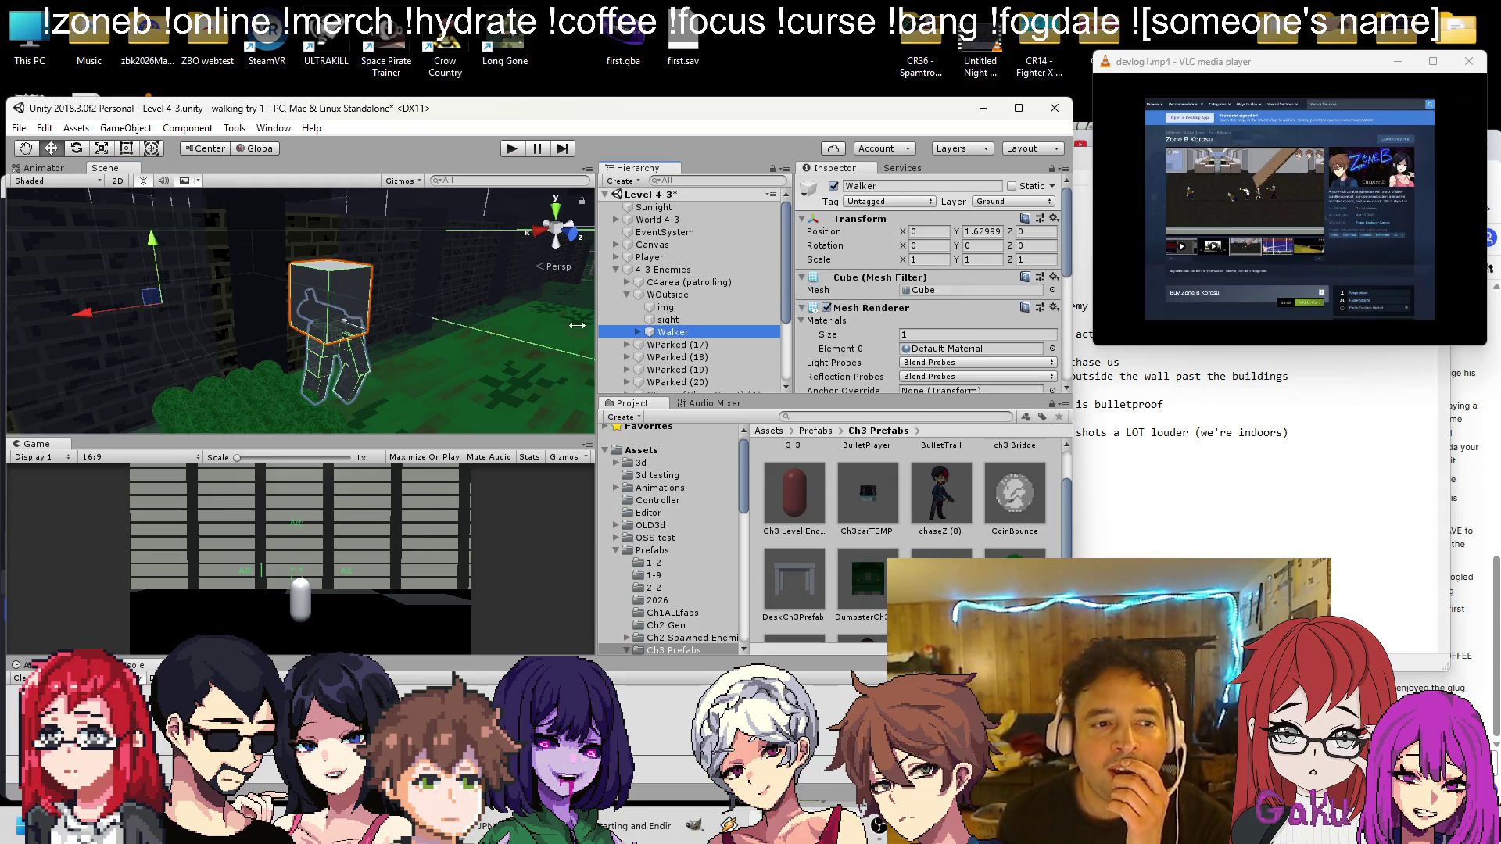
scroll(246, 352, "down", 5)
mouse_move(245, 352)
left_mouse_down()
mouse_move(311, 319)
mouse_move(349, 330)
mouse_move(366, 277)
left_mouse_up()
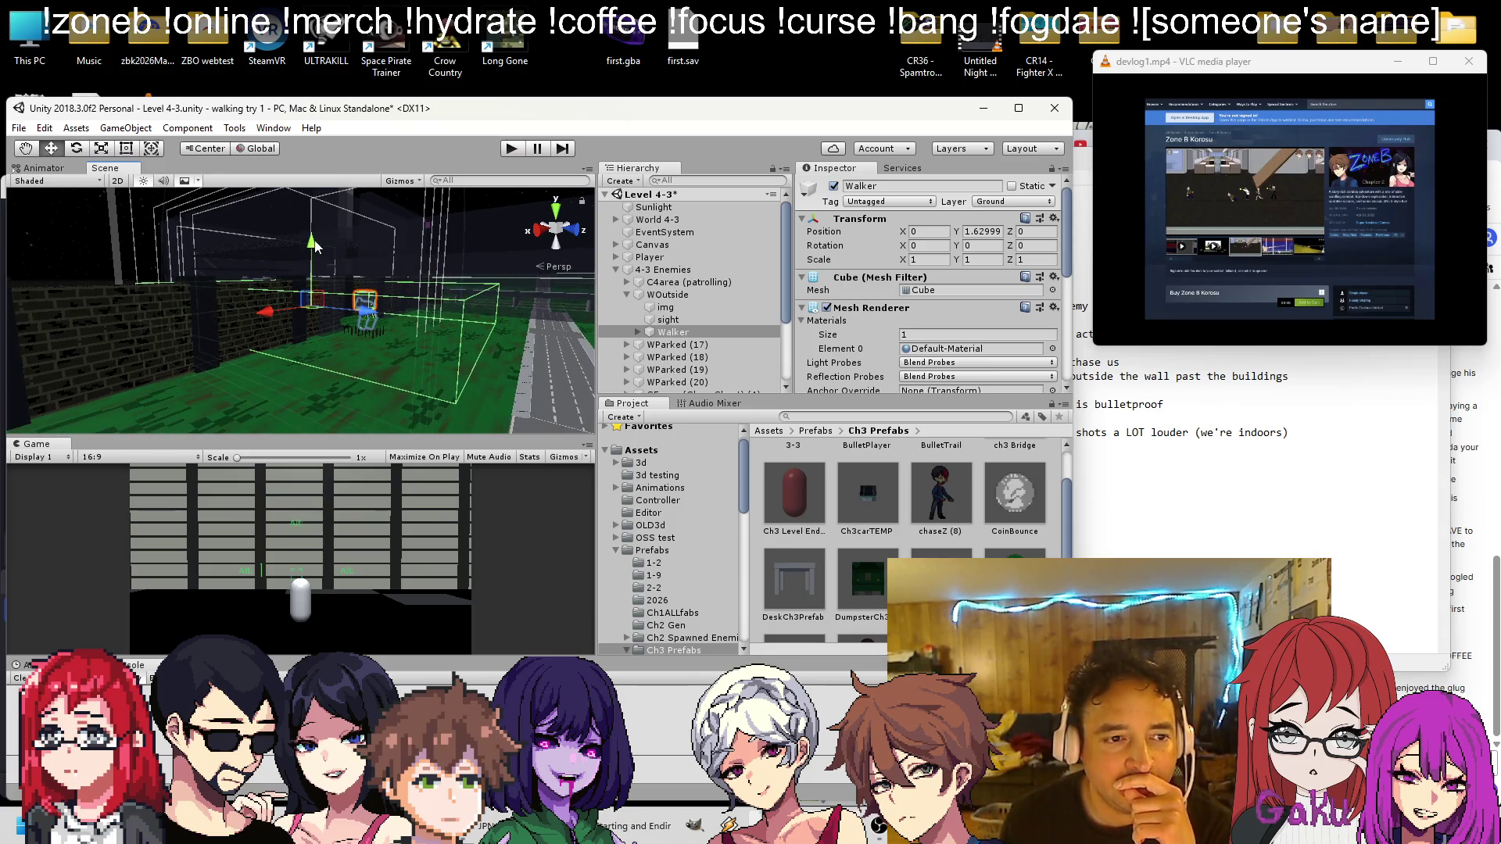
left_click(638, 331)
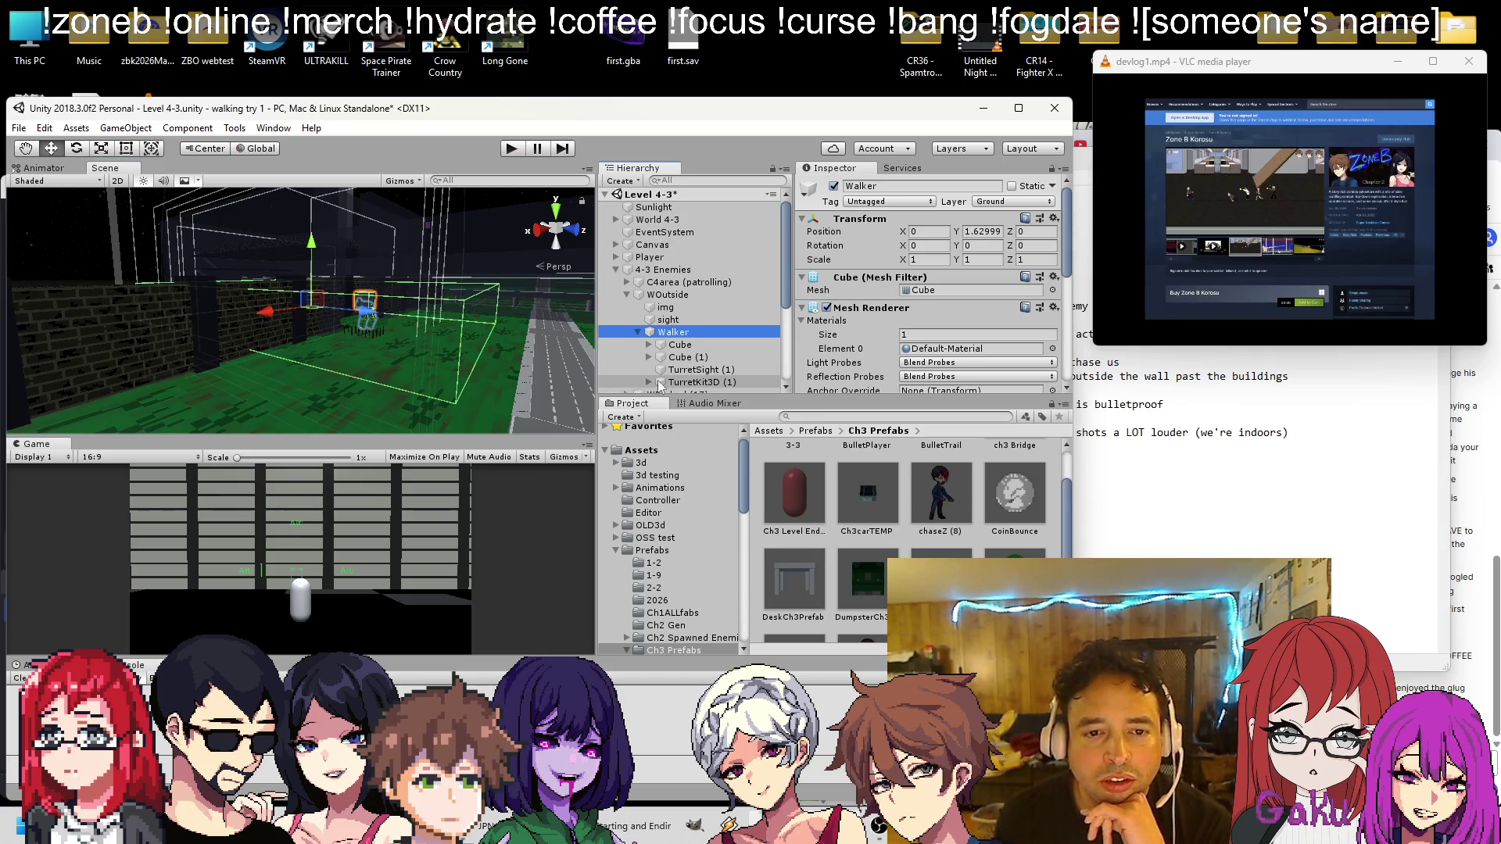
left_click(688, 369)
key("f")
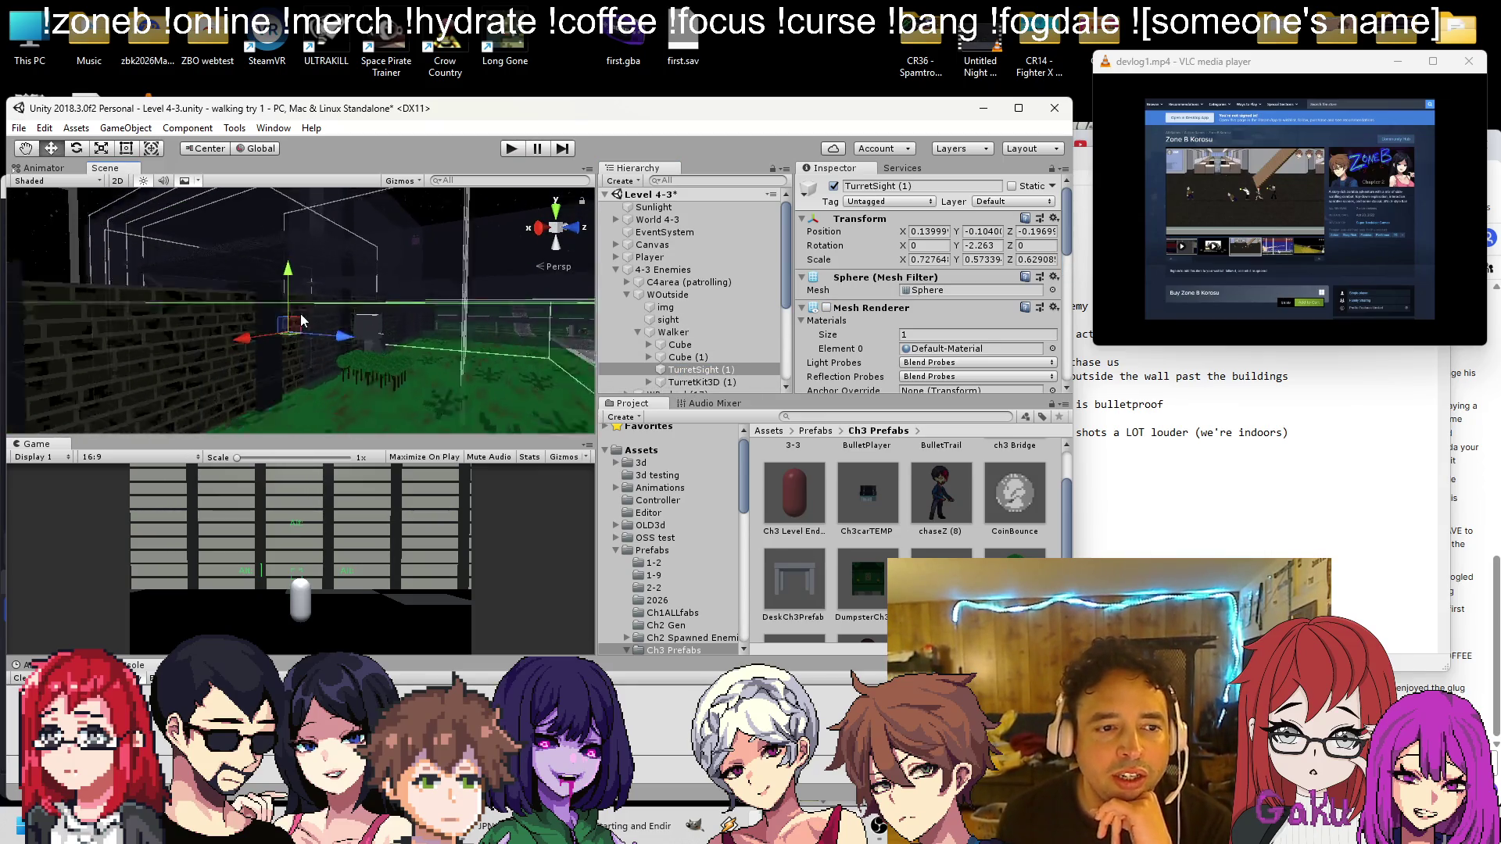
Reposition TurretSight (1) lower along Y and further out along Z
mouse_move(291, 275)
left_mouse_down()
mouse_move(291, 308)
mouse_move(338, 292)
mouse_move(285, 270)
mouse_move(287, 283)
left_mouse_up()
left_click_drag(345, 356, 465, 369)
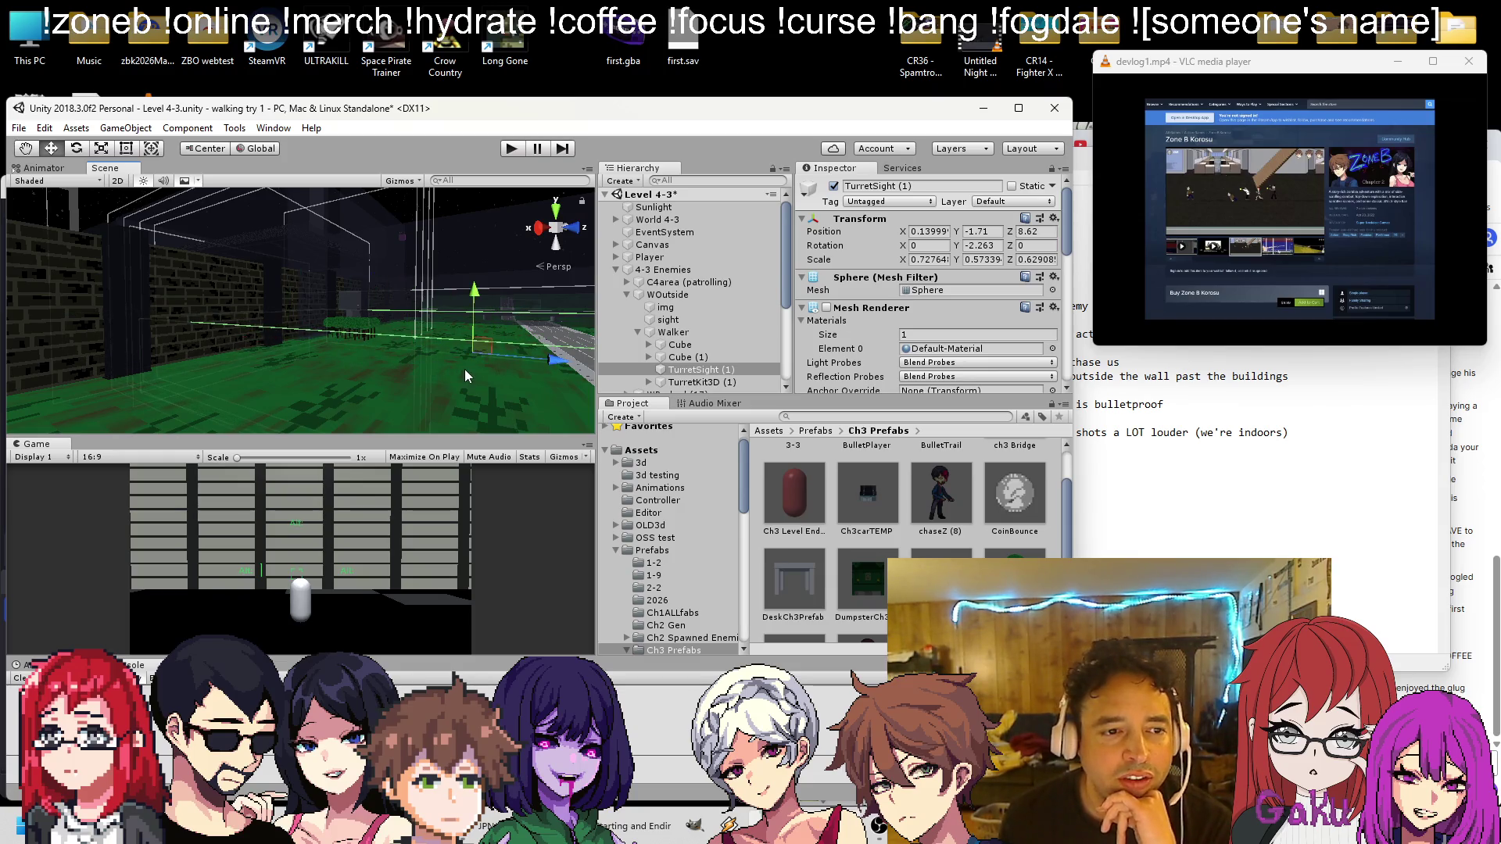
mouse_move(320, 358)
left_mouse_down()
mouse_move(306, 369)
mouse_move(139, 217)
left_mouse_up()
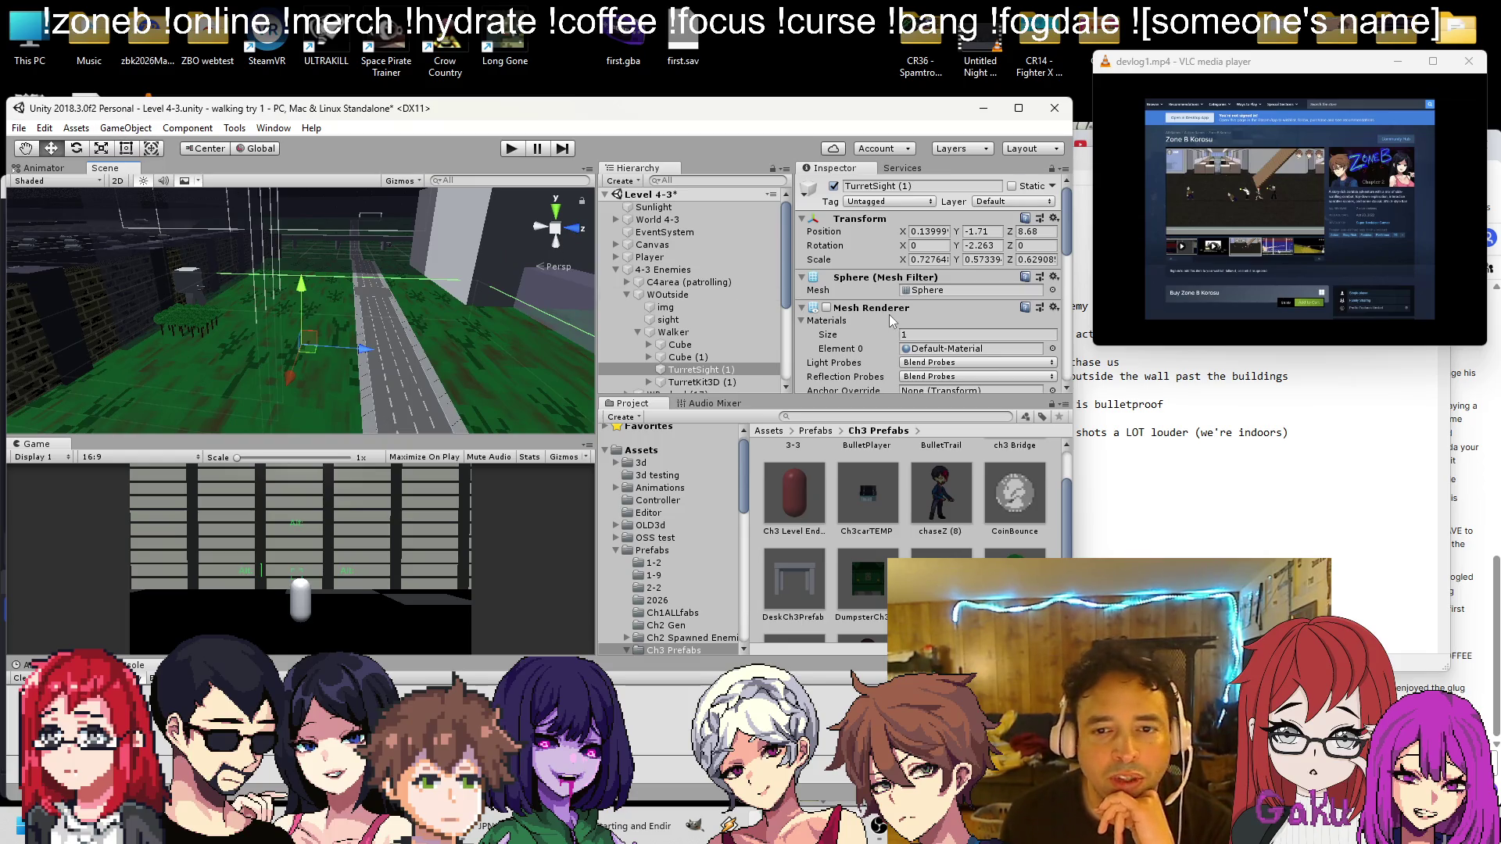
scroll(889, 314, "down", 5)
scroll(881, 288, "up", 5)
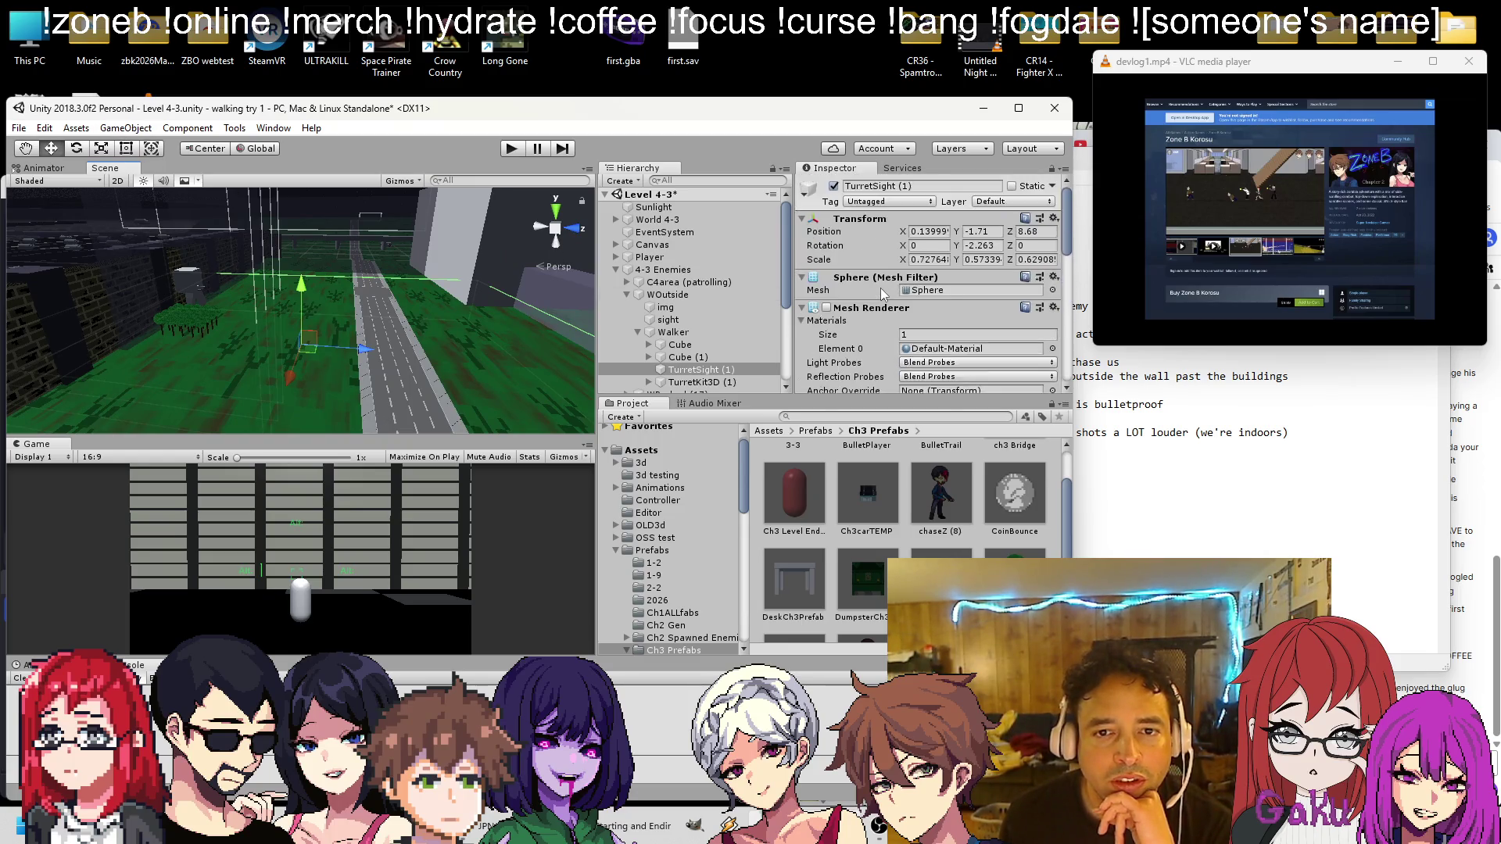
scroll(881, 287, "down", 10)
Shorten TurretSight (1)'s trigger box depth to about 30.9 and orbit to check it
left_click_drag(344, 297, 309, 324)
mouse_move(210, 257)
left_mouse_down()
mouse_move(307, 236)
mouse_move(351, 289)
mouse_move(337, 323)
mouse_move(199, 339)
mouse_move(196, 378)
mouse_move(175, 341)
mouse_move(414, 382)
left_mouse_up()
mouse_move(516, 352)
left_mouse_down()
mouse_move(517, 340)
mouse_move(453, 346)
mouse_move(481, 352)
mouse_move(467, 319)
mouse_move(340, 382)
mouse_move(186, 415)
mouse_move(217, 377)
mouse_move(180, 350)
left_mouse_up()
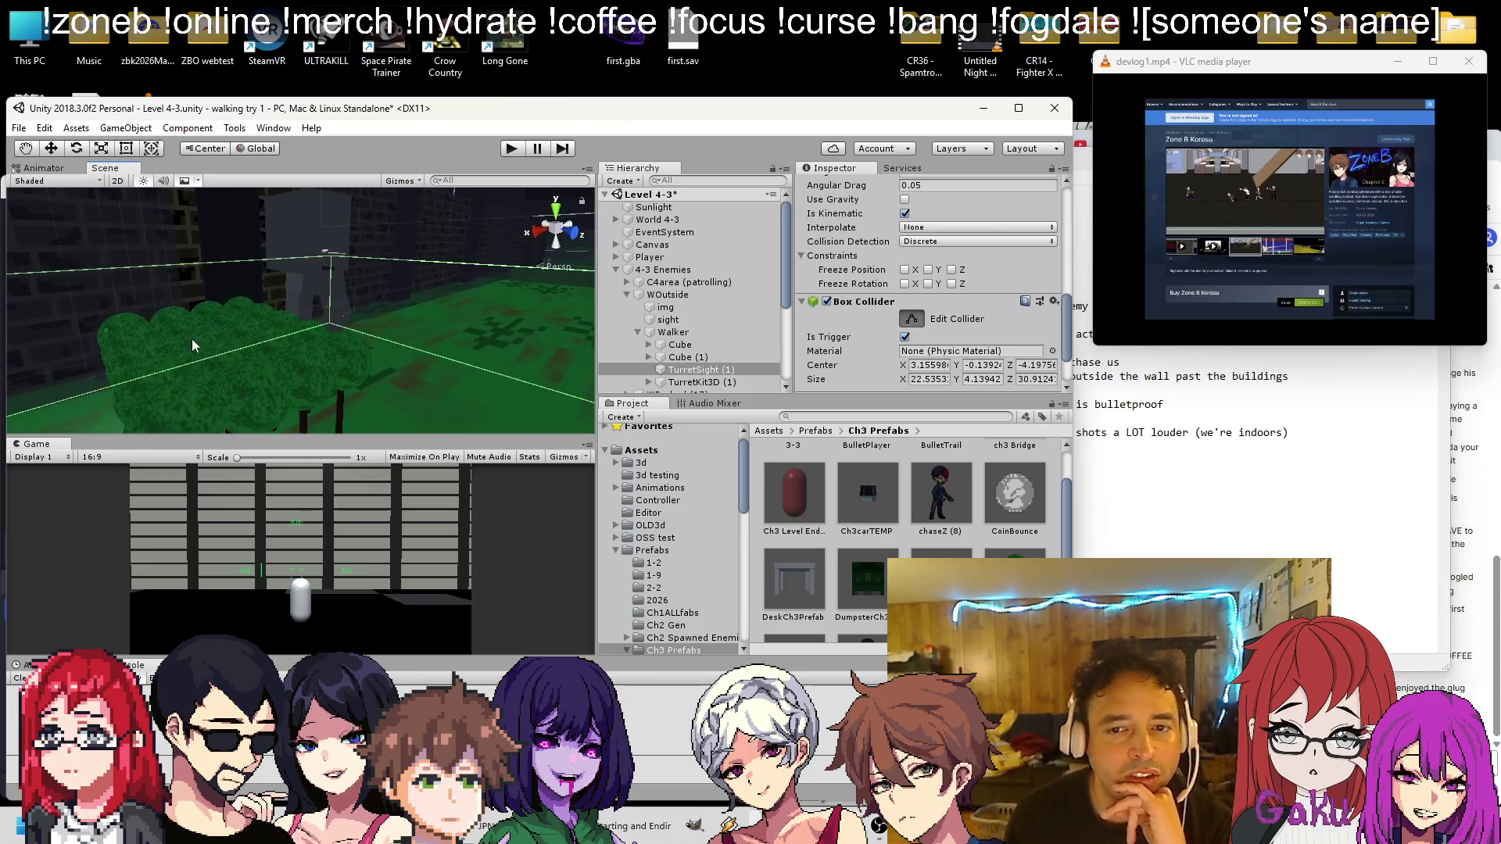
left_click_drag(391, 299, 549, 280)
scroll(884, 258, "down", 2)
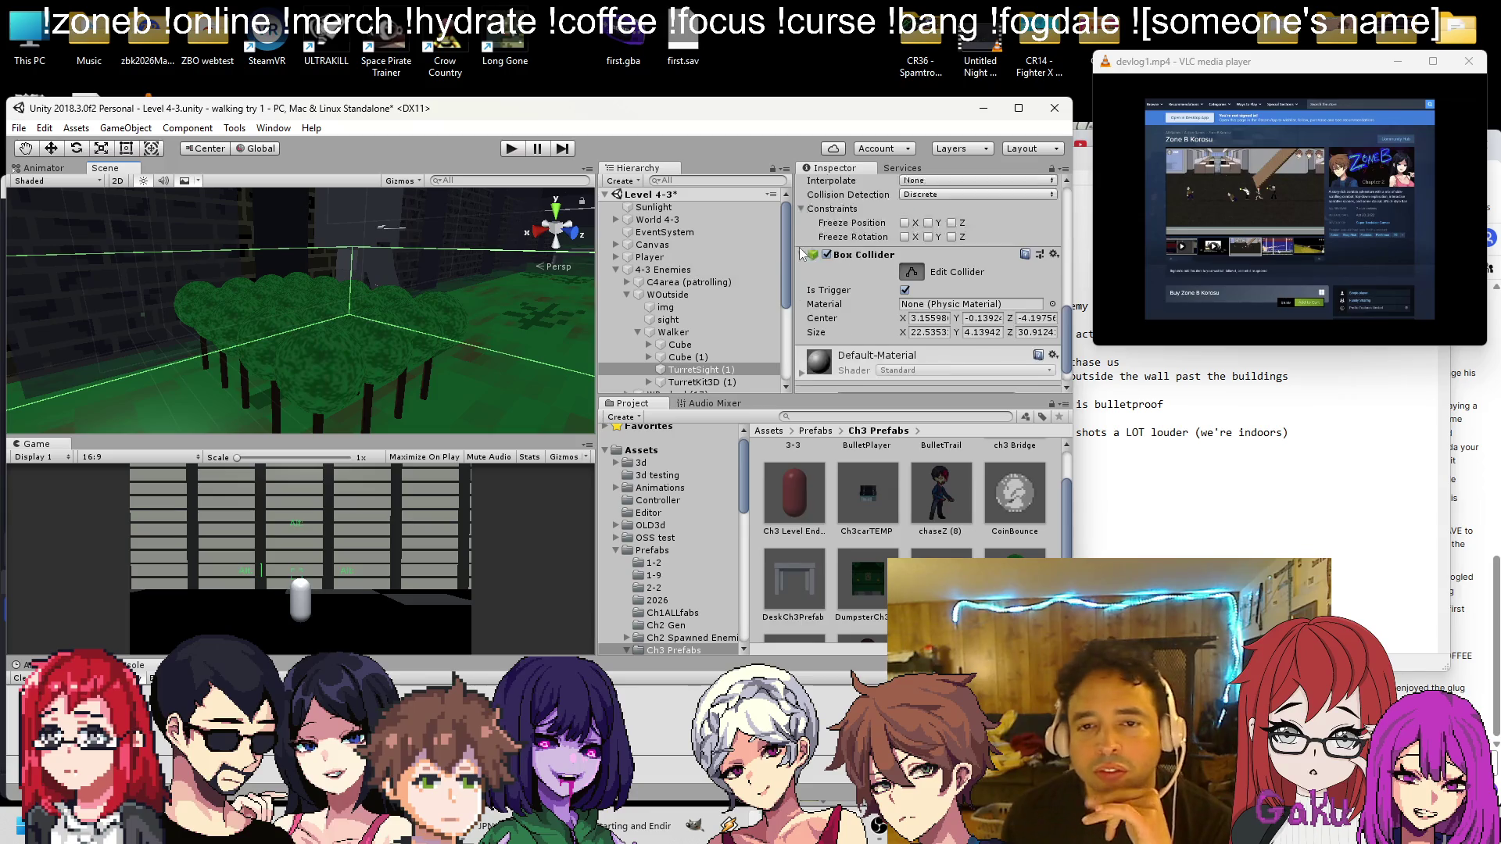
scroll(888, 266, "up", 4)
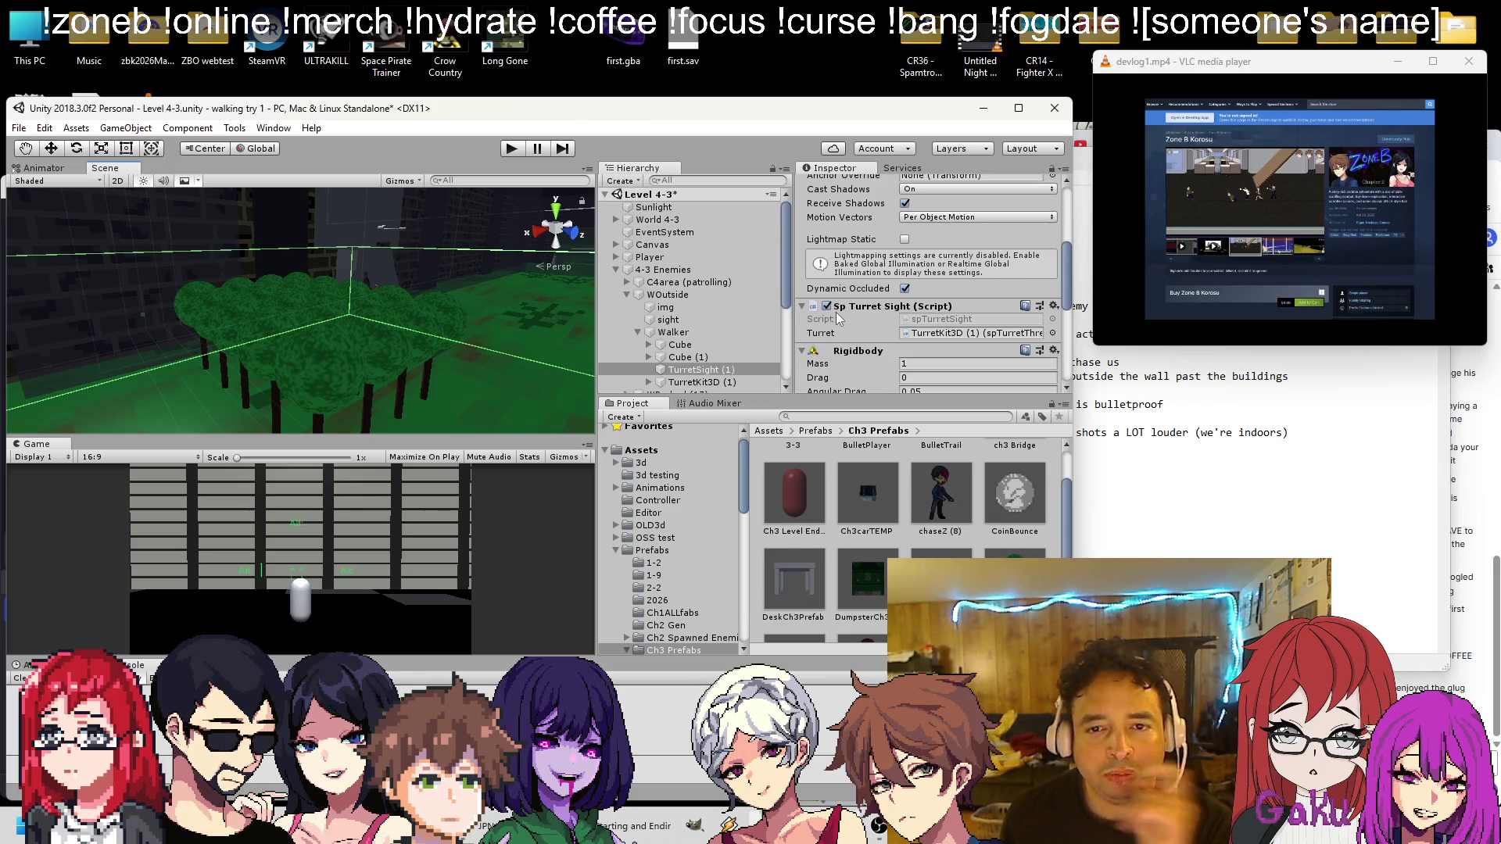
right_click(870, 304)
Open spTurretSight.cs and declare a new field 'public bool cantlosetarget;'
left_click(926, 510)
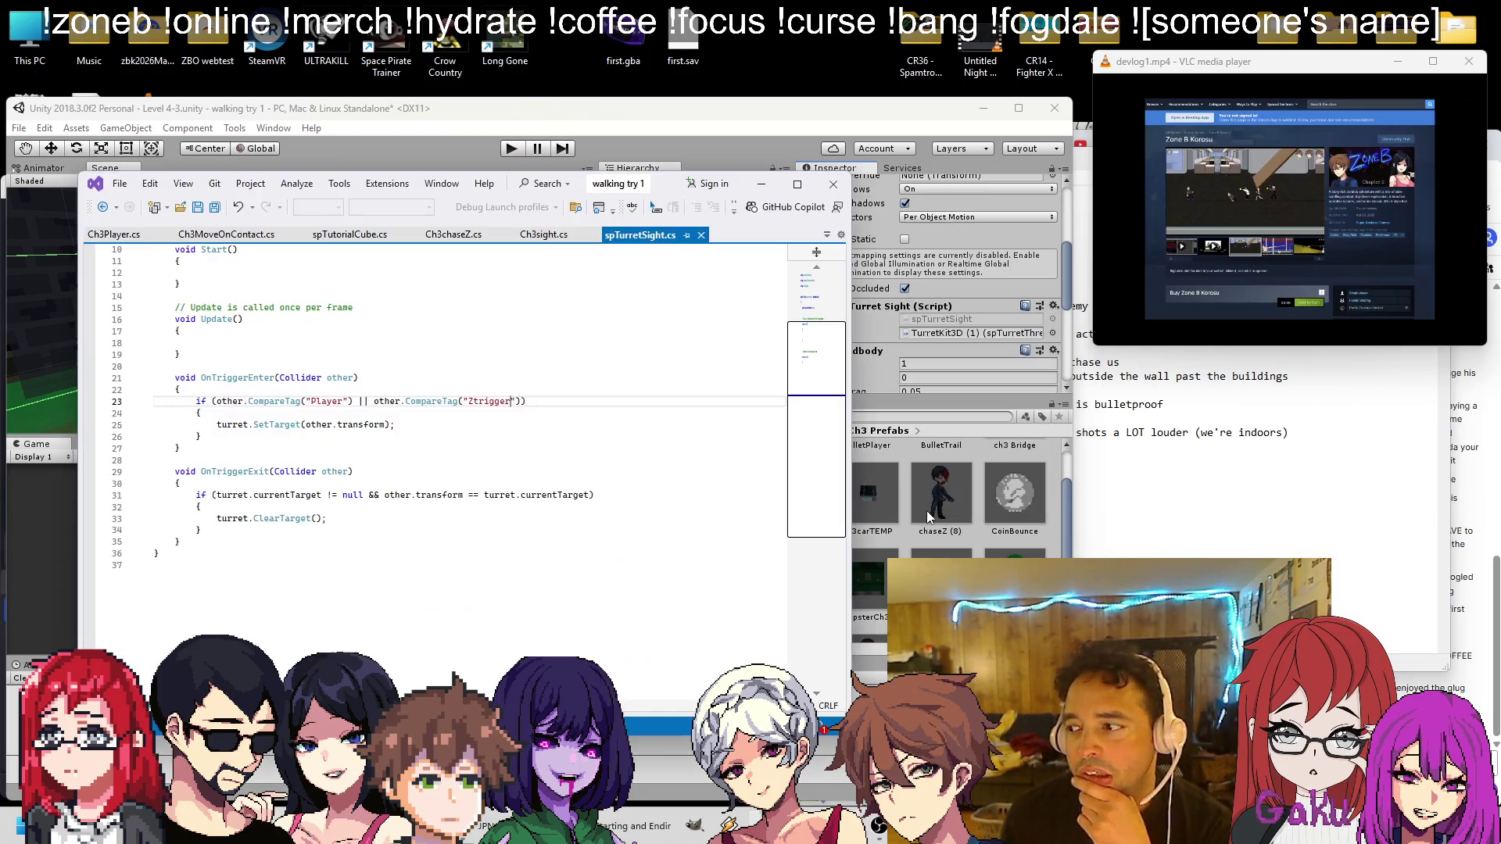
scroll(560, 560, "up", 3)
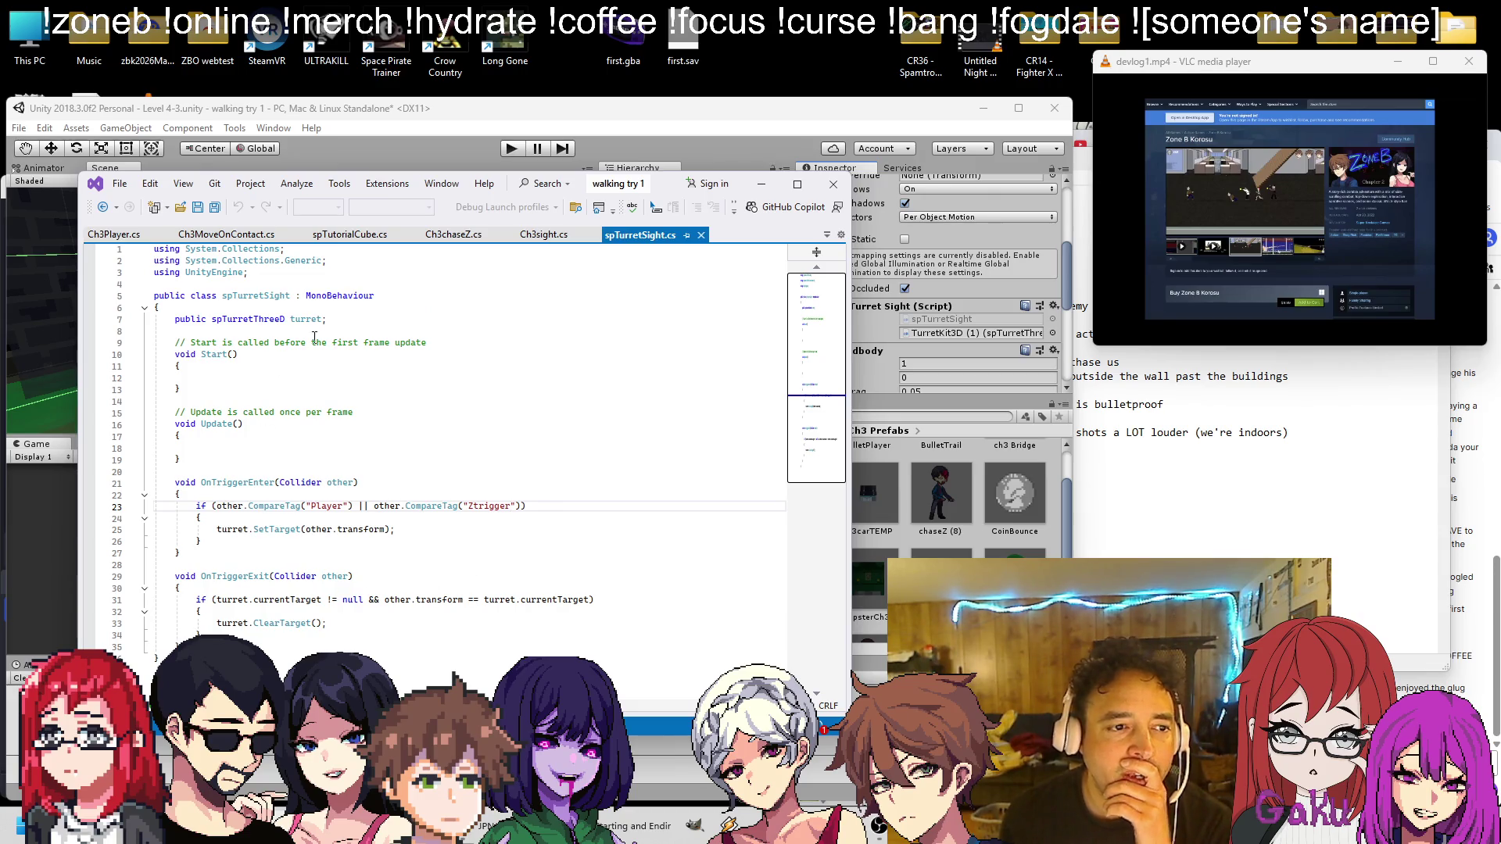
left_click(369, 322)
key("Return")
key("Return")
type("public bool cantlose")
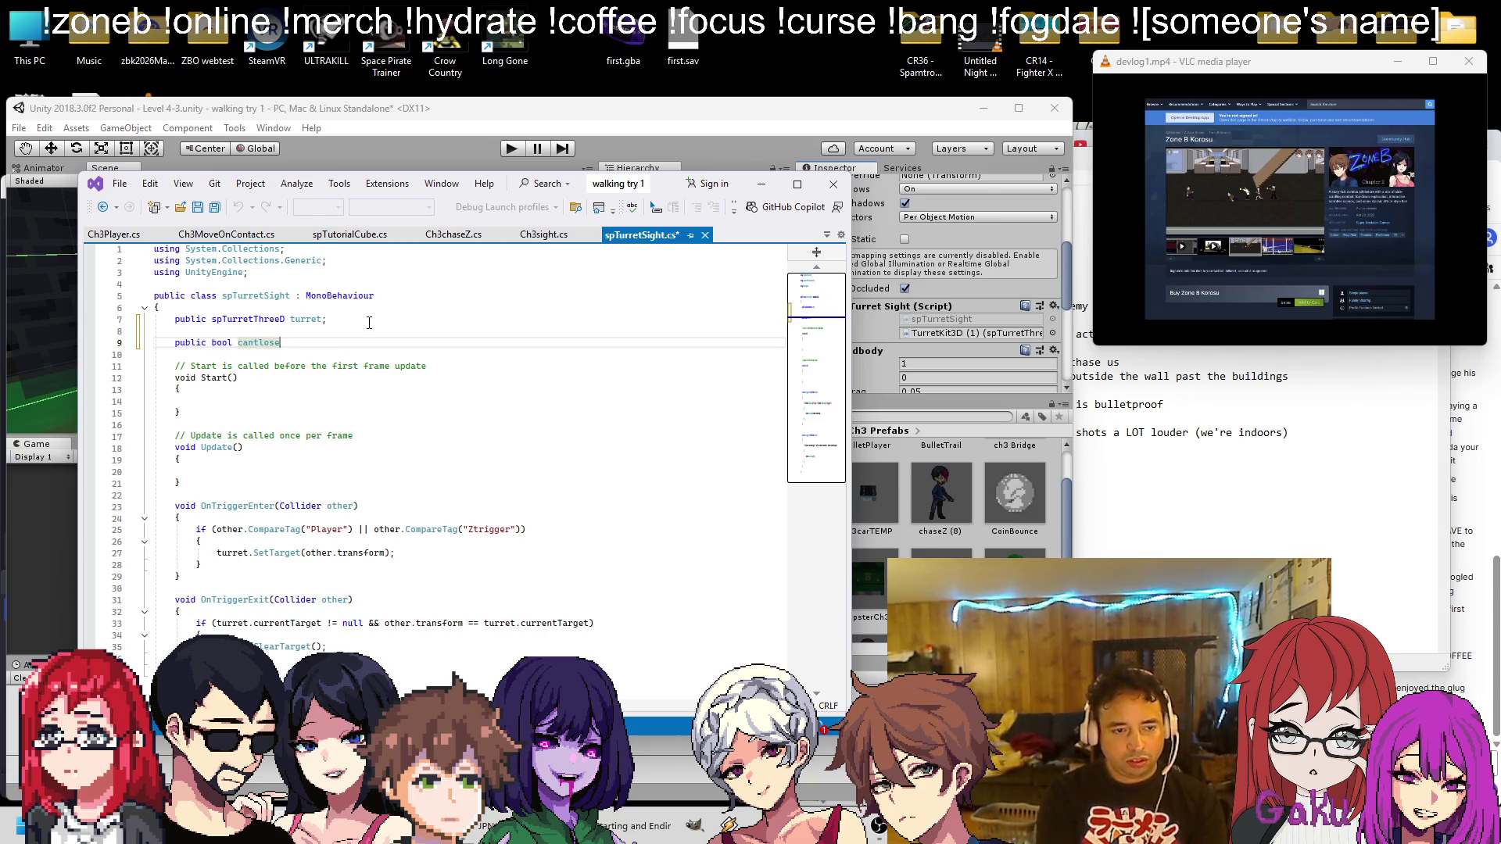
type("target;")
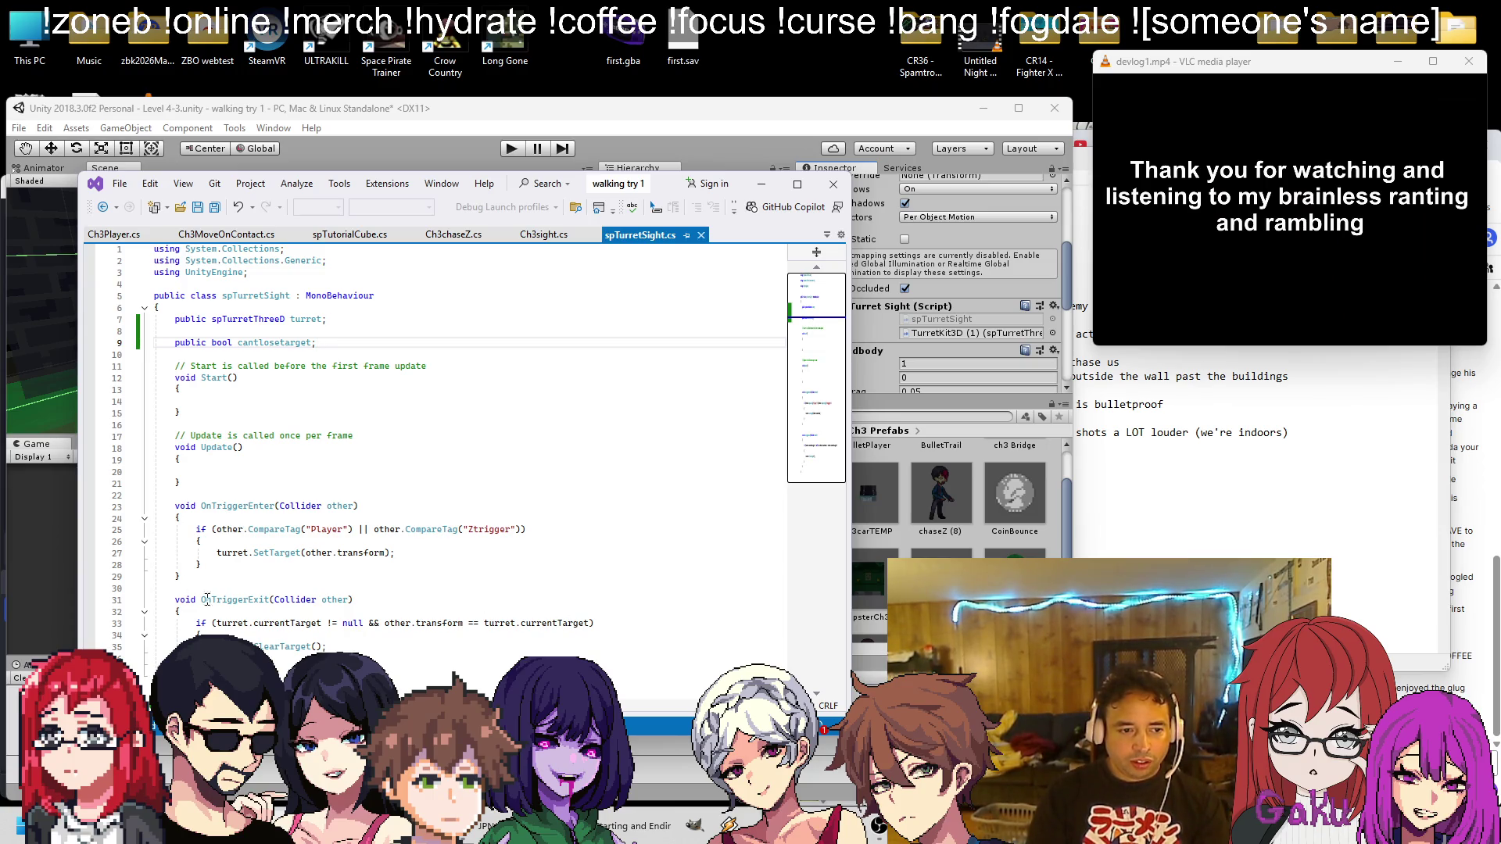
Add '&& cantlosetarget == false' to the OnTriggerExit target-clearing condition, then return to Unity
left_click(592, 623)
type("&& cantlosetarget == false")
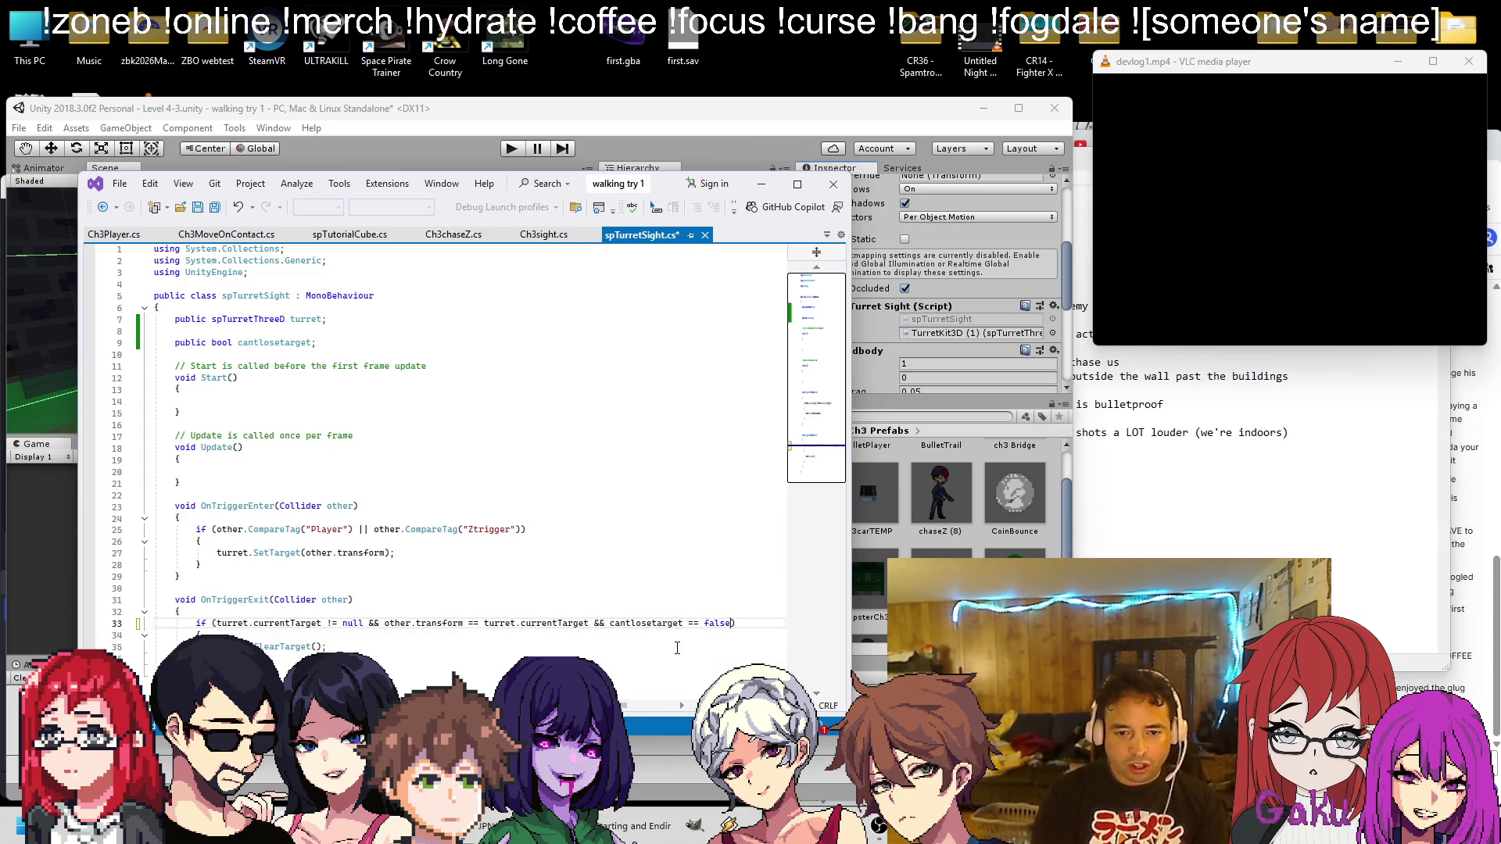
left_click(485, 110)
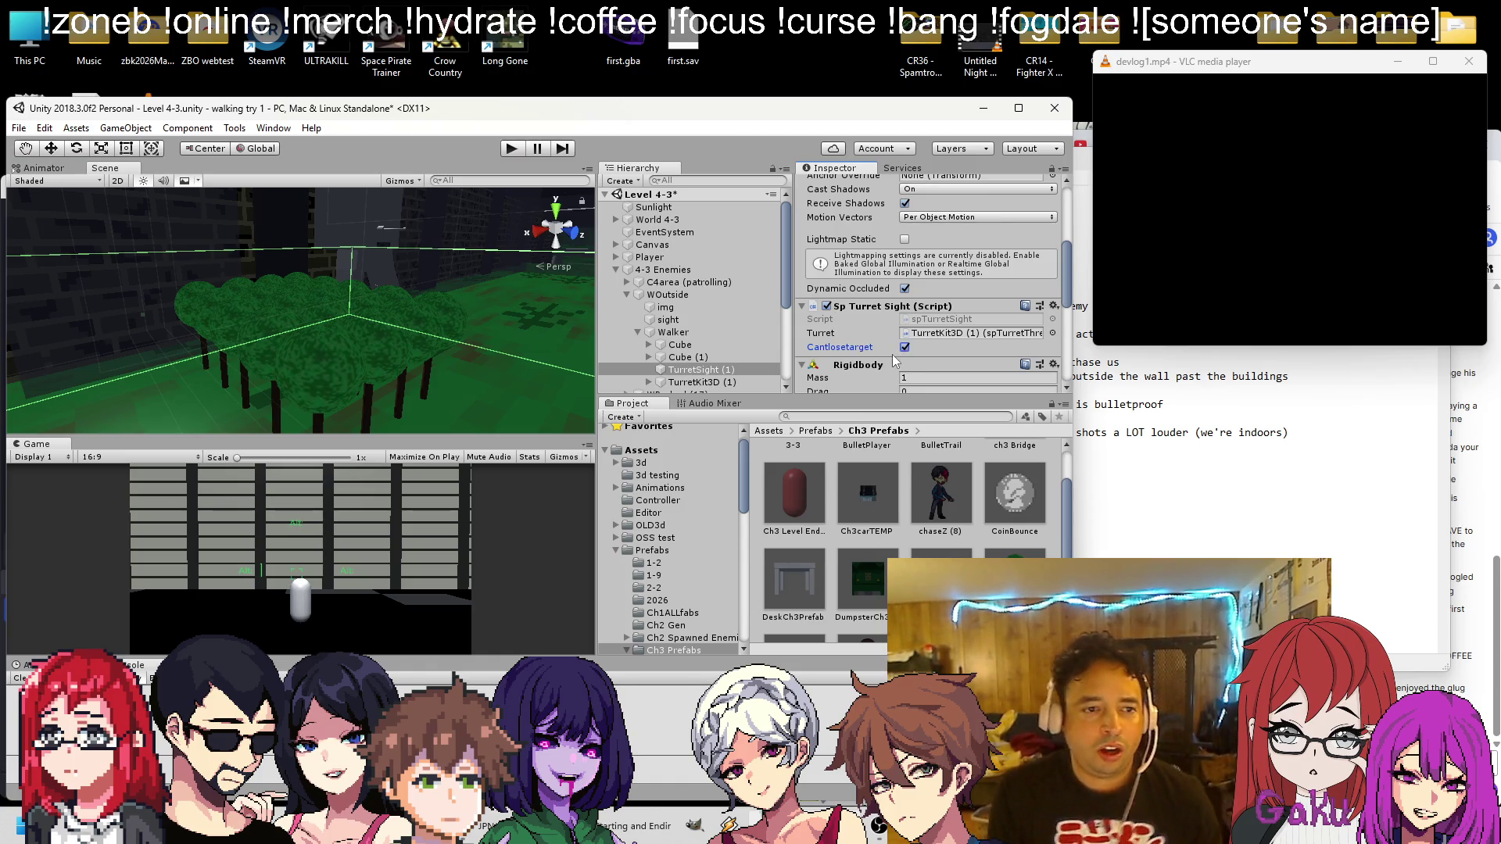
Save the Level 4-3 scene with Cantlosetarget on, then view TurretKit3D (1)'s turret settings
double_click(674, 370)
key("ctrl+s")
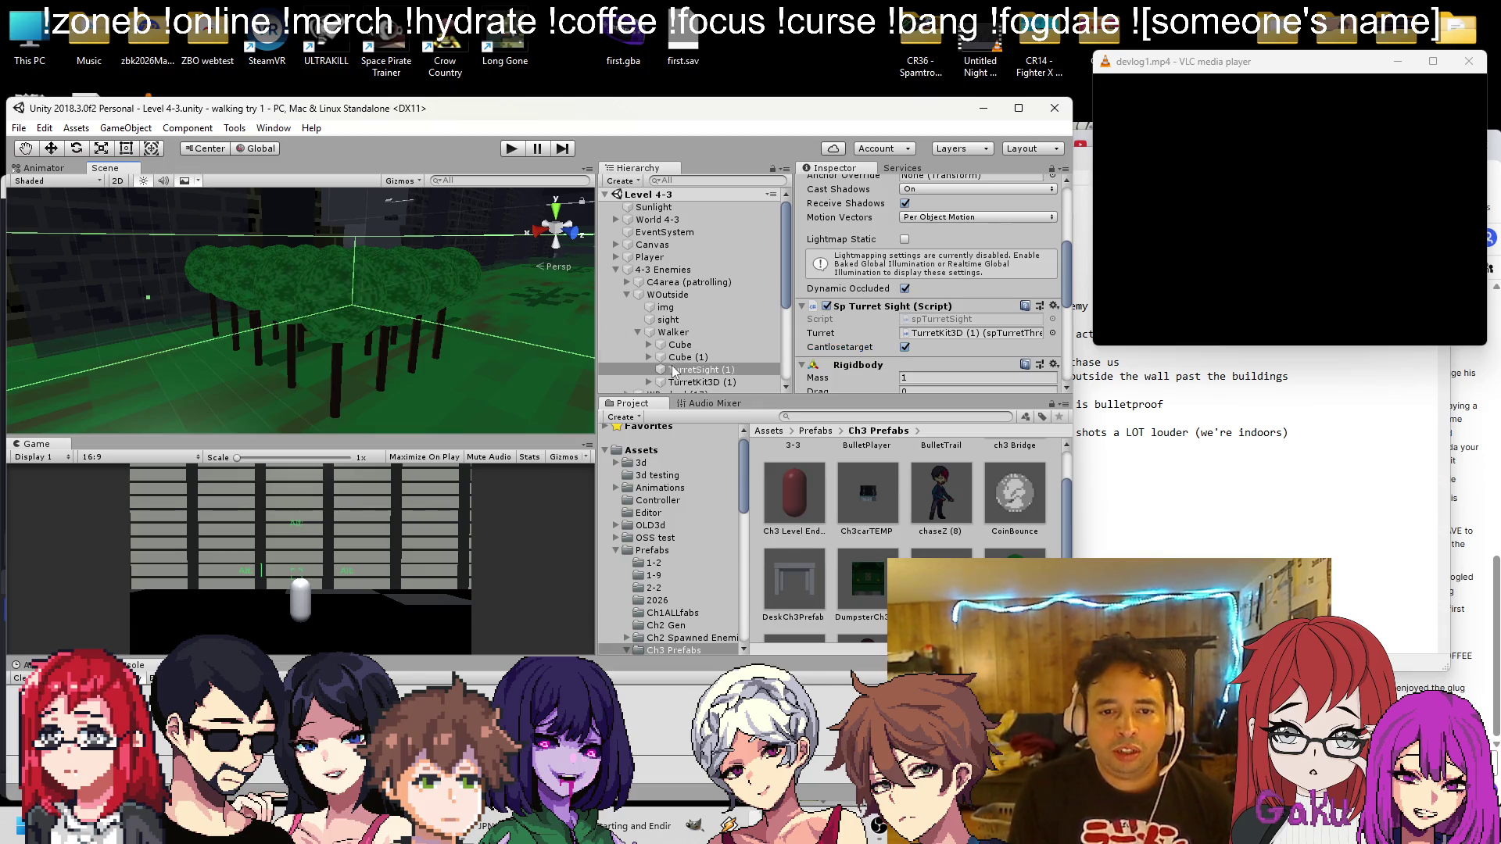
left_click(688, 382)
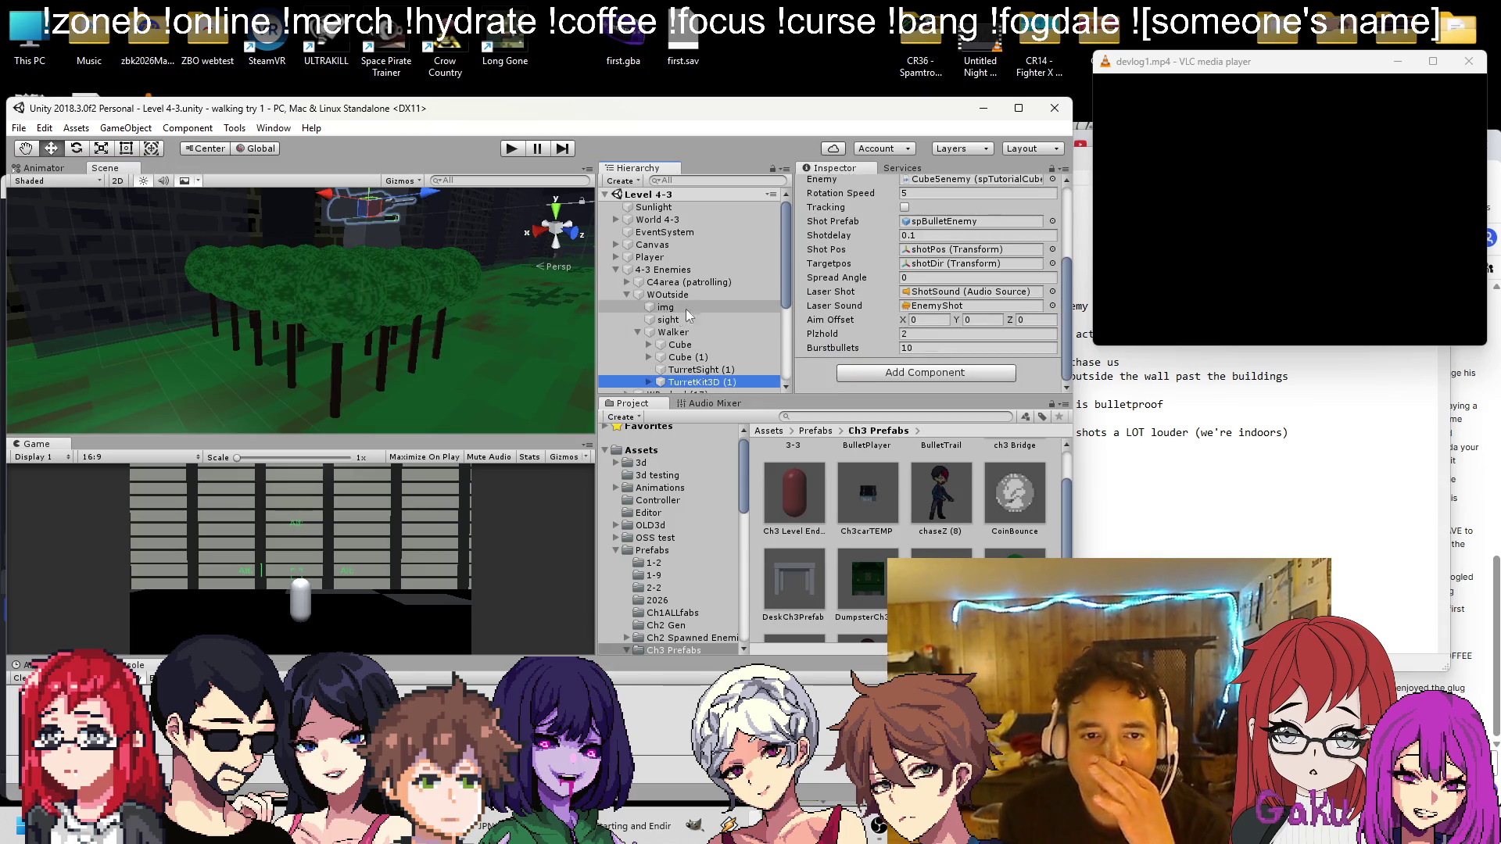
scroll(960, 286, "up", 3)
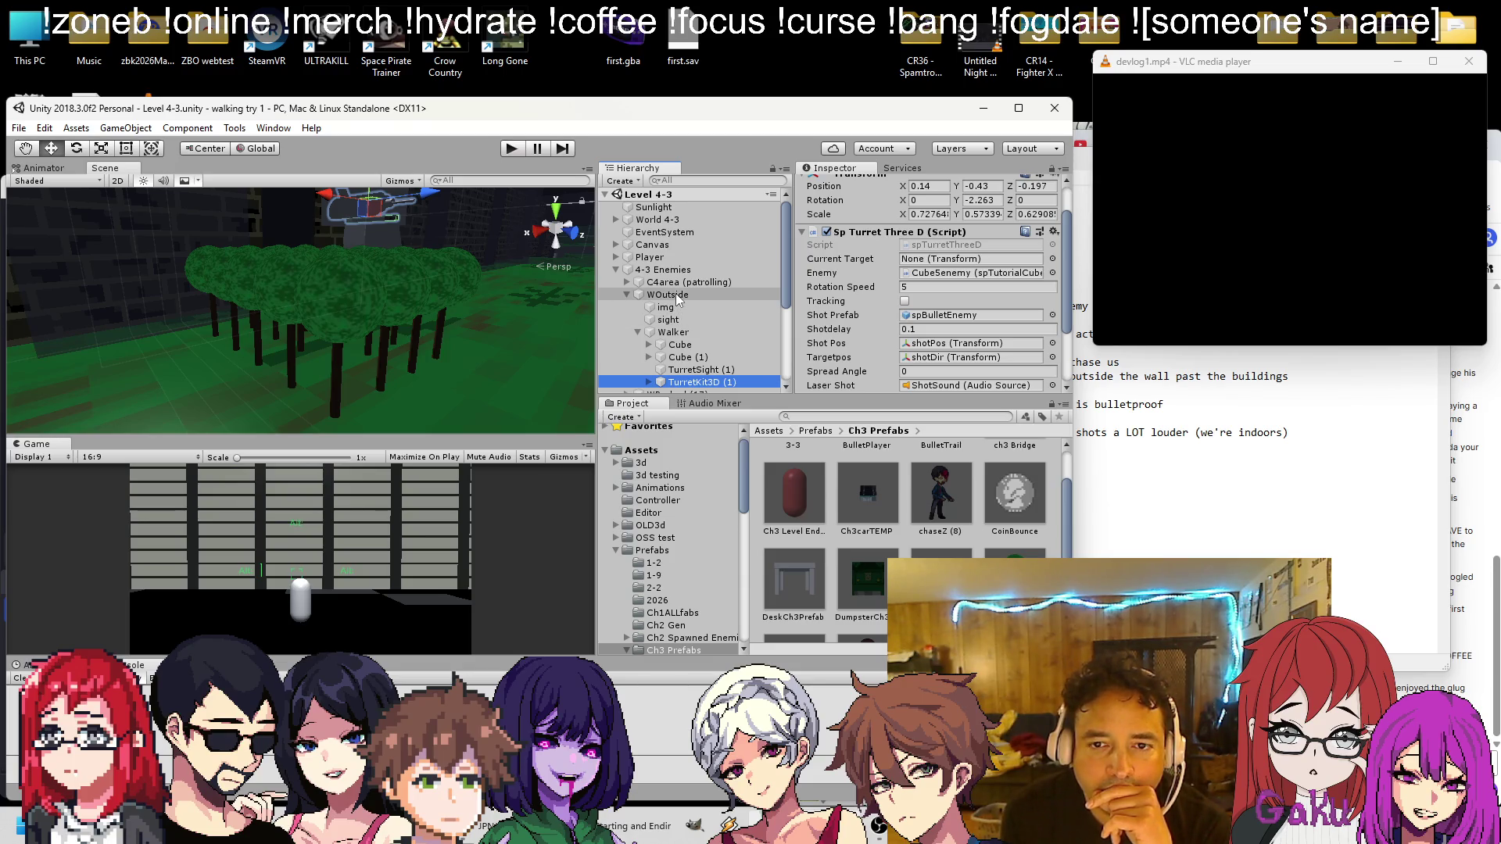
Review the Walker's components and WOutside's Rigidbody, then expand C4area (patrolling)
left_click(674, 333)
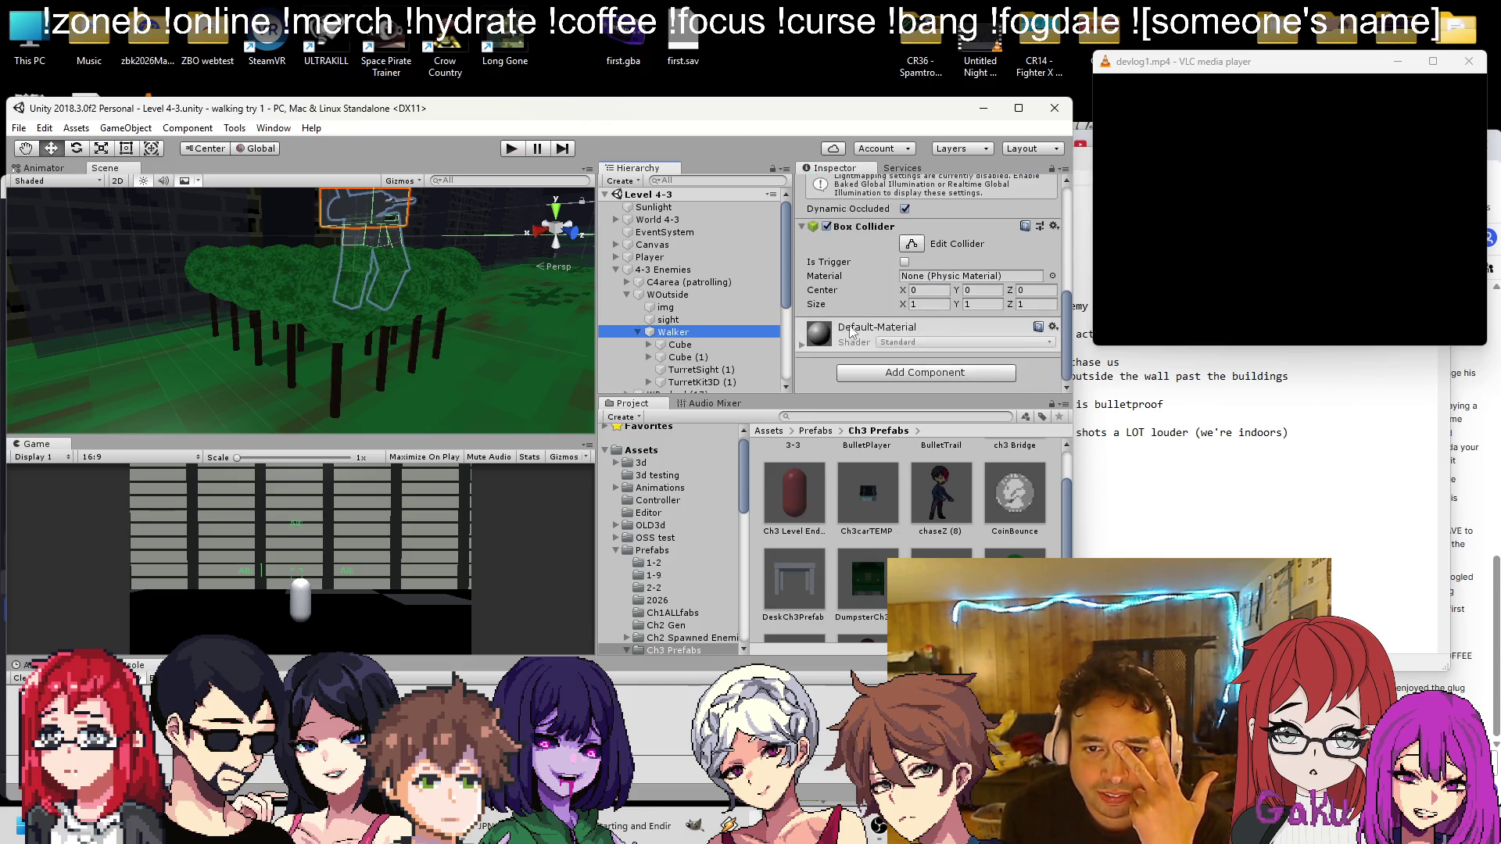
left_click(666, 295)
scroll(860, 329, "down", 10)
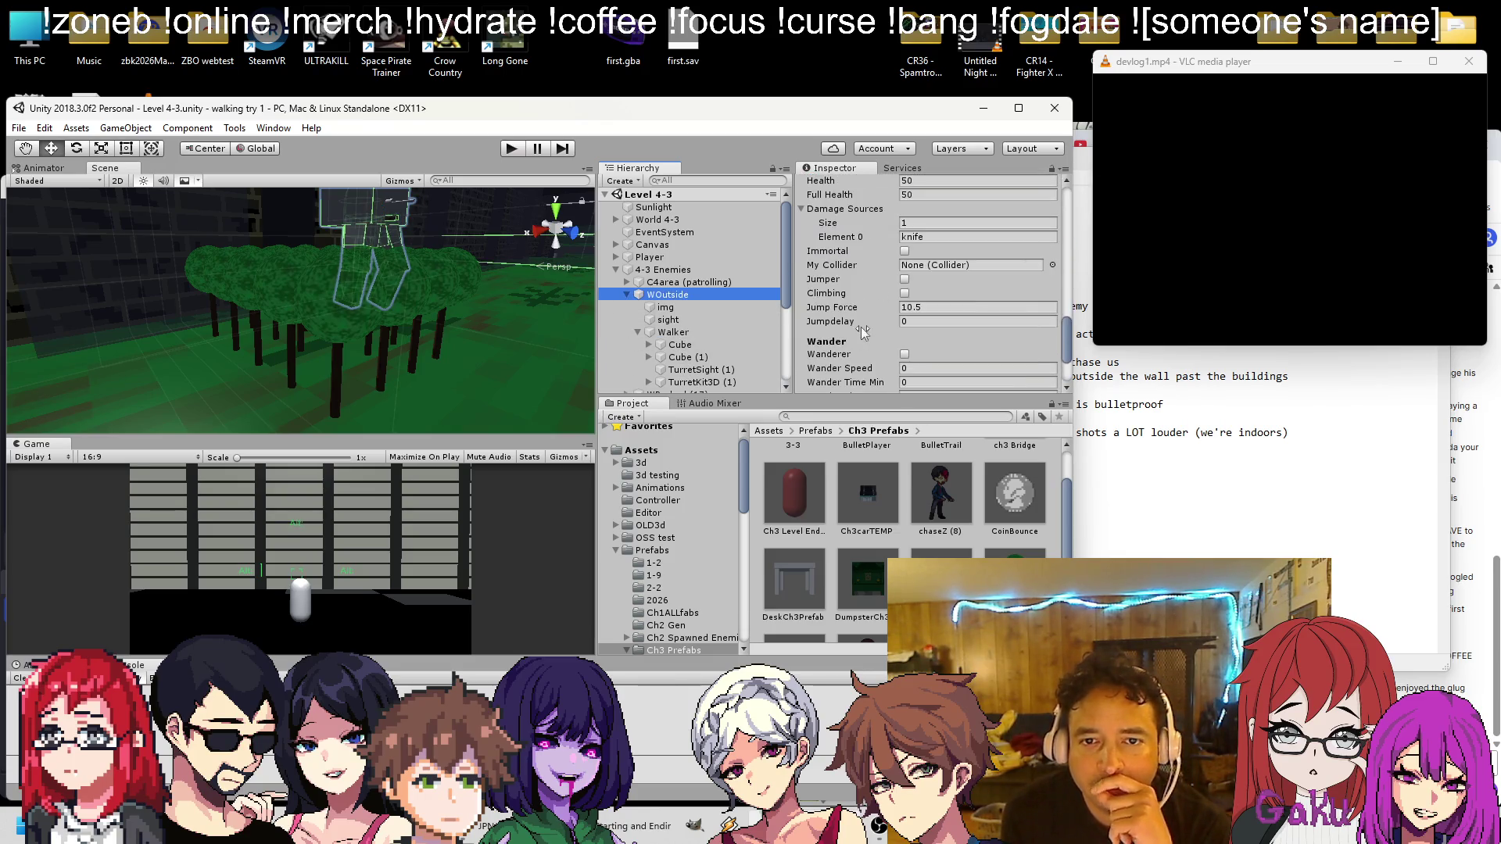
scroll(857, 329, "up", 10)
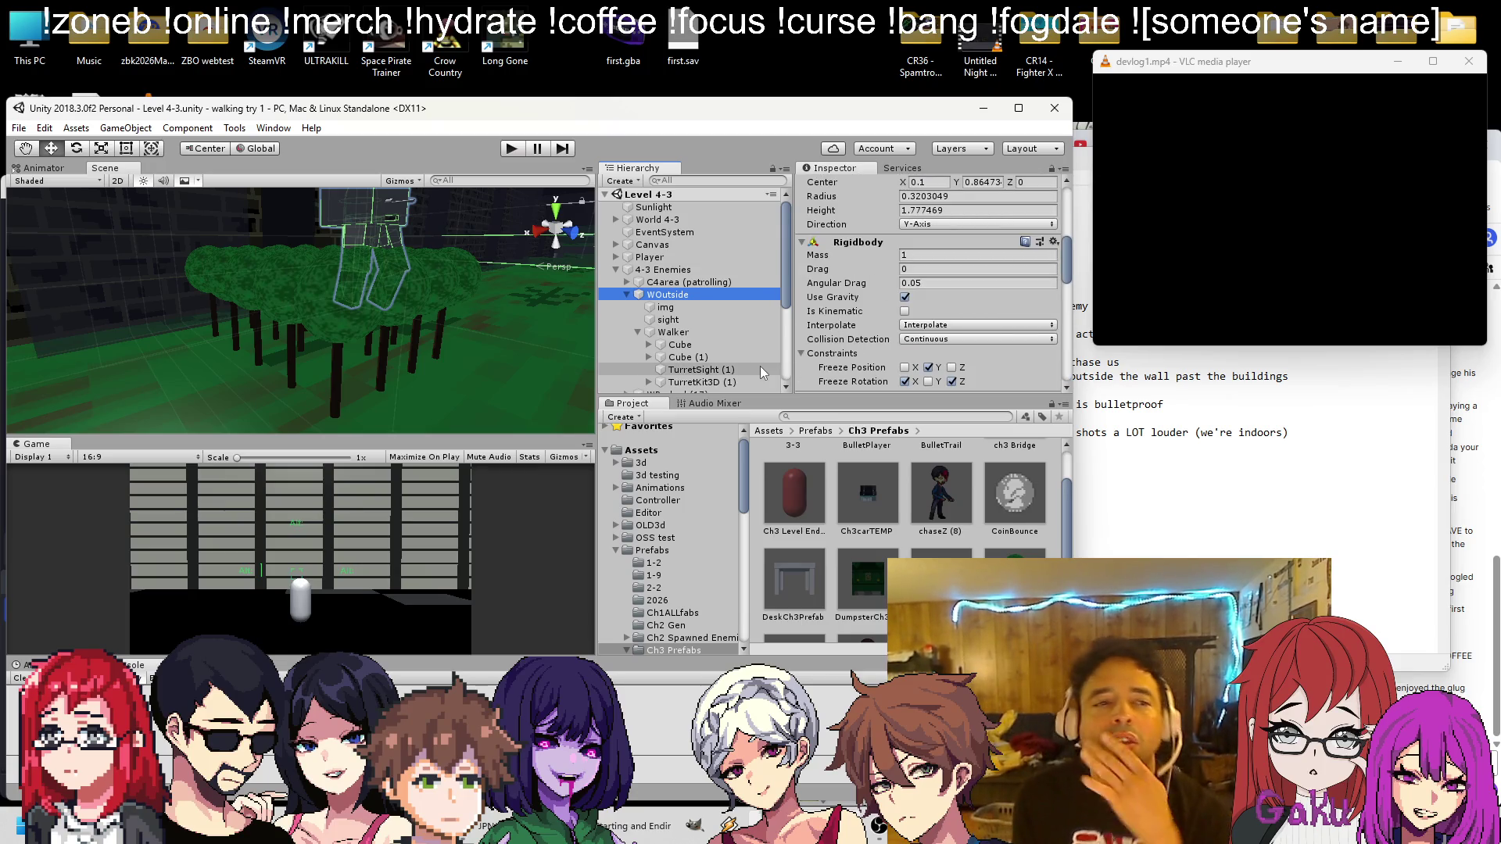
scroll(740, 339, "down", 3)
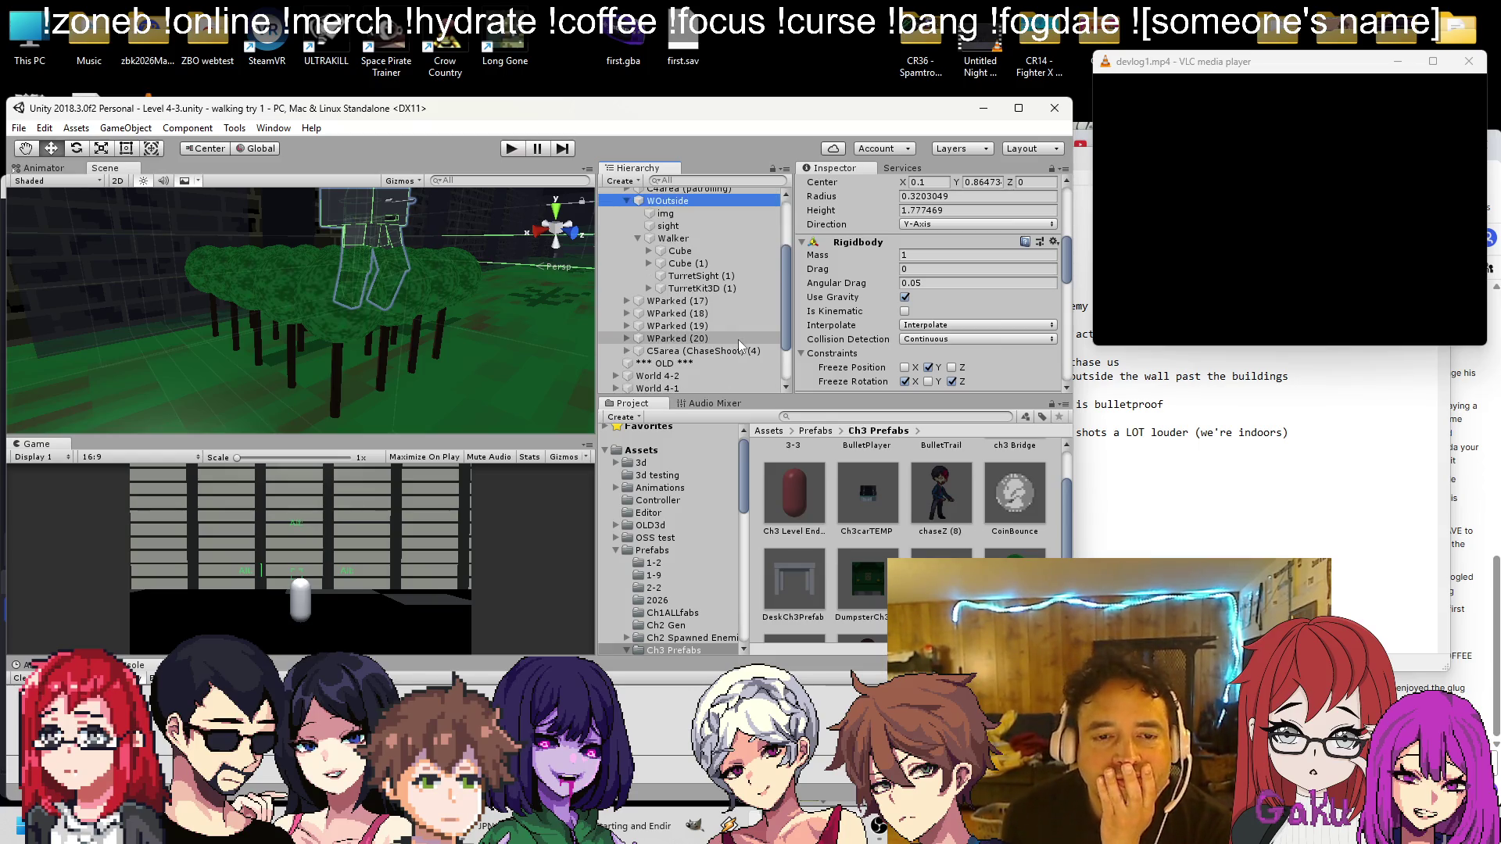
scroll(741, 331, "up", 3)
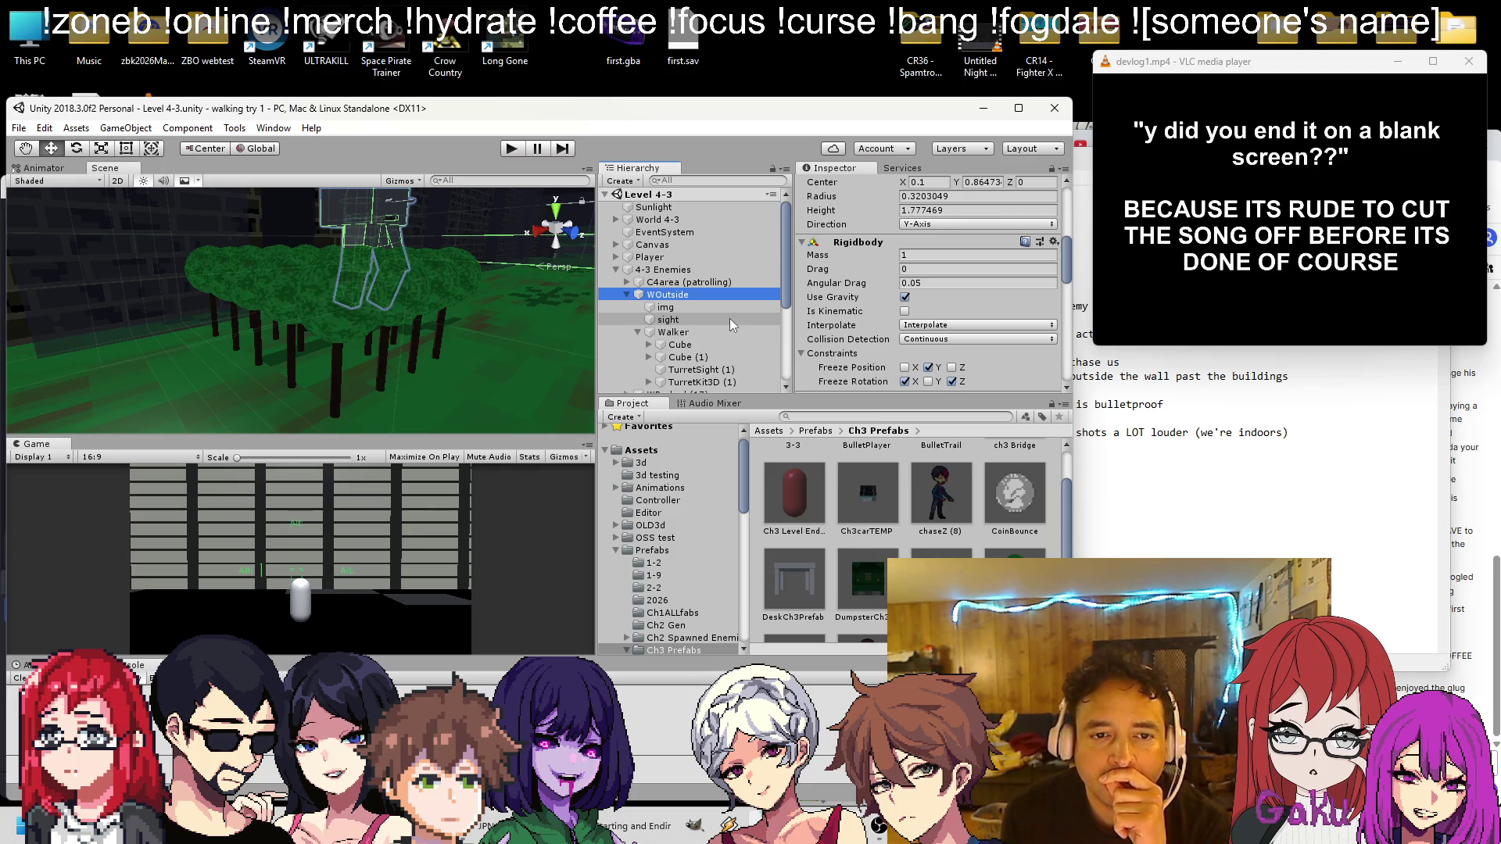
left_click(626, 282)
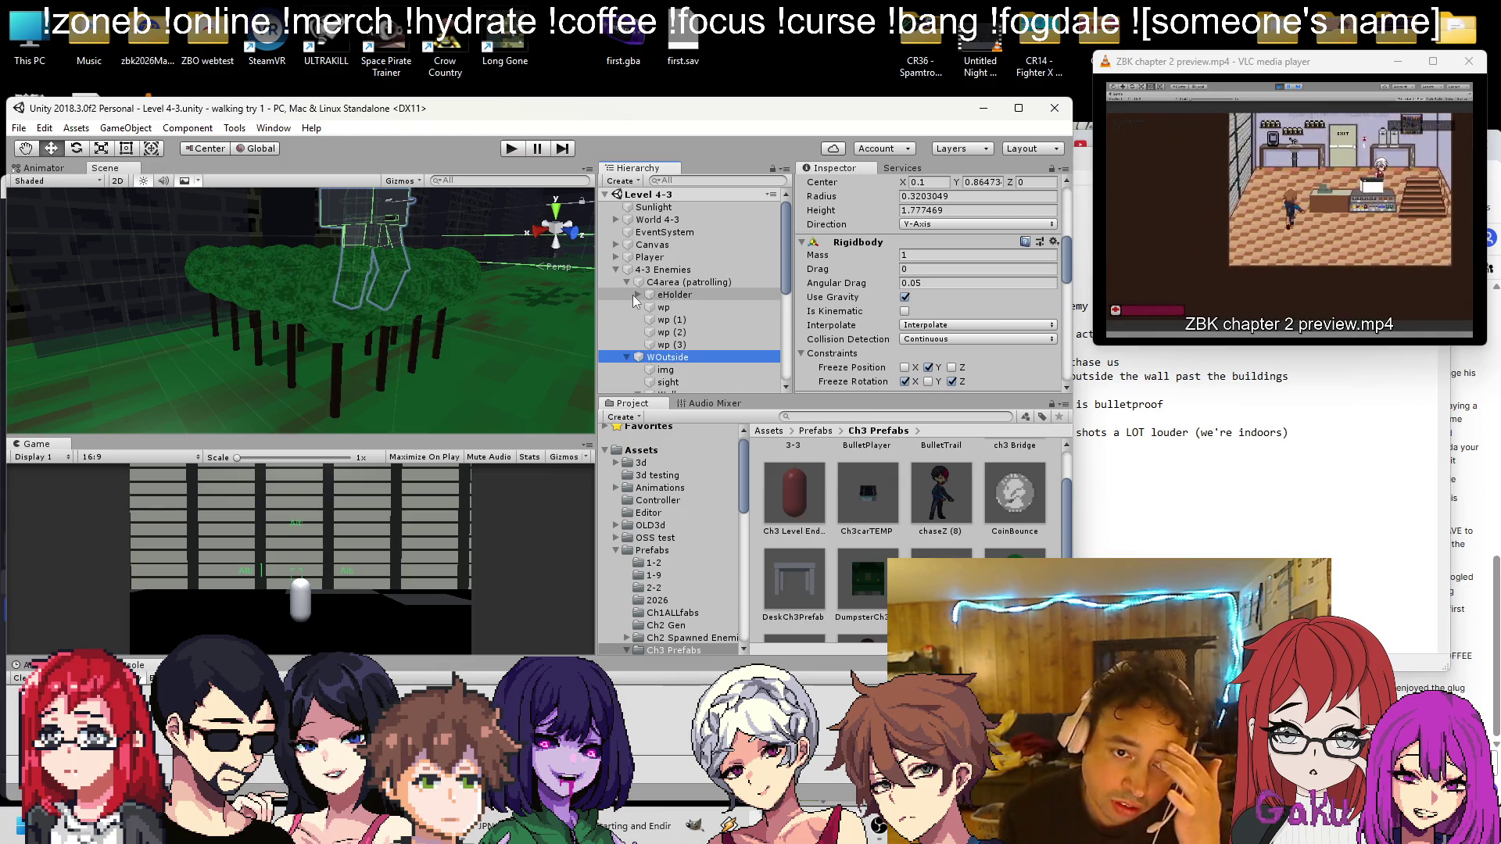
Inspect Cube4enemy under eHolder, then collapse C4area and select WOutside
left_click(637, 294)
left_click(692, 312)
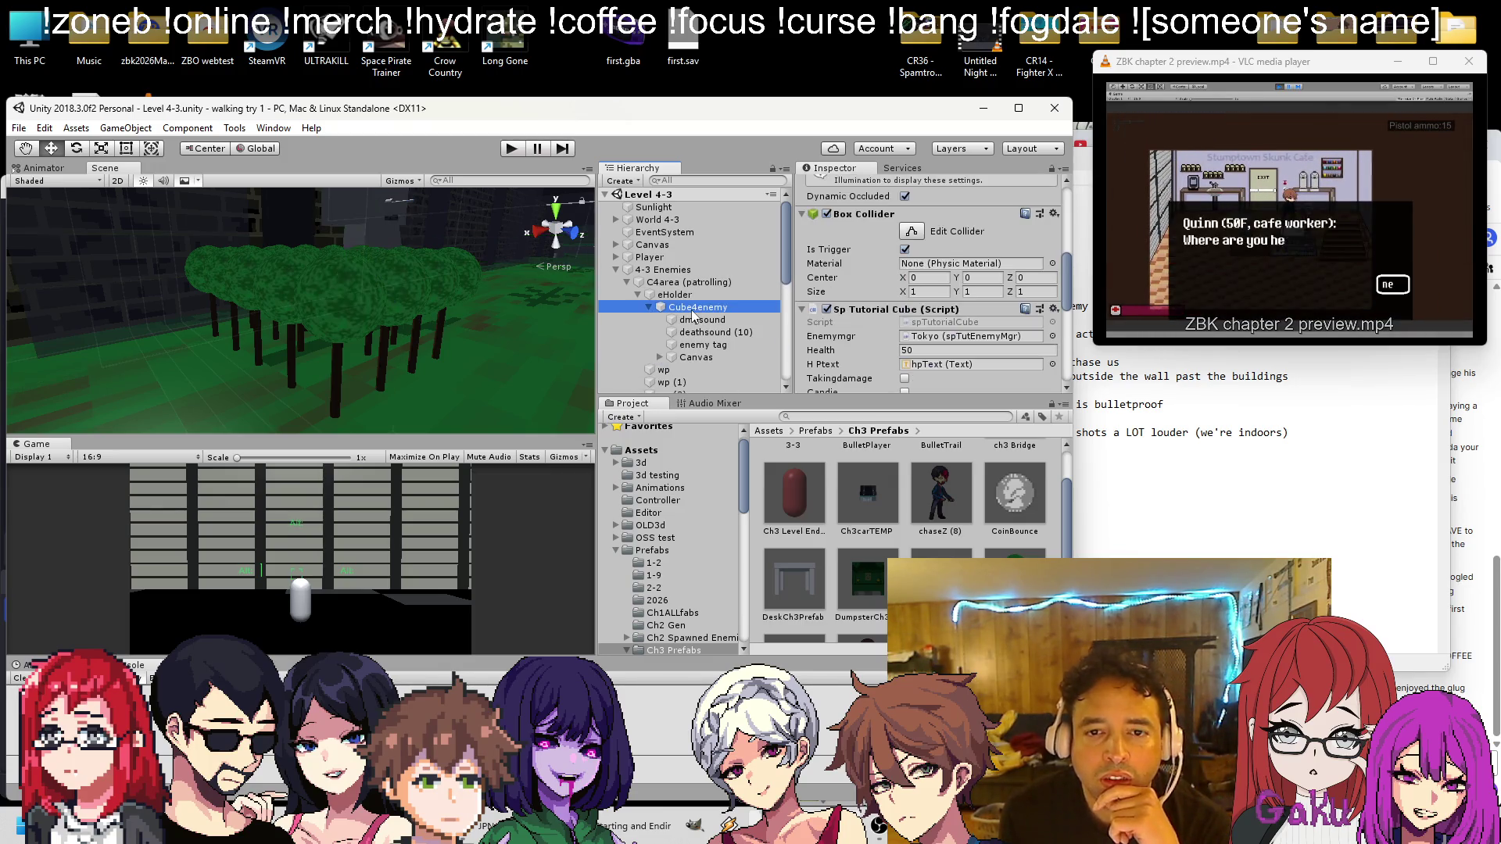
scroll(732, 313, "down", 3)
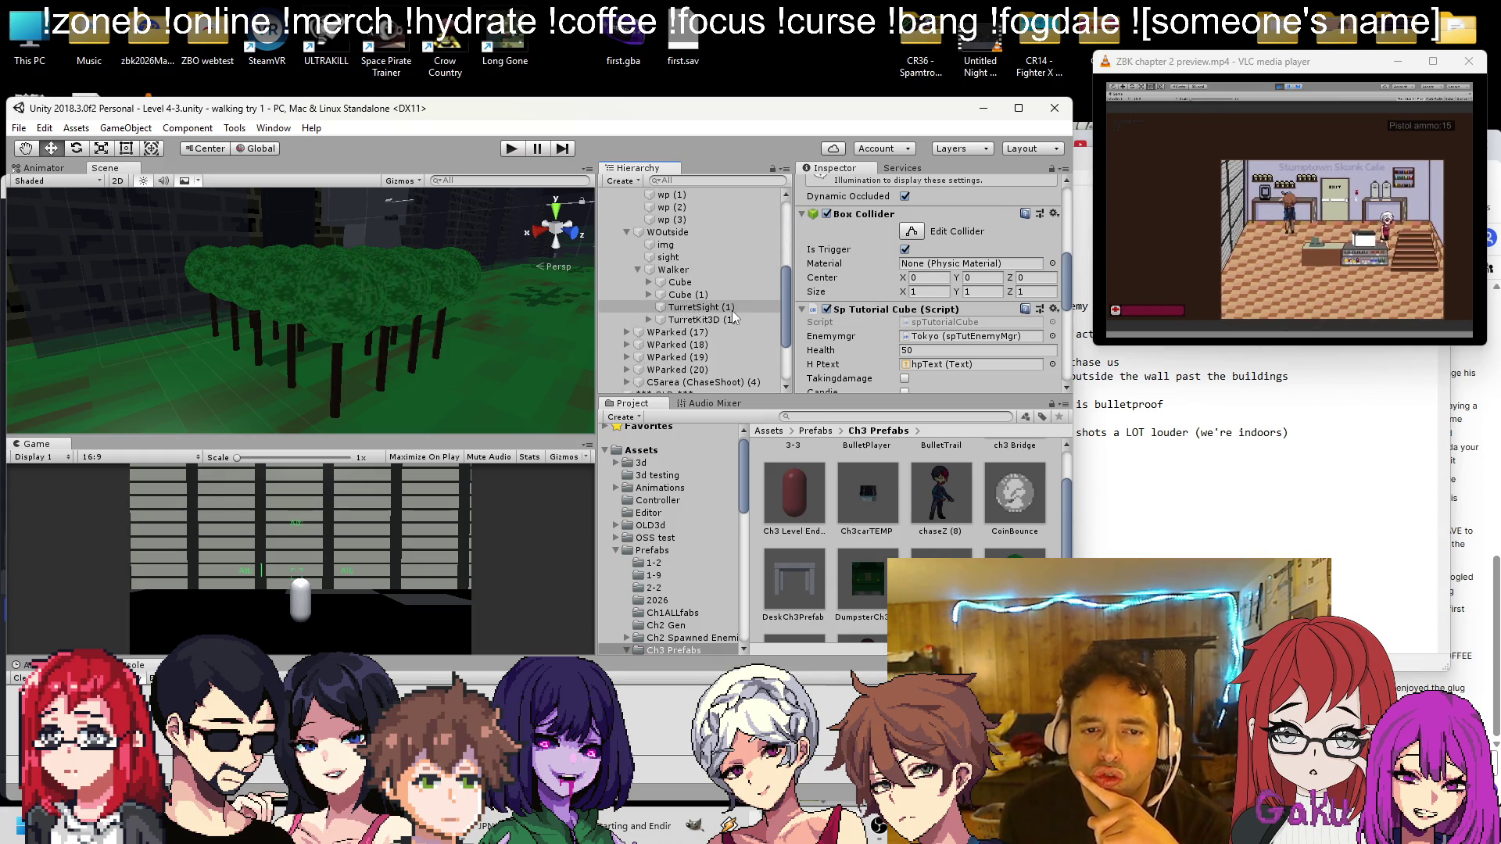
scroll(694, 311, "up", 2)
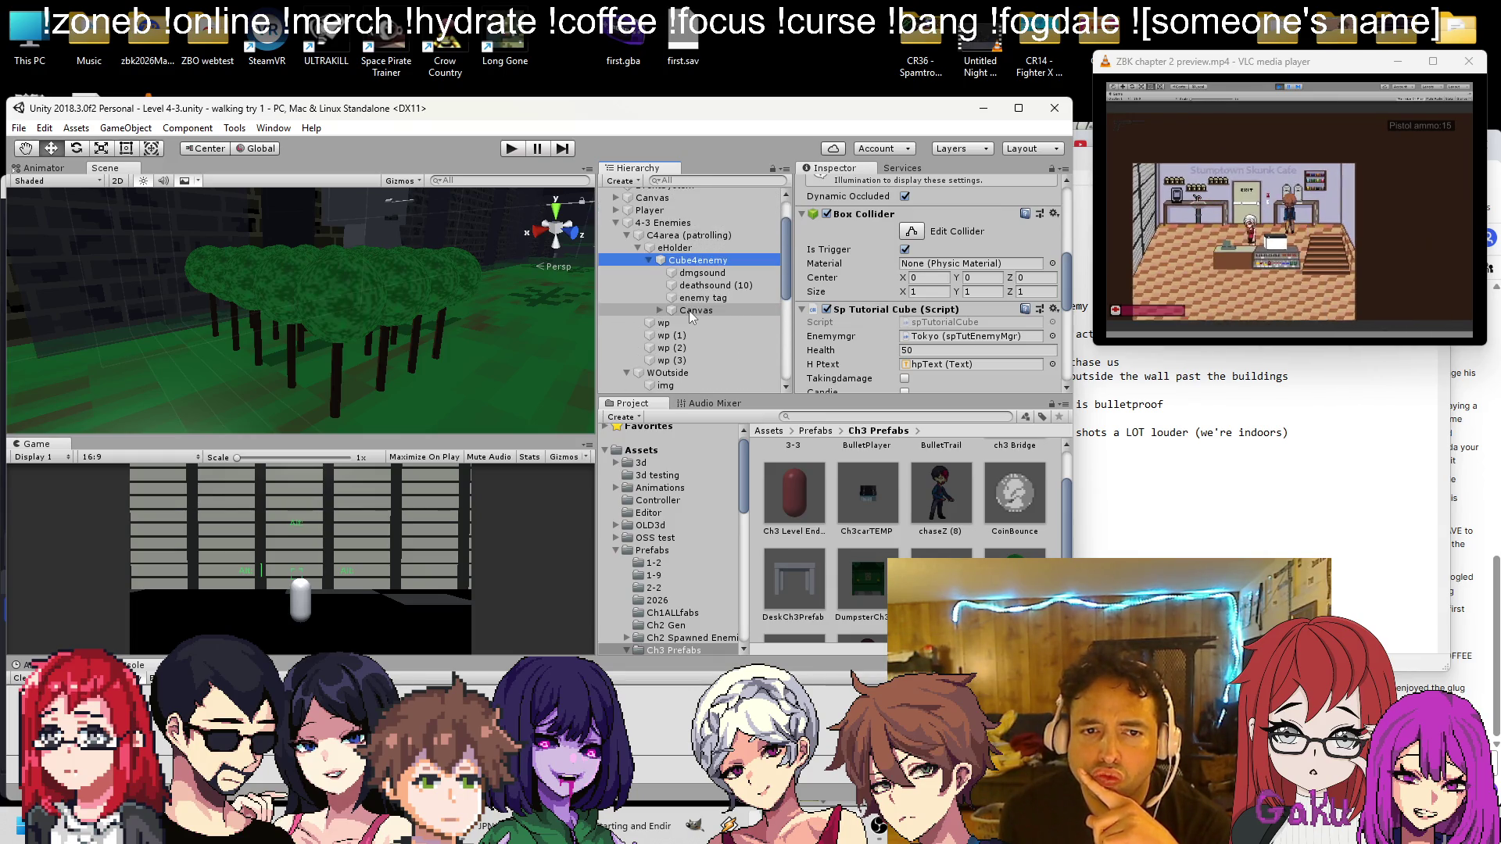
left_click(627, 235)
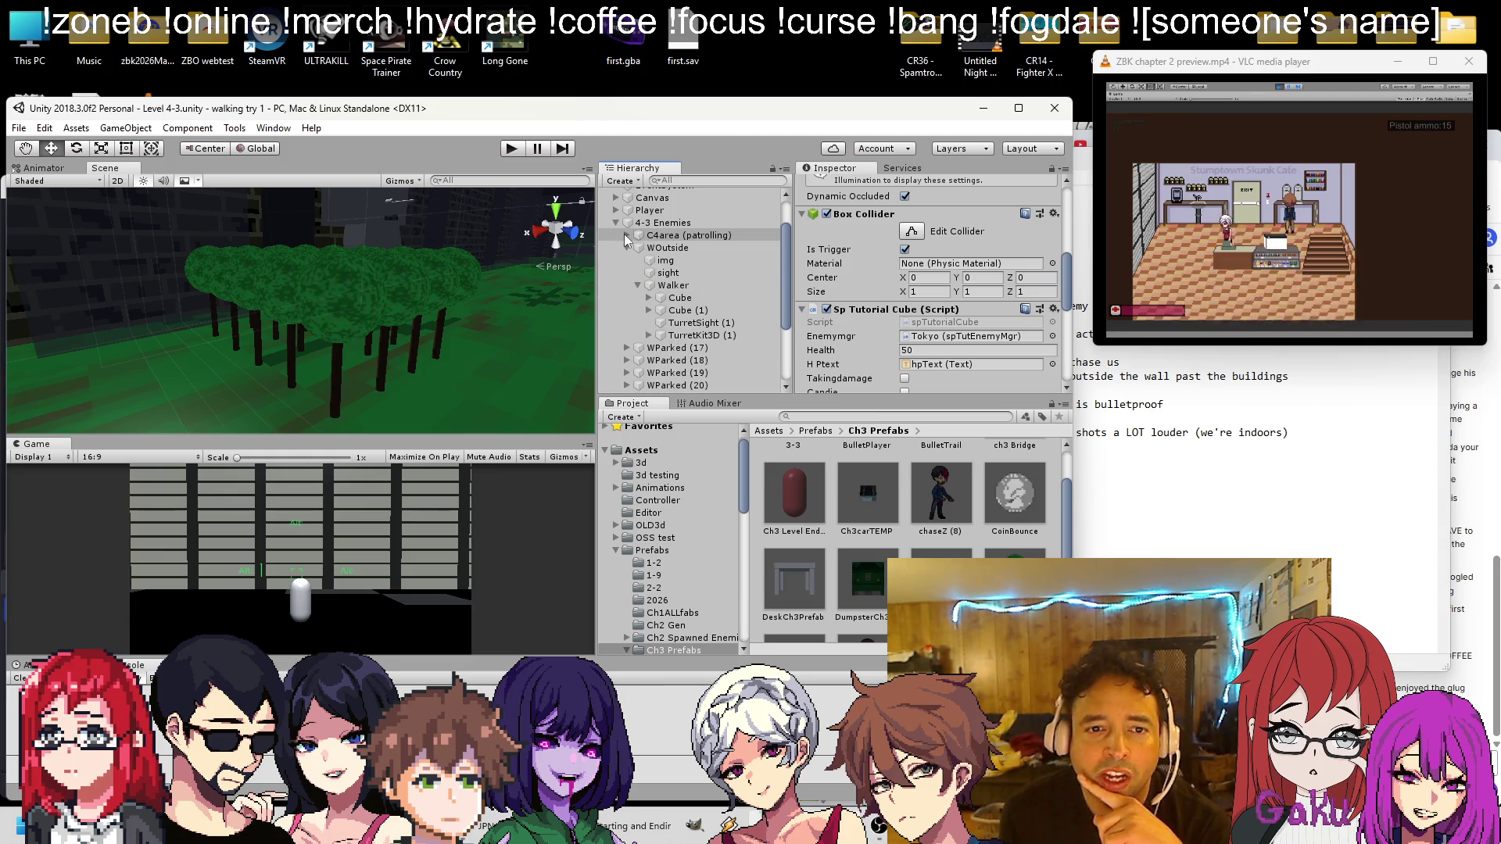
left_click(667, 247)
scroll(858, 276, "up", 3)
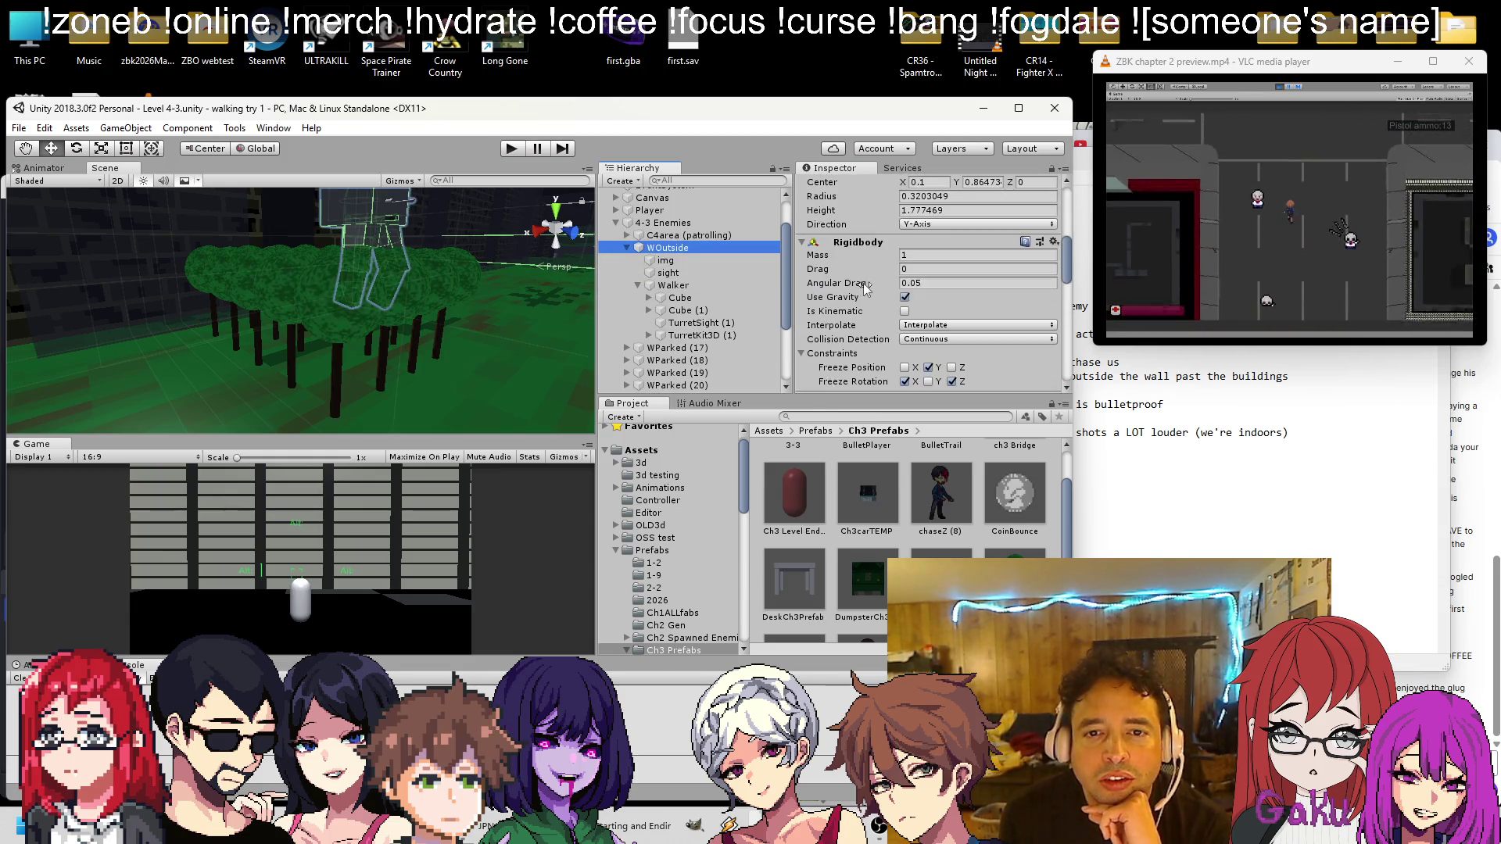
Select the Walker and frame it in the Scene view
left_click(671, 285)
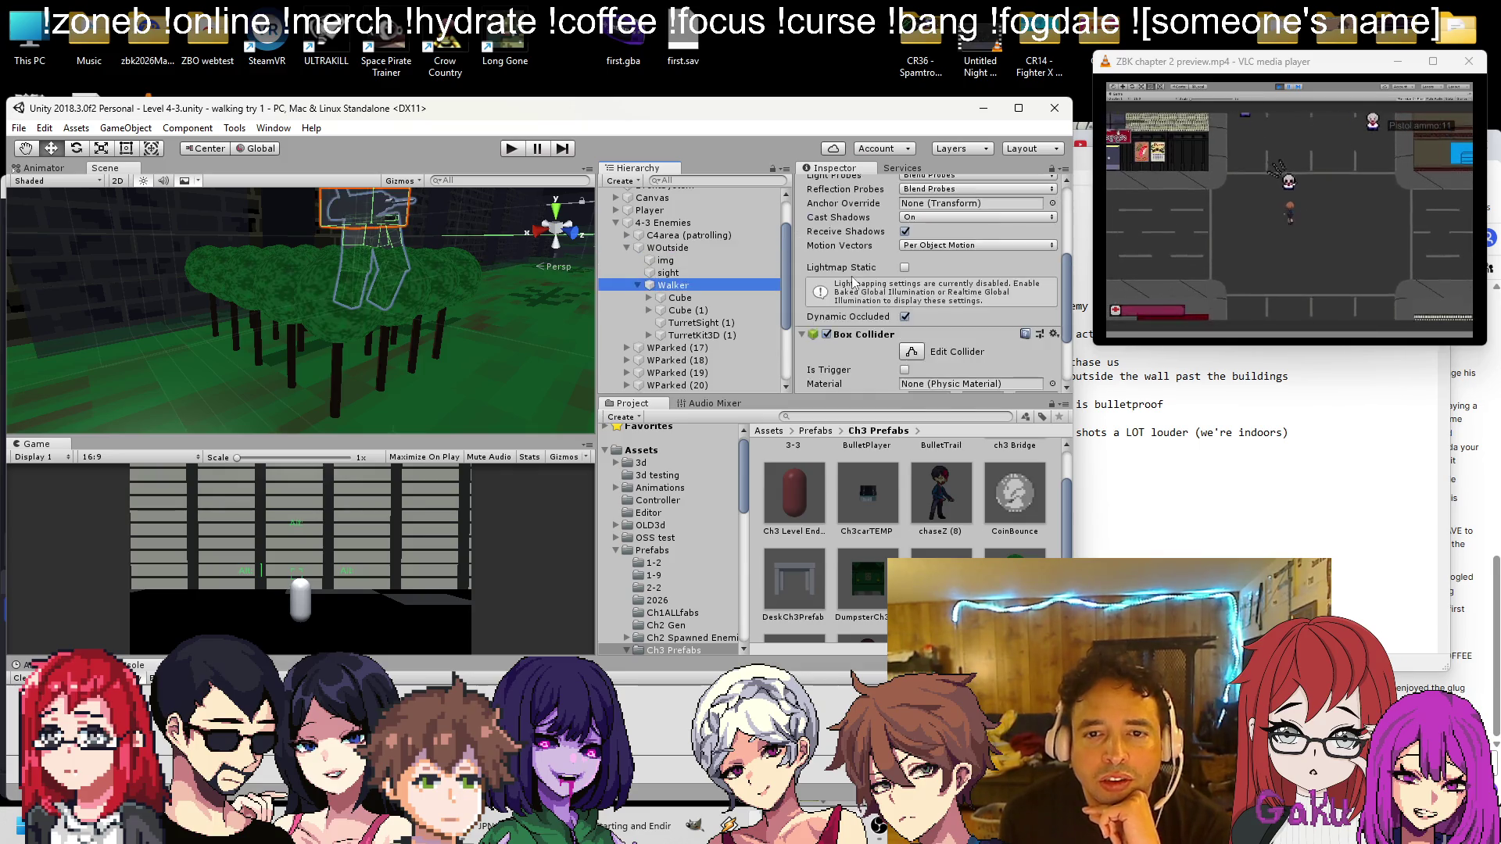
scroll(864, 278, "down", 4)
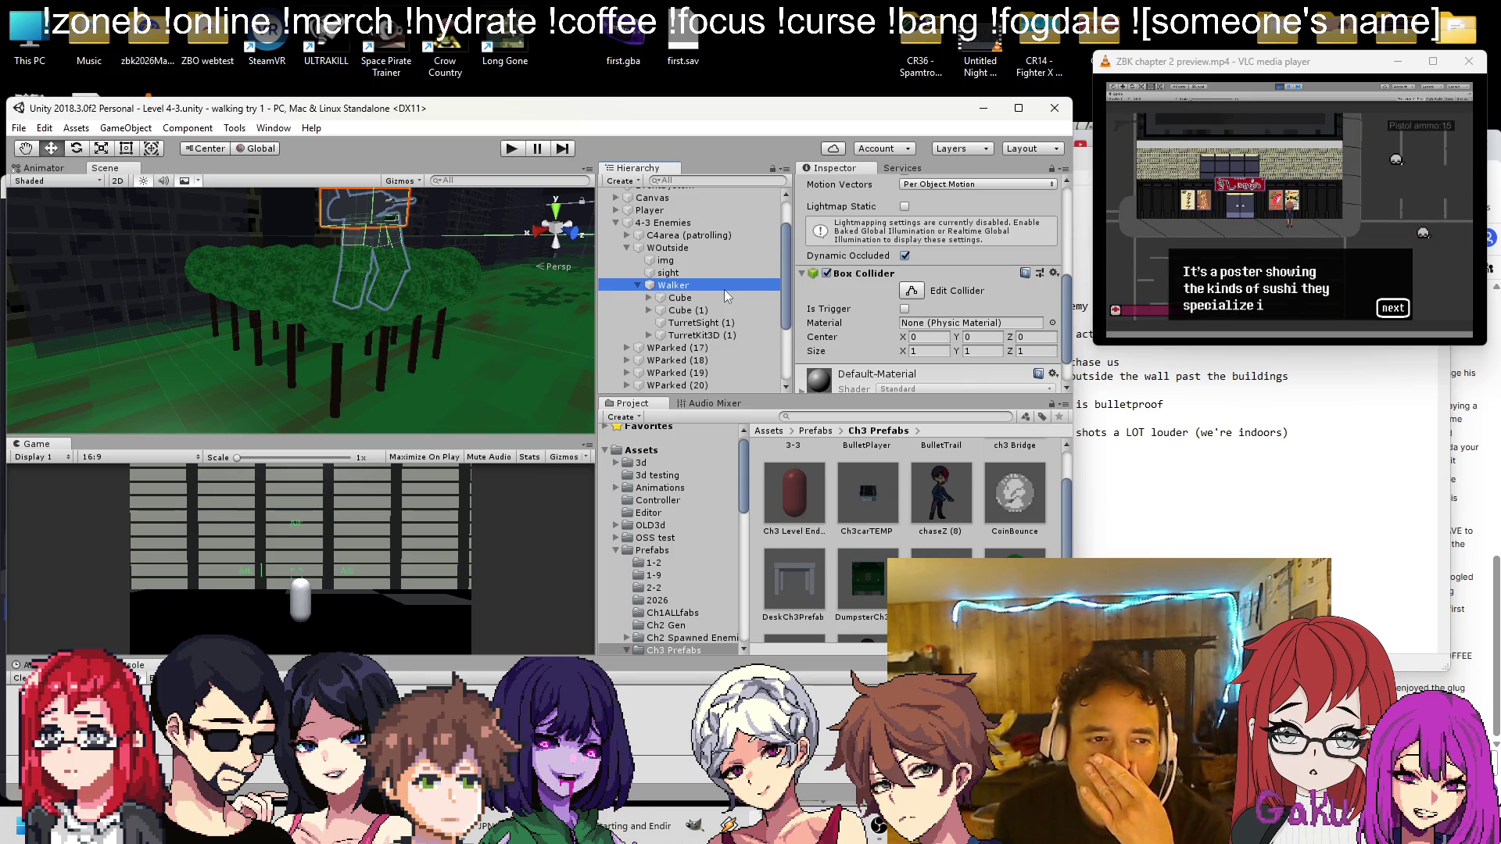
key("f")
left_click_drag(475, 301, 466, 291)
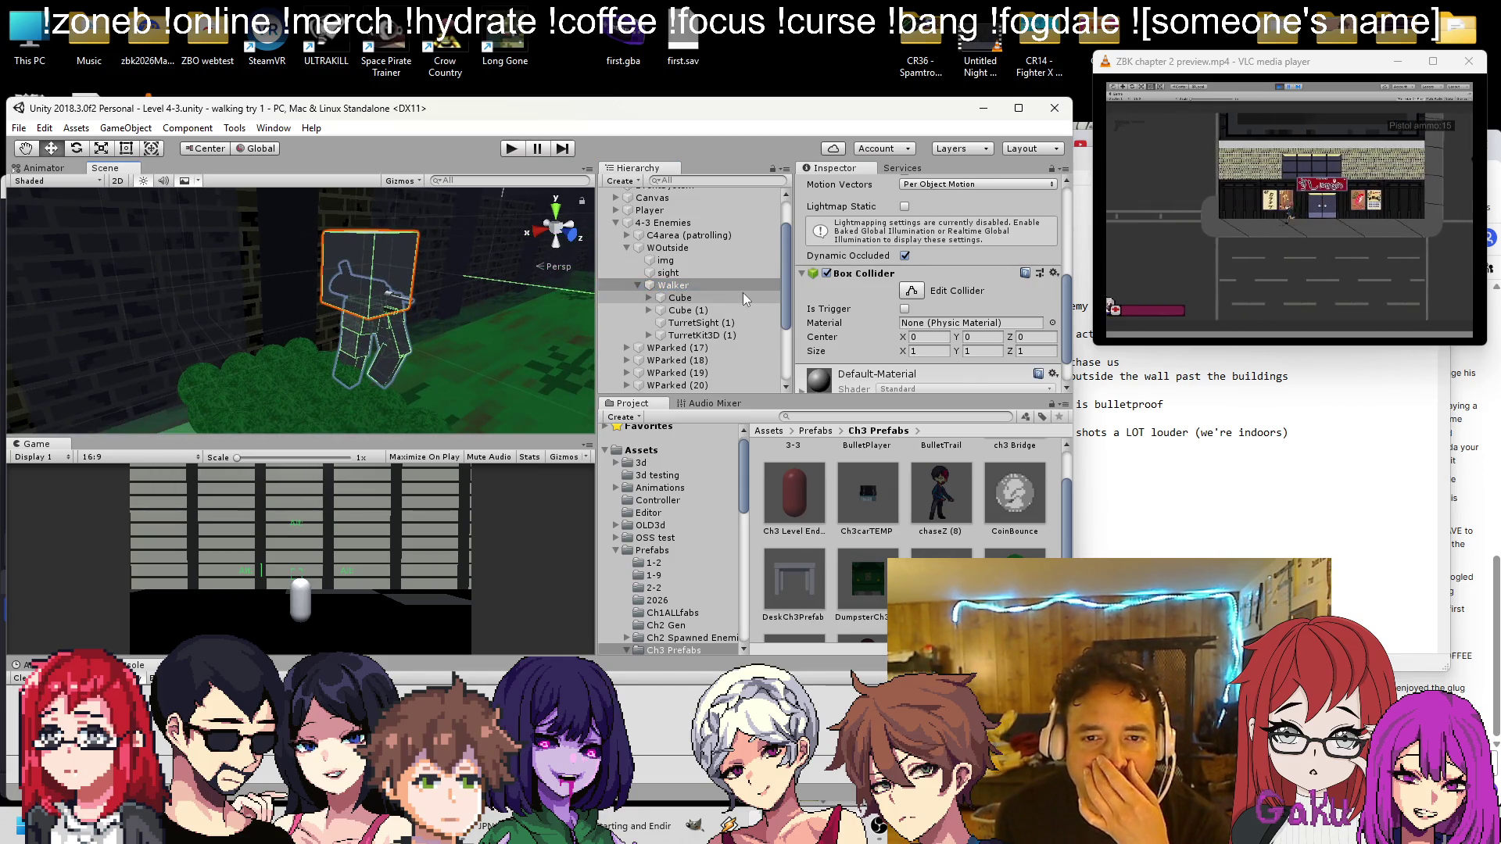
scroll(911, 343, "down", 2)
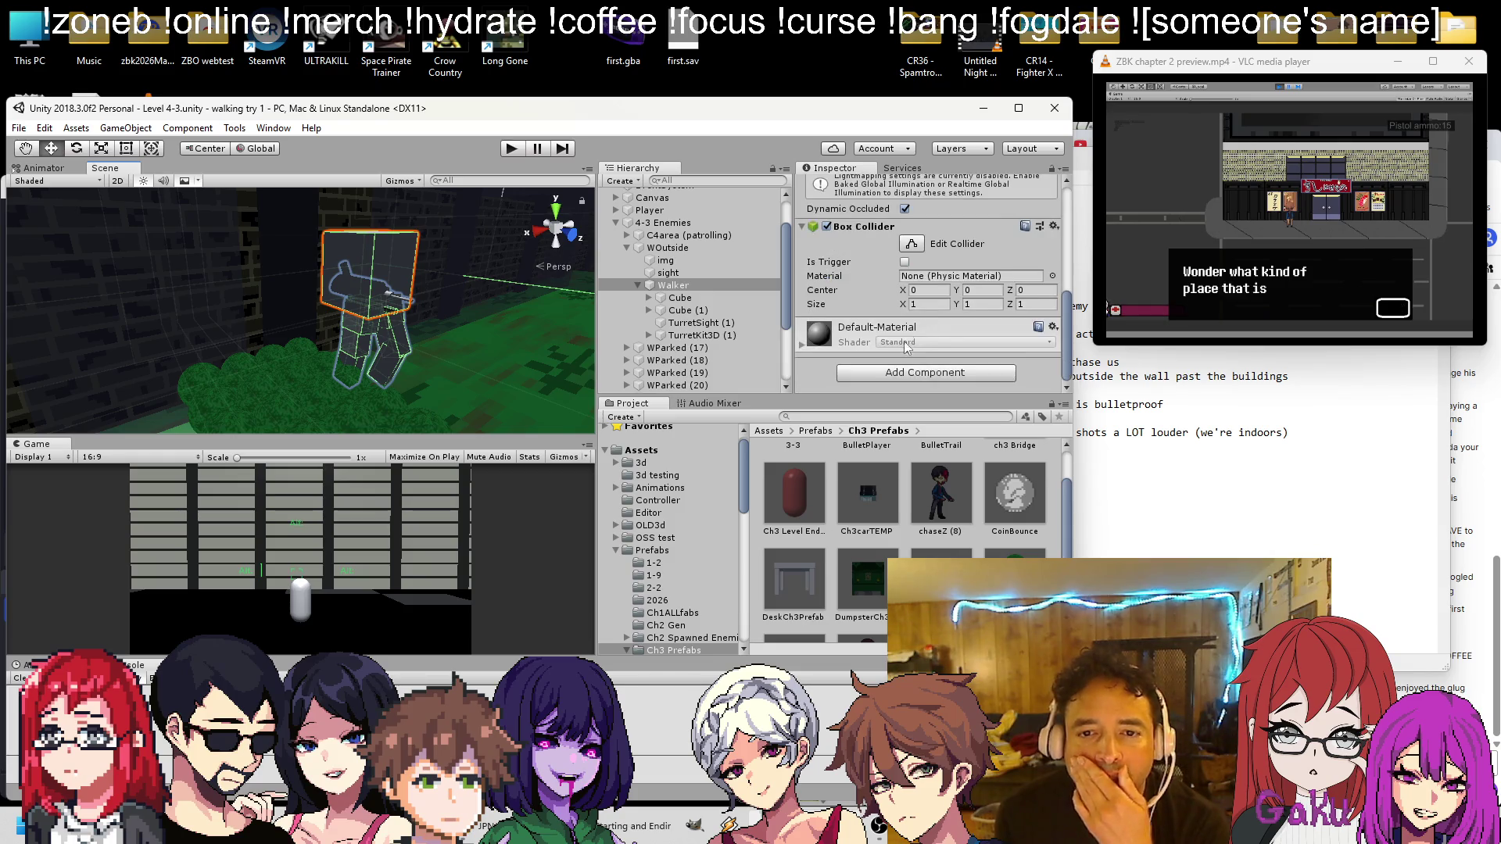
Add the Sp Tutorial Cube script to the Walker via a 'sptut' component search
left_click(887, 372)
type("sptut")
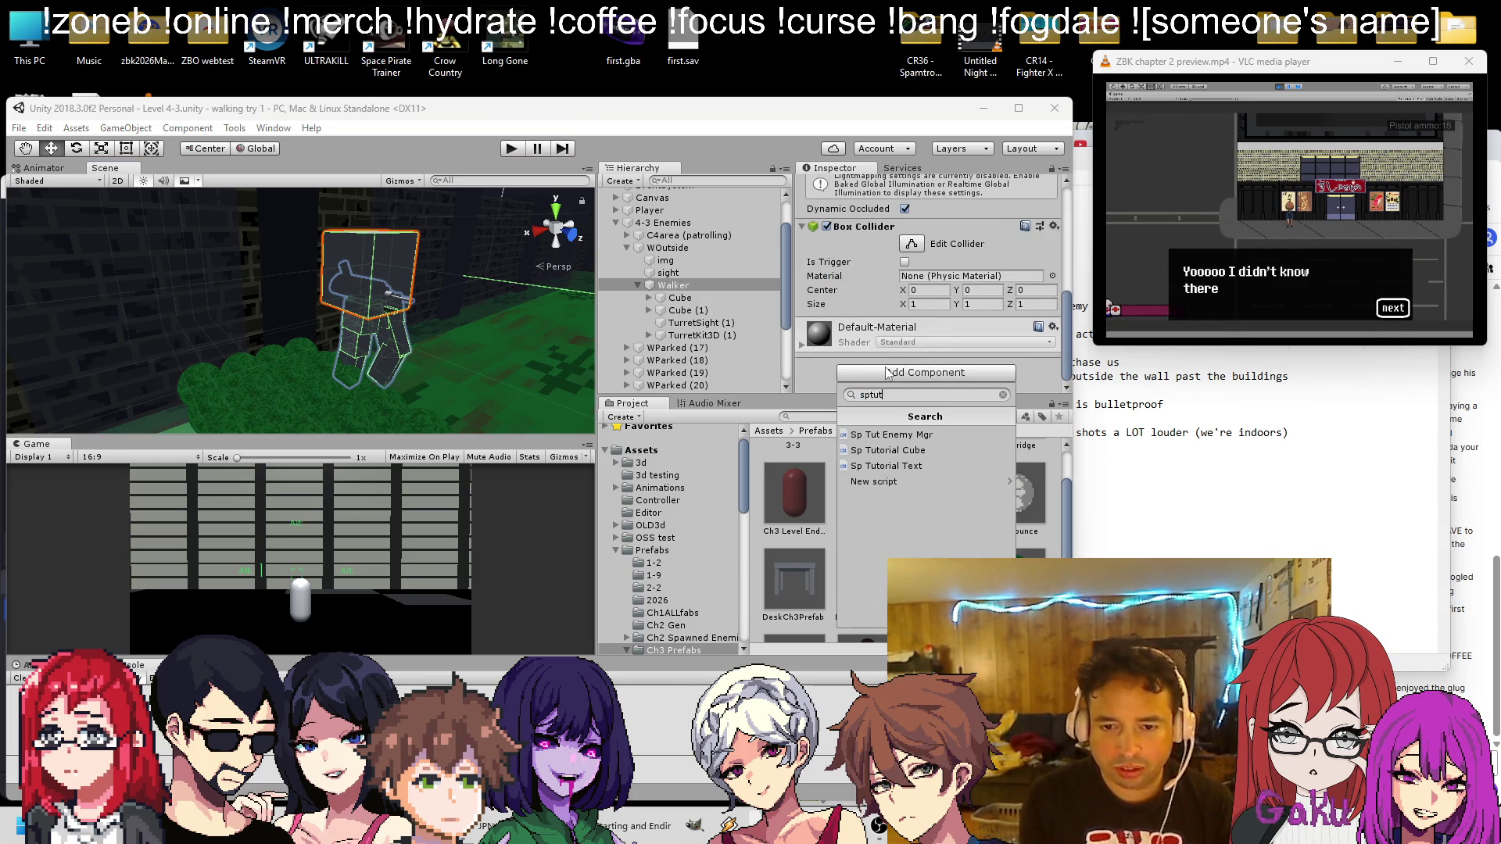
left_click(908, 451)
scroll(893, 247, "down", 3)
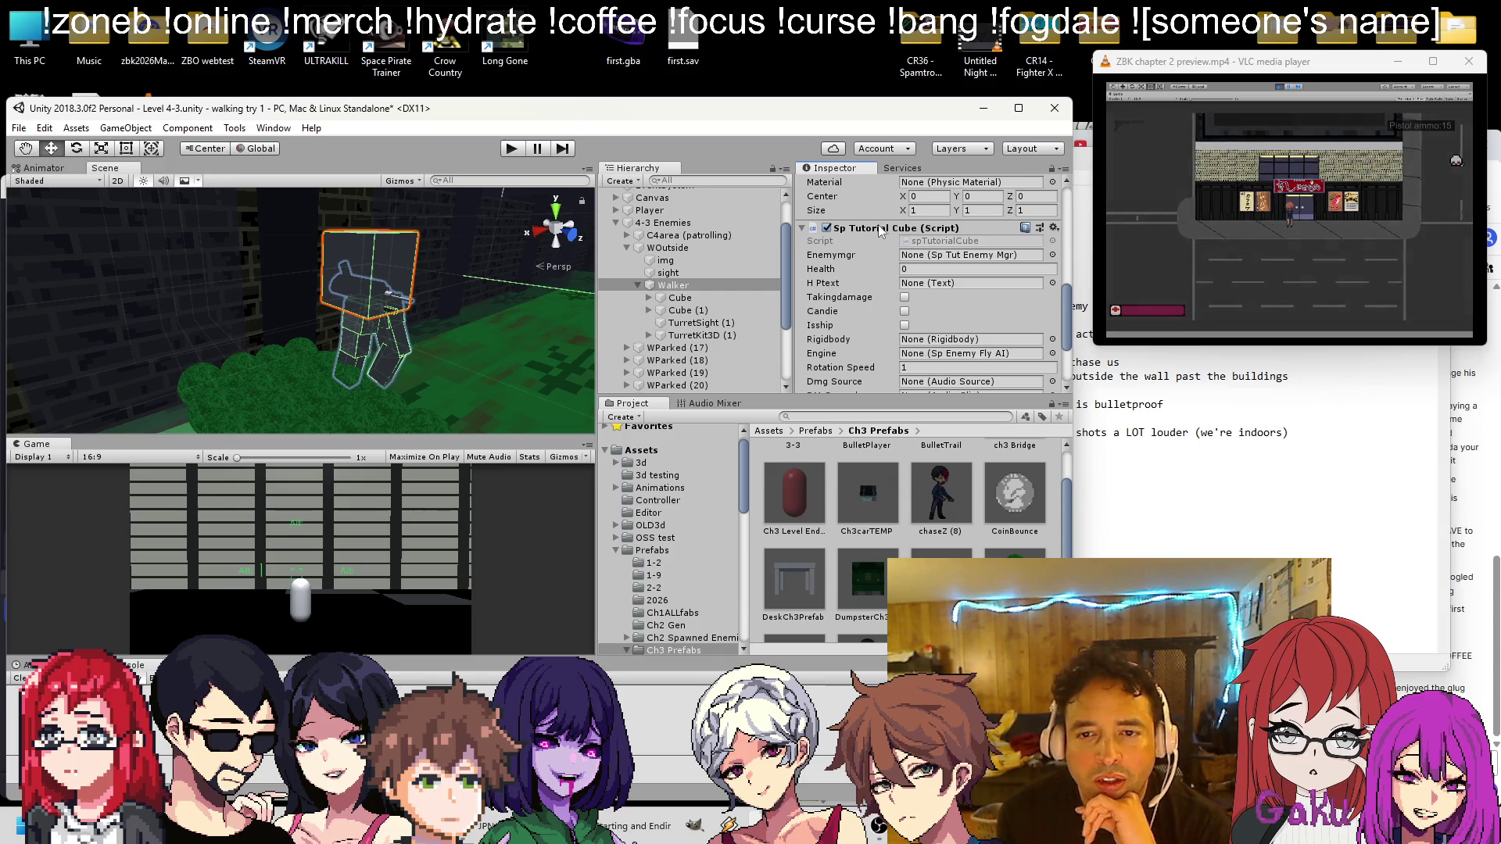
scroll(884, 280, "down", 2)
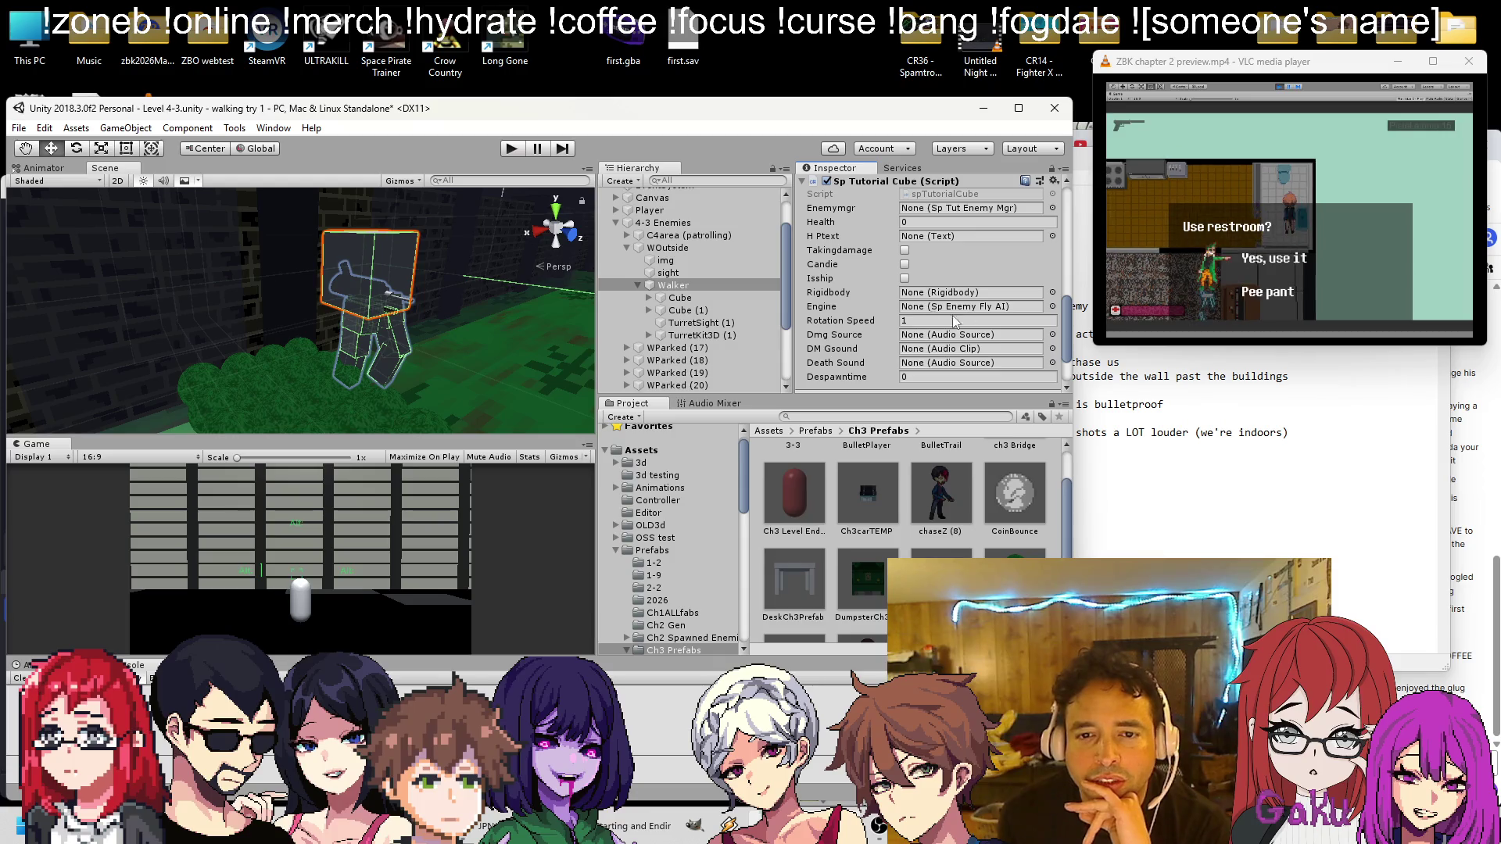
scroll(875, 255, "up", 2)
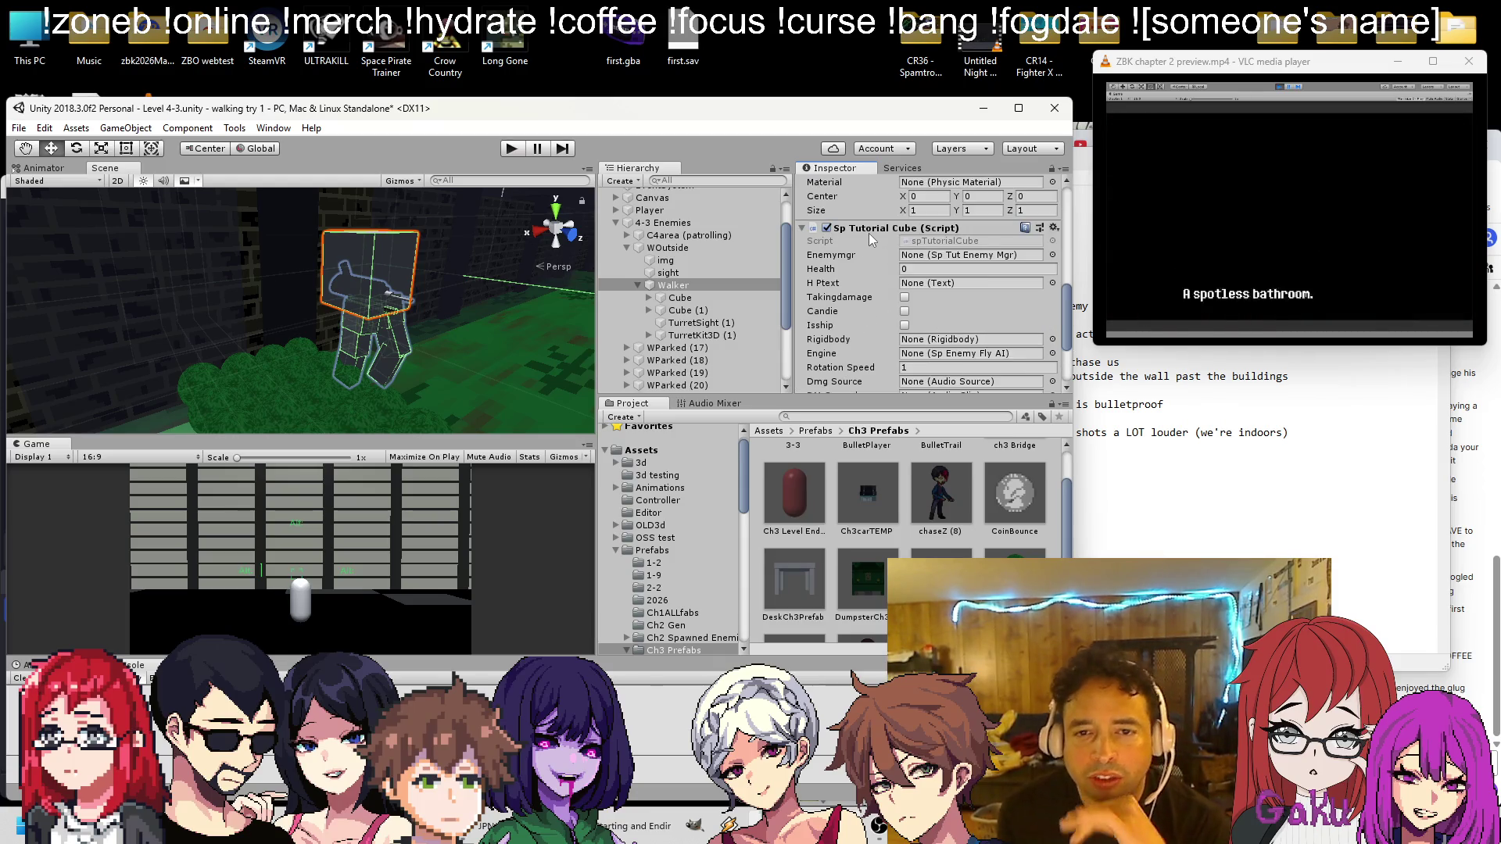
right_click(871, 232)
key("Escape")
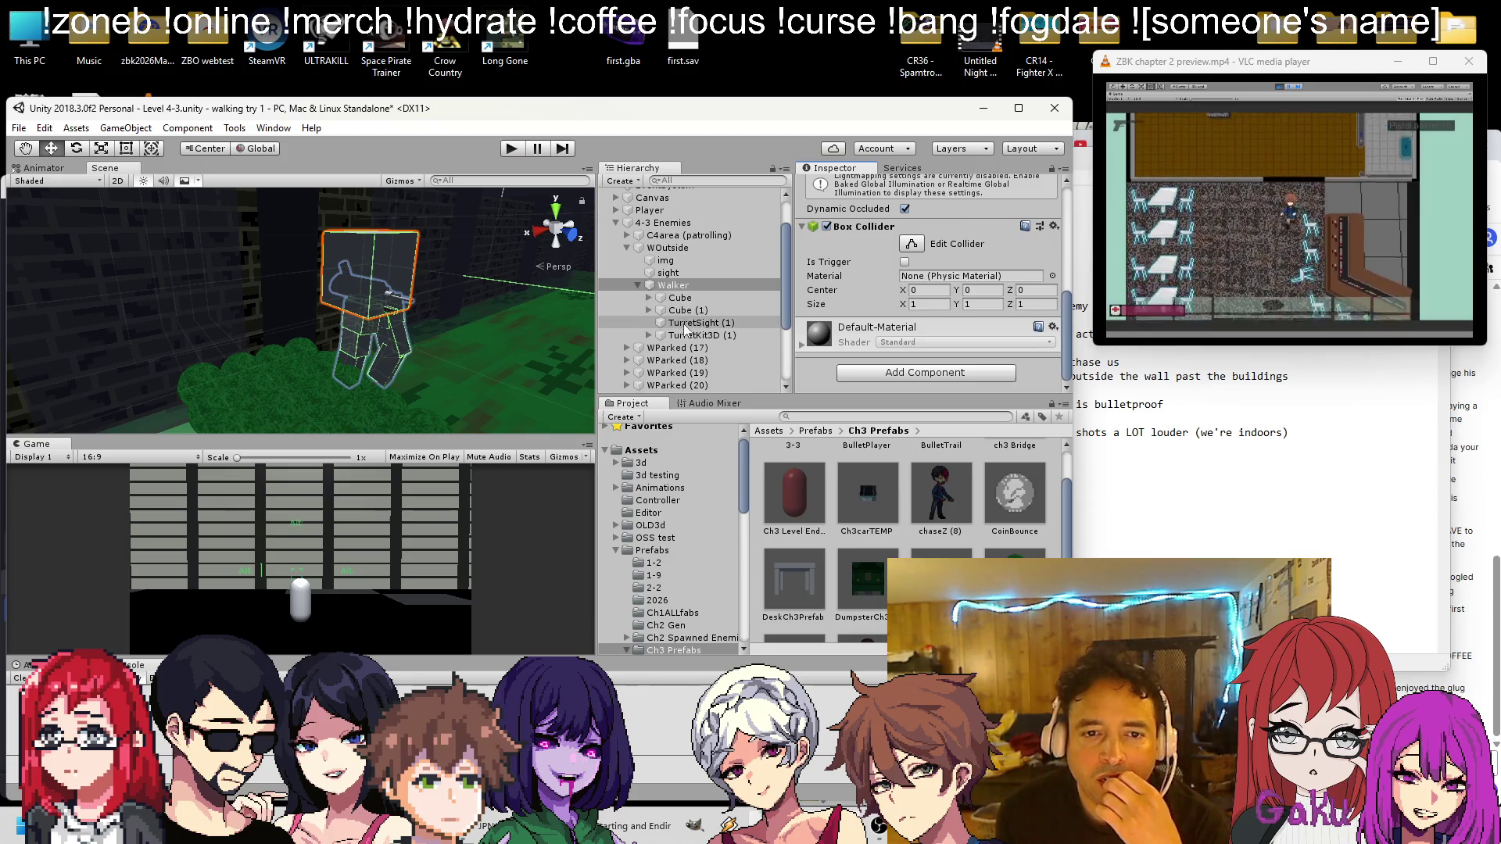
left_click(688, 323)
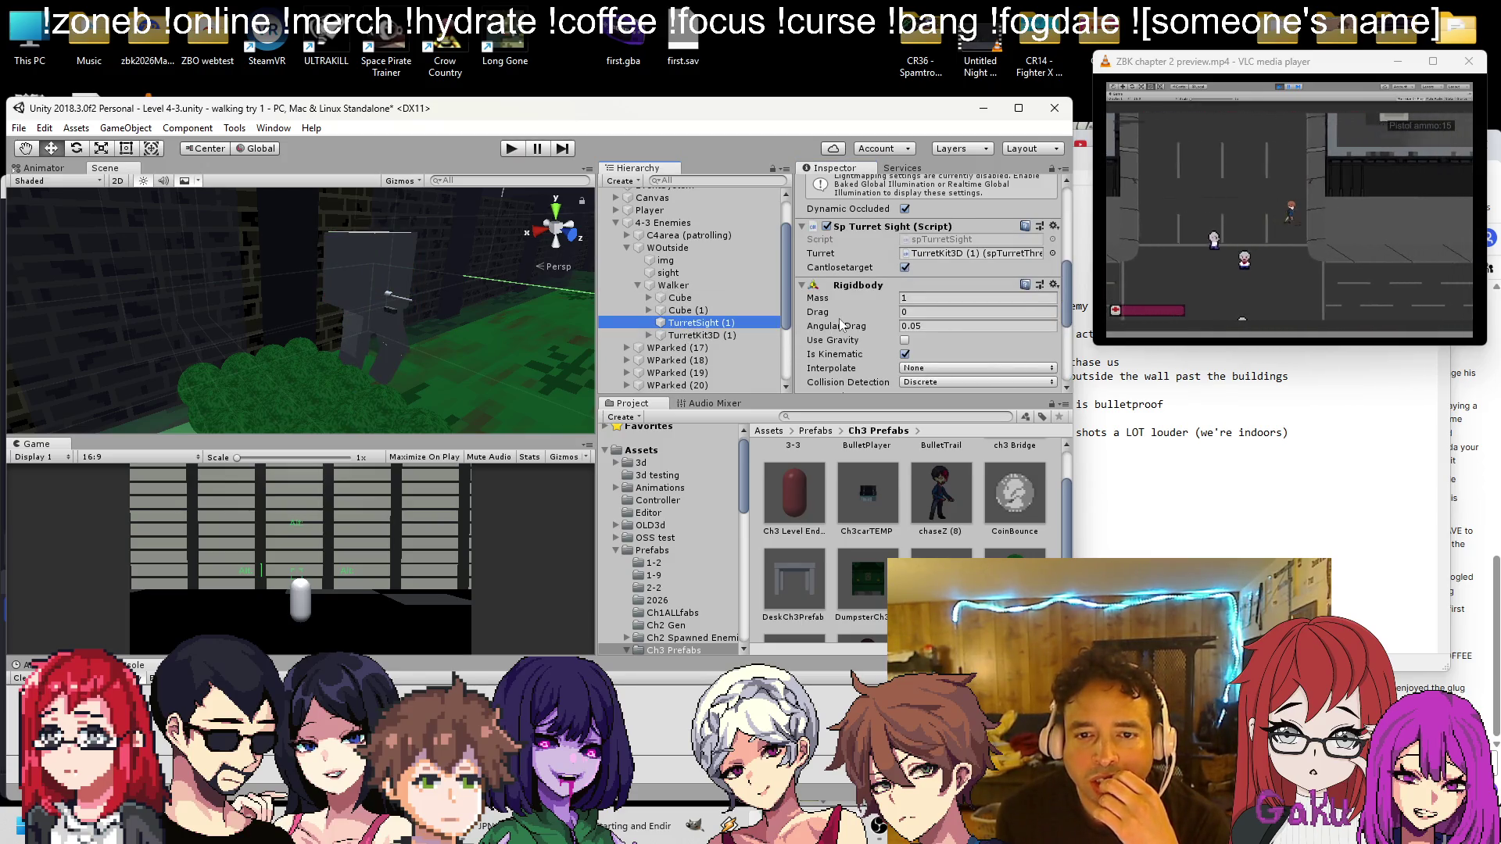
Set TurretKit3D (1)'s Spread Angle to 1 and Burstbullets to 30, then save the scene
scroll(841, 326, "down", 5)
left_click(714, 335)
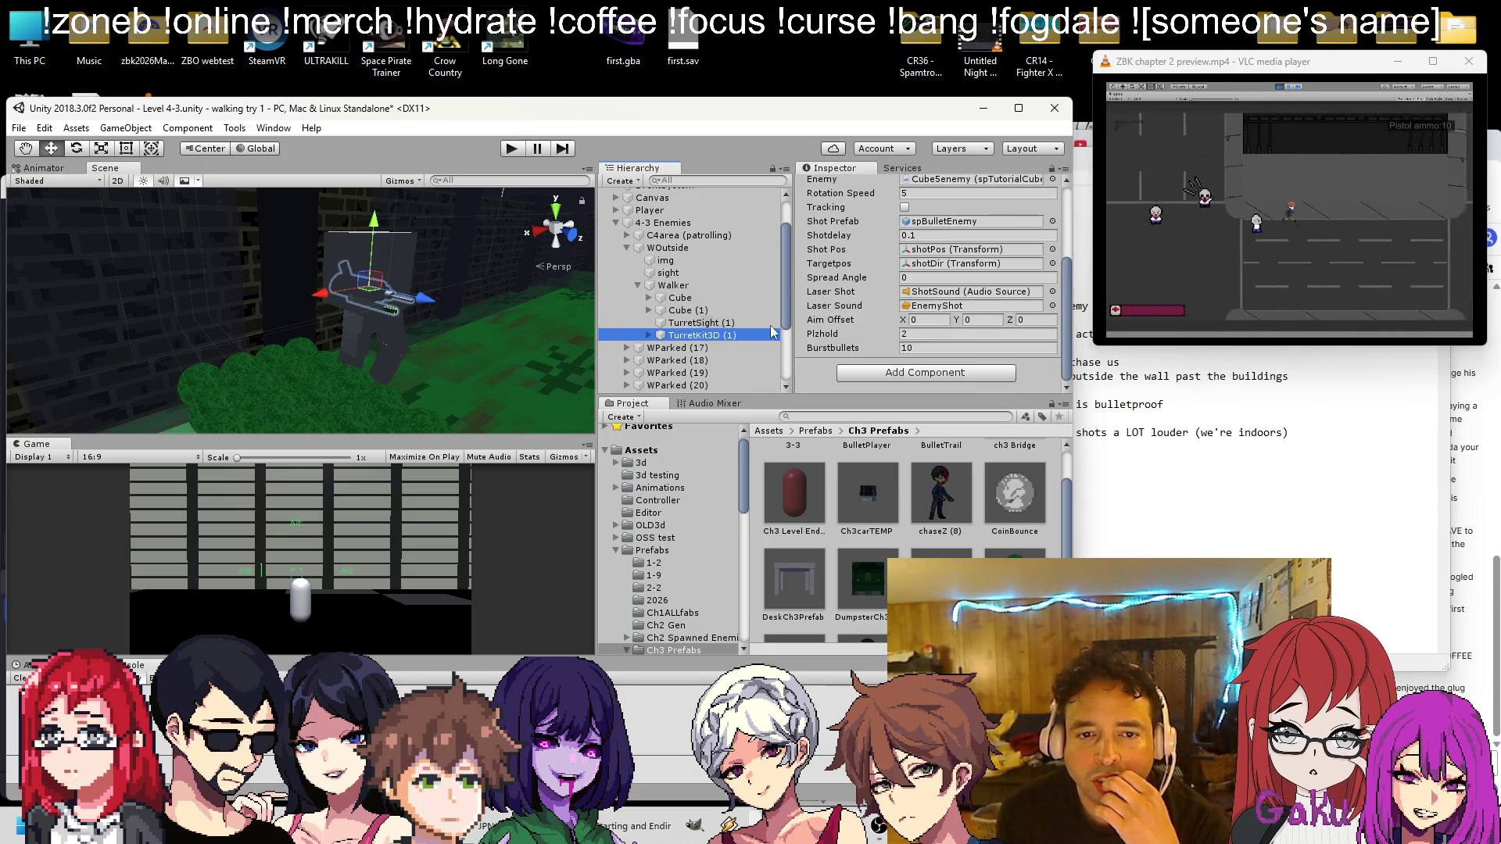
scroll(881, 276, "up", 3)
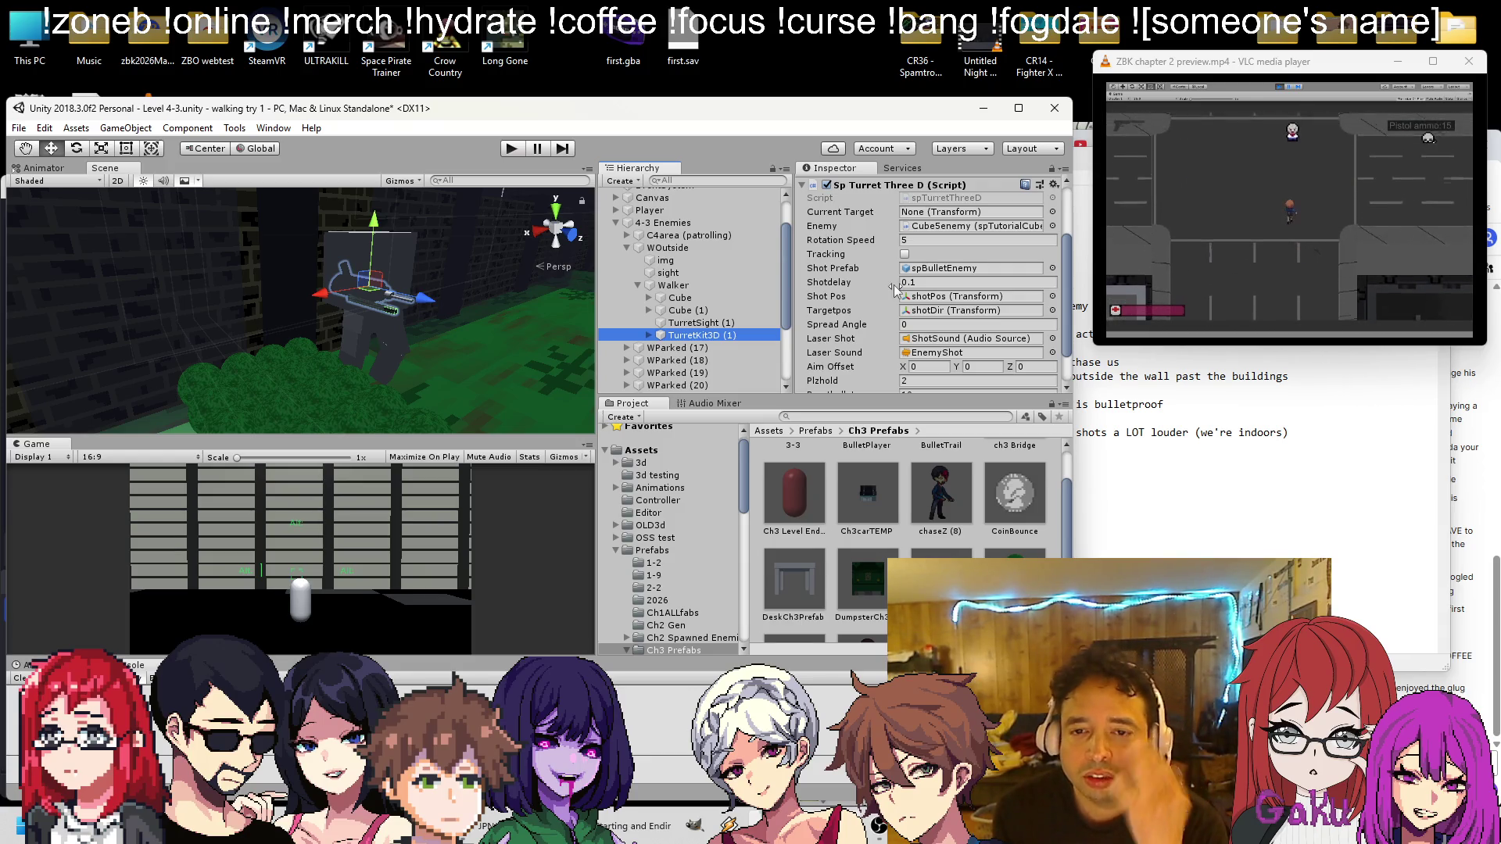
scroll(894, 285, "up", 3)
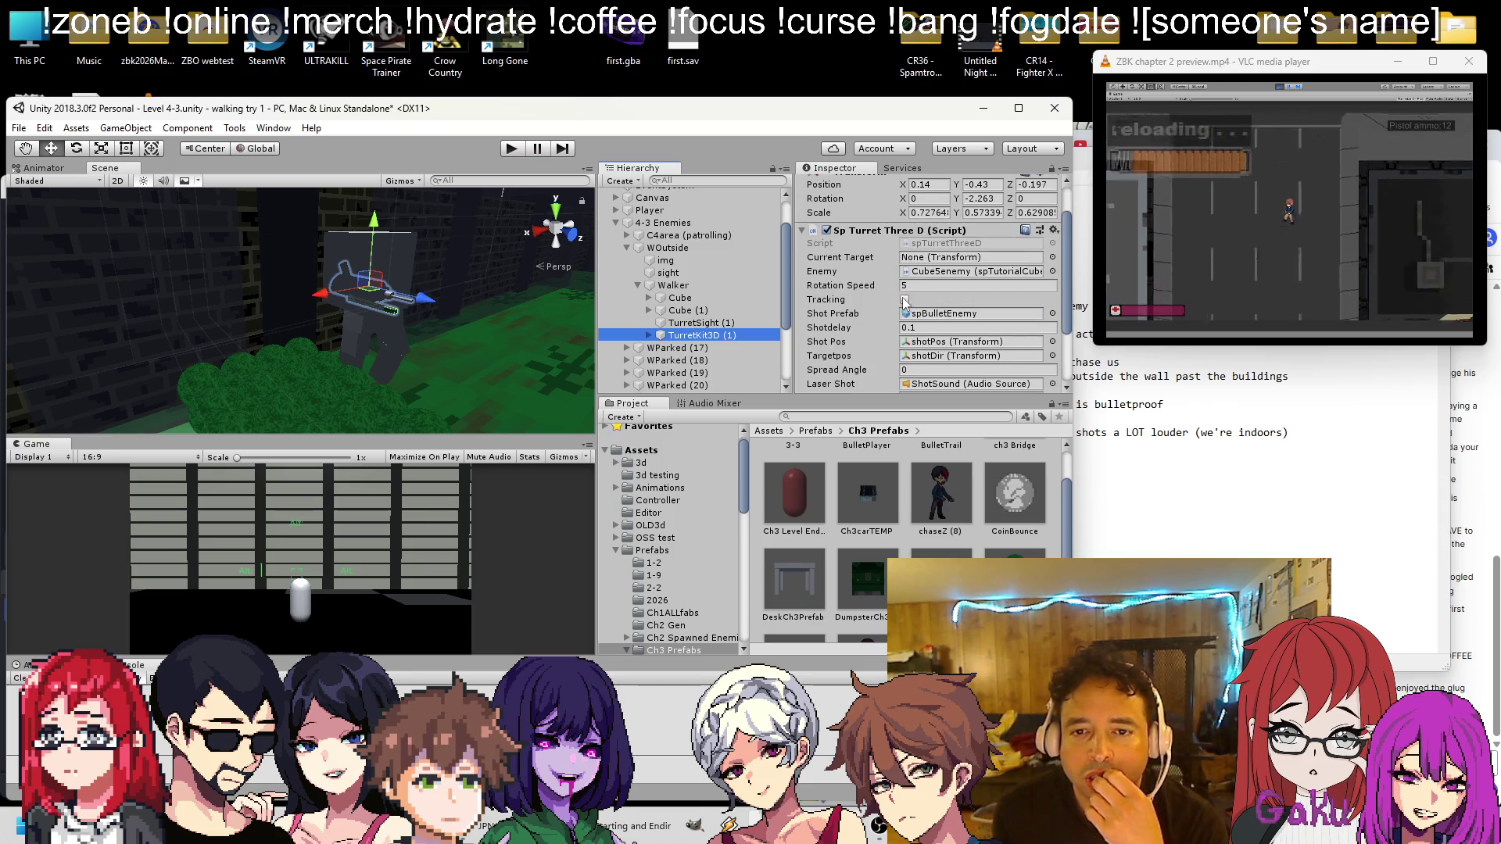
scroll(904, 300, "down", 3)
left_click(932, 324)
type(".5")
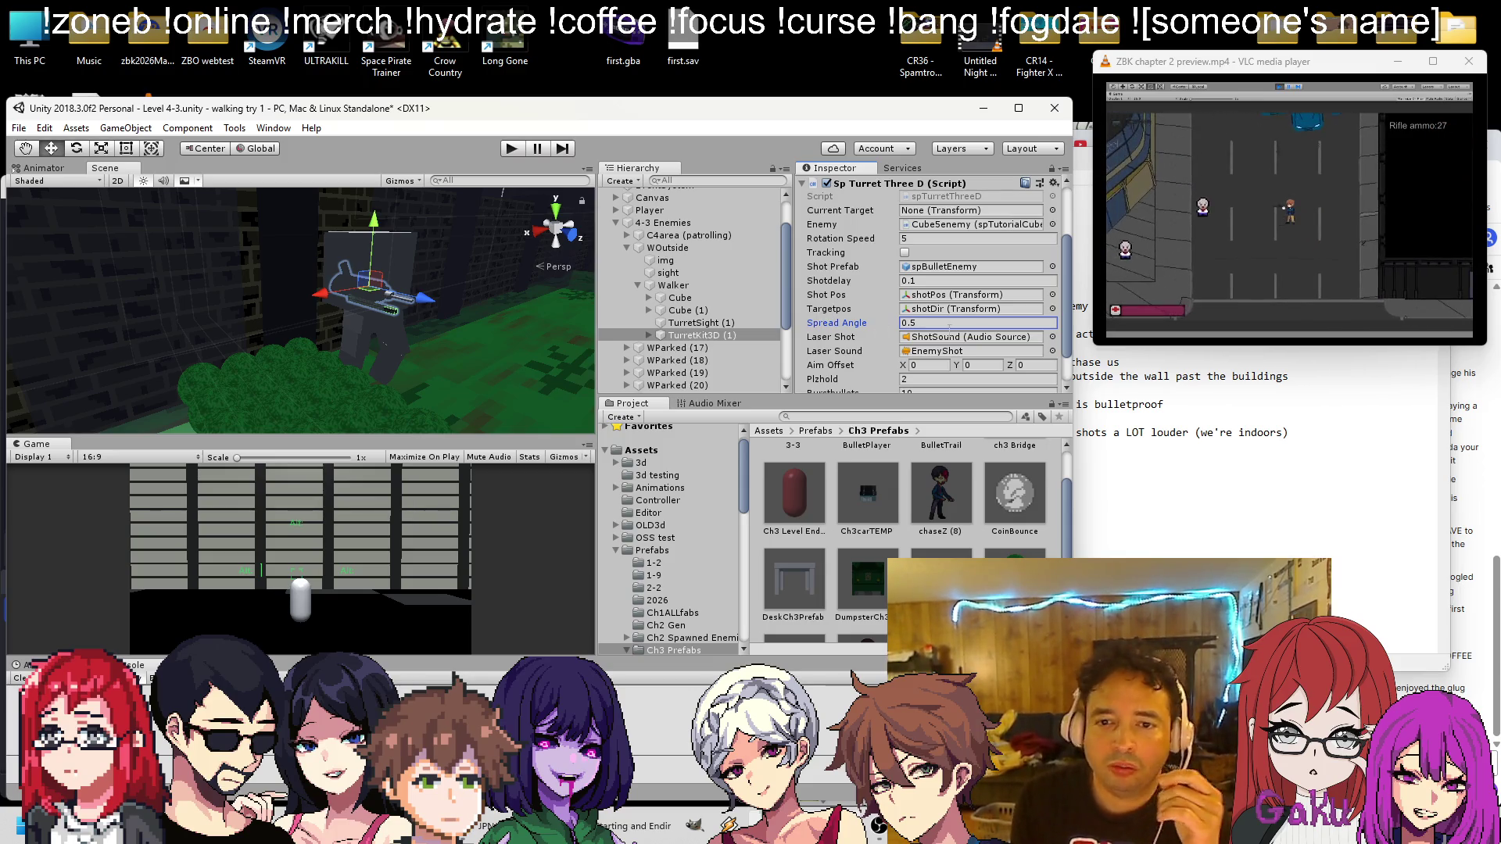
type("1")
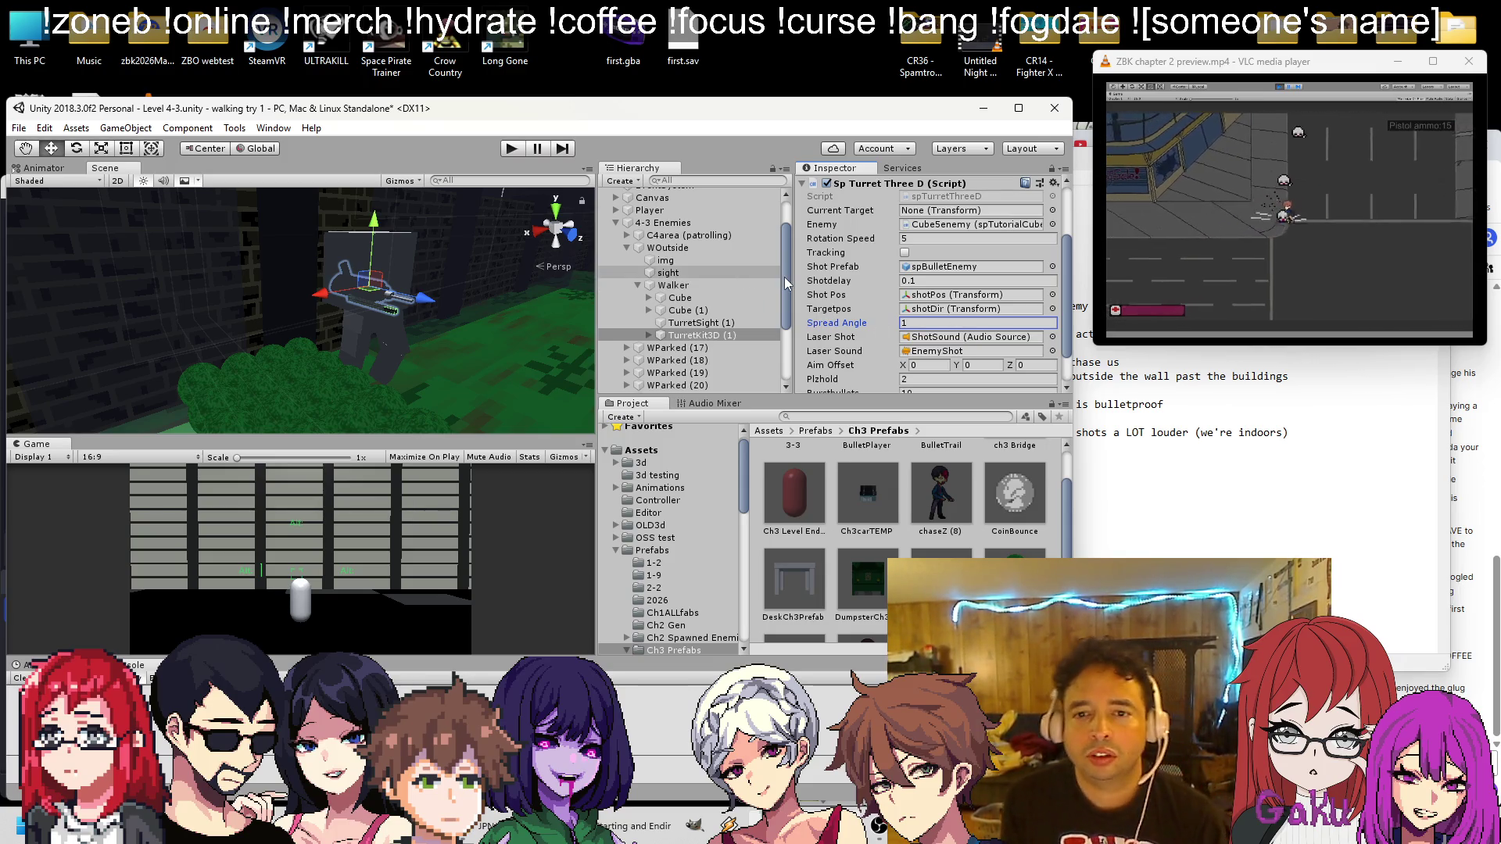
key("ctrl+s")
scroll(915, 265, "down", 3)
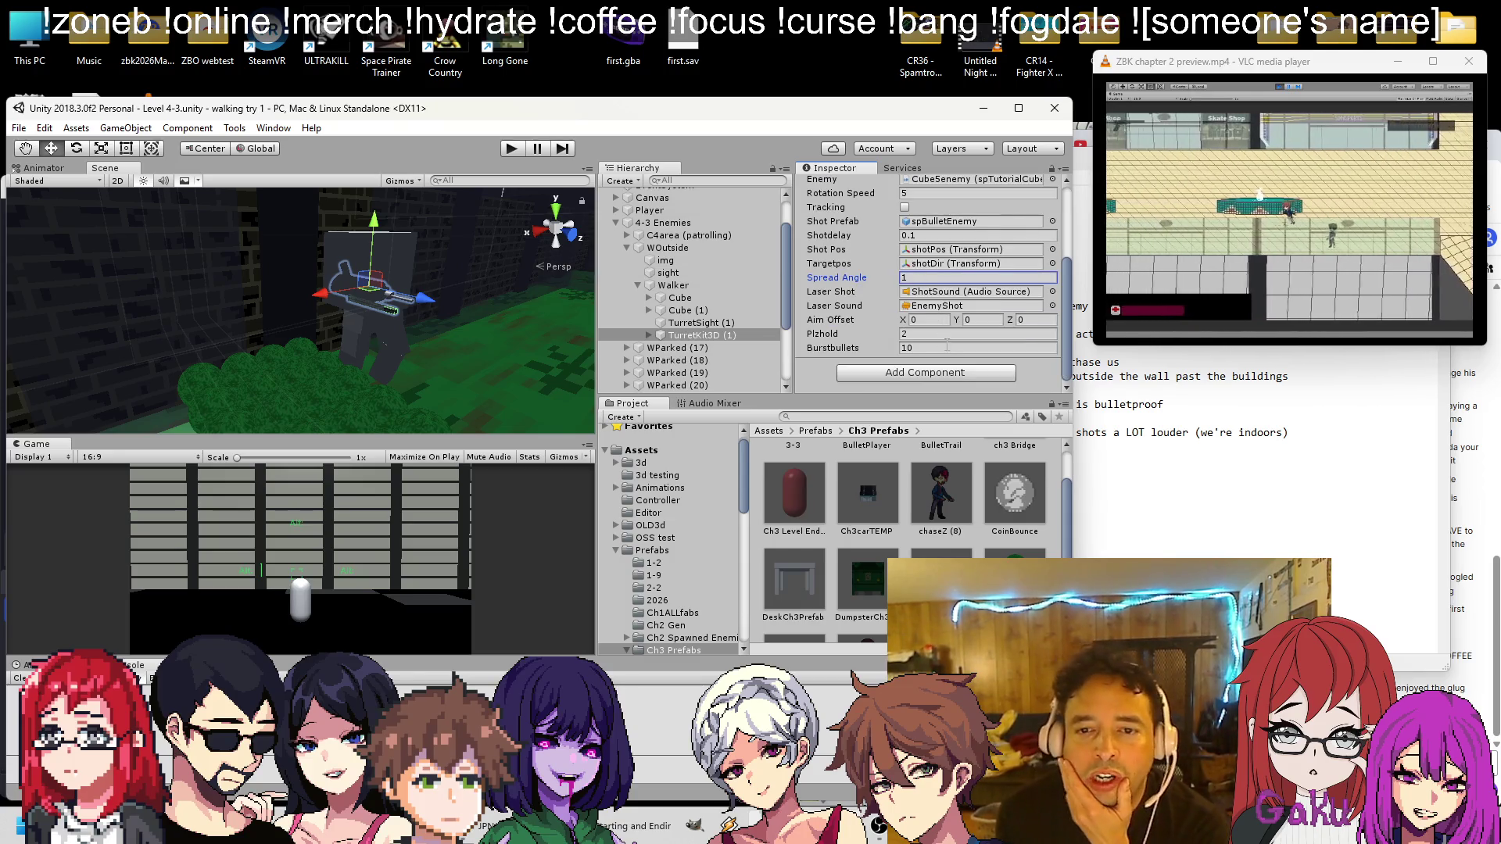
left_click(947, 345)
type("30")
key("ctrl+s")
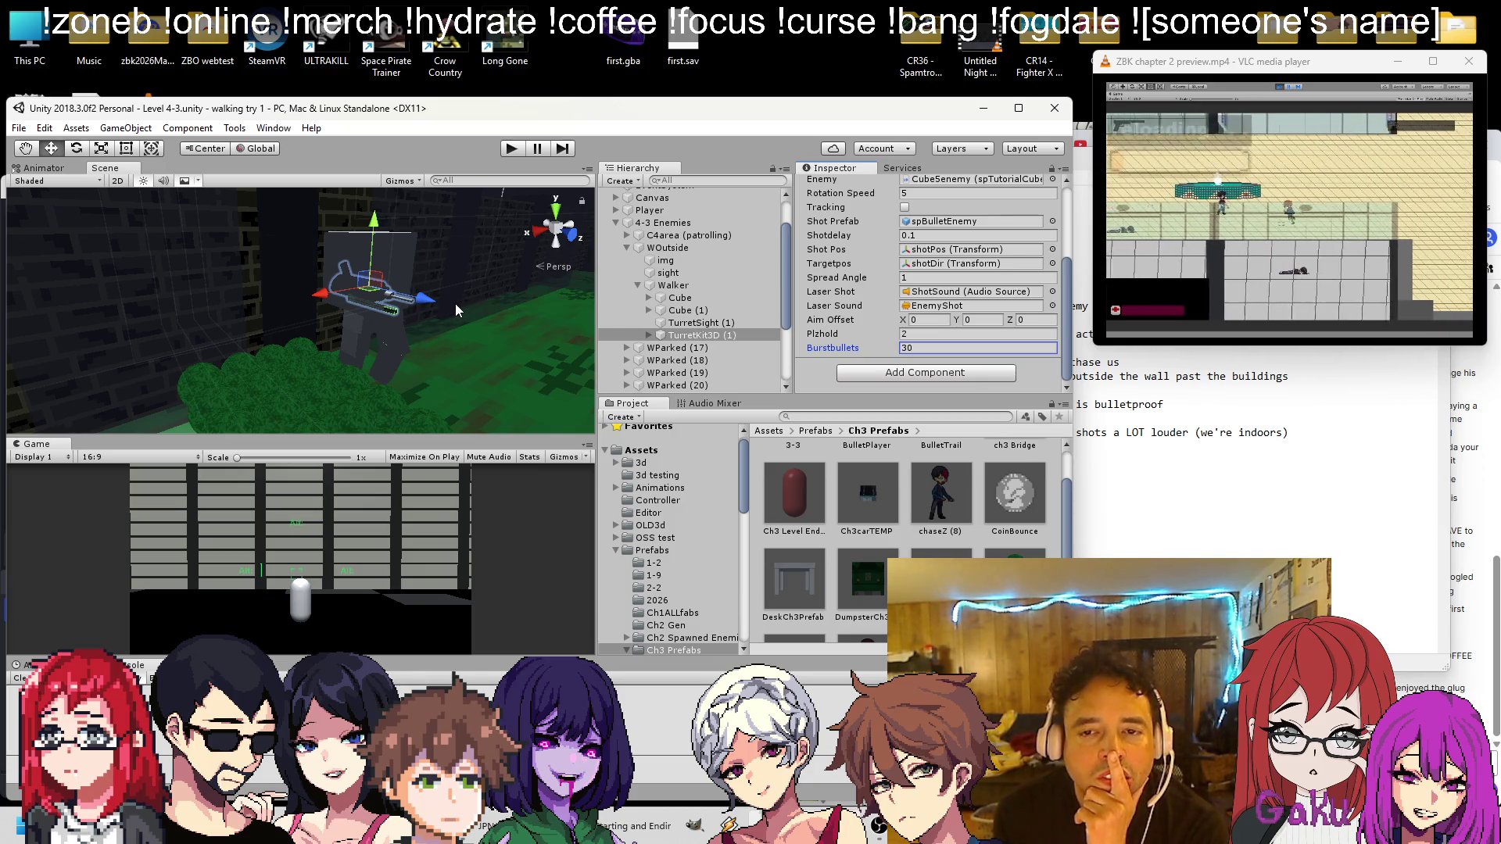
Inspect the turret's ShipBod (3) and TurretBarrel parts and its Enemy reference, CubeSenemy
left_click(400, 305)
left_click(401, 305)
mouse_move(400, 305)
left_mouse_down()
mouse_move(509, 337)
mouse_move(500, 317)
mouse_move(430, 312)
mouse_move(467, 293)
left_mouse_up()
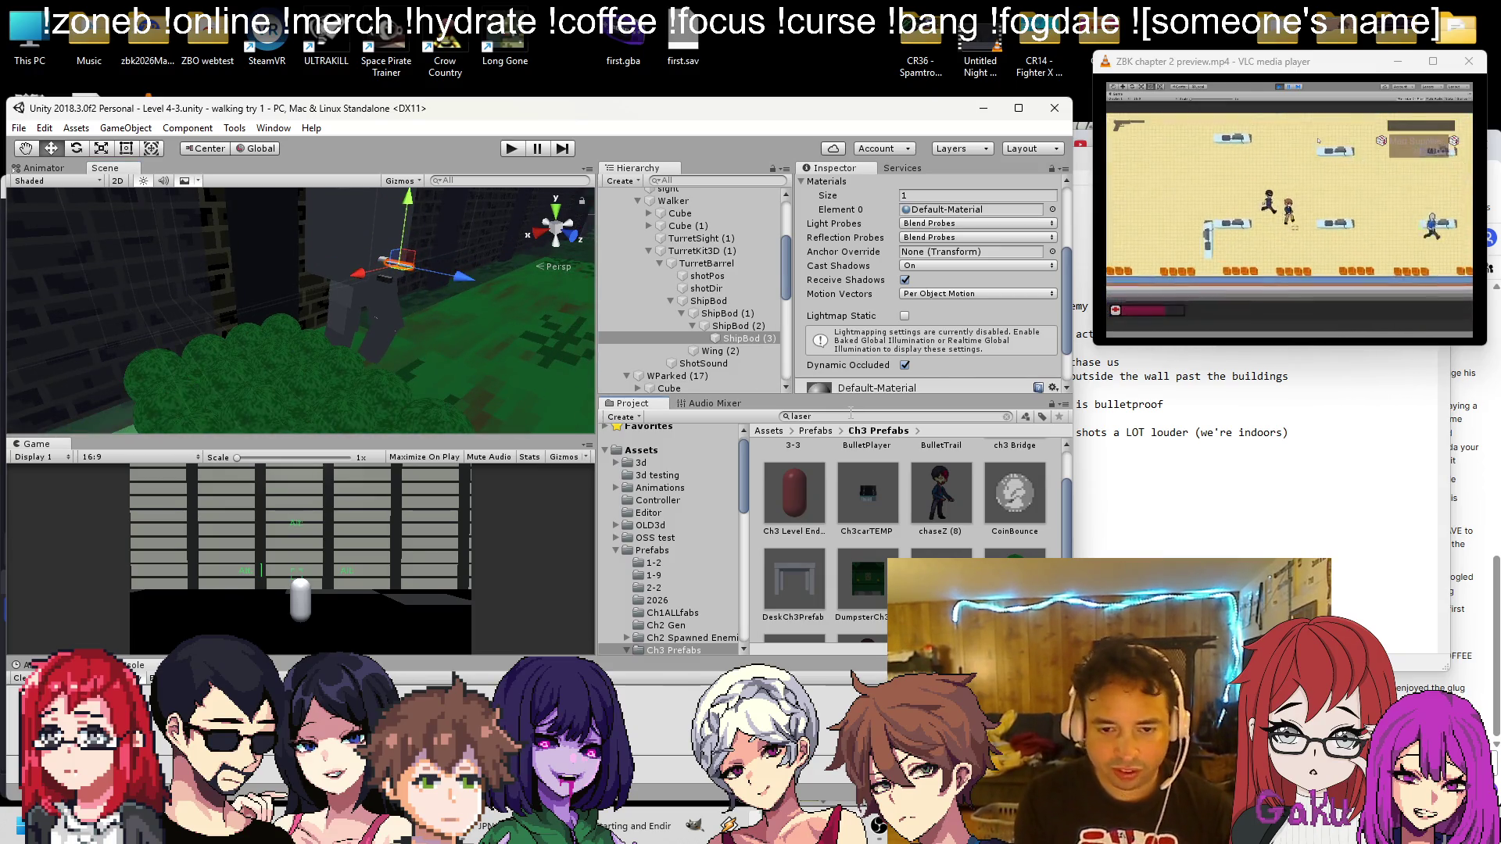
type("laser")
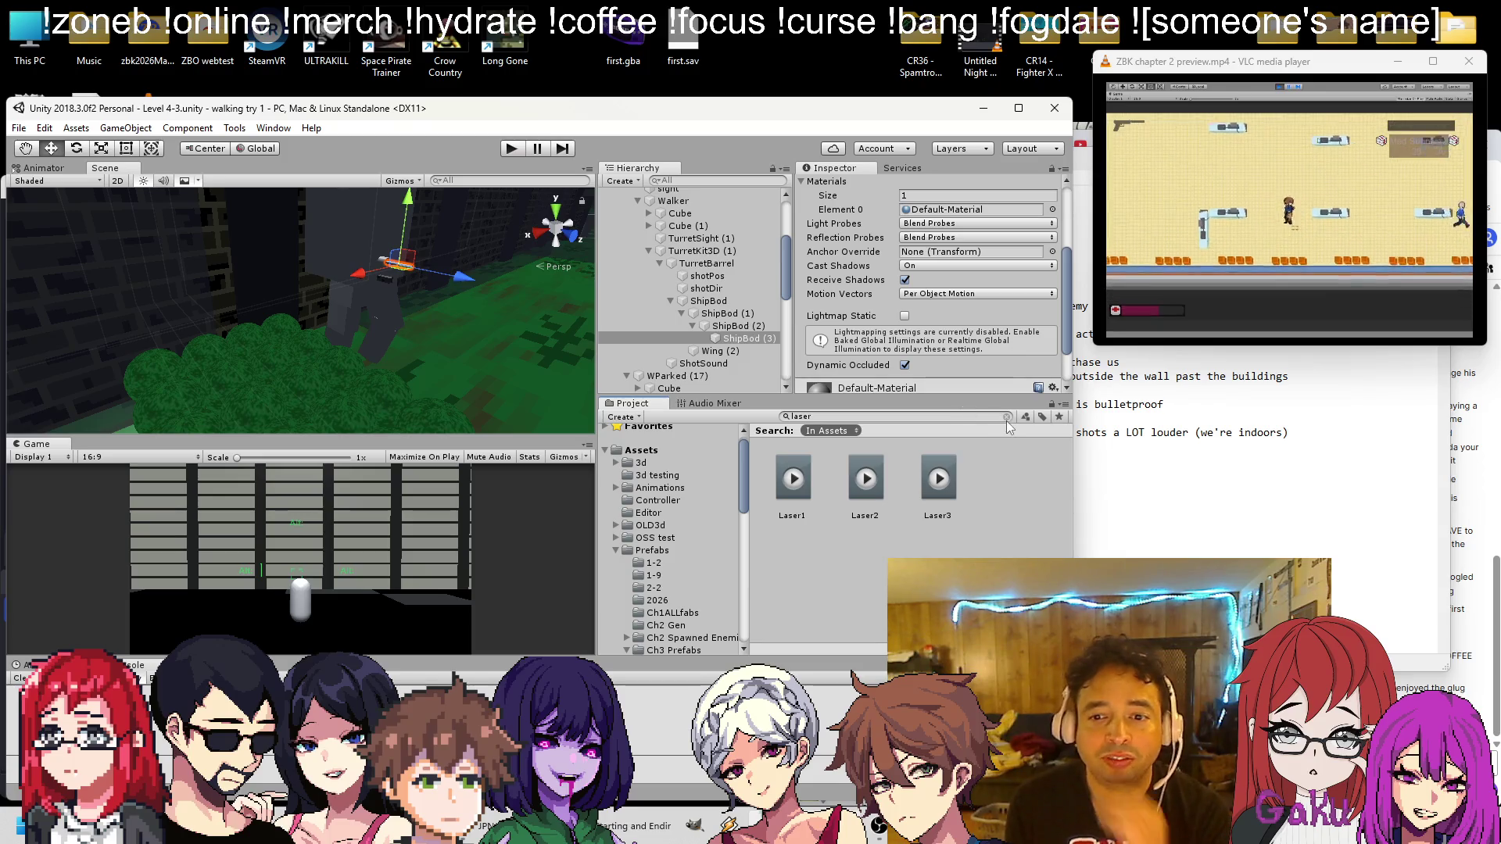
left_click(1007, 417)
mouse_move(365, 241)
left_mouse_down()
mouse_move(475, 260)
mouse_move(471, 288)
mouse_move(458, 283)
left_mouse_up()
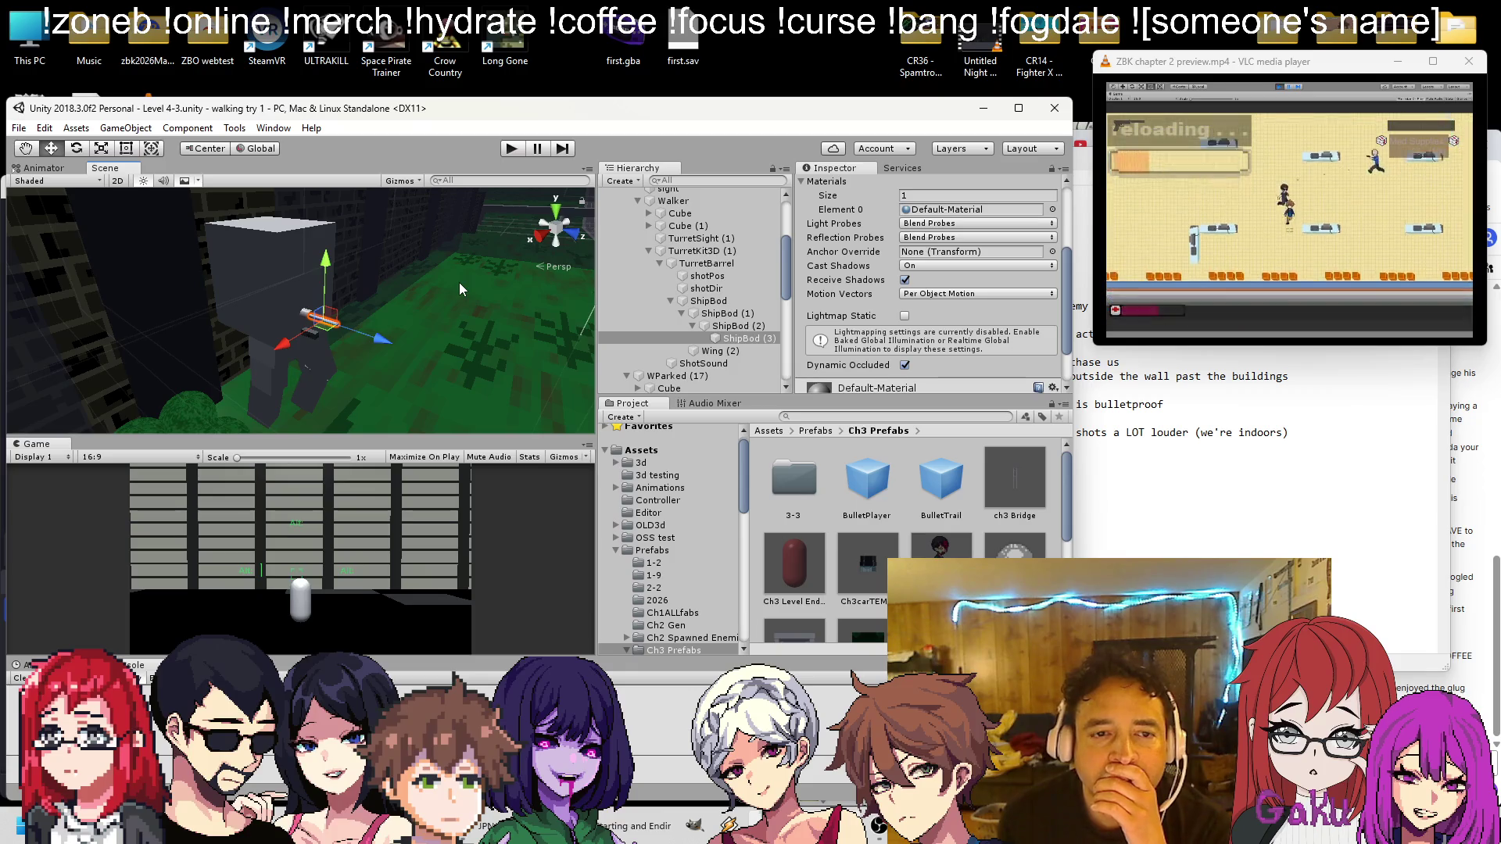
left_click(659, 265)
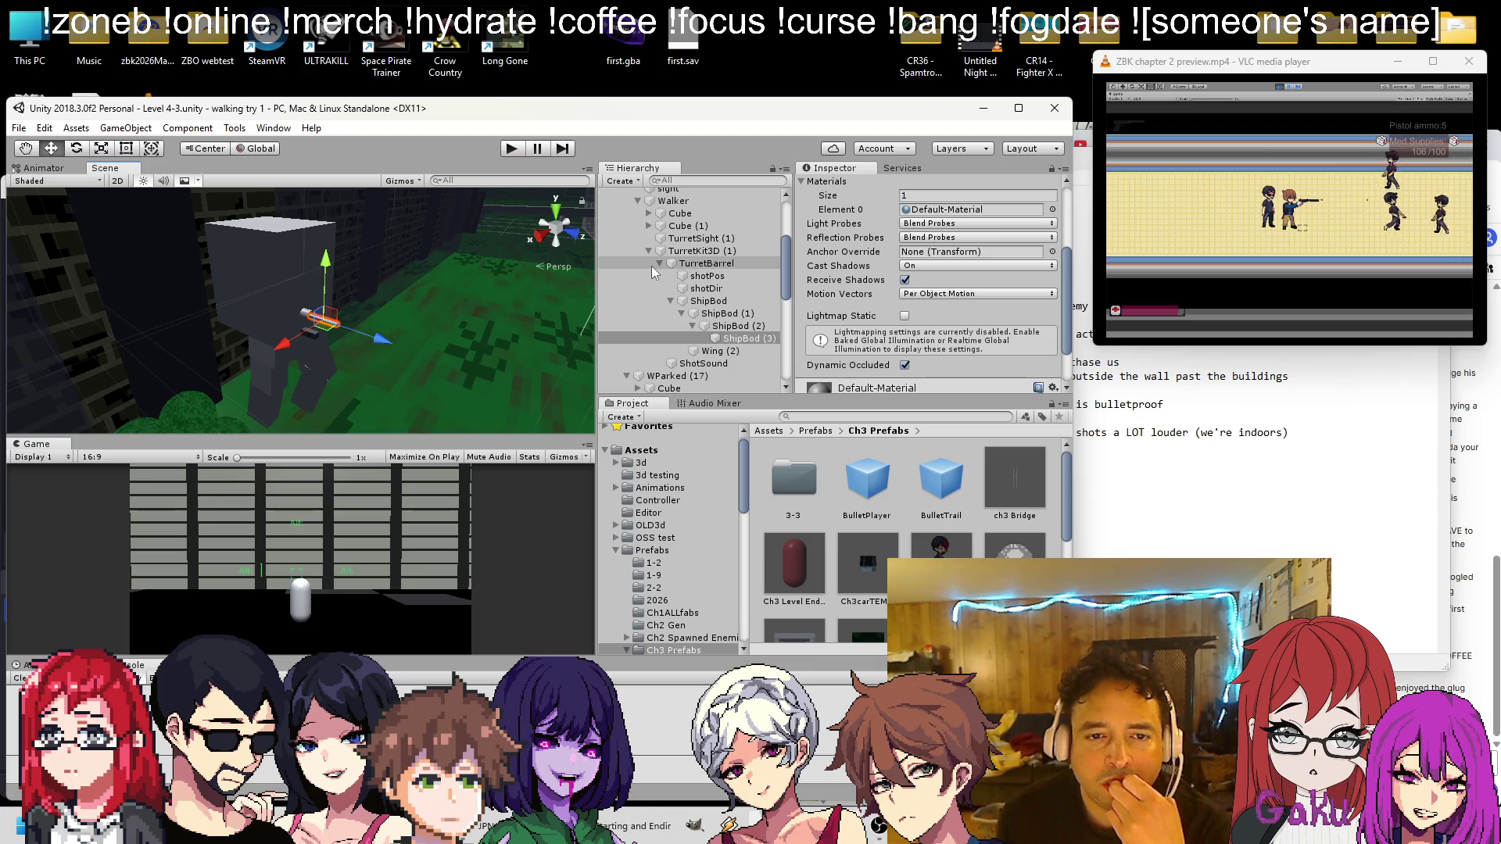
key("Left")
key("Left")
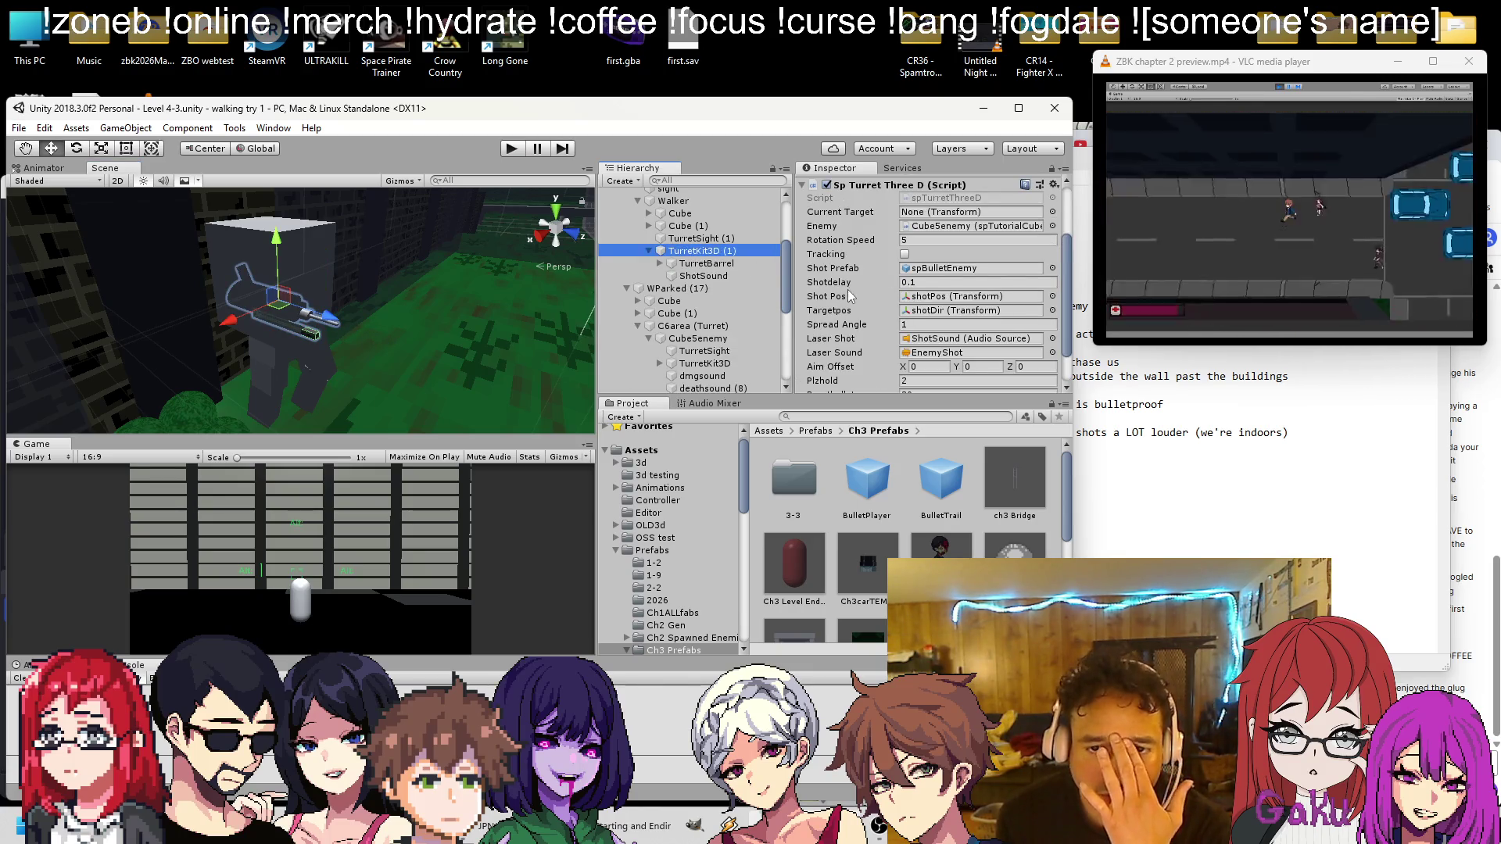
left_click(860, 225)
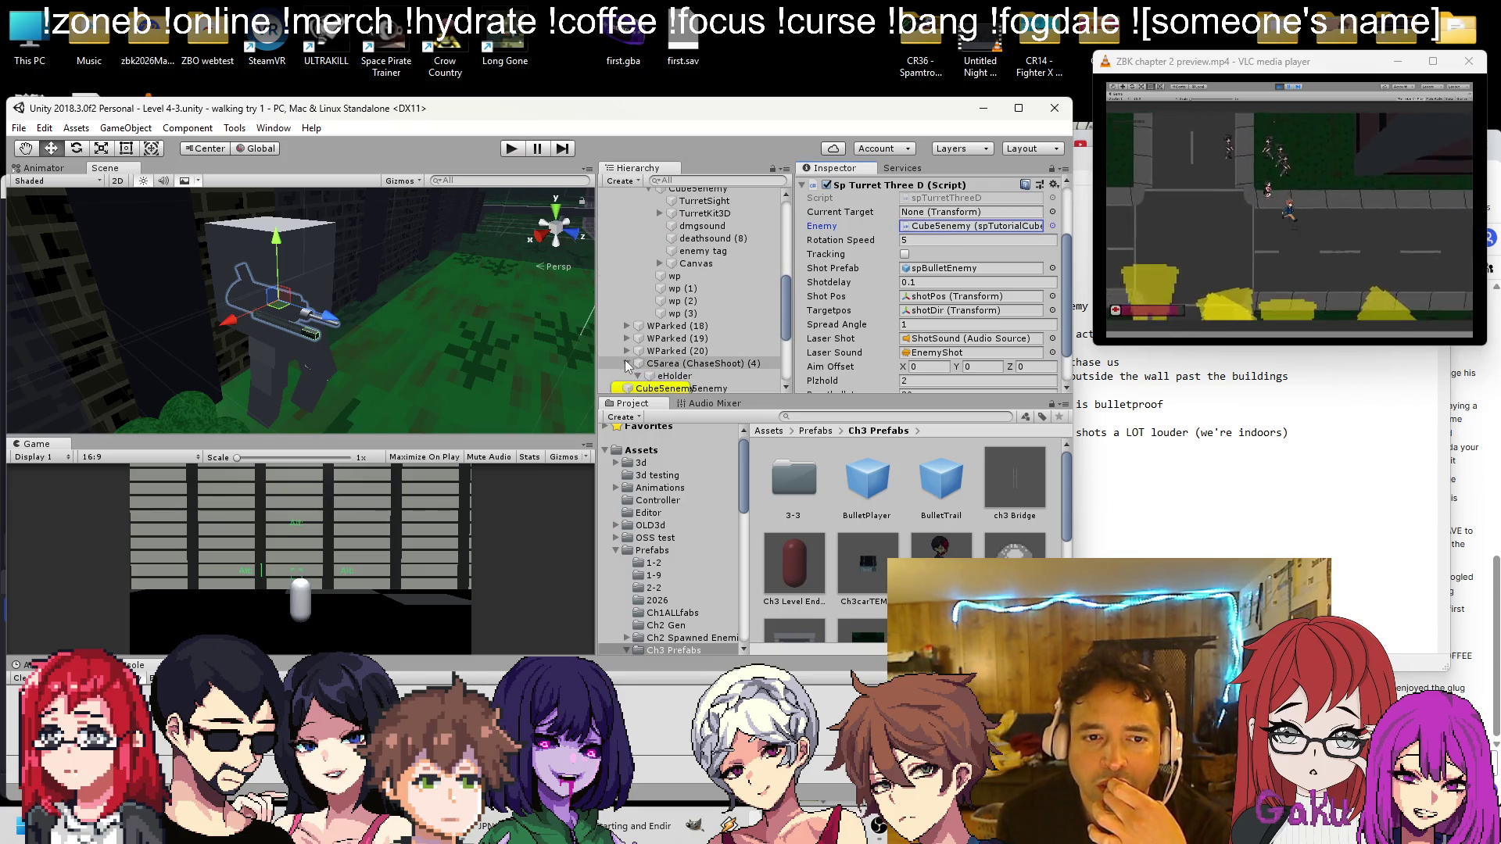
scroll(704, 337, "up", 4)
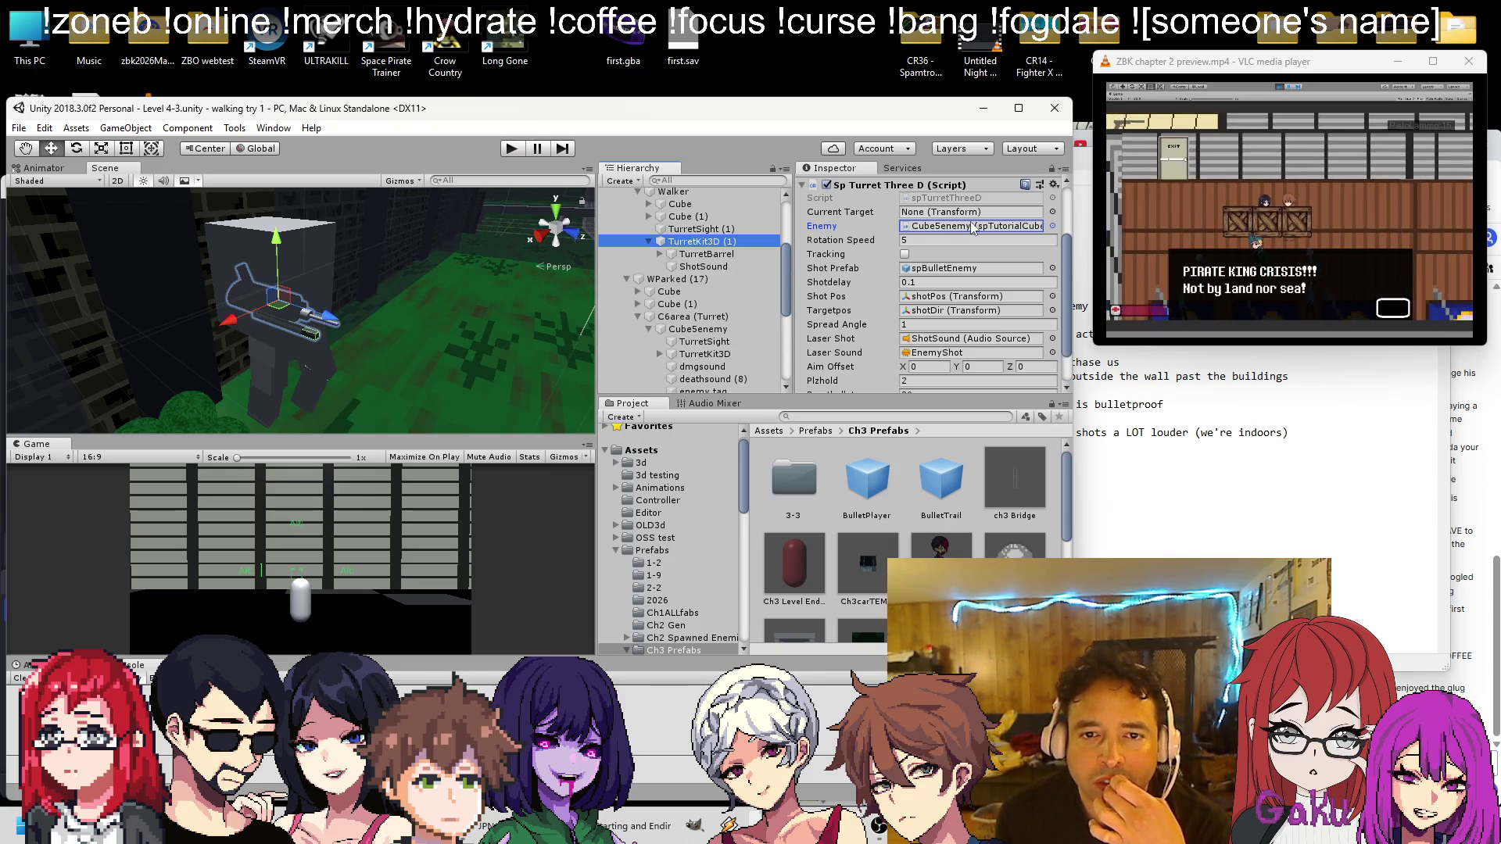
right_click(905, 200)
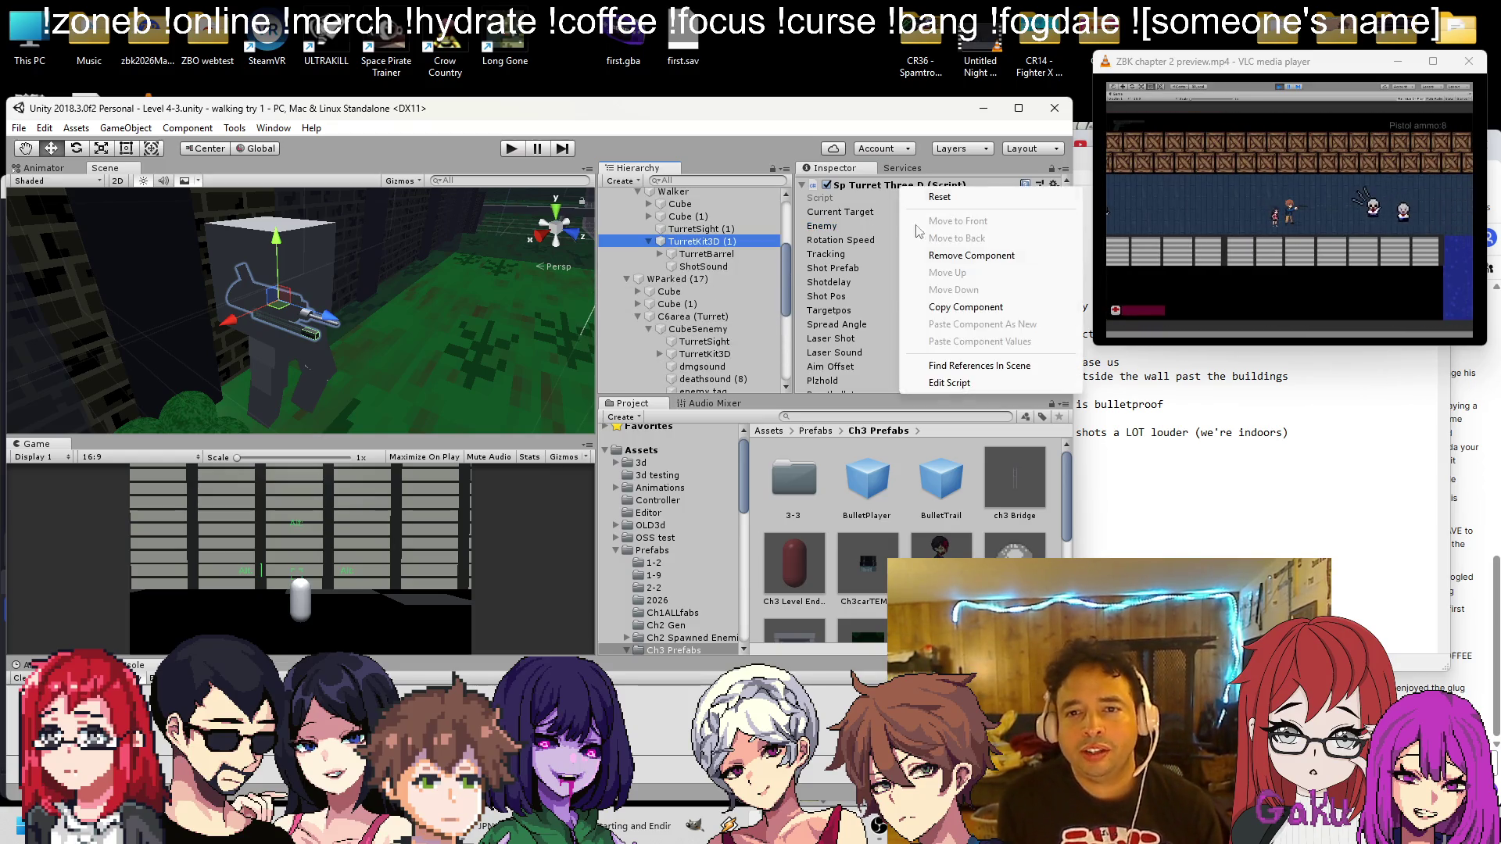
Open spTurretThreeD.cs and search for 'enemy' to reach ShotCycle's health check at line 92
left_click(938, 383)
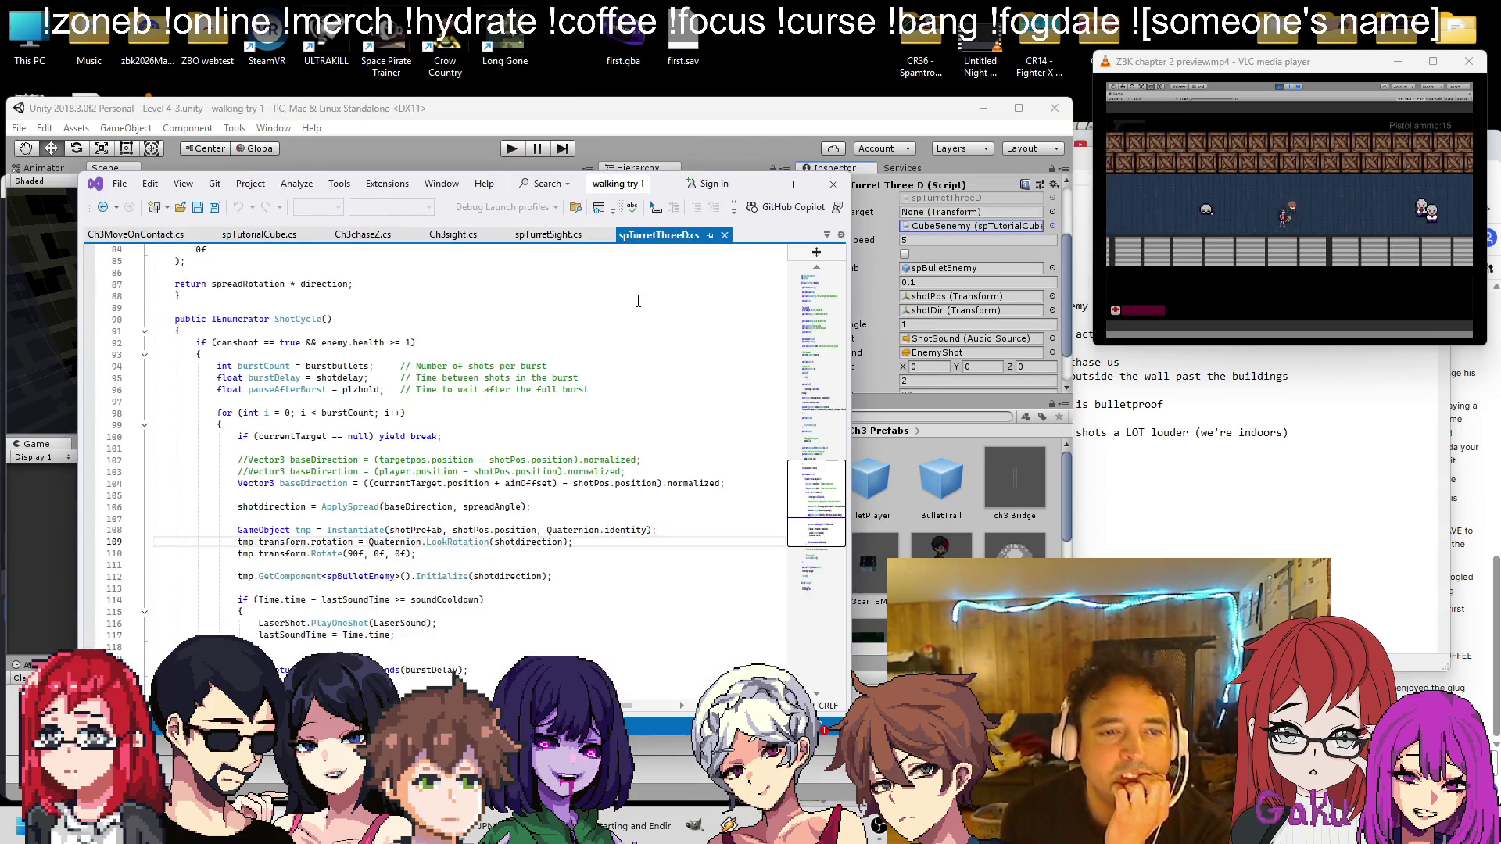
scroll(554, 332, "up", 20)
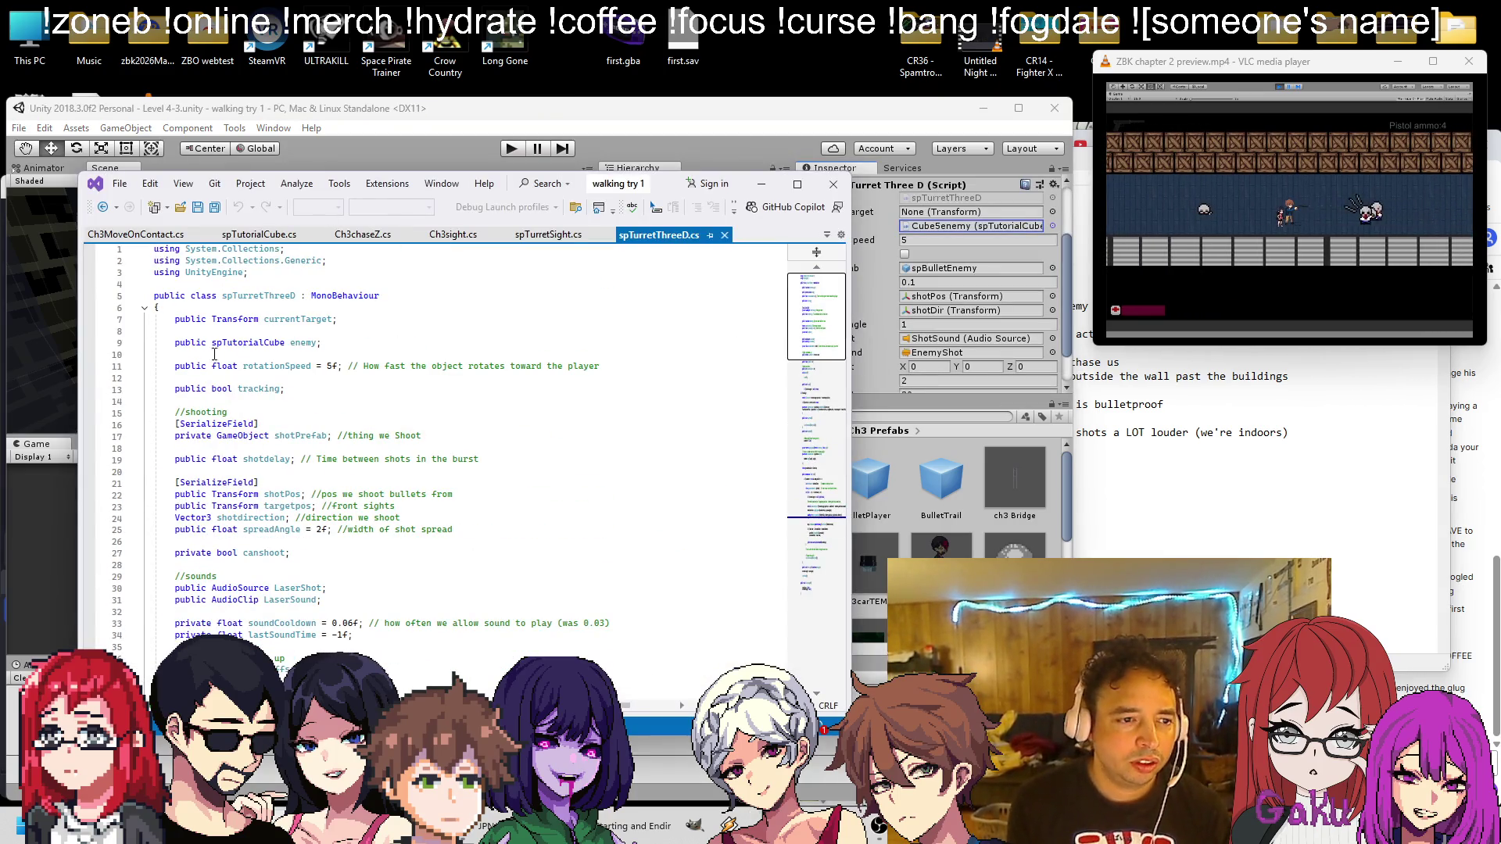
double_click(313, 345)
key("ctrl+f")
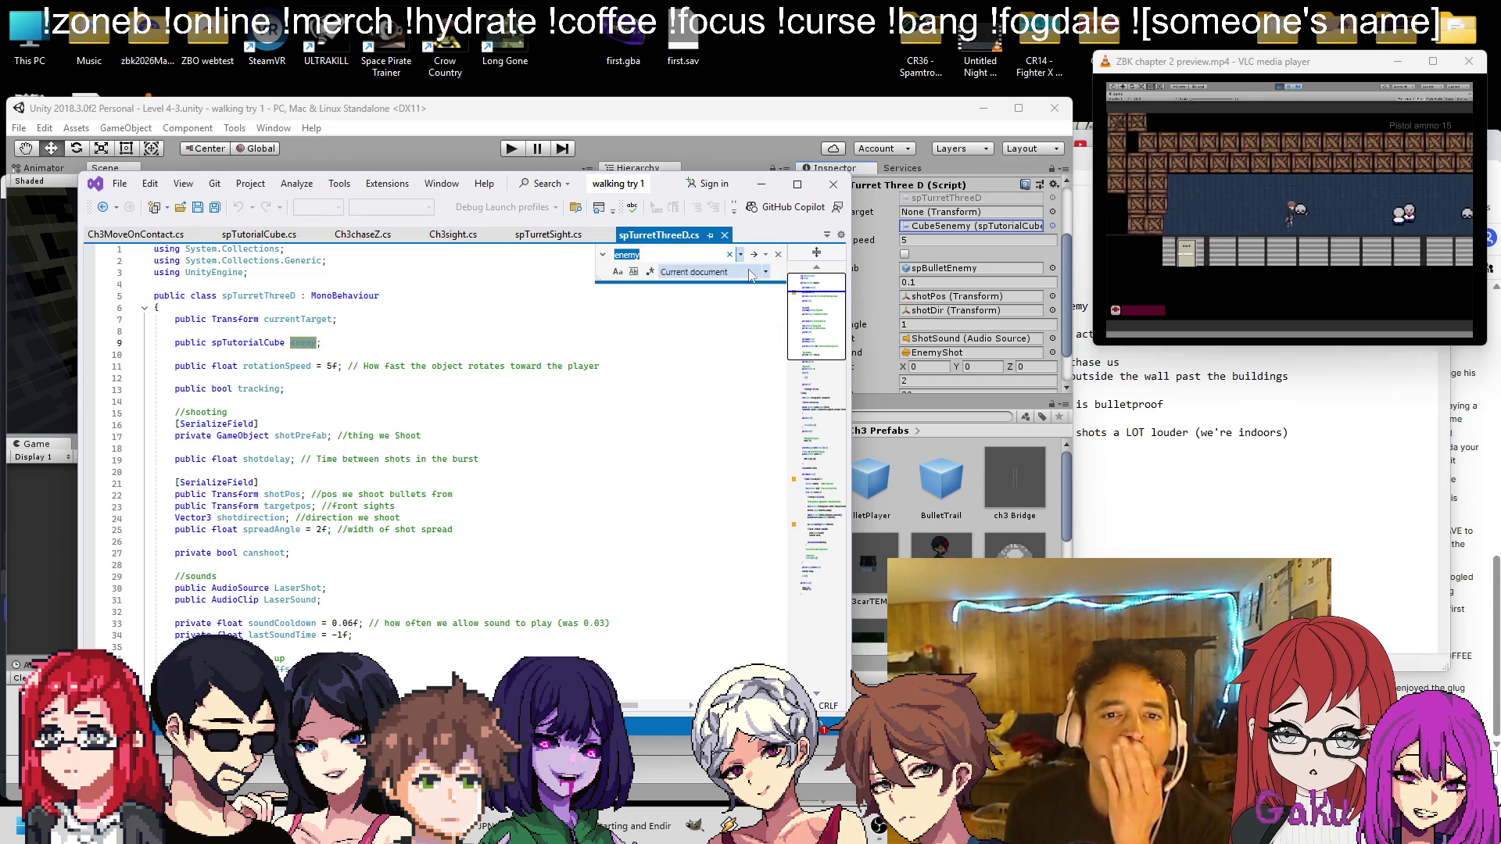
left_click(753, 256)
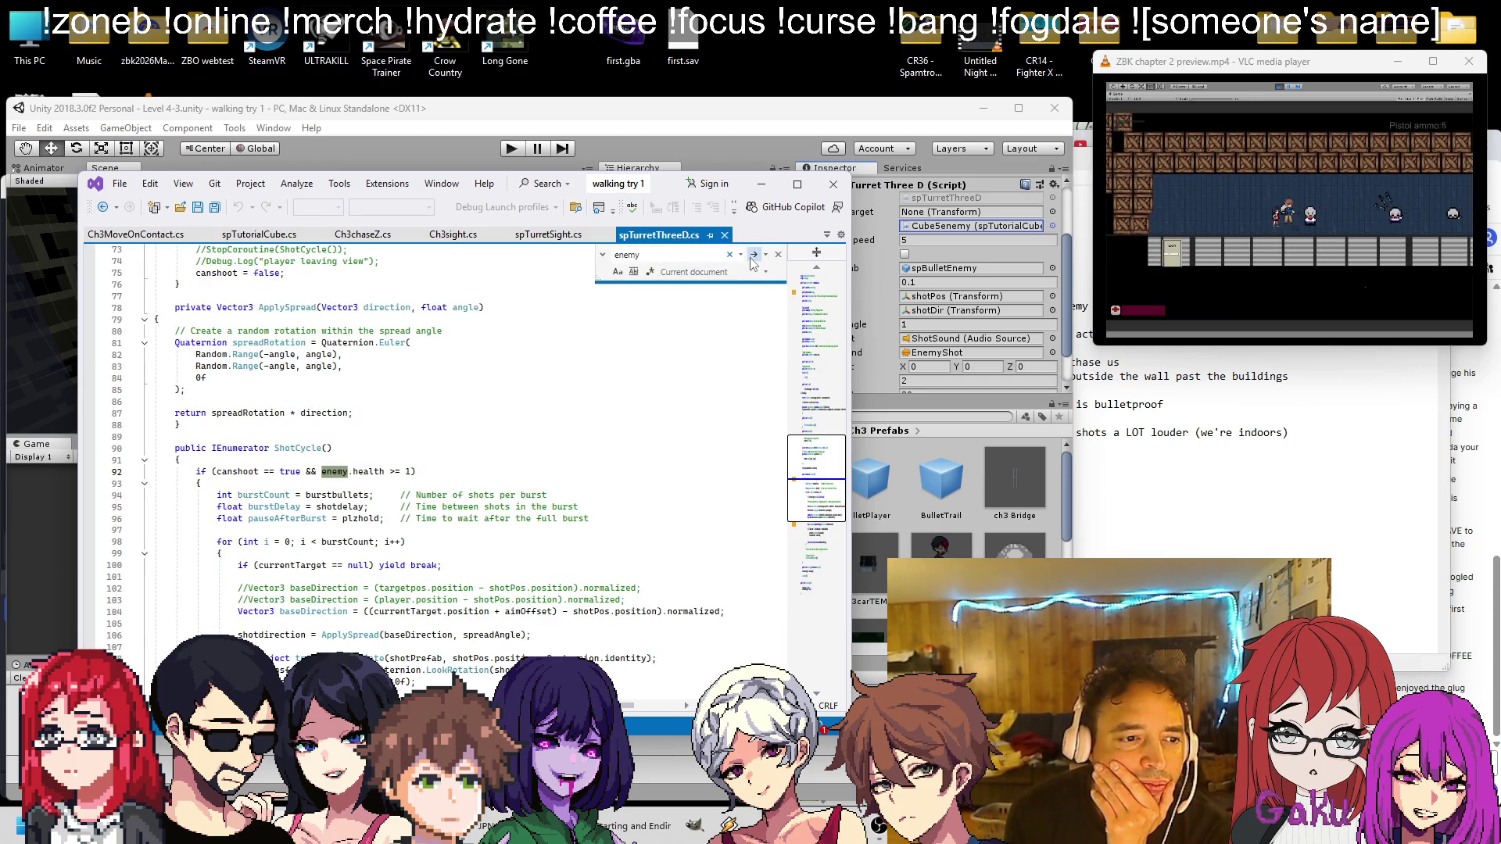
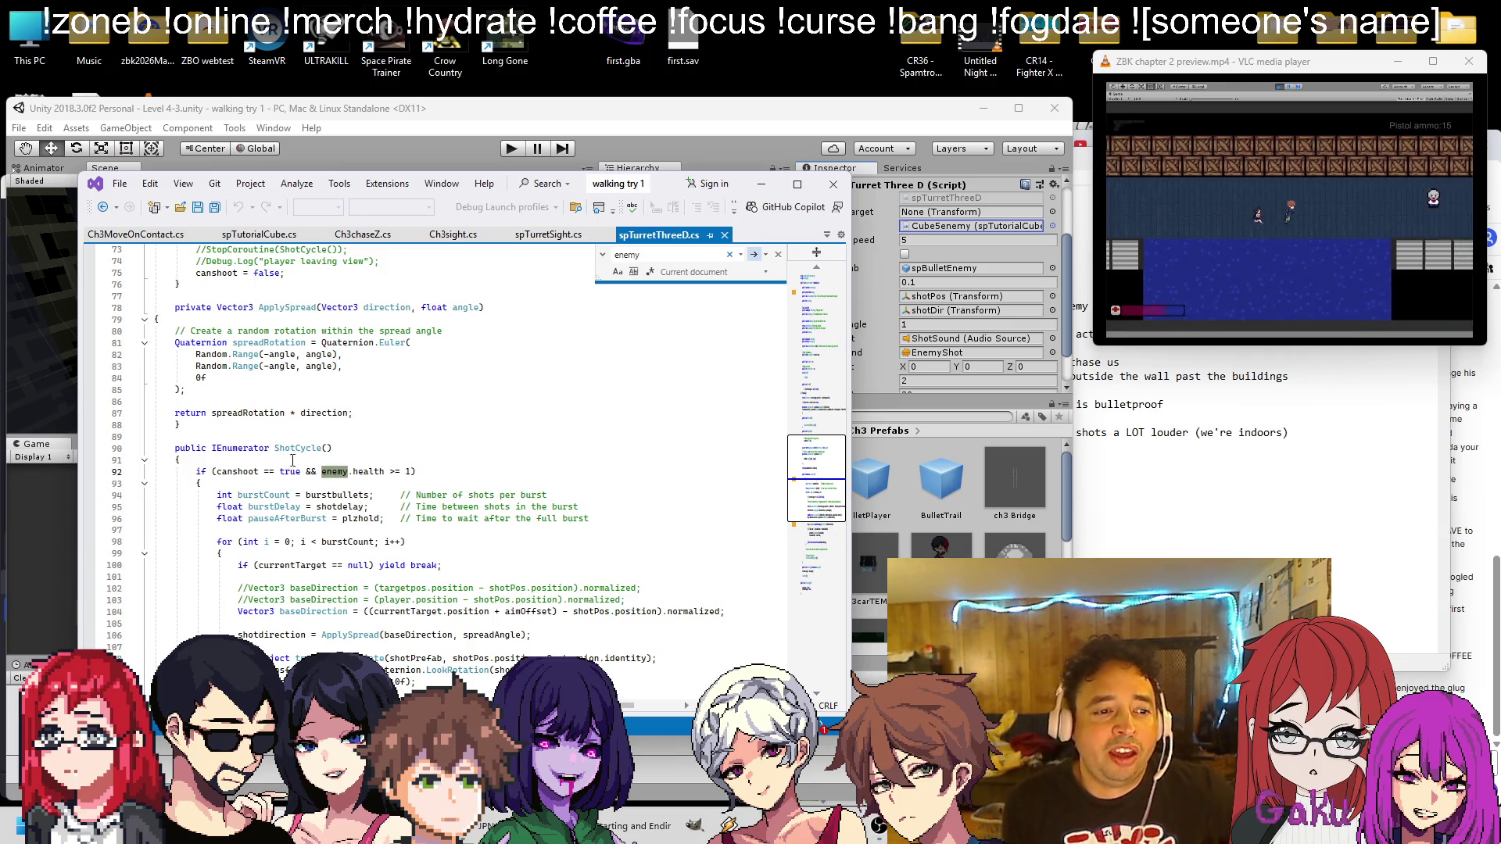
Step through the remaining 'enemy' matches in spTurretThreeD.cs until none are left, then dismiss the message
left_click(754, 255)
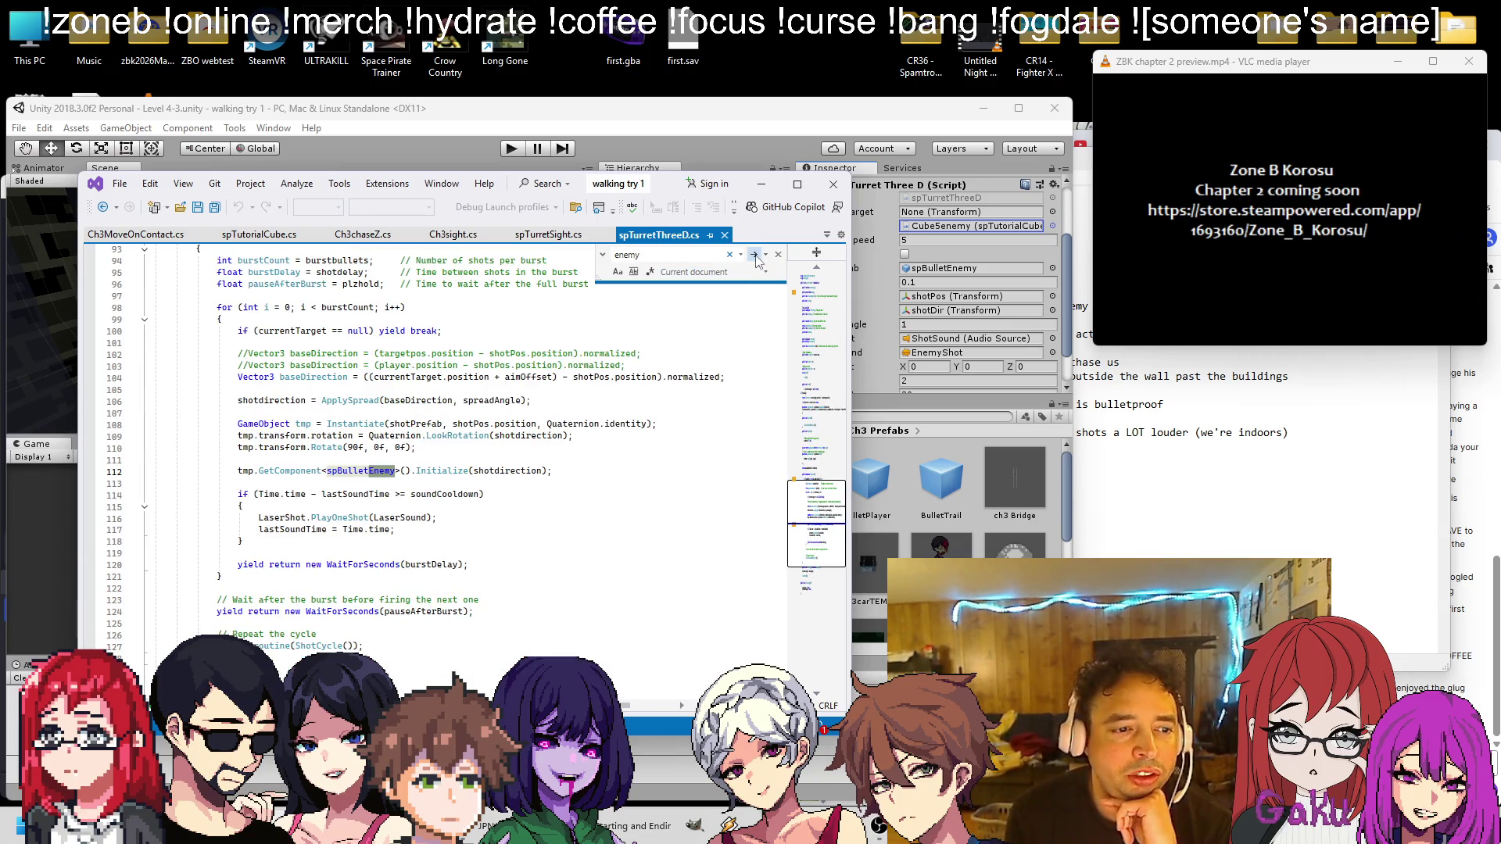
left_click(756, 256)
left_click(874, 467)
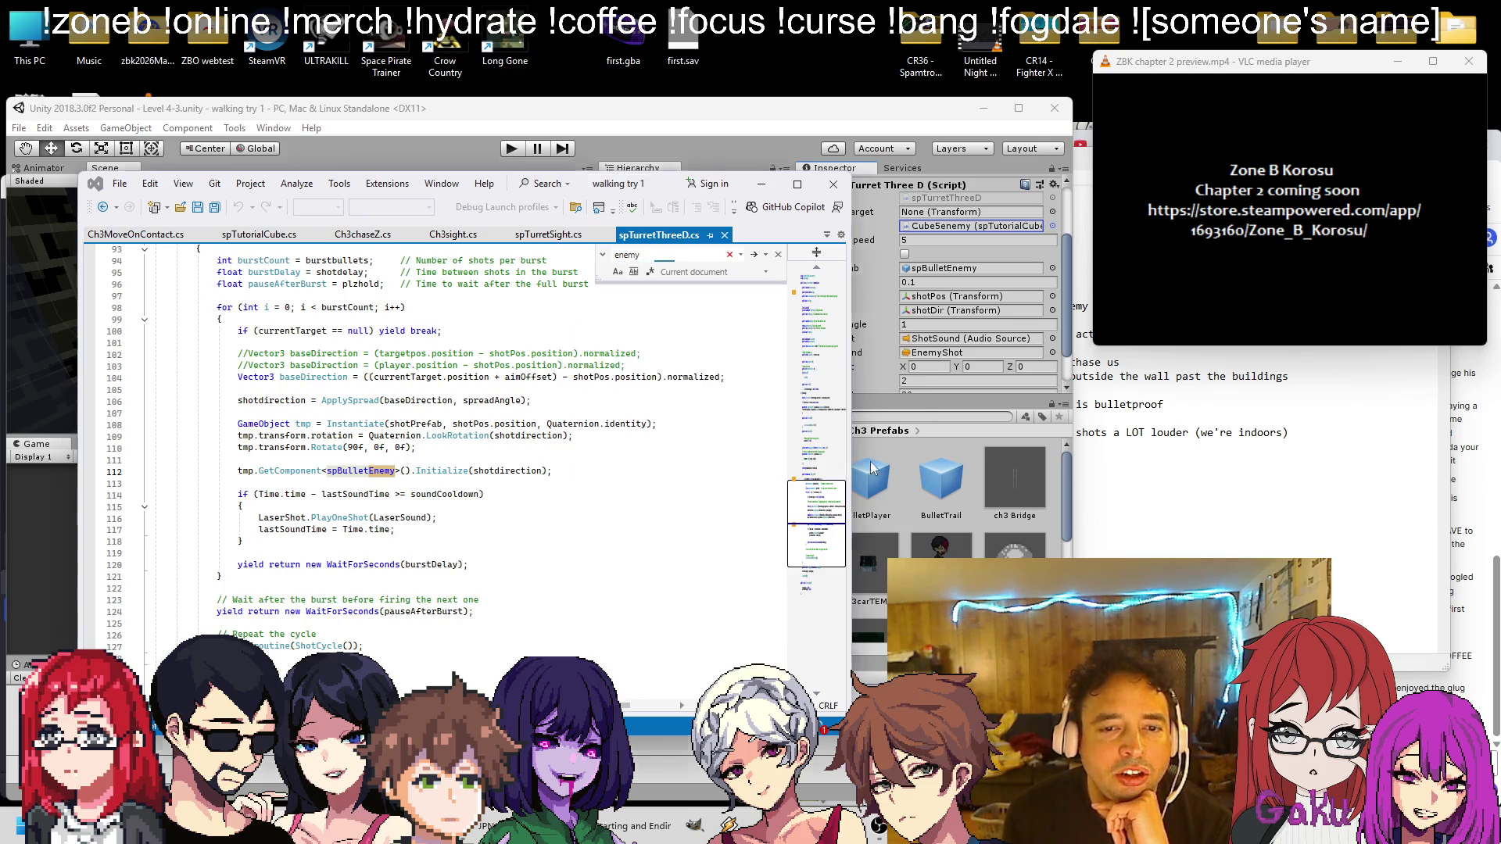
Switch back to the Unity editor
left_click(608, 123)
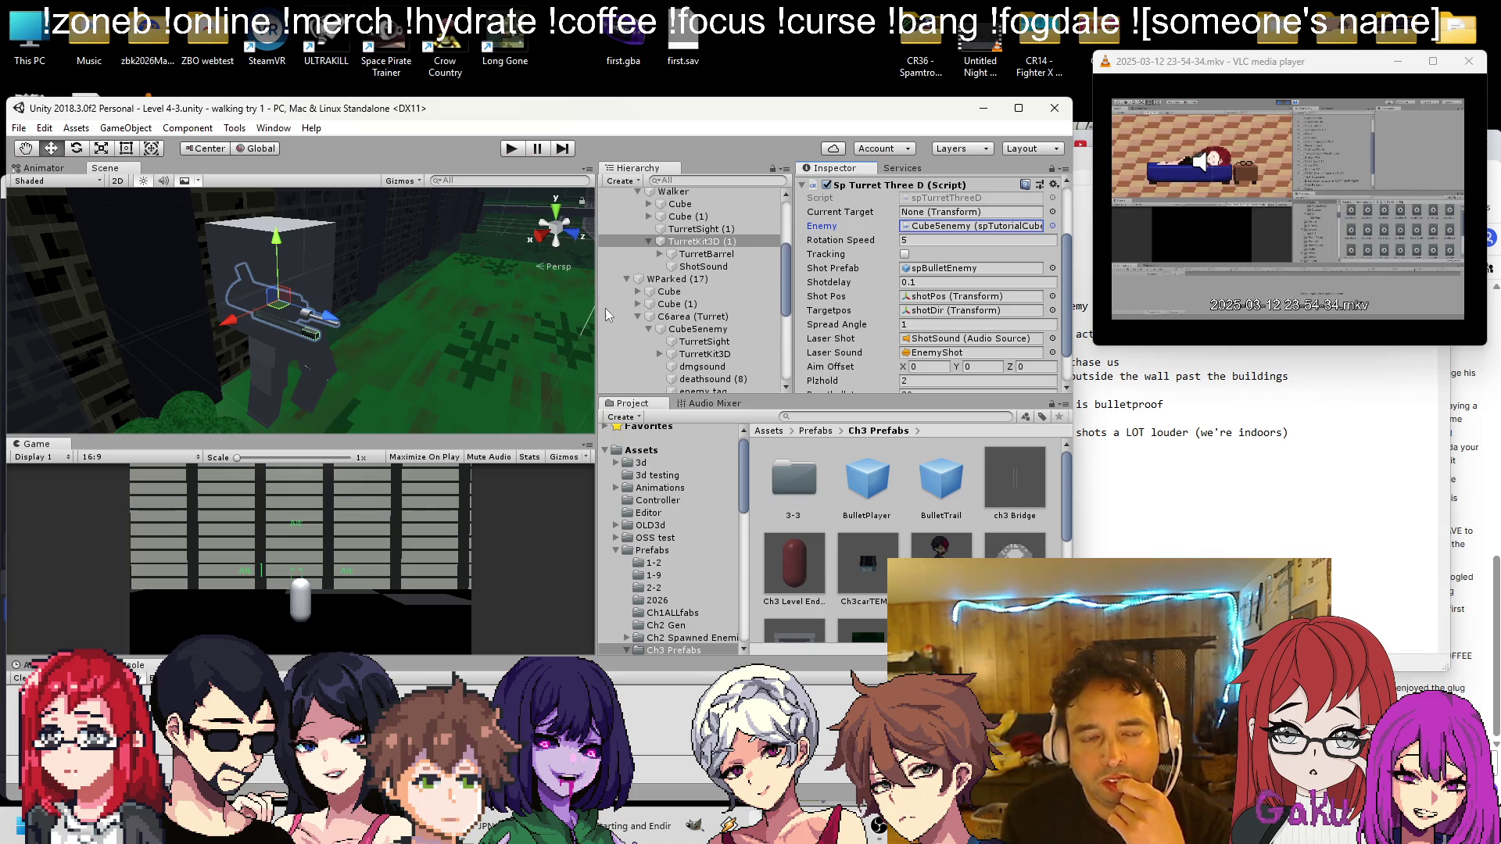
Add the Sp Tutorial Cube script component to Walker
left_click(307, 247)
left_click(307, 247)
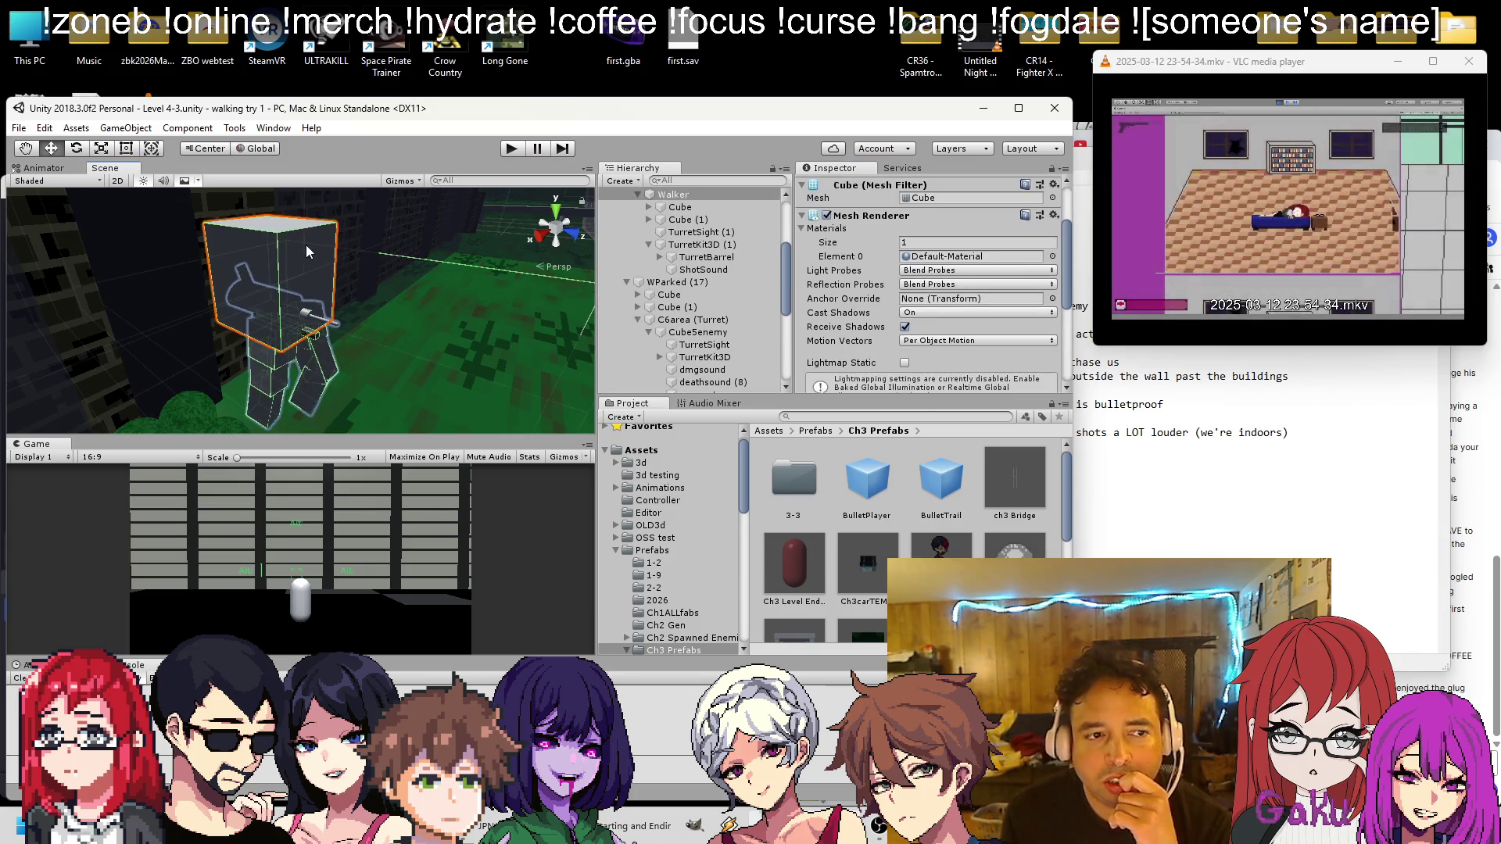
scroll(897, 318, "down", 5)
left_click(894, 375)
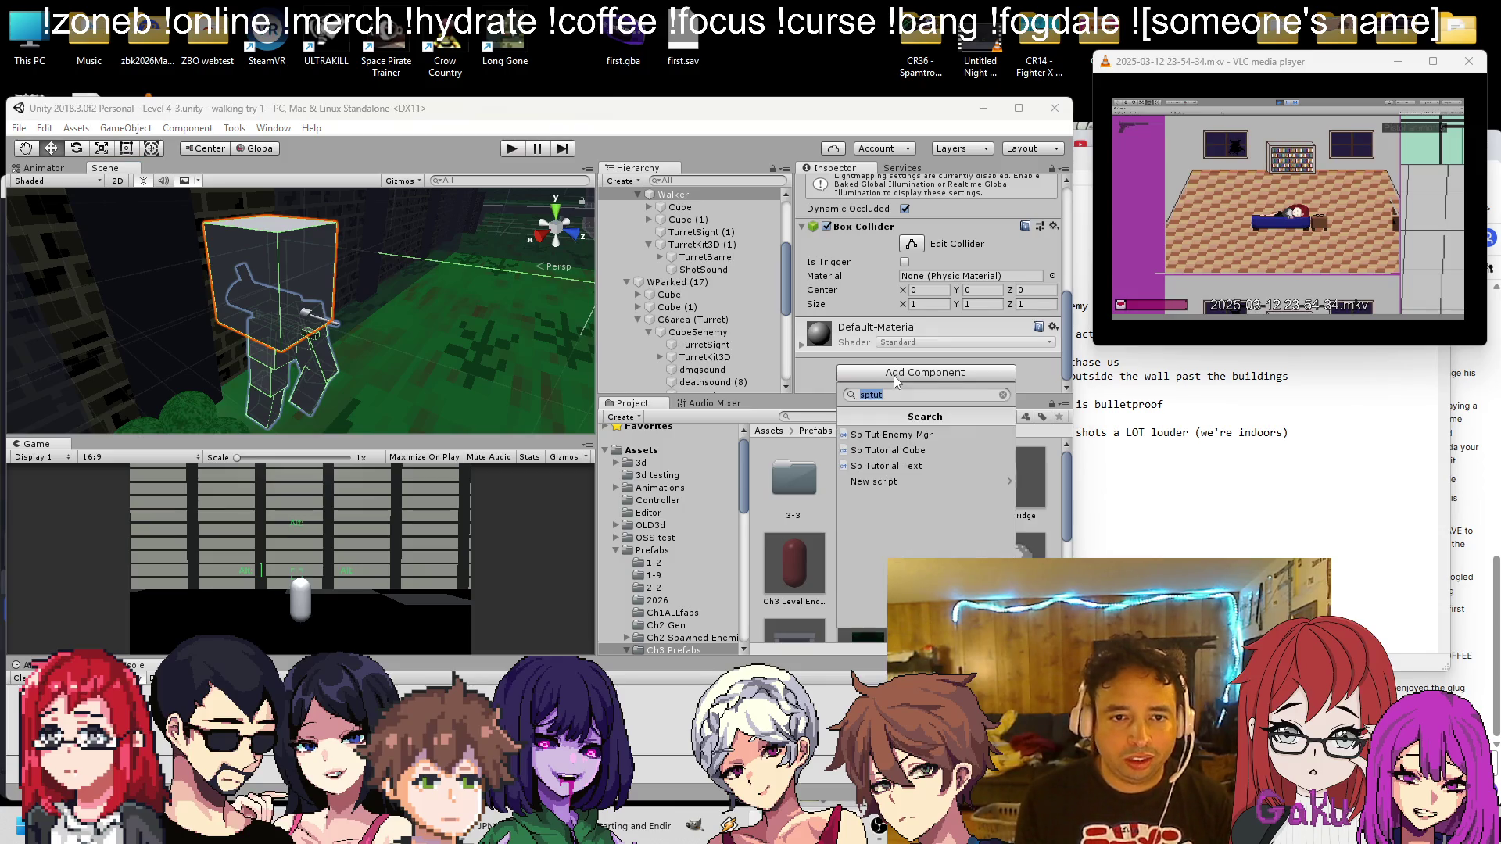
left_click(892, 450)
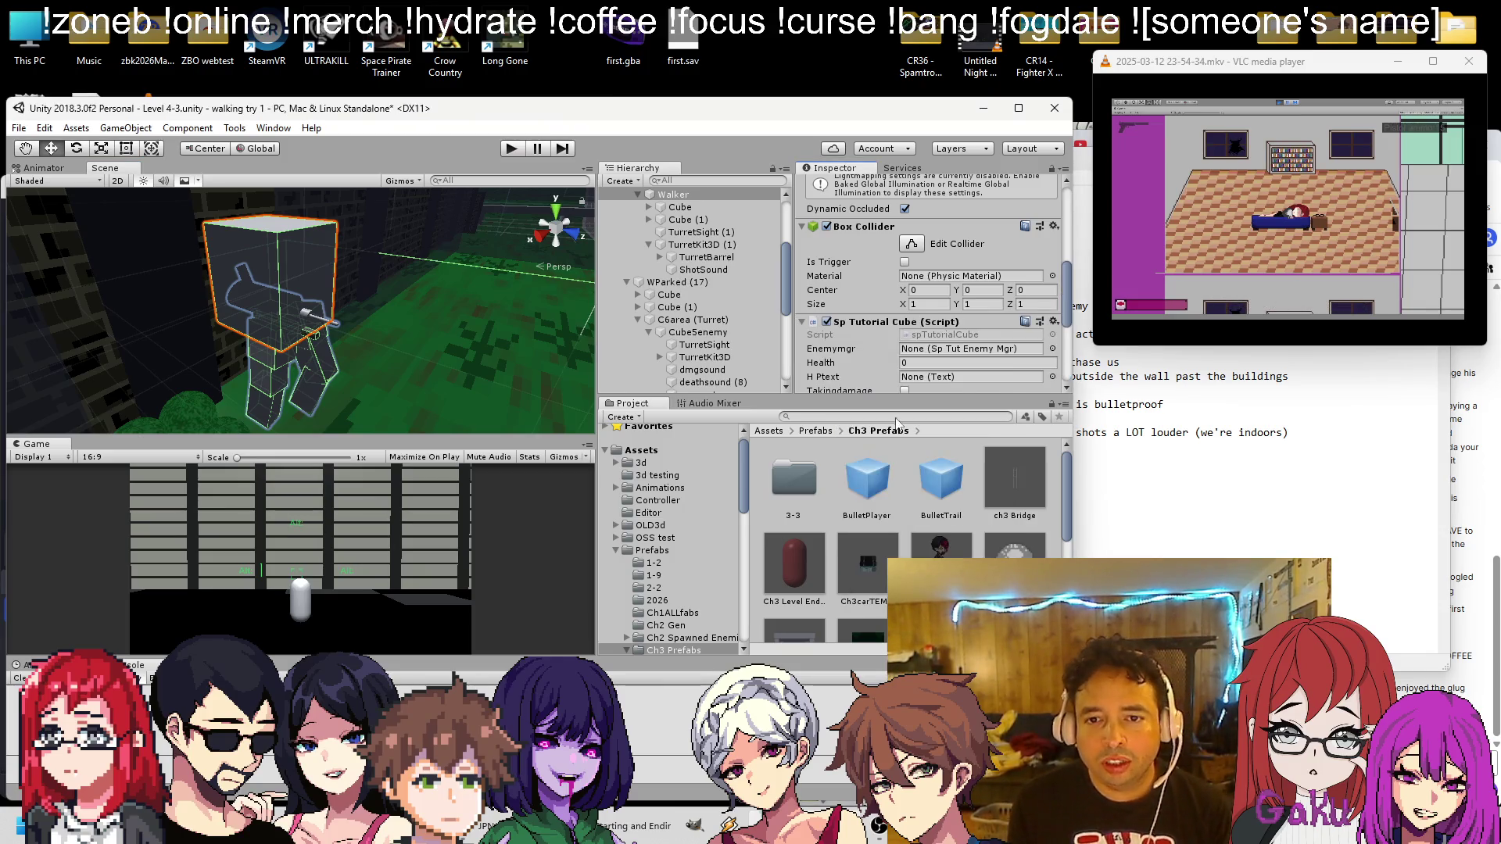
Set Walker as the turret's Enemy target and give Walker Health 1000
left_click(696, 245)
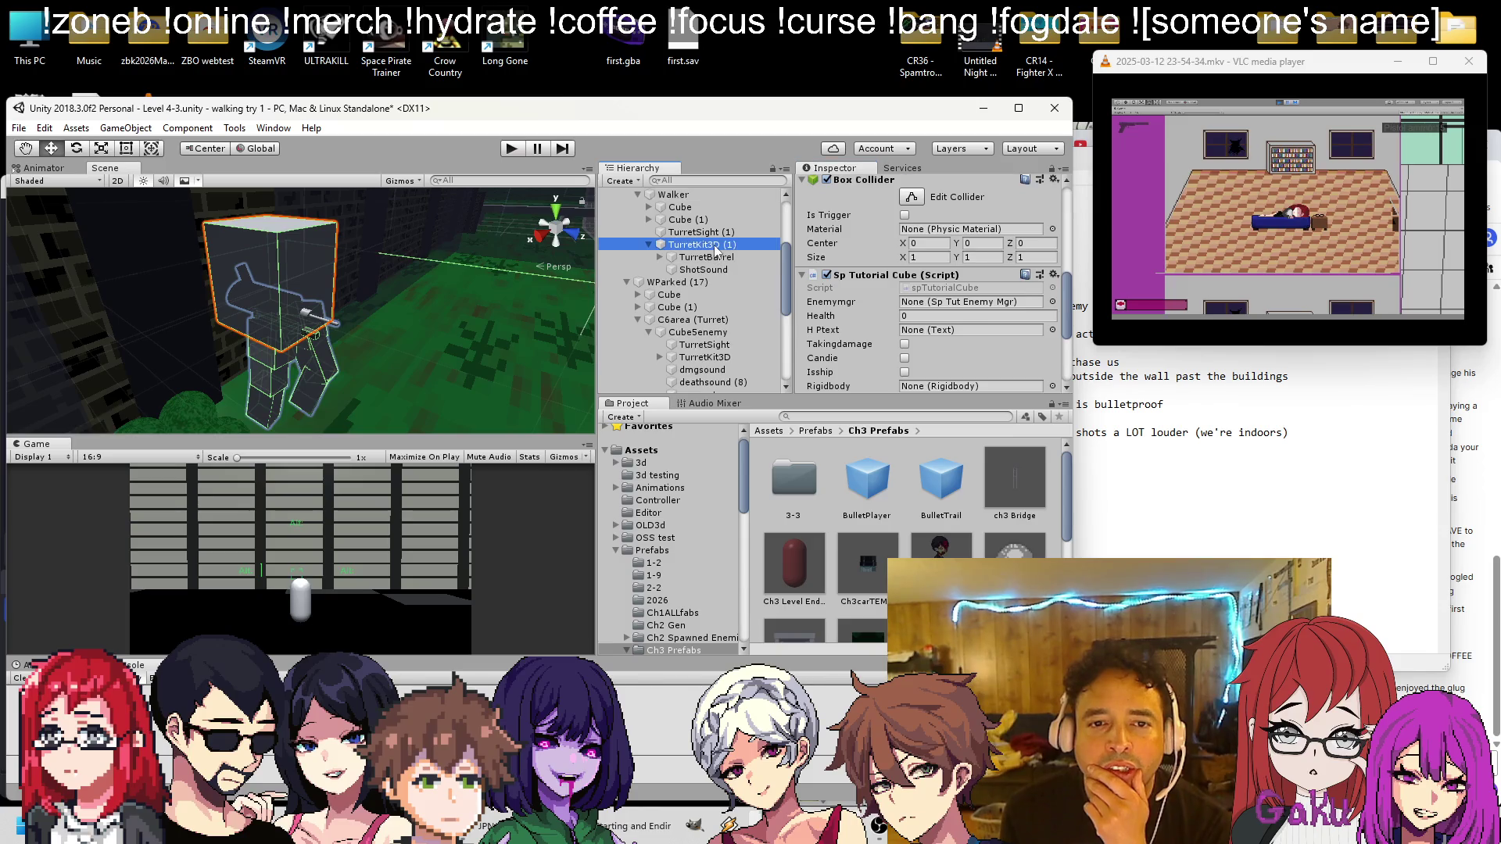
left_click_drag(688, 194, 941, 227)
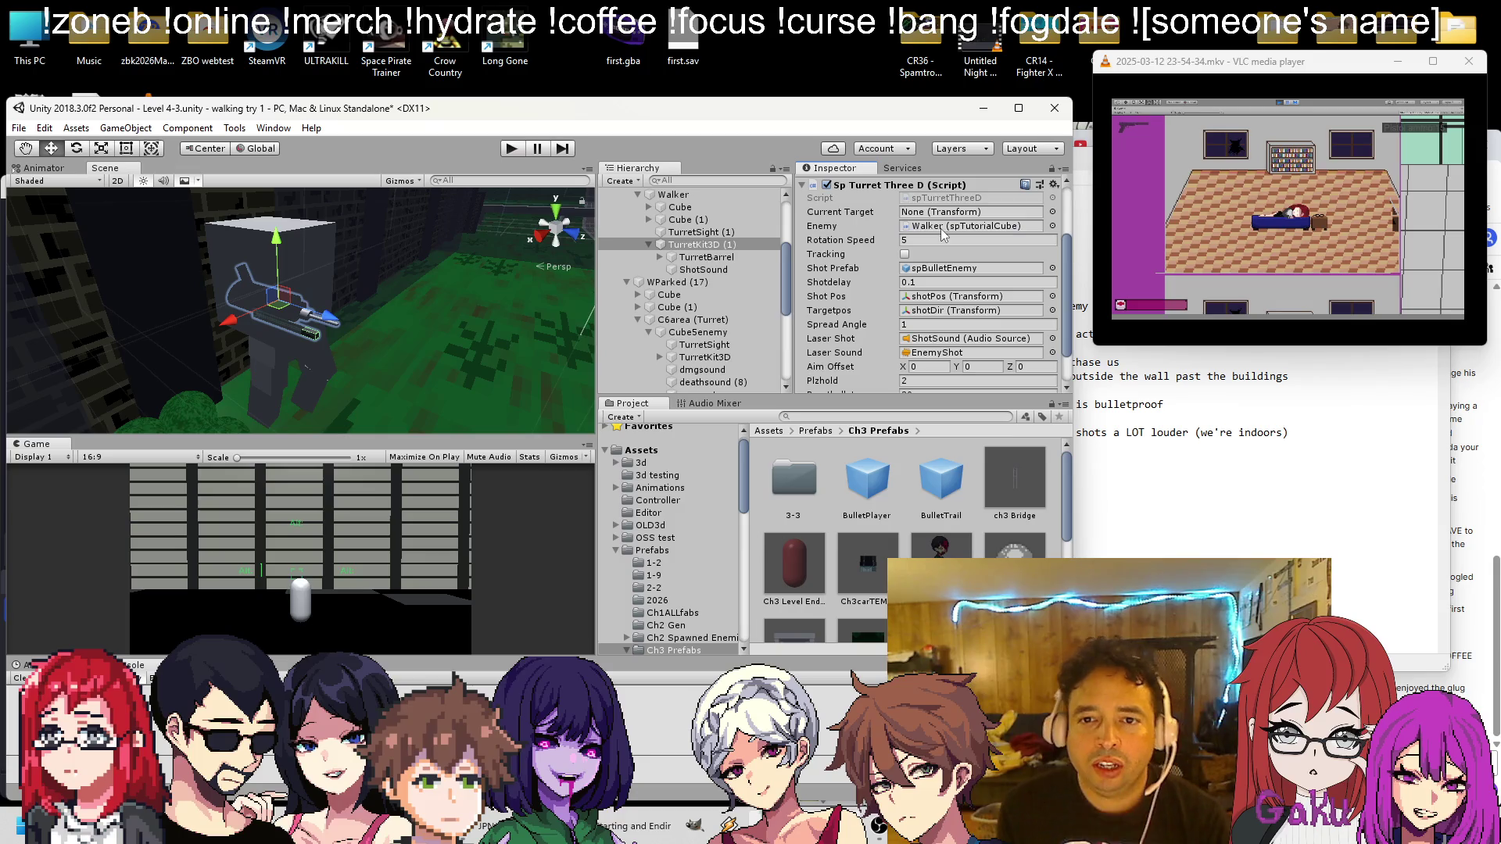
left_click(674, 194)
scroll(919, 269, "down", 3)
left_click(933, 286)
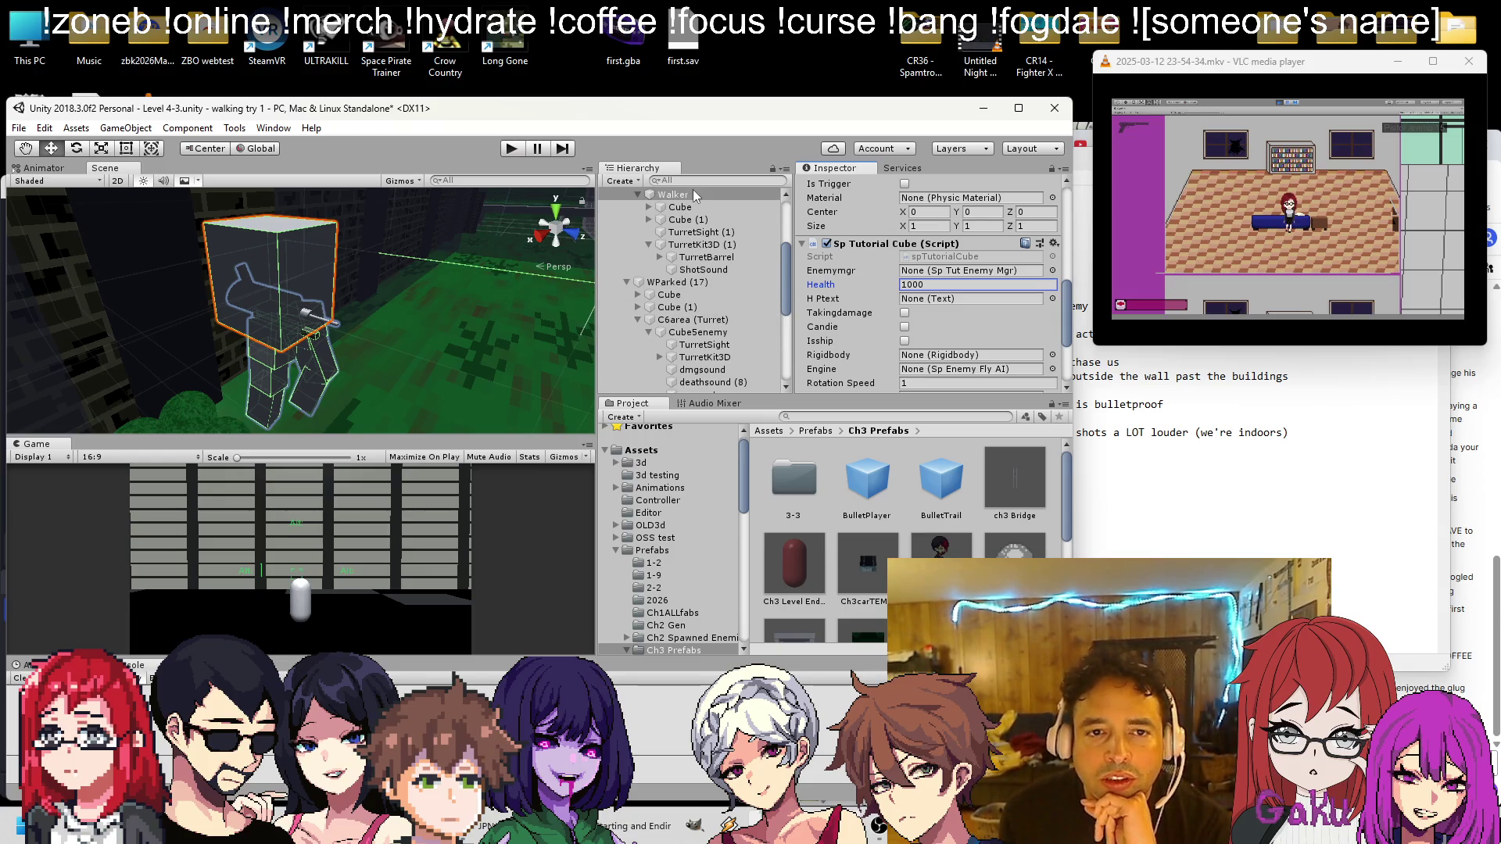
Expand World 4-1, World and Planet, then assign Tokyo as Walker's Enemymgr
scroll(694, 196, "down", 5)
scroll(699, 235, "down", 5)
scroll(706, 270, "down", 3)
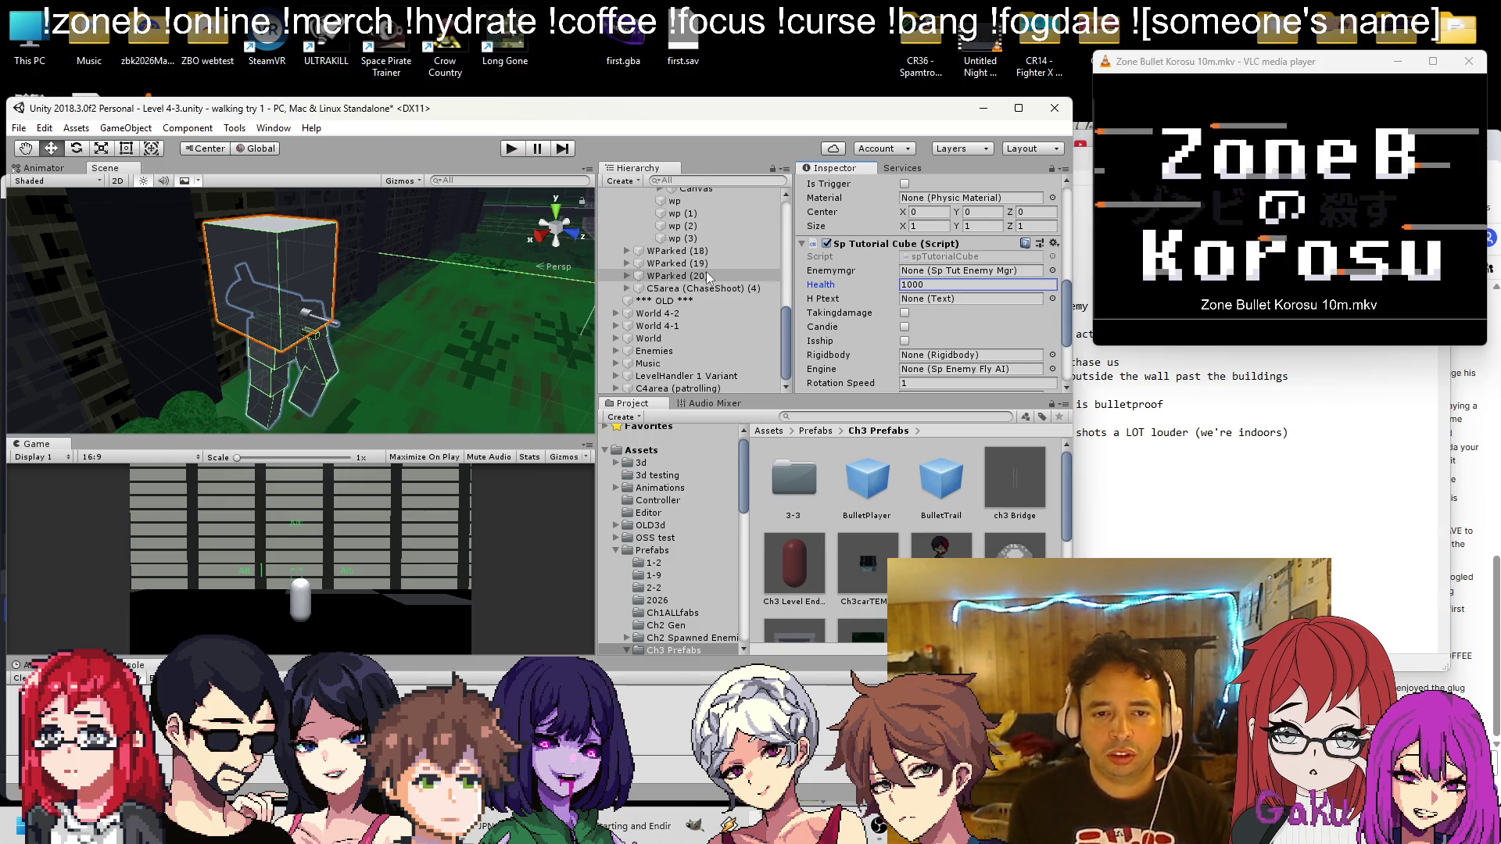
left_click(616, 326)
scroll(625, 324, "down", 5)
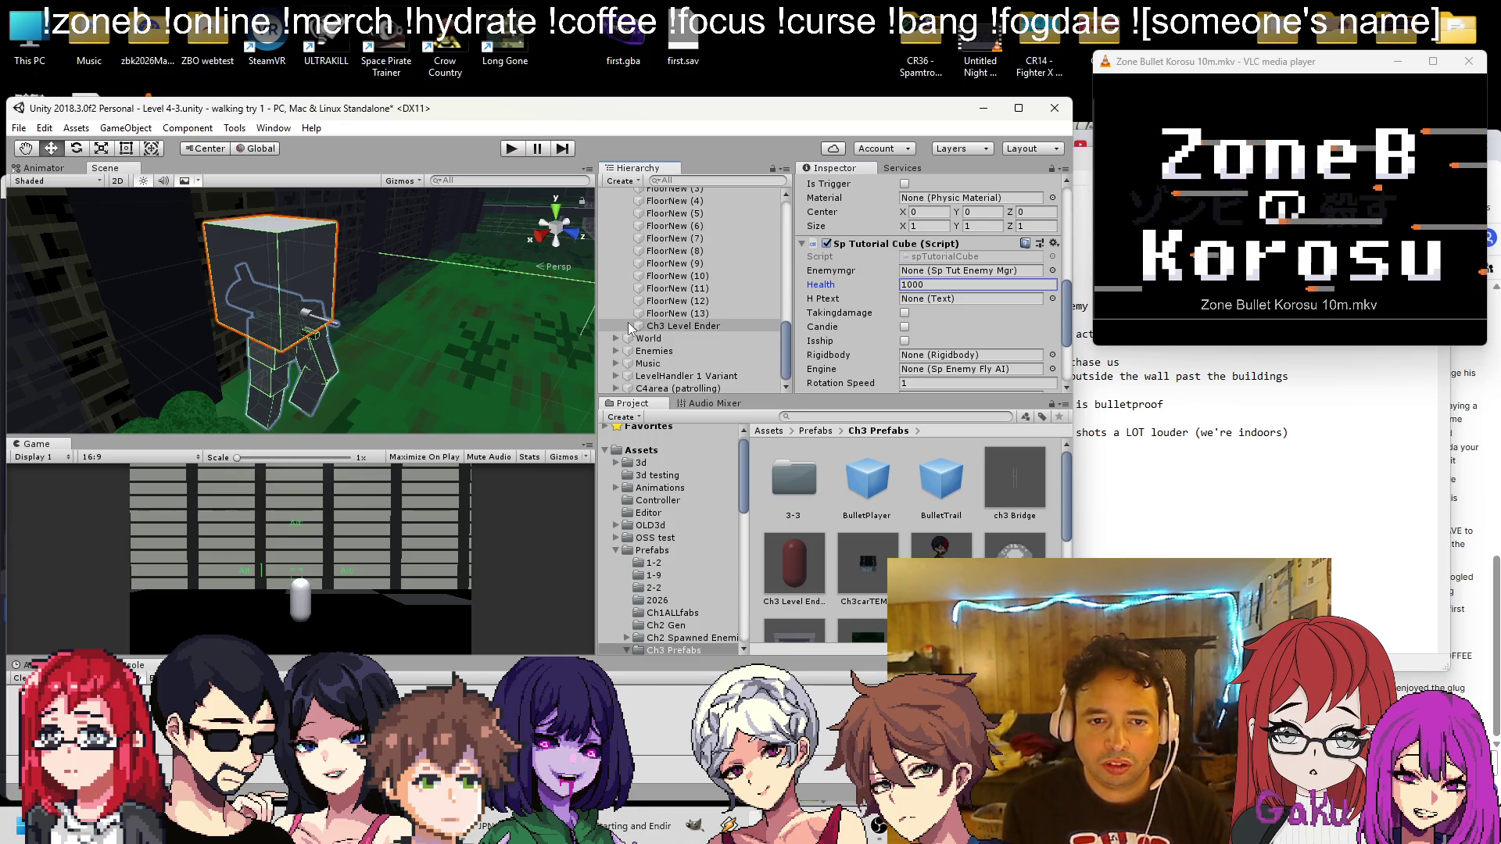
left_click(617, 338)
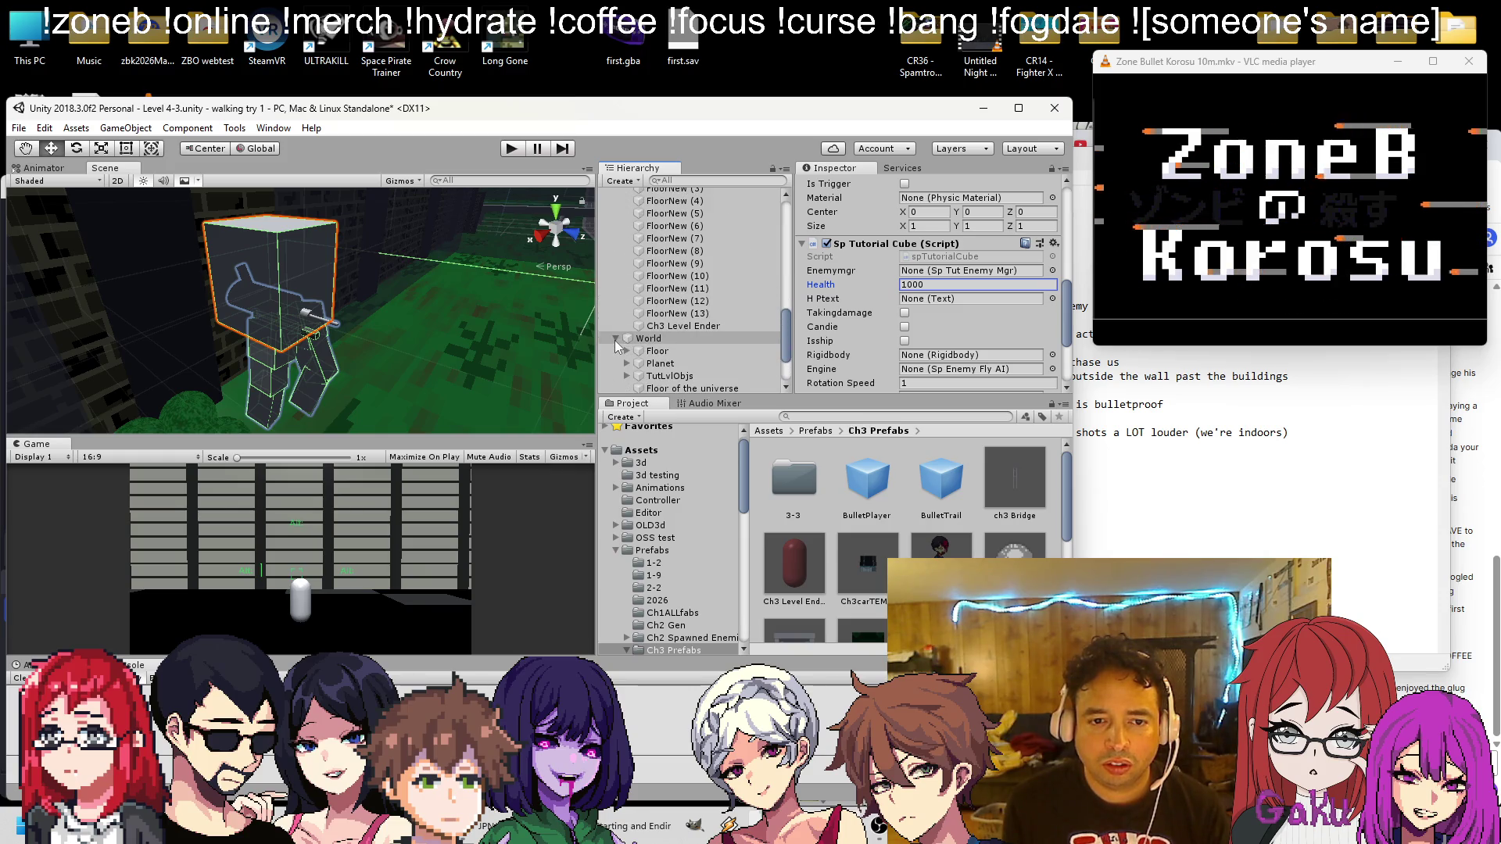
left_click(627, 363)
scroll(649, 337, "down", 6)
left_click_drag(672, 303, 957, 283)
Collapse World 4-1, WParked (17) and the turret's children in the Hierarchy
scroll(626, 282, "down", 10)
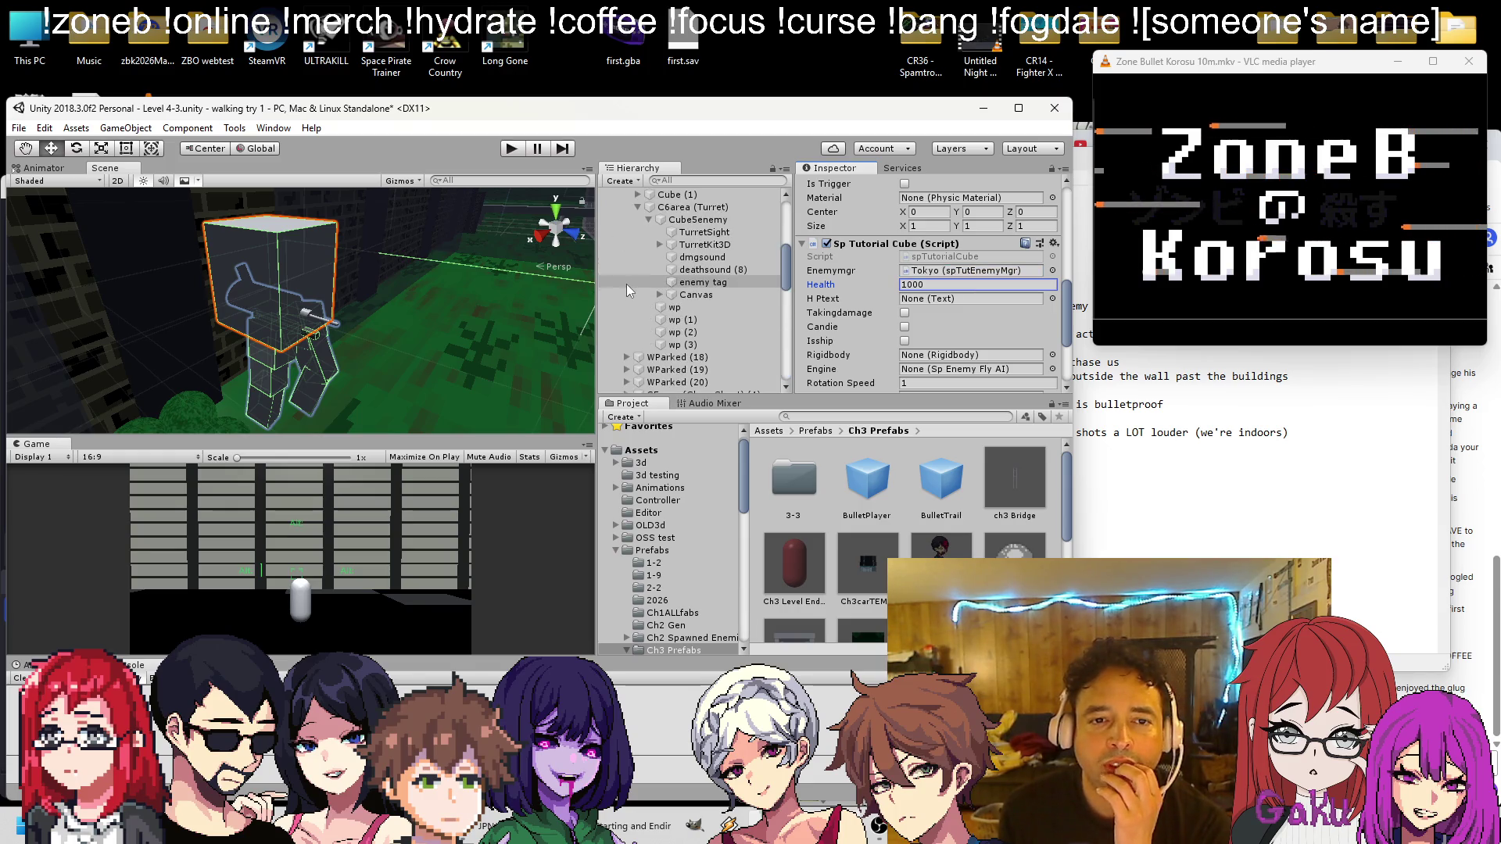
scroll(620, 283, "down", 8)
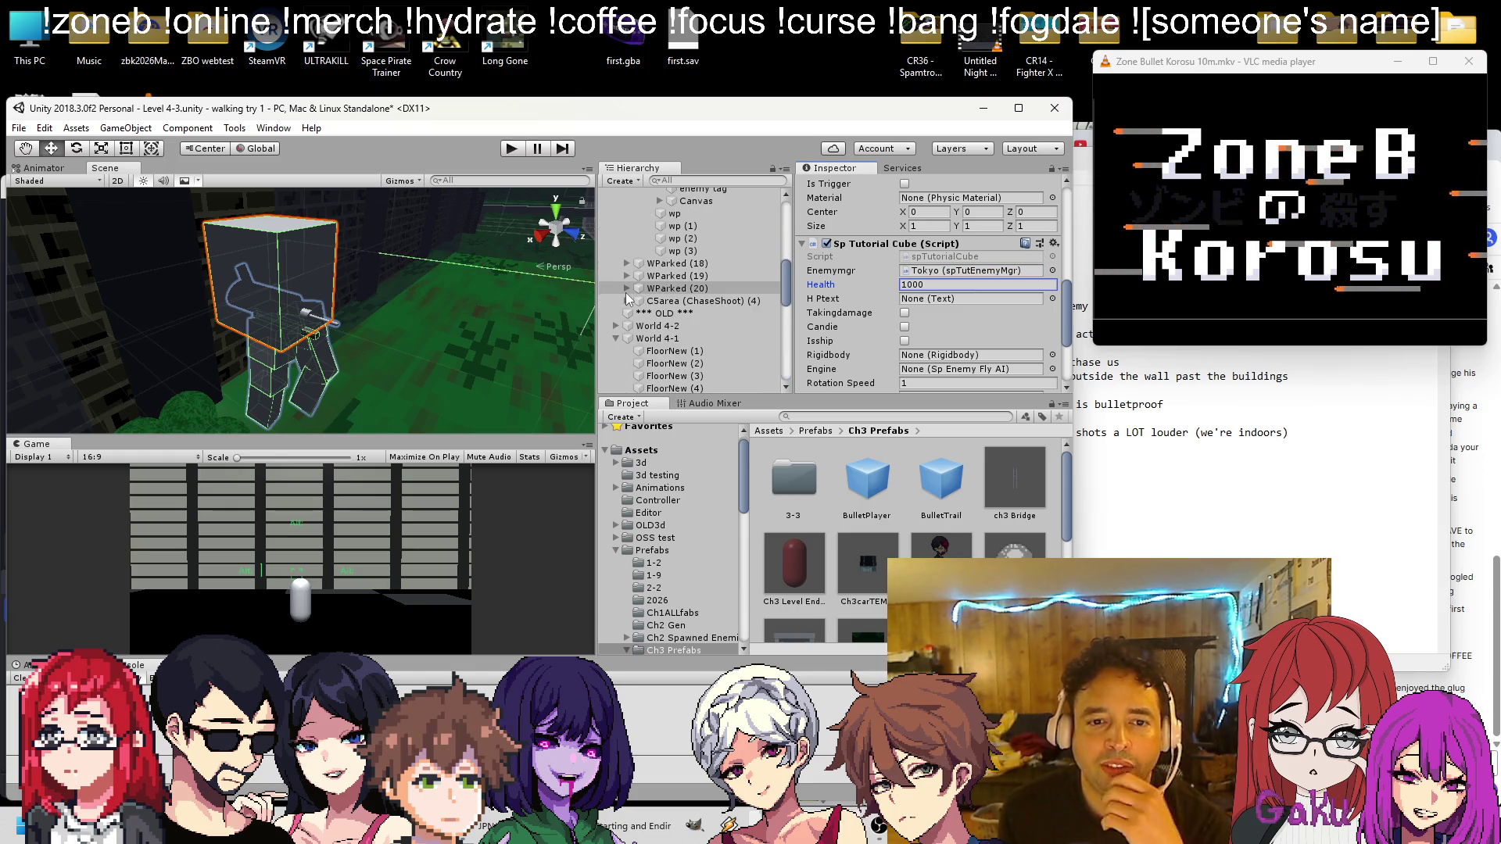
left_click(615, 339)
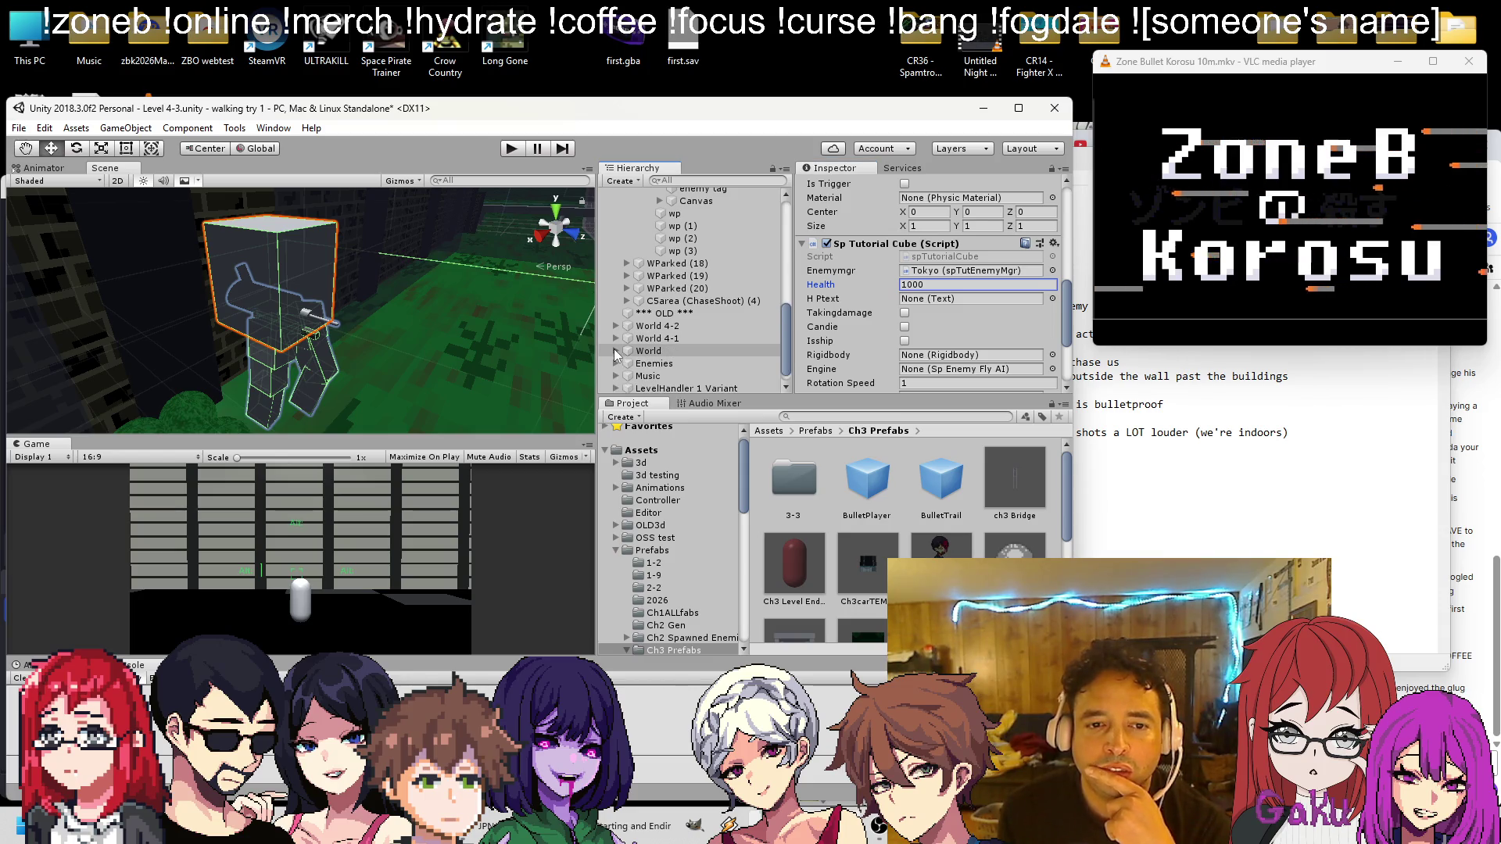
scroll(931, 289, "down", 2)
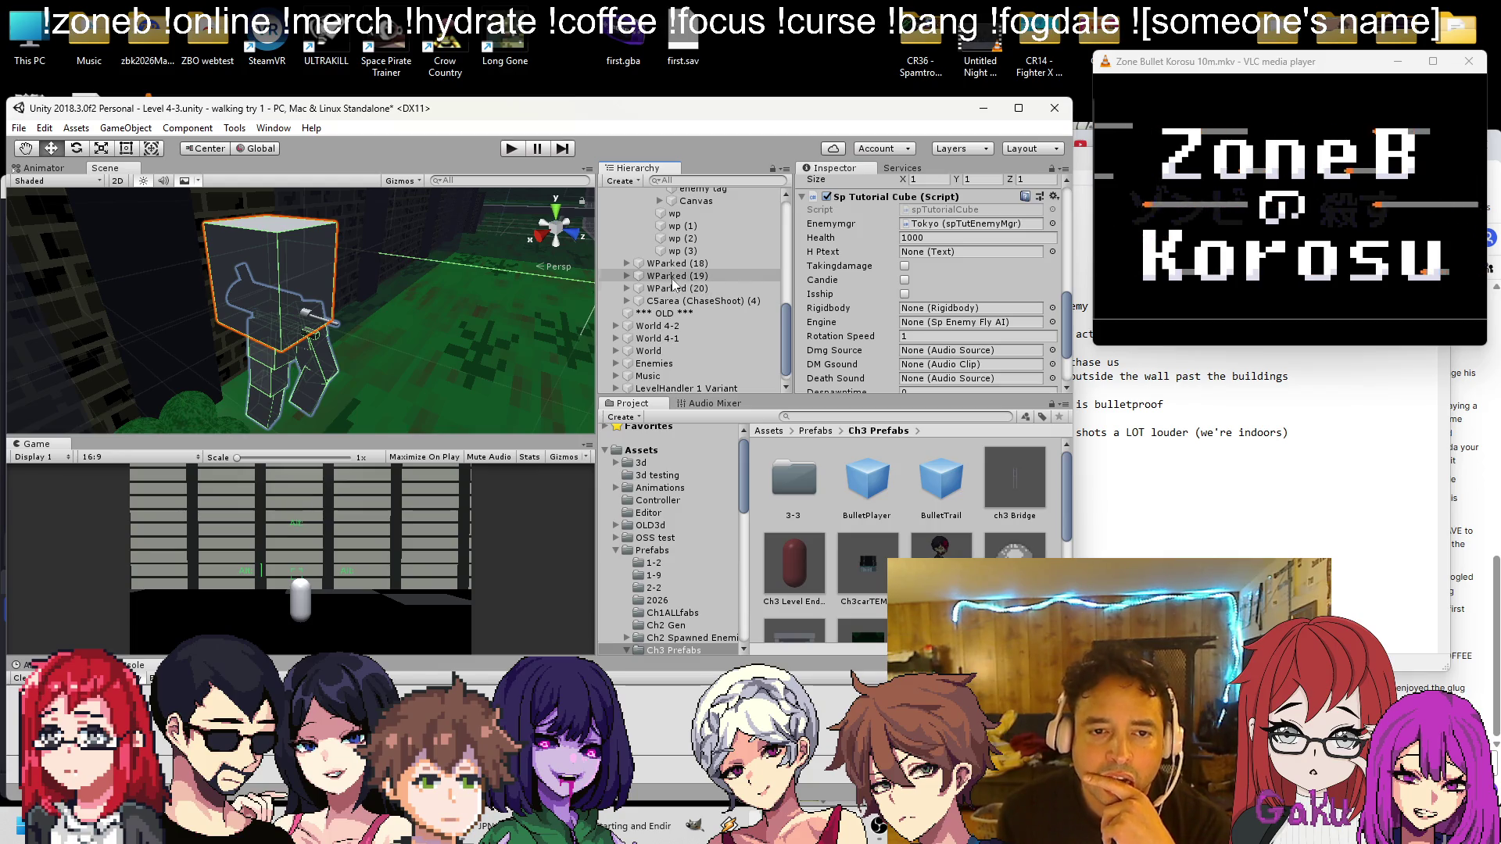
scroll(674, 285, "up", 4)
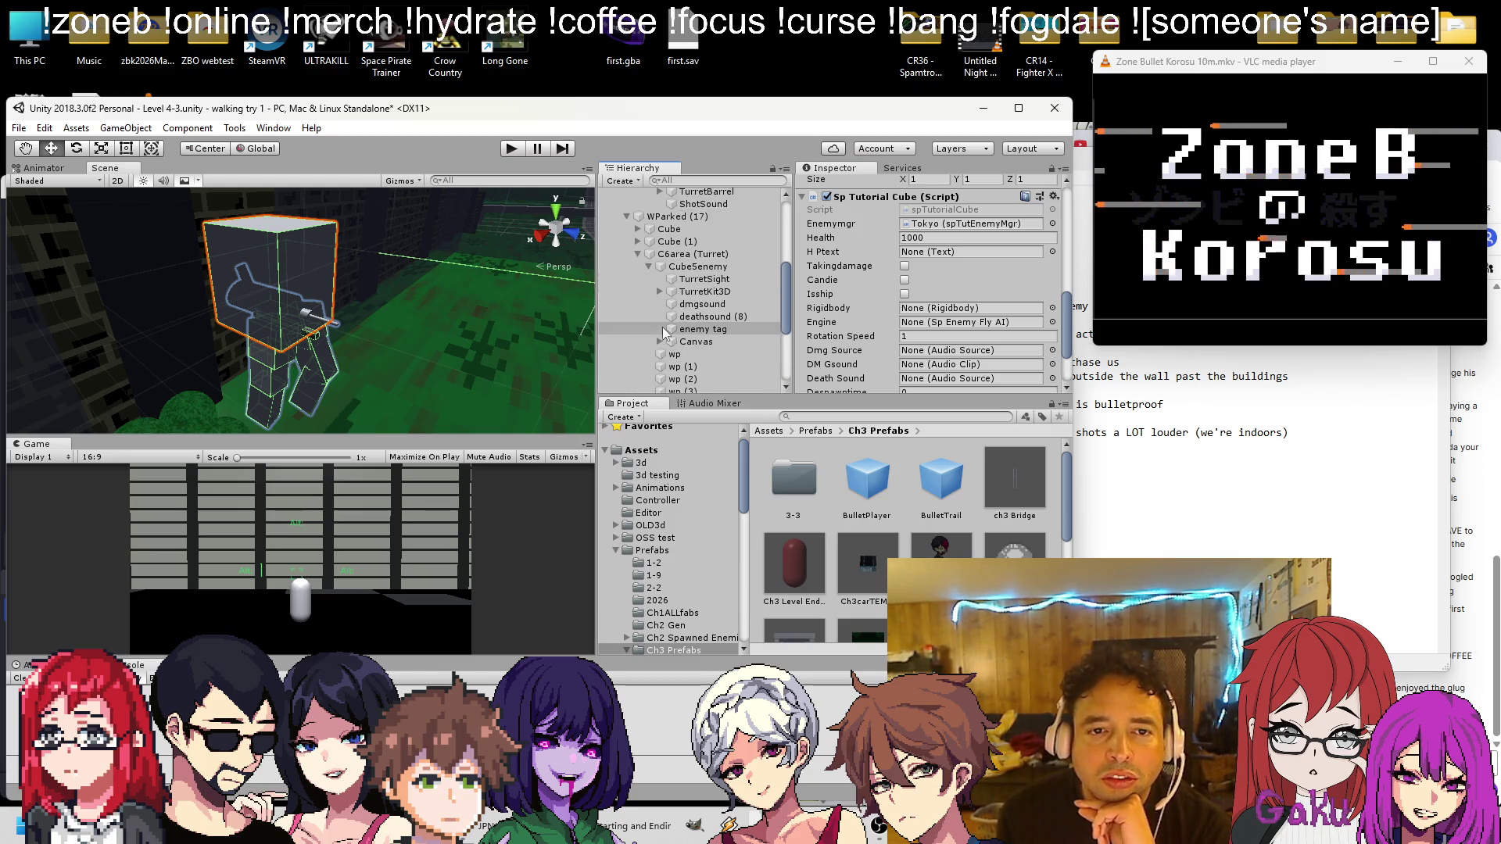
left_click(627, 216)
scroll(674, 288, "up", 3)
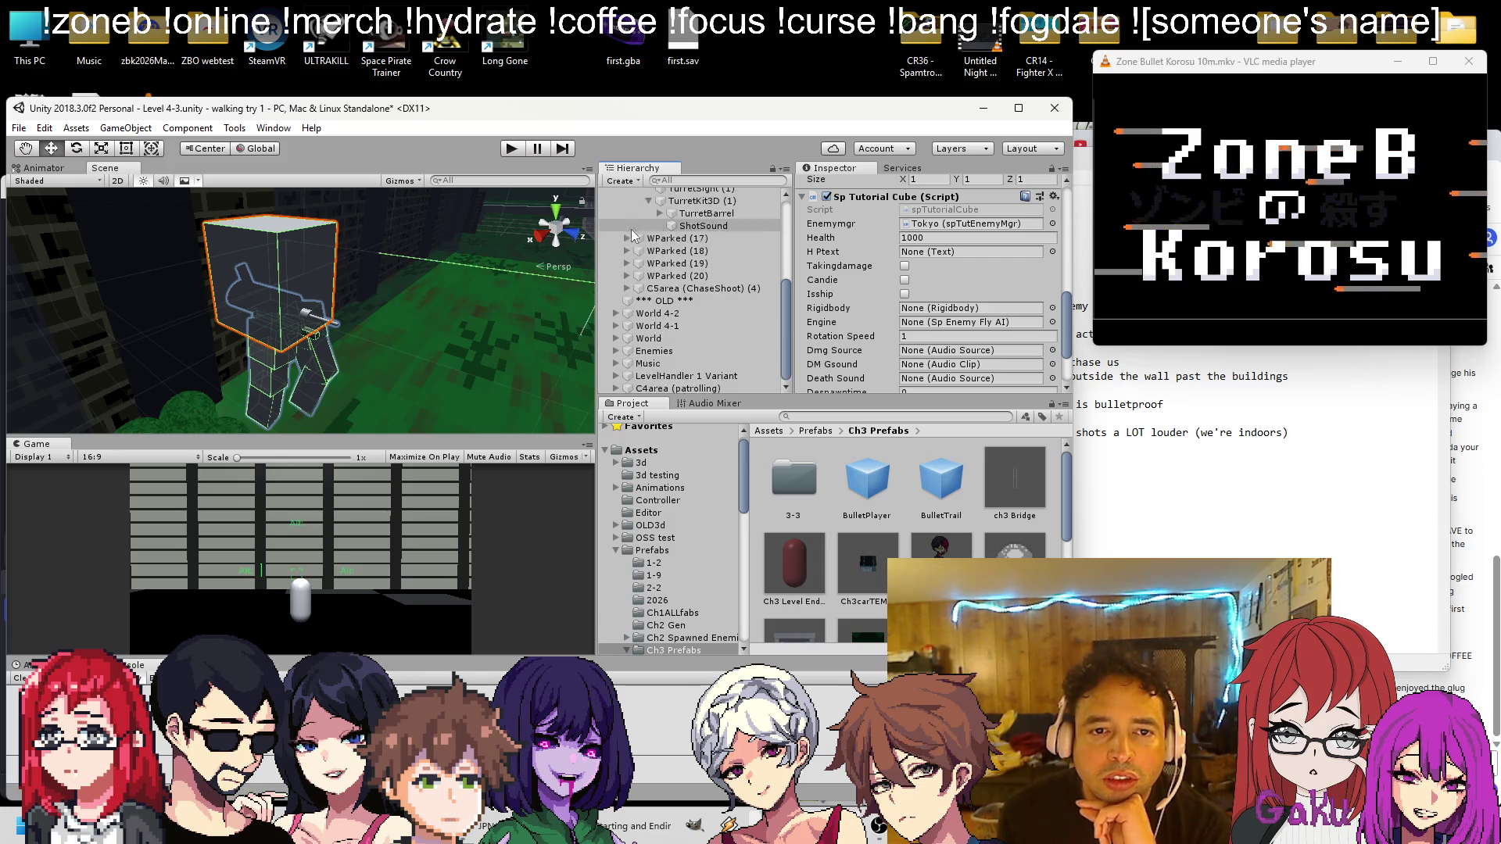
left_click(649, 294)
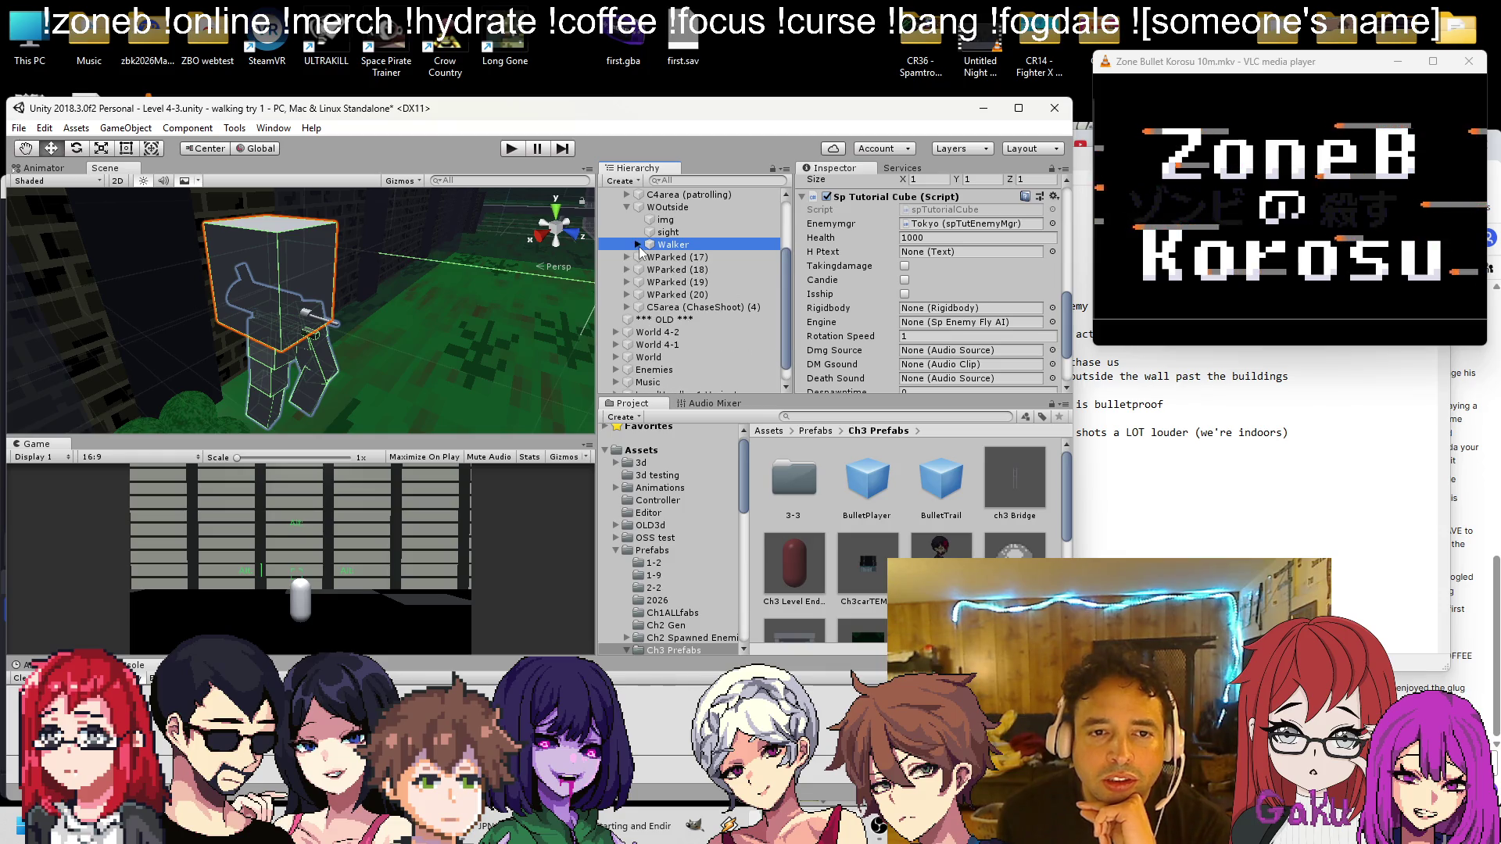
Create a UI Text with Canvas under Walker and clear its text content
right_click(678, 244)
mouse_move(733, 485)
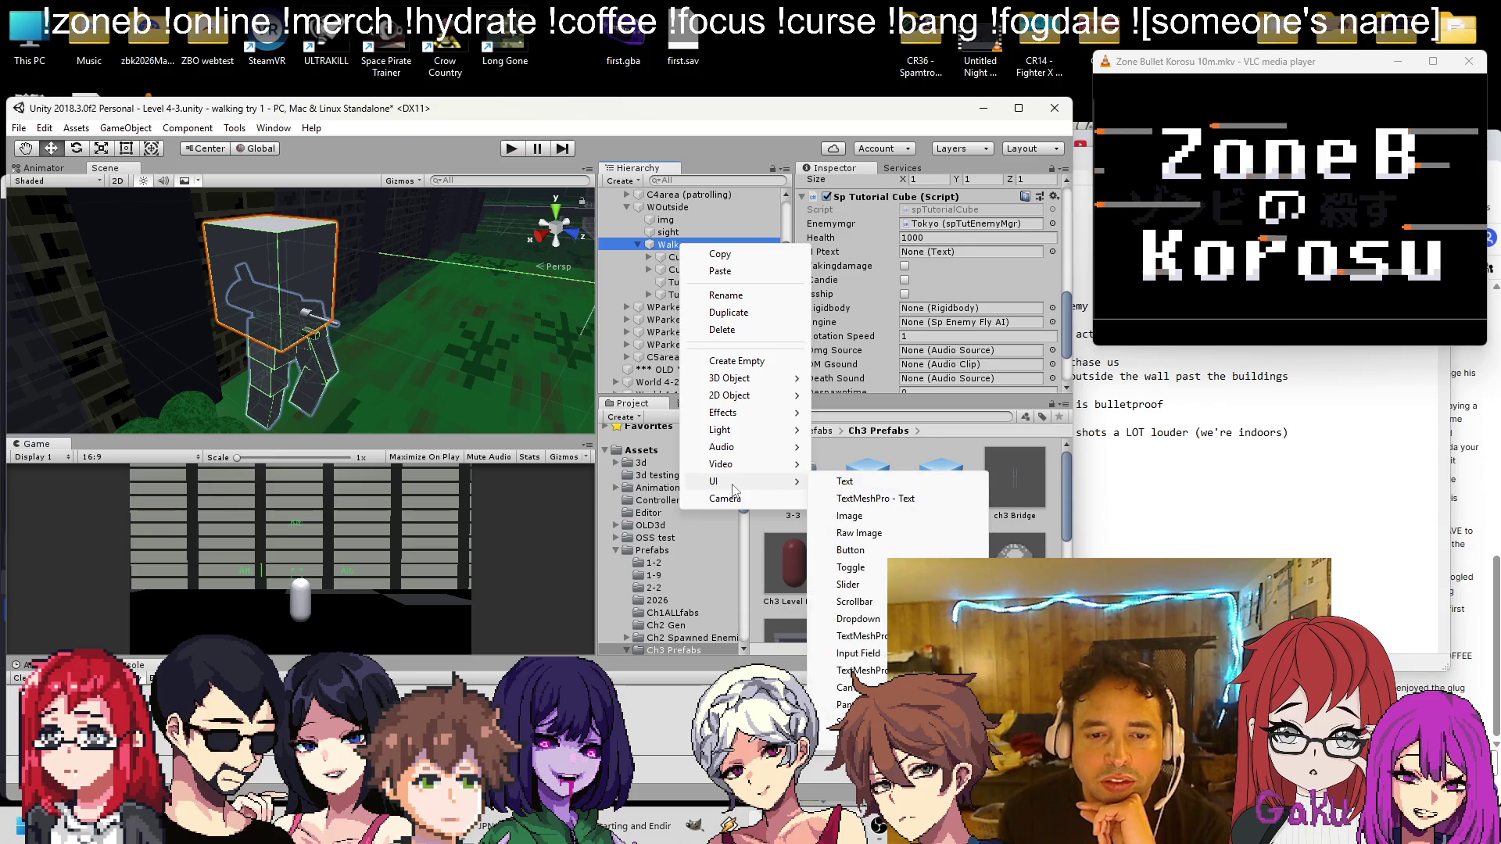
left_click(844, 481)
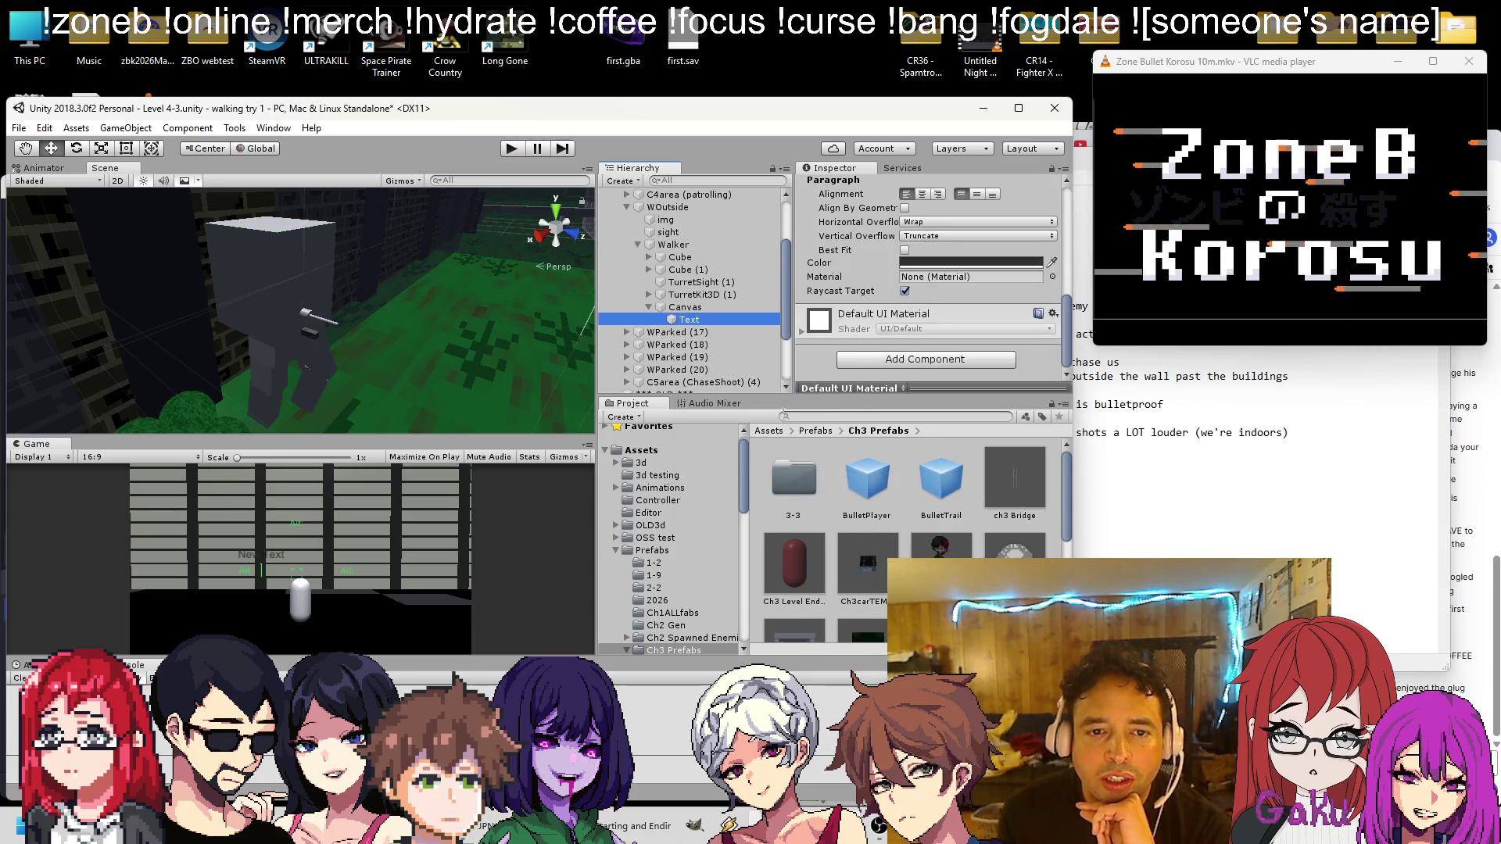
scroll(930, 282, "up", 5)
left_click(931, 304)
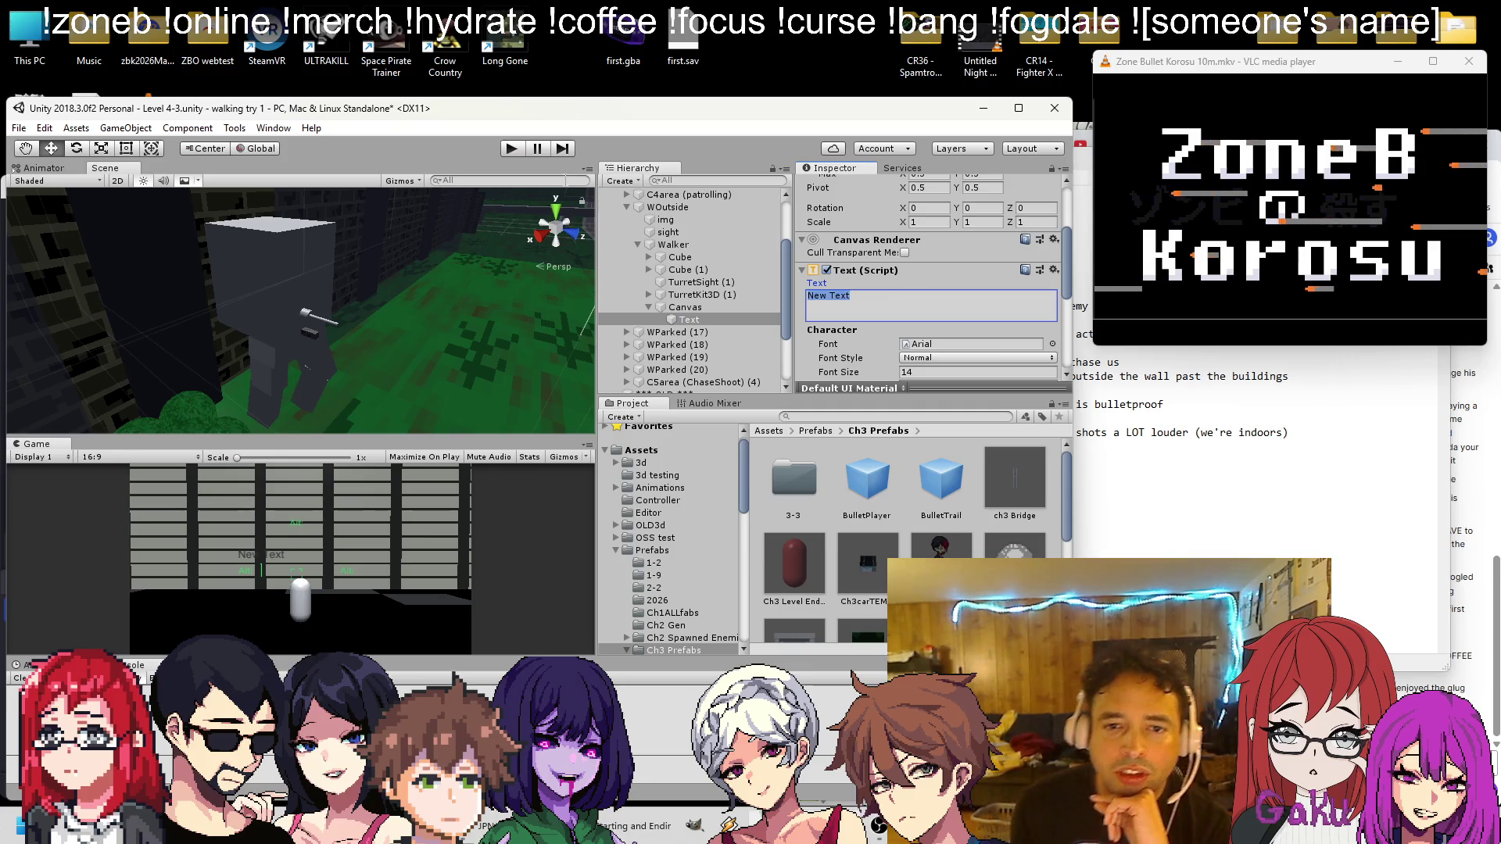
key("BackSpace")
key("BackSpace")
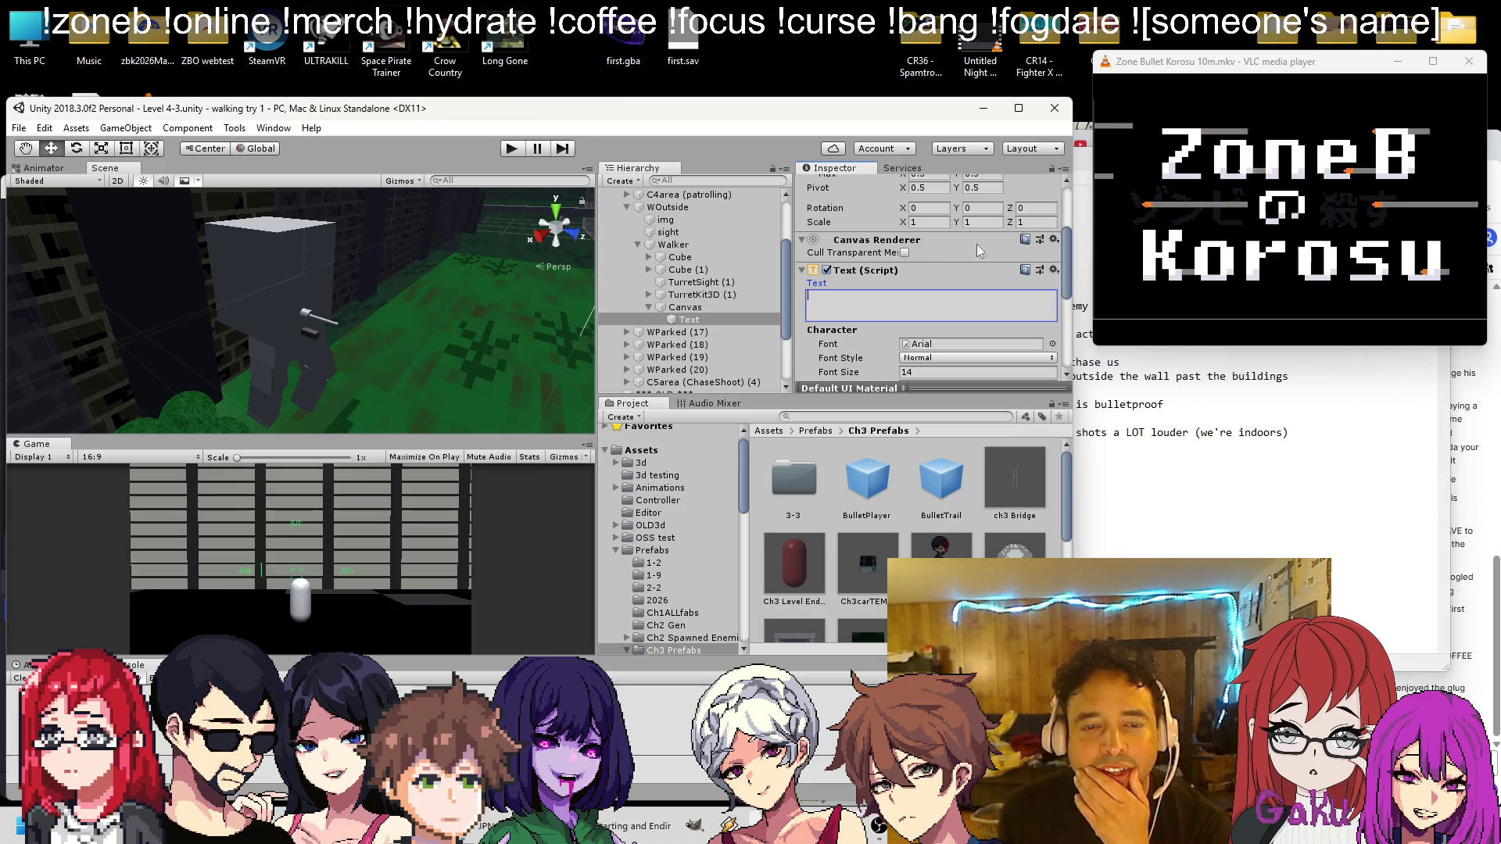
Set the new Canvas's Render Mode to World Space
left_click(696, 294)
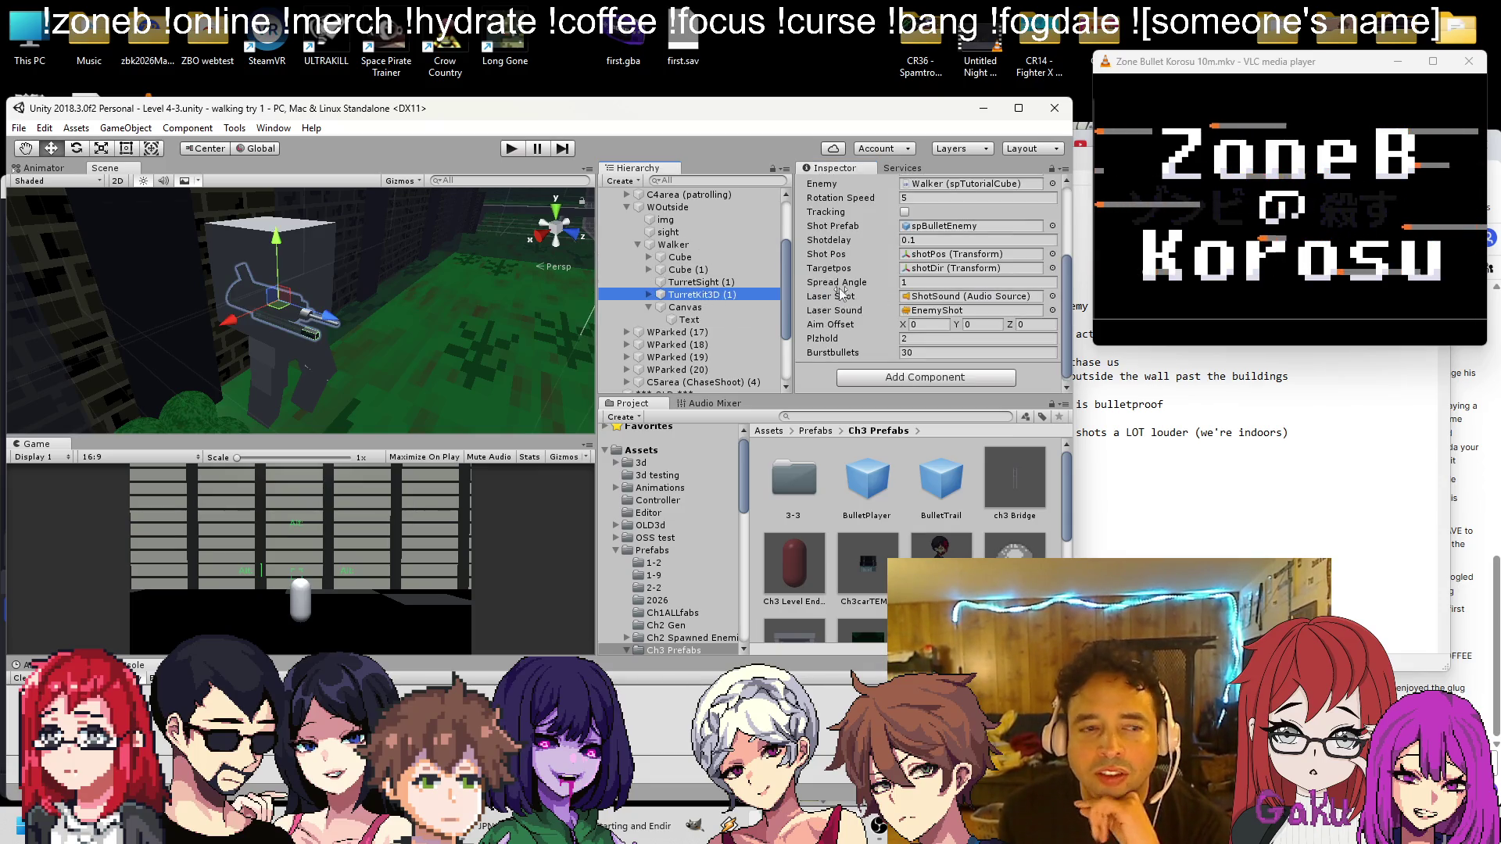
double_click(699, 308)
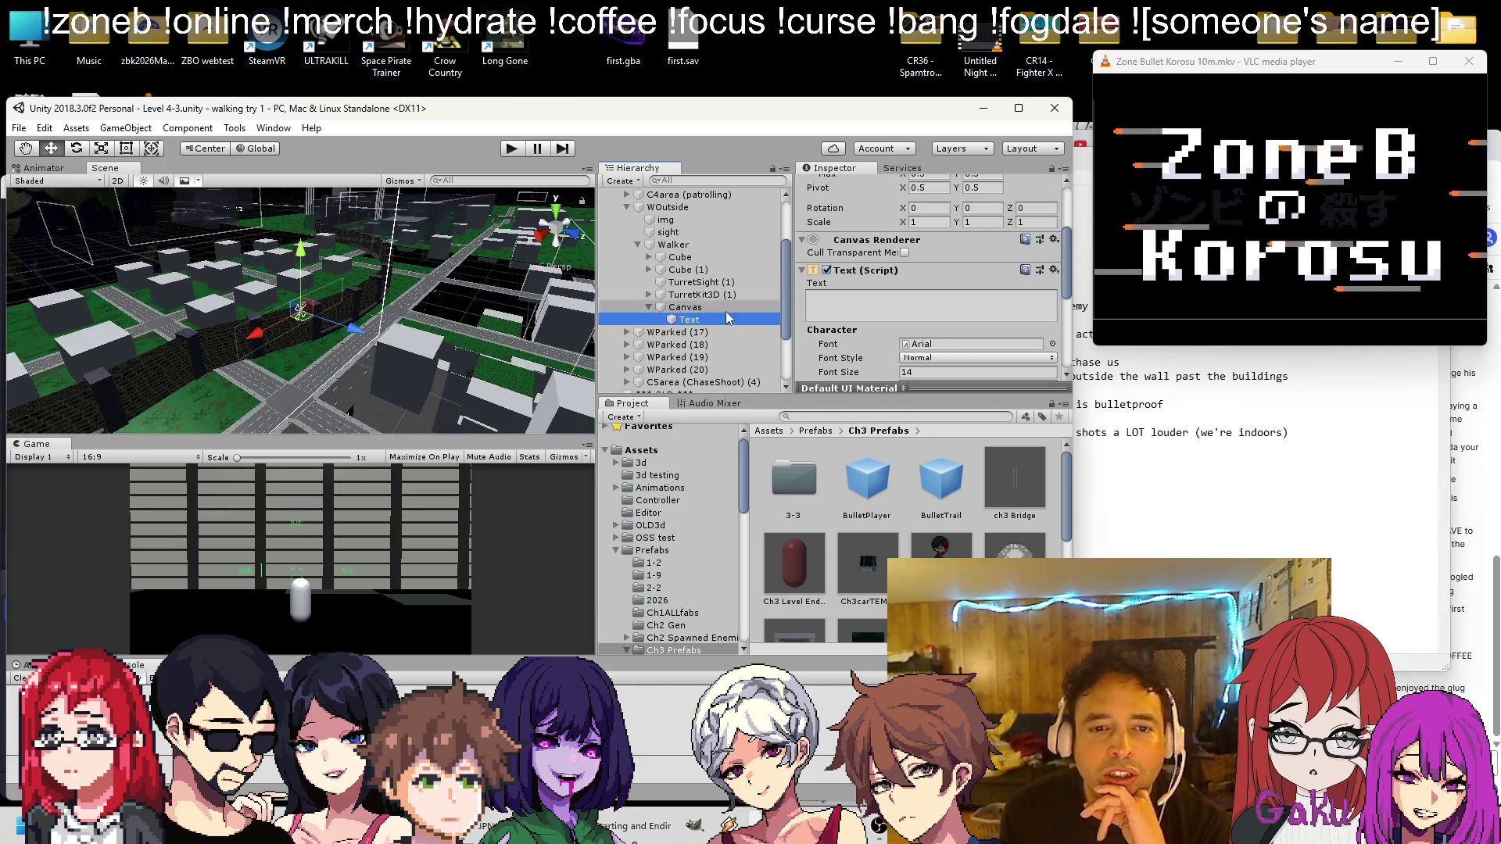
left_click(922, 272)
left_click(970, 326)
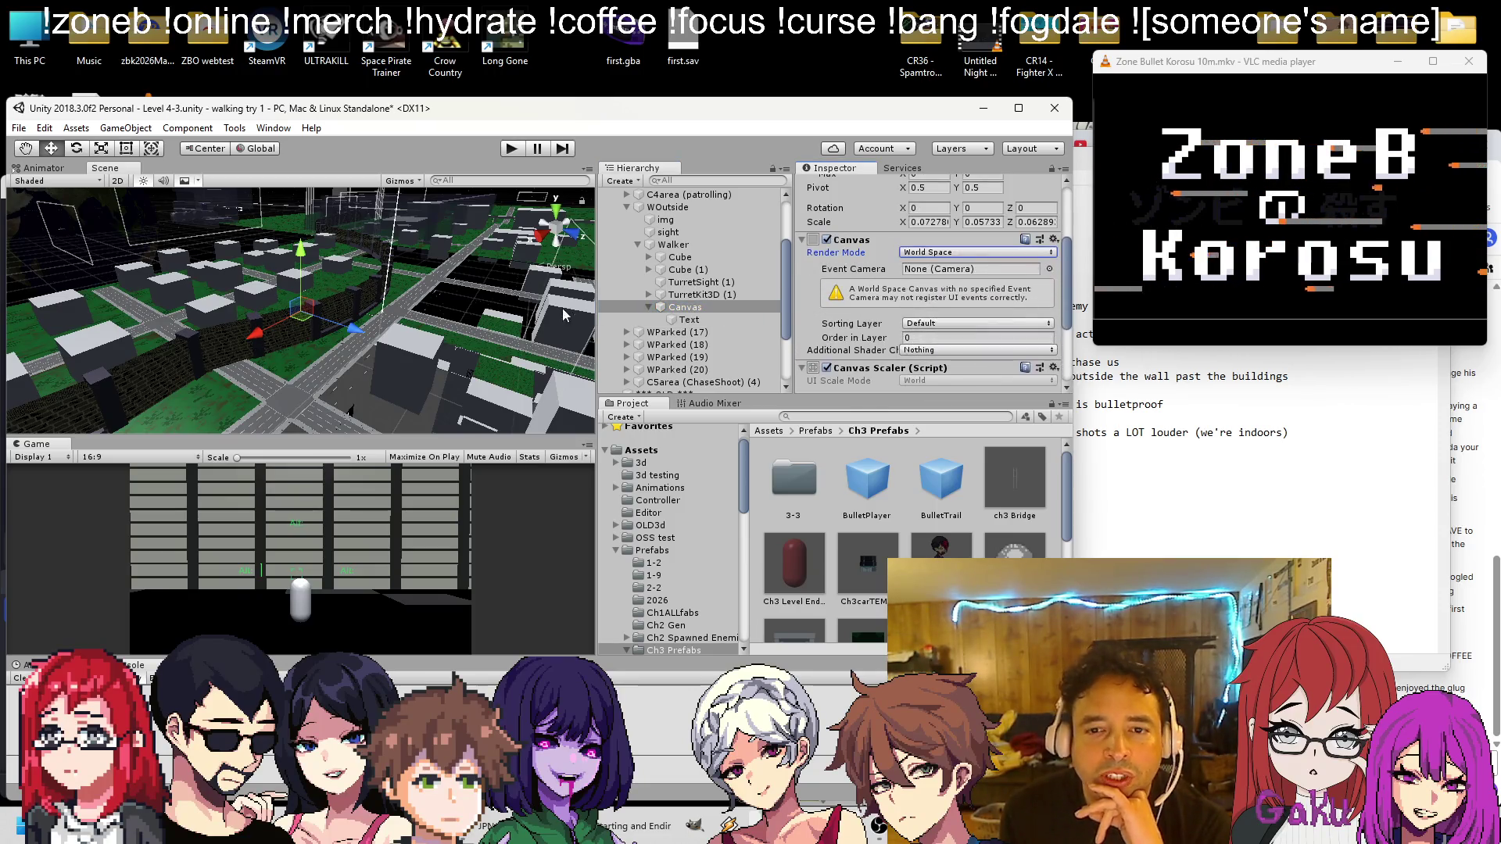
scroll(367, 270, "down", 10)
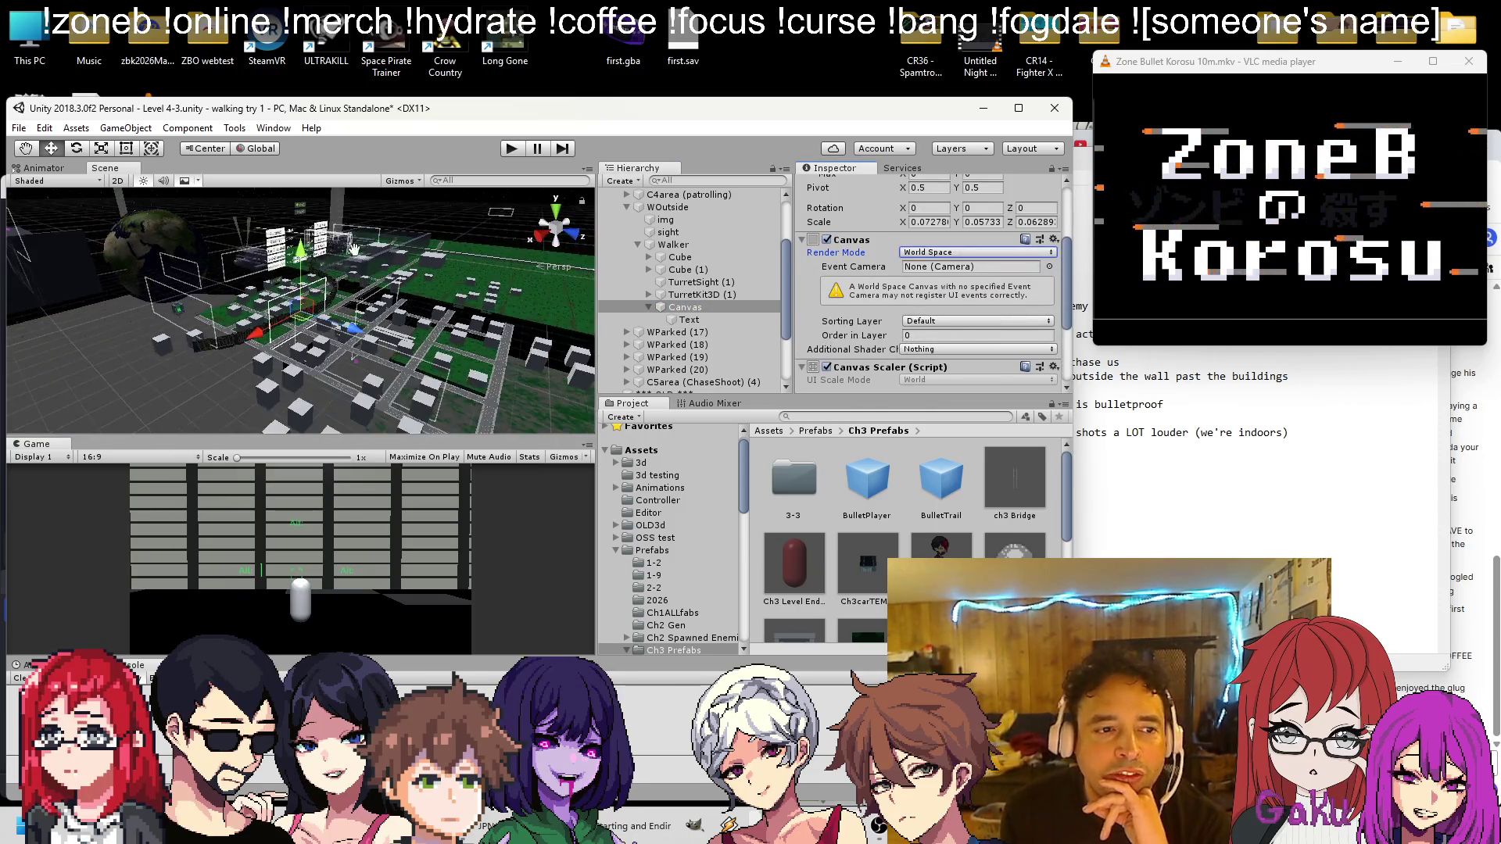
Link the new Text object into Walker's H Ptext field
double_click(730, 294)
left_click_drag(344, 285, 475, 297)
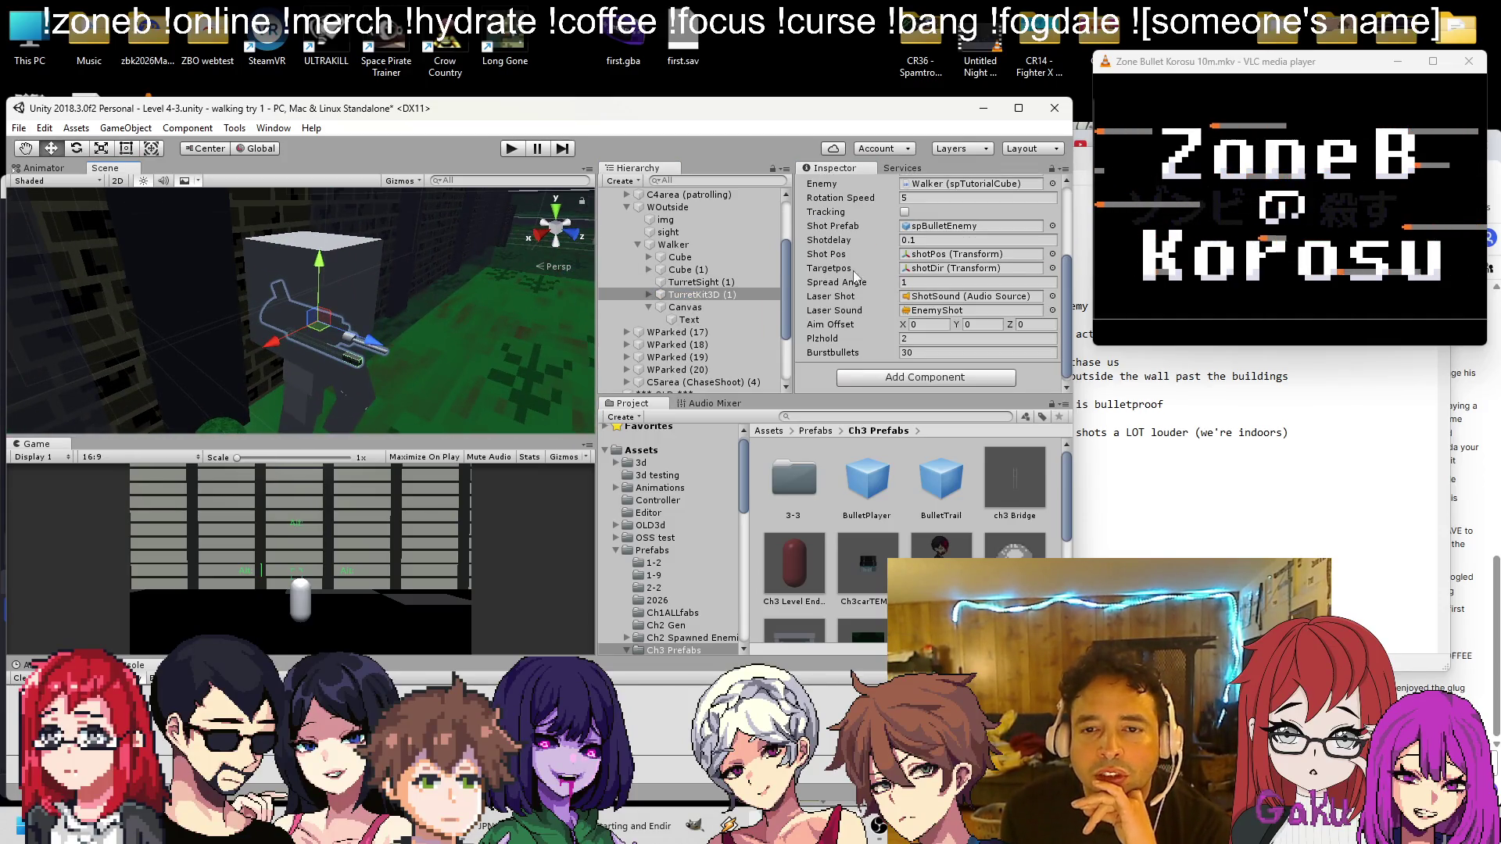
left_click(671, 233)
left_click(674, 245)
scroll(869, 263, "down", 6)
left_click_drag(692, 316, 970, 257)
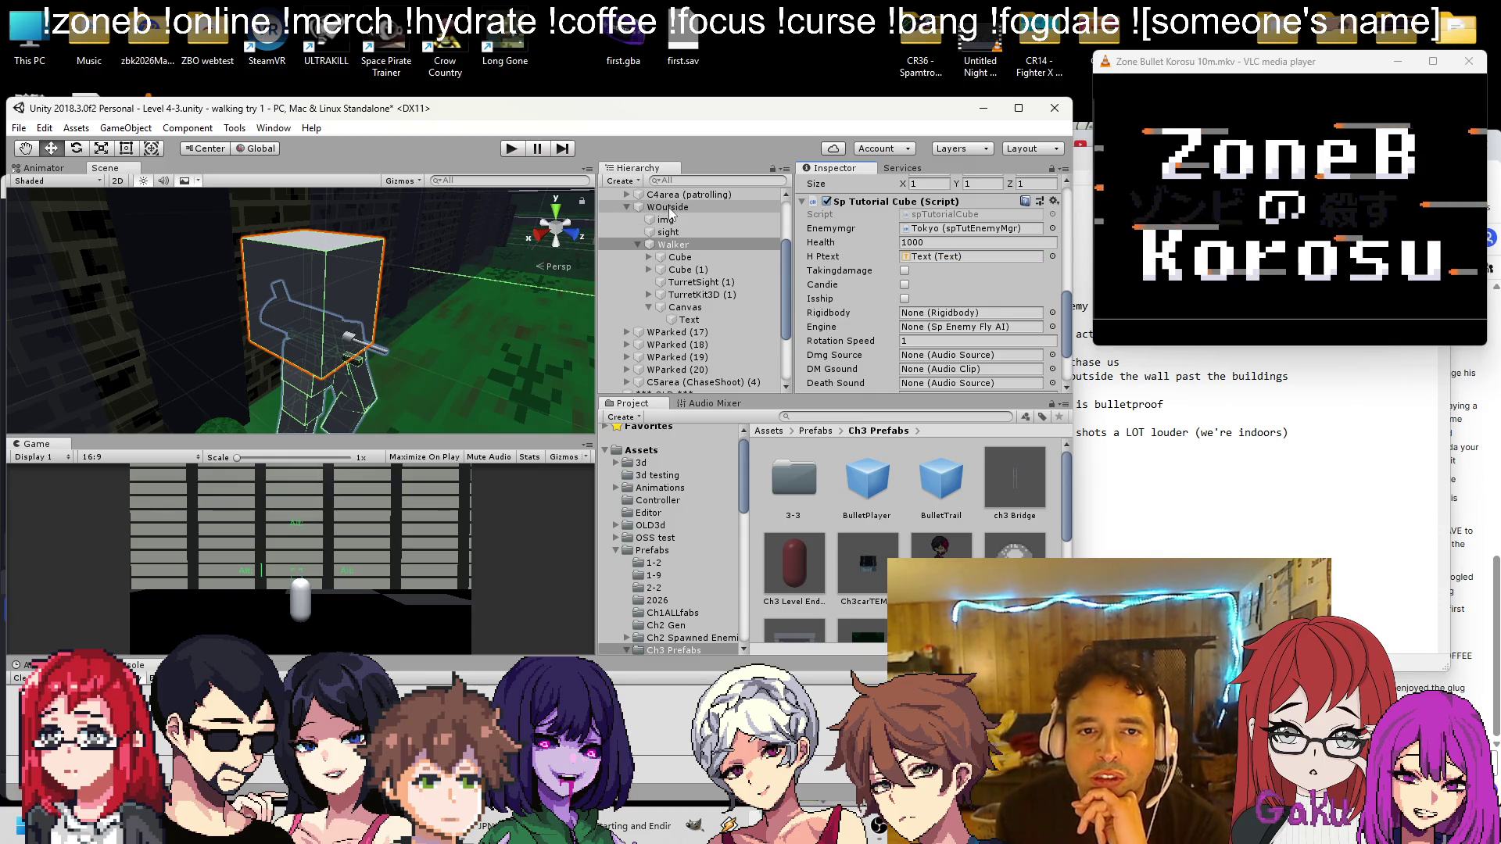
Add a Rigidbody to Walker with Use Gravity off, and save the scene
scroll(872, 328, "down", 3)
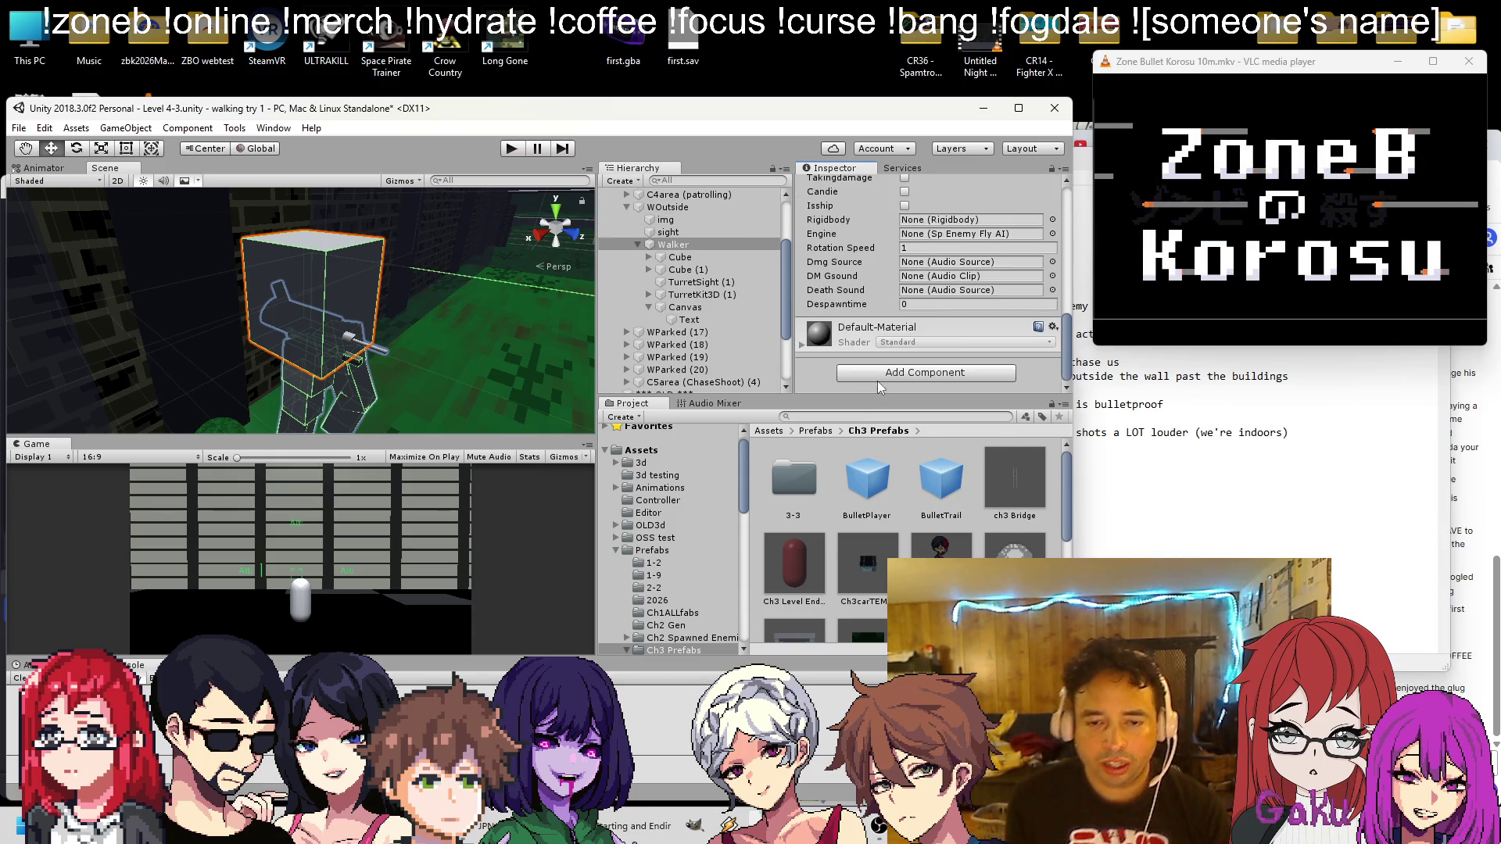
left_click(877, 382)
type("rigid")
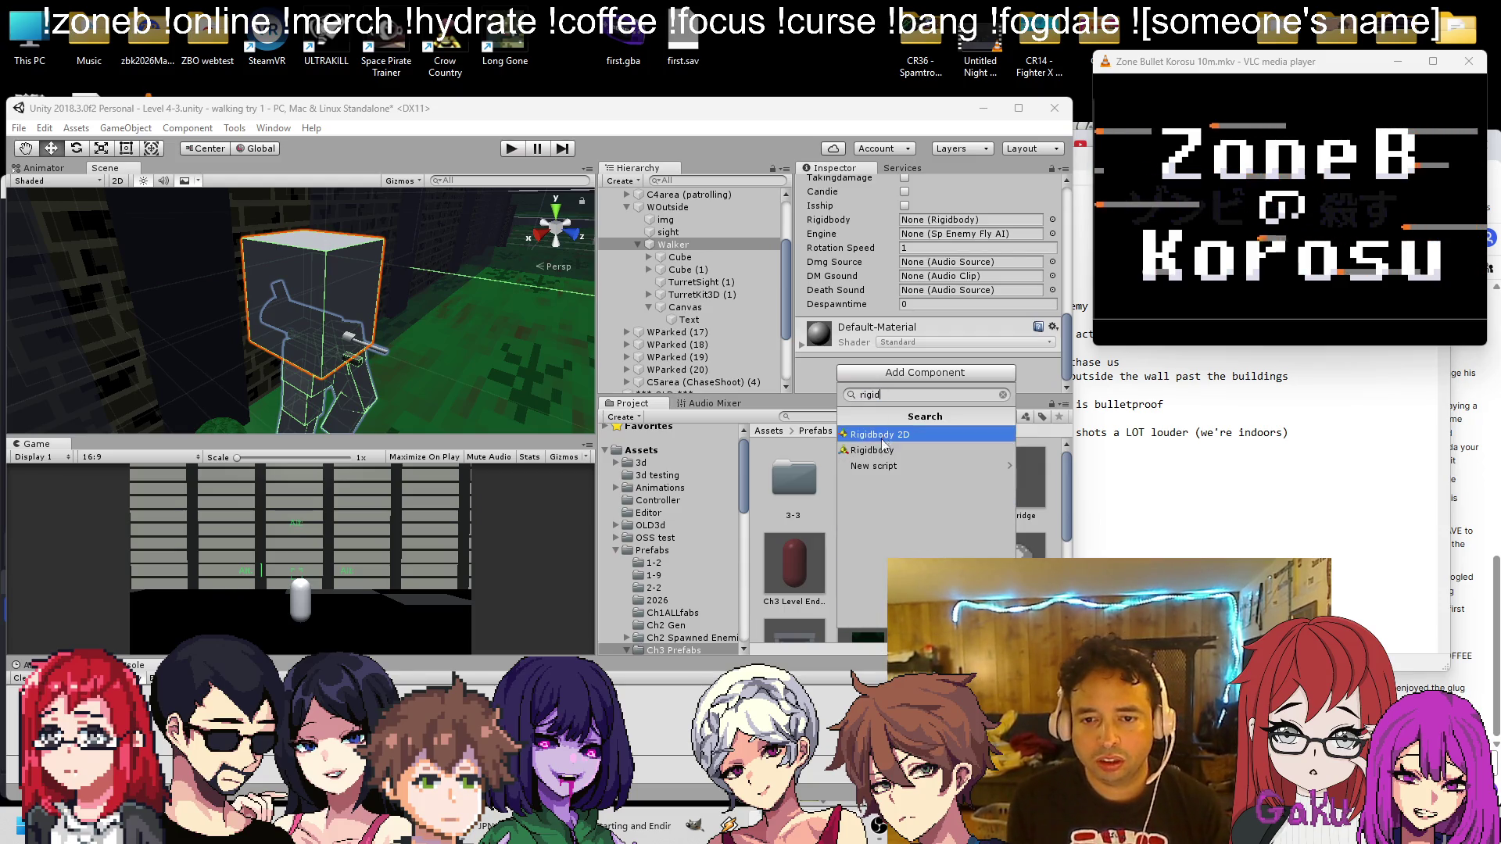
left_click(872, 450)
left_click(906, 236)
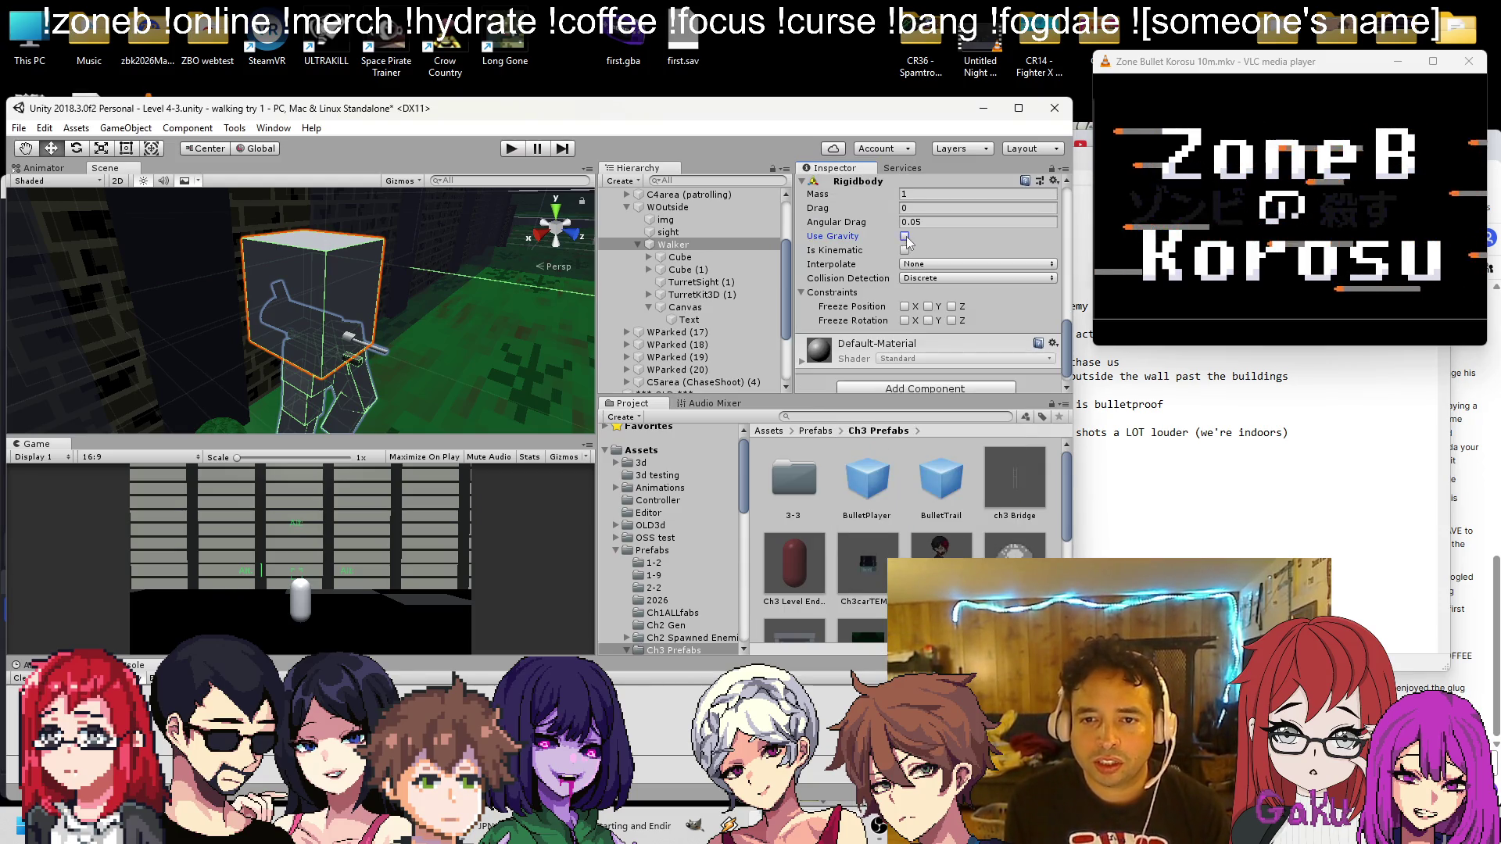
key("ctrl+s")
Freeze Walker's Rigidbody position on Y and rotation on Z
left_click(904, 321)
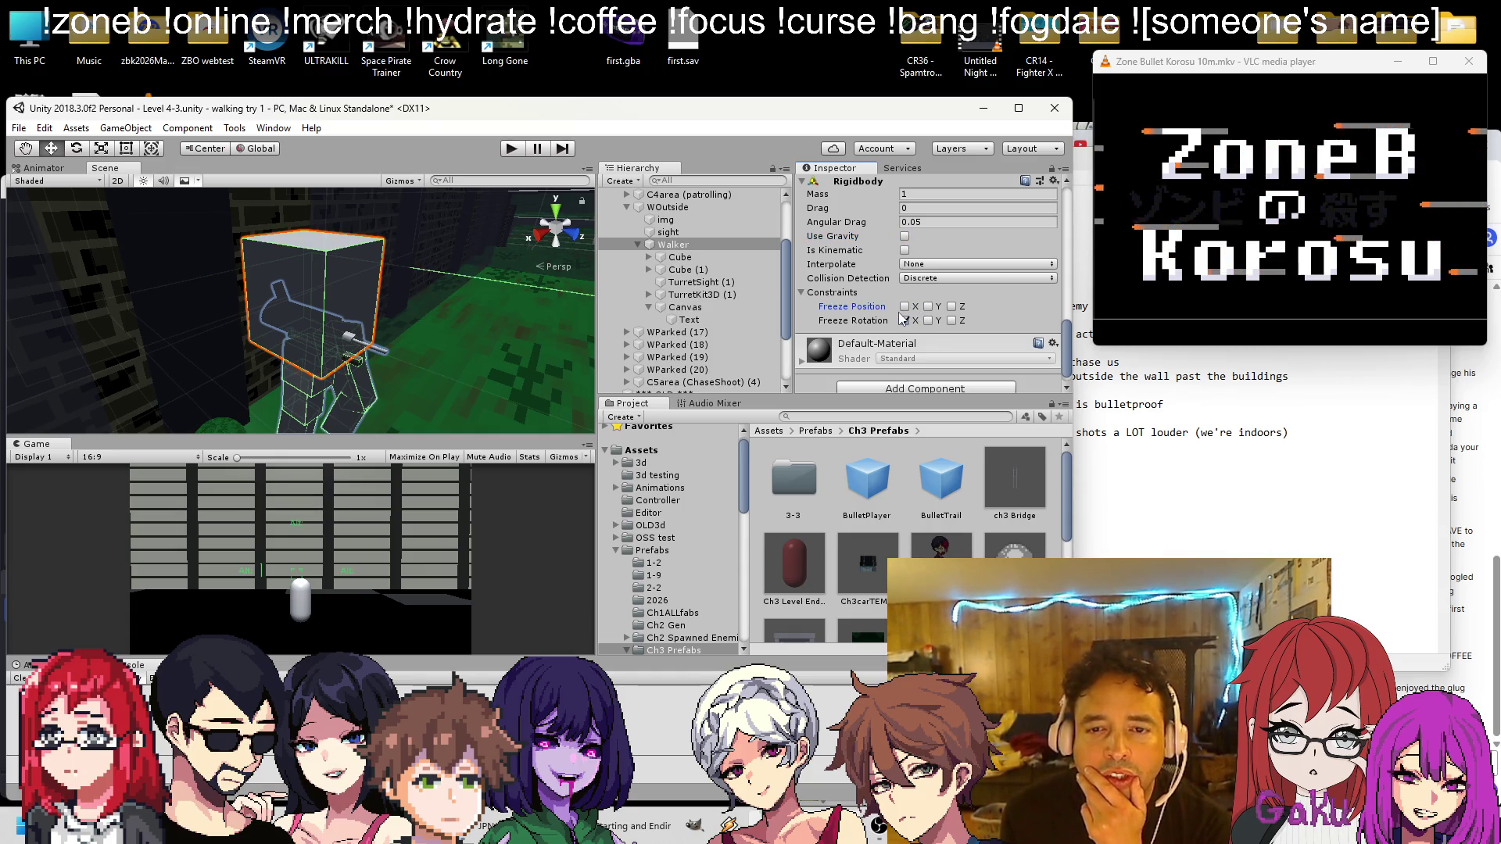
left_click(905, 320)
left_click(951, 321)
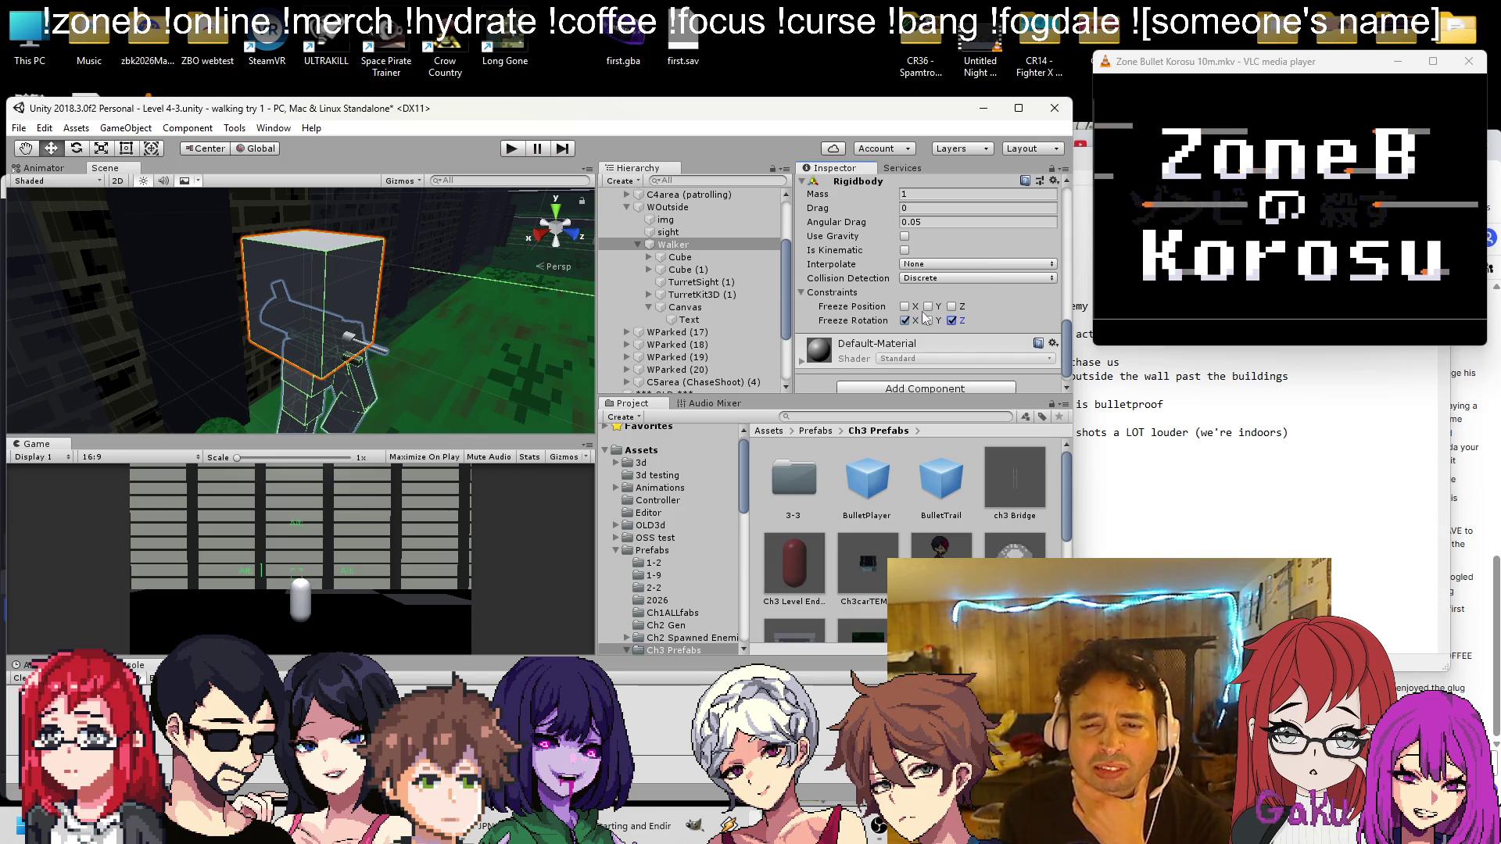
left_click(904, 307)
left_click(928, 306)
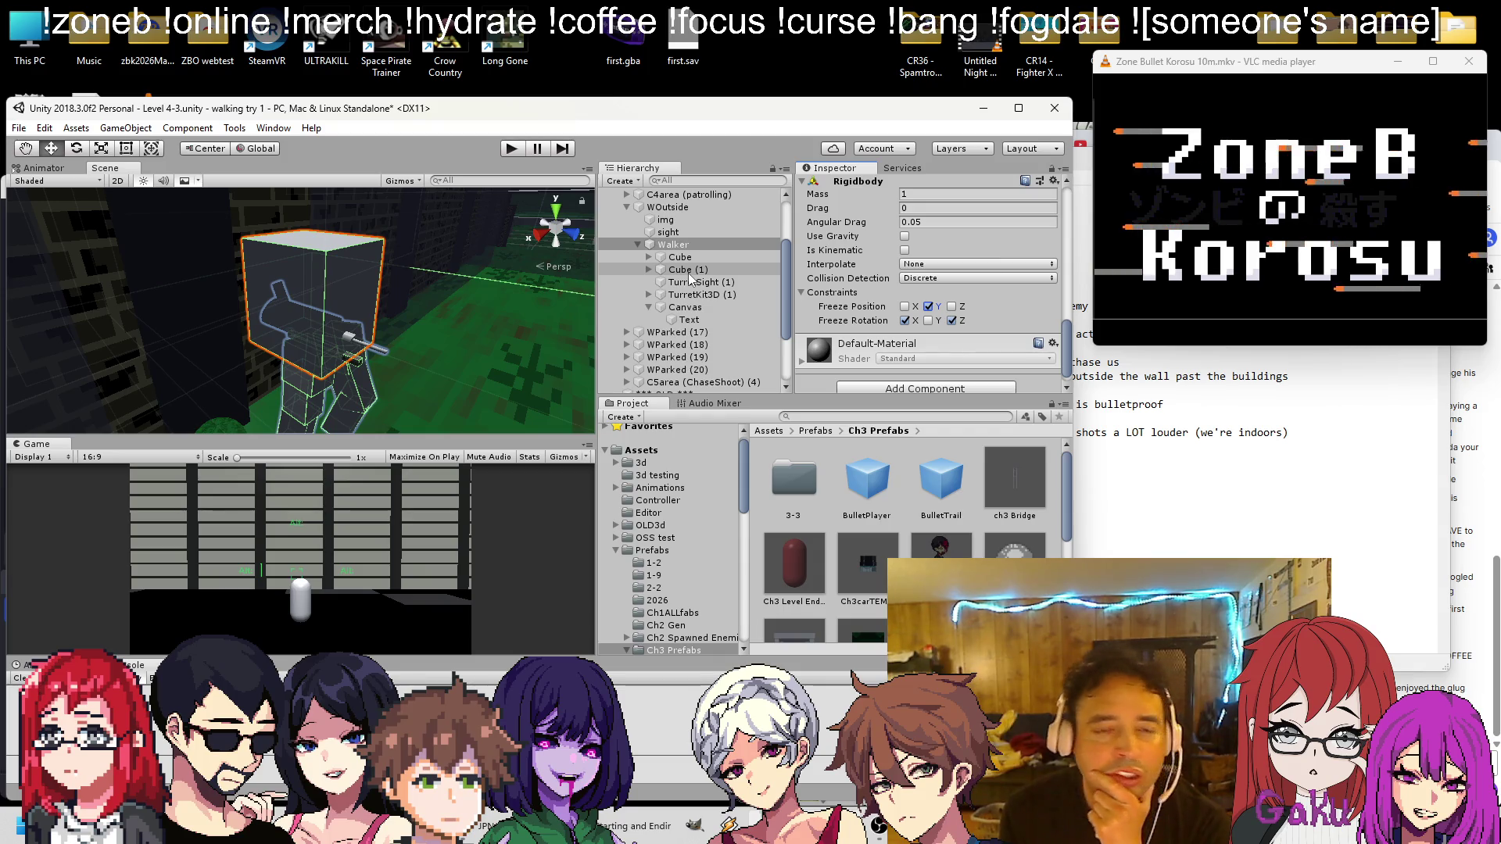
Link Walker's own Rigidbody into the Sp Tutorial Cube script's Rigidbody field
left_click(678, 209)
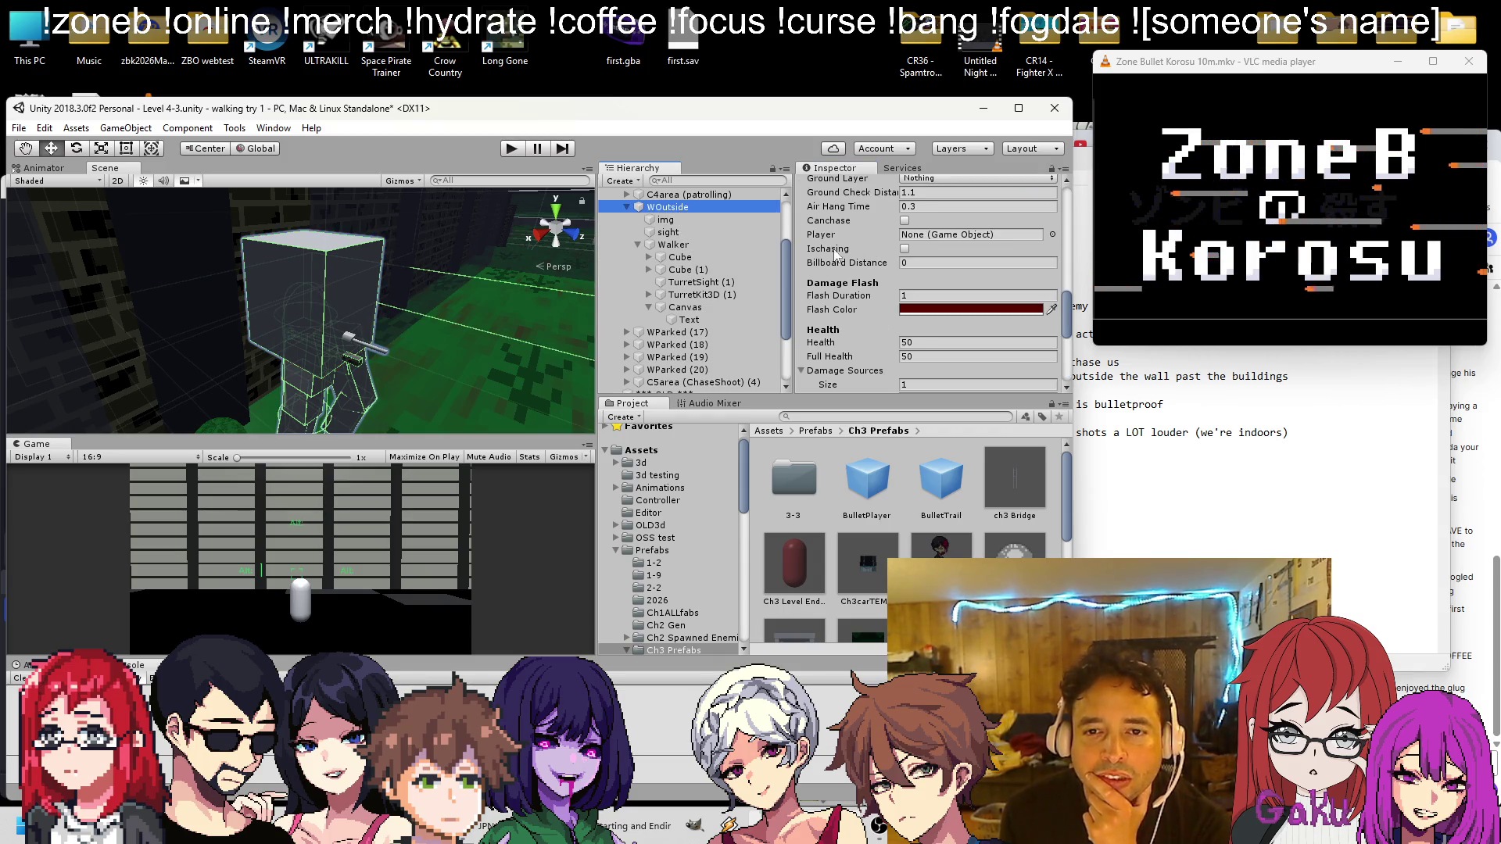
left_click(672, 245)
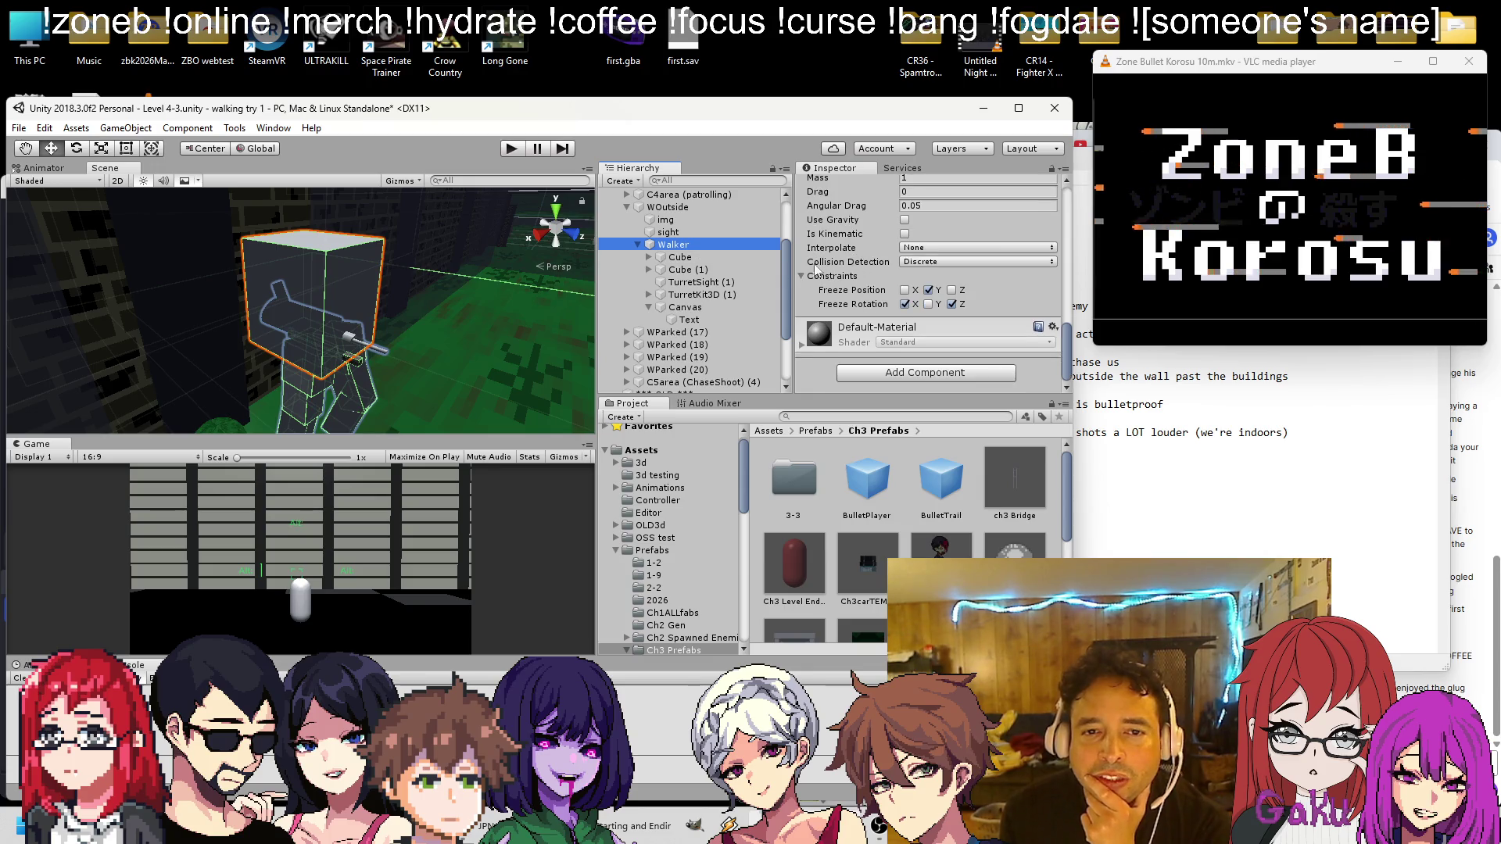
left_click(721, 293)
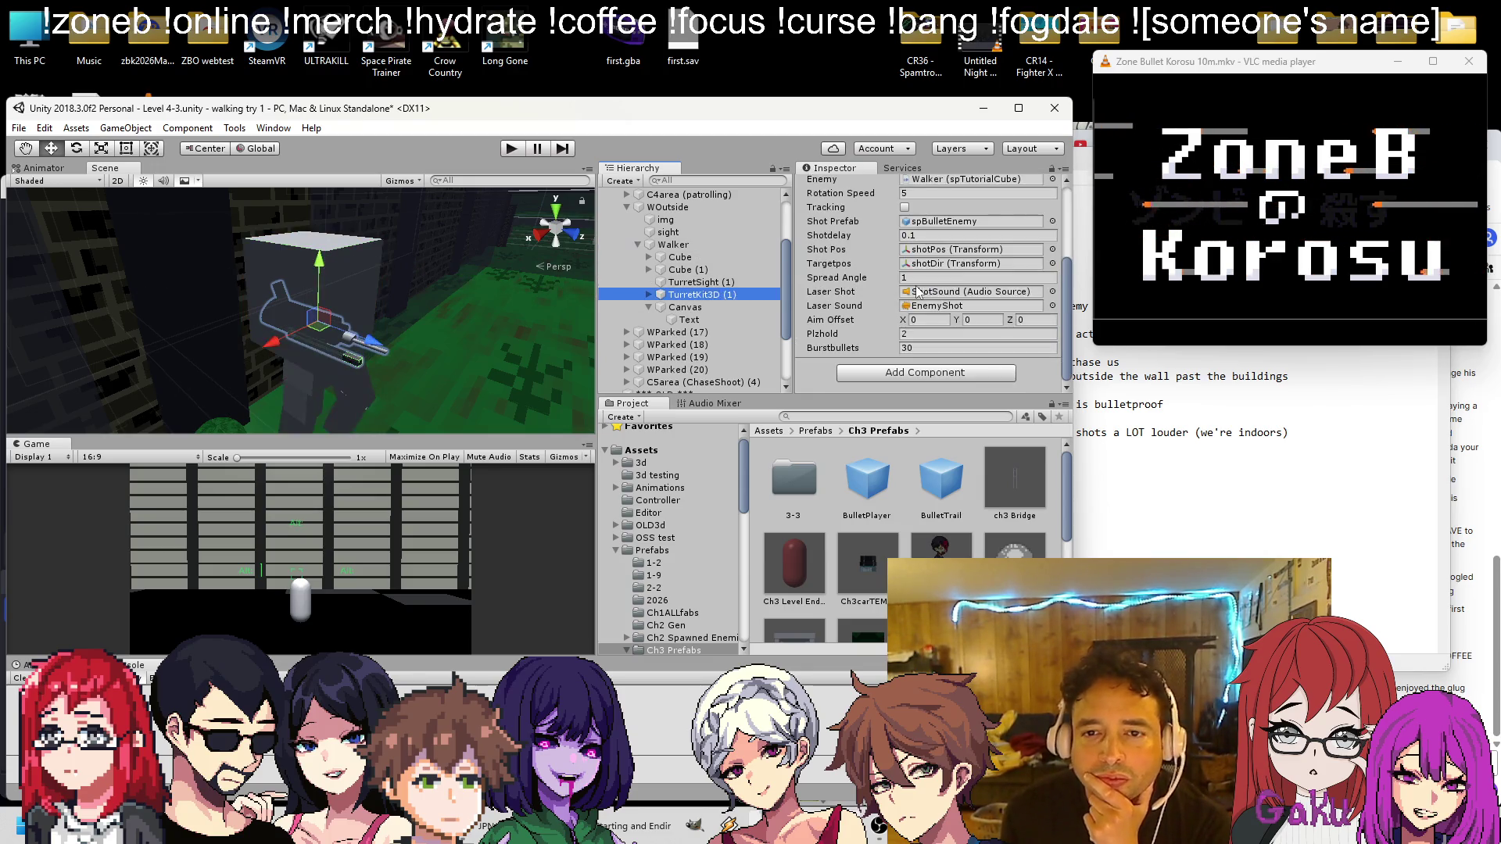
left_click(694, 246)
left_click_drag(672, 245, 930, 316)
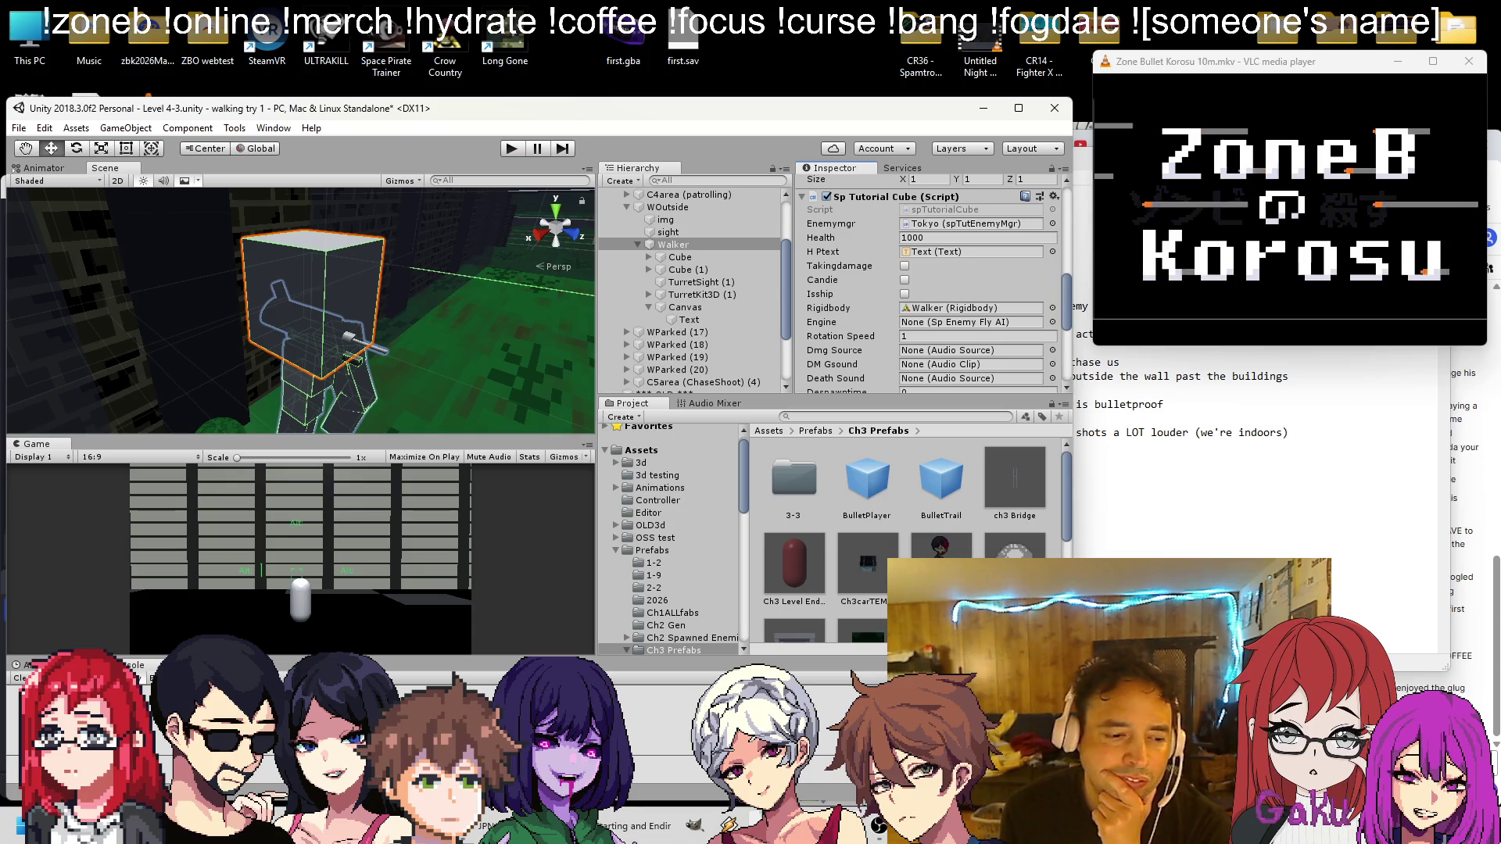
key("alt+Tab")
key("ctrl+f")
type("engine")
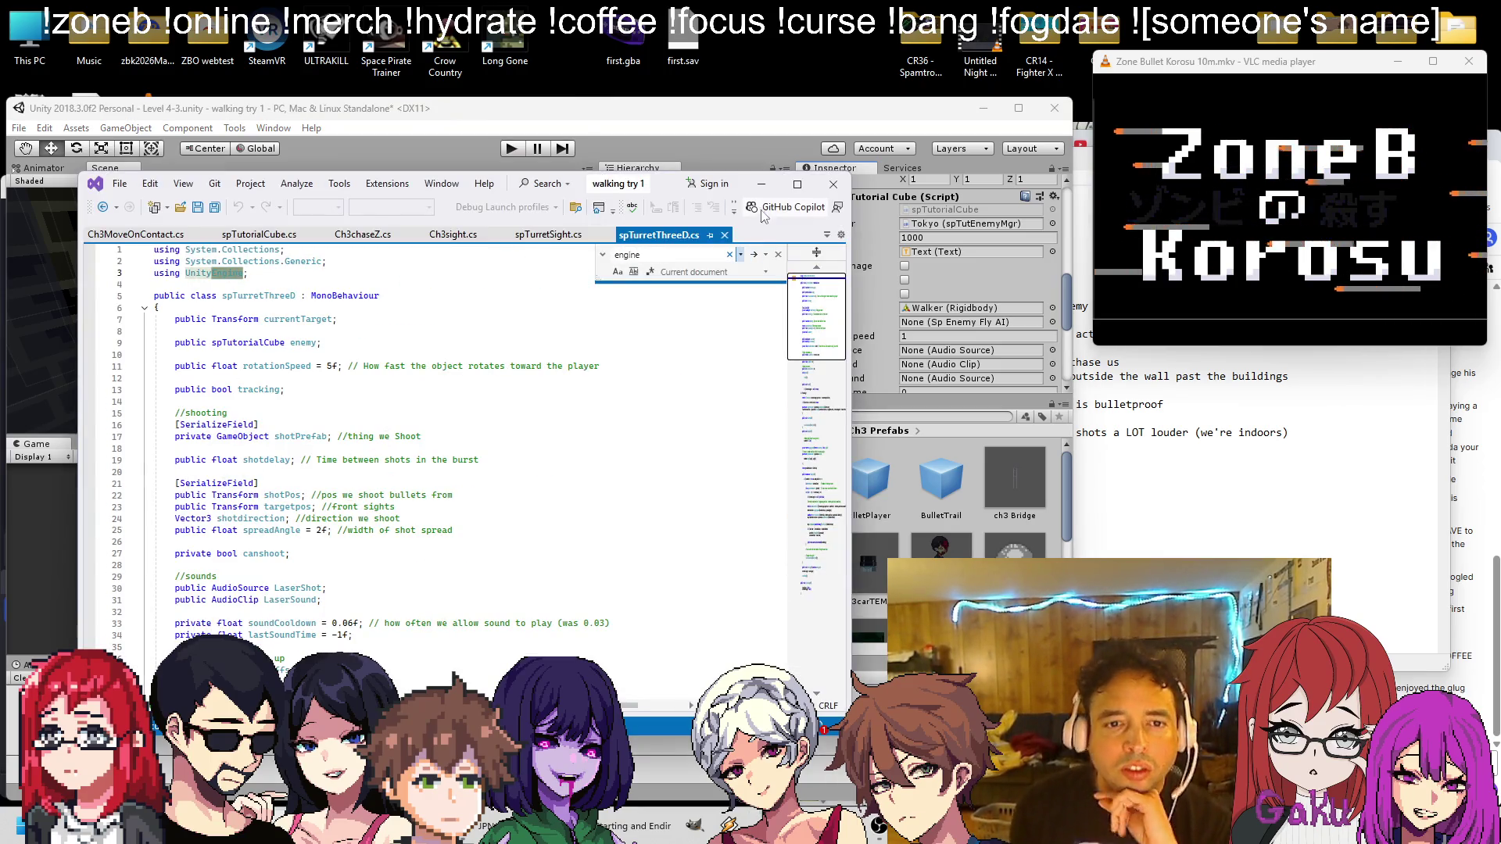
left_click(755, 255)
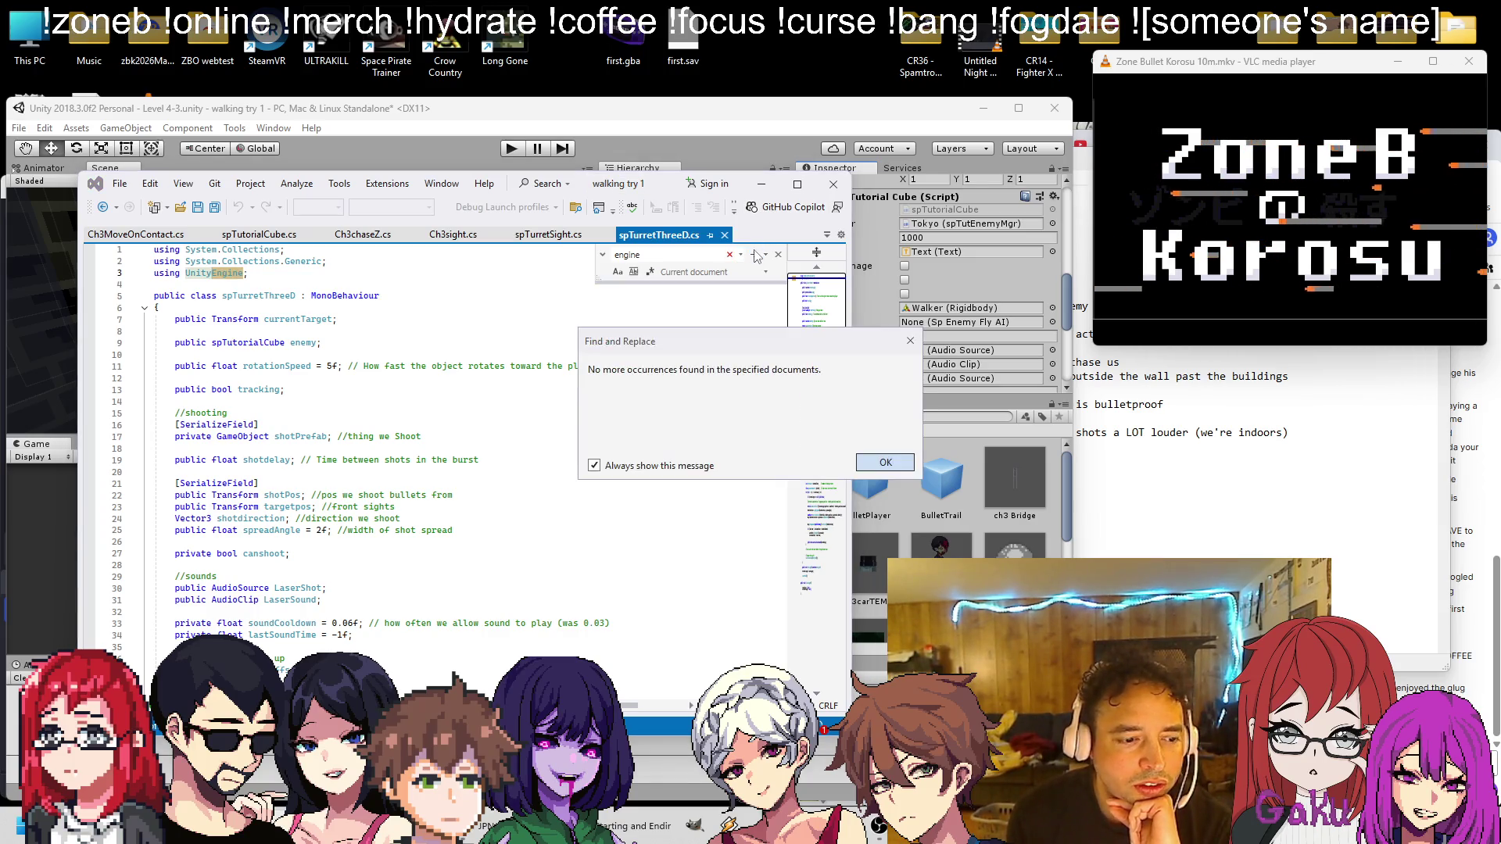
left_click(887, 468)
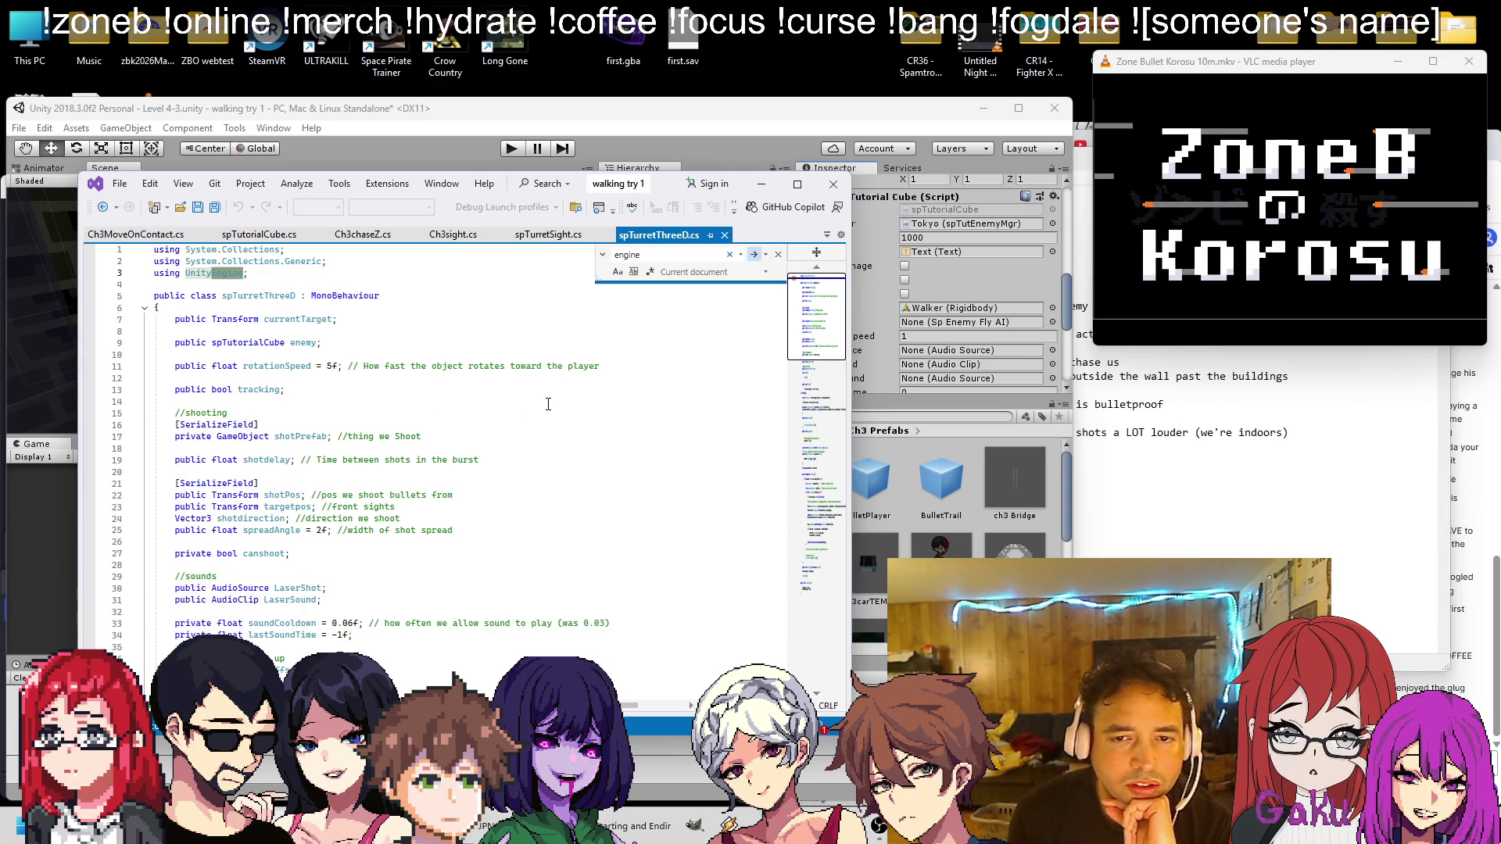
left_click(854, 322)
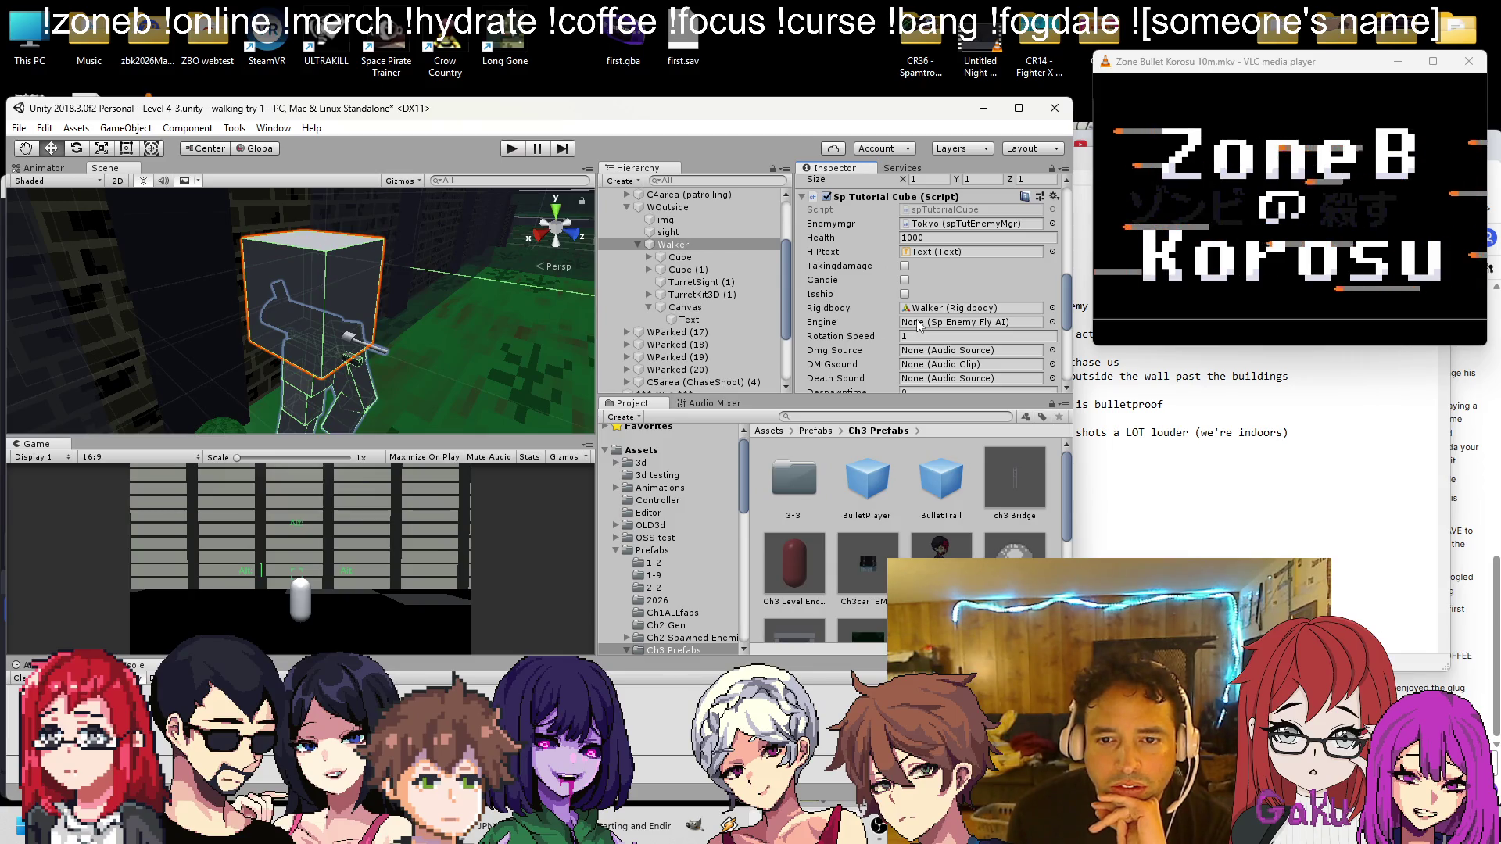
key("alt+Tab")
left_click(753, 256)
left_click(753, 256)
left_click(753, 256)
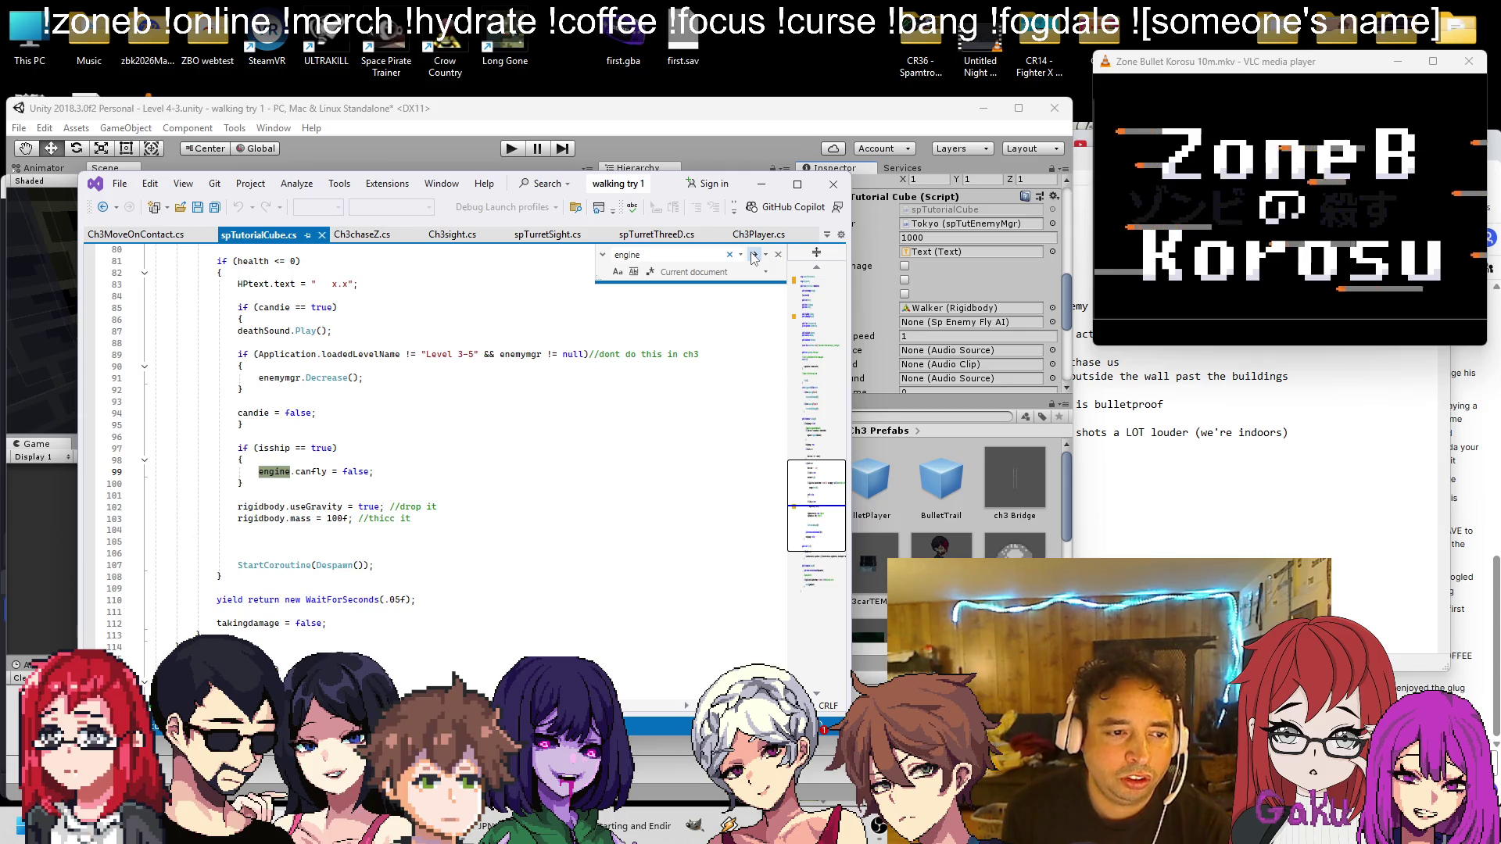
left_click(753, 255)
left_click(885, 462)
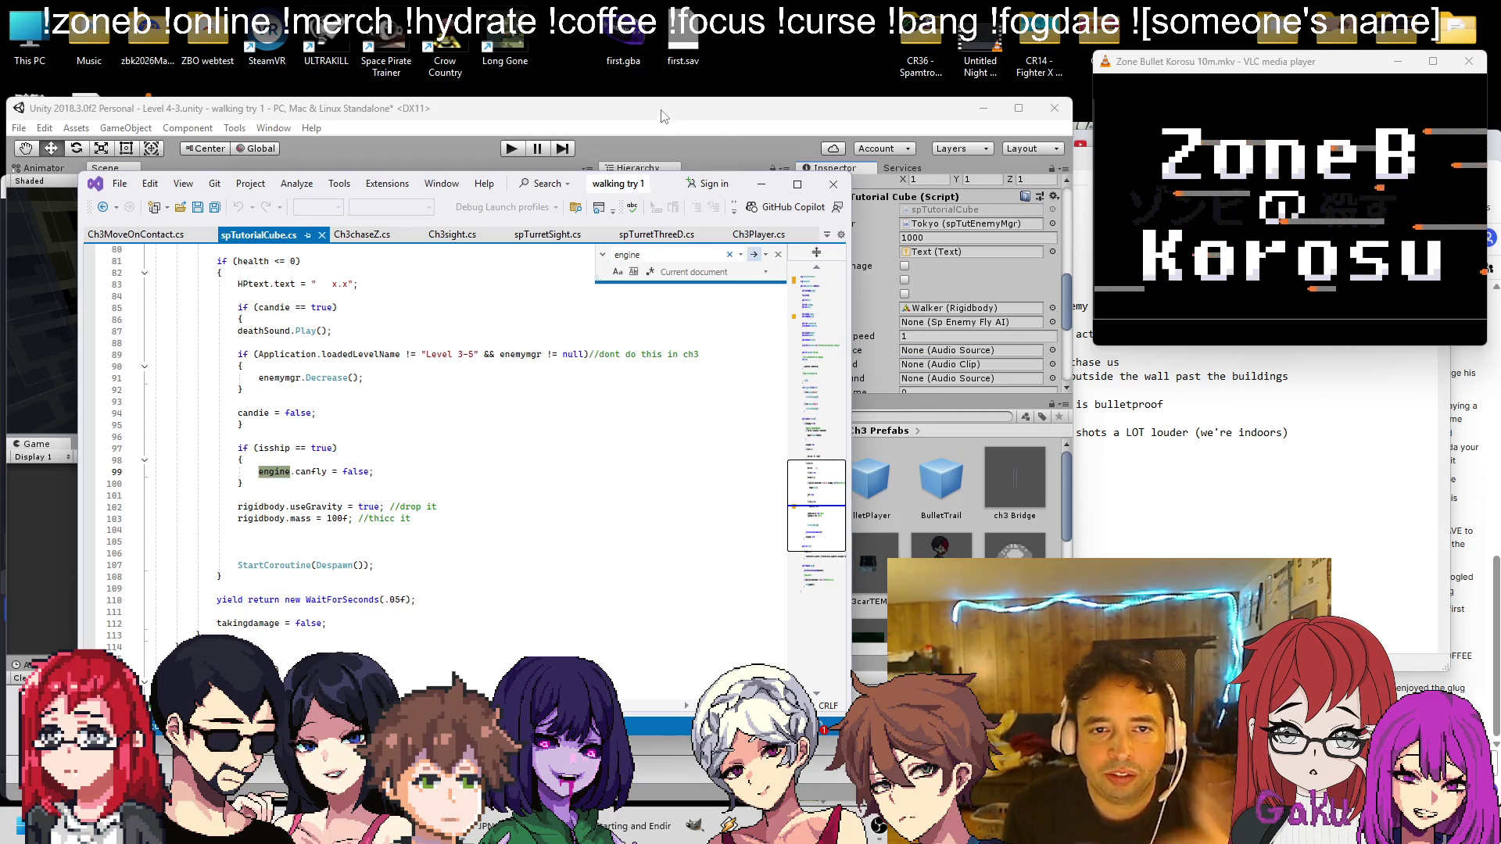
left_click(882, 190)
scroll(949, 325, "down", 3)
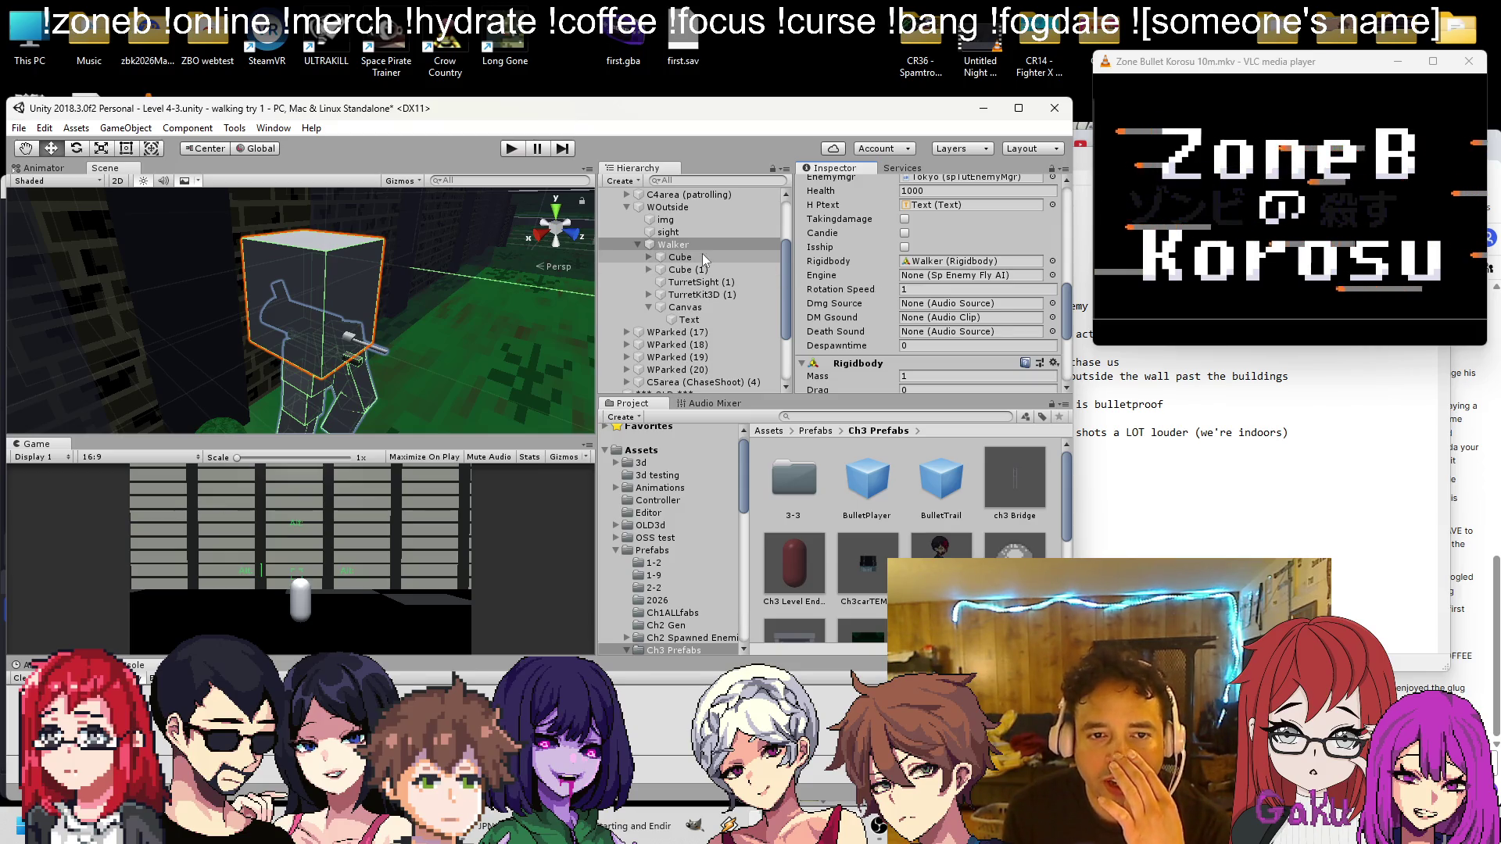
Add an Audio Source under Walker with Play On Awake off, assigned as Dmg Source
right_click(669, 244)
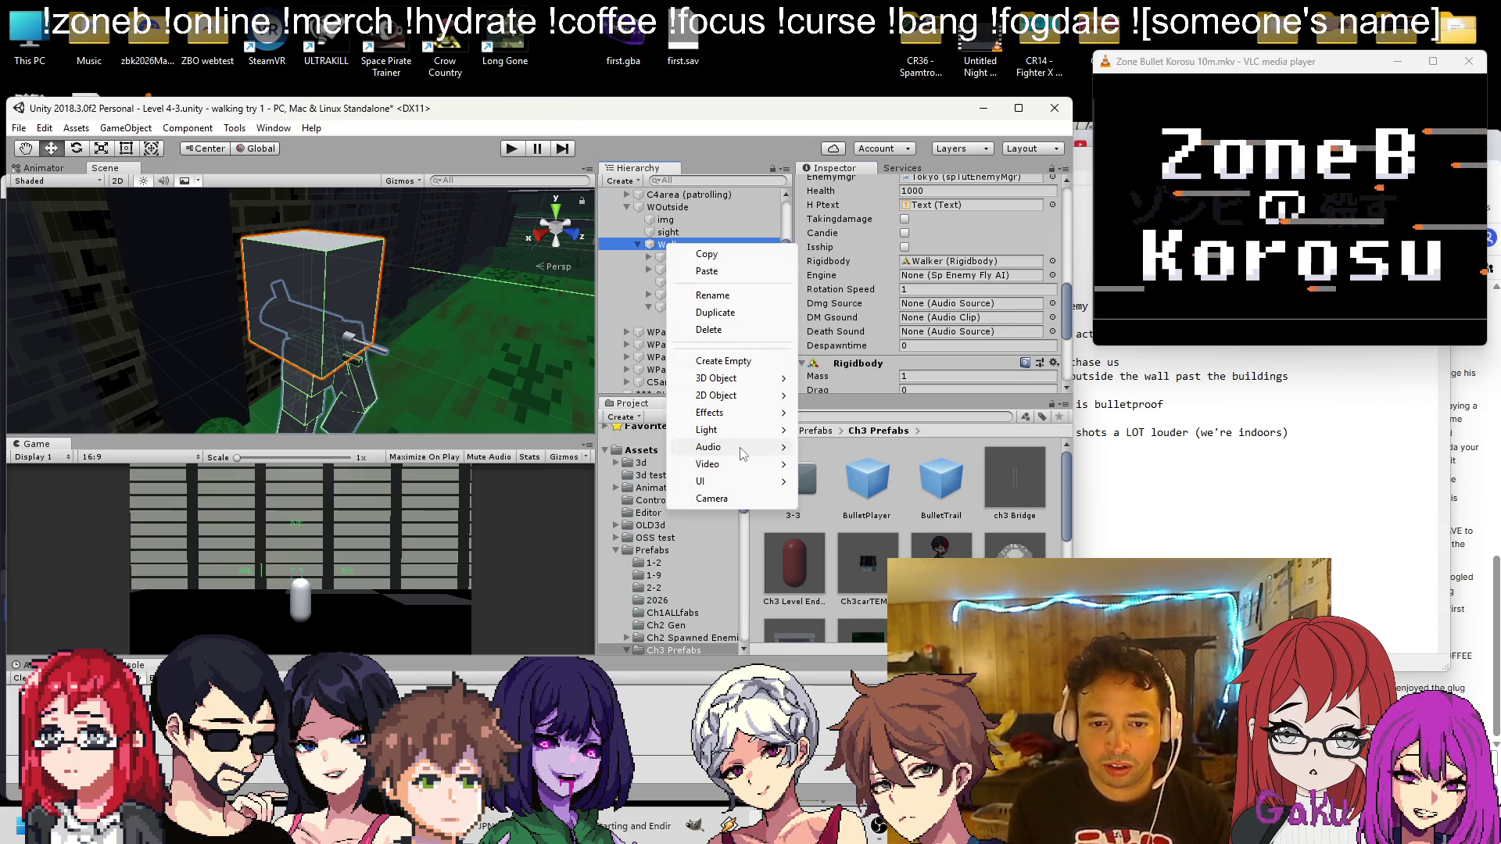
mouse_move(736, 471)
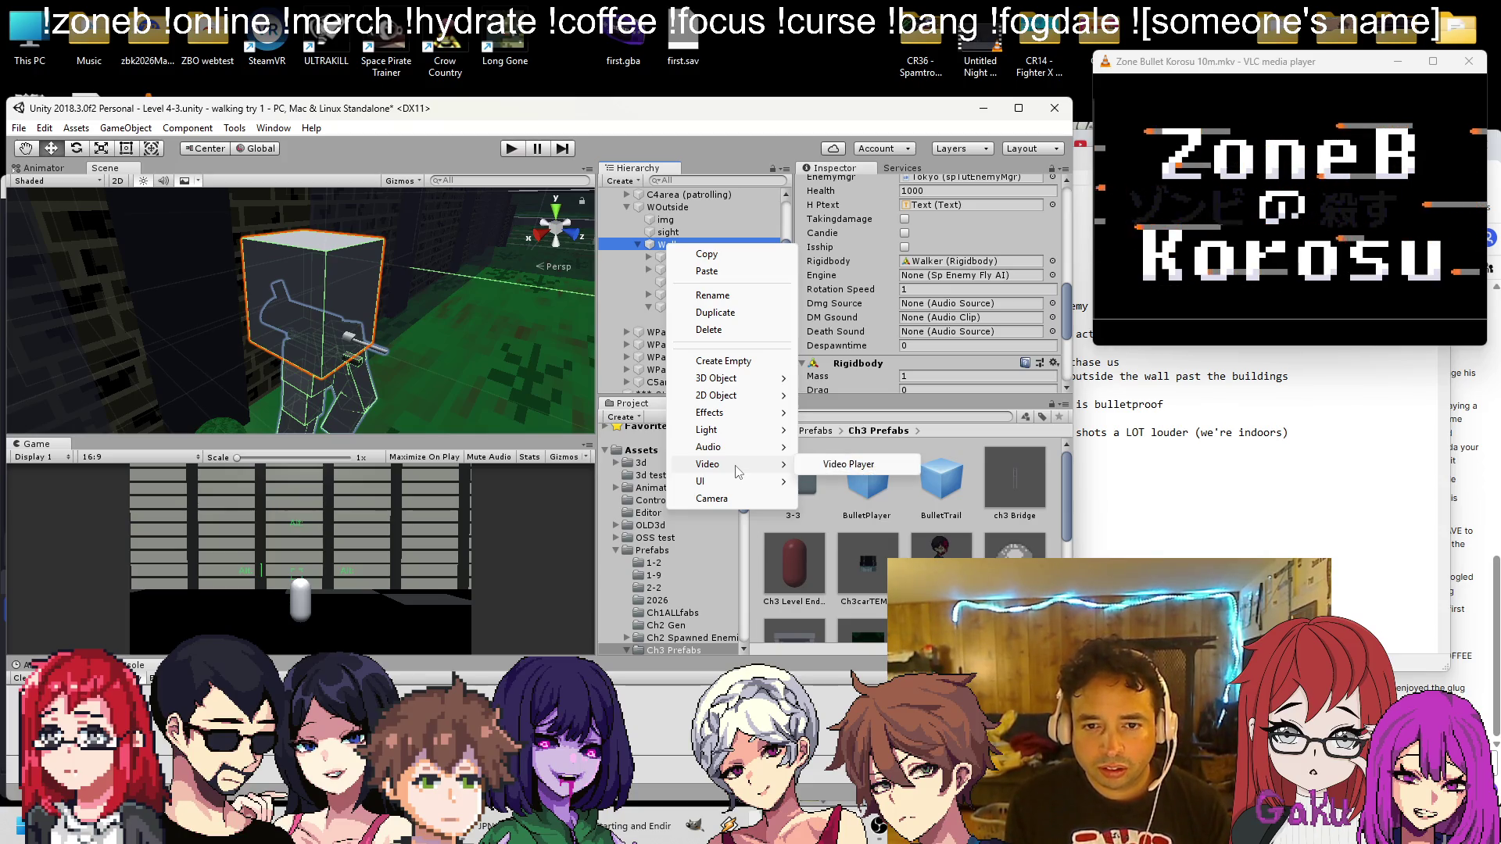
left_click(849, 449)
scroll(786, 361, "up", 3)
scroll(919, 301, "up", 5)
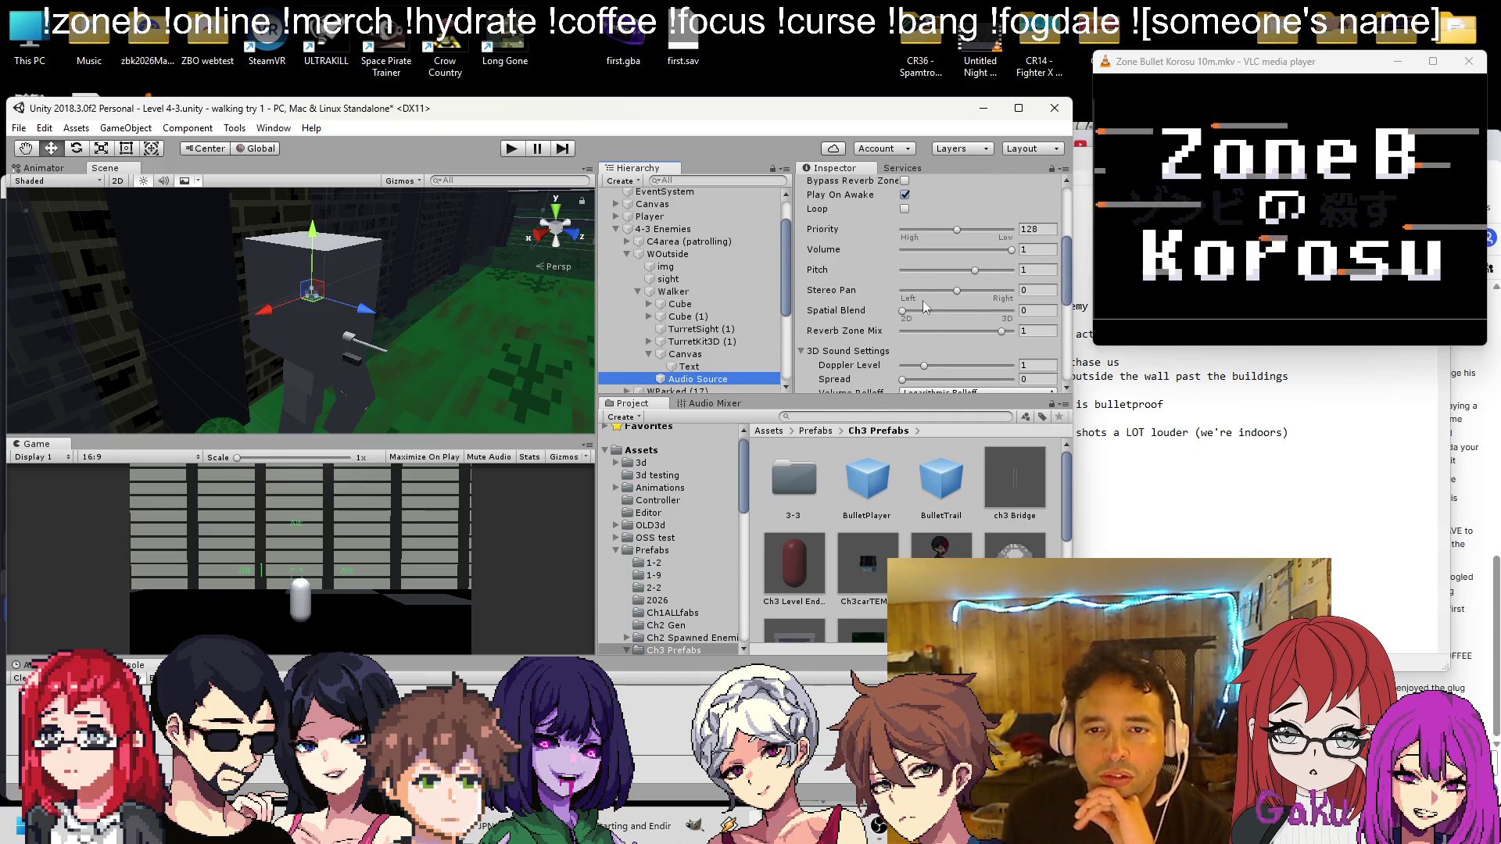
left_click(904, 242)
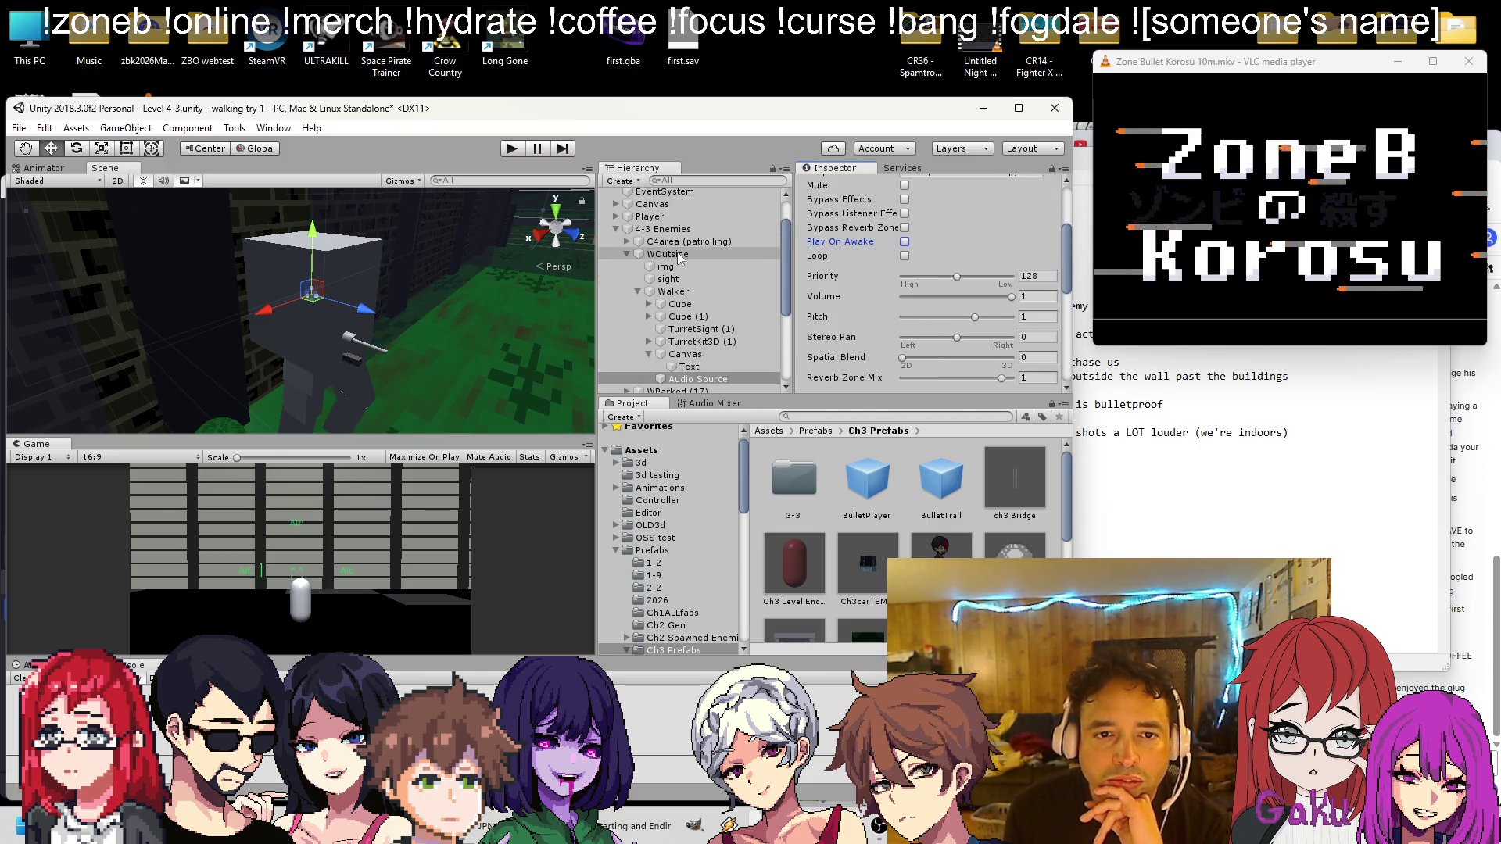
left_click(671, 292)
scroll(834, 320, "down", 10)
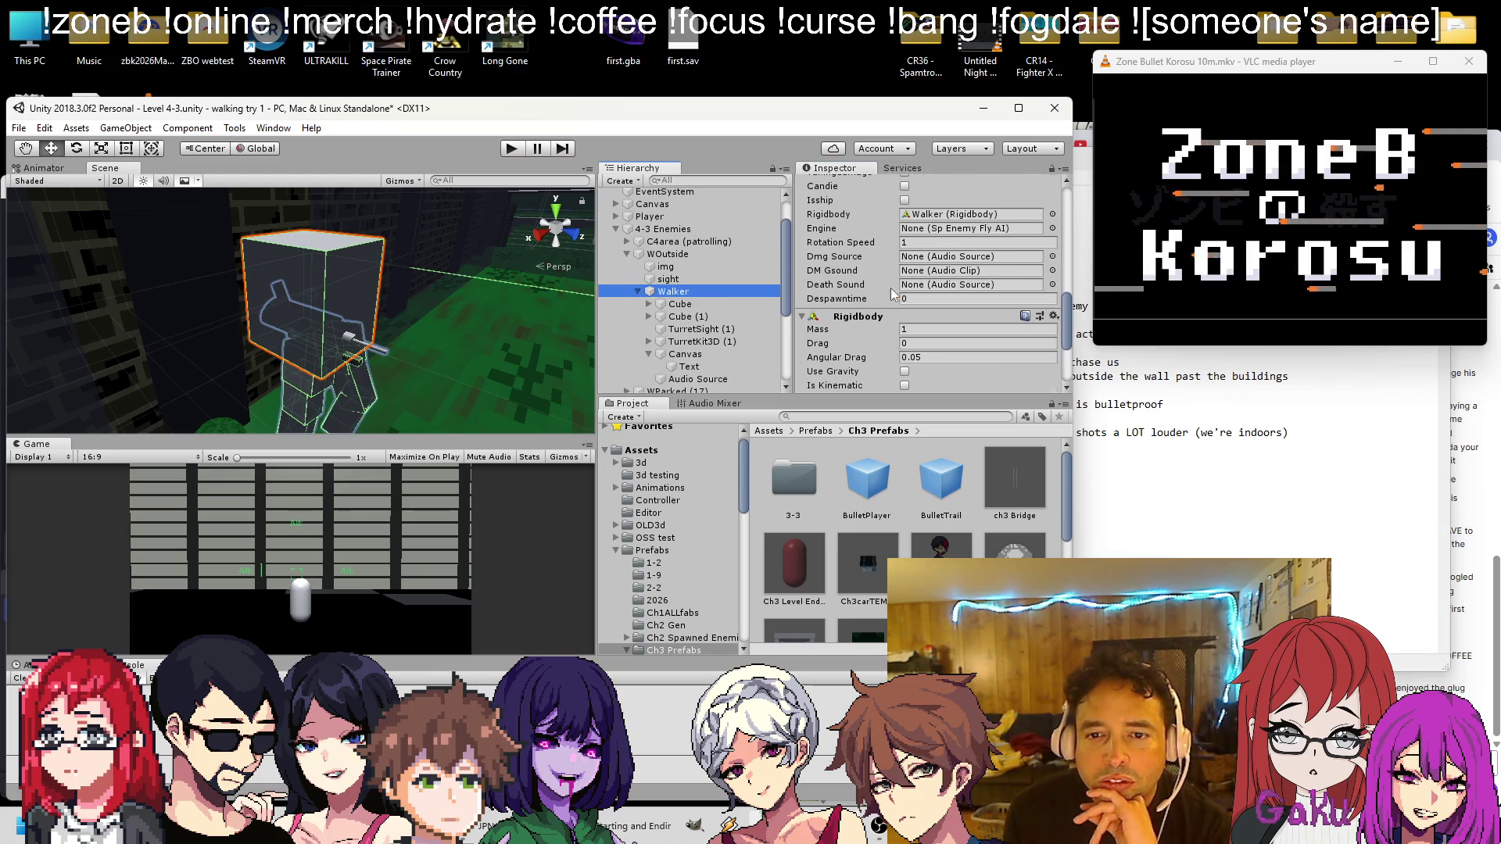
mouse_move(695, 383)
left_mouse_down()
mouse_move(919, 257)
mouse_move(930, 292)
left_mouse_up()
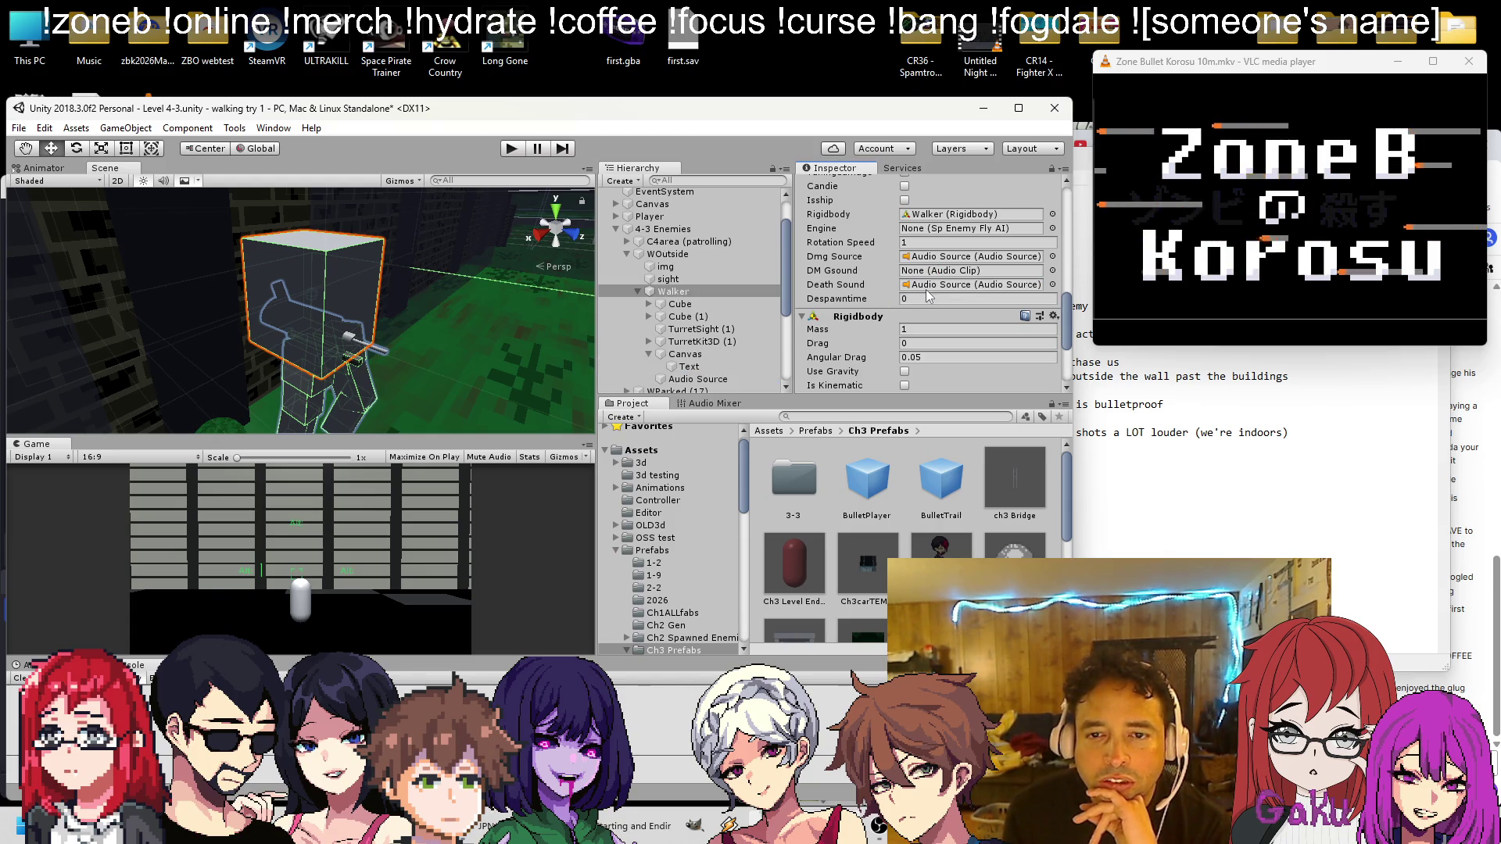
Assign the rollsound quick clip as Walker's DM Gsound and save the scene
left_click(873, 417)
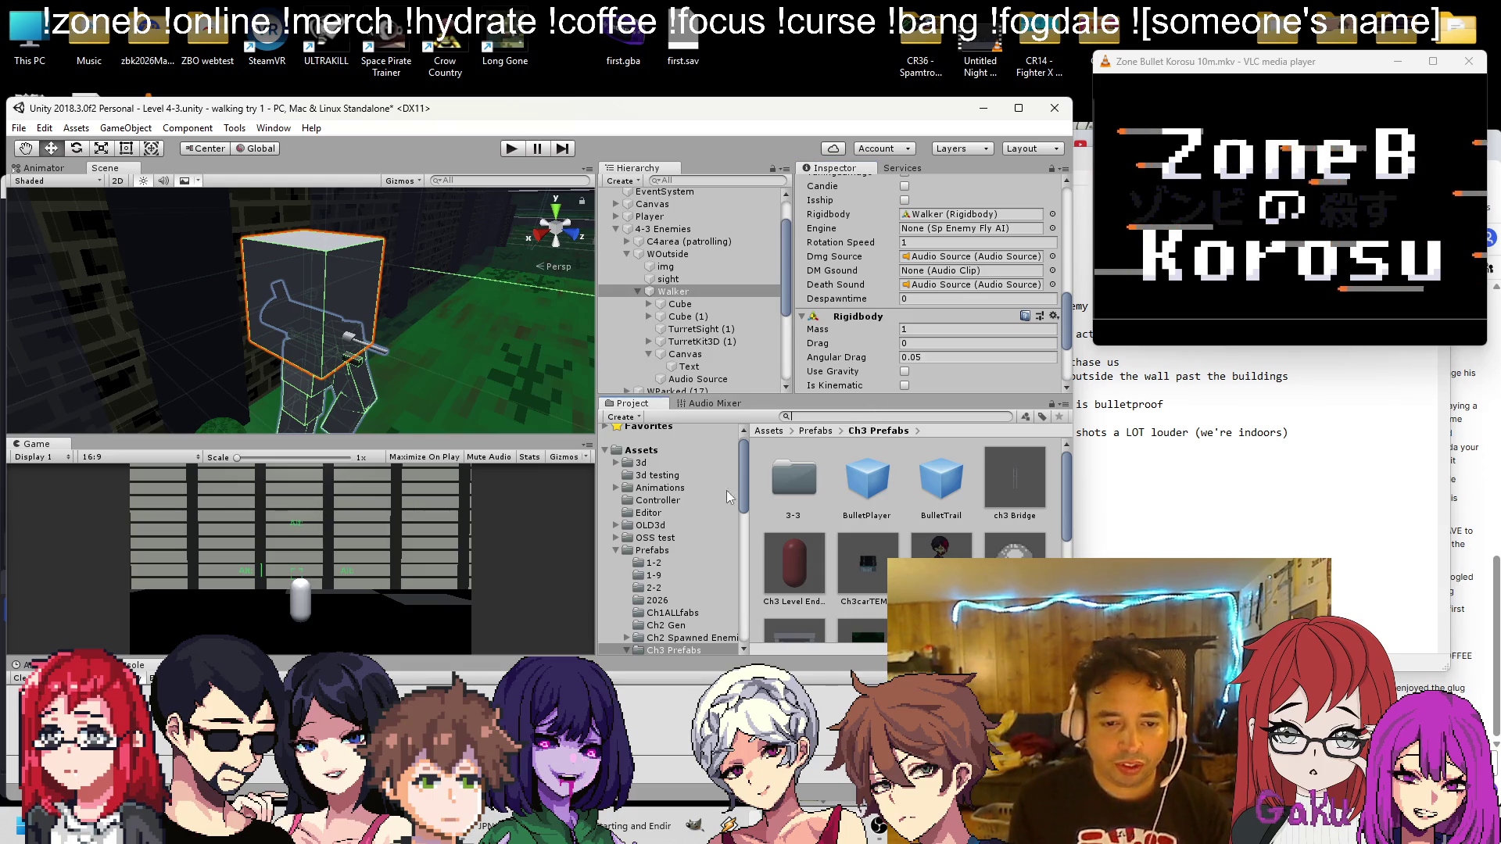
type("sound")
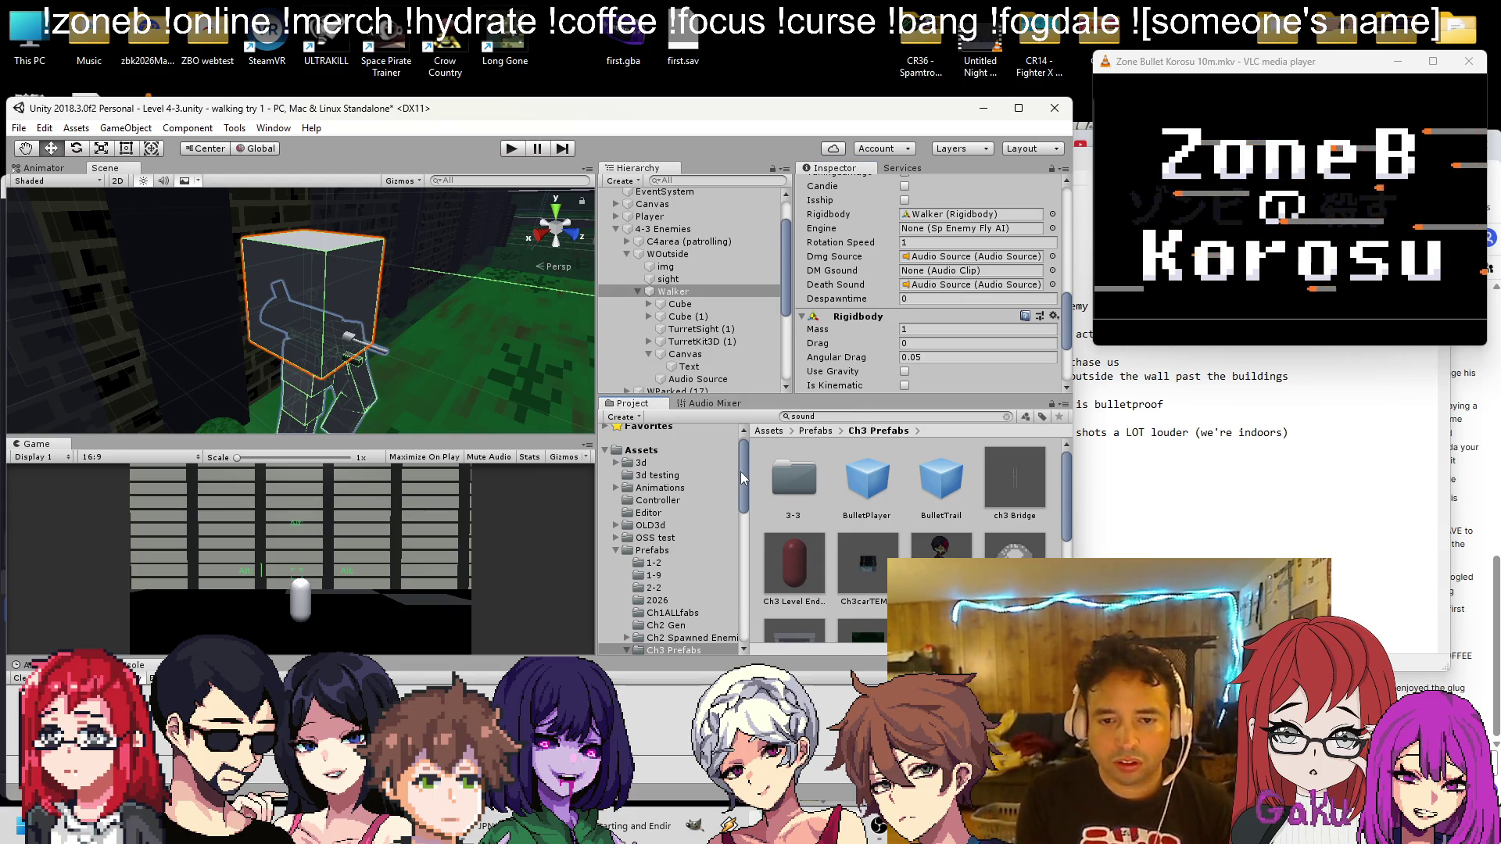
scroll(853, 469, "down", 3)
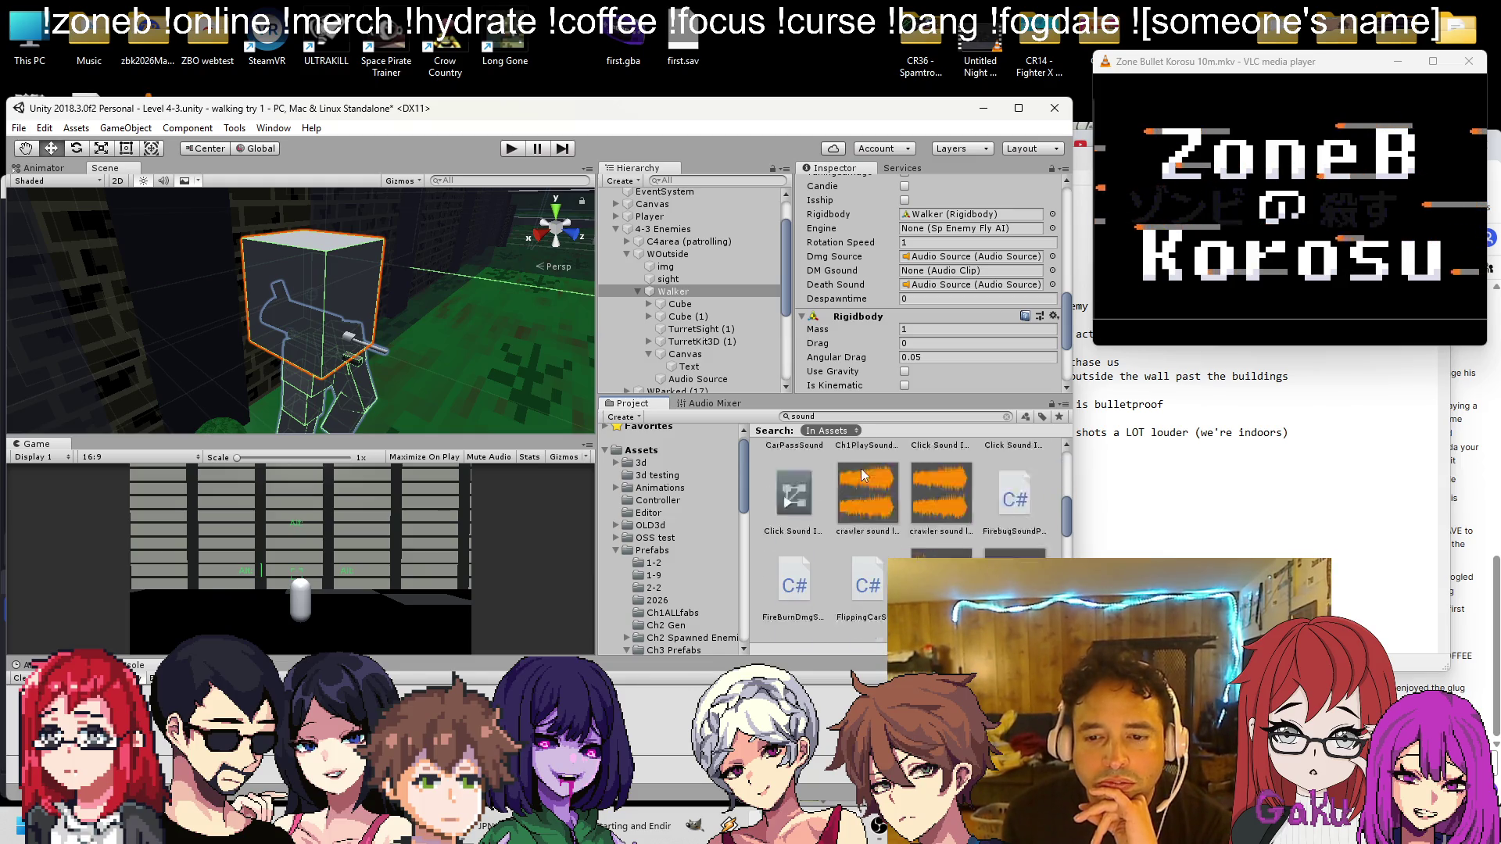
scroll(907, 491, "down", 3)
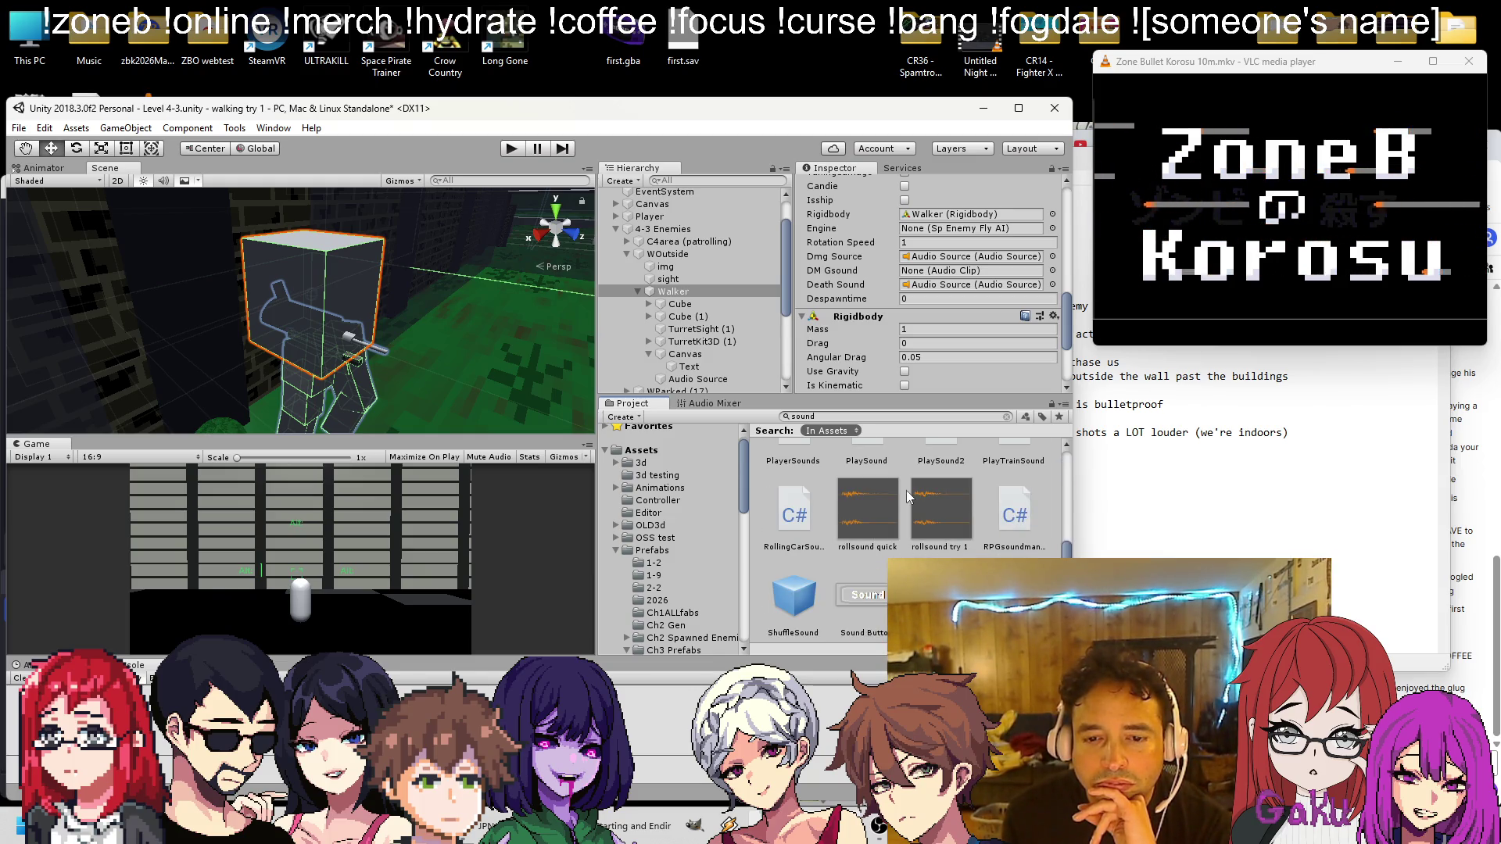
scroll(907, 491, "up", 1)
left_click_drag(894, 537, 941, 274)
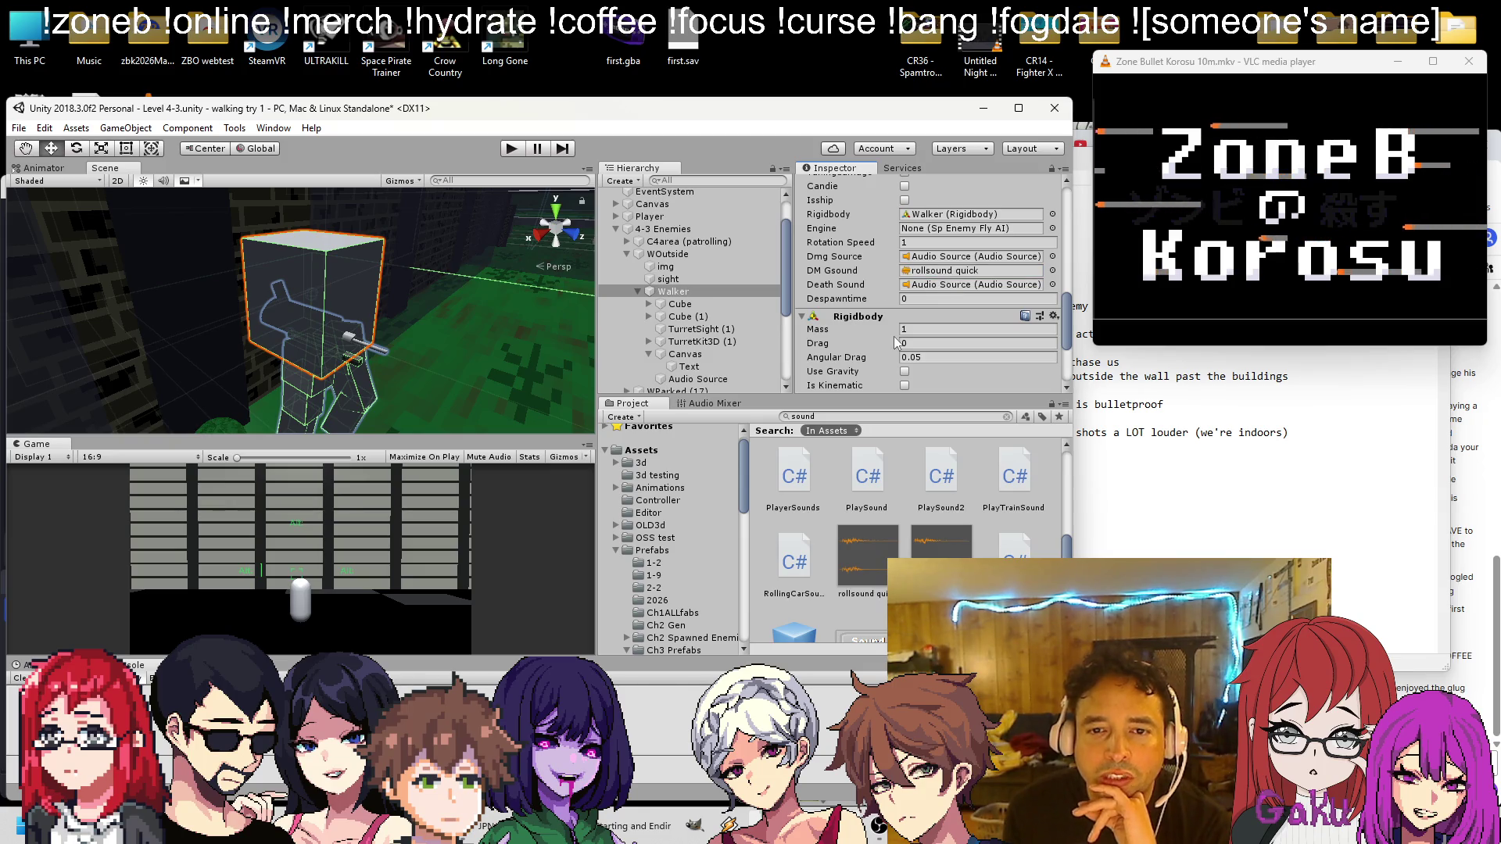
key("ctrl+s")
Set Walker's Despawntime to 1
left_click(907, 299)
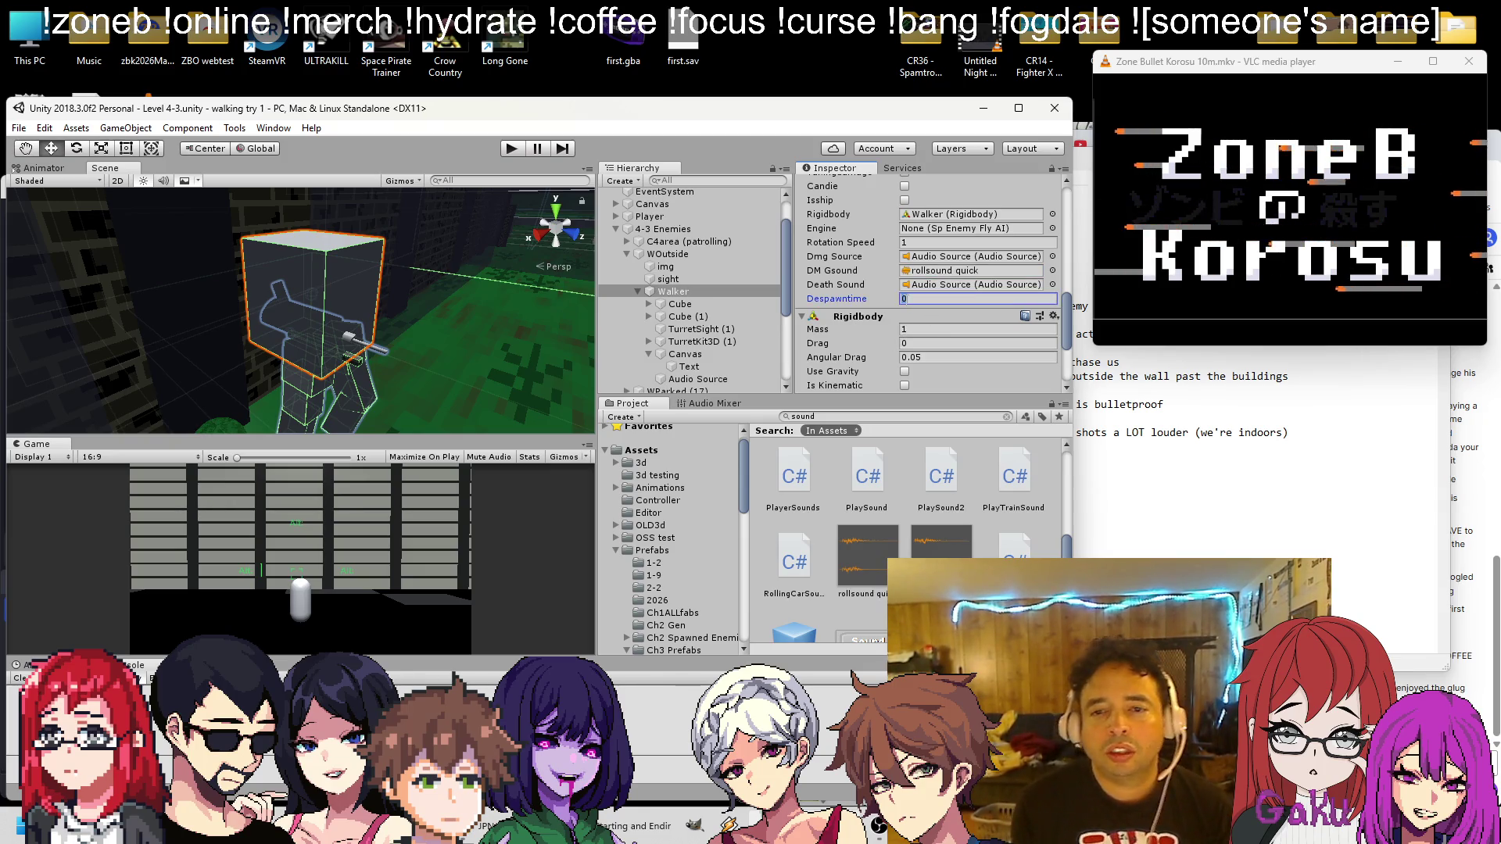
type("1")
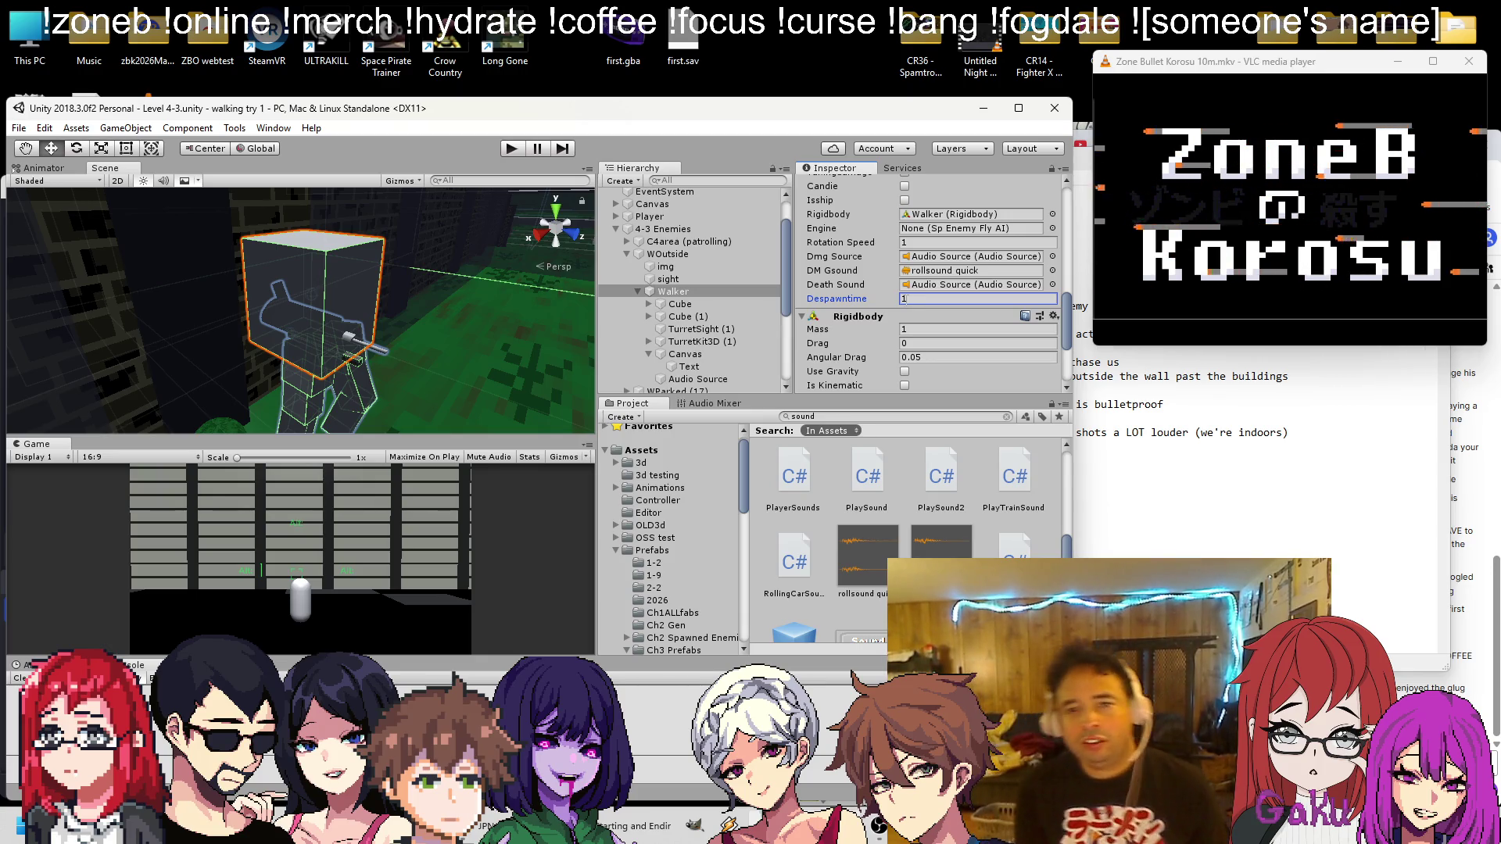
scroll(918, 307, "up", 5)
scroll(907, 289, "down", 3)
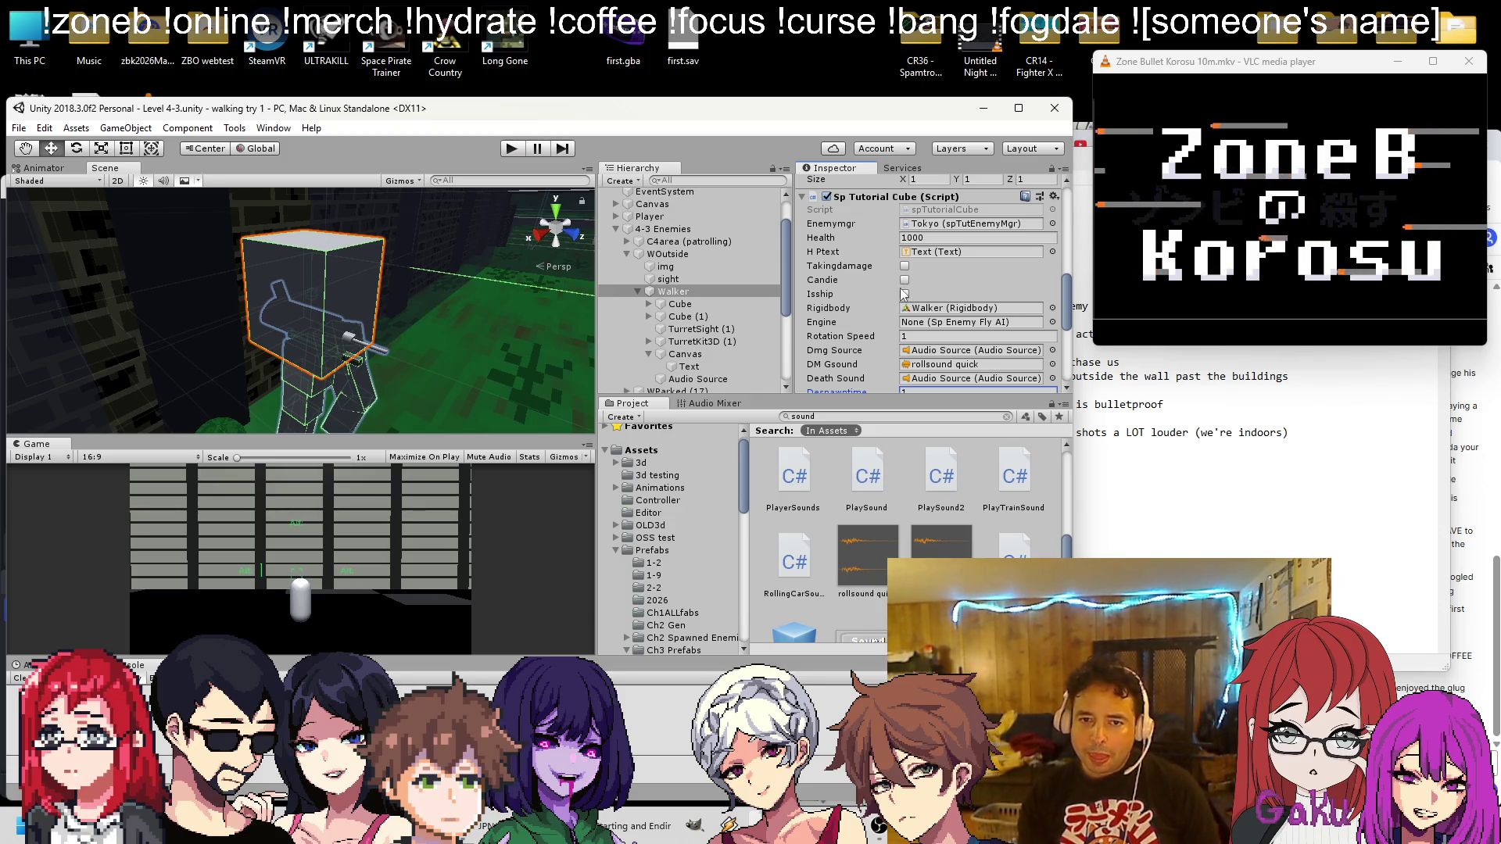
scroll(905, 302, "down", 2)
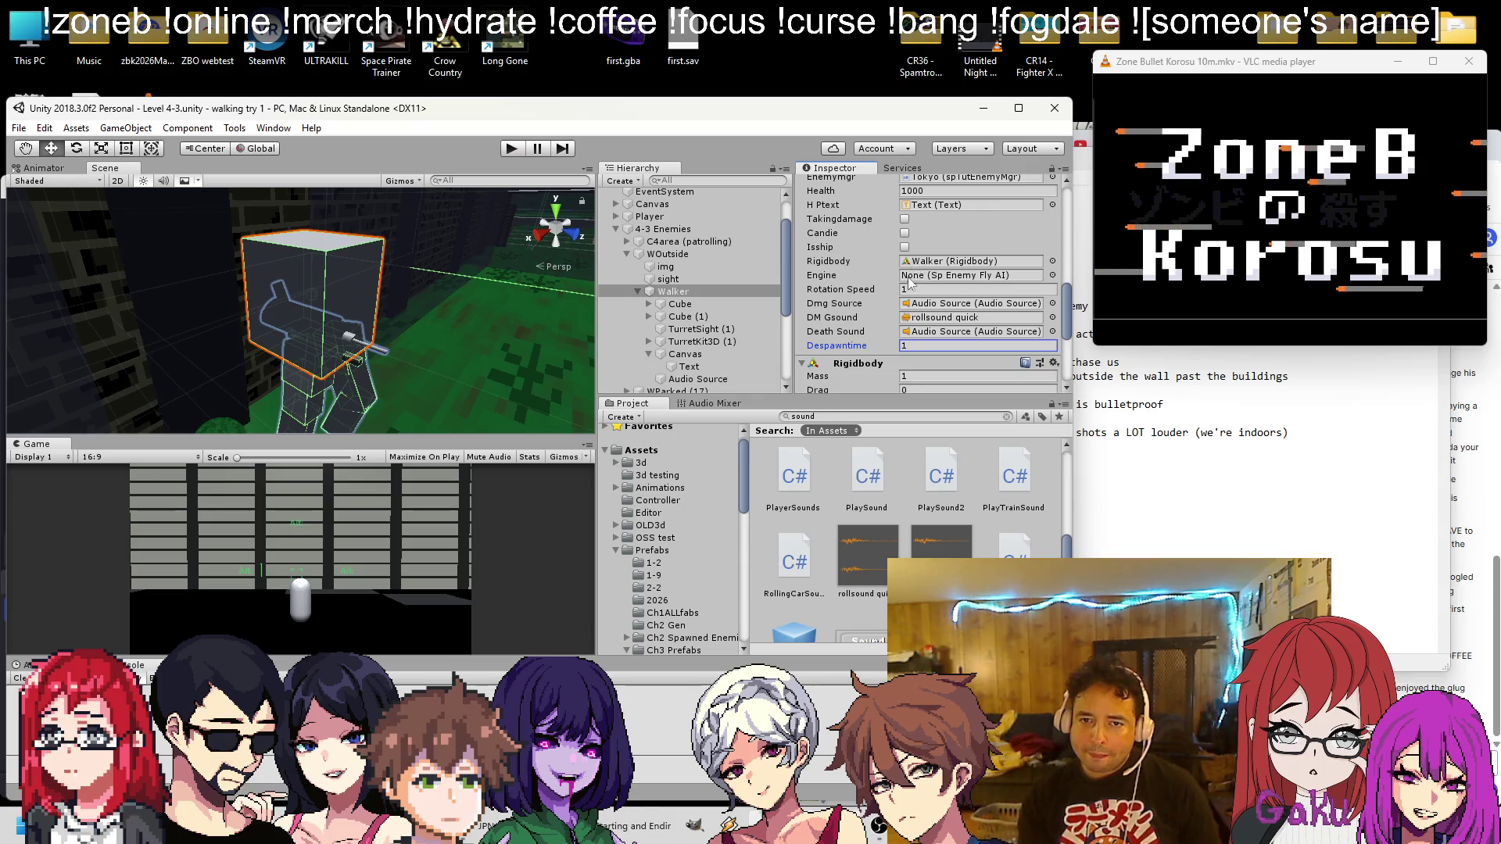
scroll(912, 283, "up", 3)
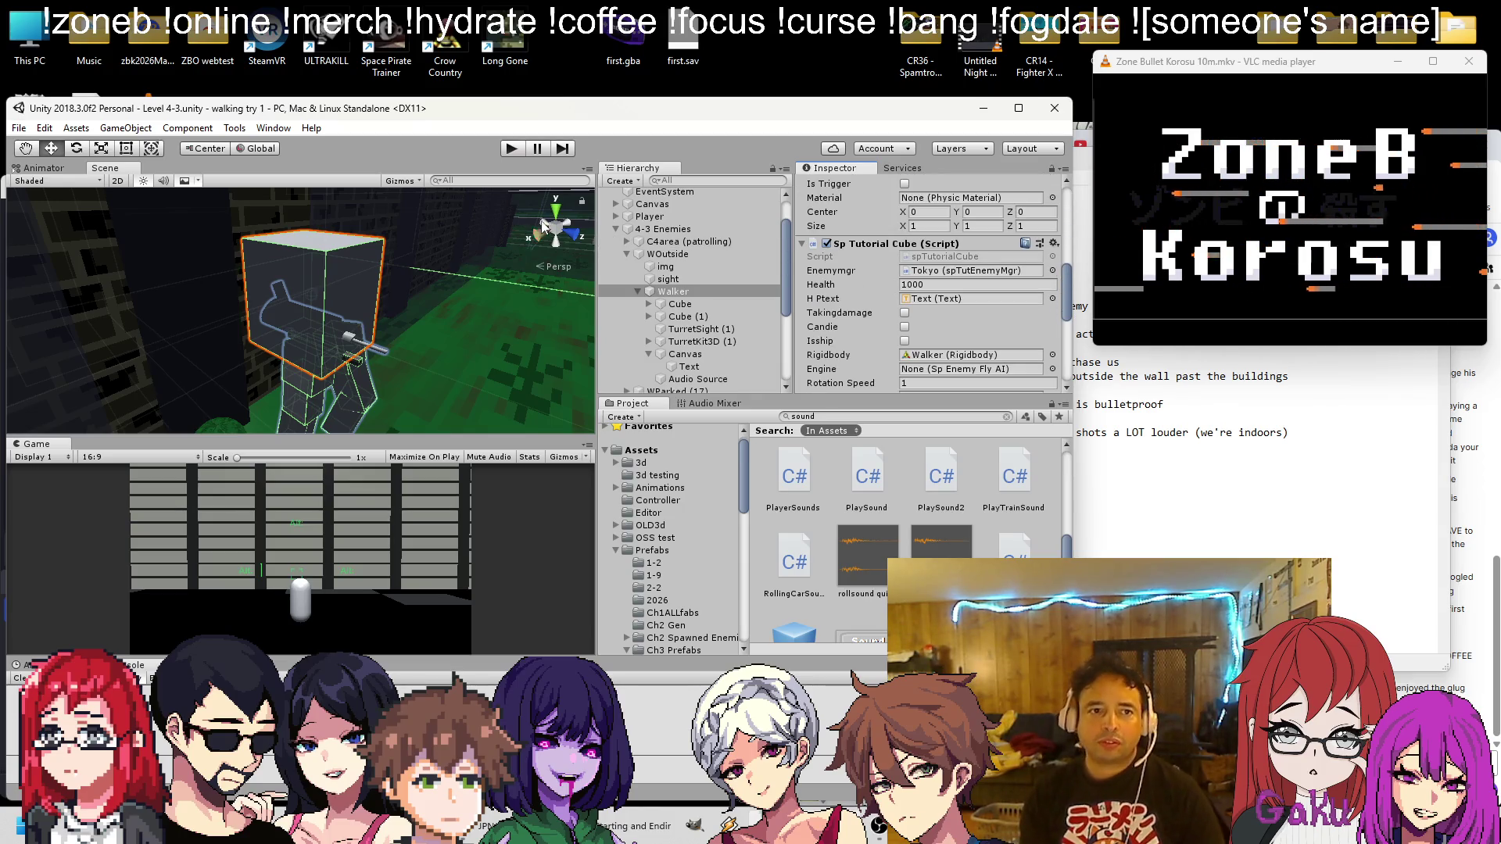
Play-test the level, disable Walker's Sp Tutorial Cube script, then play again
left_click(510, 148)
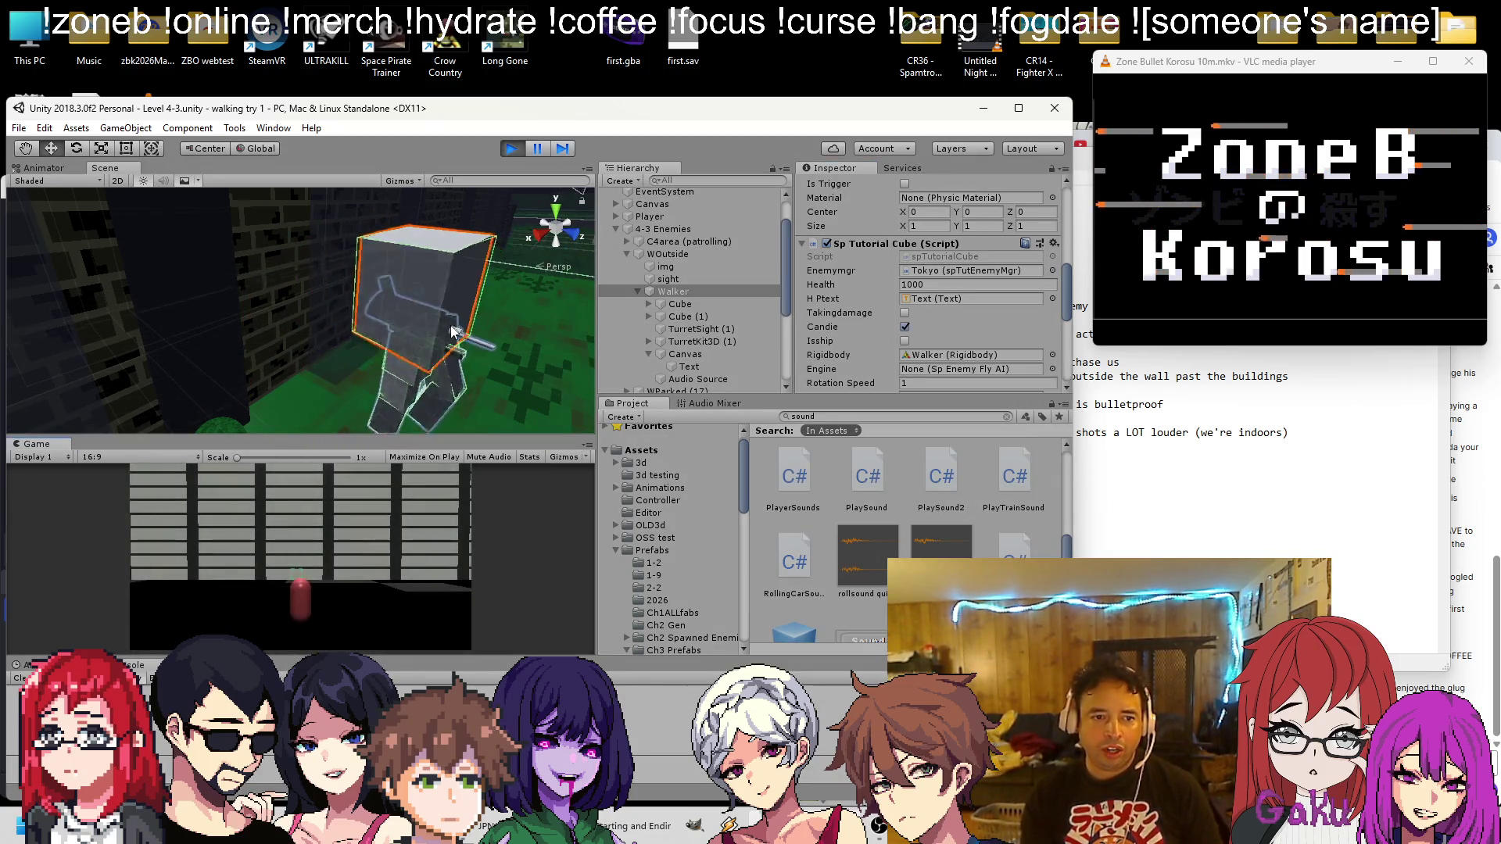
mouse_move(462, 259)
left_mouse_down()
mouse_move(537, 289)
mouse_move(466, 283)
mouse_move(496, 188)
left_mouse_up()
left_click(511, 148)
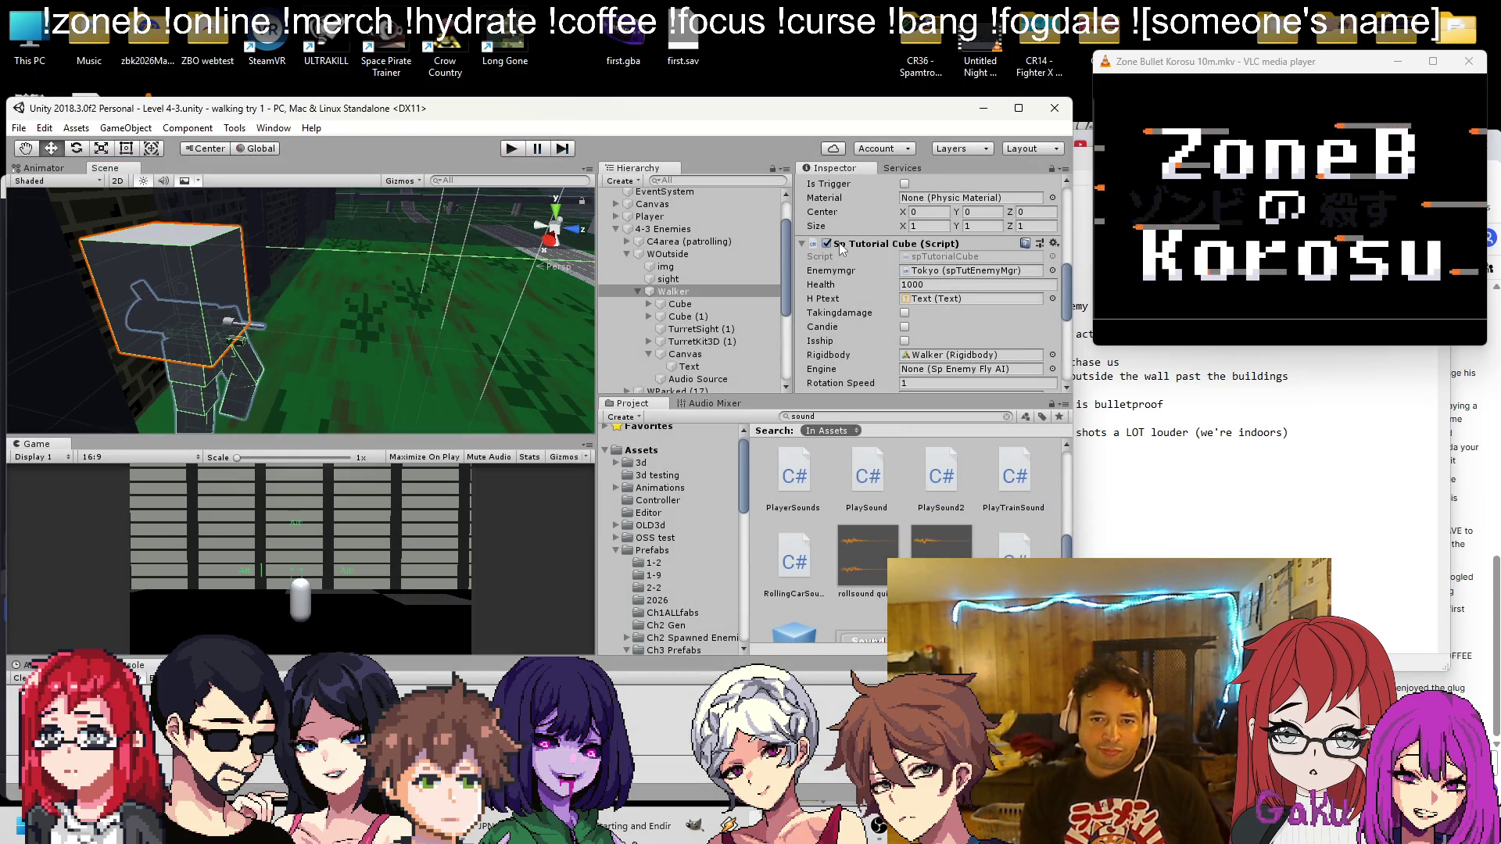
left_click(828, 244)
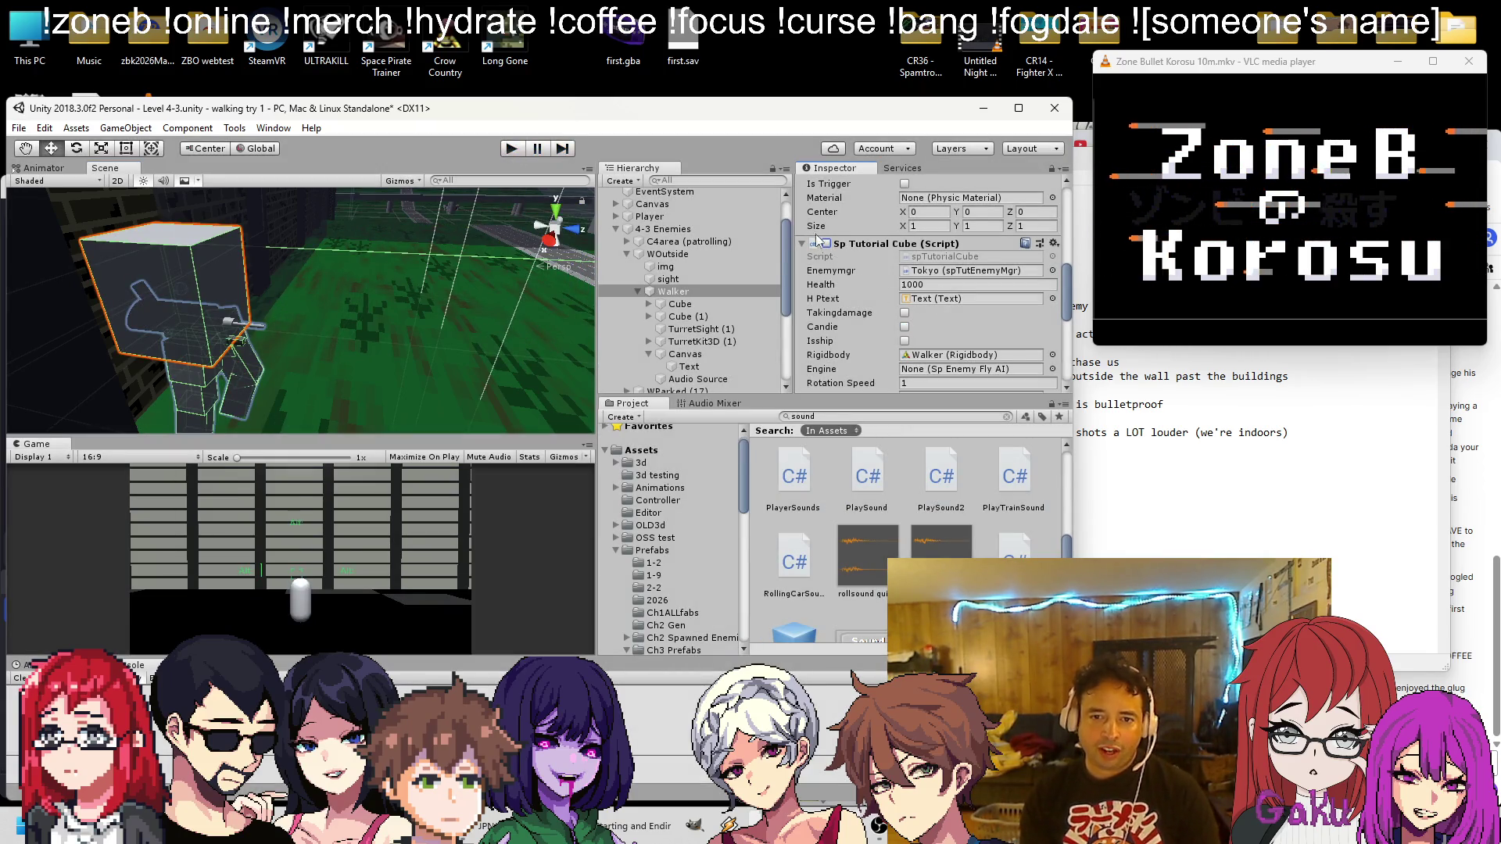
left_click(512, 149)
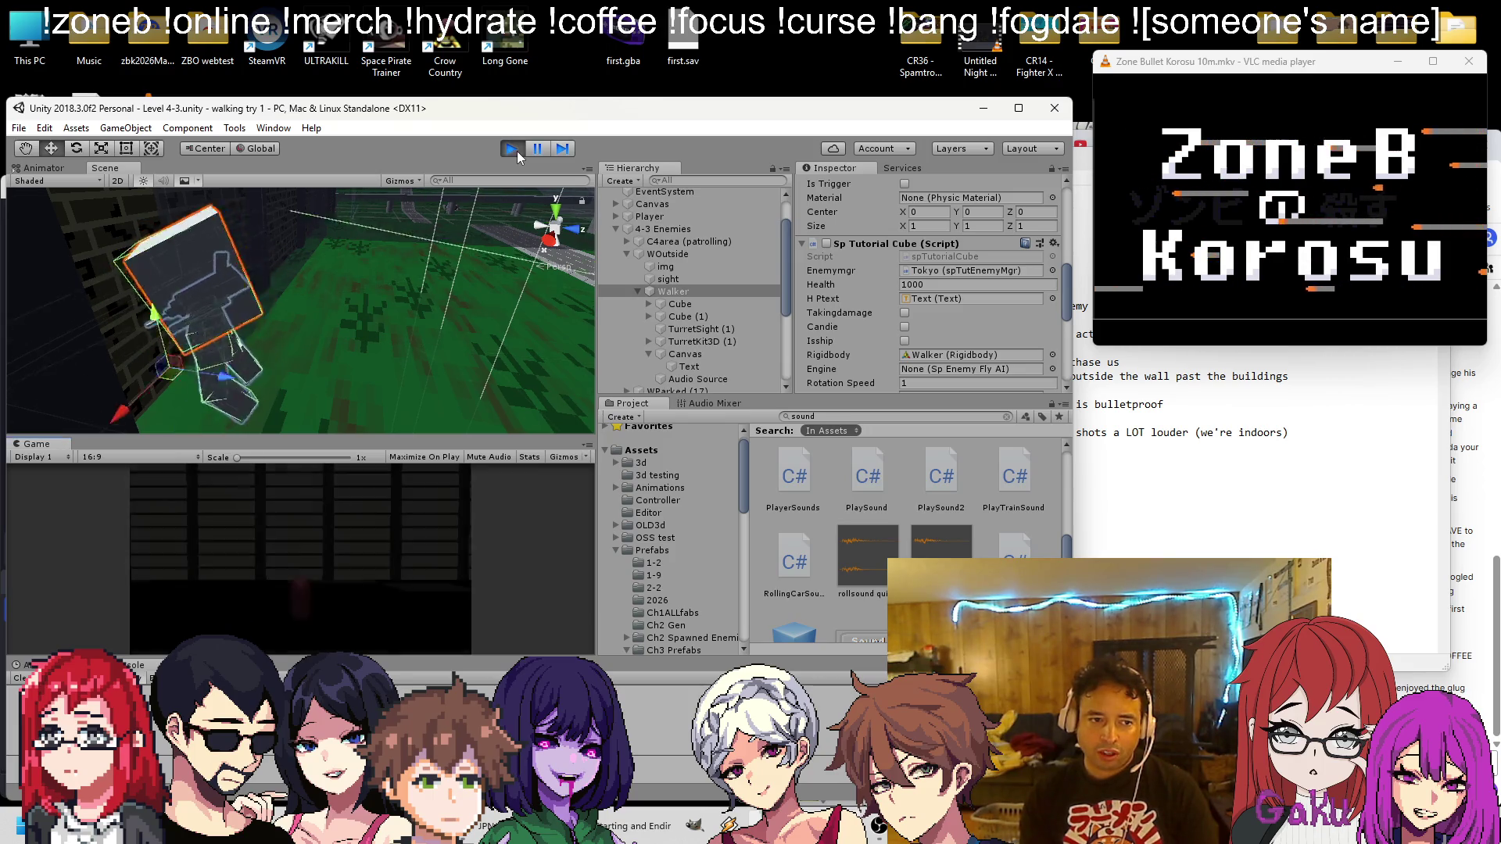
left_click(696, 329)
scroll(870, 327, "down", 1)
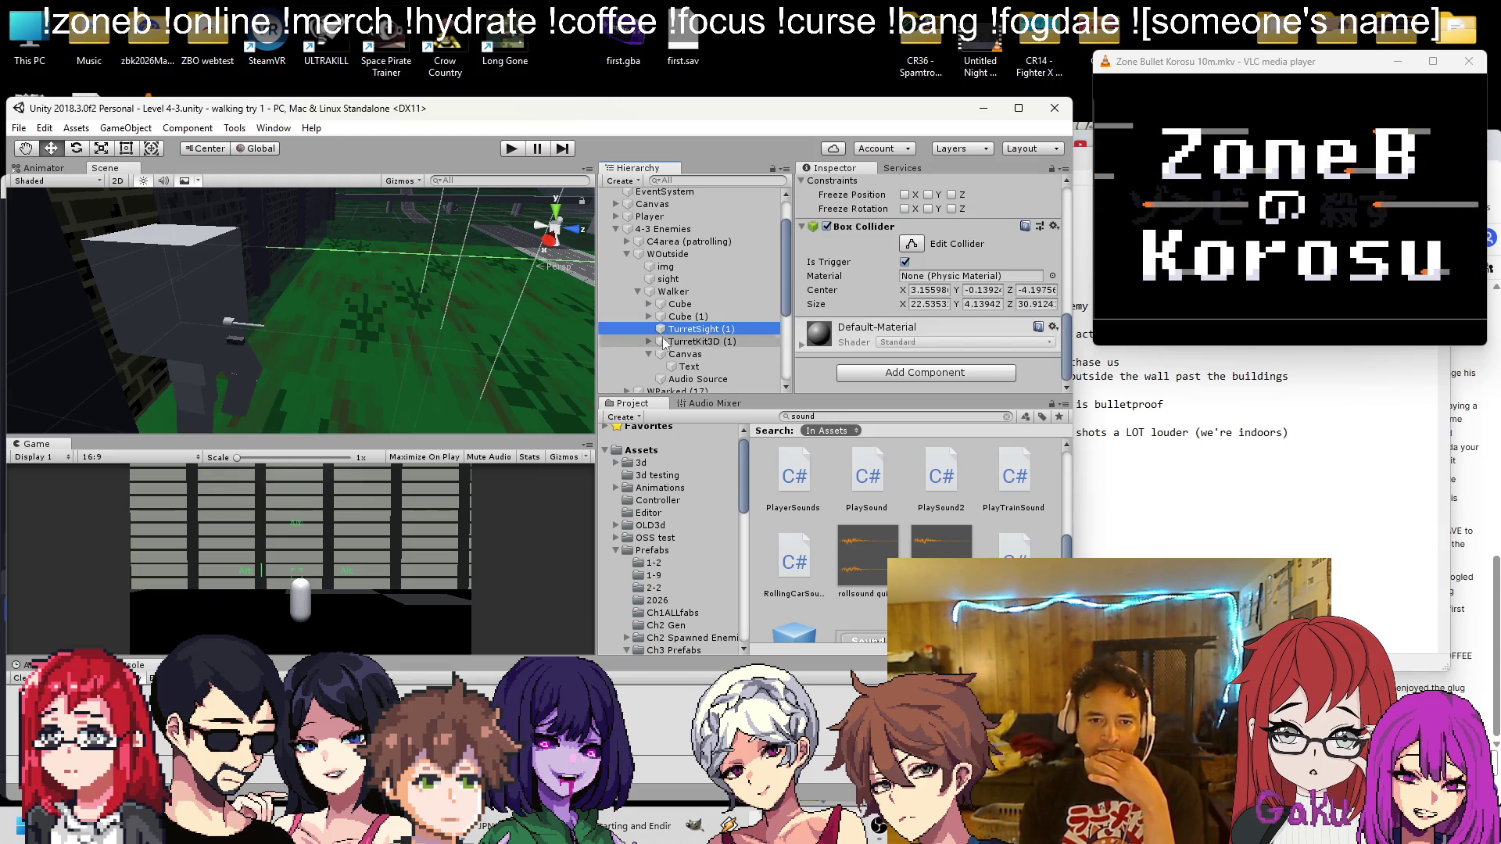
left_click(665, 341)
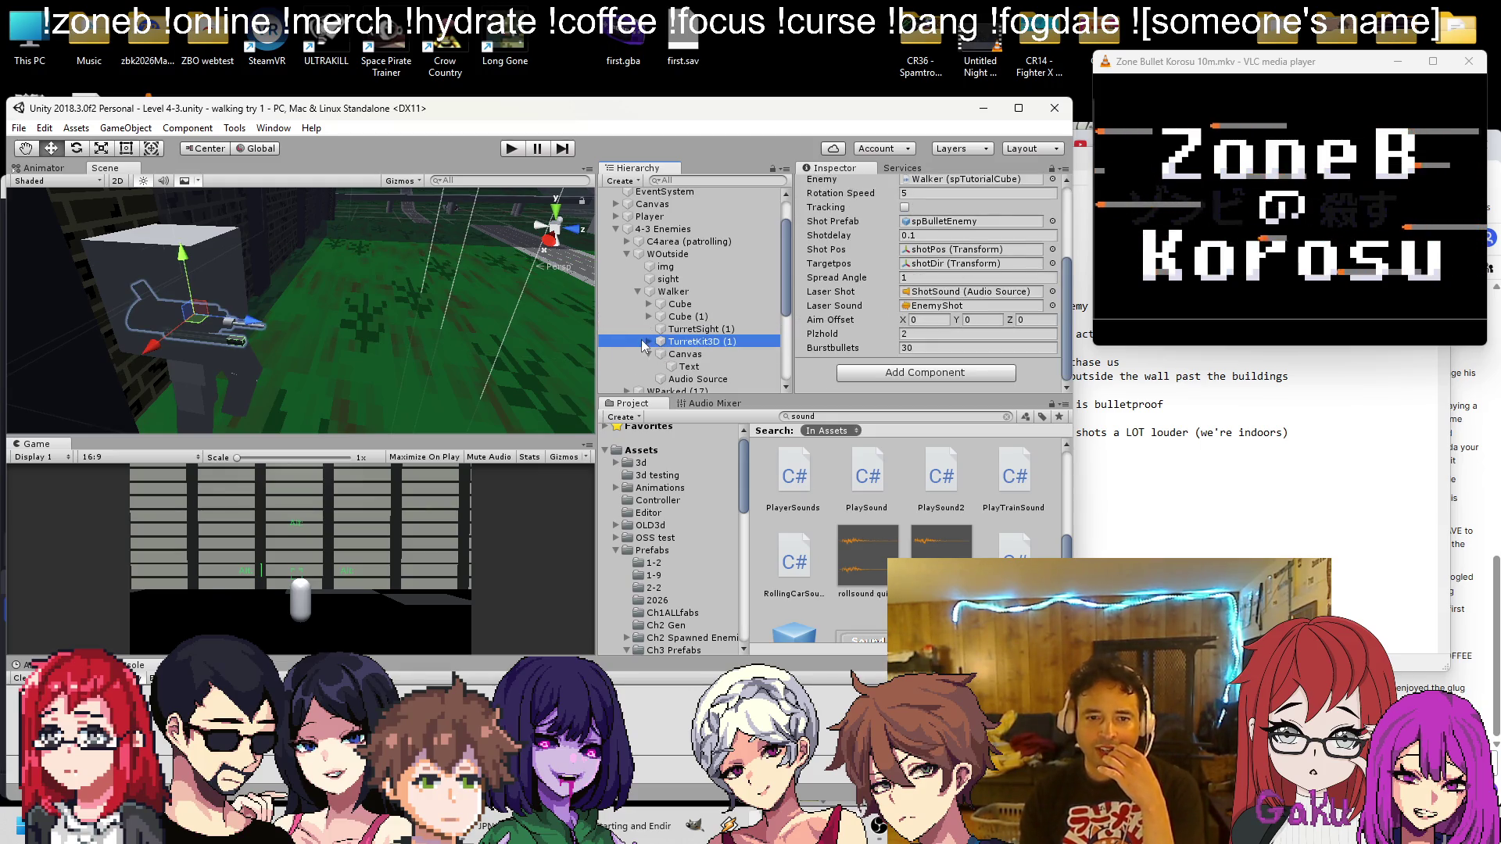
scroll(837, 295, "up", 3)
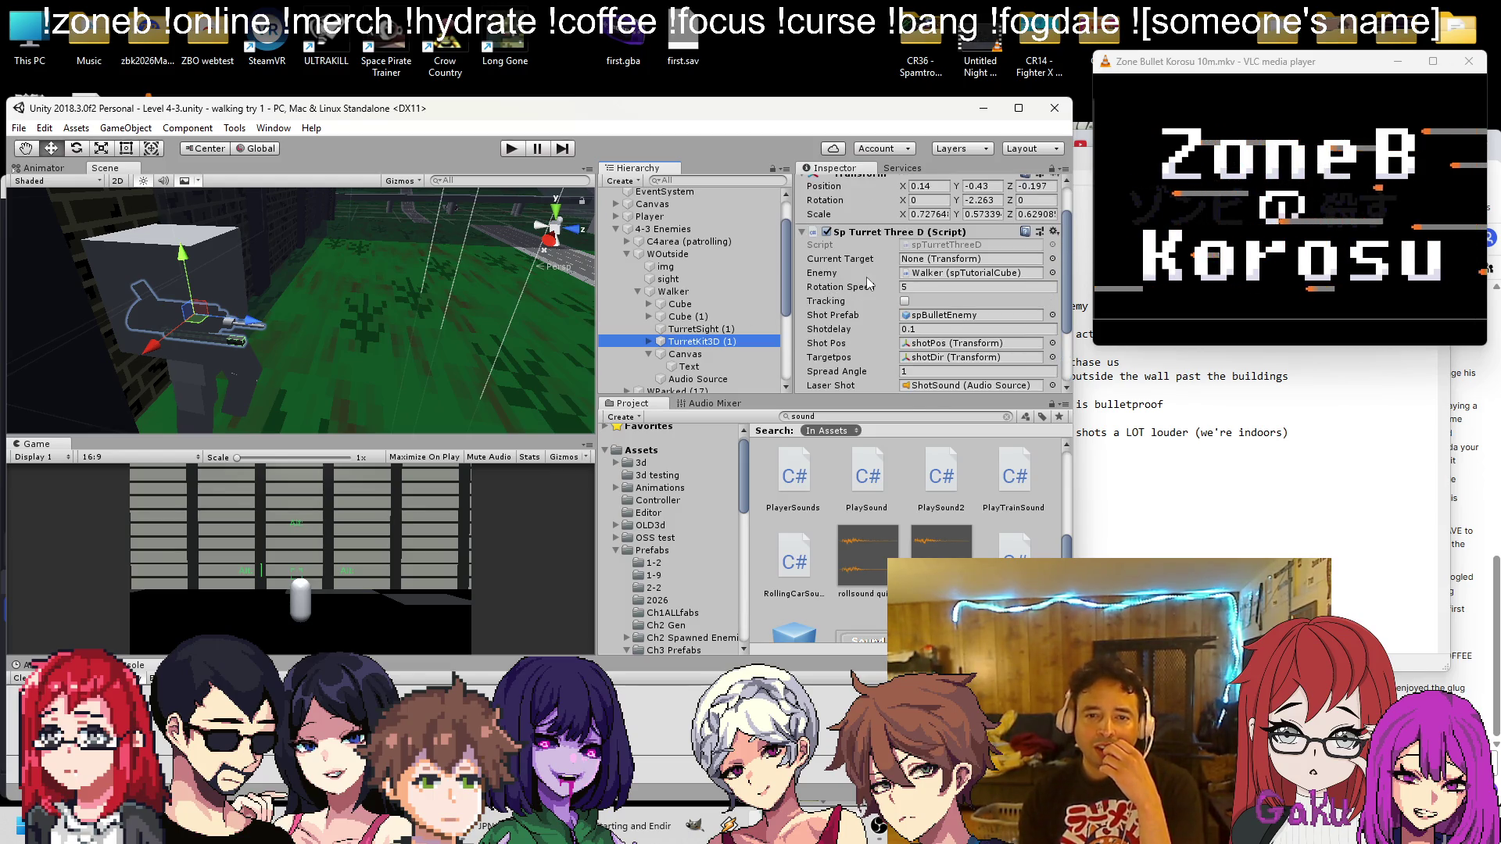
scroll(868, 283, "down", 3)
scroll(868, 281, "up", 2)
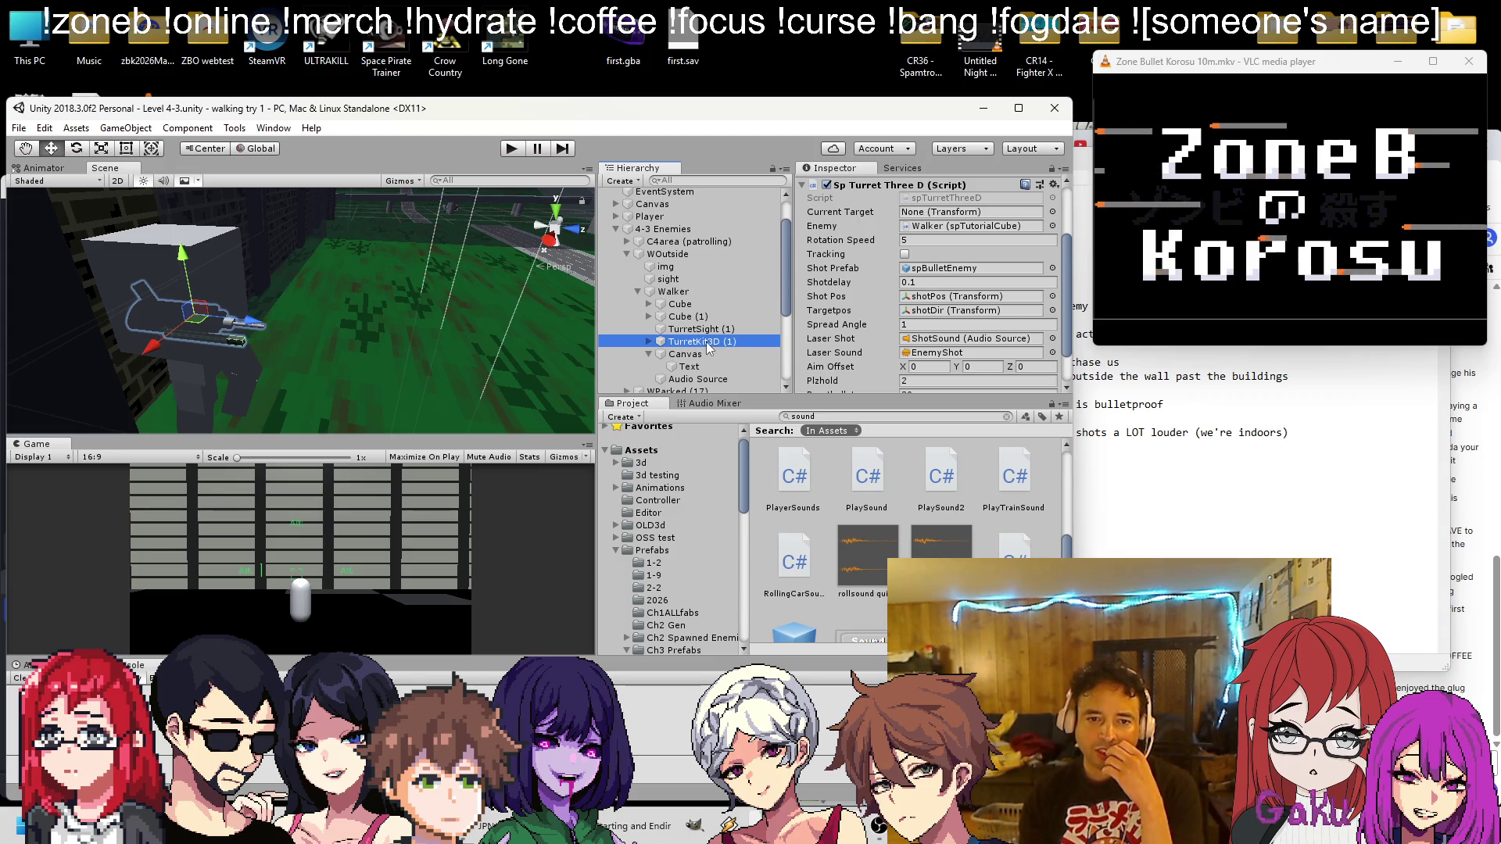
left_click(704, 293)
scroll(938, 282, "down", 5)
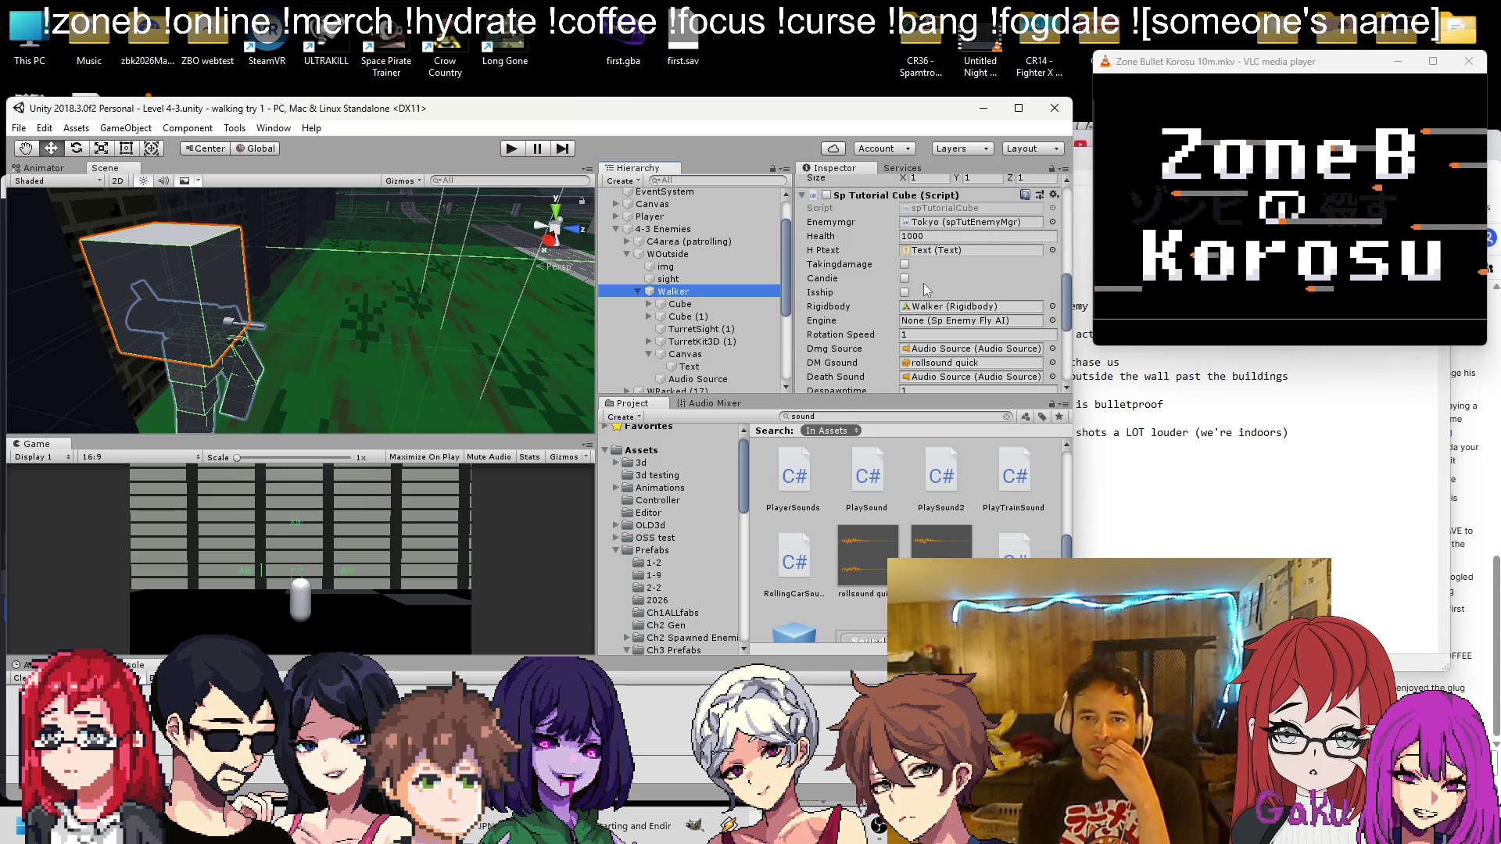
scroll(923, 283, "down", 5)
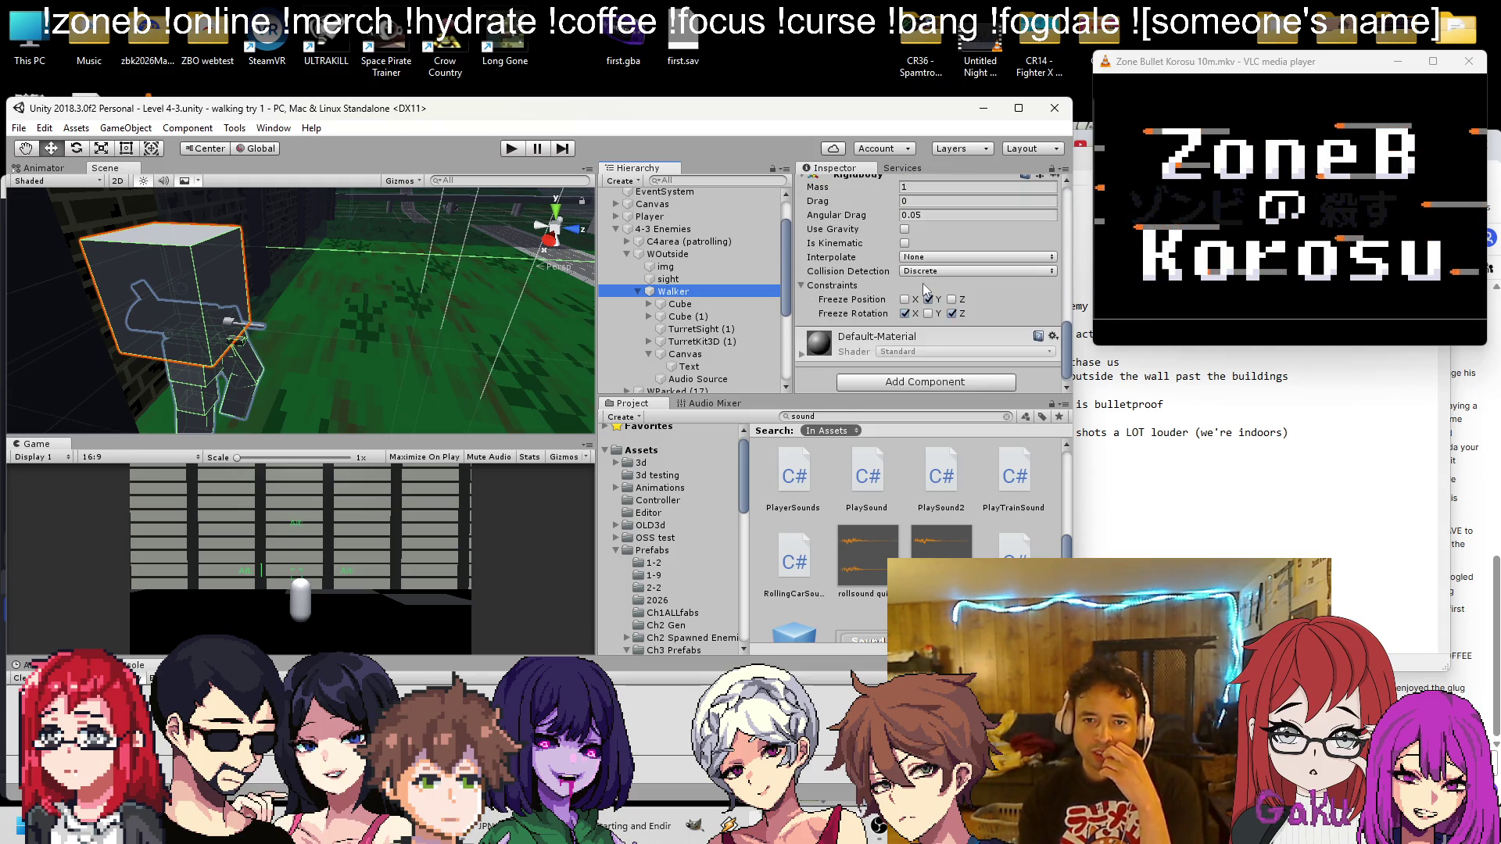
scroll(922, 283, "up", 2)
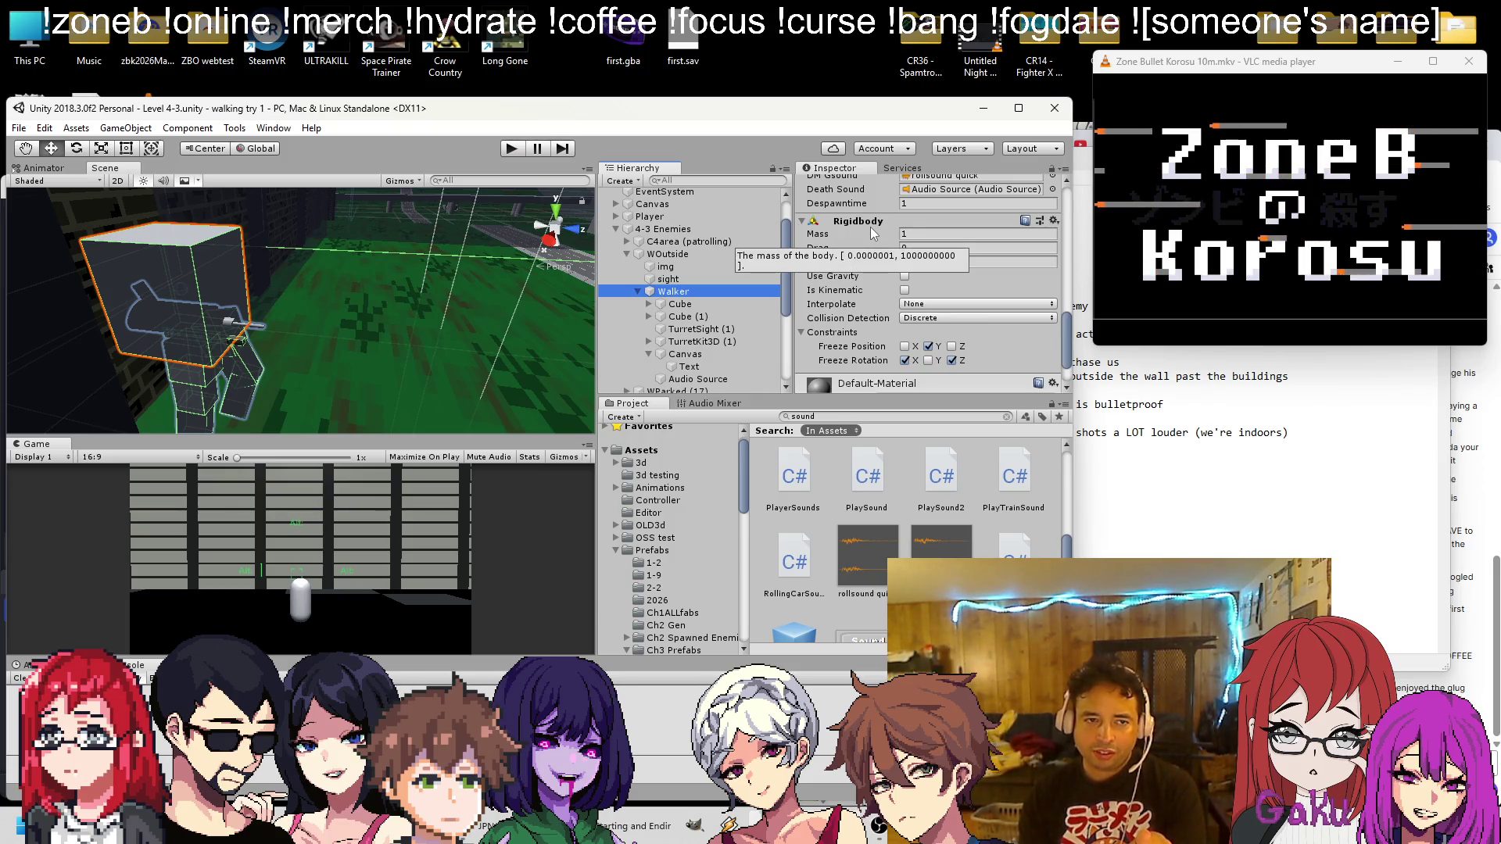
Freeze Walker's X and Z position and Y rotation, then run a quick play-test
left_click(905, 346)
left_click(929, 360)
left_click(952, 346)
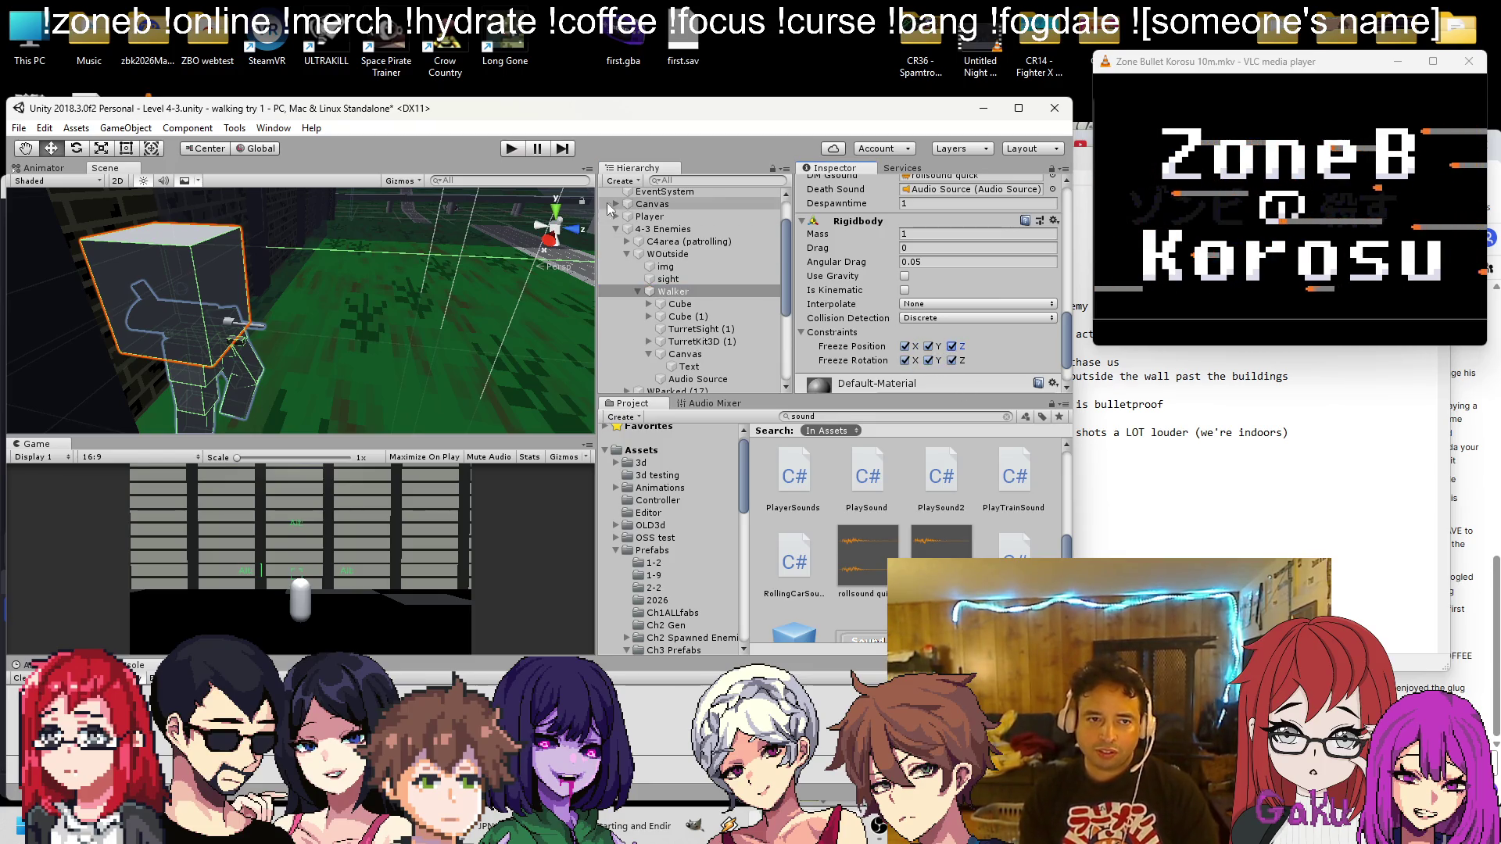
left_click(510, 150)
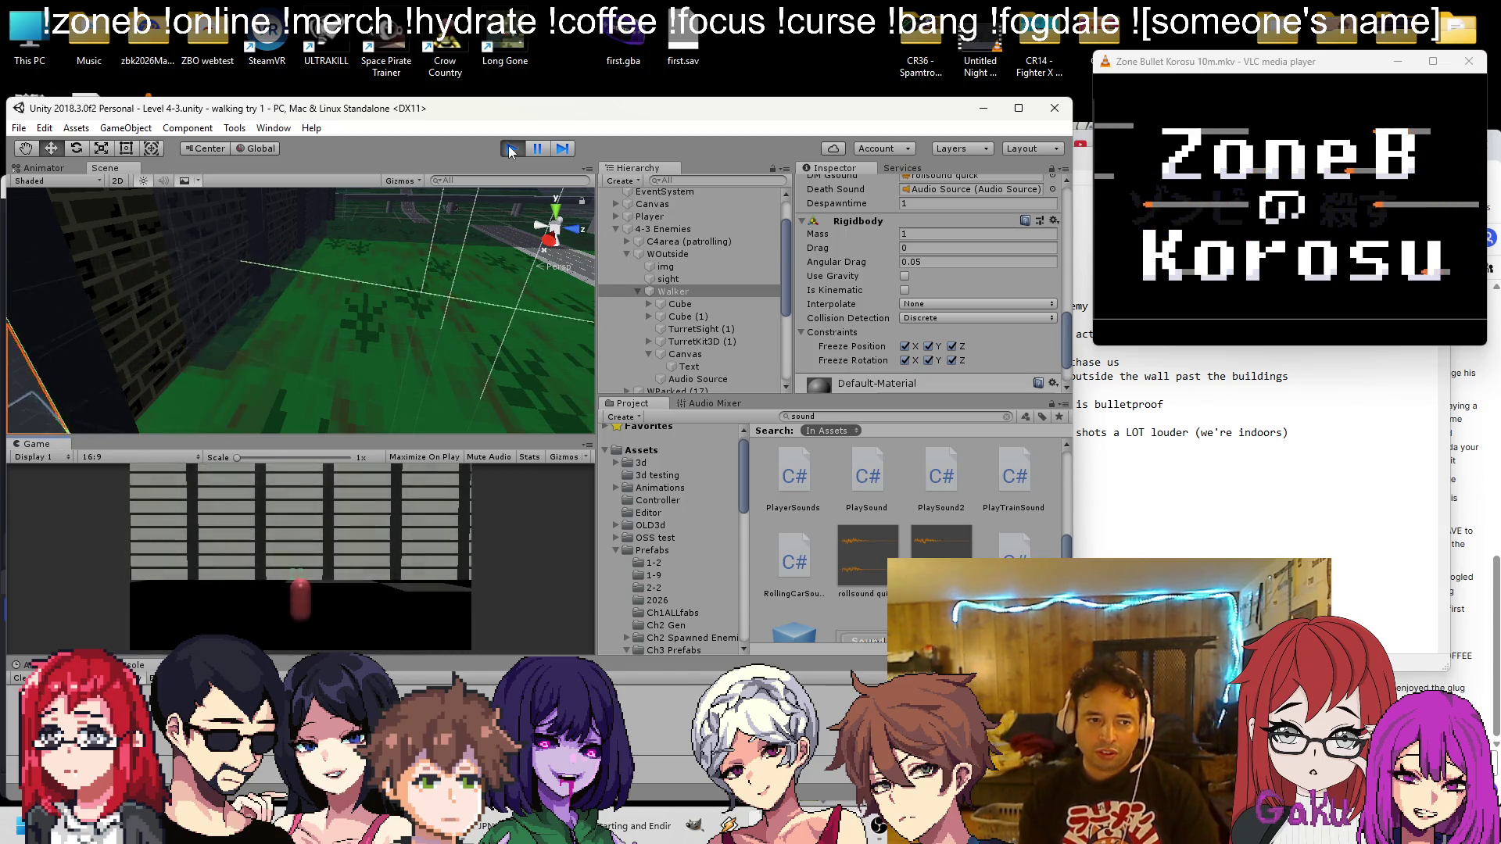
left_click(510, 150)
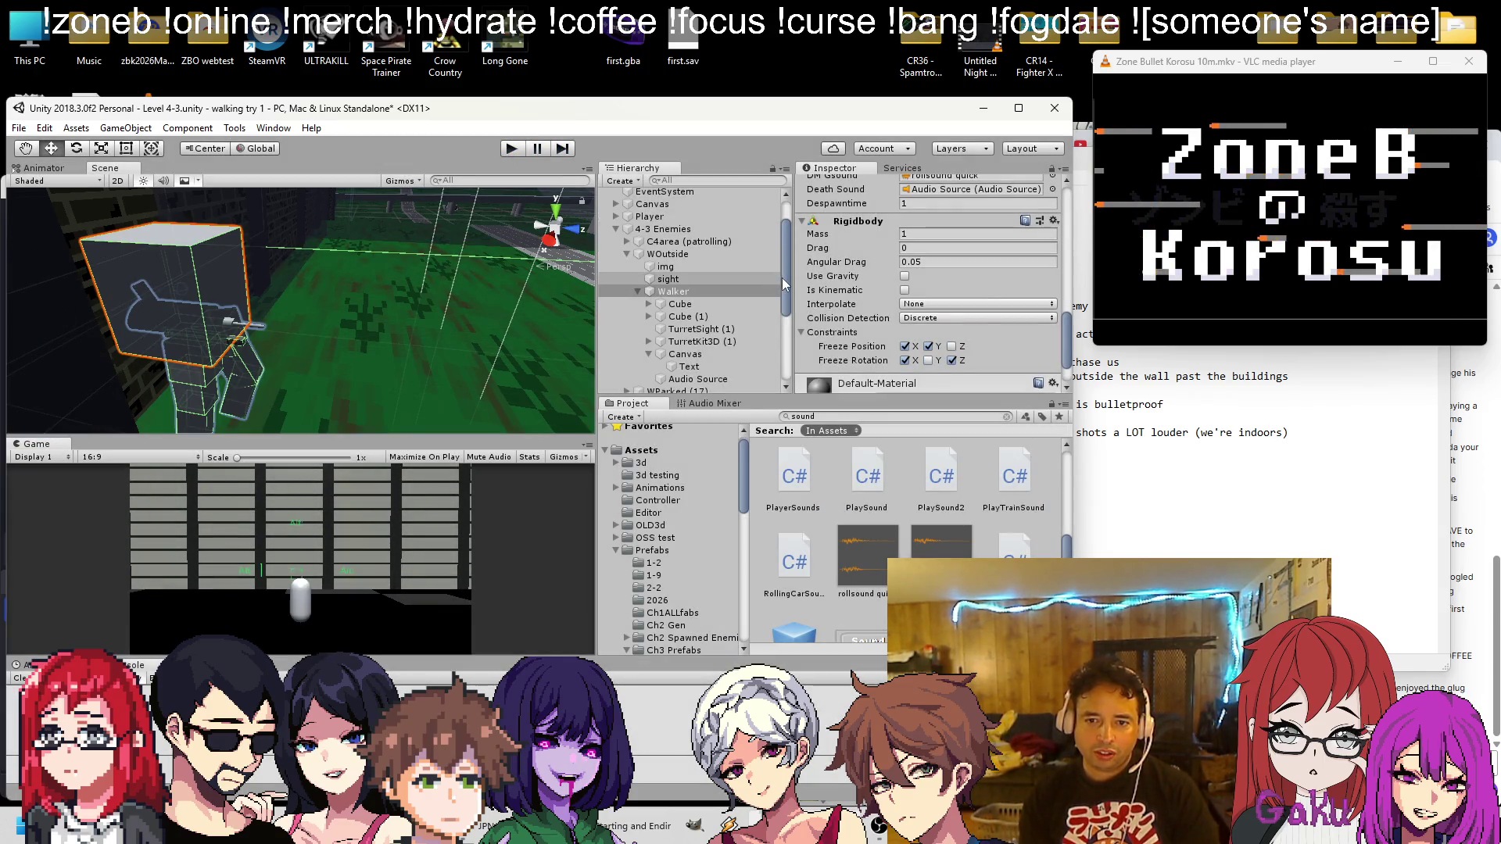
Make Walker's Rigidbody kinematic and play-test it
left_click(904, 290)
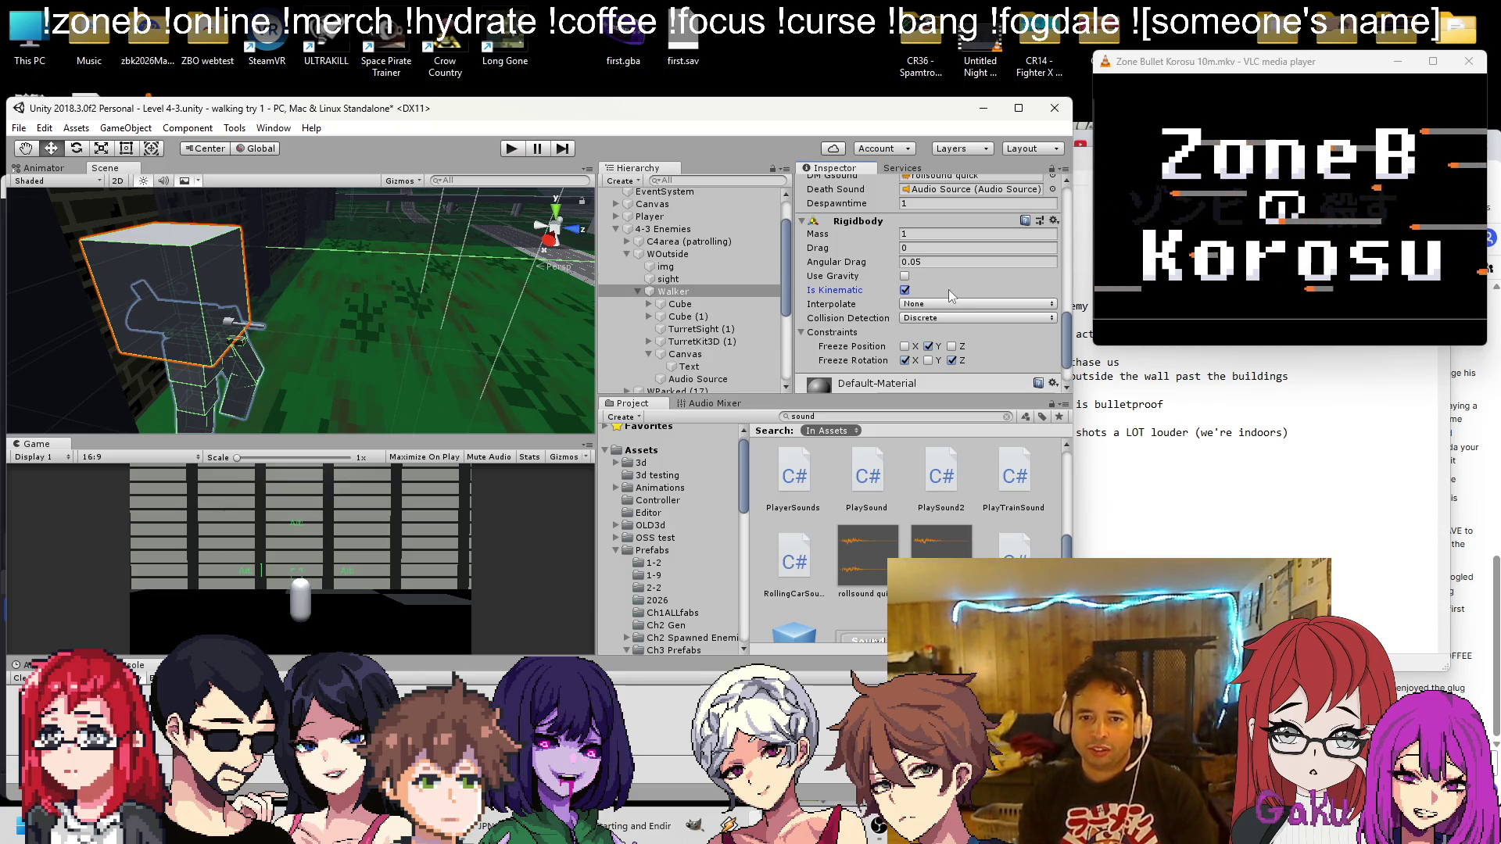
left_click(519, 152)
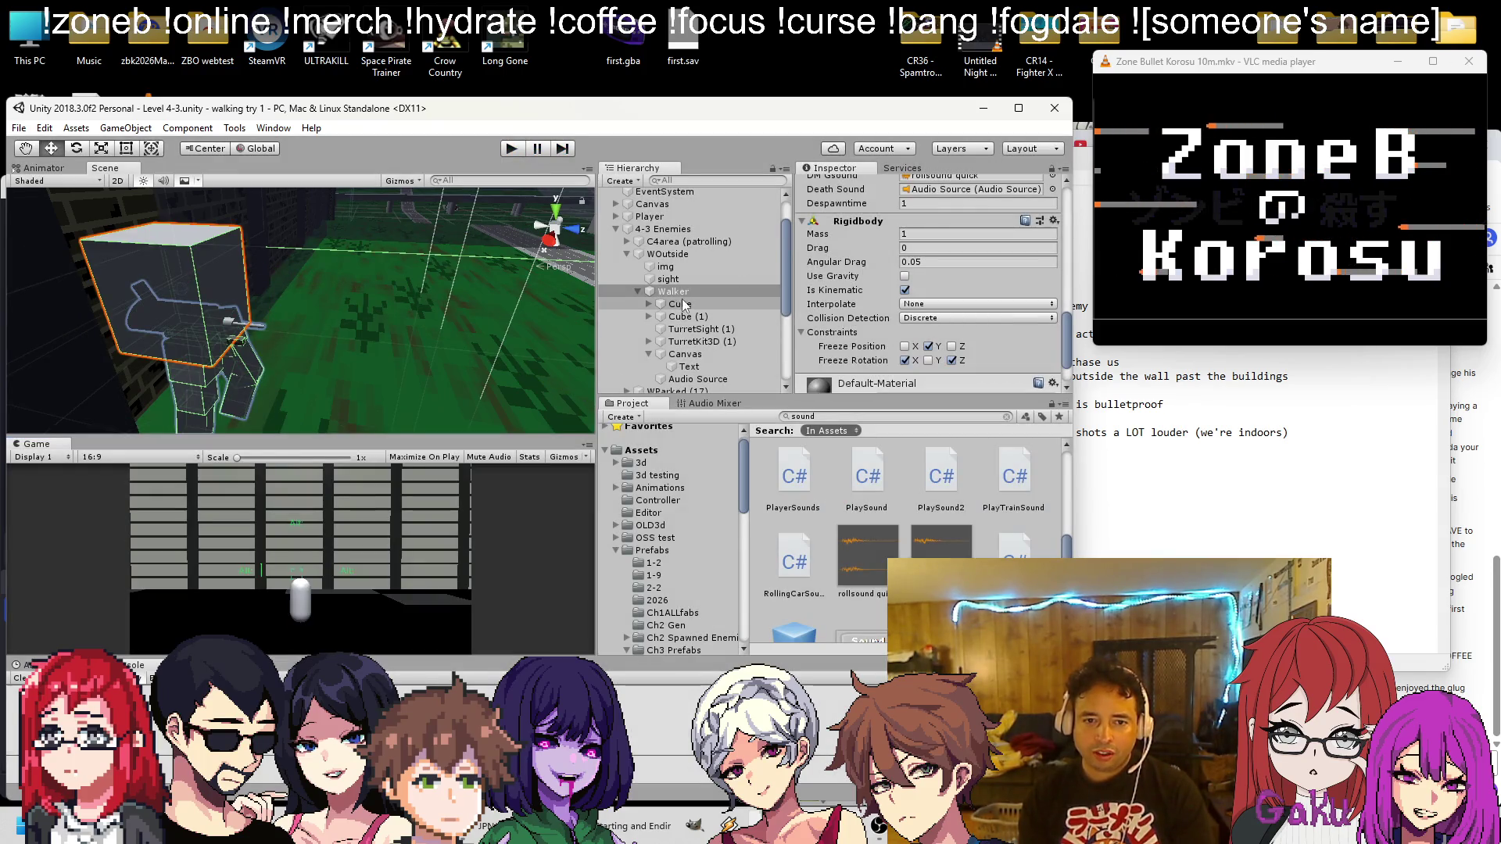
scroll(699, 299, "down", 3)
Select TurretSight (1) and TurretKit3D (1), then play, pause and stop the game
left_click(698, 282)
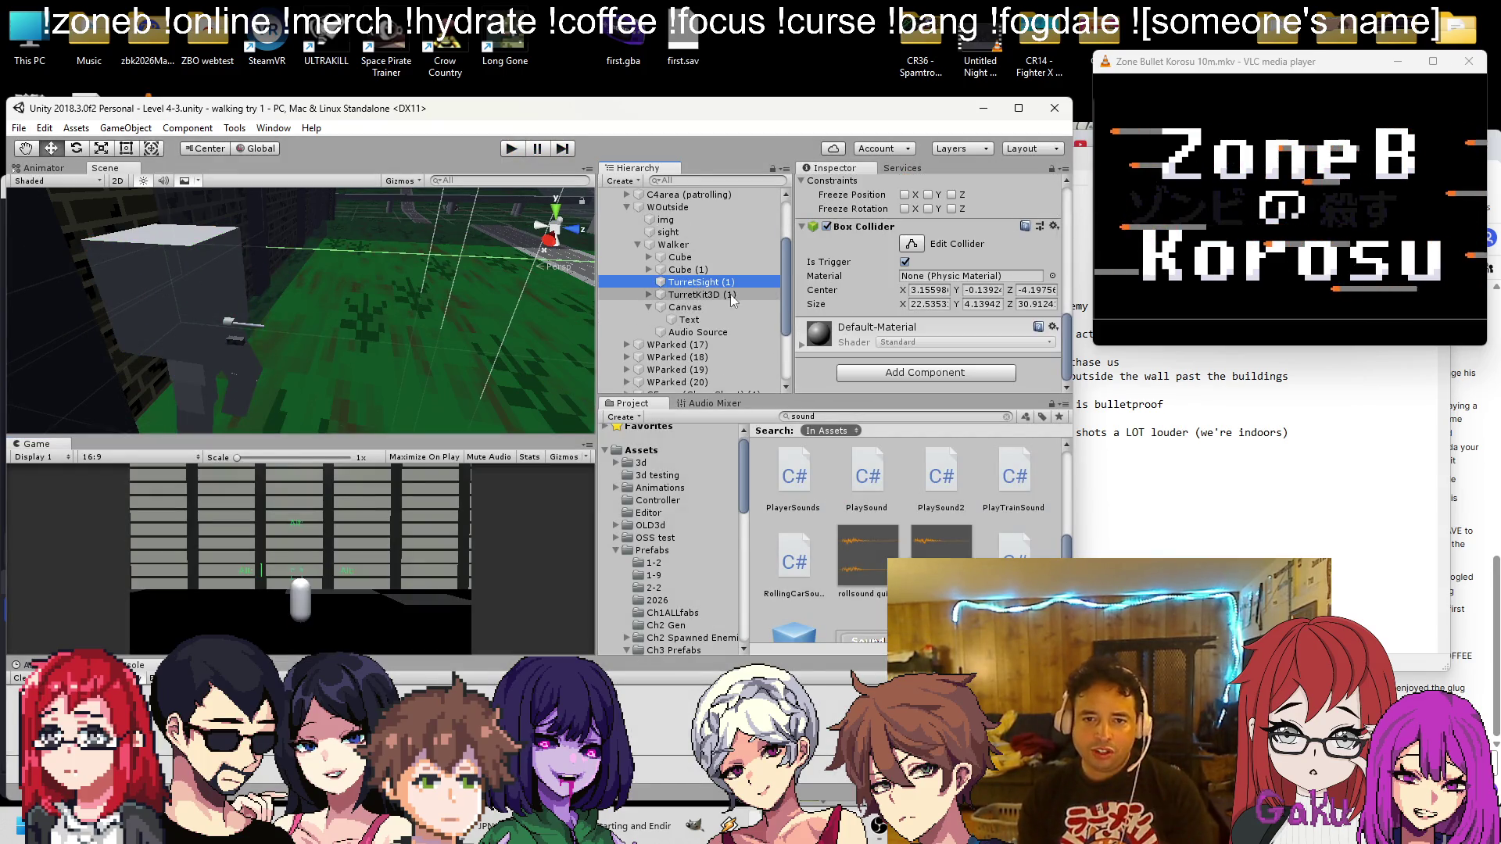
left_click(716, 297, "ctrl")
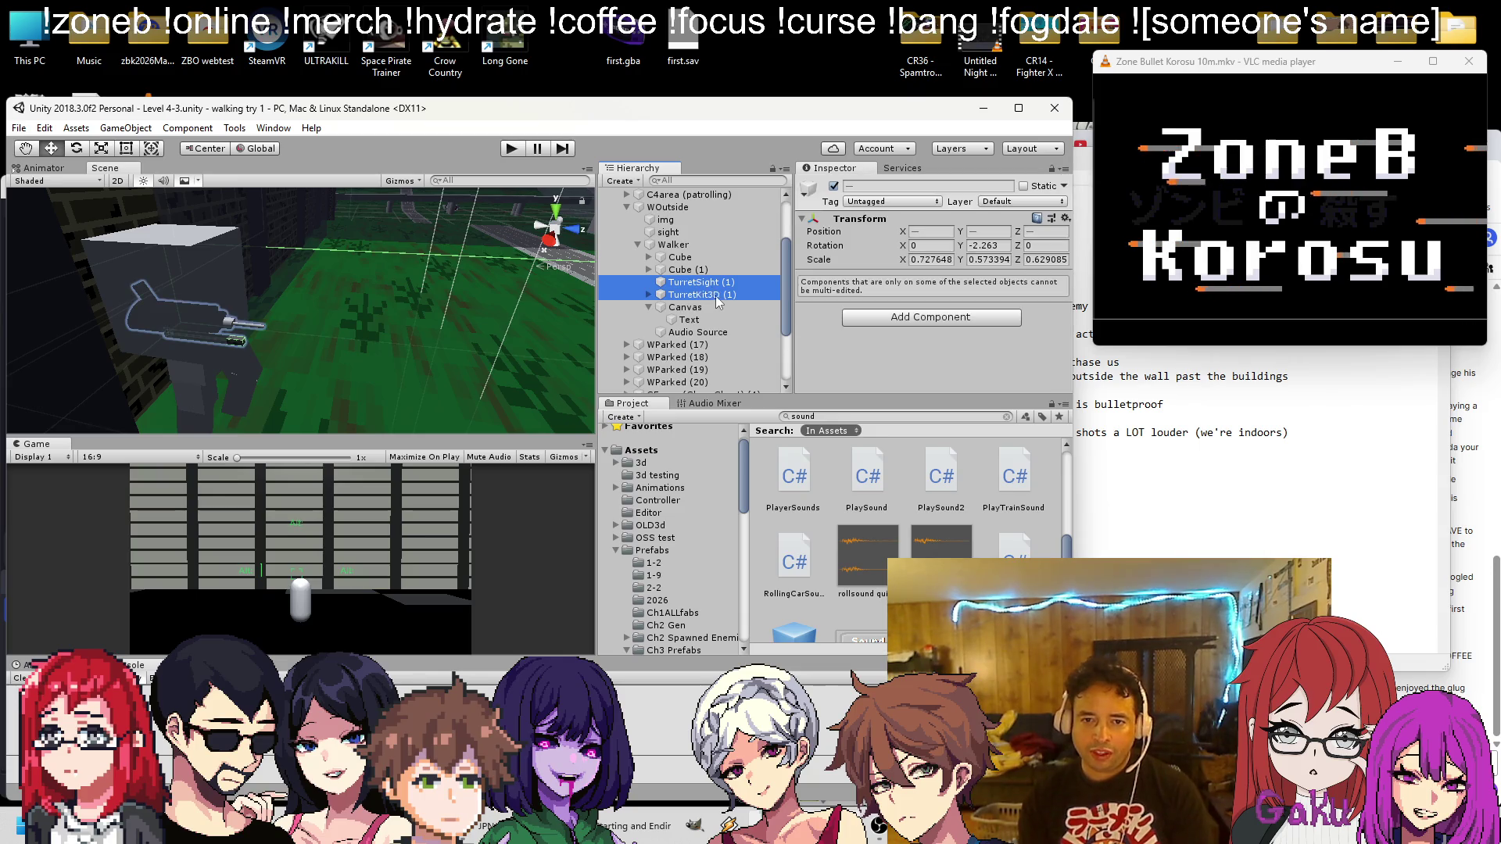
left_click(518, 149)
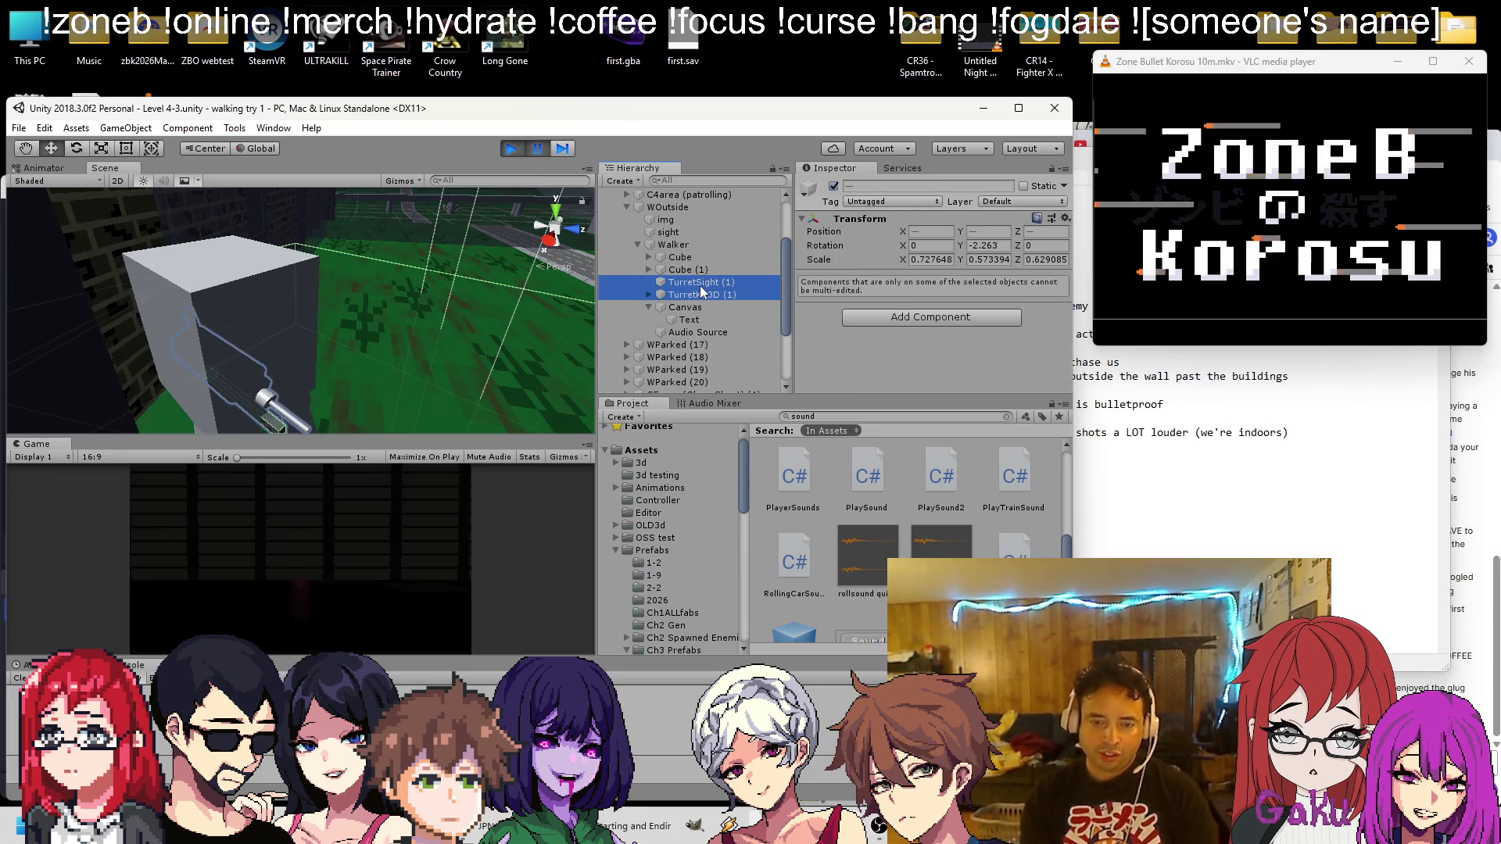
left_click(540, 150)
left_click(513, 148)
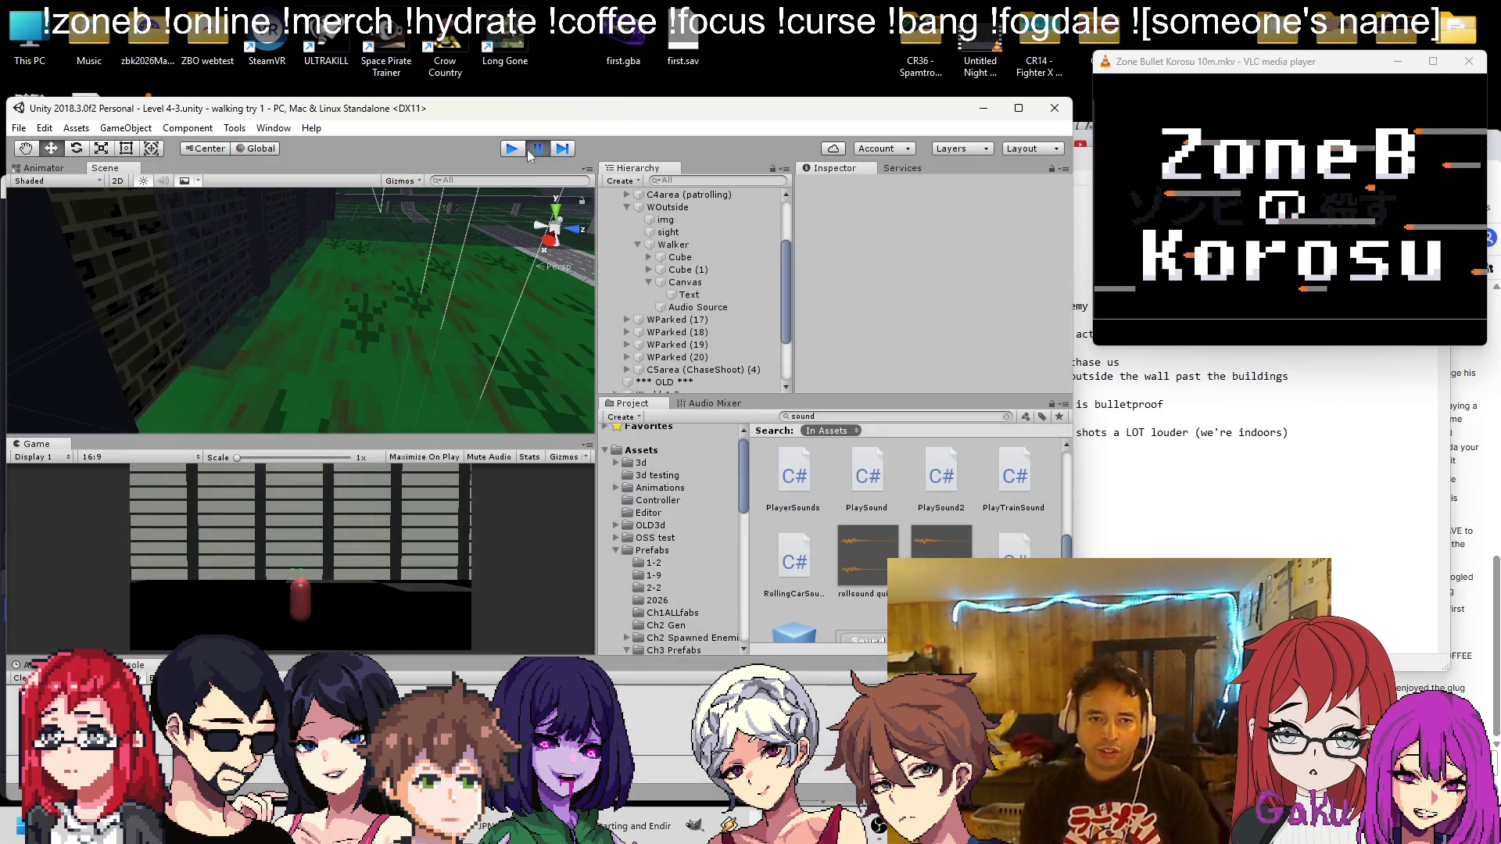
Enter Play mode and delete Walker's two turret objects
left_click(669, 245)
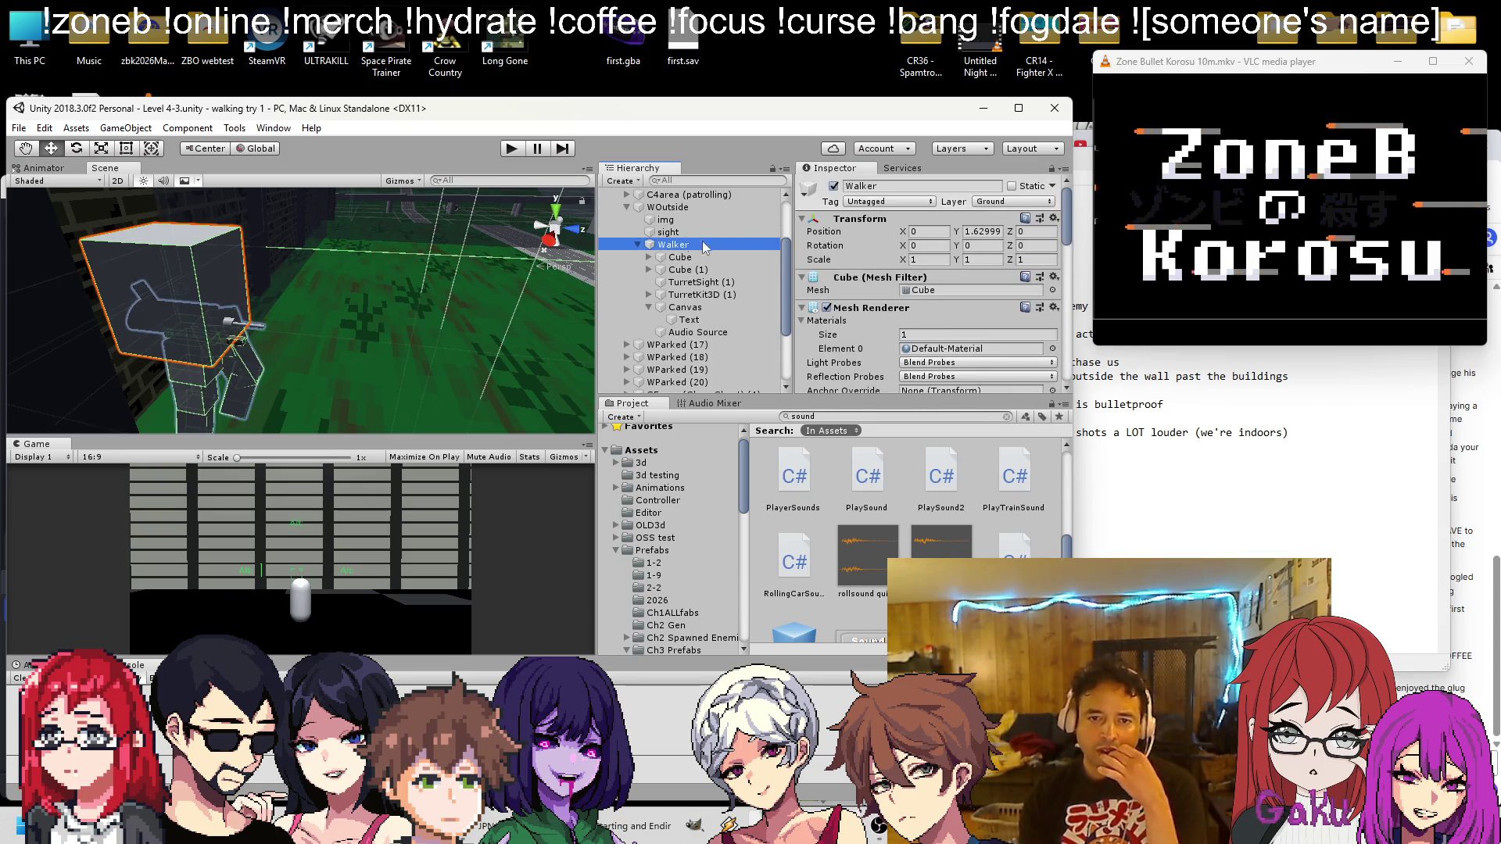
left_click(512, 149)
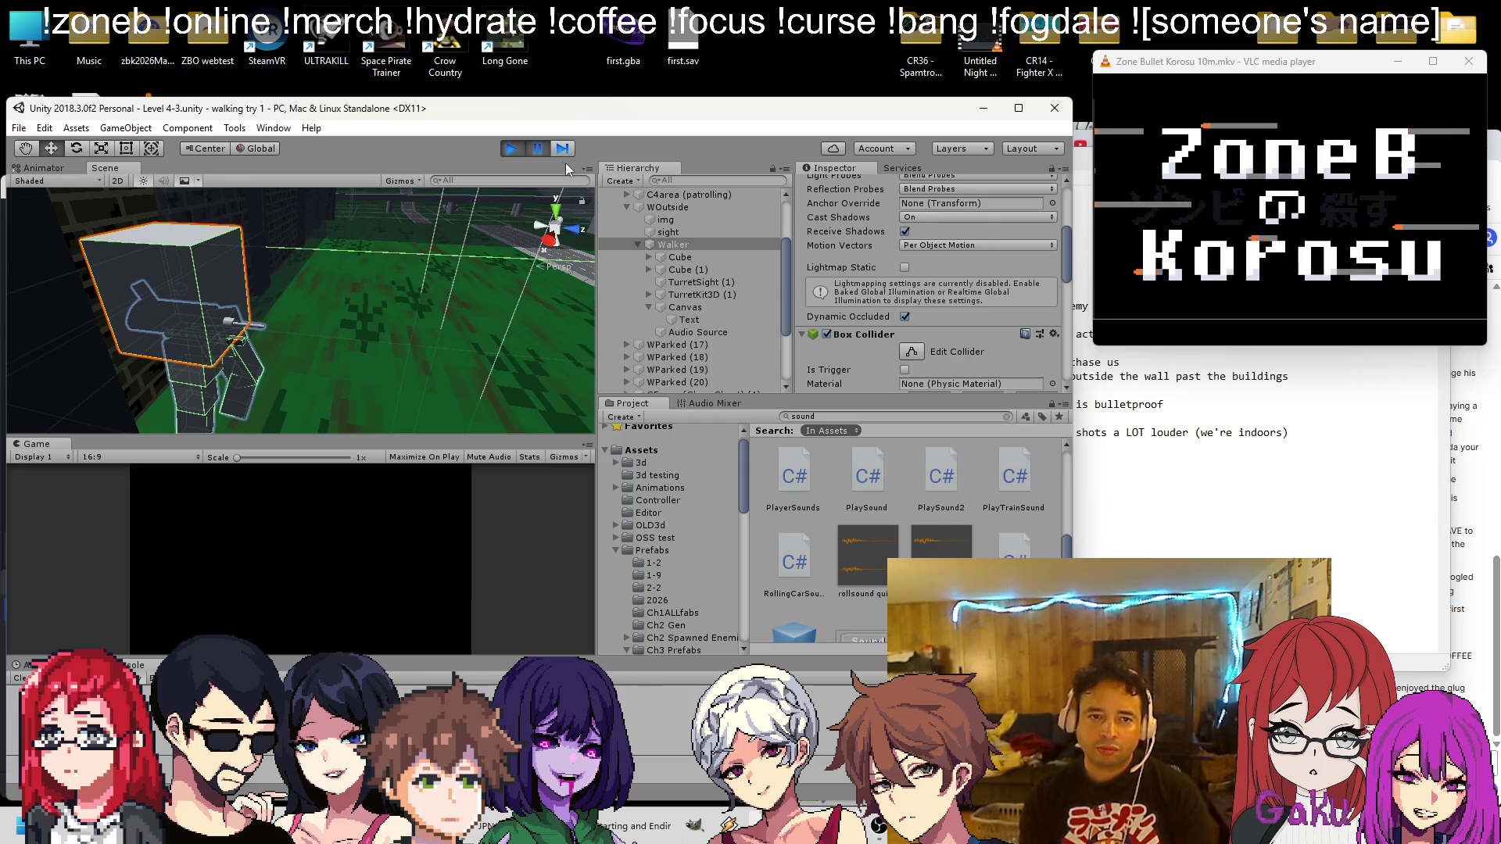
left_click(707, 291, "shift")
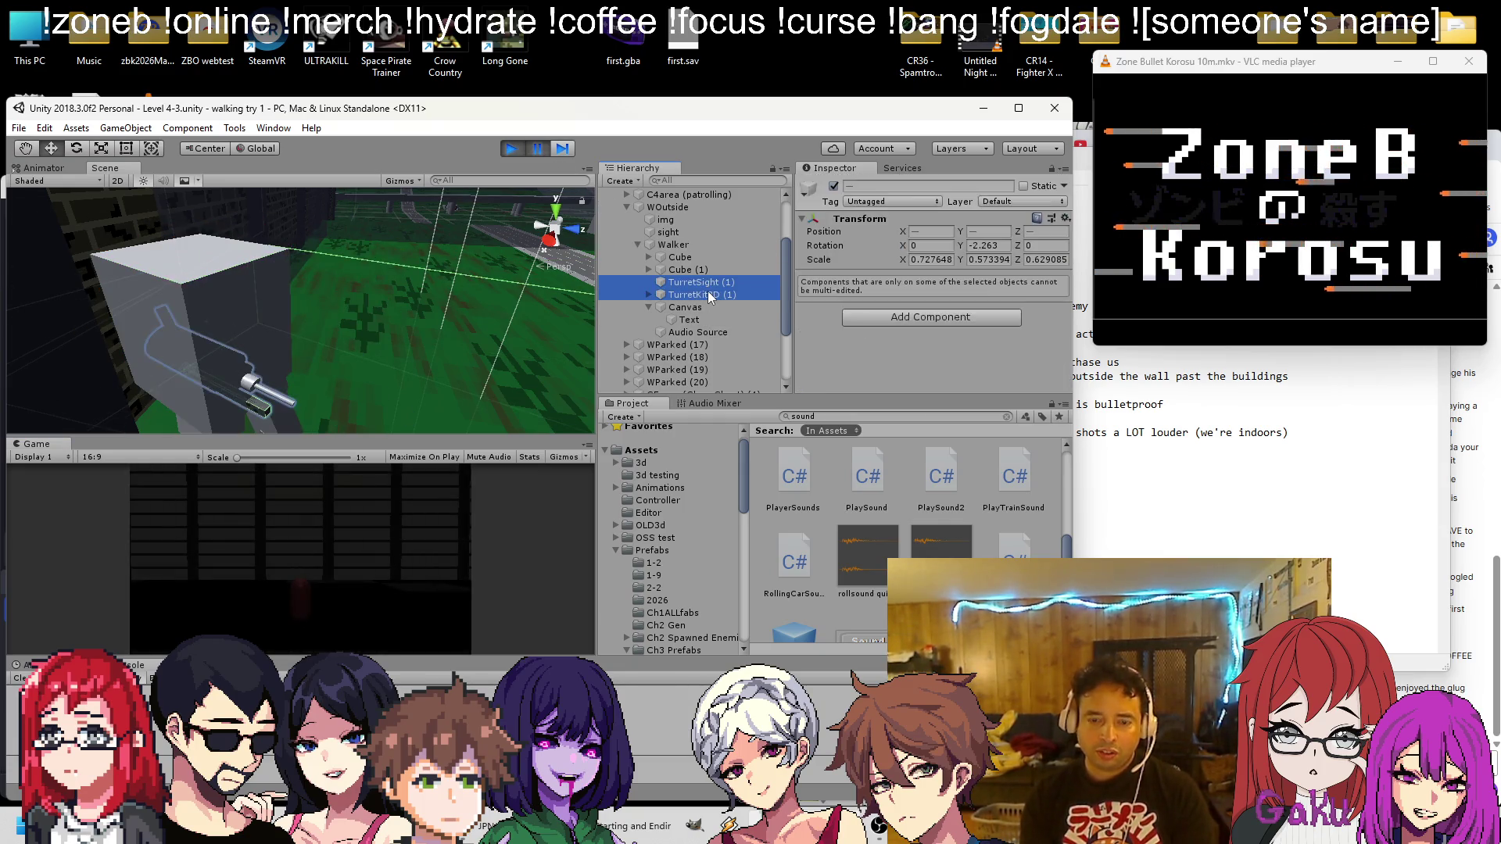
key("Delete")
Remove Walker's Sp Tutorial Cube script and Rigidbody, then resume the game
left_click(700, 245)
scroll(860, 266, "down", 3)
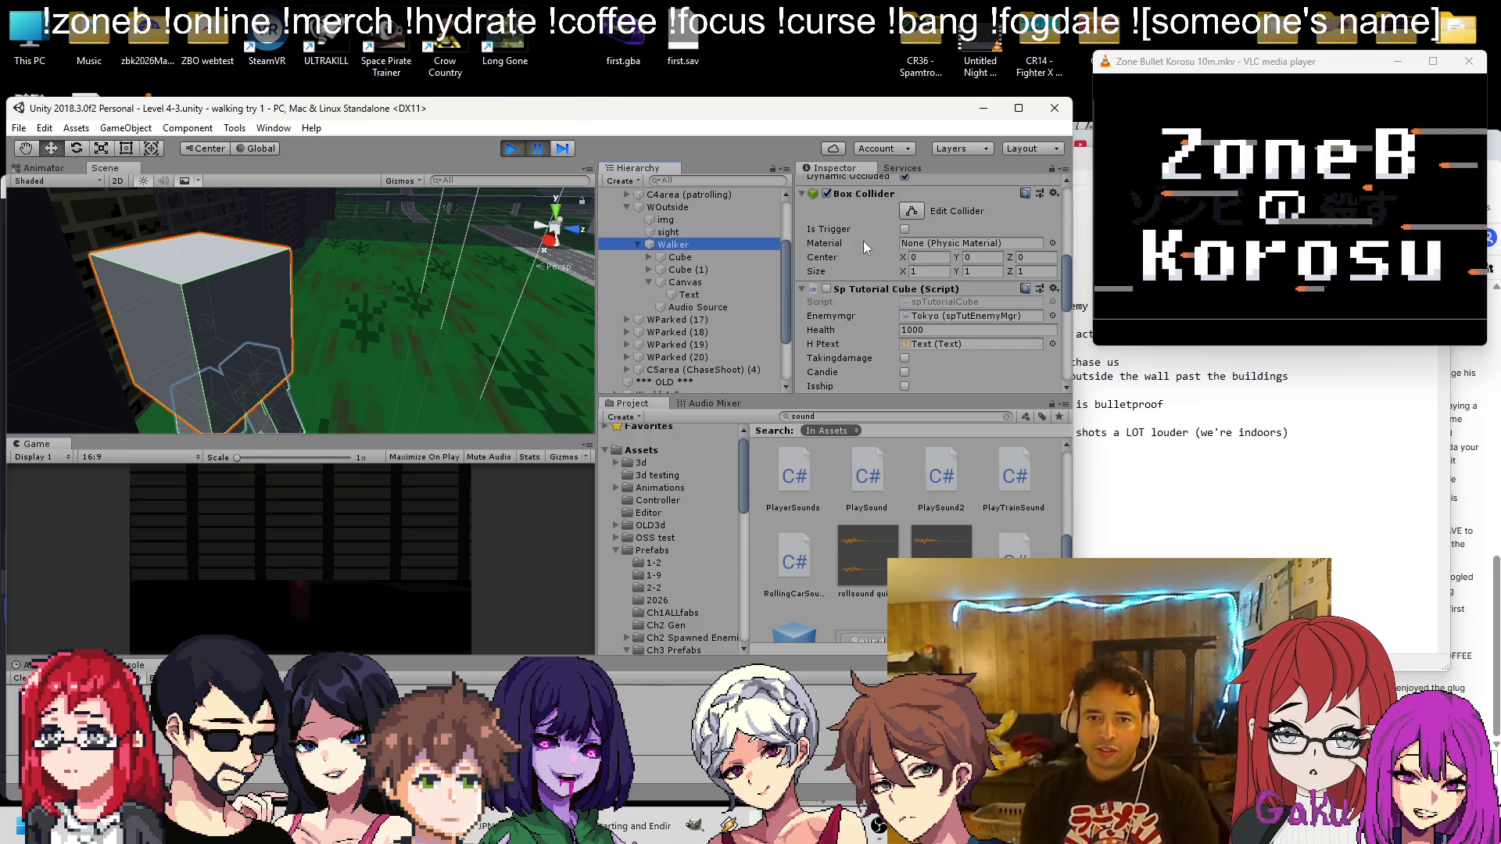
right_click(878, 289)
left_click(930, 356)
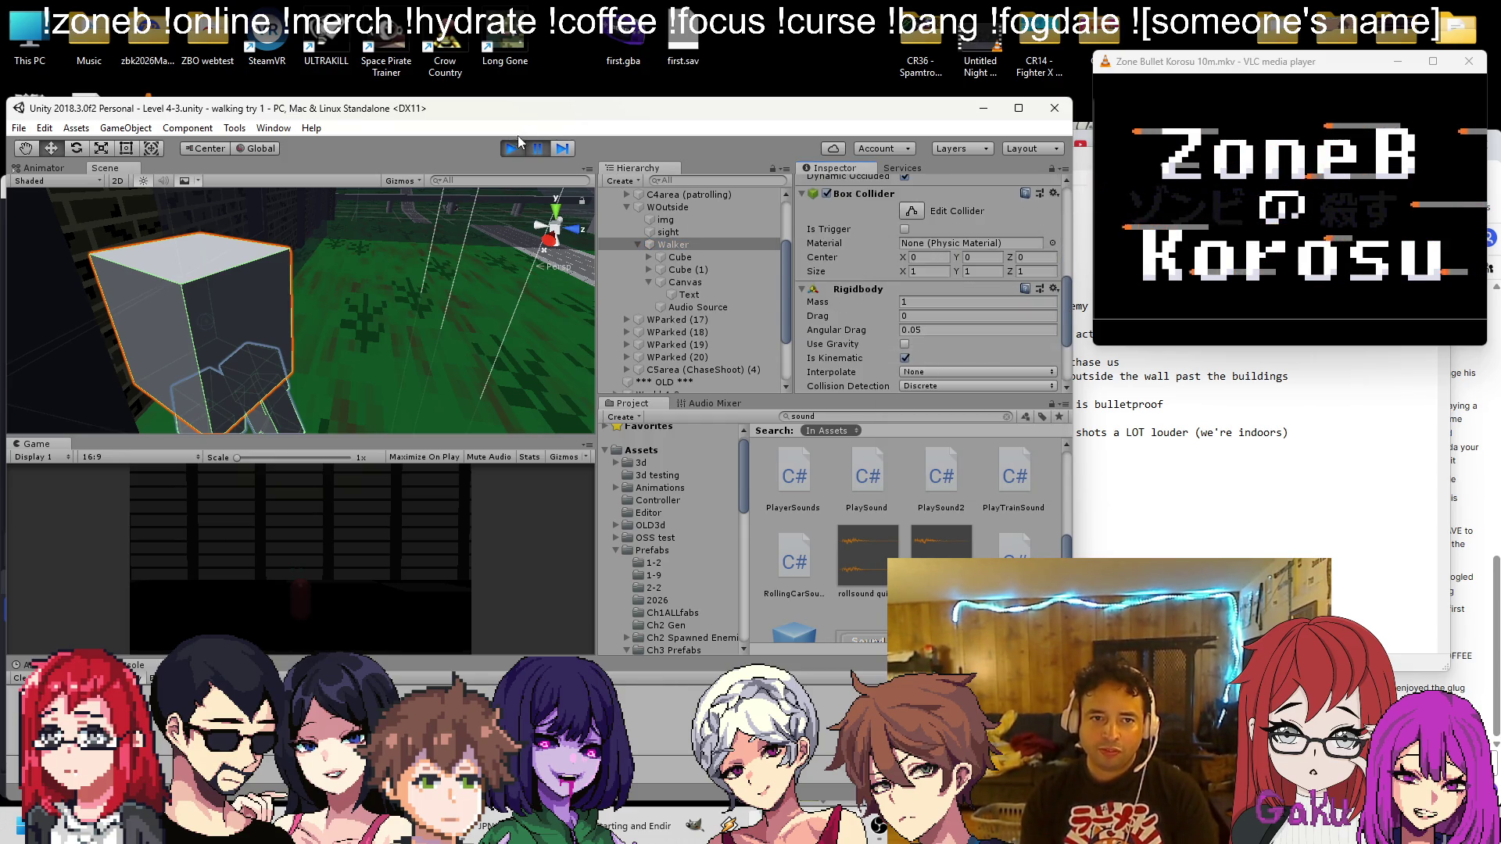
right_click(879, 291)
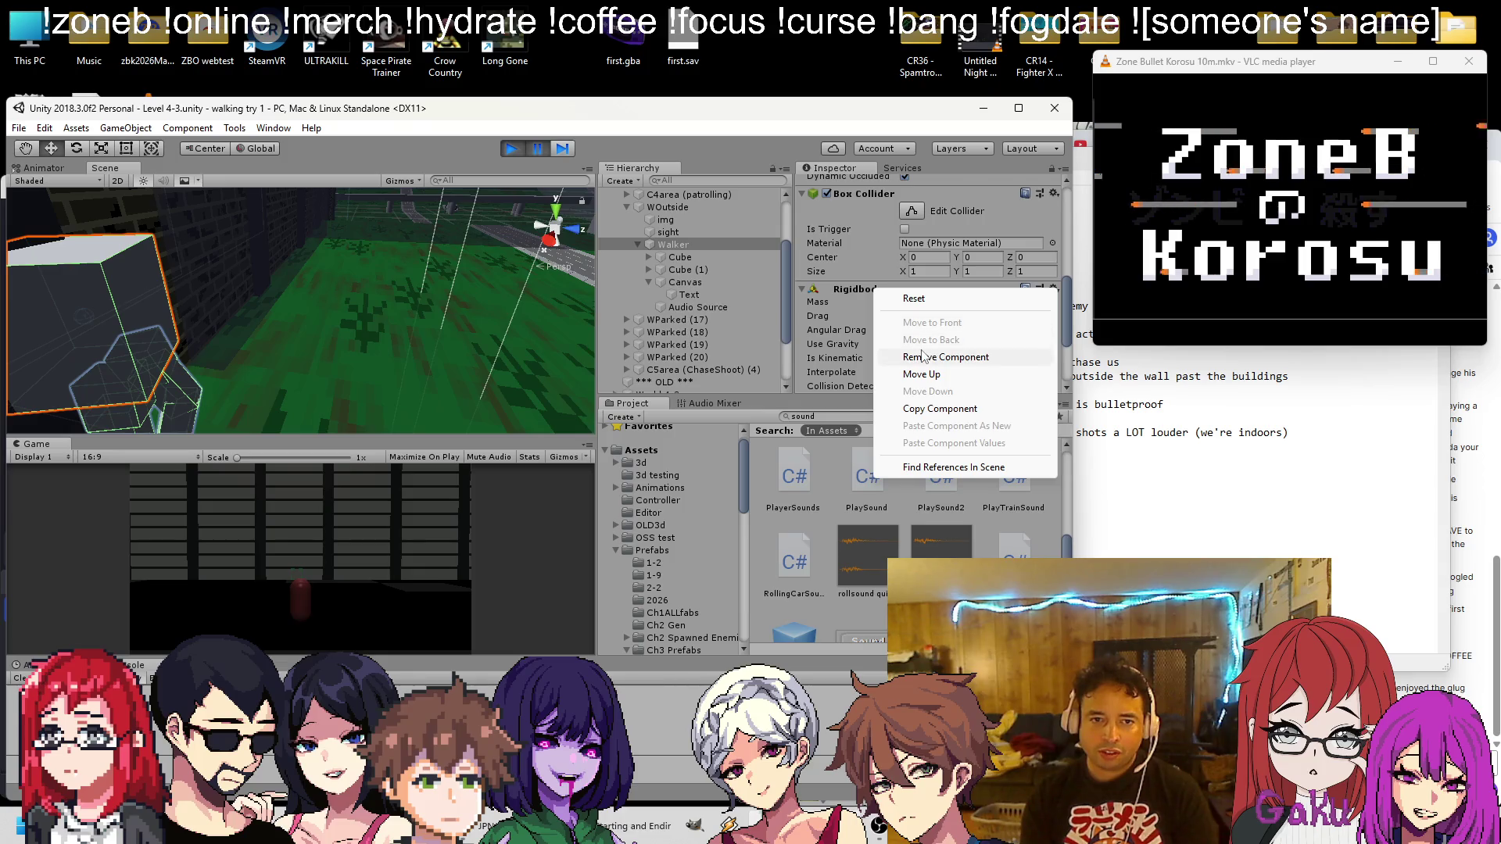
left_click(922, 357)
left_click(539, 150)
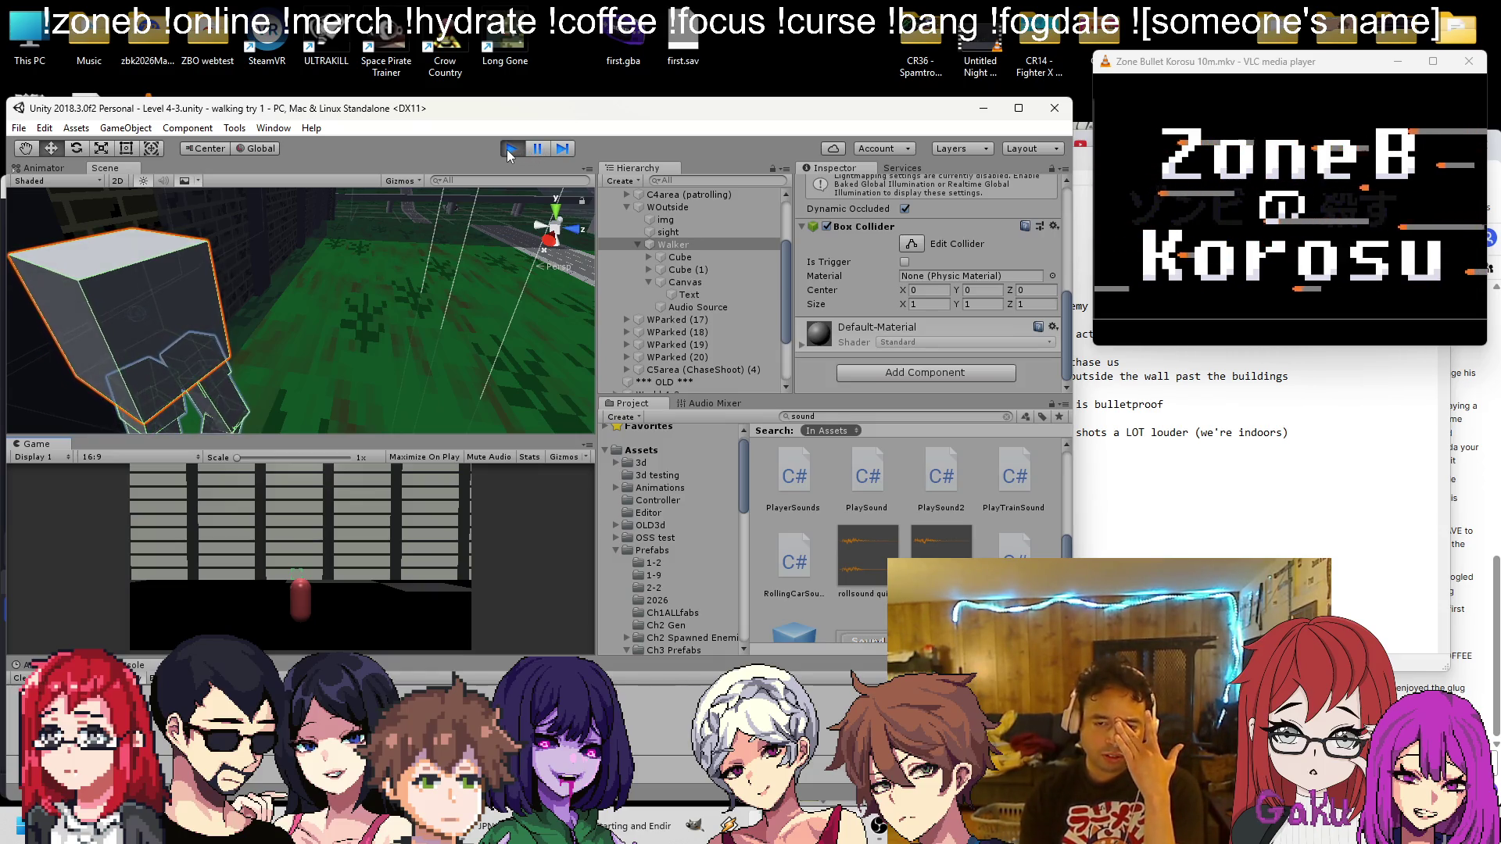
Stop Play and inspect the TurretSight (1) and TurretKit3D (1) settings
left_click(510, 149)
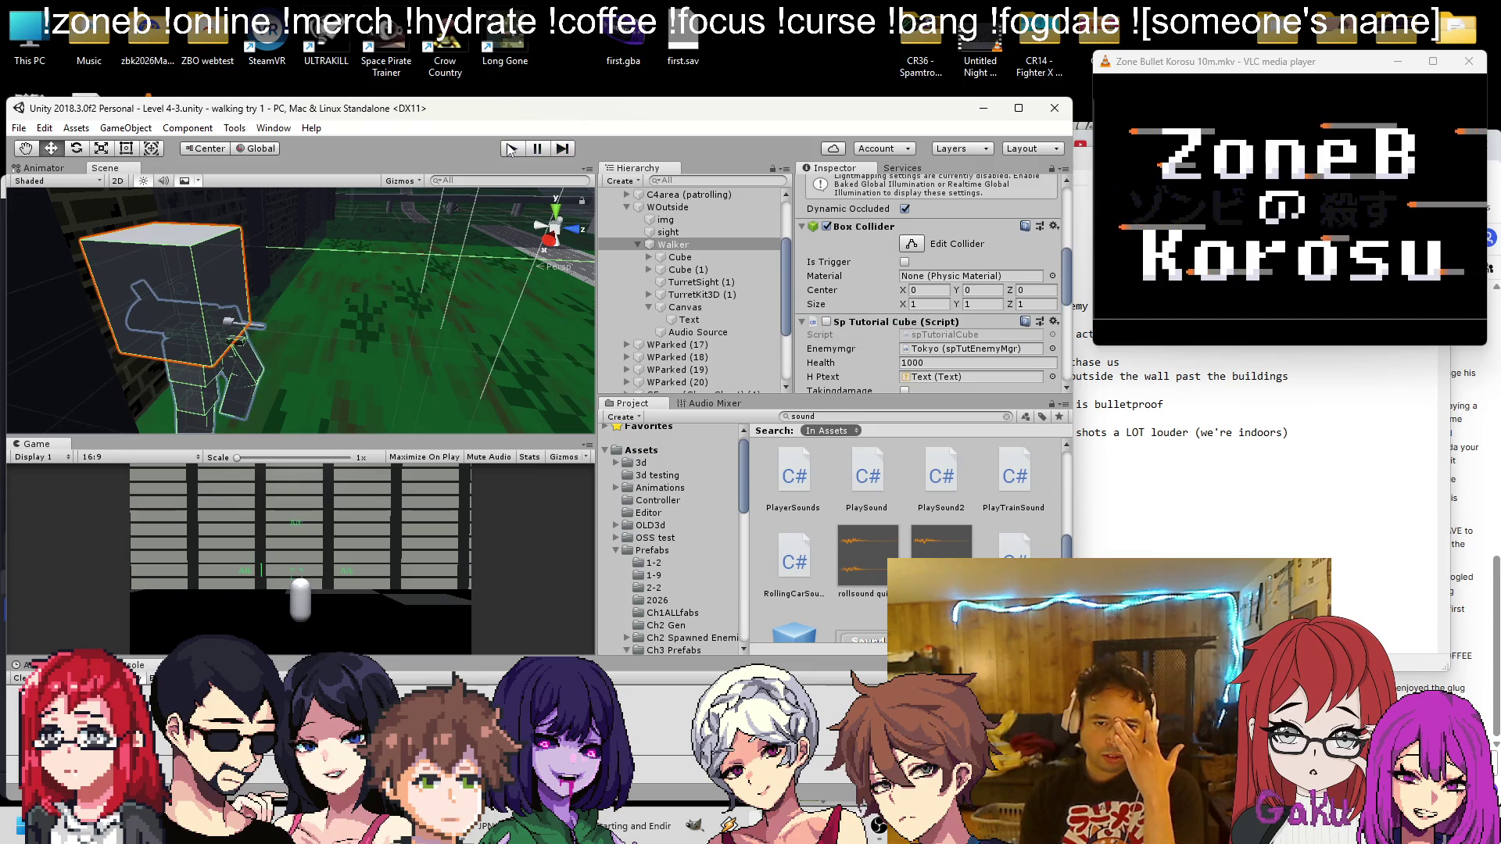
left_click(690, 283)
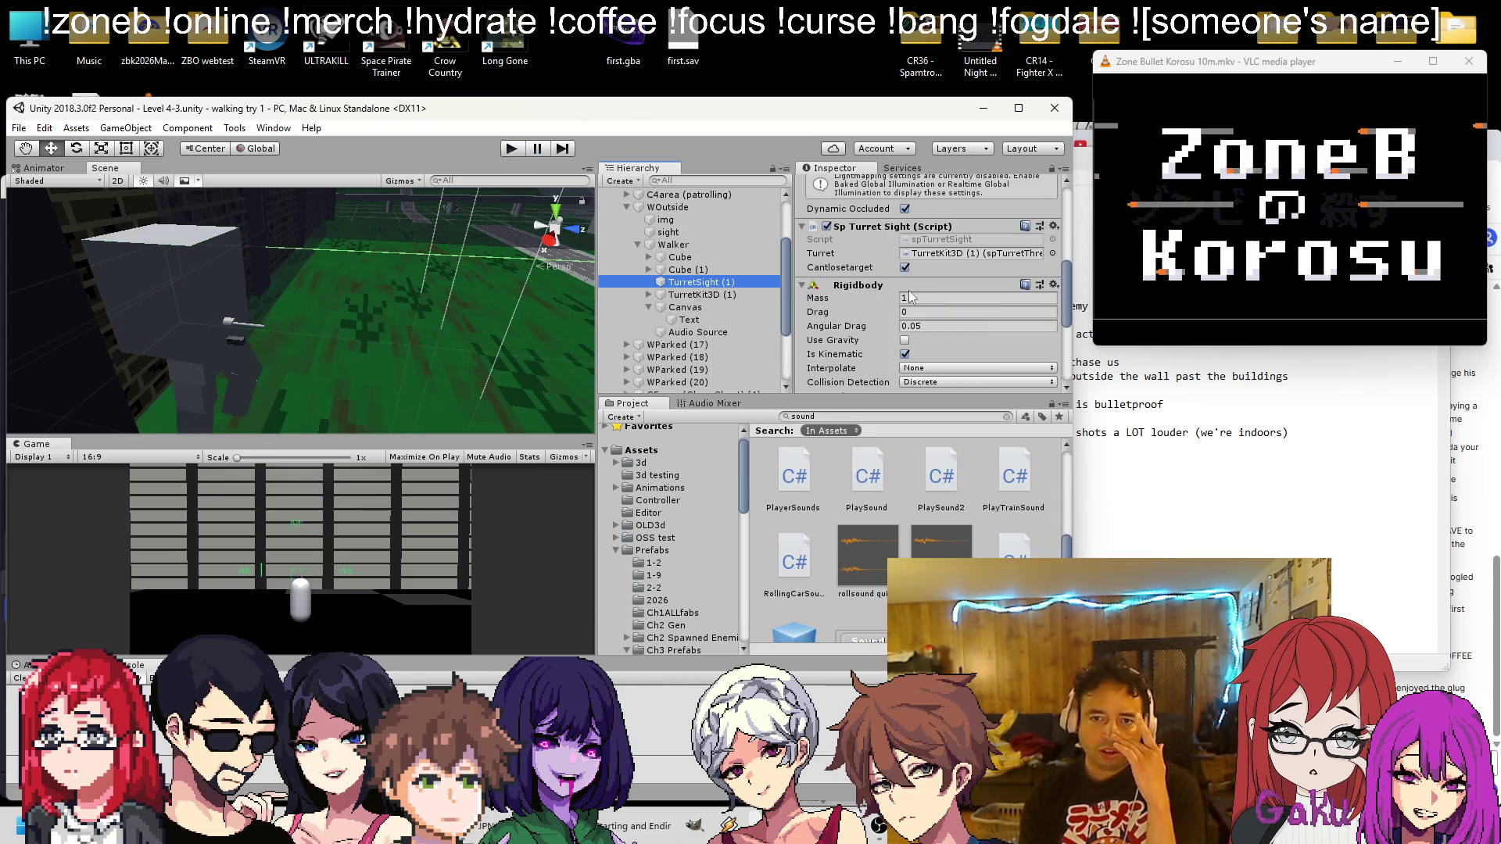
left_click(691, 295)
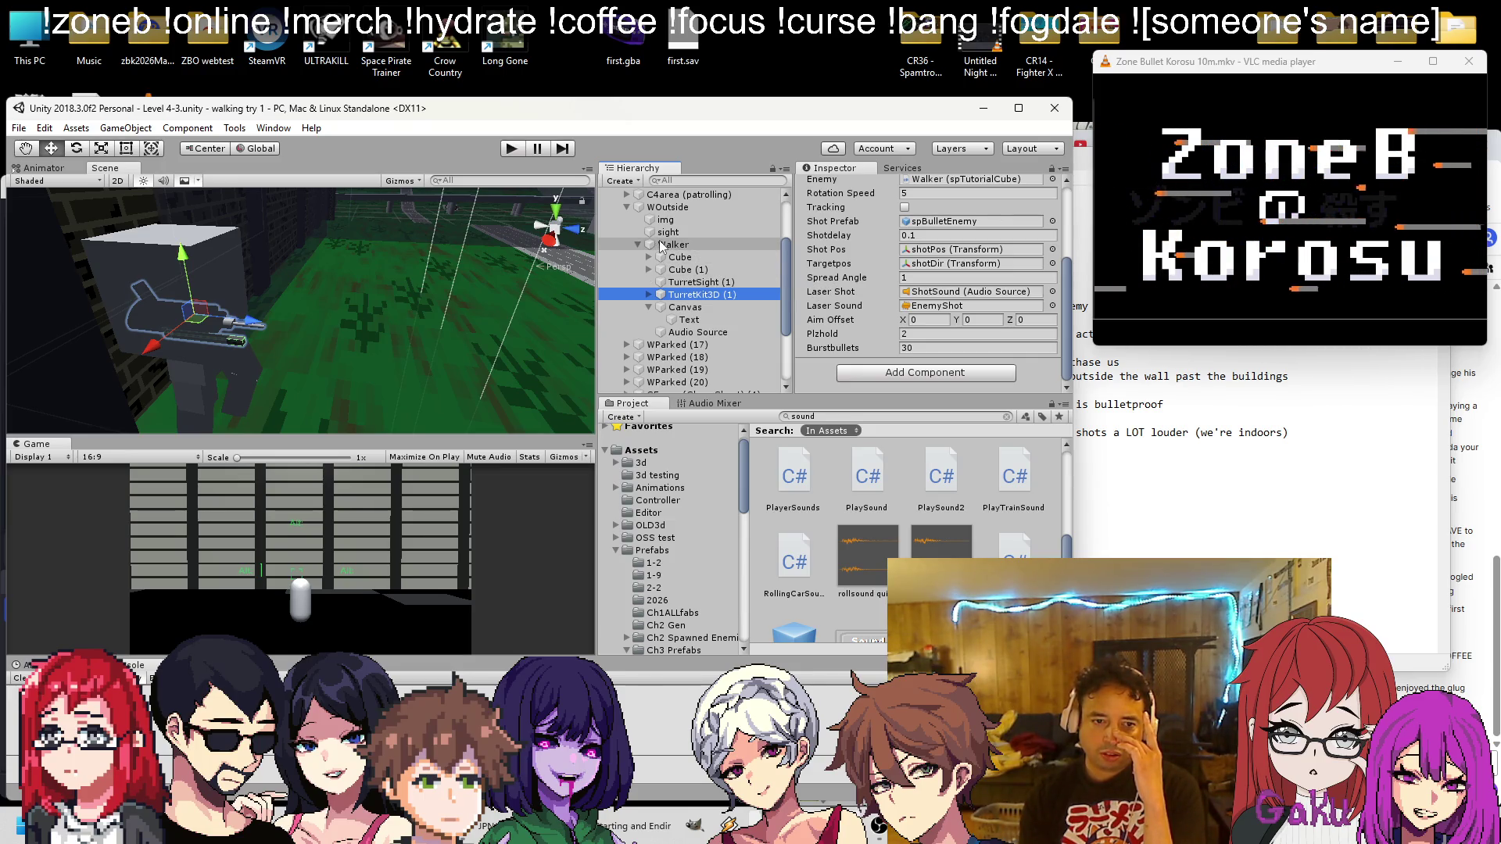
Run the level again, remove Walker's Rigidbody during play, then stop
left_click(513, 148)
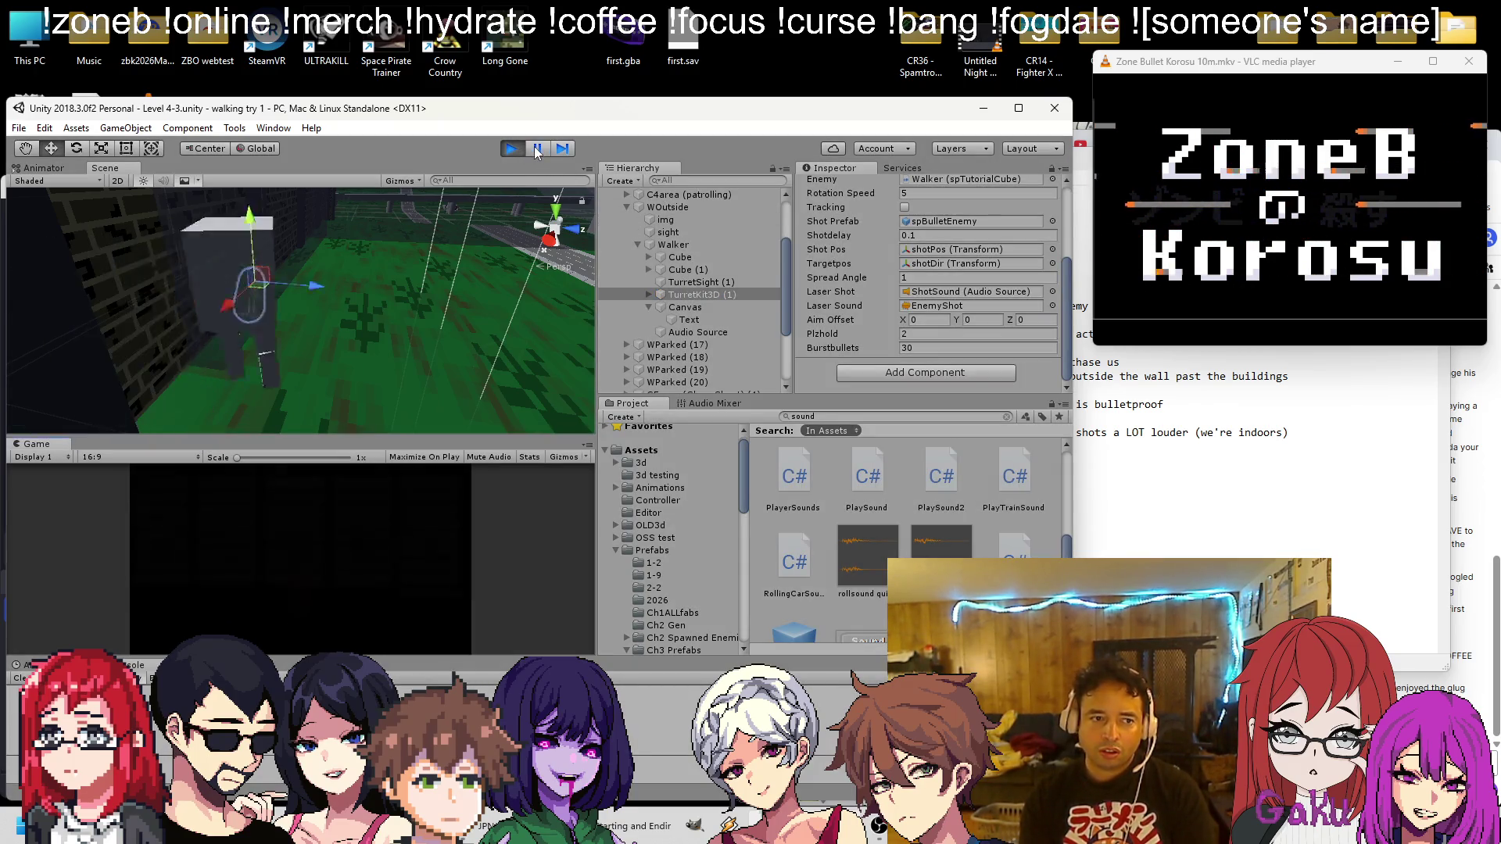
left_click(674, 245)
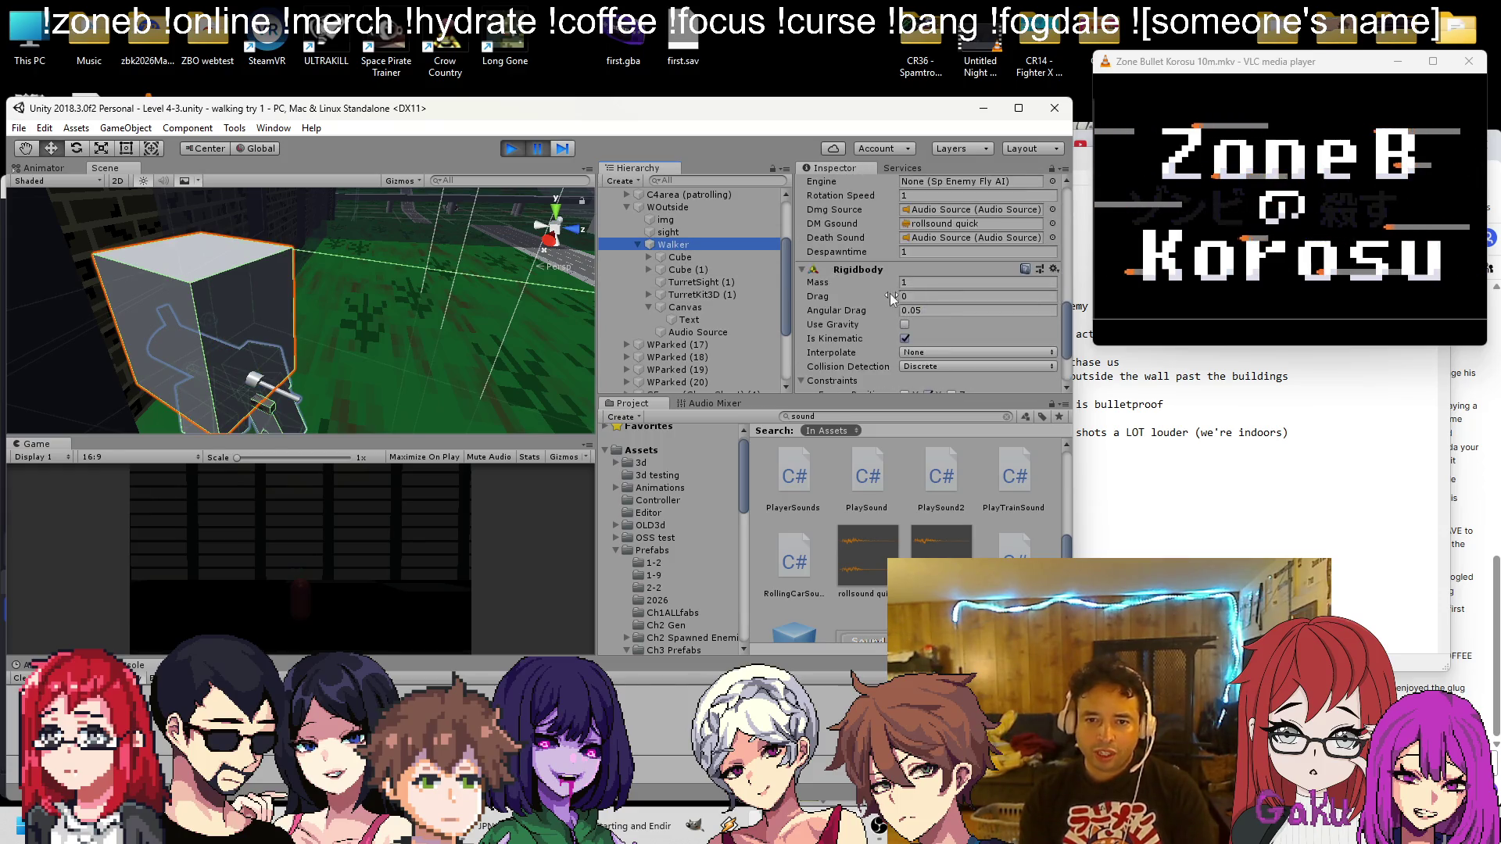
right_click(877, 268)
left_click(924, 336)
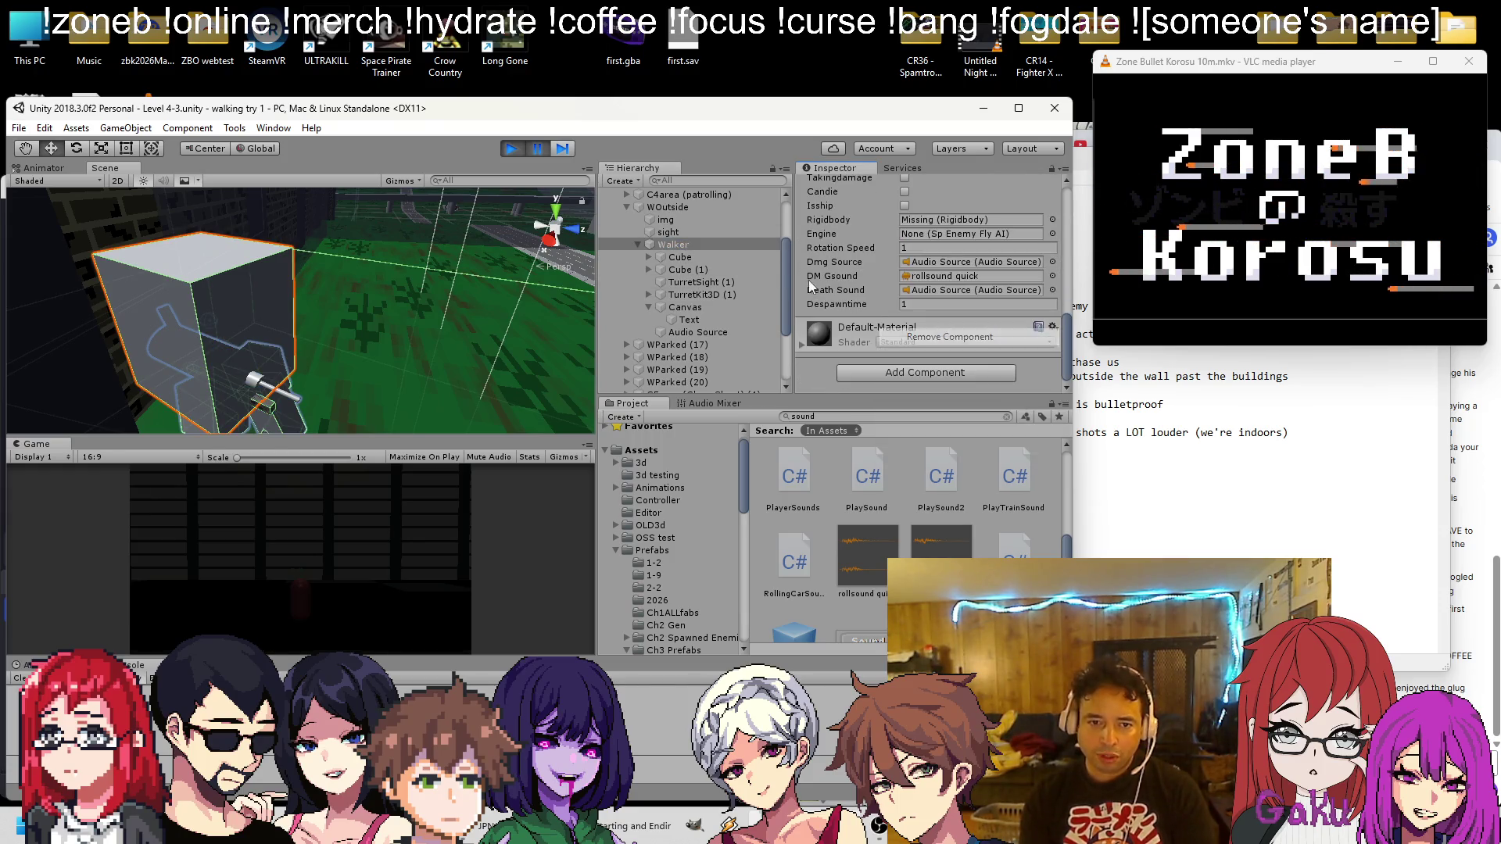
left_click(518, 150)
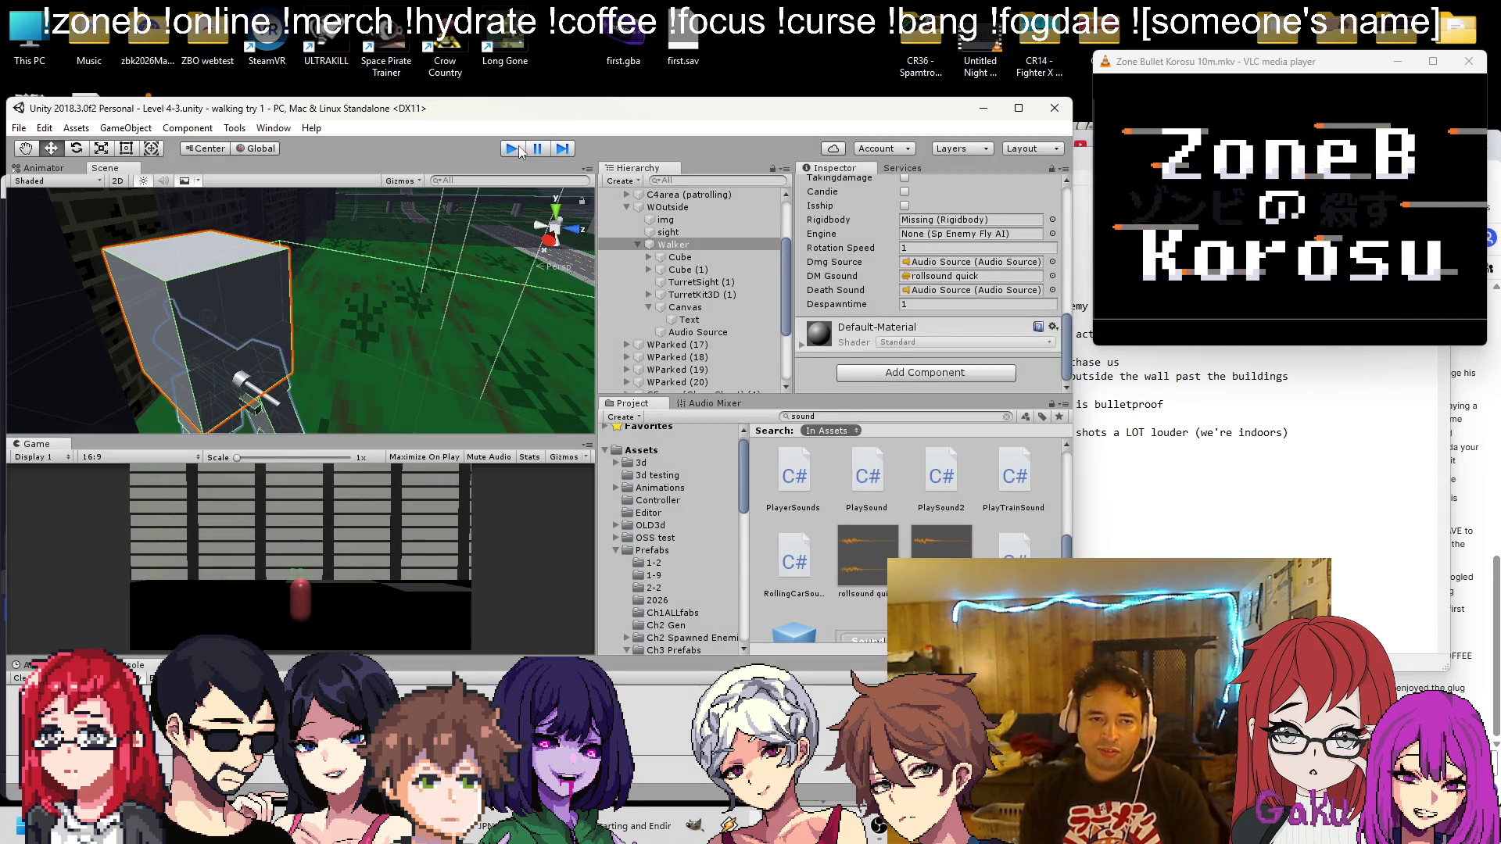
scroll(885, 250, "down", 3)
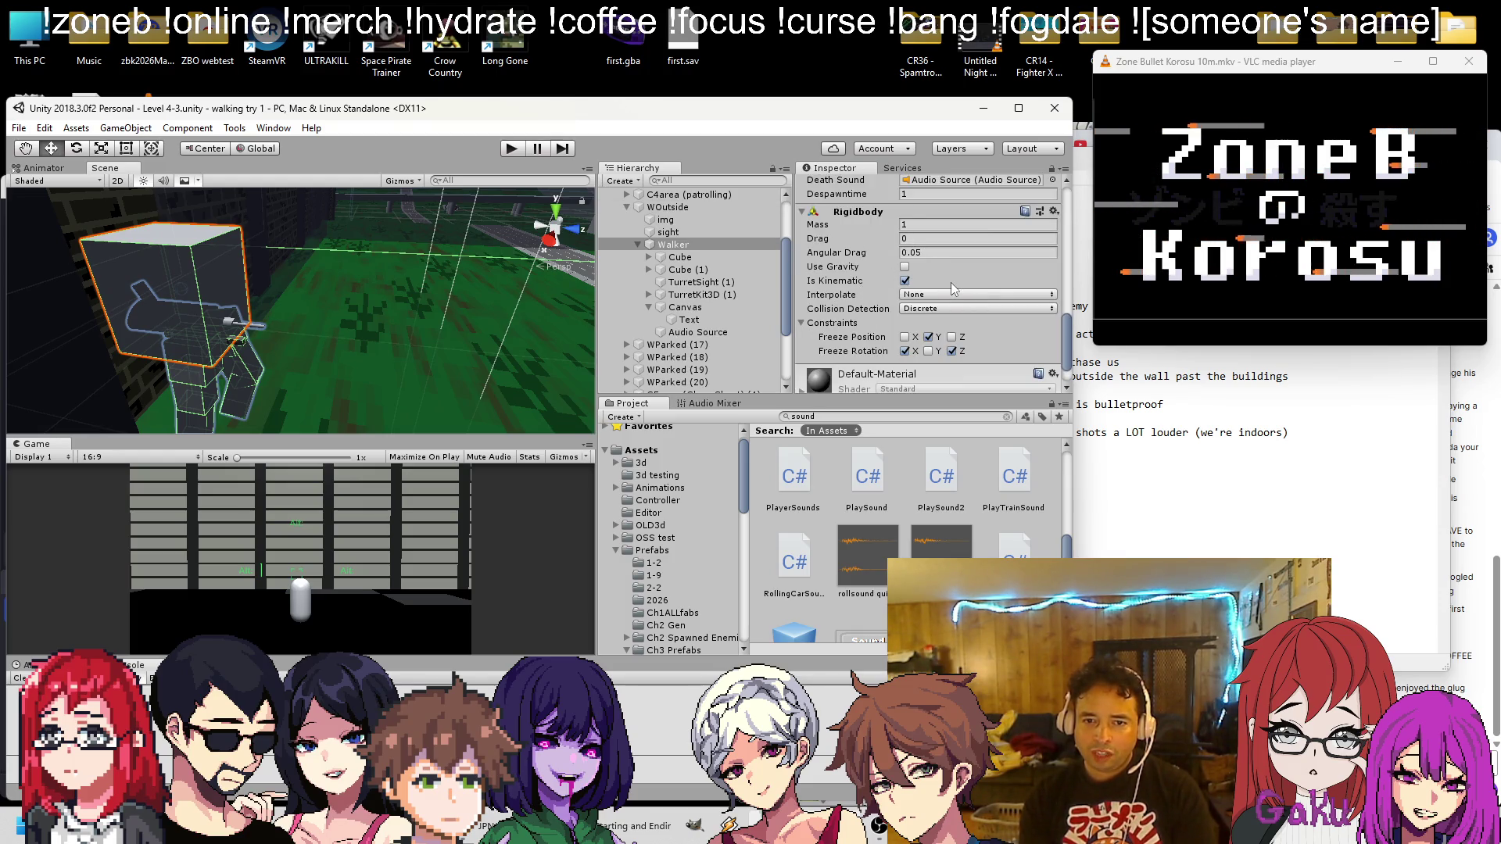
Set the Walker's Rigidbody Interpolate to Interpolate, keeping Collision Detection on Discrete
left_click(927, 298)
left_click(996, 311)
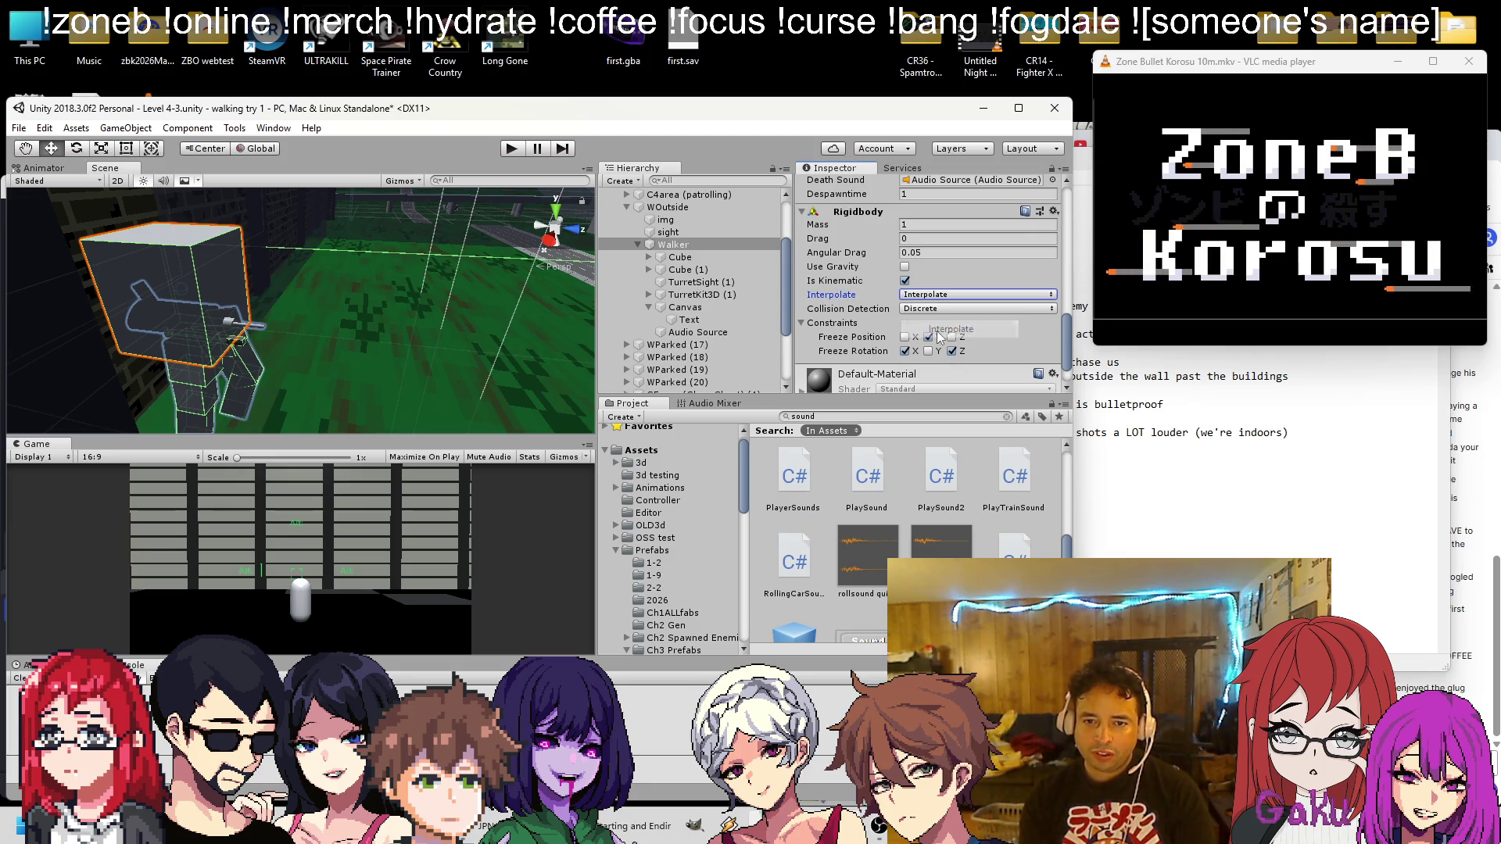
left_click(996, 311)
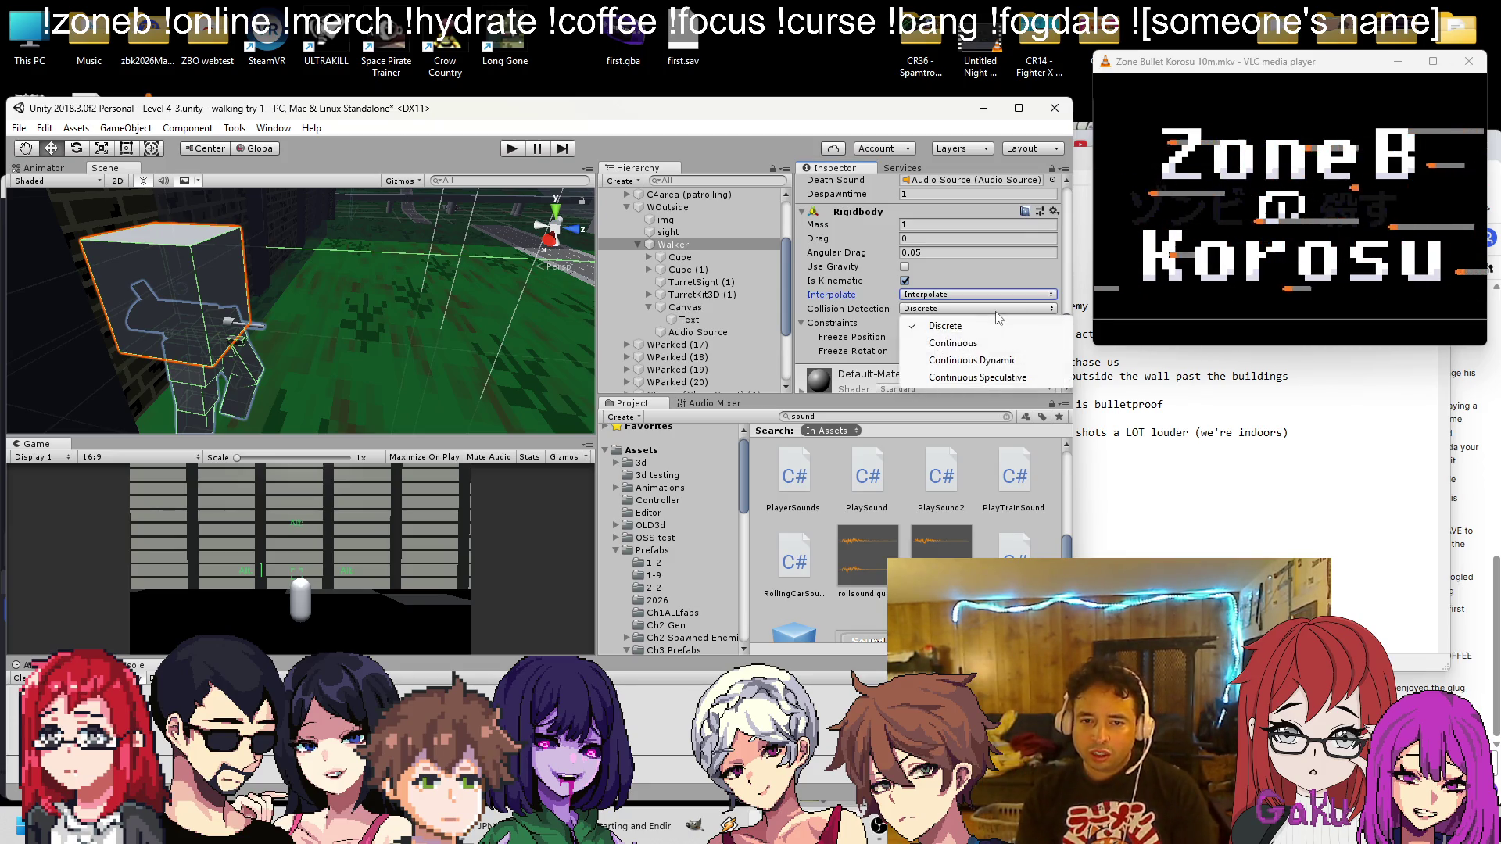
left_click(876, 323)
scroll(891, 283, "up", 3)
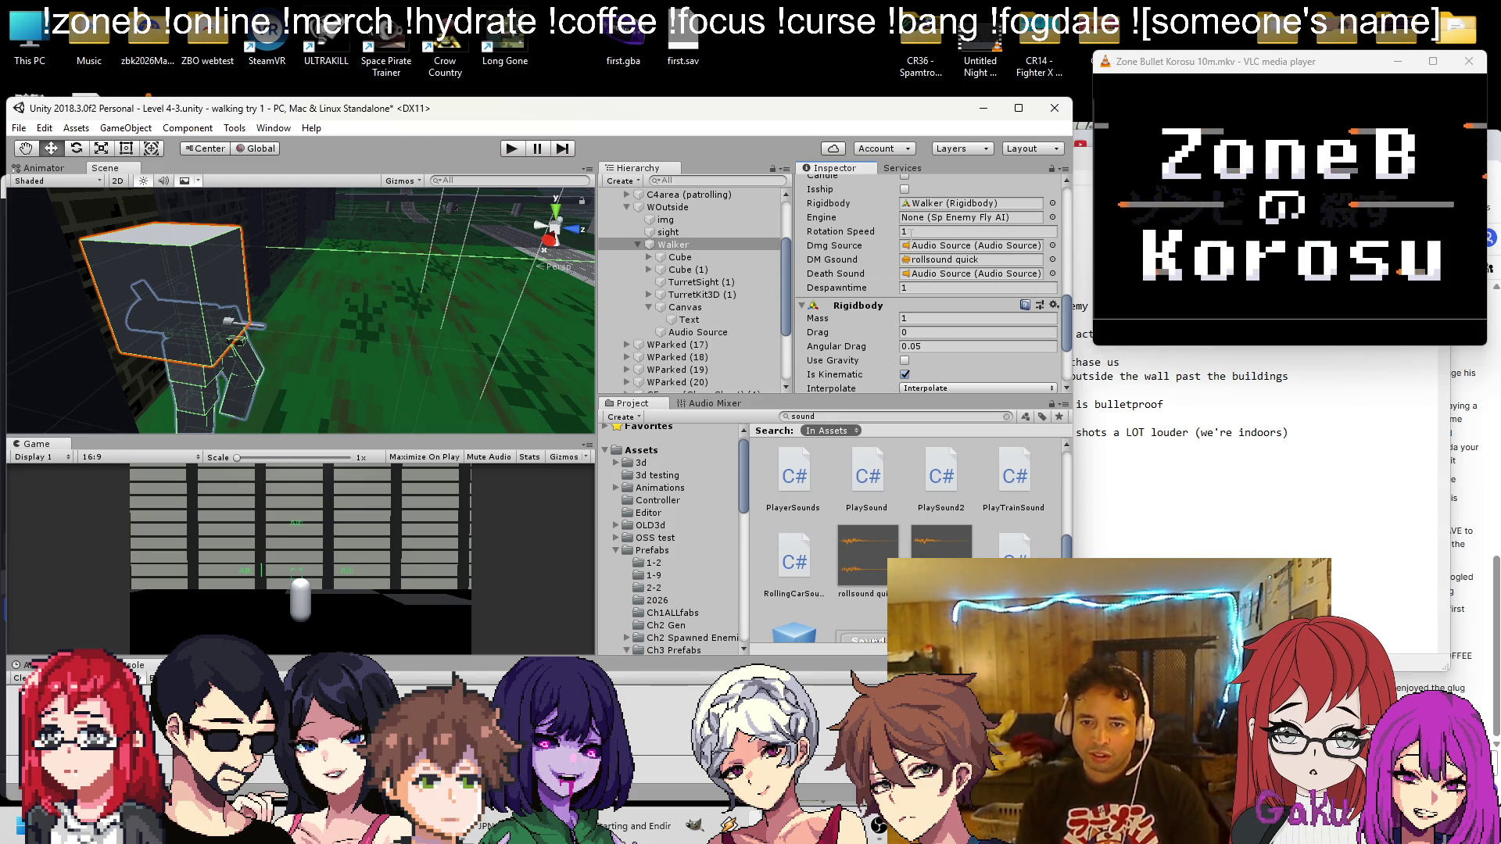
scroll(911, 233, "up", 4)
scroll(913, 254, "down", 2)
scroll(860, 261, "up", 3)
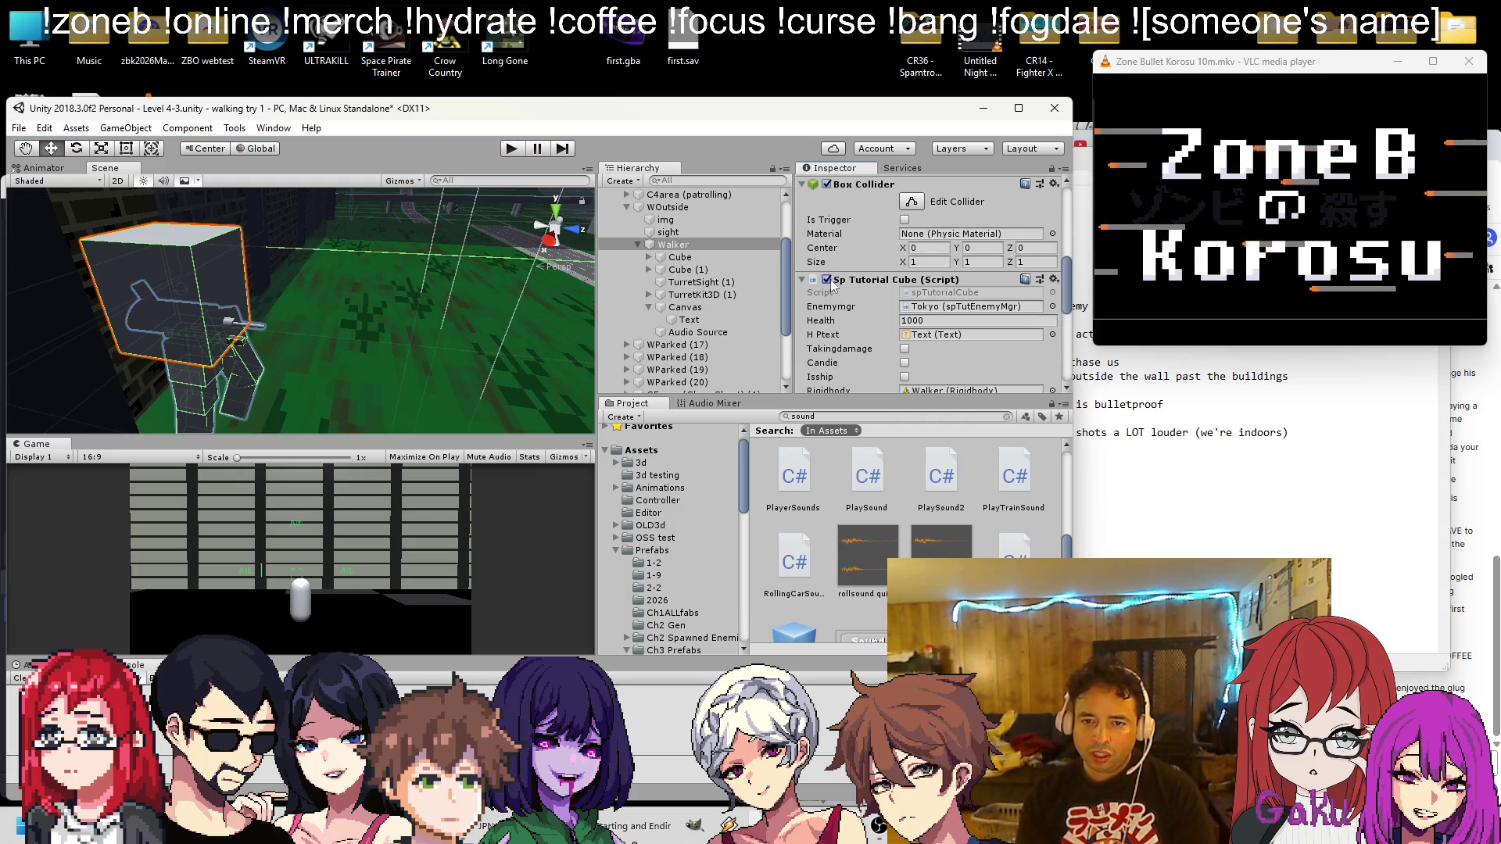
scroll(831, 286, "down", 3)
scroll(886, 313, "down", 3)
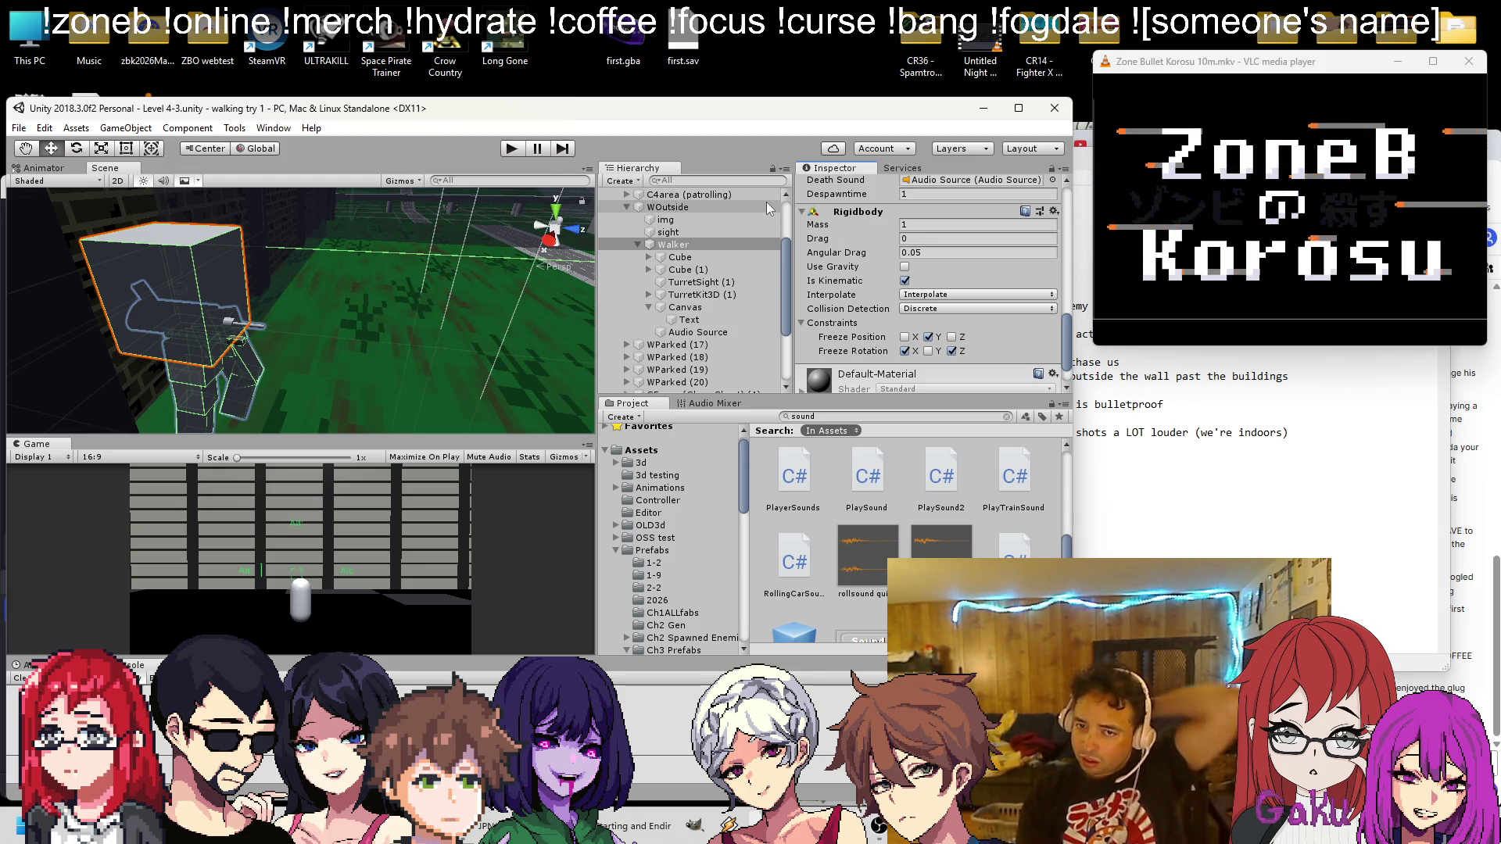
Unfreeze the Walker's rotation on X and Z, then start Play mode
left_click(904, 351)
scroll(906, 356, "down", 2)
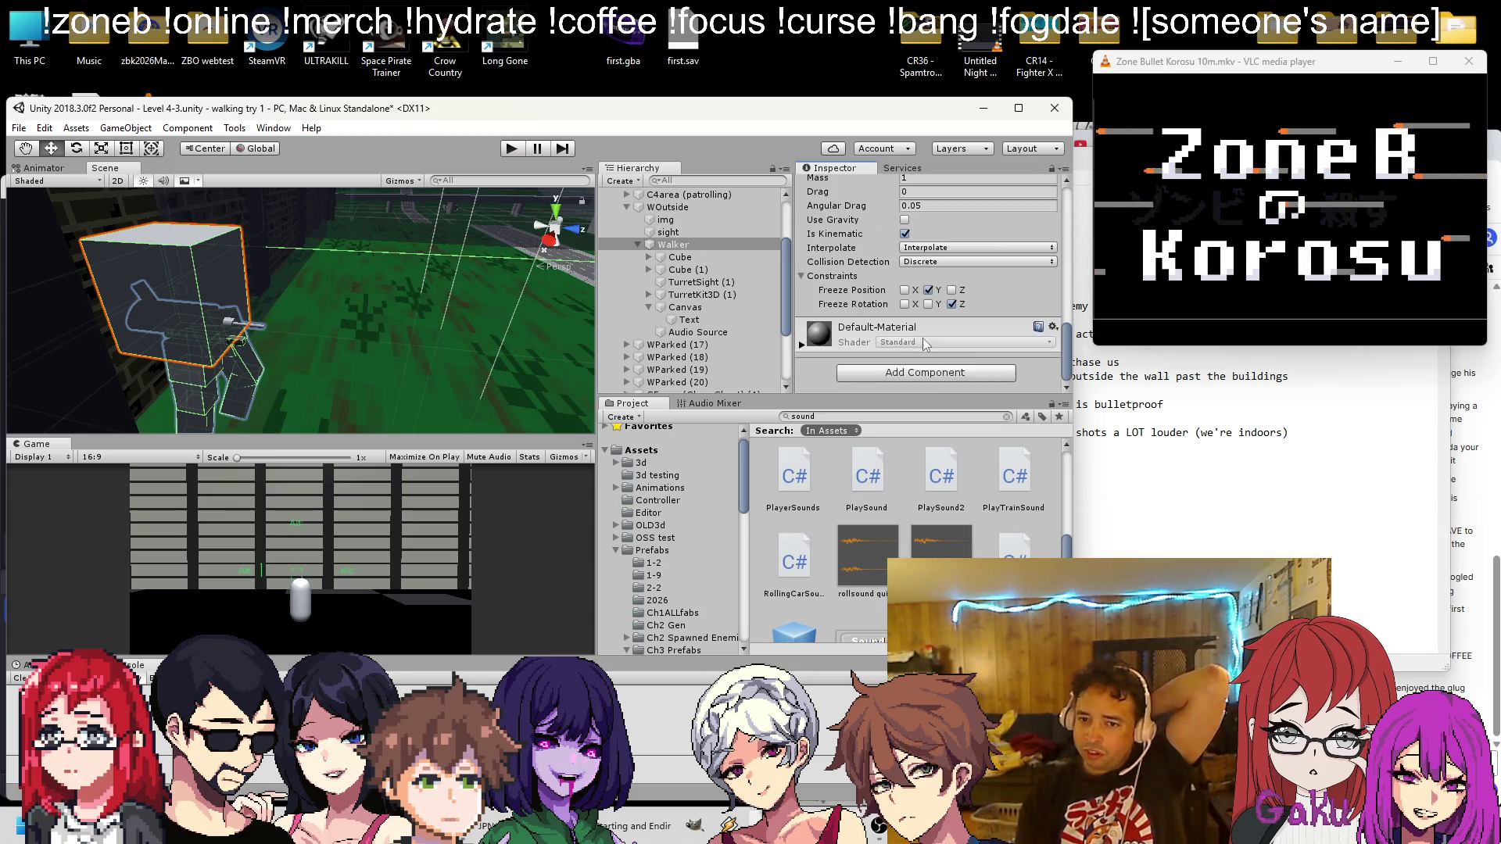
left_click(951, 304)
left_click(512, 149)
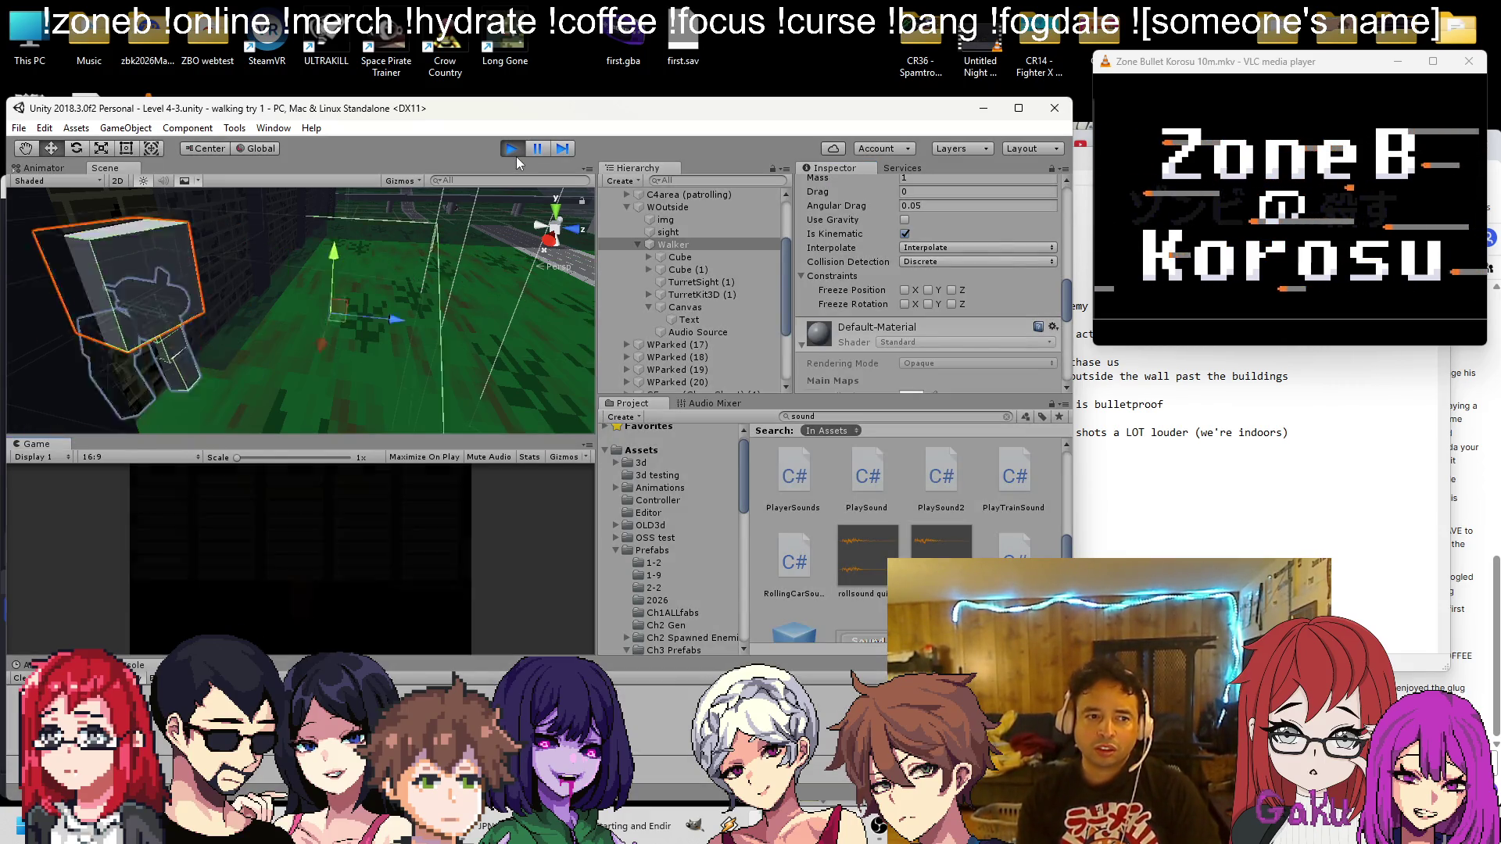
Re-enter Rotation Speed 1 and give the Walker's Rigidbody a near-zero mass
scroll(932, 261, "up", 3)
scroll(924, 252, "up", 2)
left_click(870, 230)
type("0")
key("BackSpace")
type("1")
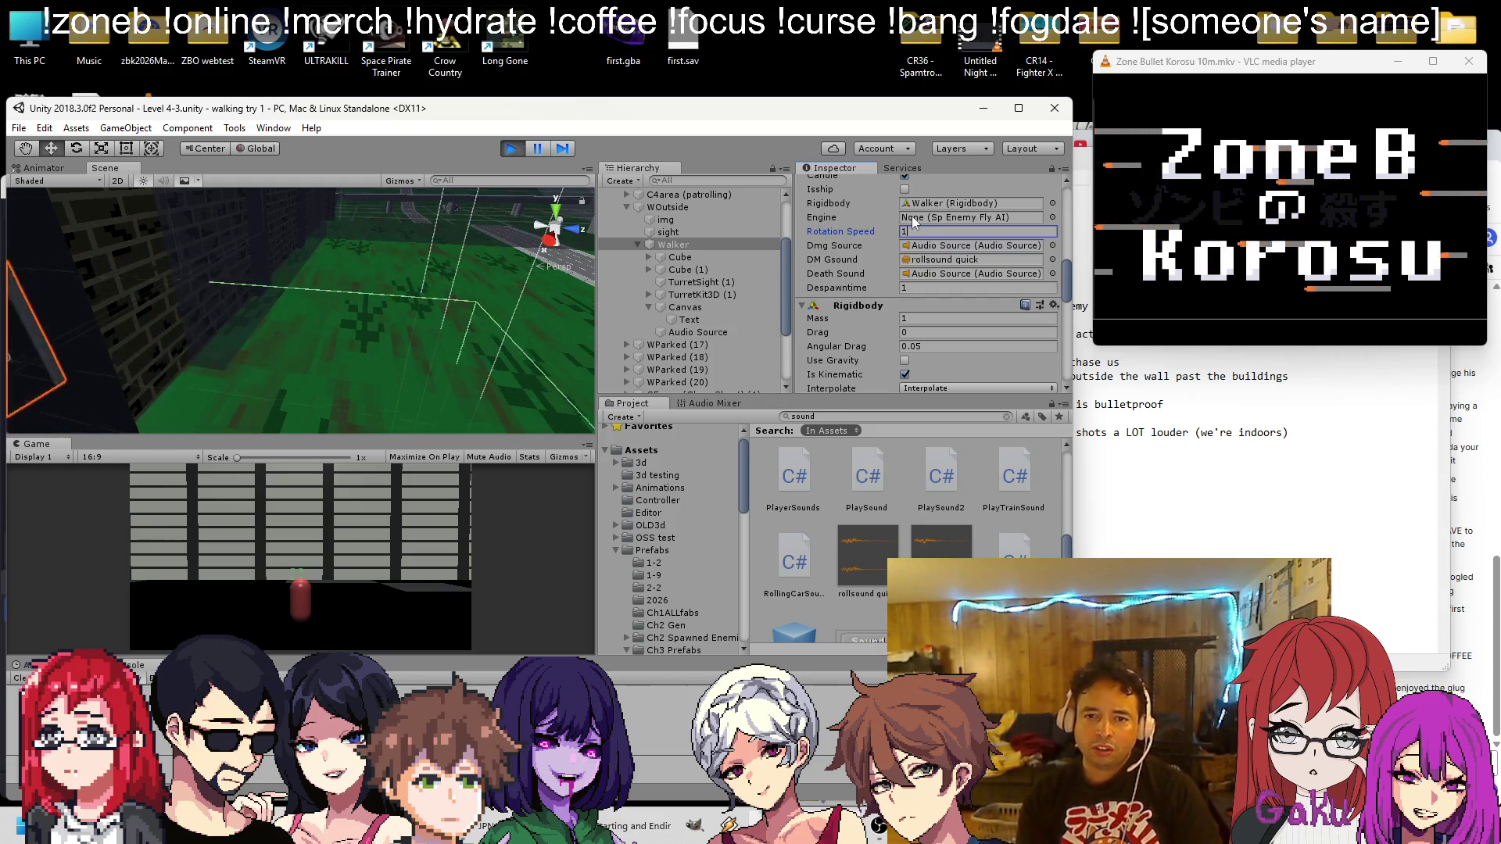
scroll(914, 231, "up", 3)
scroll(917, 234, "down", 5)
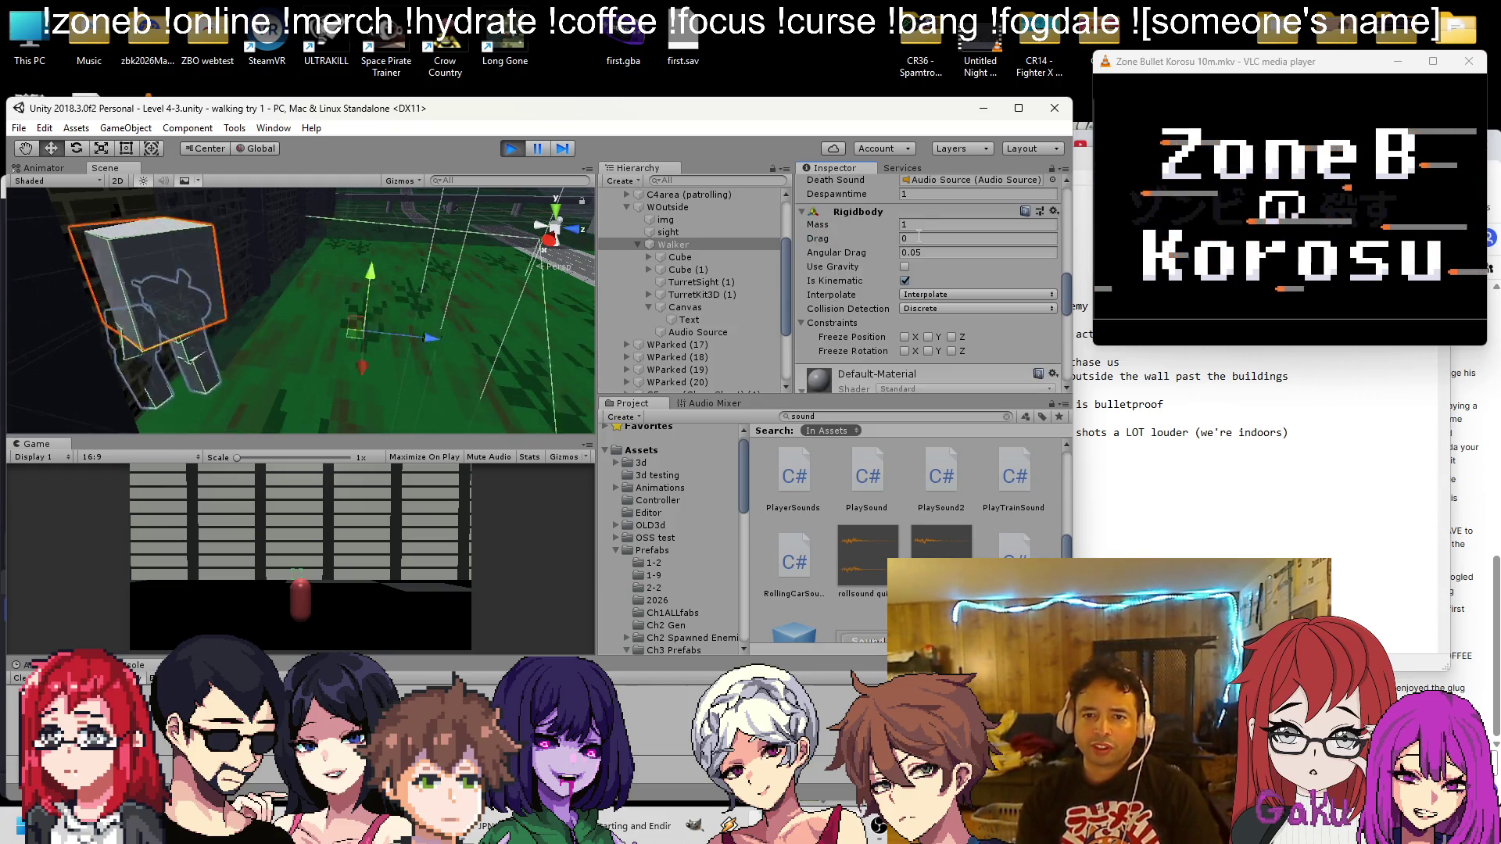
key("Tab")
key("Tab")
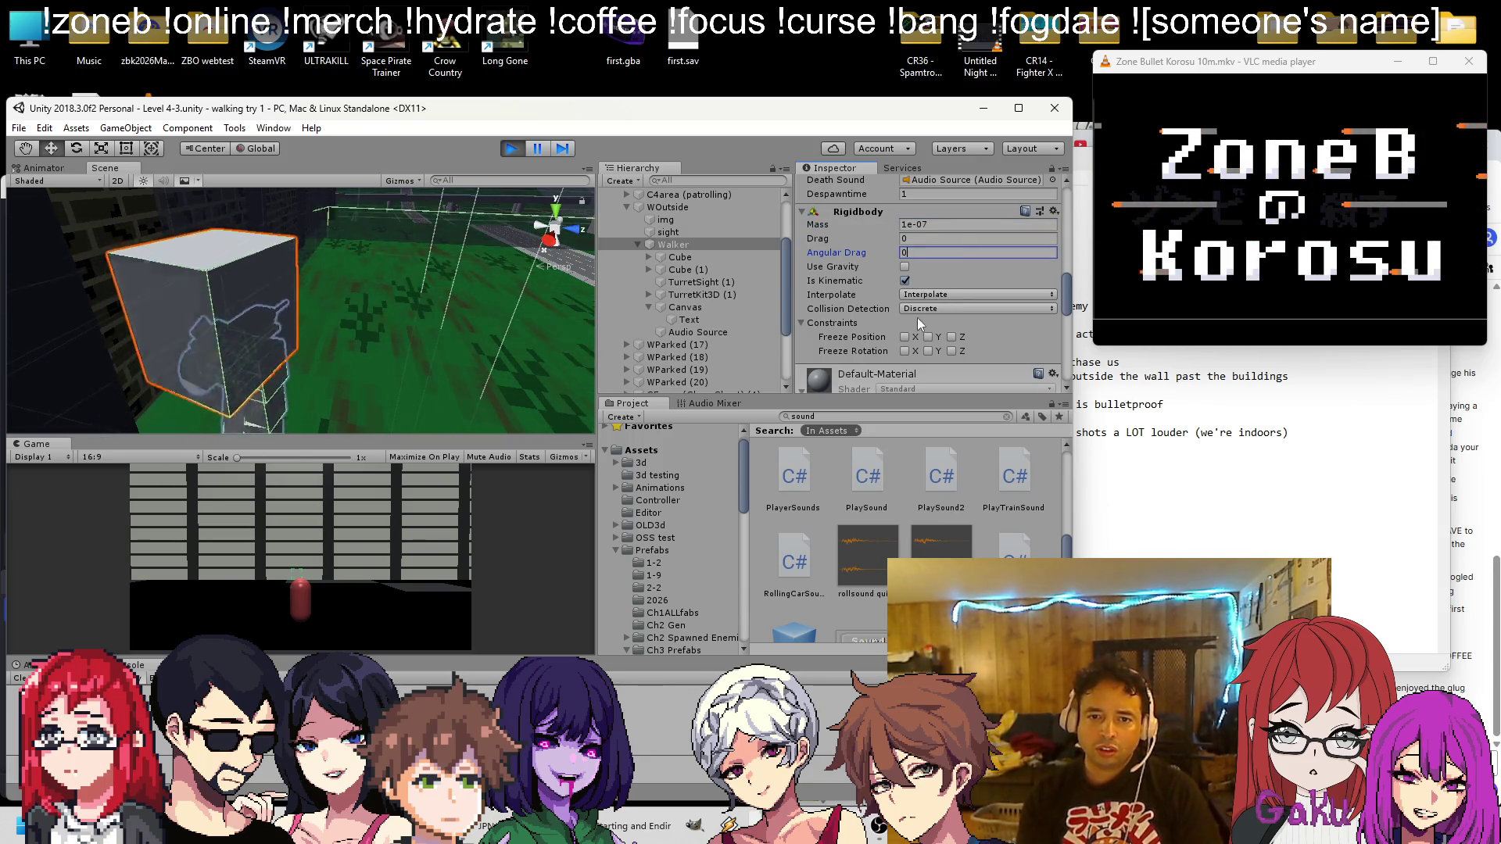
Freeze all of the Walker's position and rotation axes
left_click(929, 351)
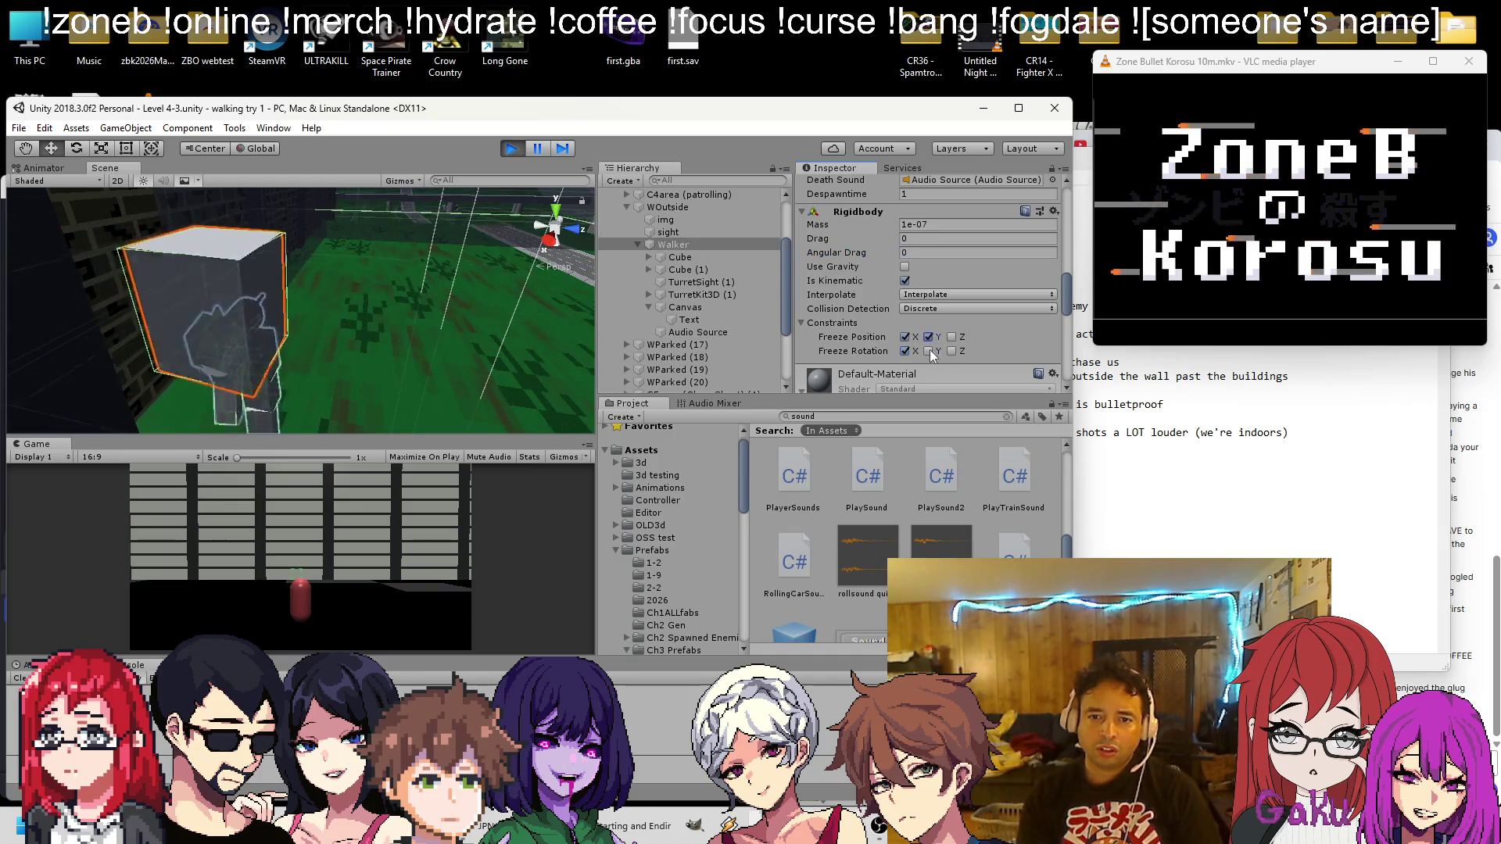
left_click(929, 337)
left_click(952, 351)
left_click(952, 337)
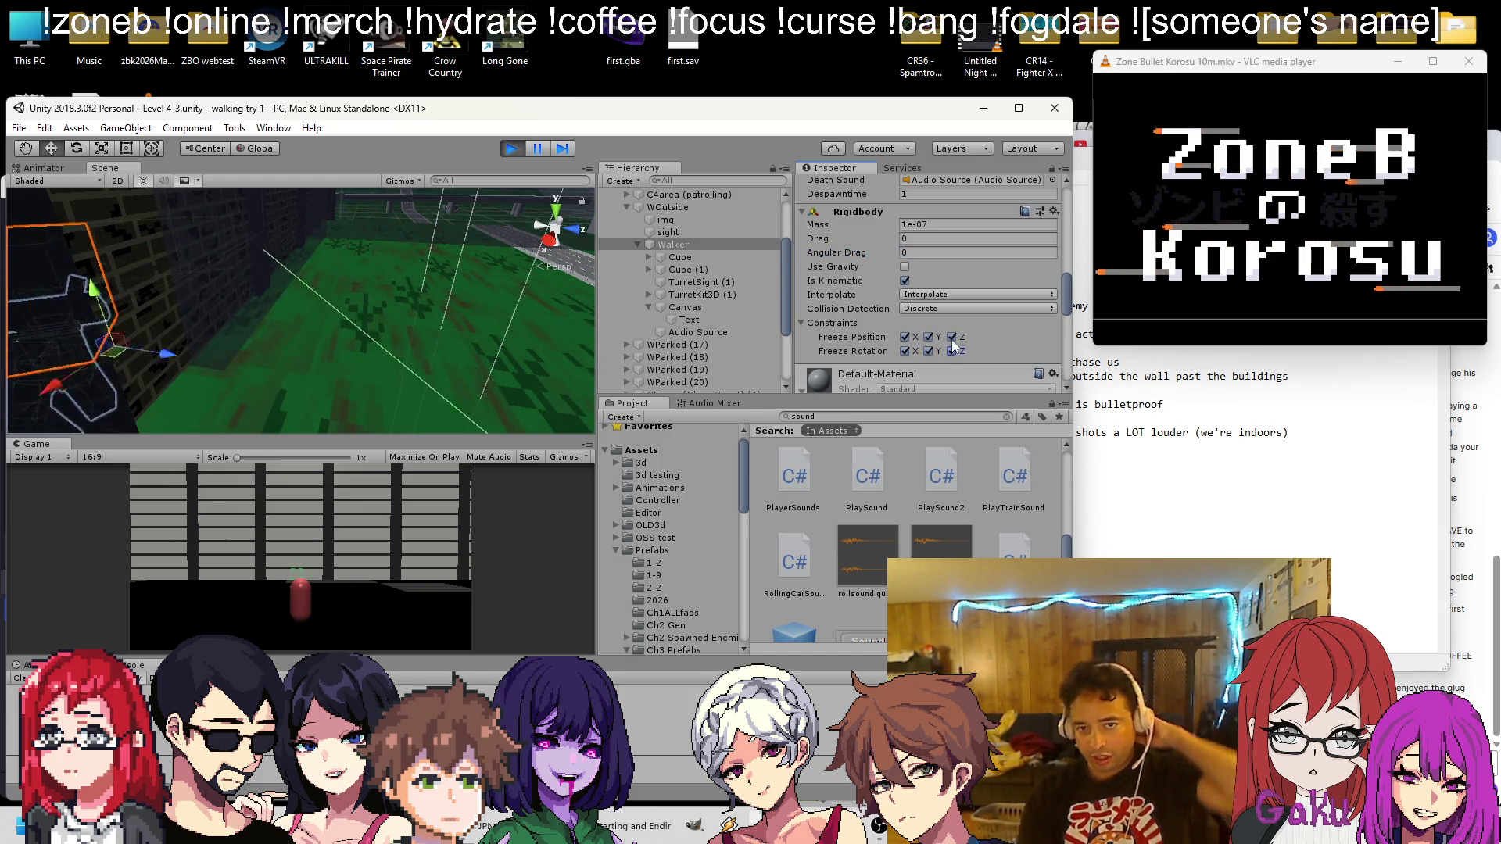
Remove the Rigidbody component from the Walker during play
right_click(871, 208)
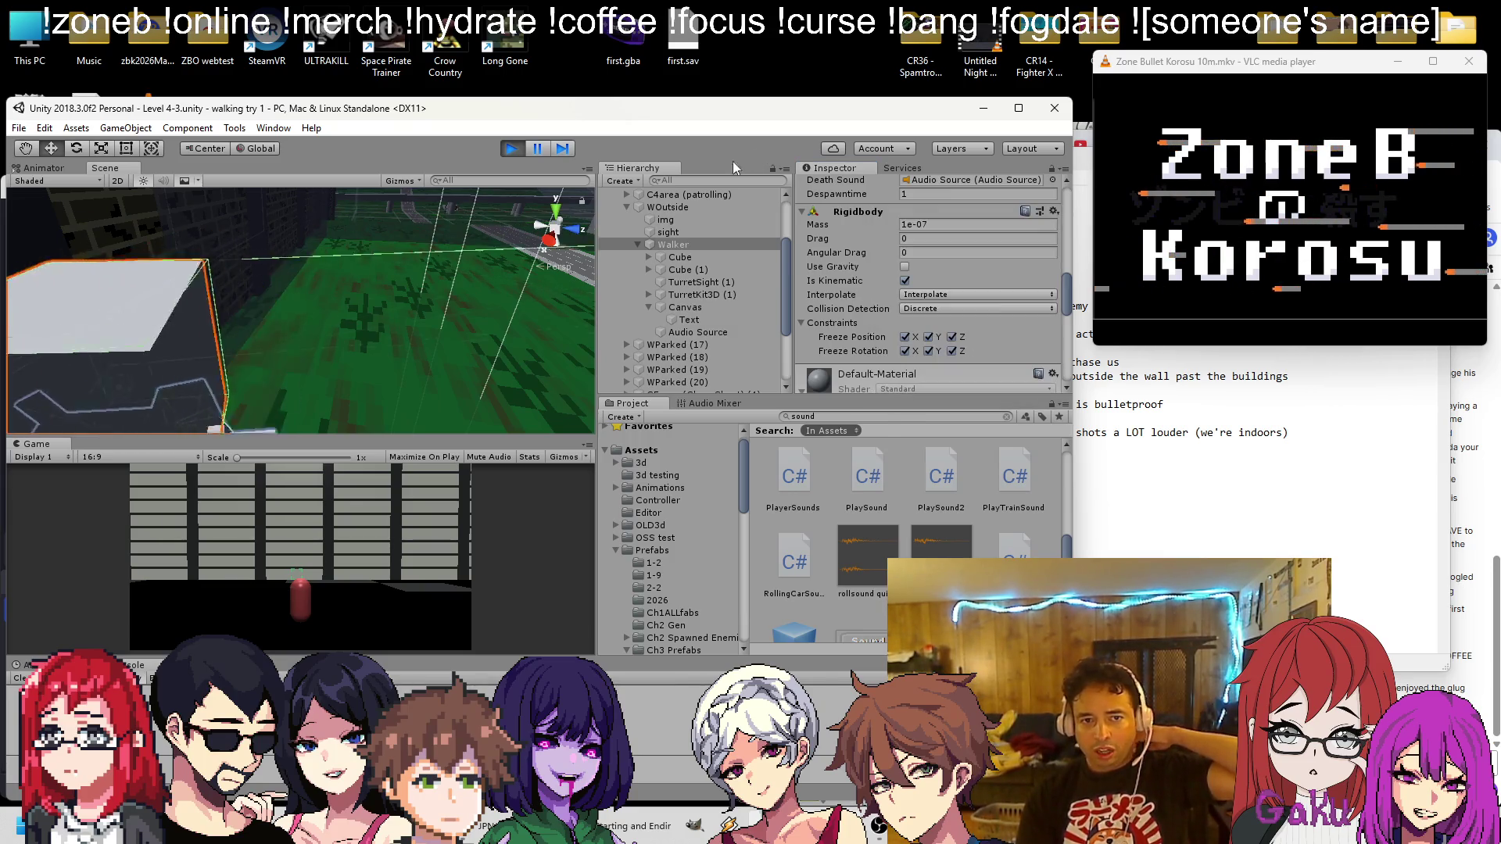
right_click(855, 210)
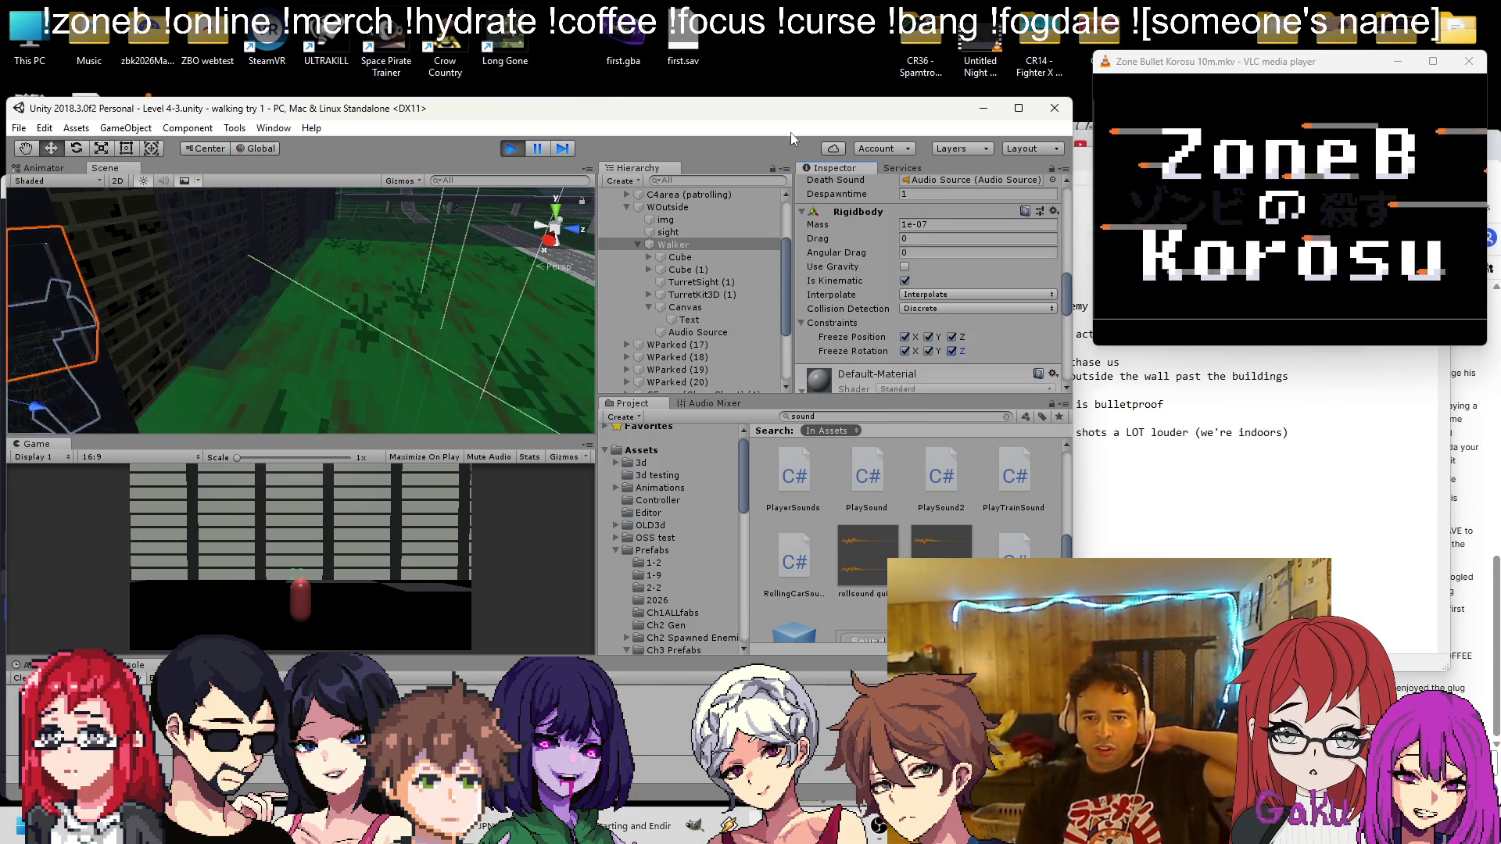
right_click(862, 209)
left_click(901, 279)
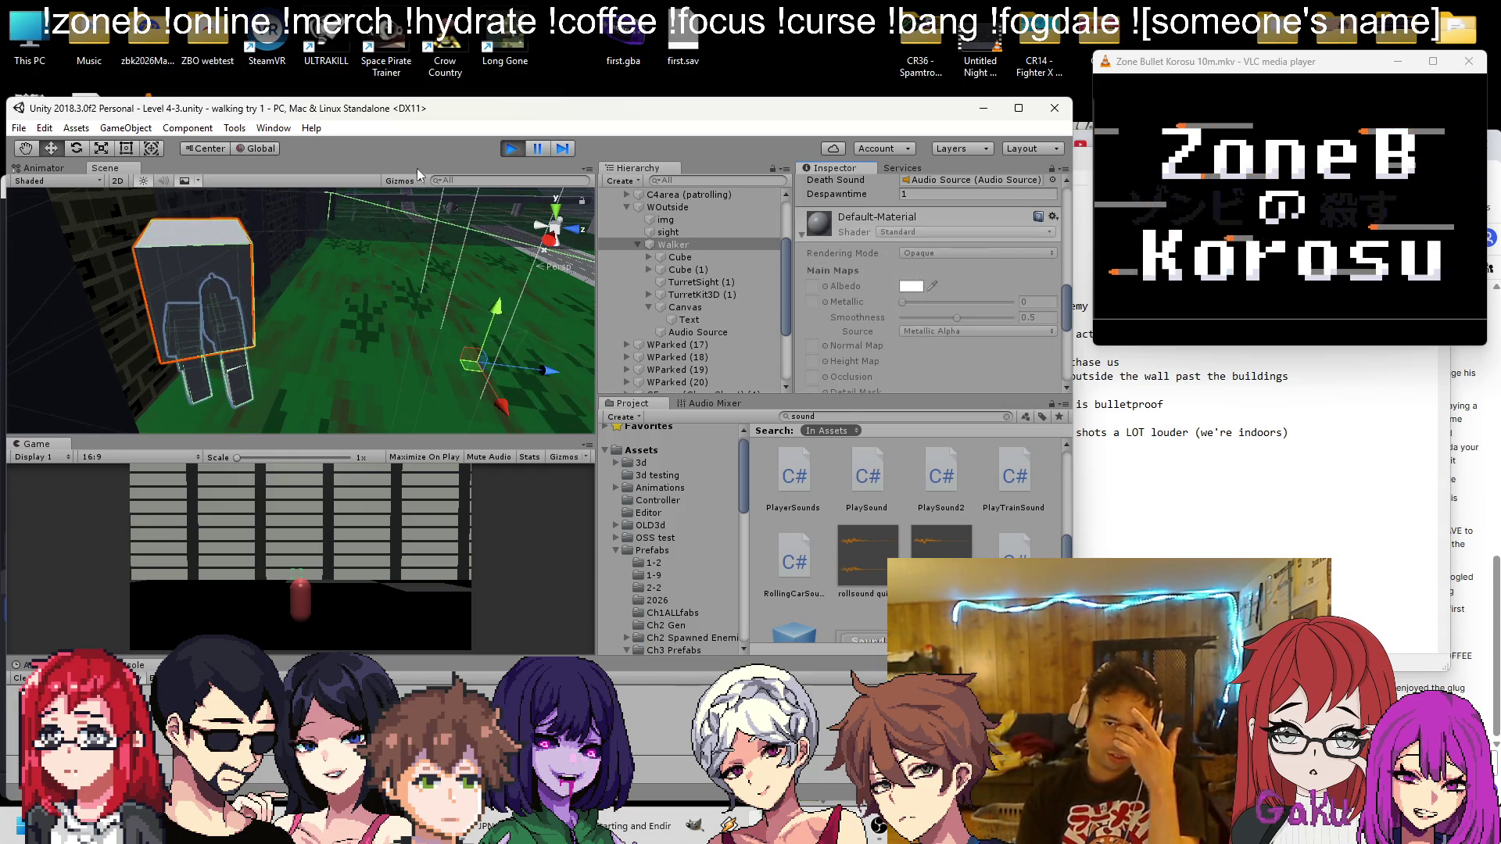
Stop play mode and open the Sp Tutorial Cube script in Visual Studio
left_click(512, 151)
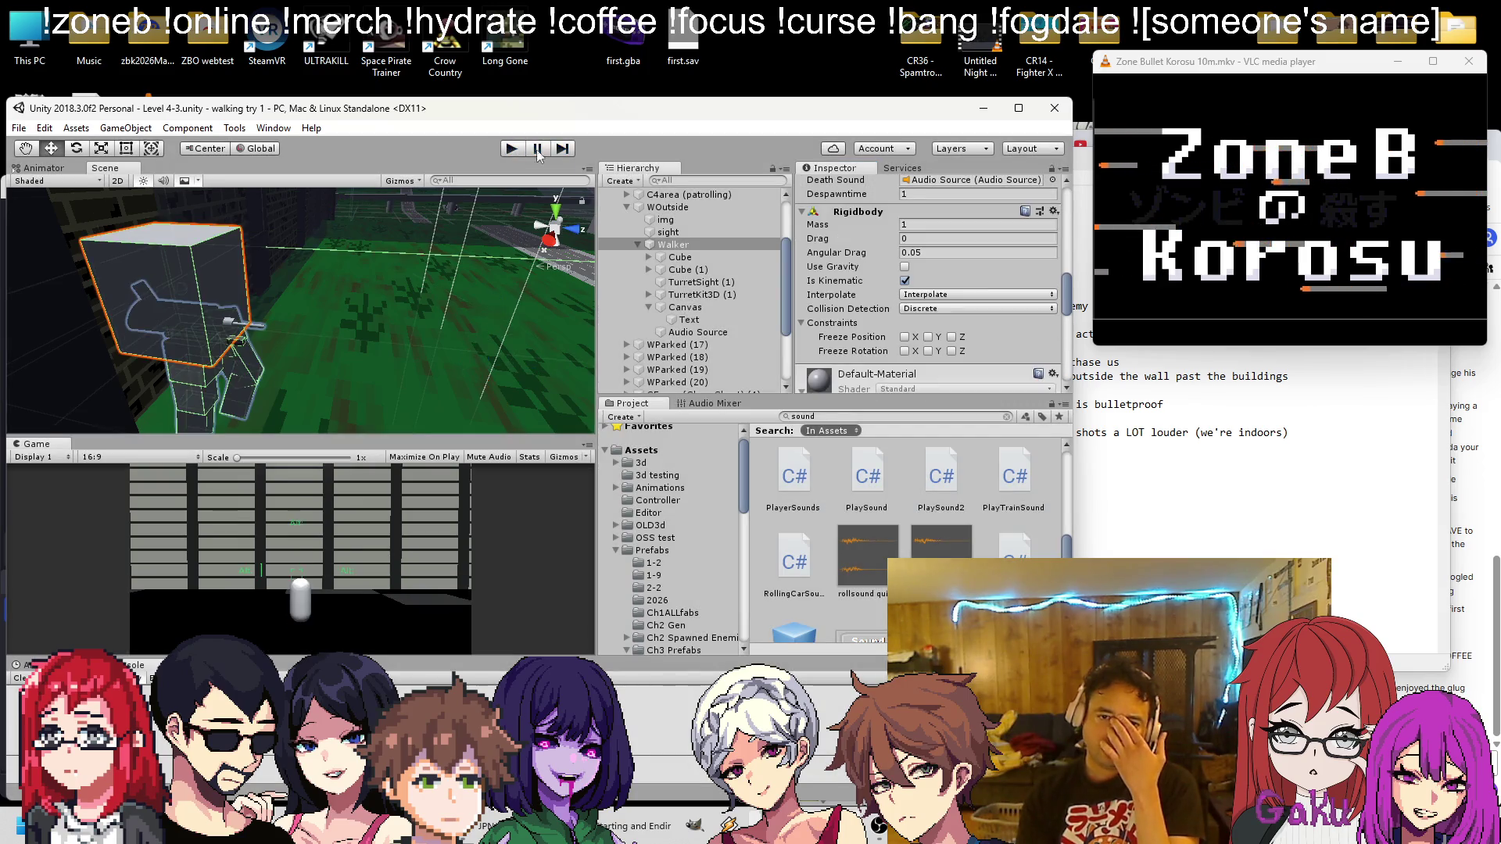
scroll(852, 264, "up", 5)
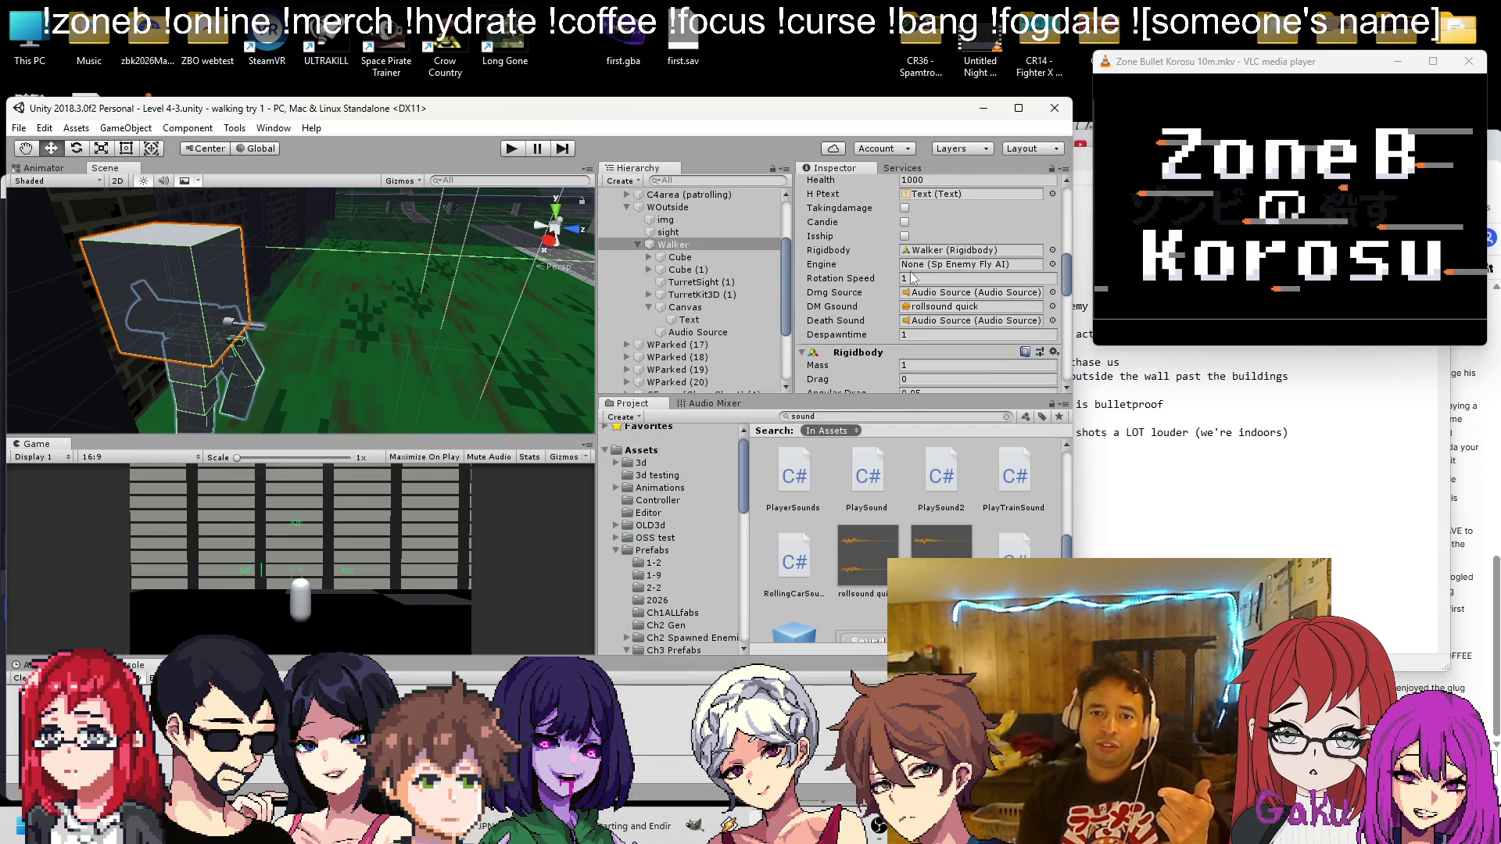
right_click(888, 279)
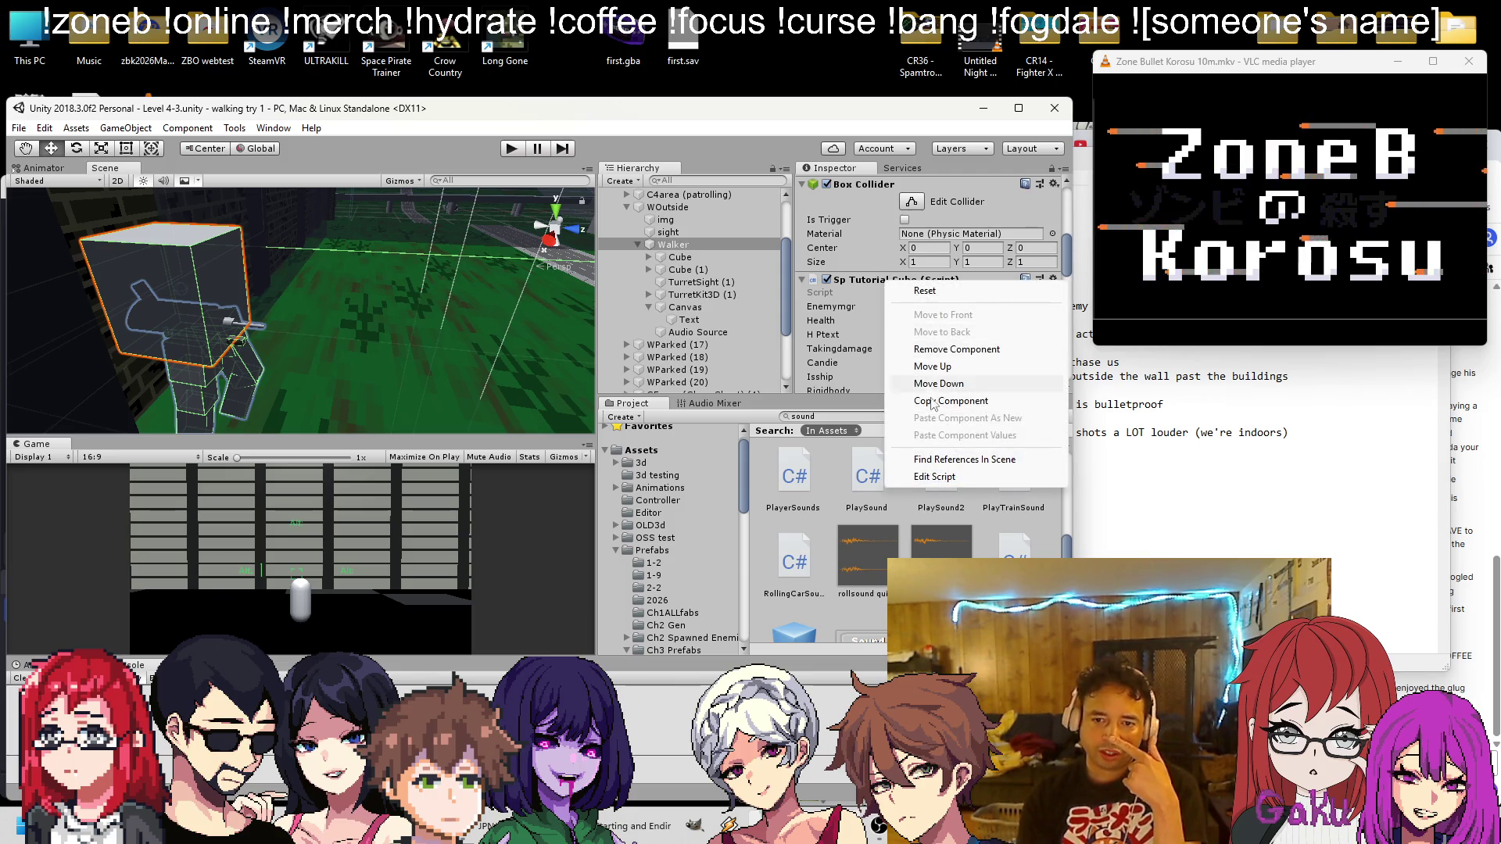
left_click(927, 477)
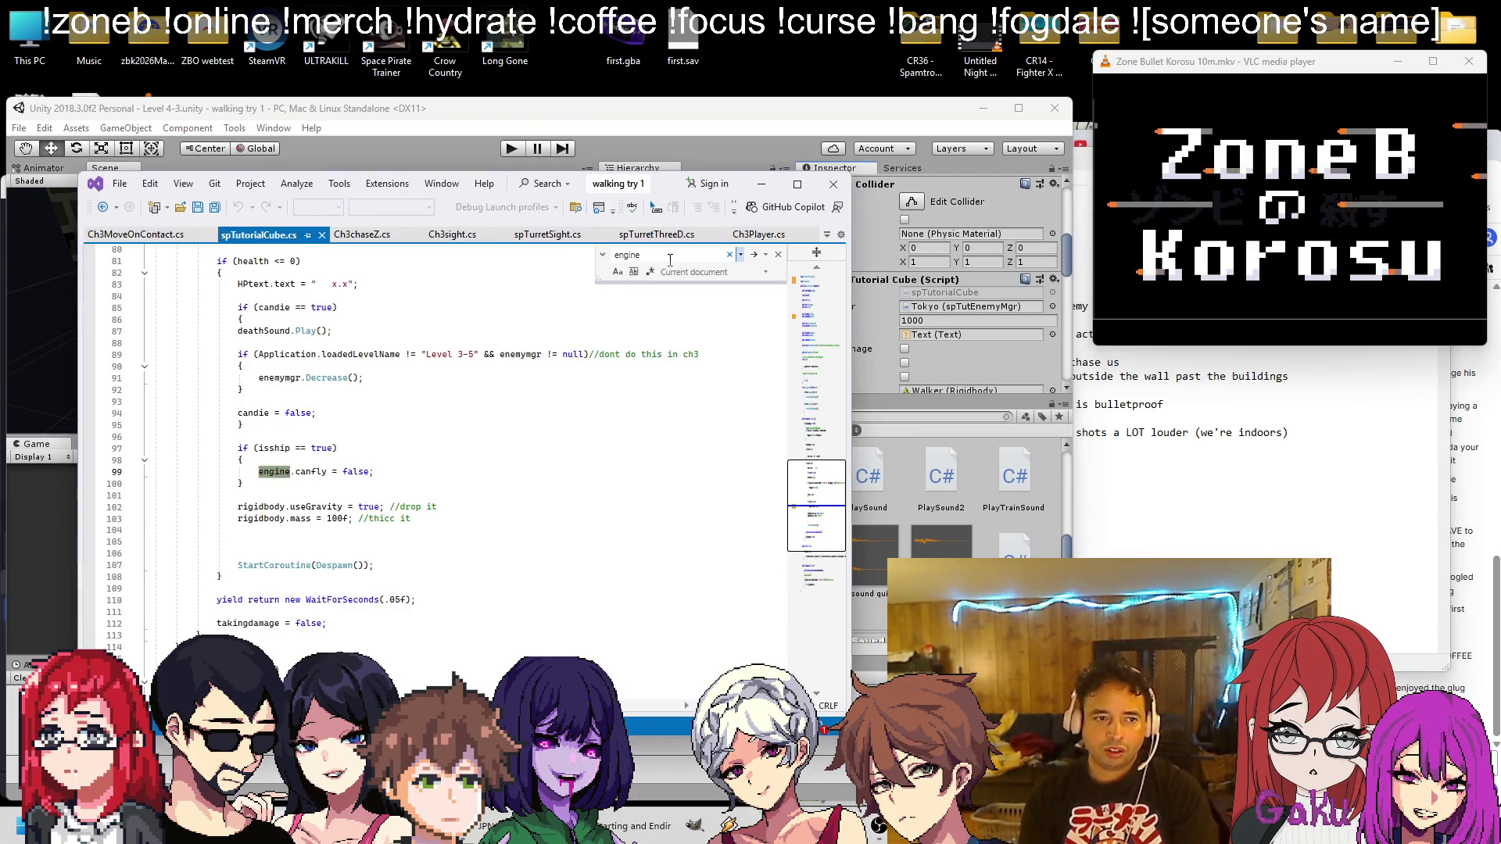
Find every 'rigid' match in spTutorialCube.cs, then return to Unity
type("rigid")
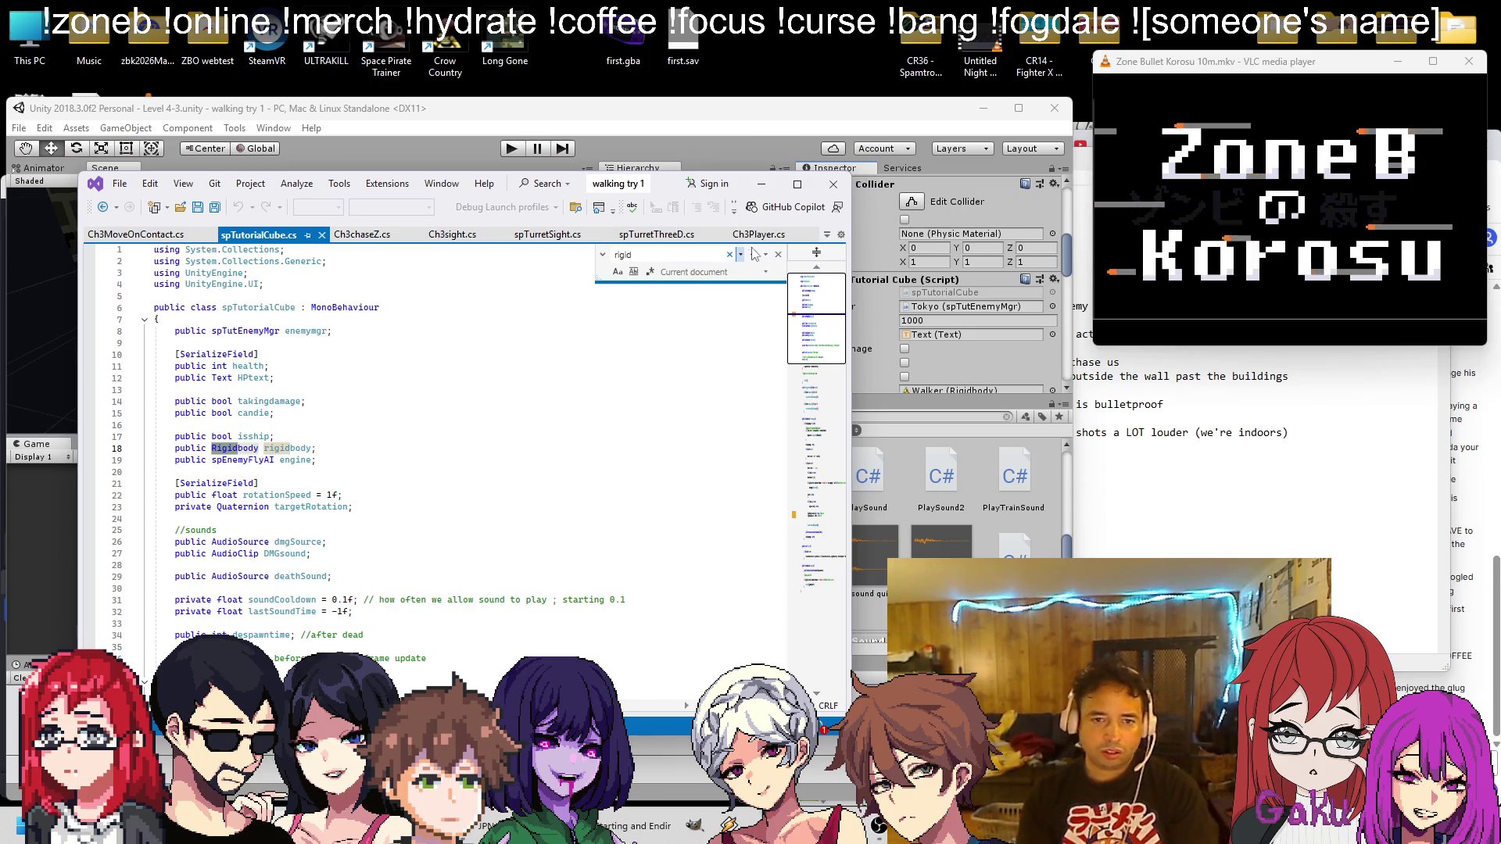
left_click(755, 255)
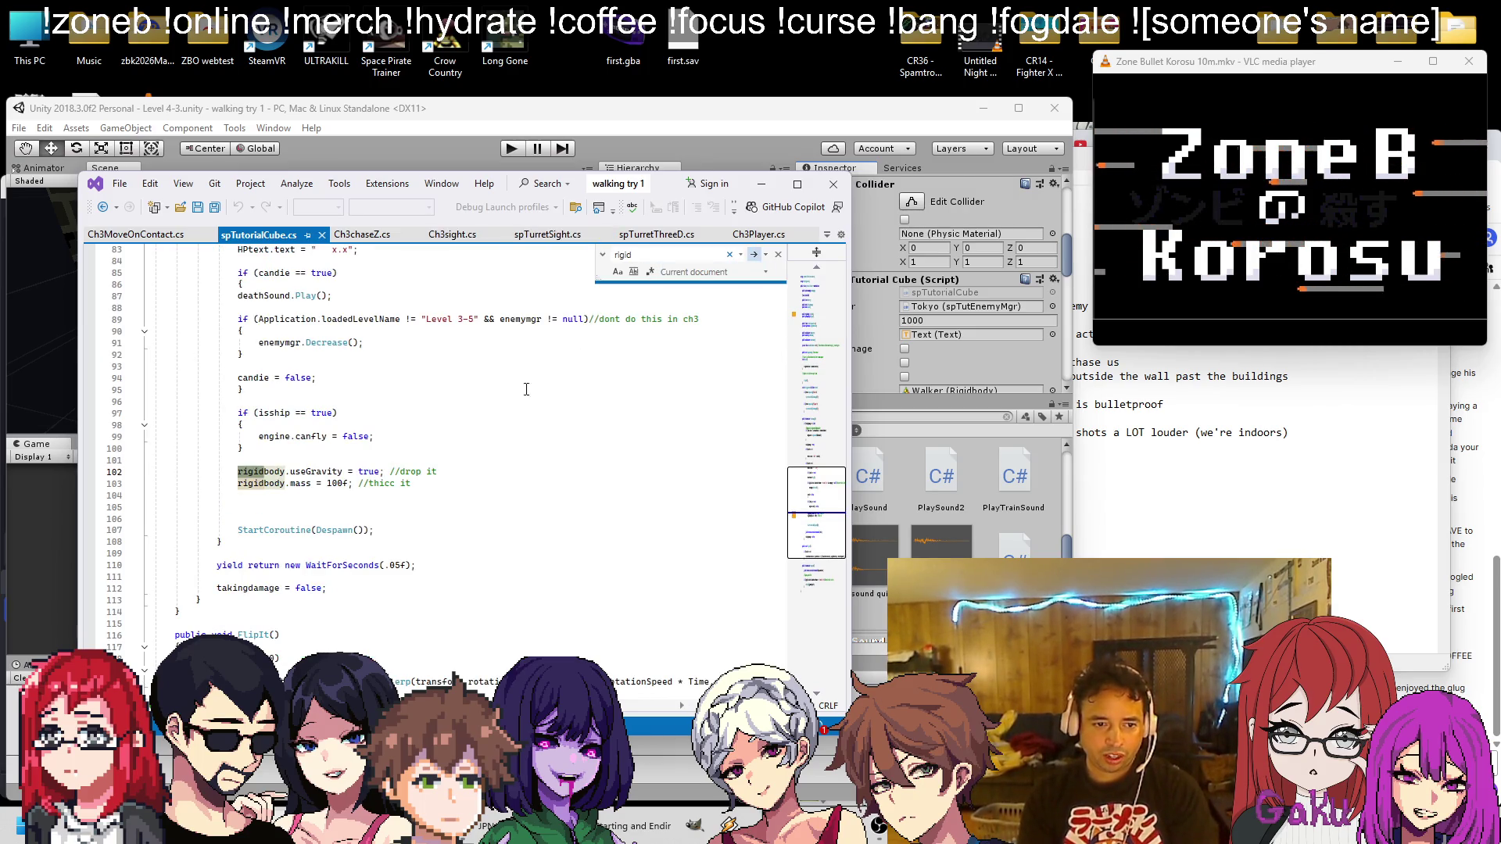
scroll(469, 420, "up", 3)
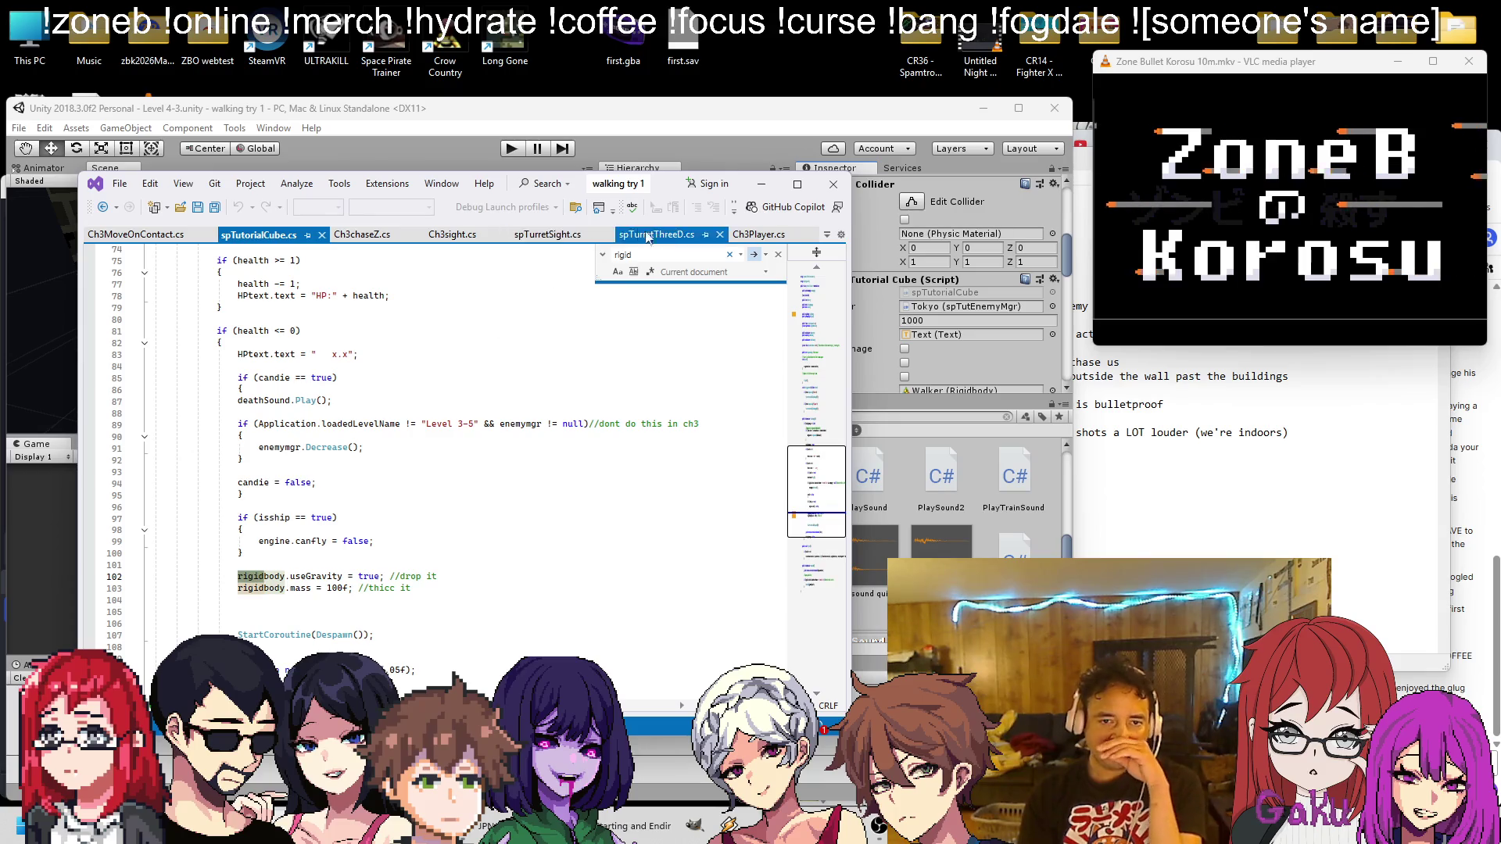
left_click(755, 255)
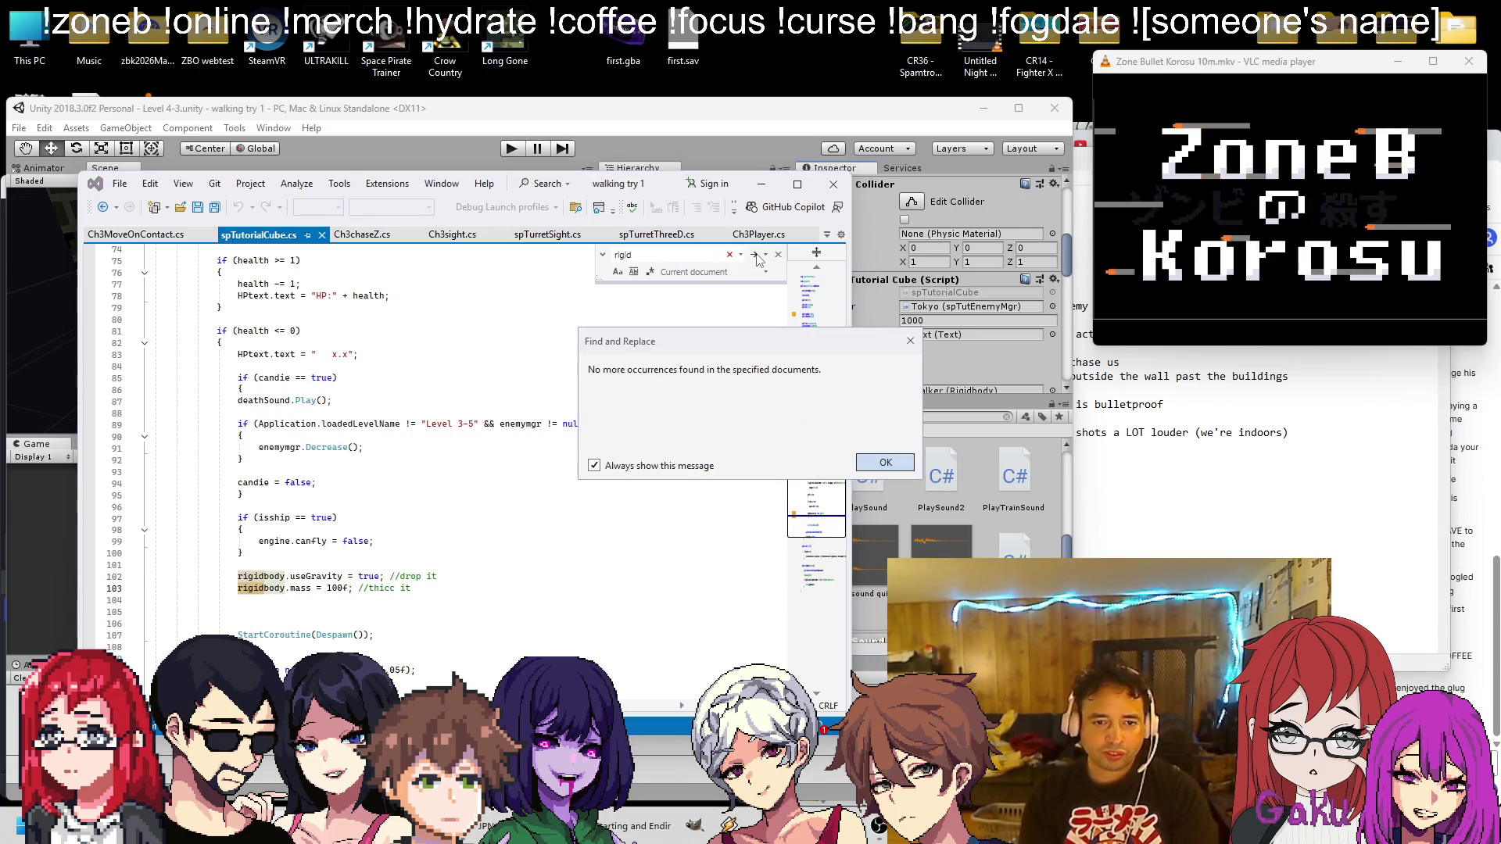
left_click(885, 463)
left_click(688, 128)
scroll(874, 281, "down", 5)
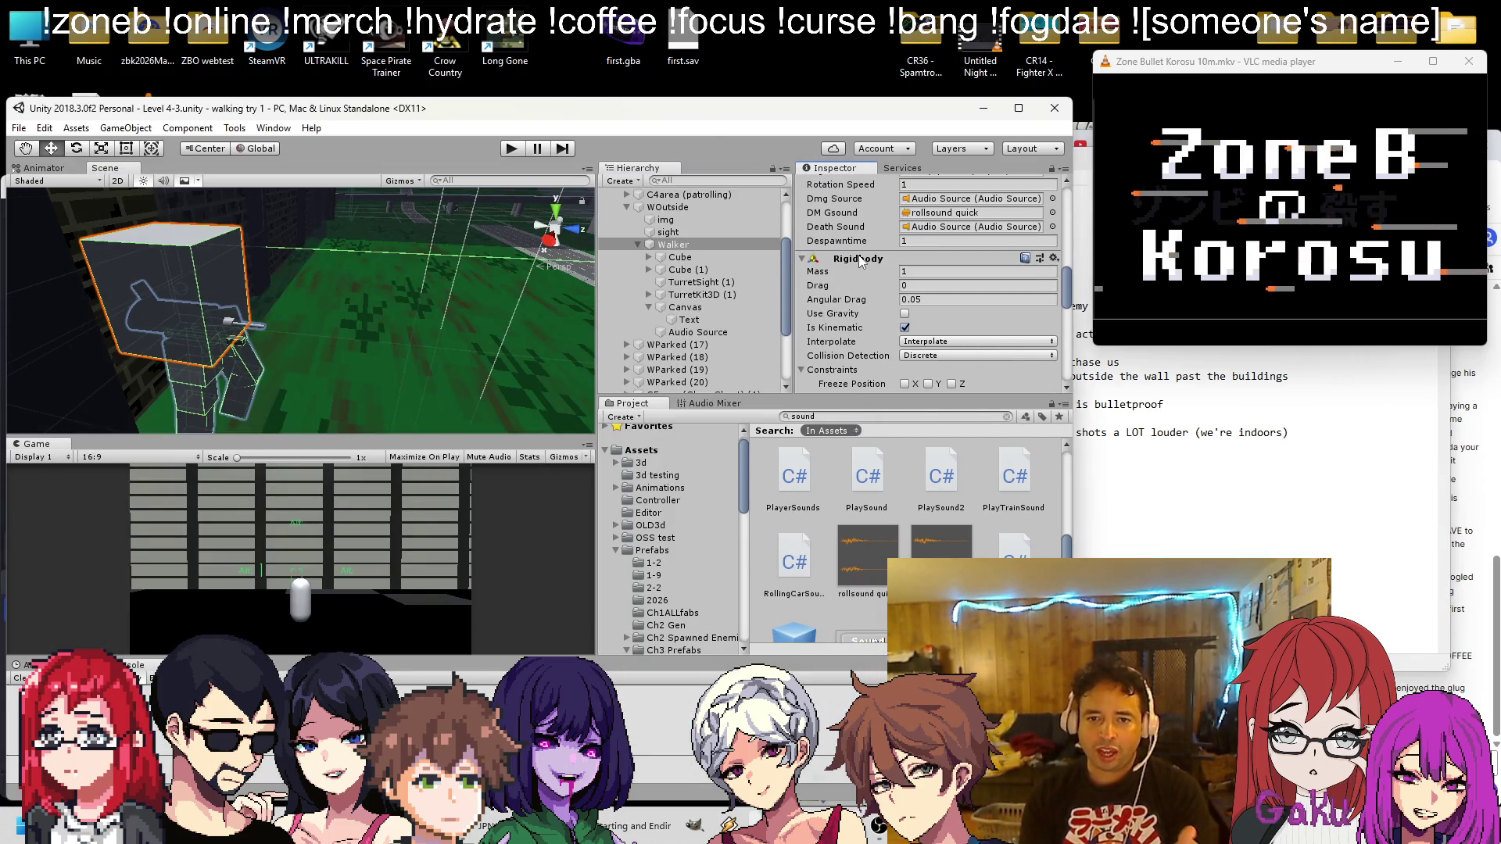
Remove the Walker's Rigidbody component and maximize the Game view with Shift+Space
right_click(861, 262)
left_click(895, 324)
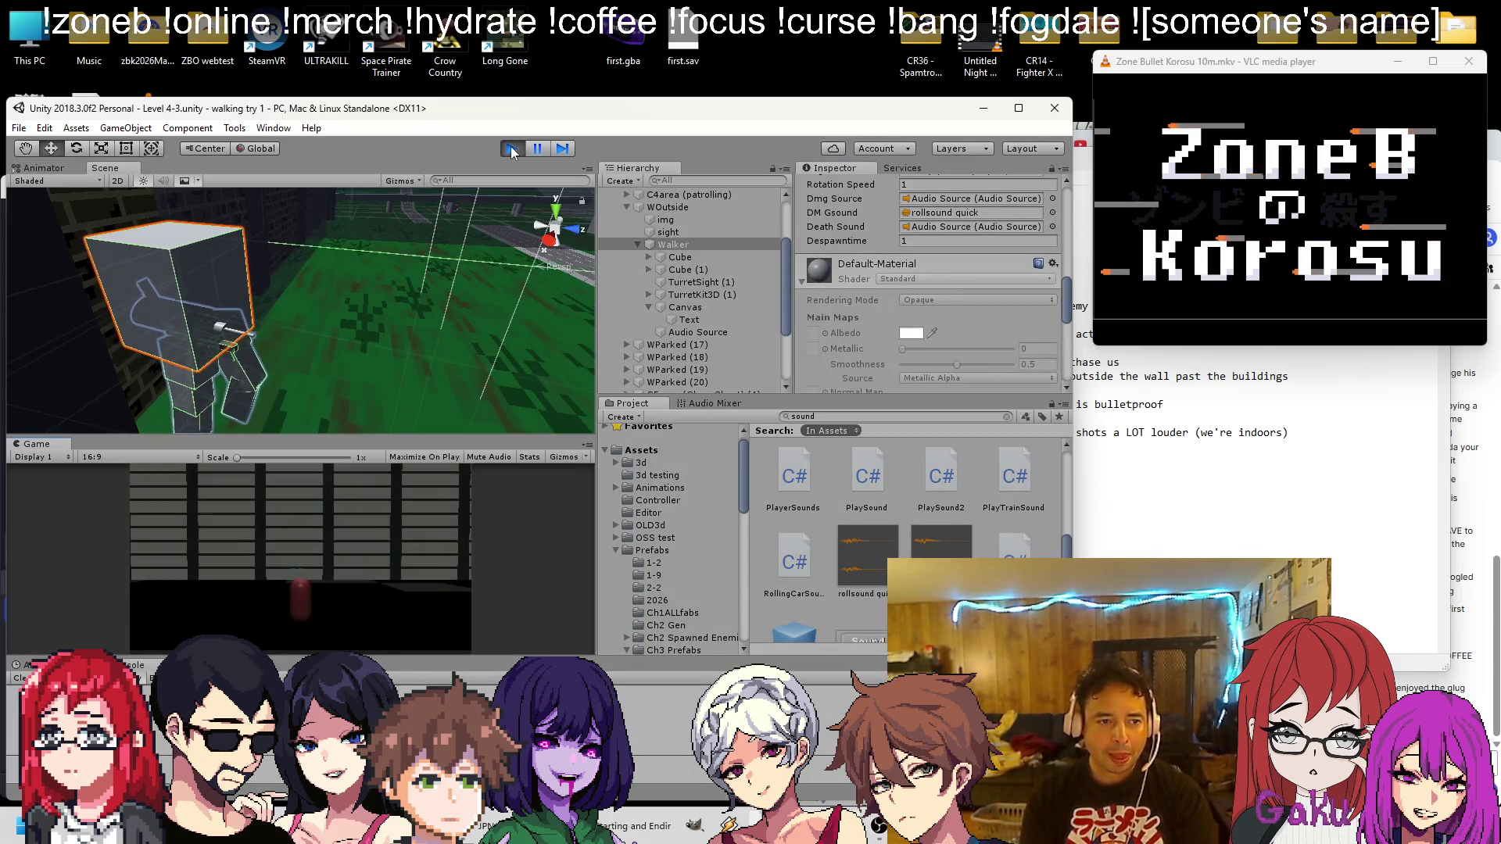
scroll(420, 272, "down", 2)
mouse_move(420, 272)
left_mouse_down()
mouse_move(340, 349)
mouse_move(401, 280)
left_mouse_up()
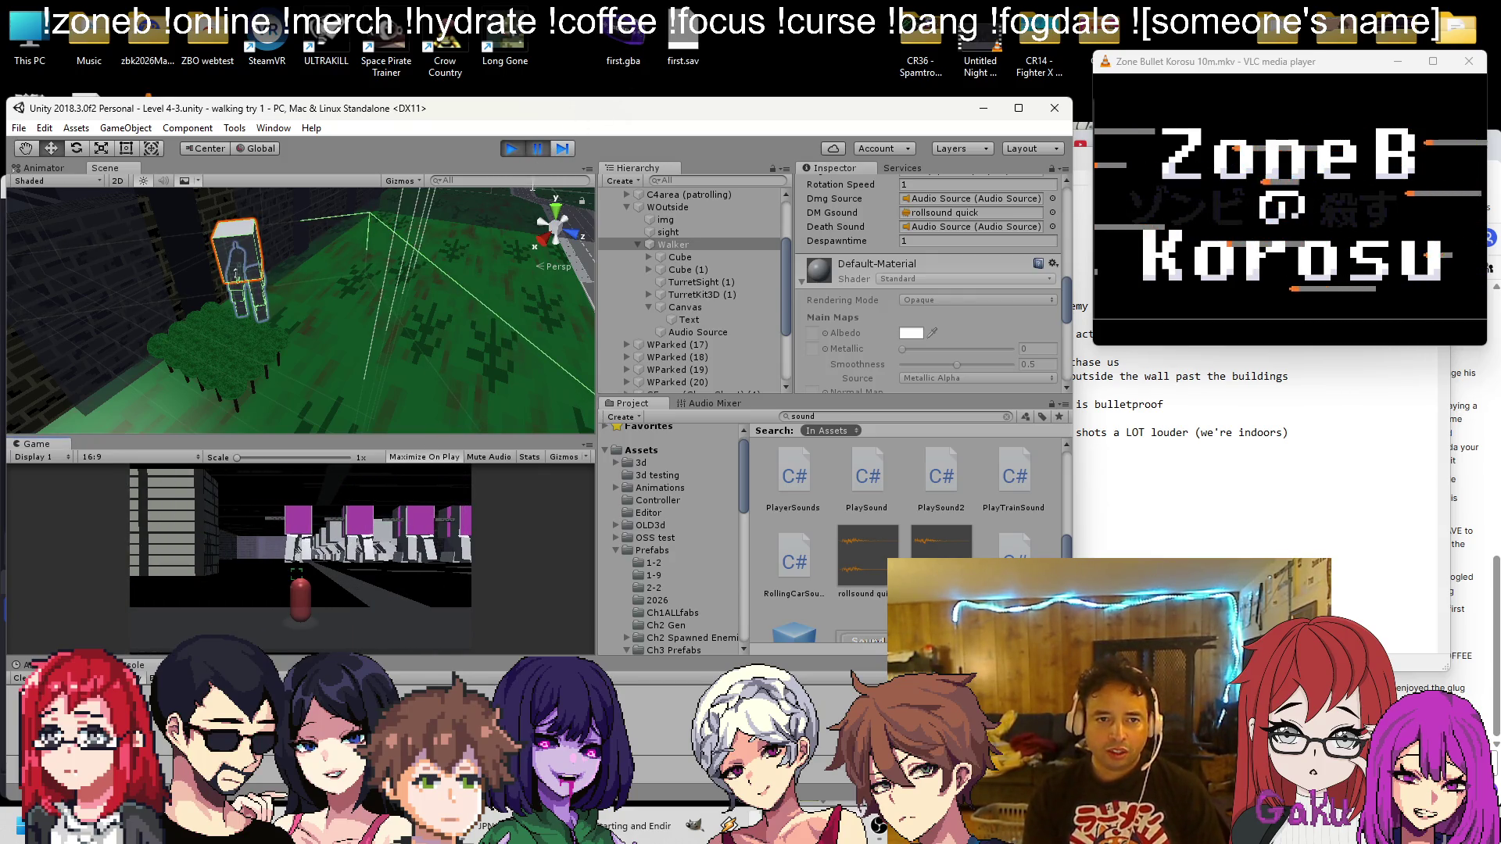
key("shift+space")
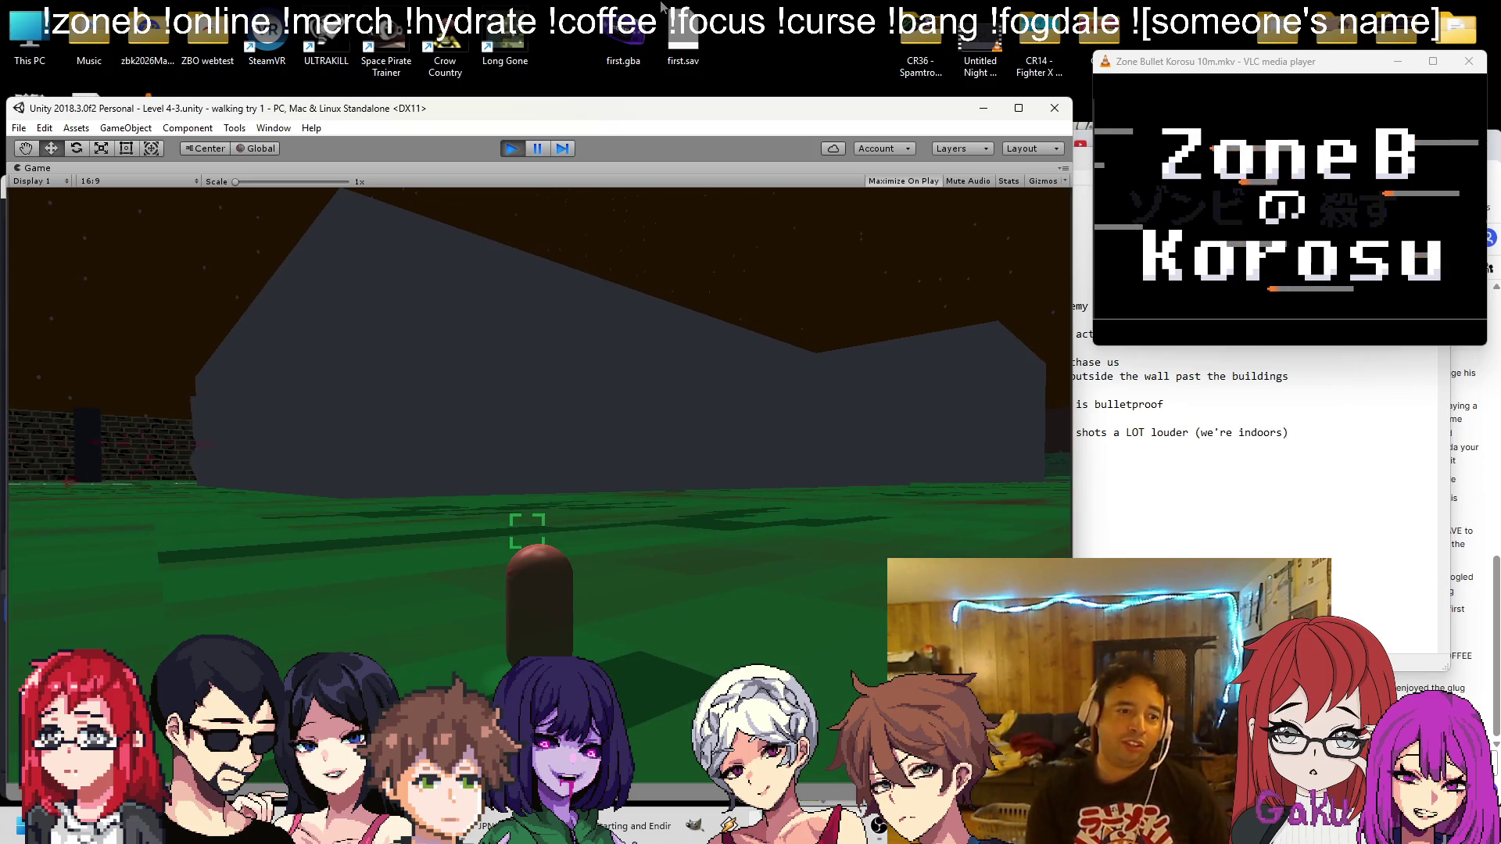
Stop play mode and tag the two selected buildings as metal
left_click(511, 149)
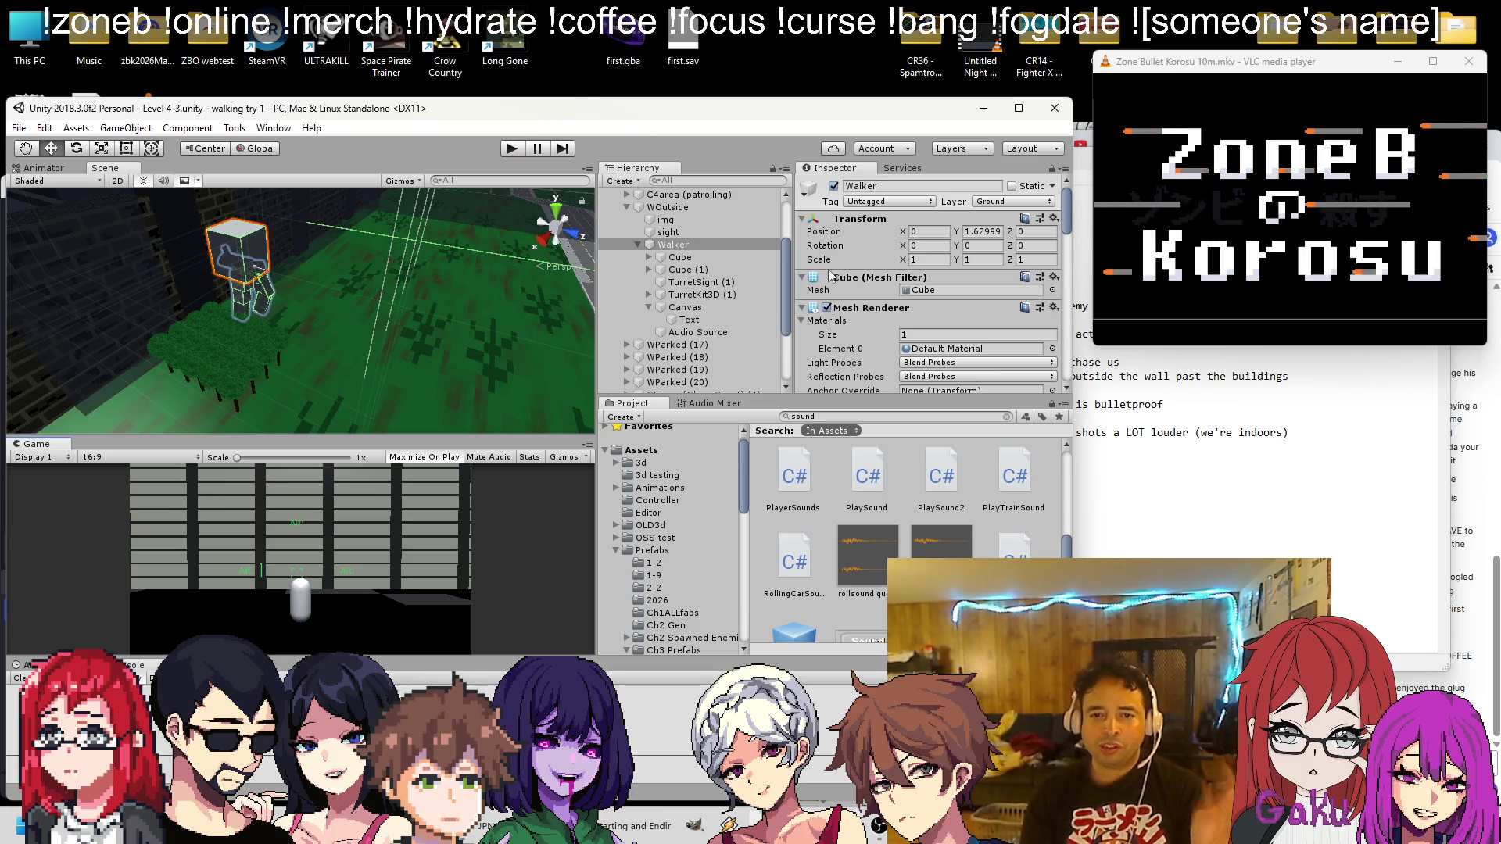
scroll(418, 227, "down", 10)
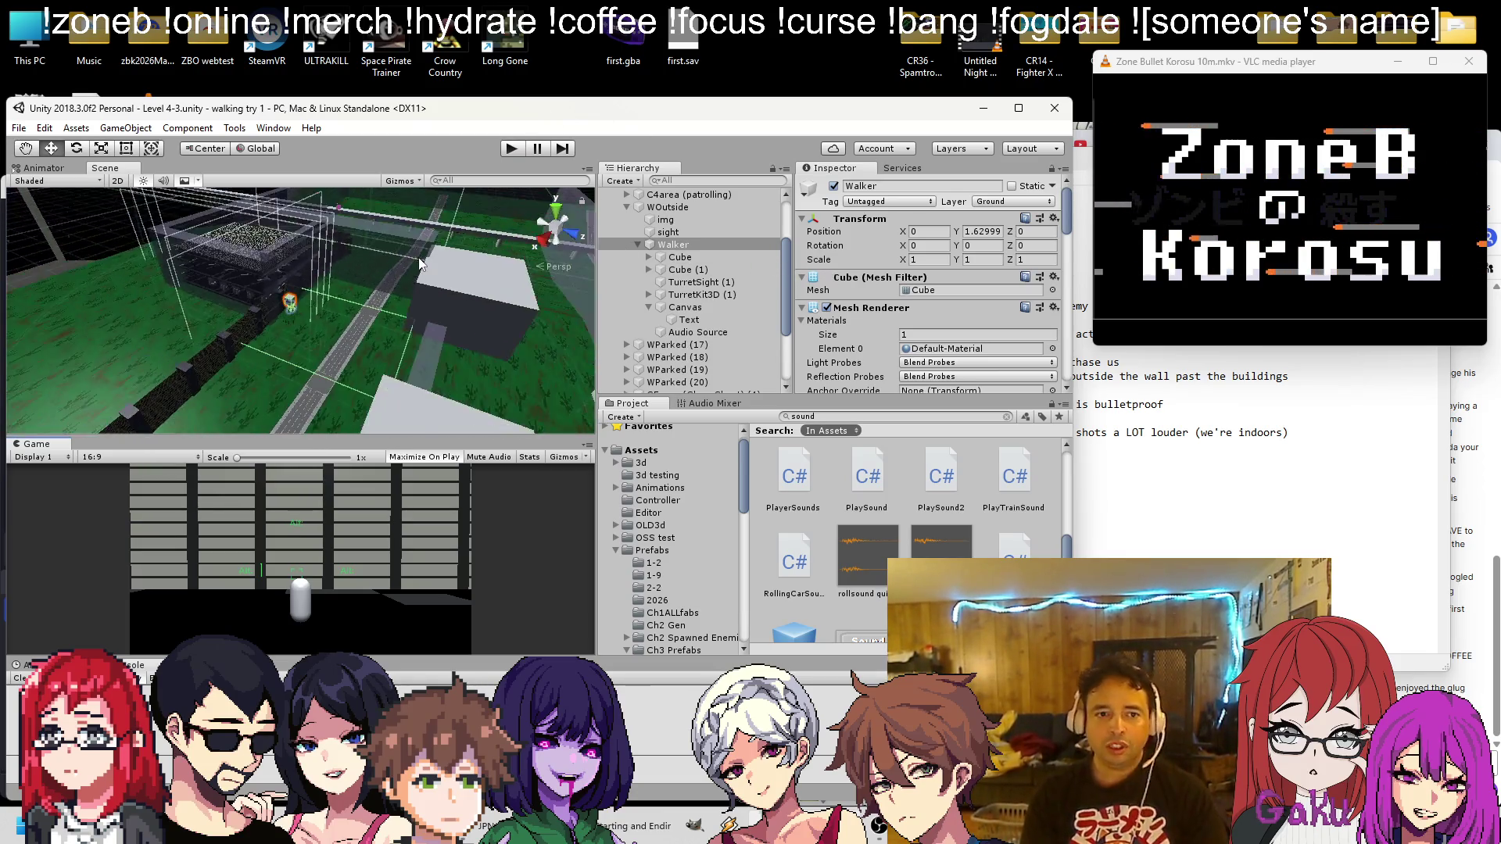
left_click(421, 288)
scroll(404, 320, "up", 3)
left_click(388, 352, "shift")
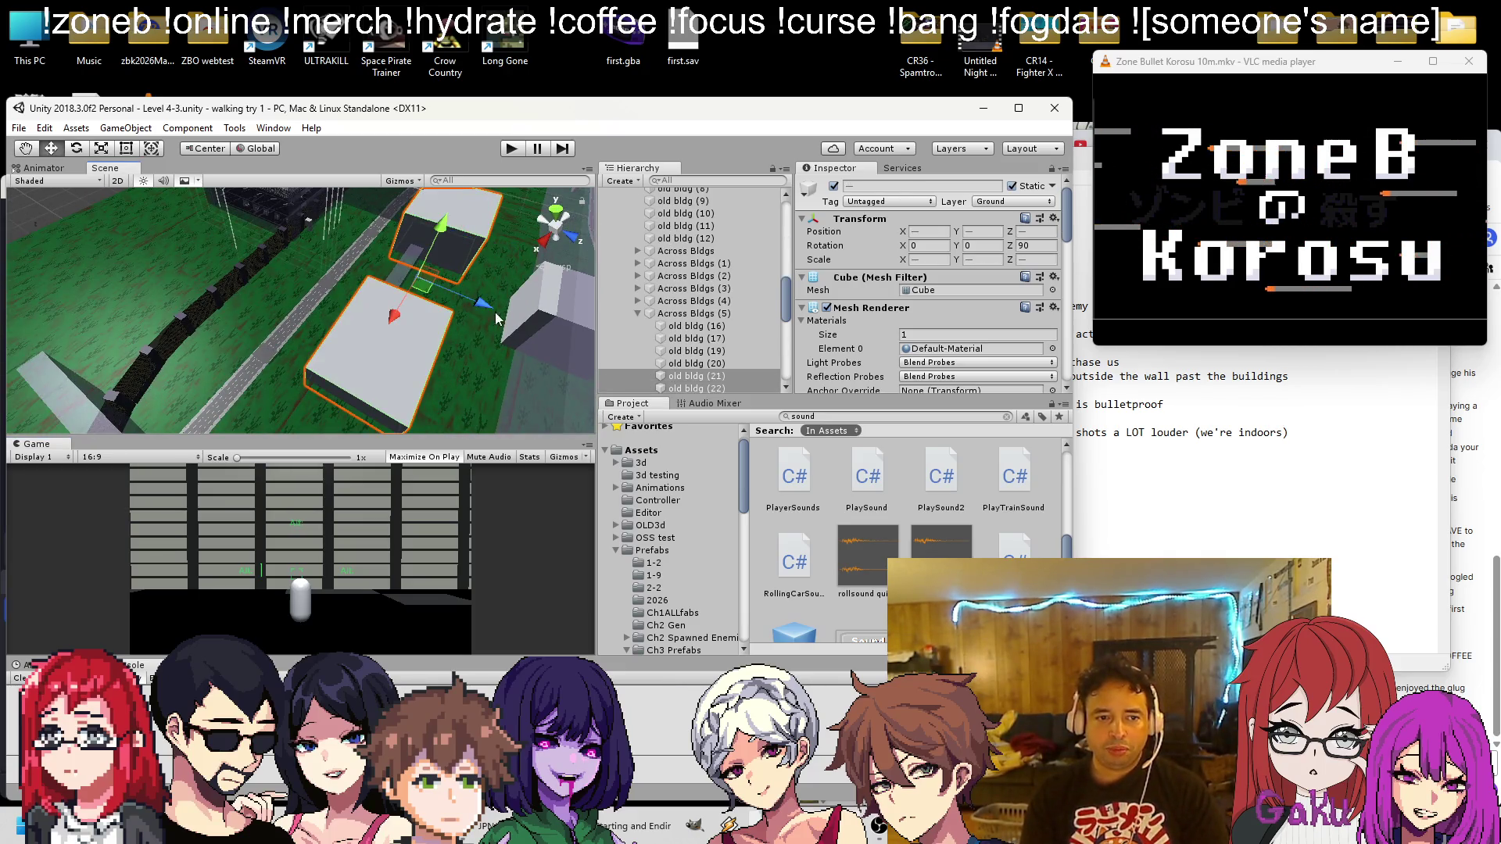
left_click(892, 202)
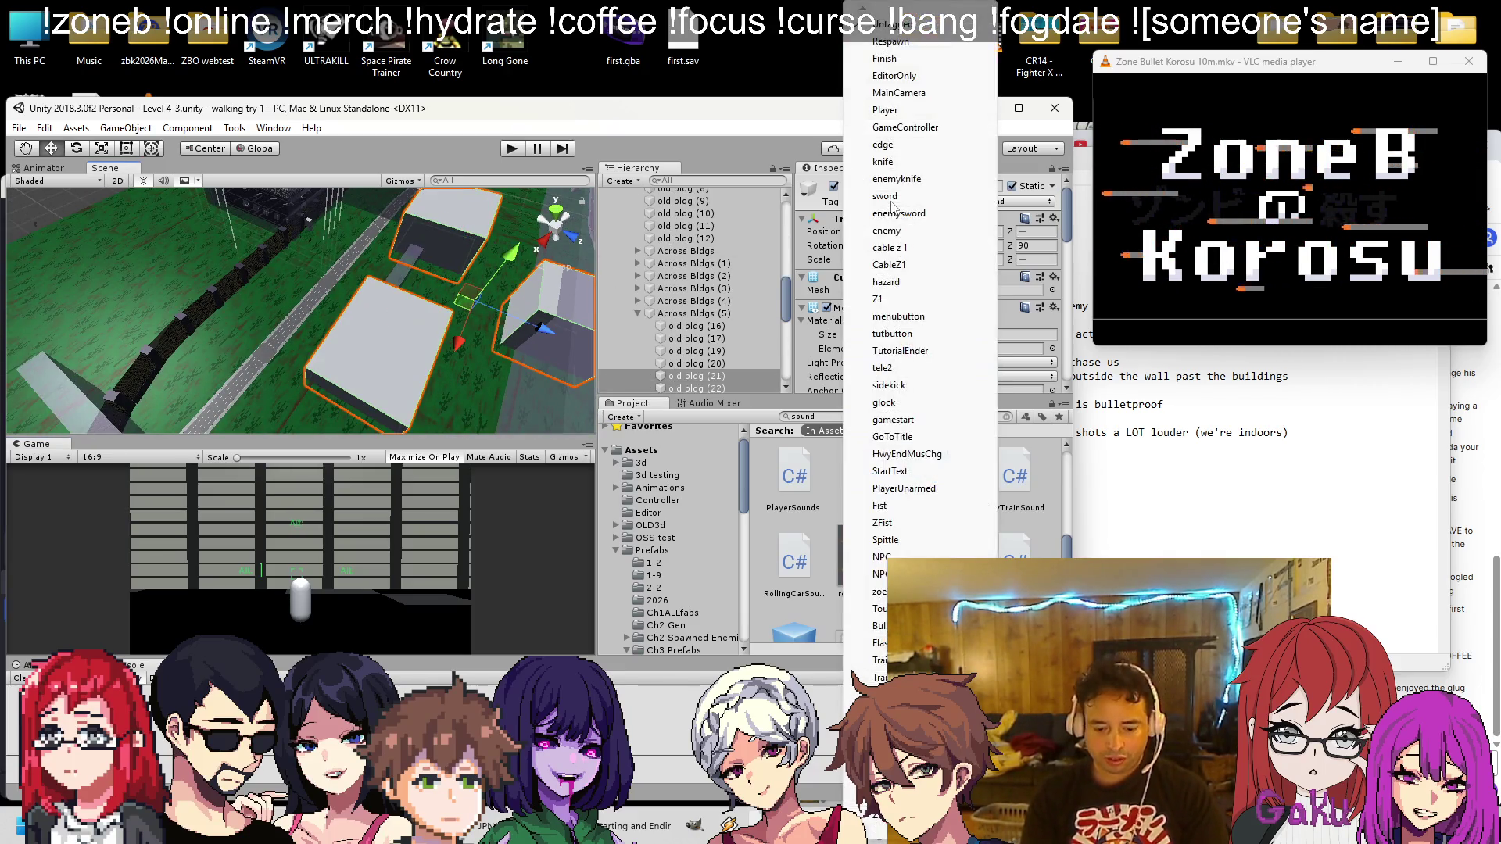
scroll(891, 235, "down", 6)
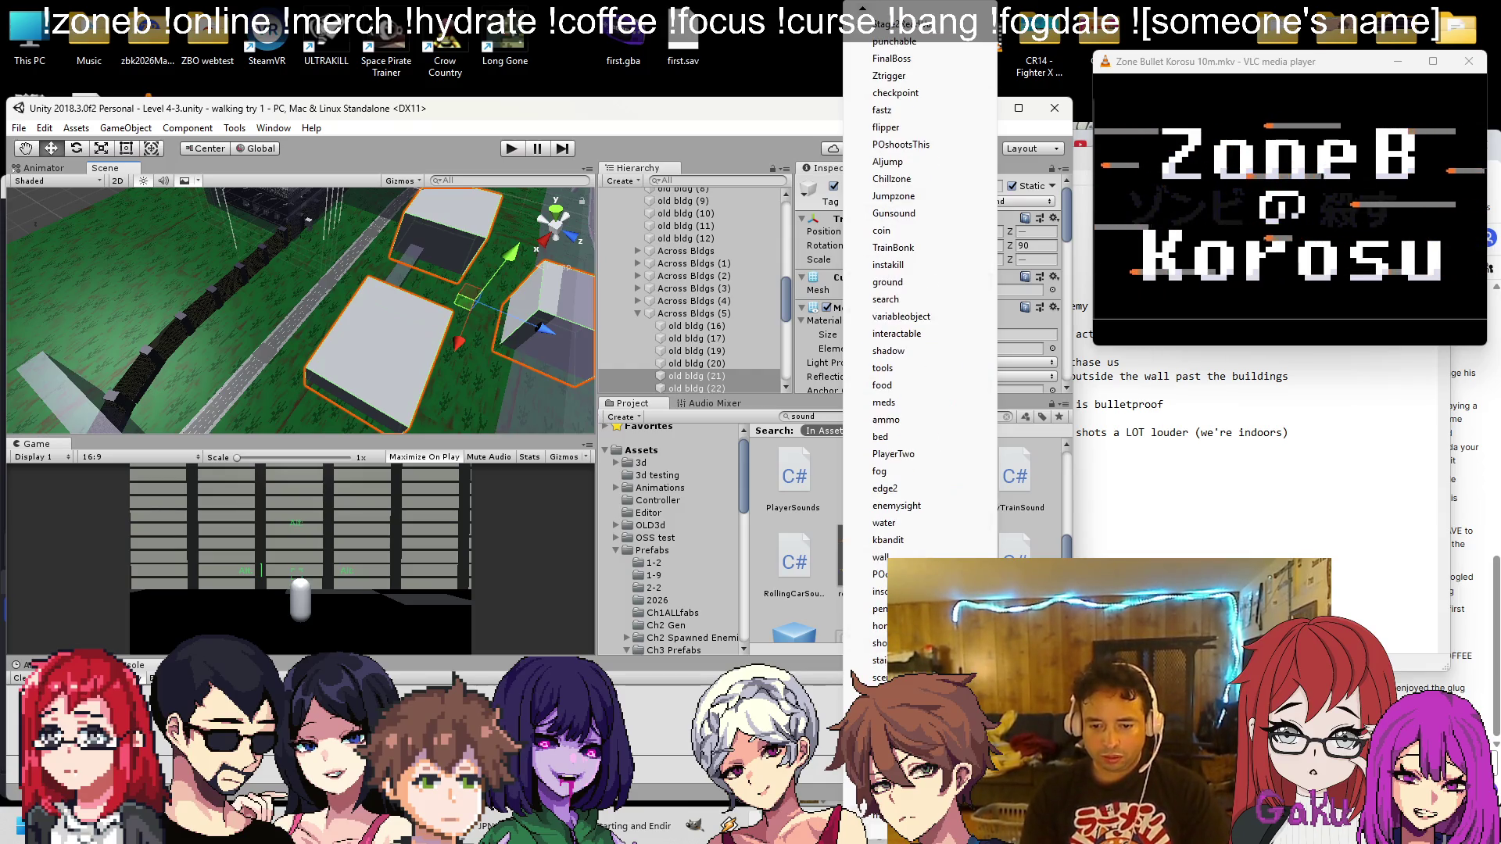
key("Escape")
Set TurretKit3D (1)'s Plzhold to 5 and Spread Angle to 1.5
left_click_drag(377, 369, 589, 241)
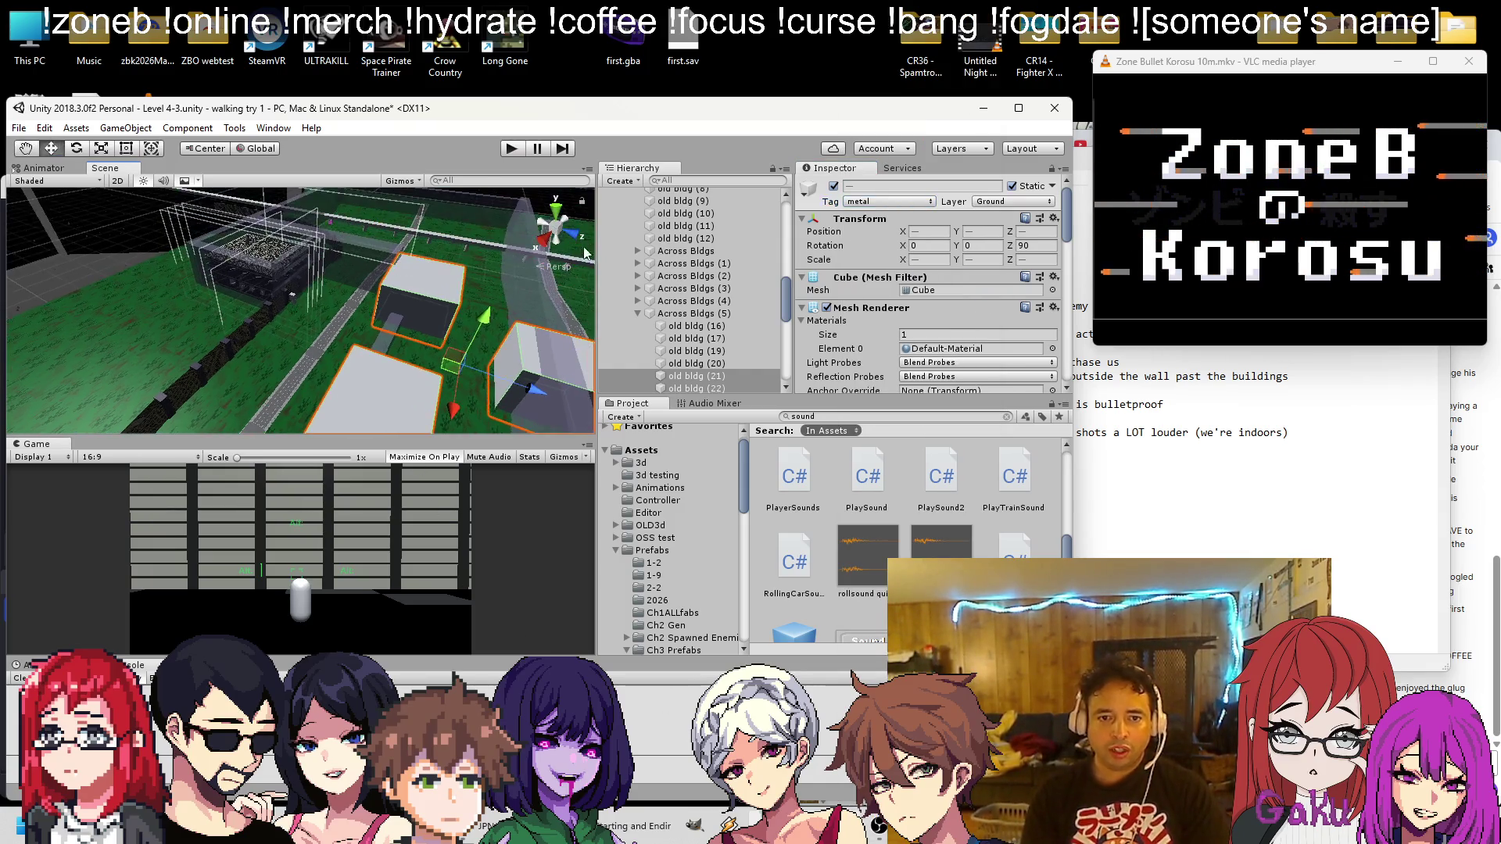
scroll(682, 233, "up", 10)
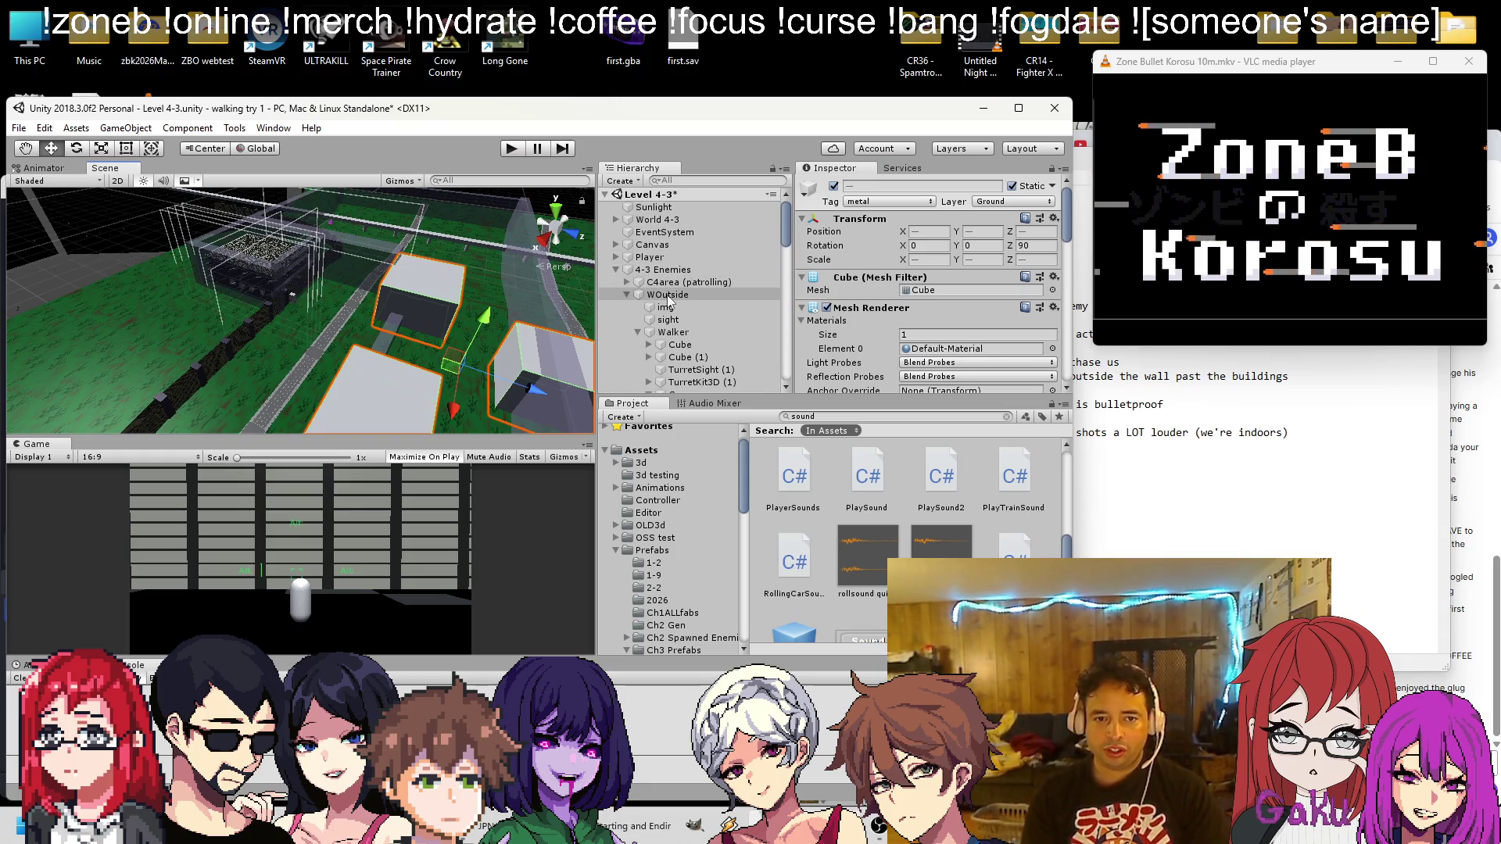
left_click(692, 381)
scroll(942, 303, "down", 3)
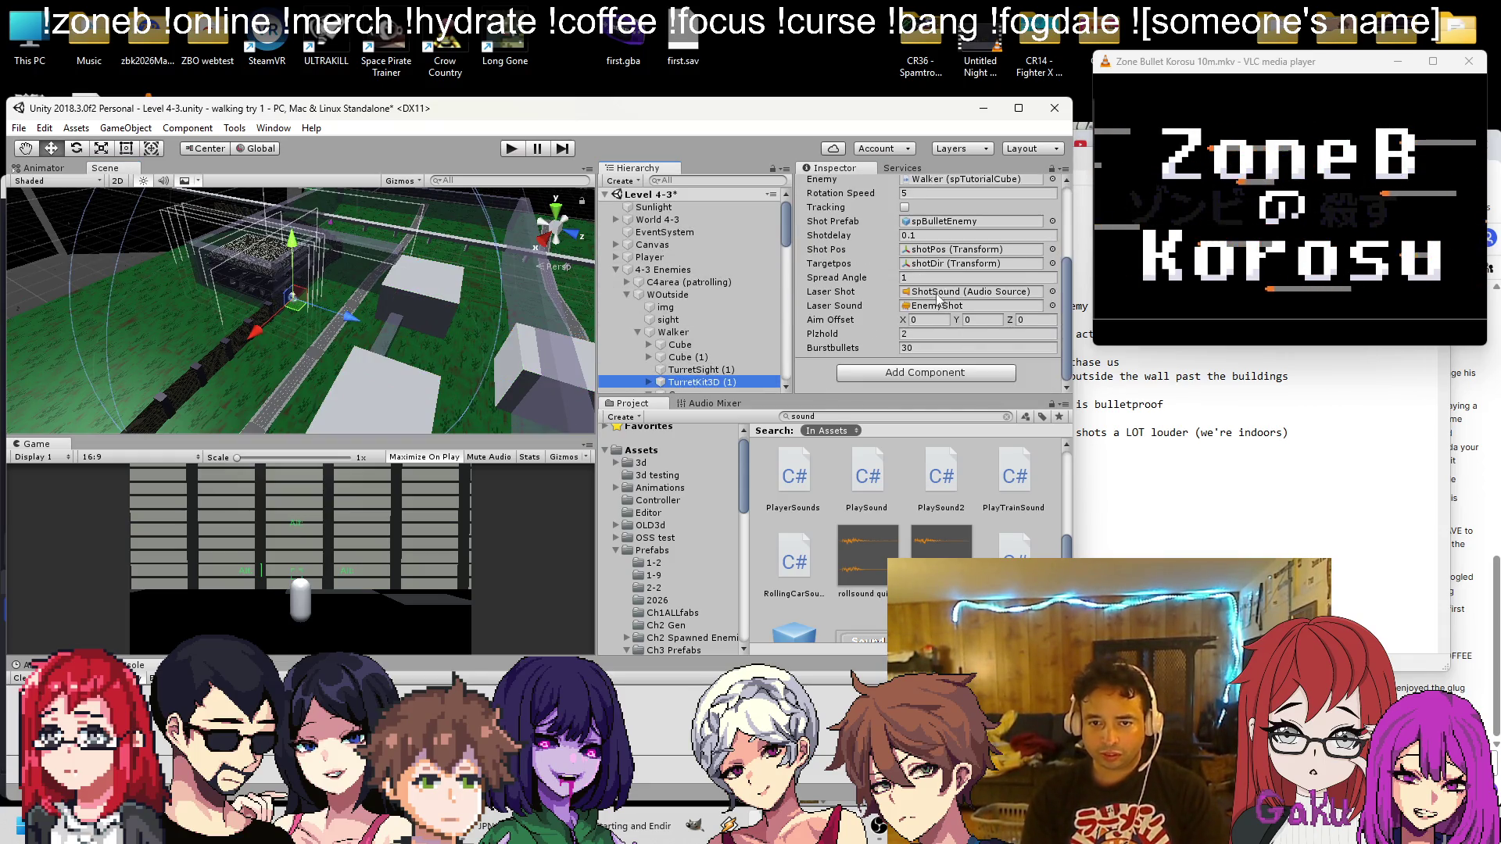
left_click(860, 336)
type("5")
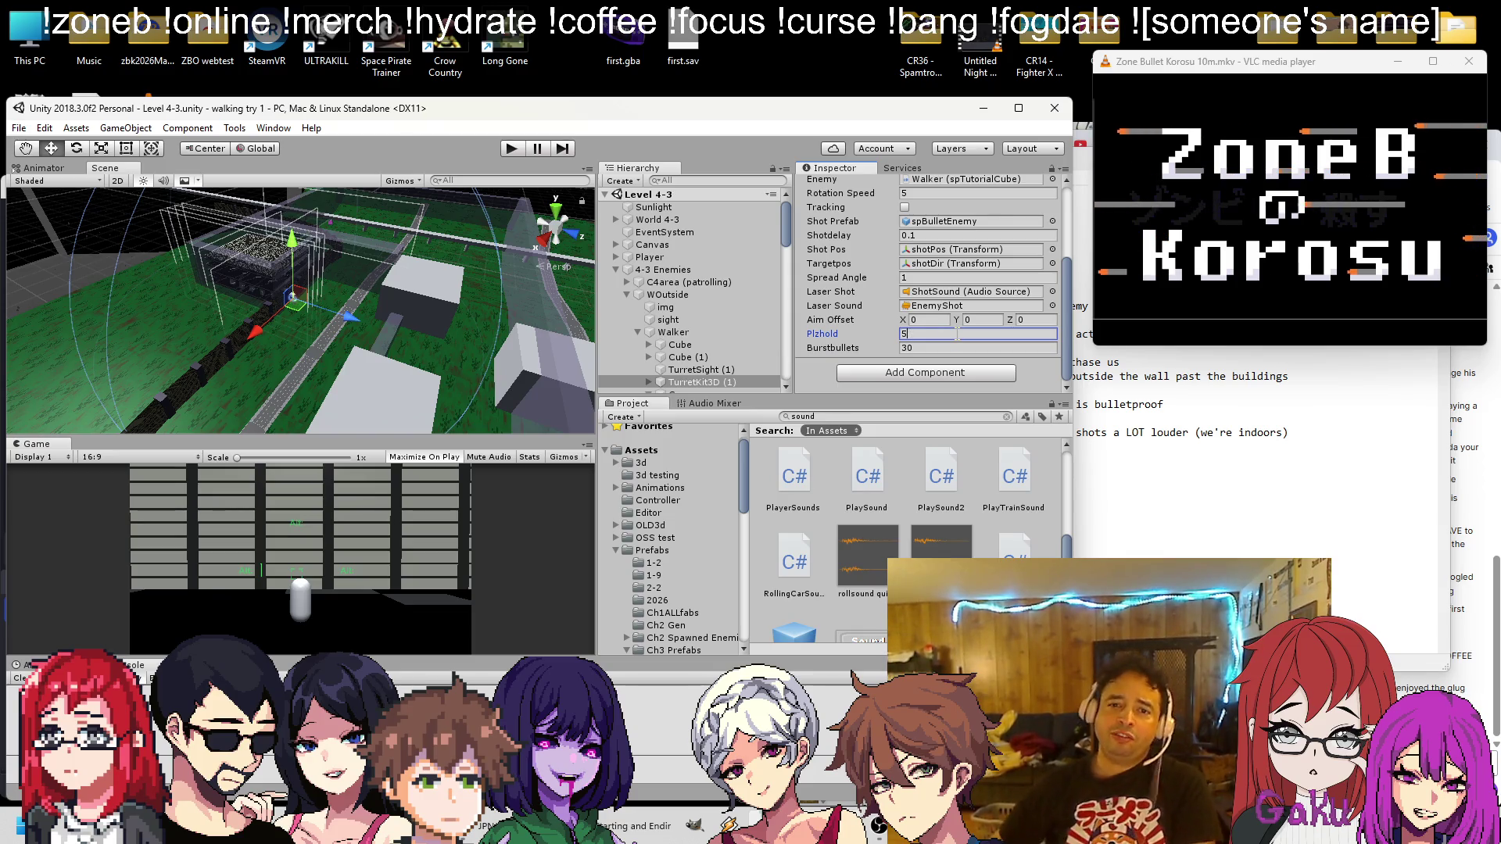
left_click_drag(406, 289, 475, 273)
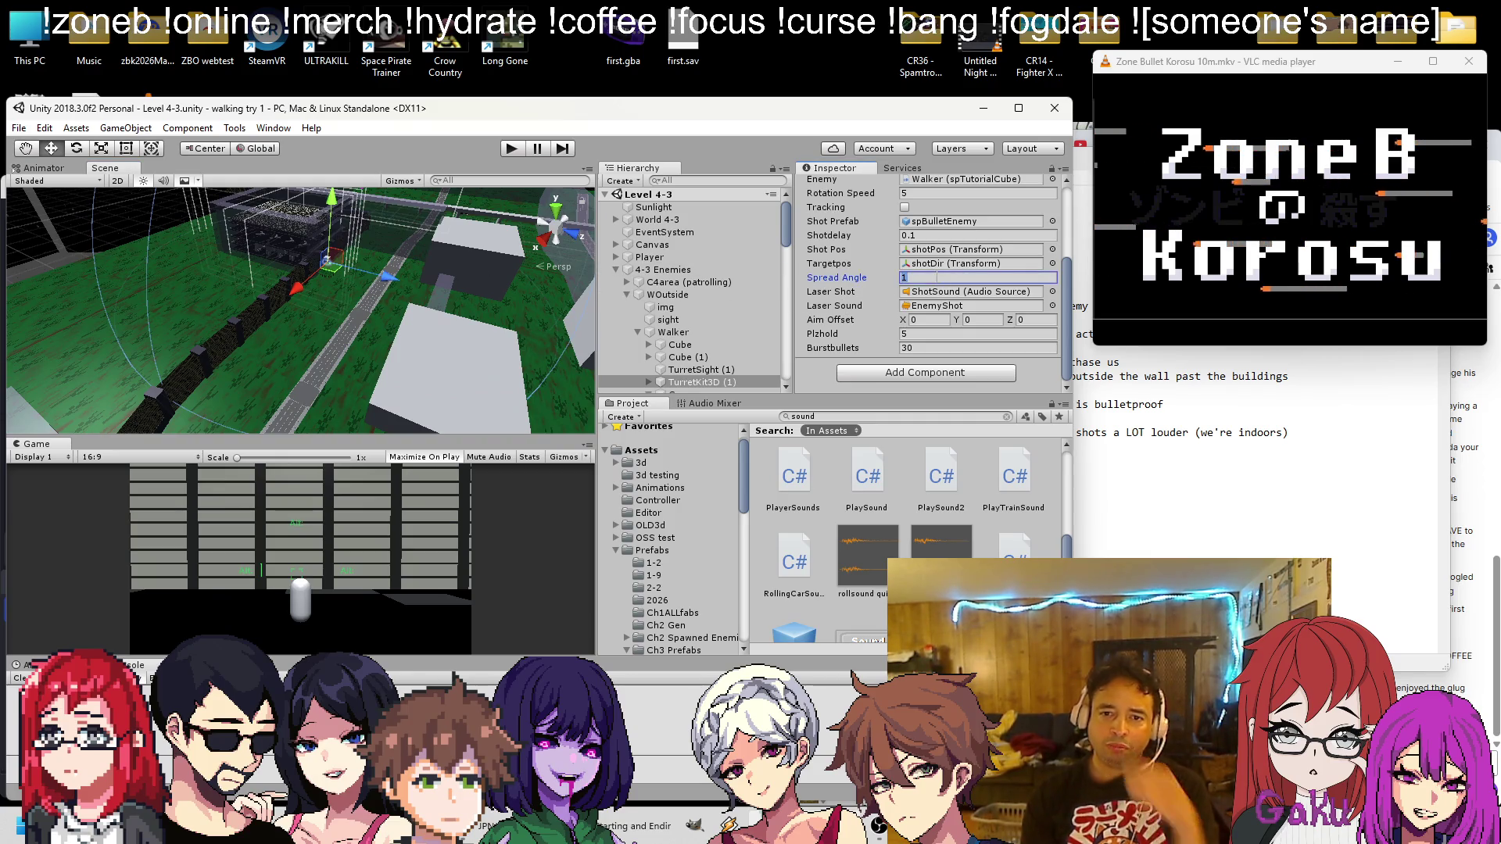
mouse_move(257, 283)
left_mouse_down()
mouse_move(275, 261)
mouse_move(377, 270)
mouse_move(401, 317)
mouse_move(460, 266)
left_mouse_up()
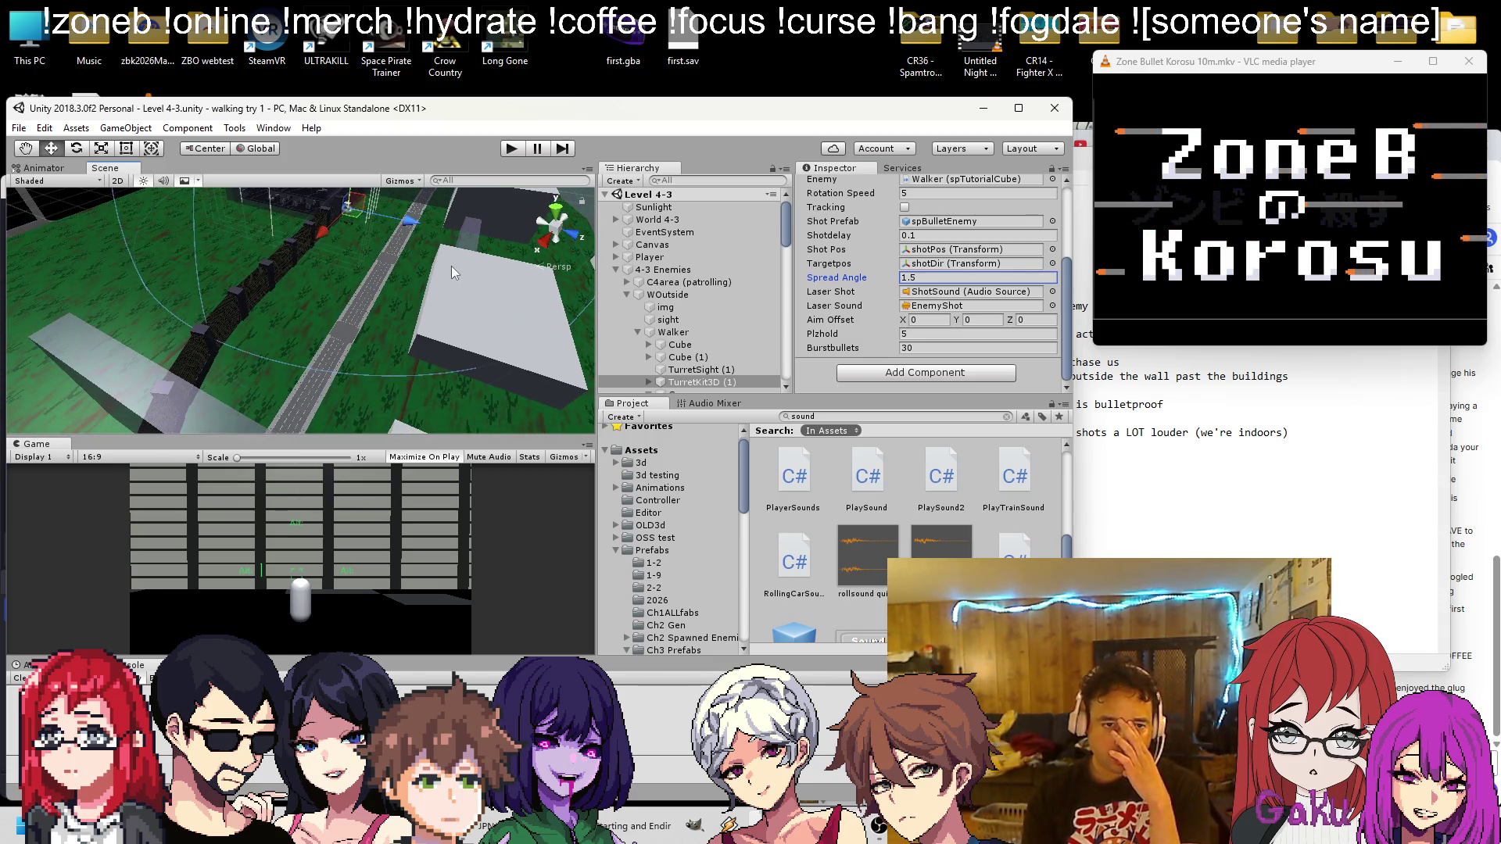
Duplicate the wall piece beside the white building and slide the copy along the road
left_click(462, 242)
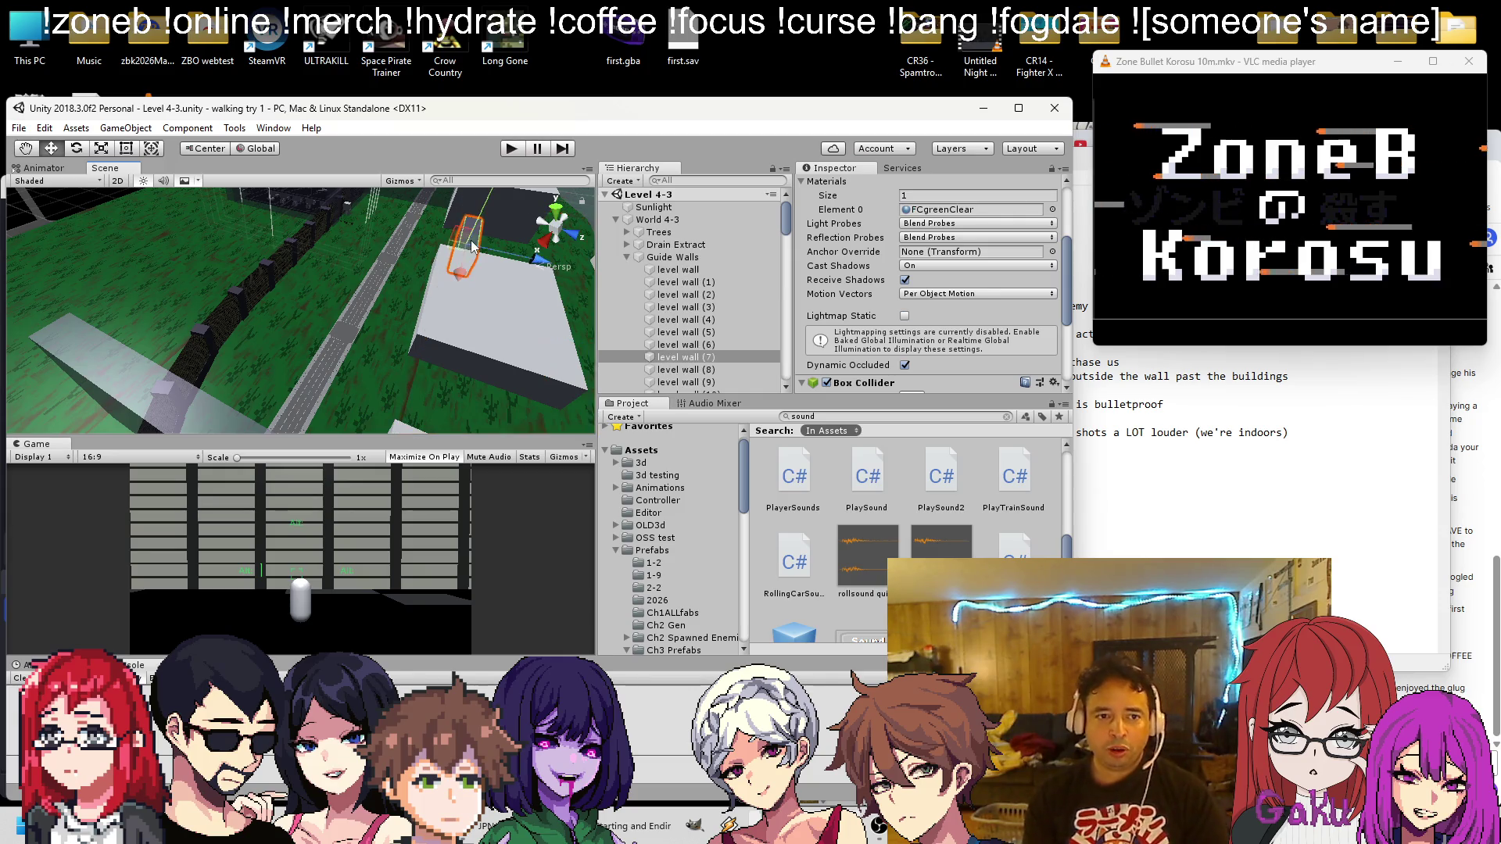
key("ctrl+d")
left_click_drag(411, 304, 457, 290)
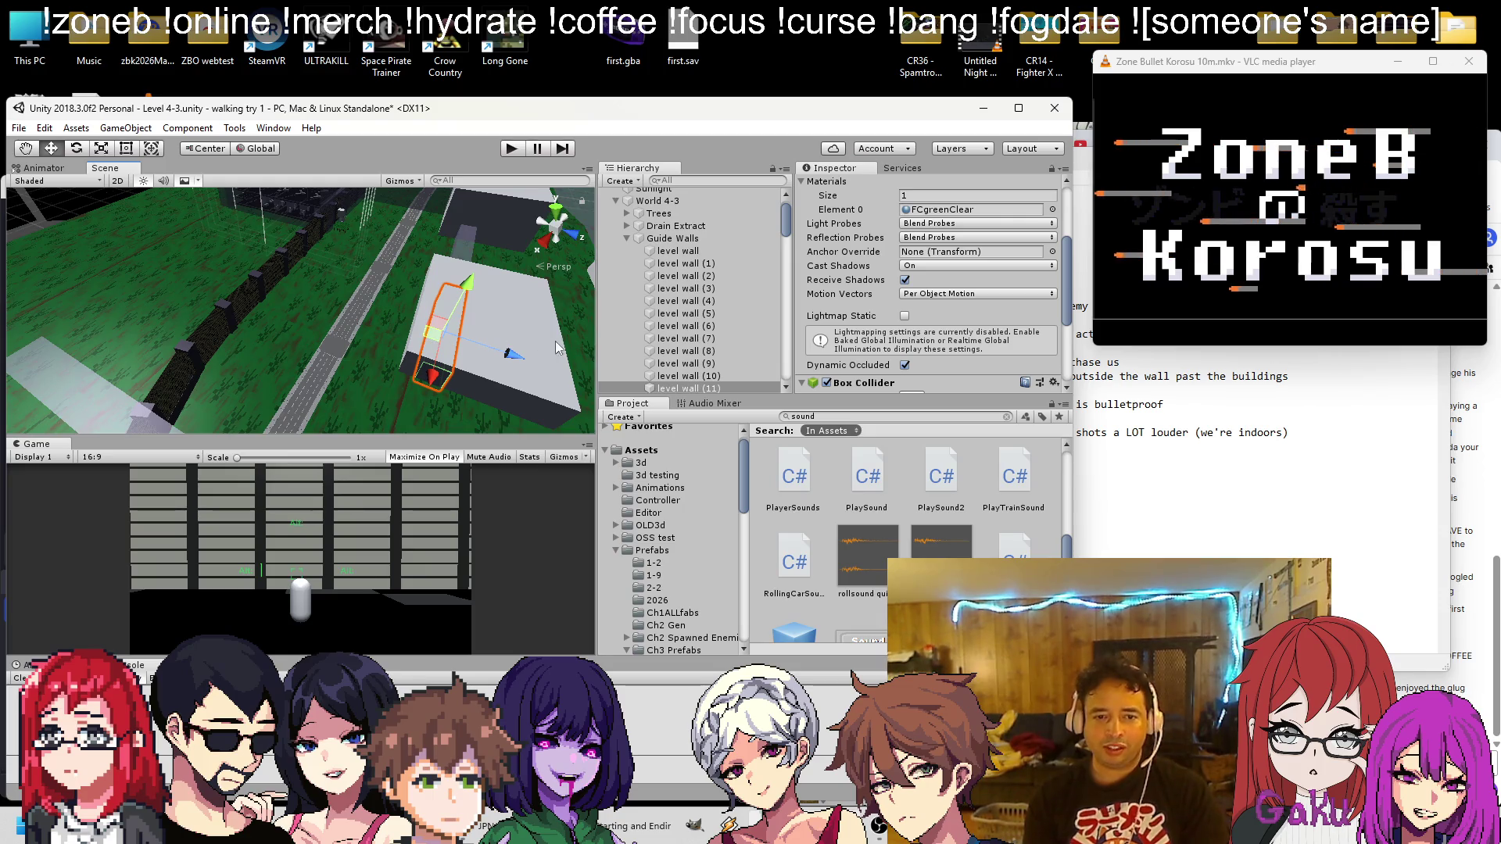
left_click_drag(504, 360, 430, 356)
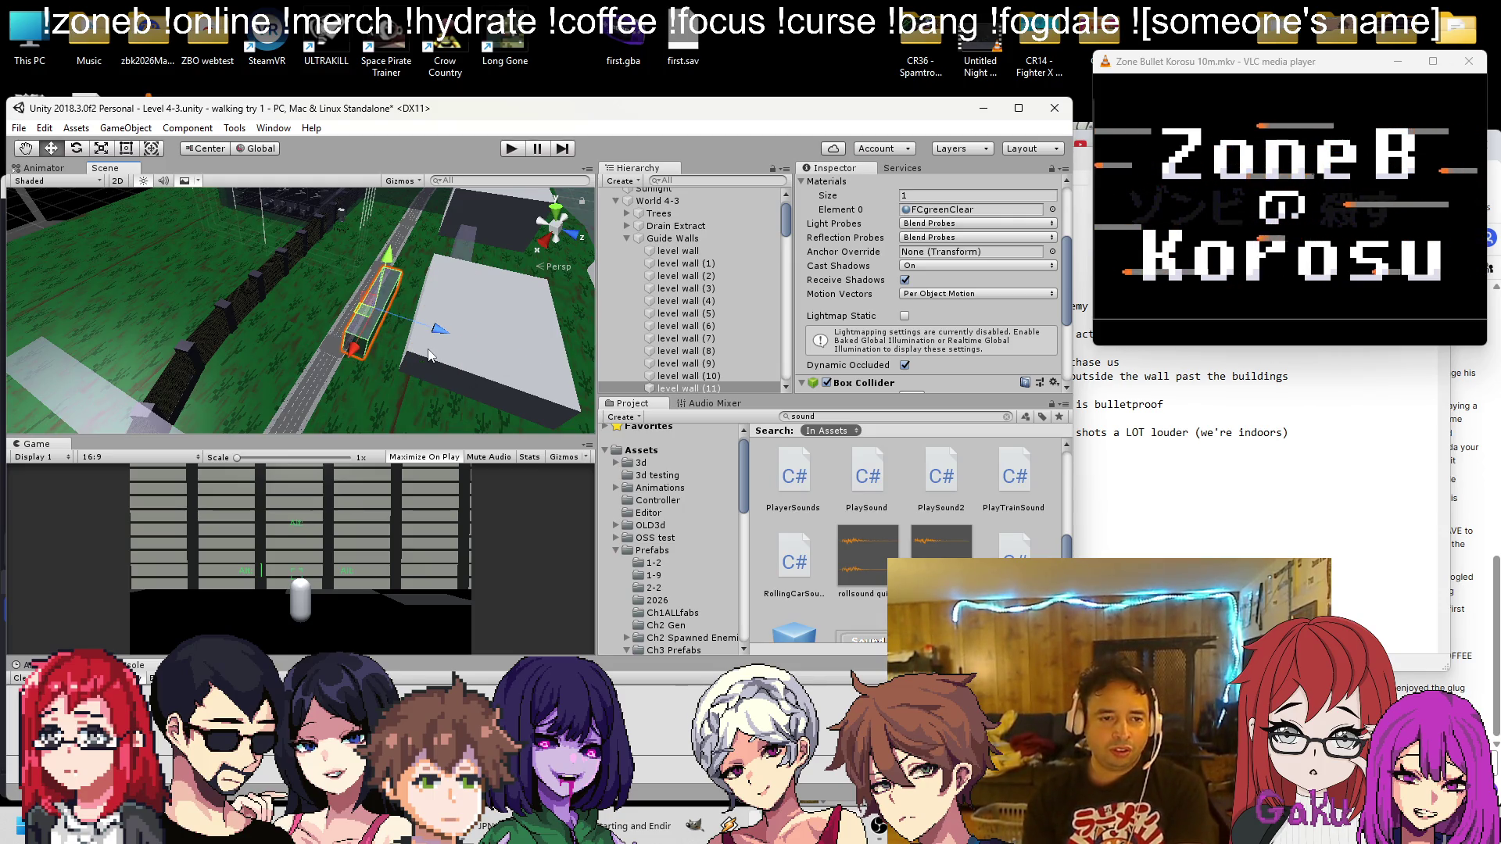
scroll(401, 343, "up", 5)
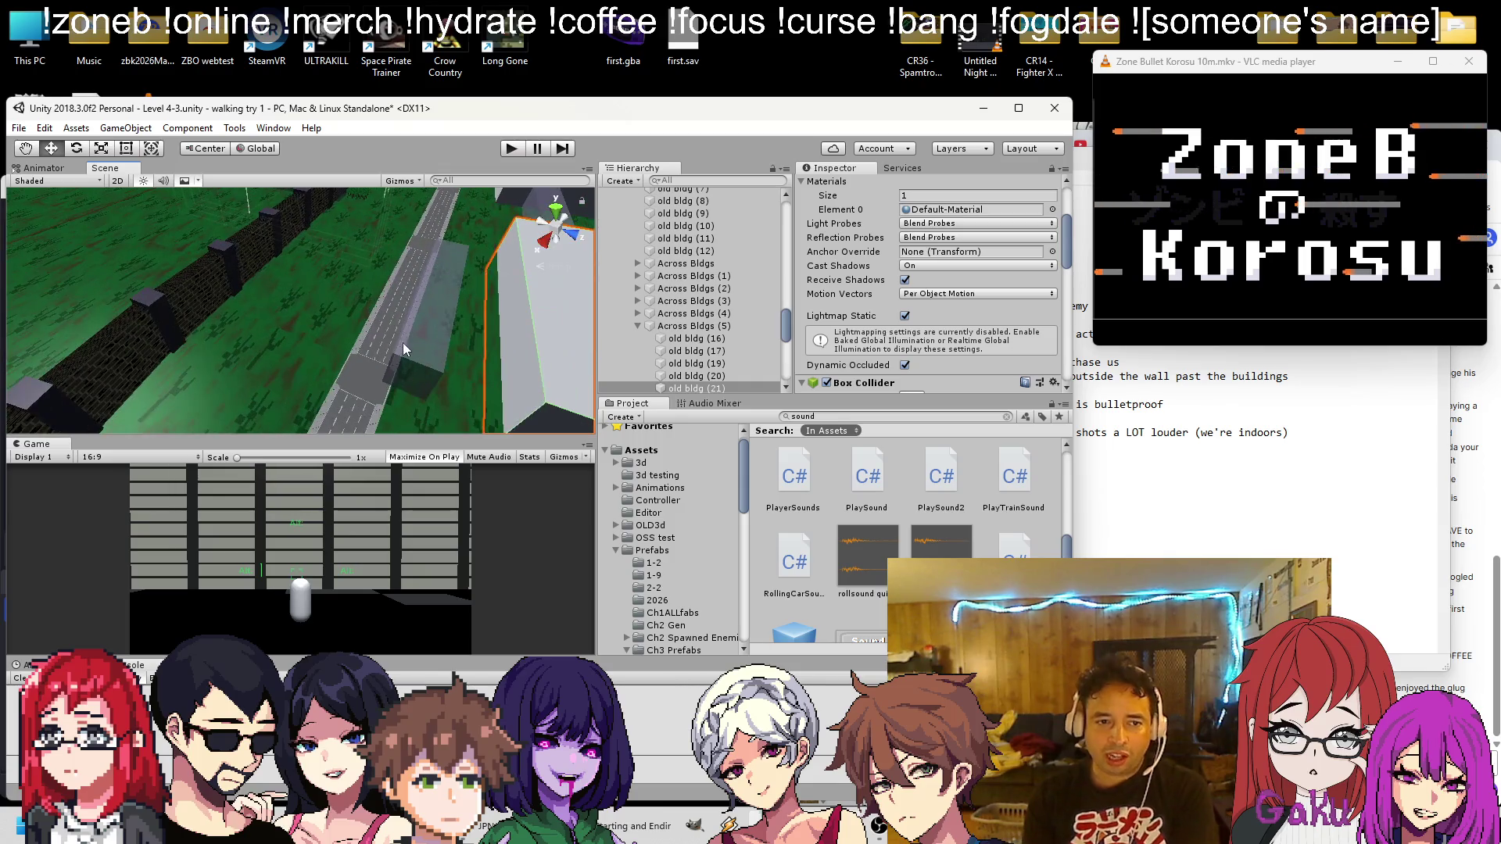
left_click(464, 346)
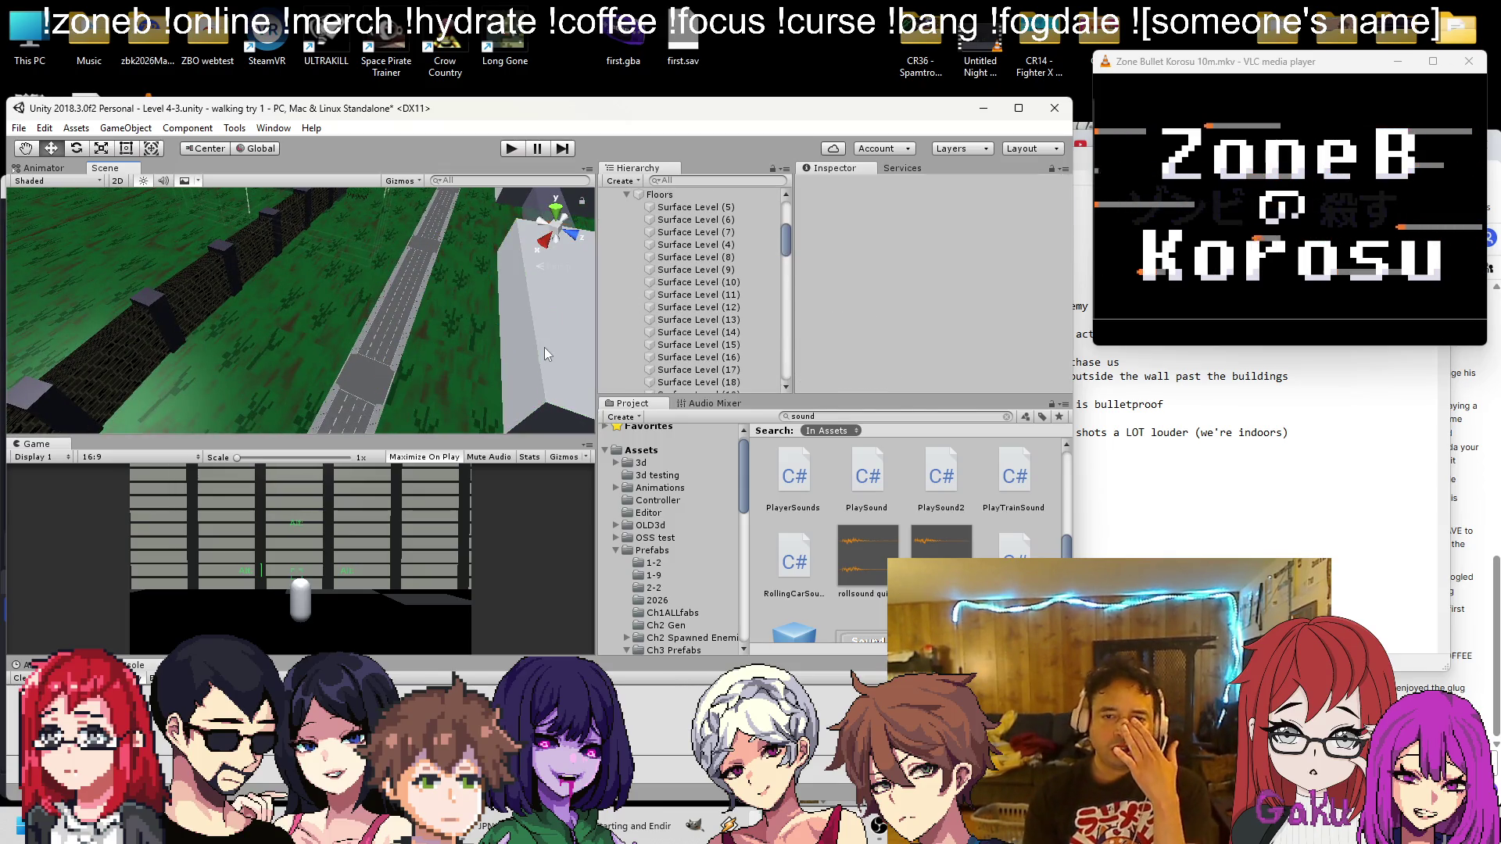
Duplicate old bldg (21) and shrink the copy's footprint and height
left_click(555, 348)
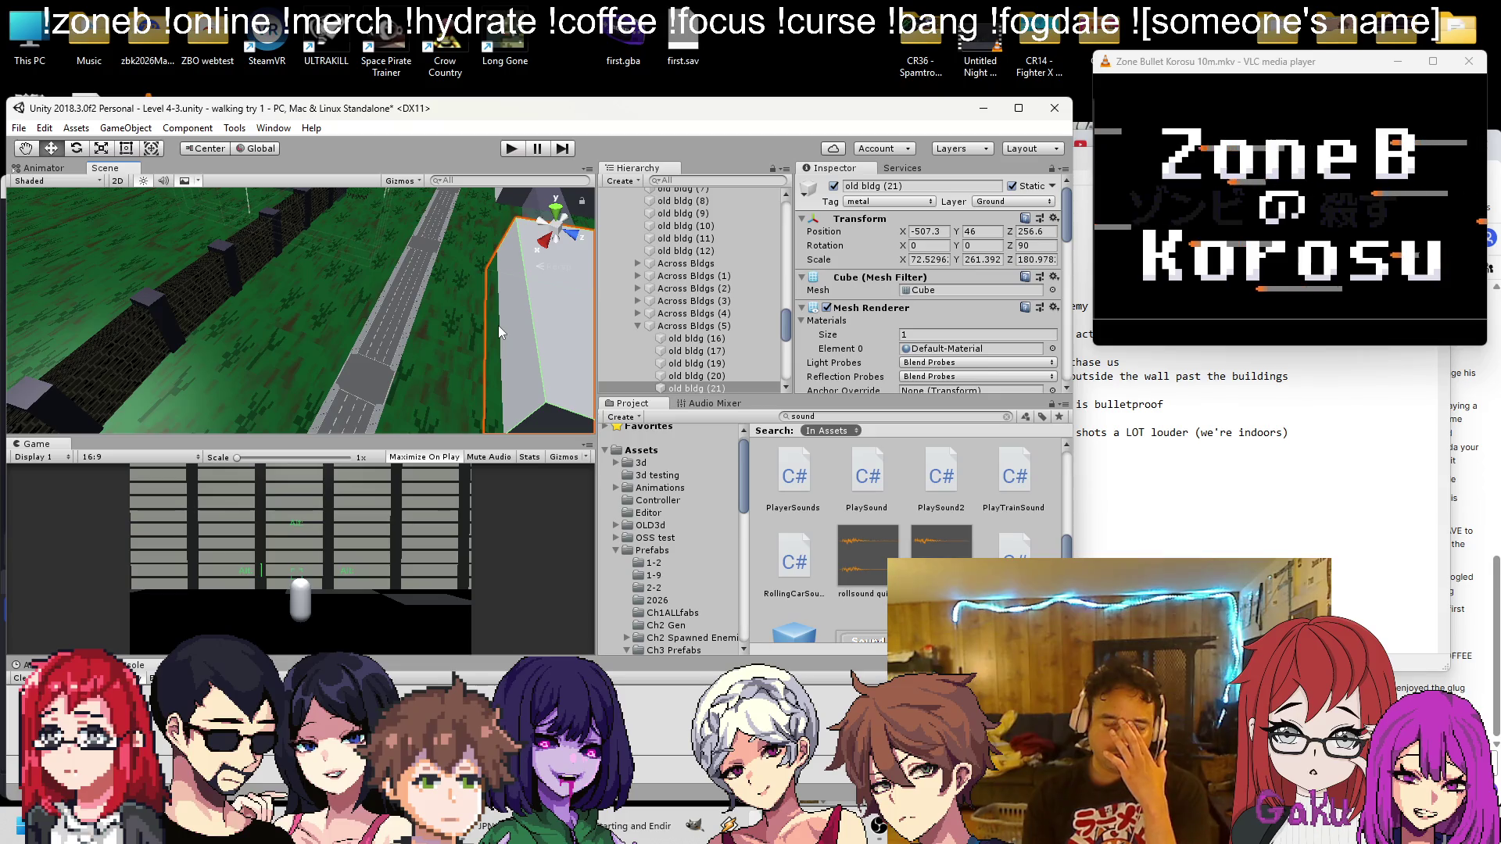
key("f")
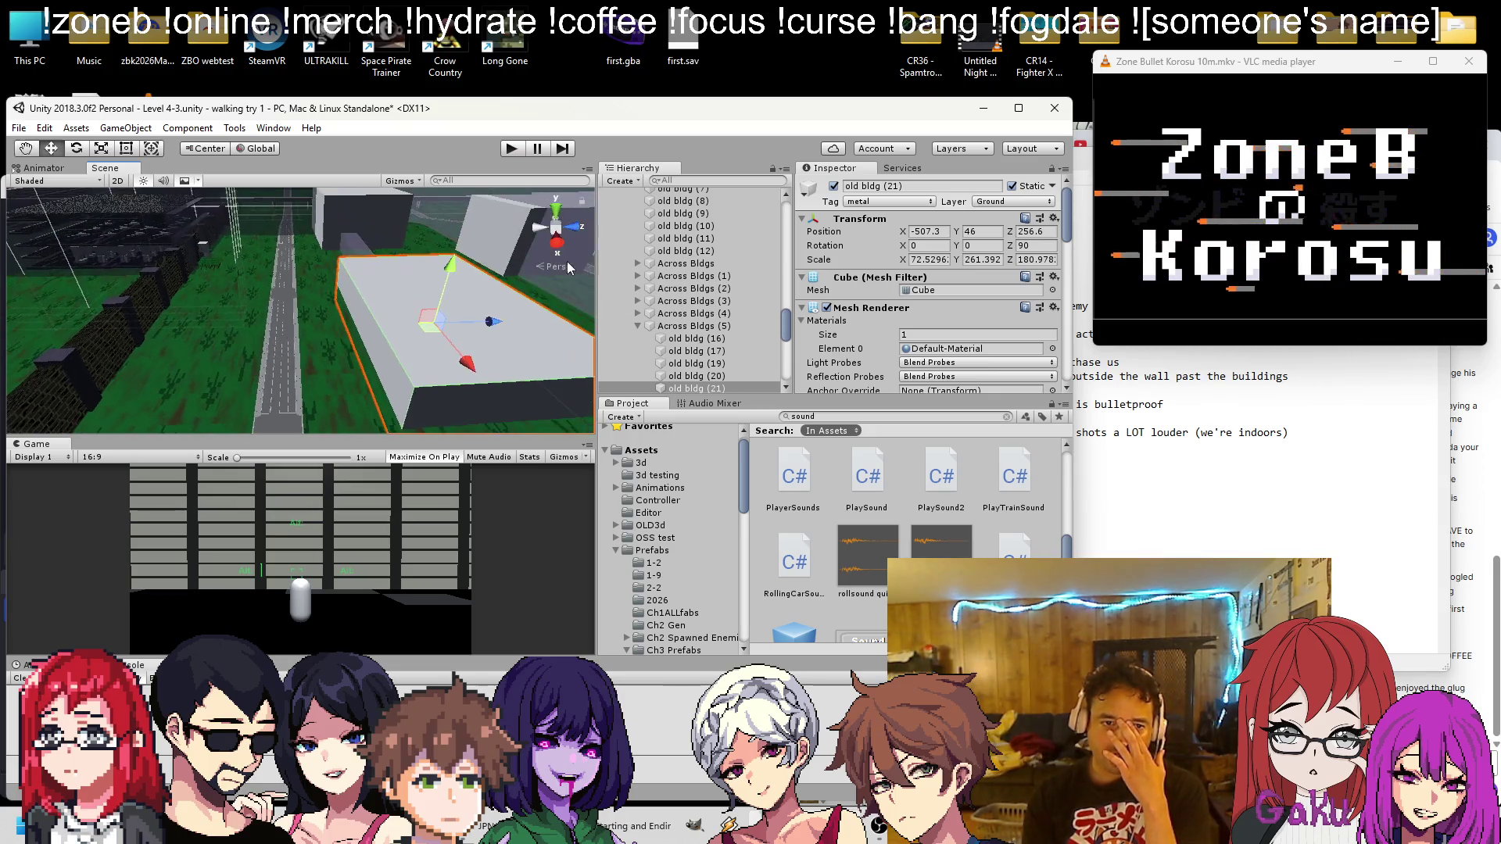
mouse_move(469, 291)
left_mouse_down()
mouse_move(416, 295)
mouse_move(427, 314)
mouse_move(390, 291)
left_mouse_up()
key("ctrl+d")
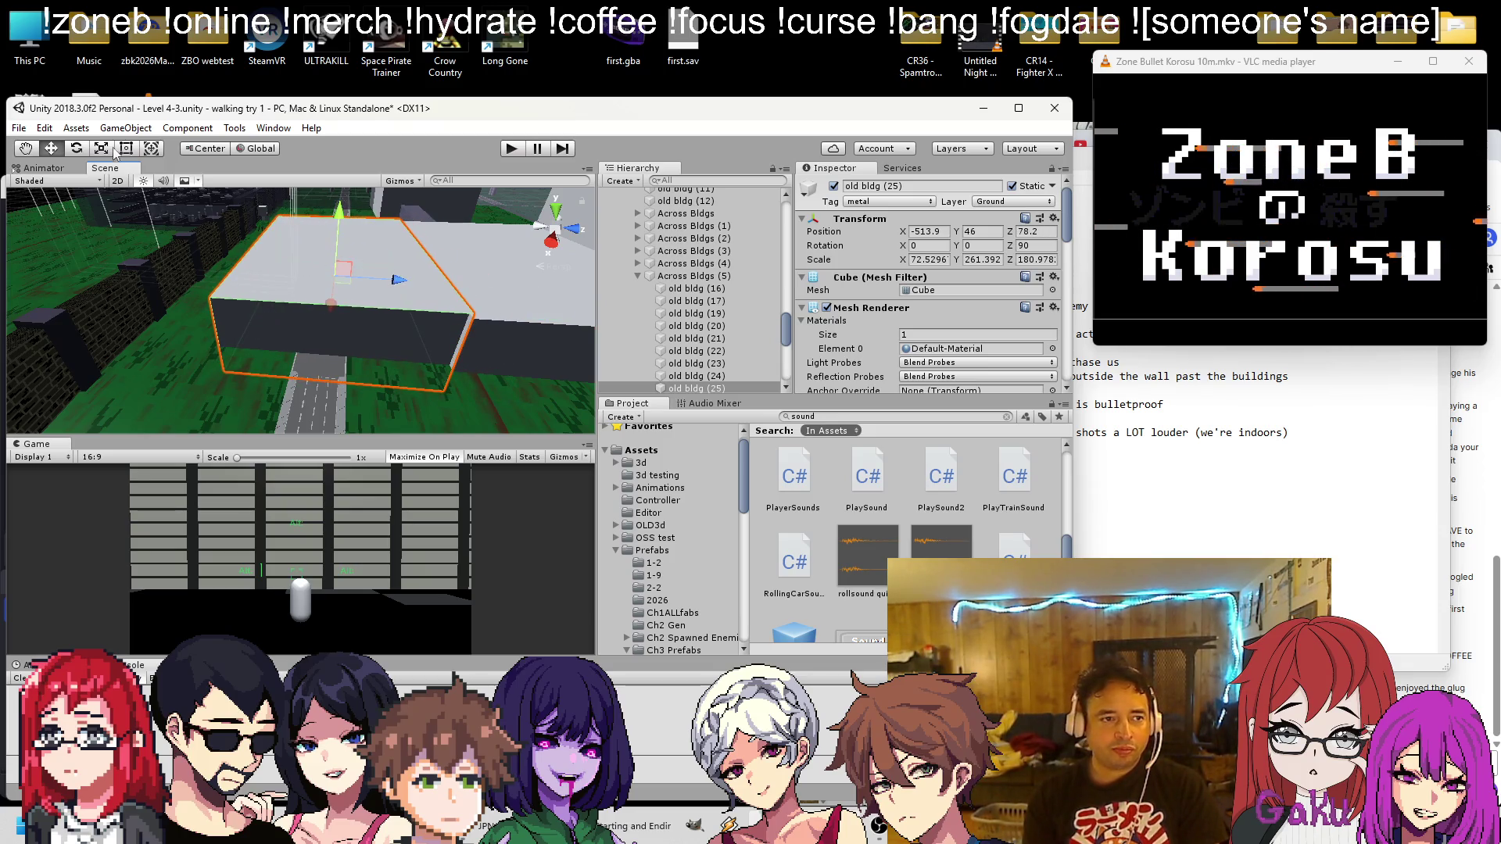
mouse_move(234, 297)
left_mouse_down()
mouse_move(557, 318)
mouse_move(343, 269)
left_mouse_up()
left_click_drag(265, 203, 342, 313)
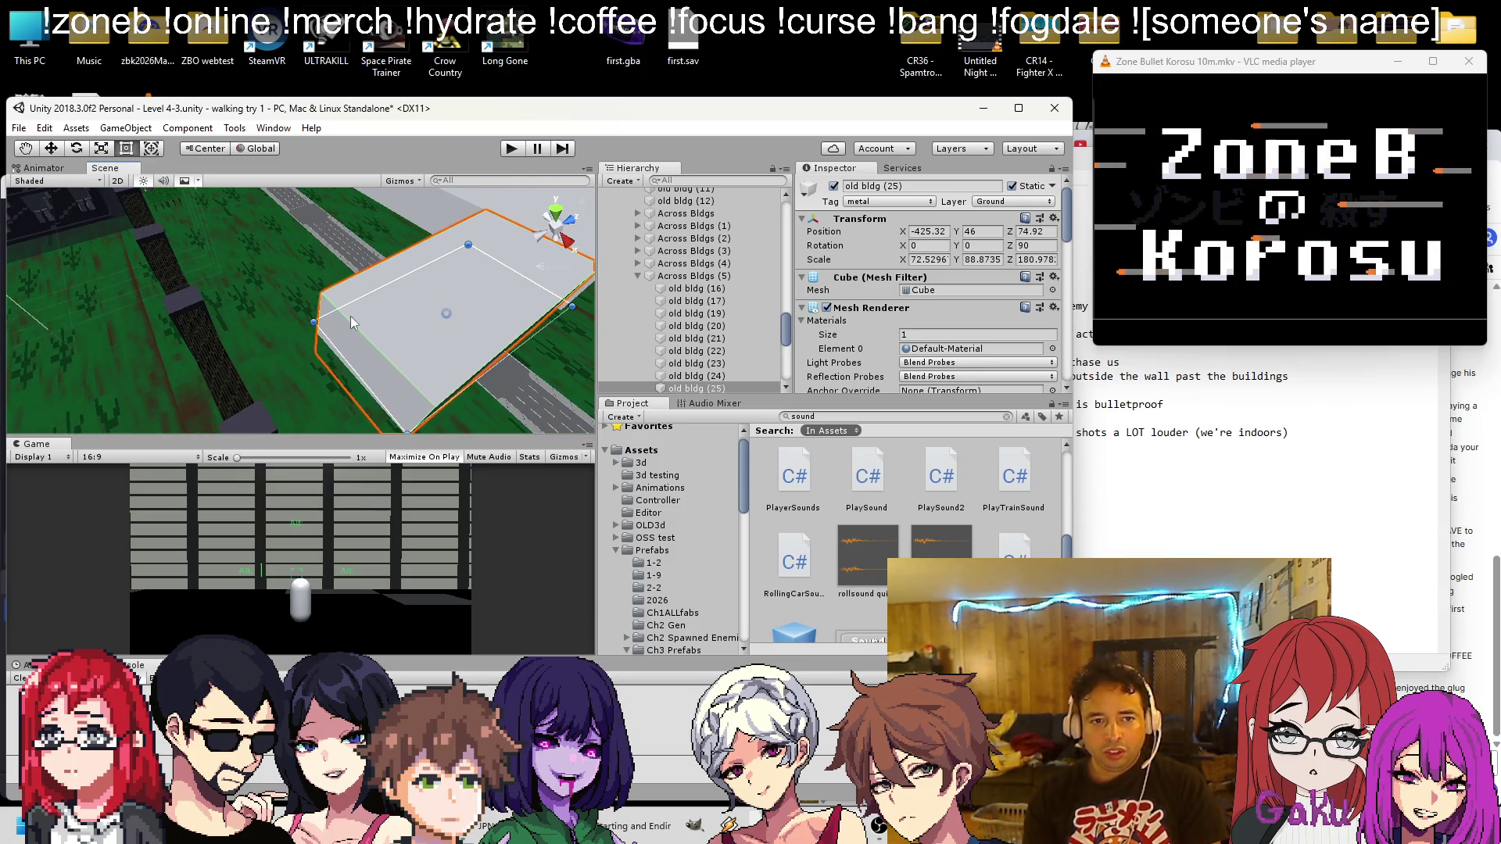
mouse_move(487, 378)
left_mouse_down()
mouse_move(424, 313)
mouse_move(361, 324)
mouse_move(354, 361)
mouse_move(434, 305)
mouse_move(226, 229)
left_mouse_up()
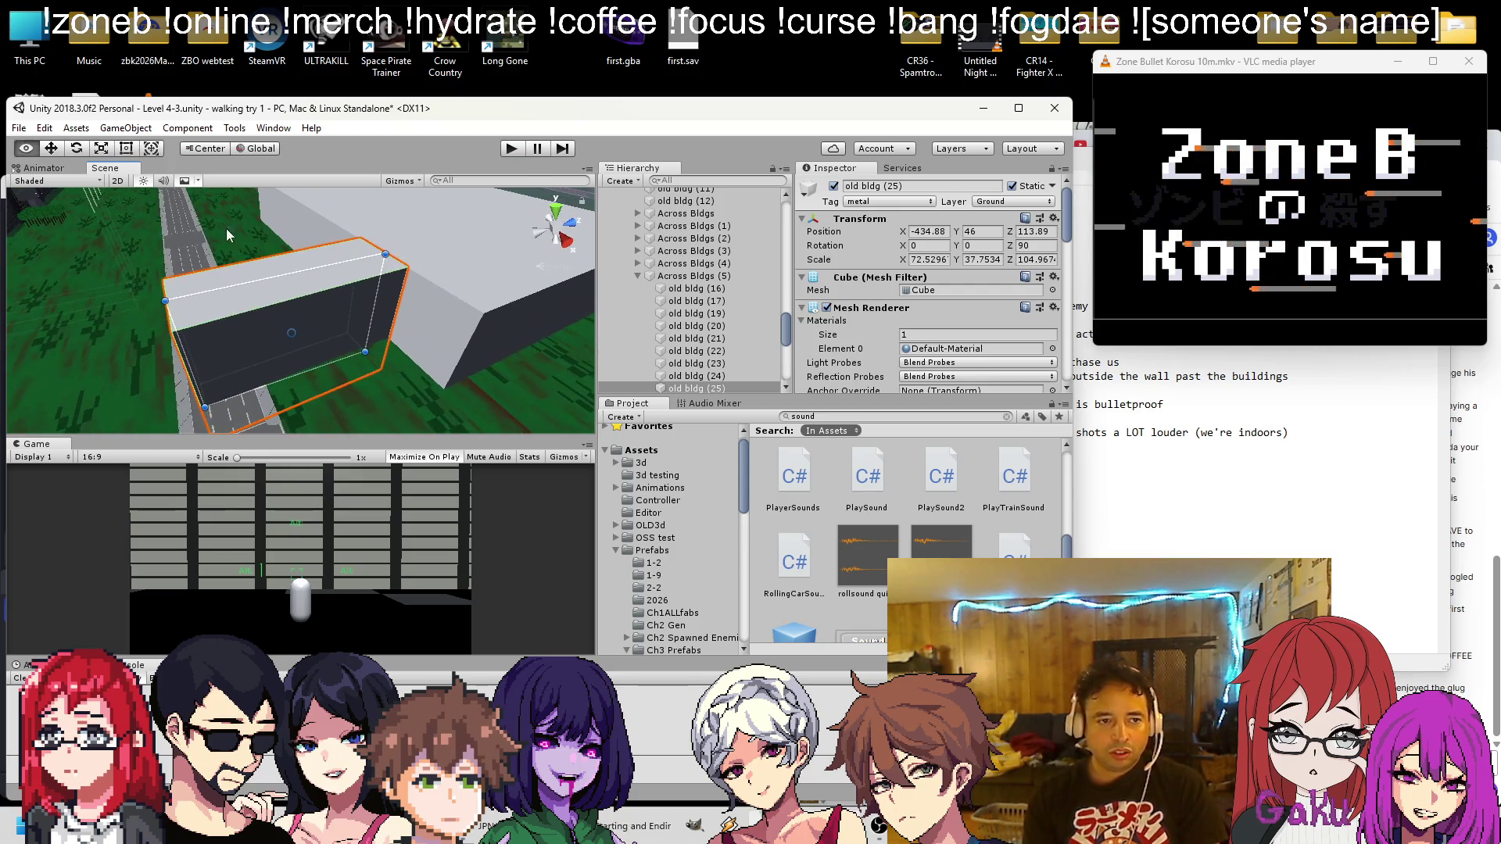
mouse_move(275, 277)
left_mouse_down()
mouse_move(281, 316)
mouse_move(413, 307)
mouse_move(399, 325)
mouse_move(149, 283)
left_mouse_up()
scroll(336, 334, "down", 3)
mouse_move(234, 255)
left_mouse_down()
mouse_move(204, 266)
mouse_move(140, 234)
left_mouse_up()
Duplicate the reshaped piece and place it alongside the road at X -369.4
key("ctrl+d")
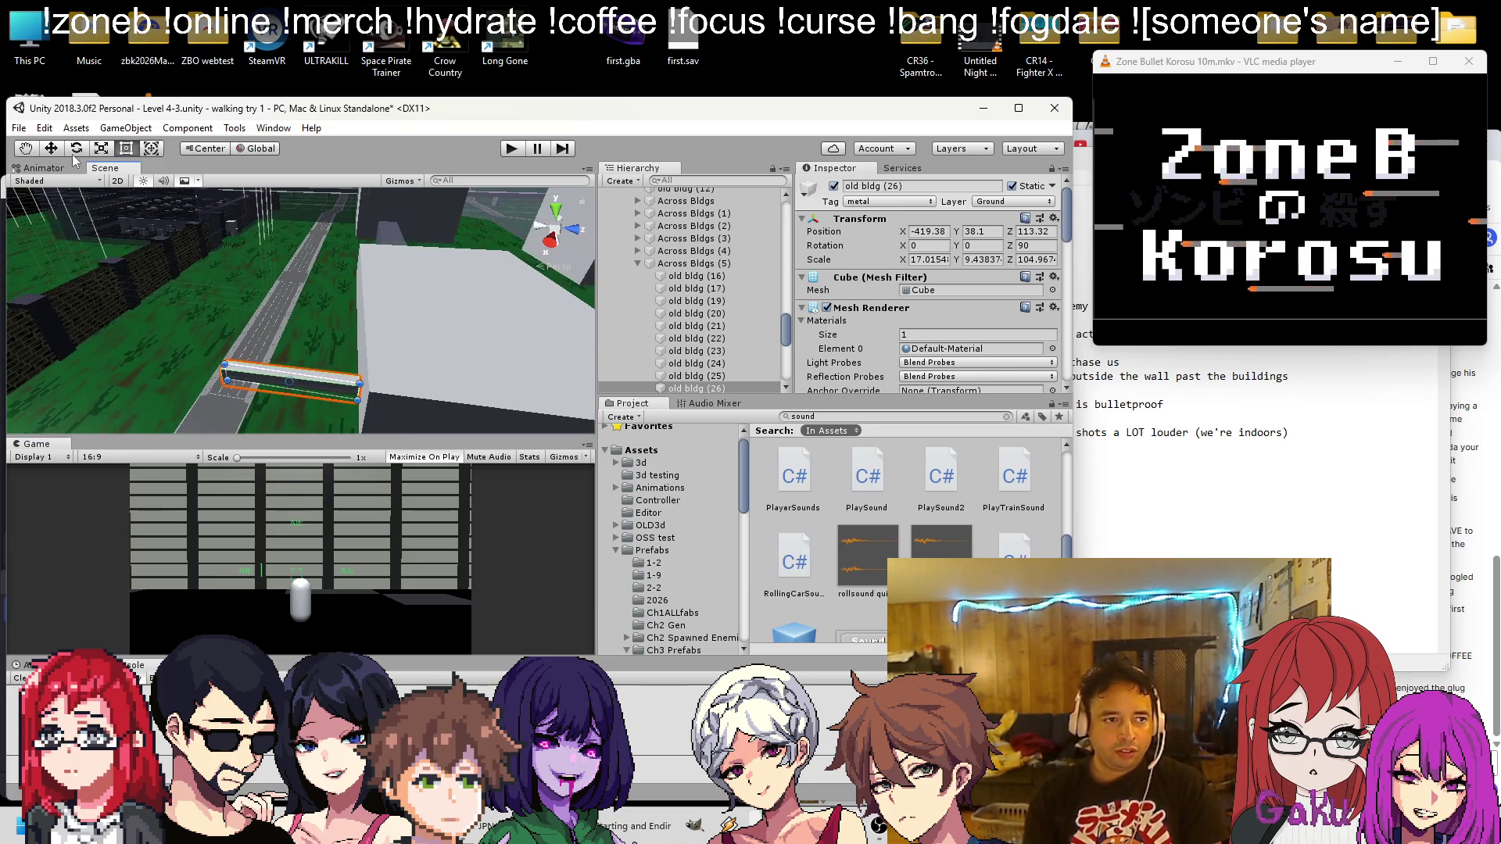
scroll(187, 274, "up", 3)
left_click_drag(288, 372, 250, 402)
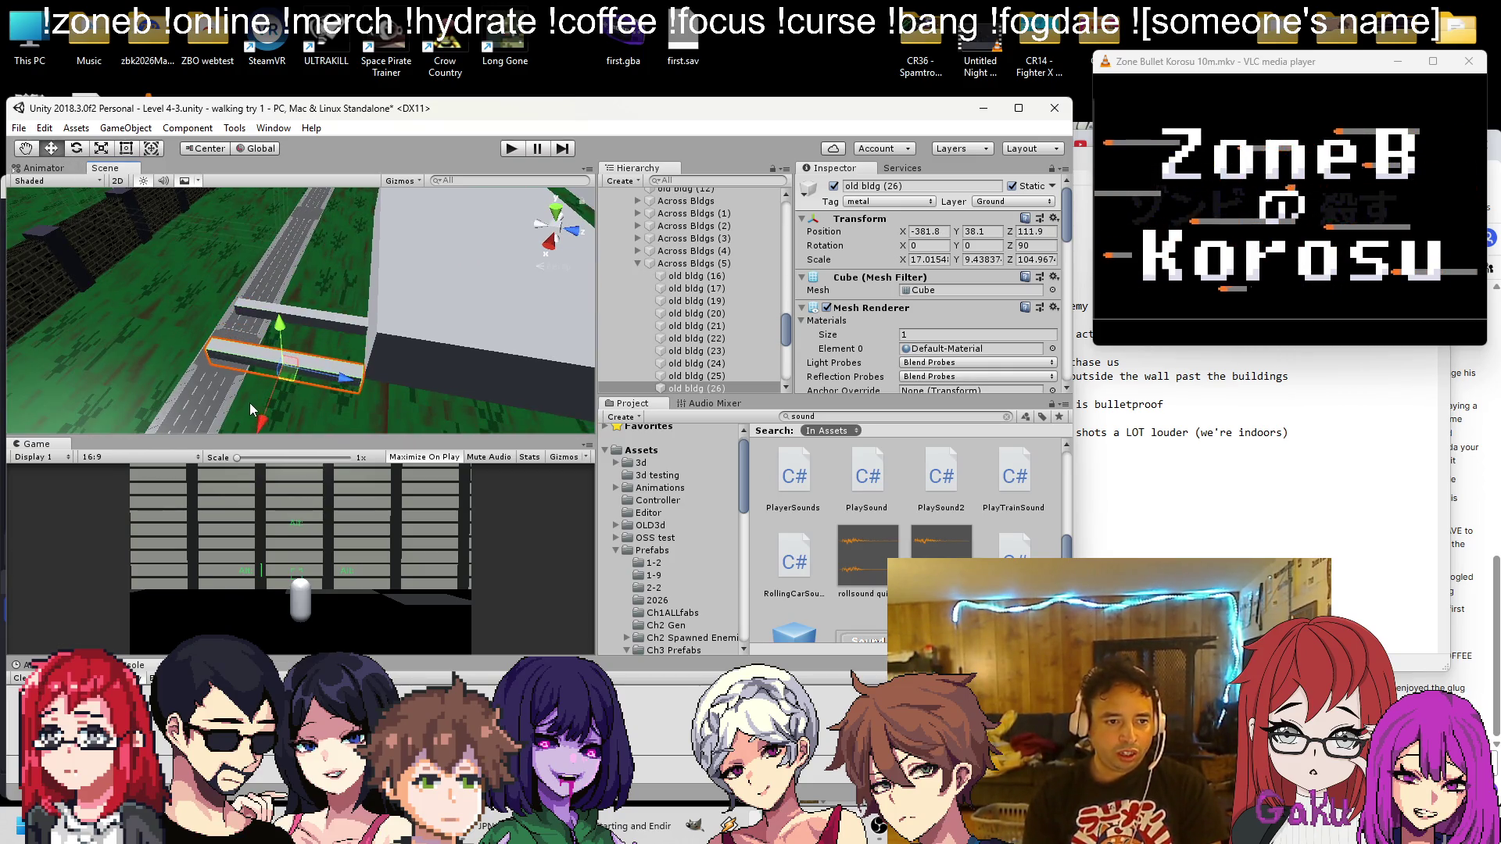
left_click_drag(350, 383, 229, 363)
left_click_drag(122, 405, 119, 407)
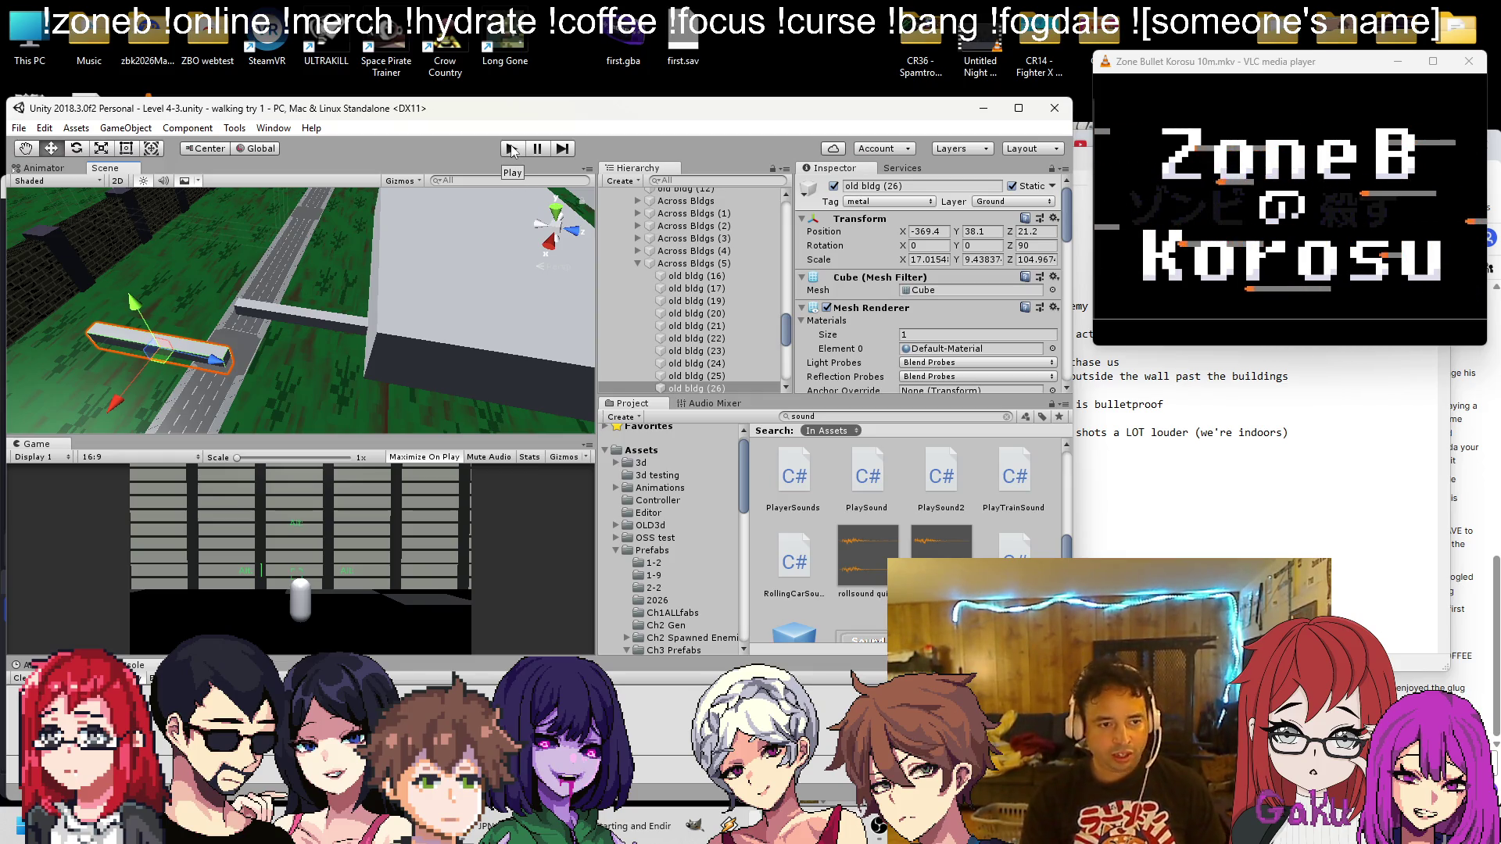
mouse_move(83, 316)
left_mouse_down()
mouse_move(238, 317)
mouse_move(237, 292)
left_mouse_up()
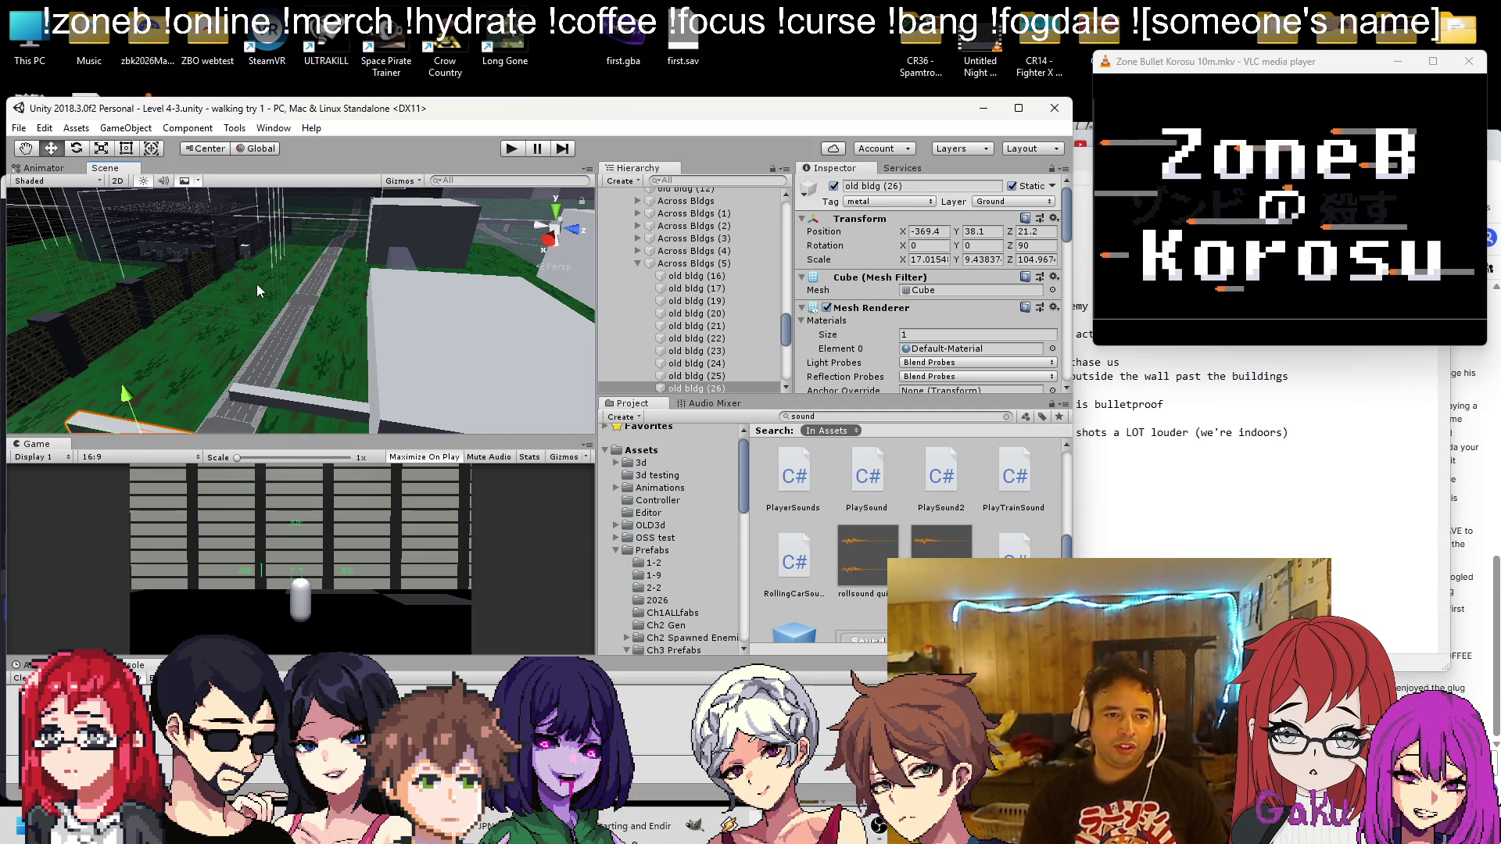
mouse_move(271, 311)
left_mouse_down()
mouse_move(301, 307)
mouse_move(266, 318)
mouse_move(233, 294)
left_mouse_up()
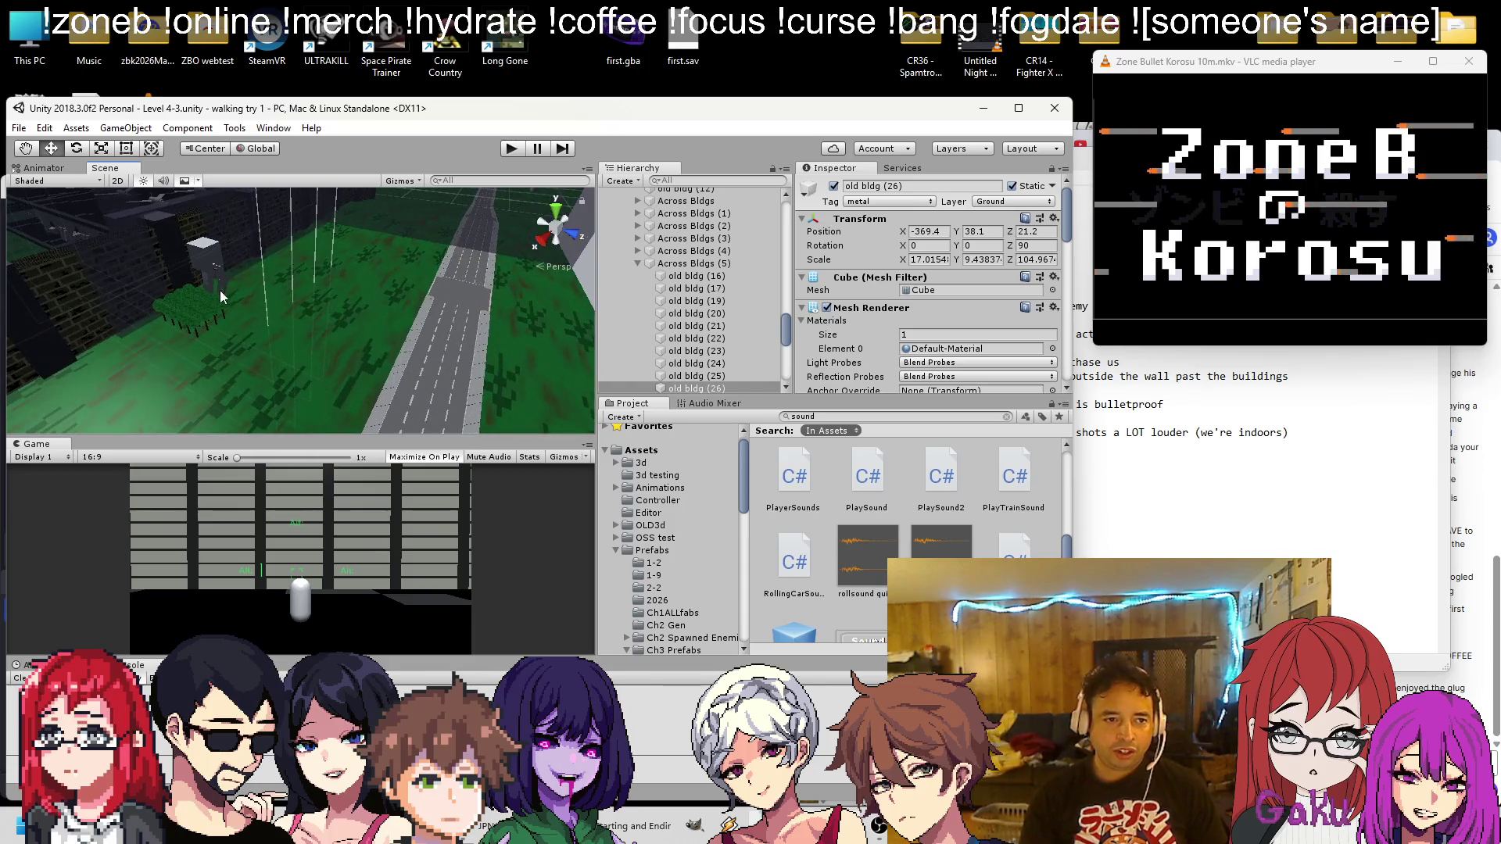
Inspect the Walker and WOutside objects, then start play-testing the level
left_click(204, 266)
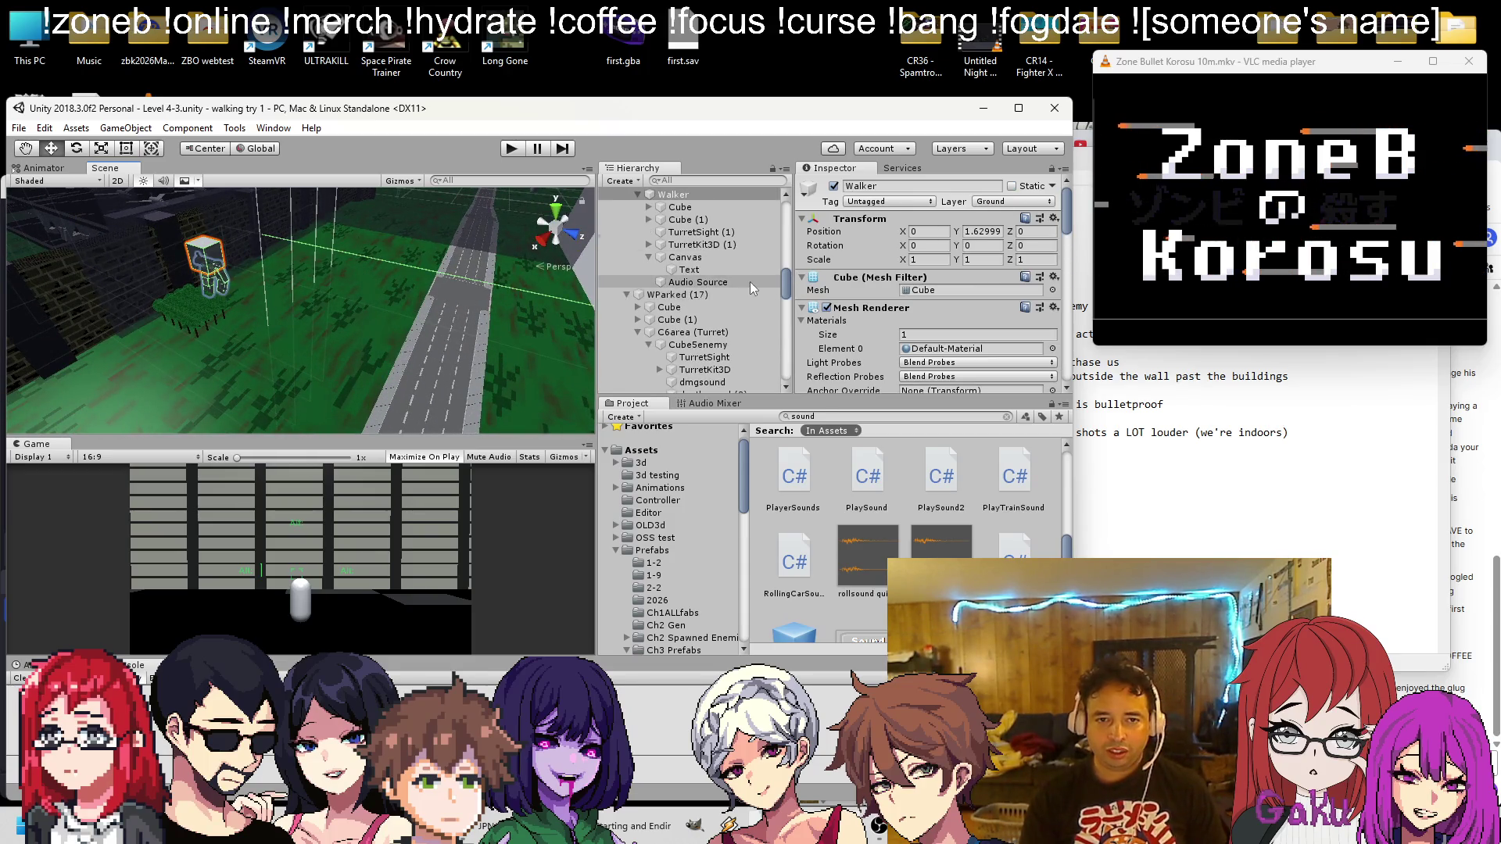
scroll(749, 282, "up", 2)
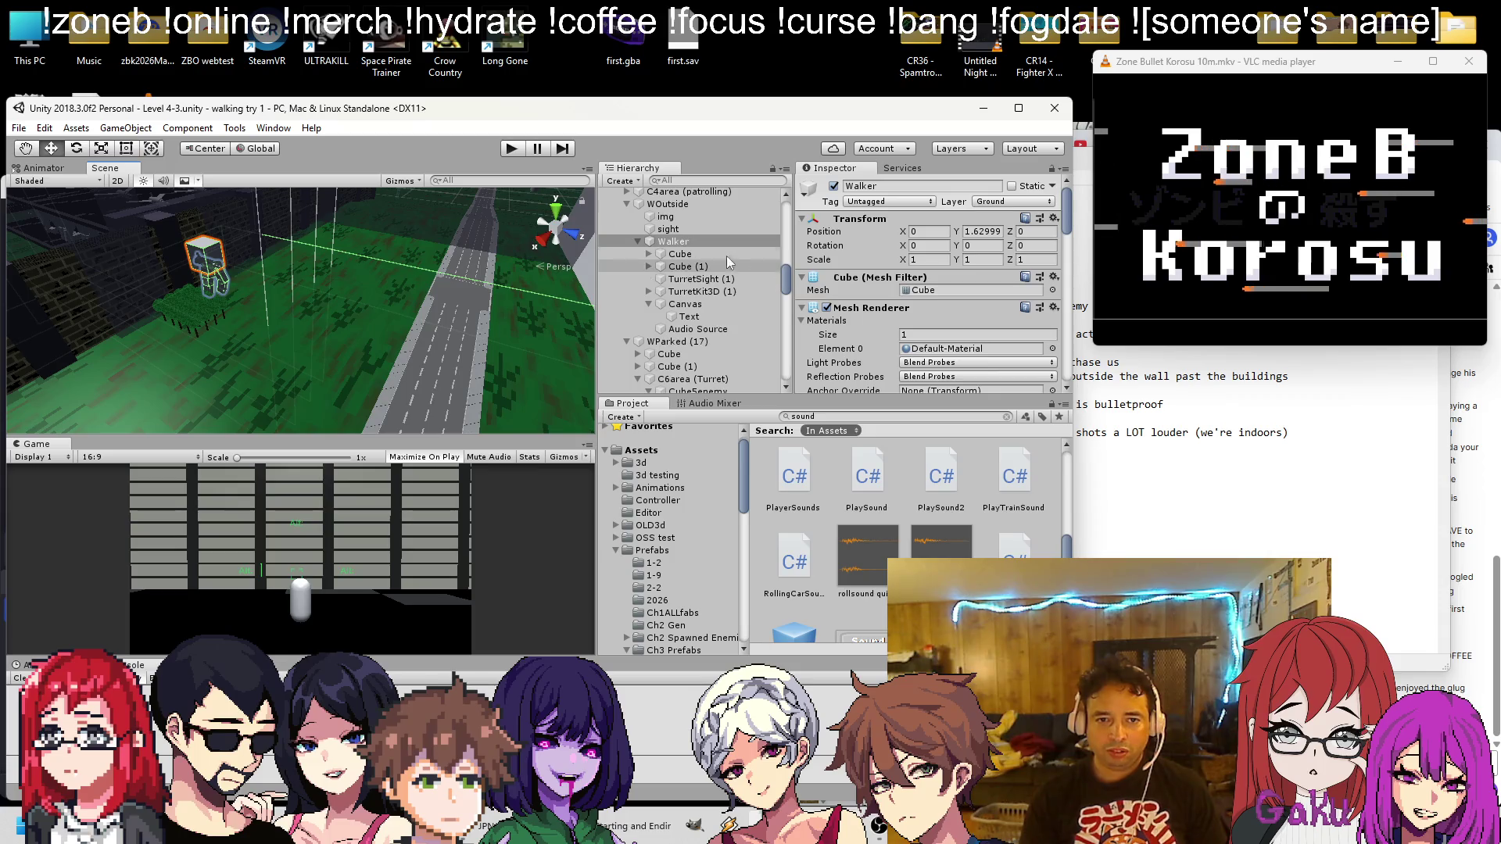
left_click(685, 207)
scroll(832, 291, "down", 2)
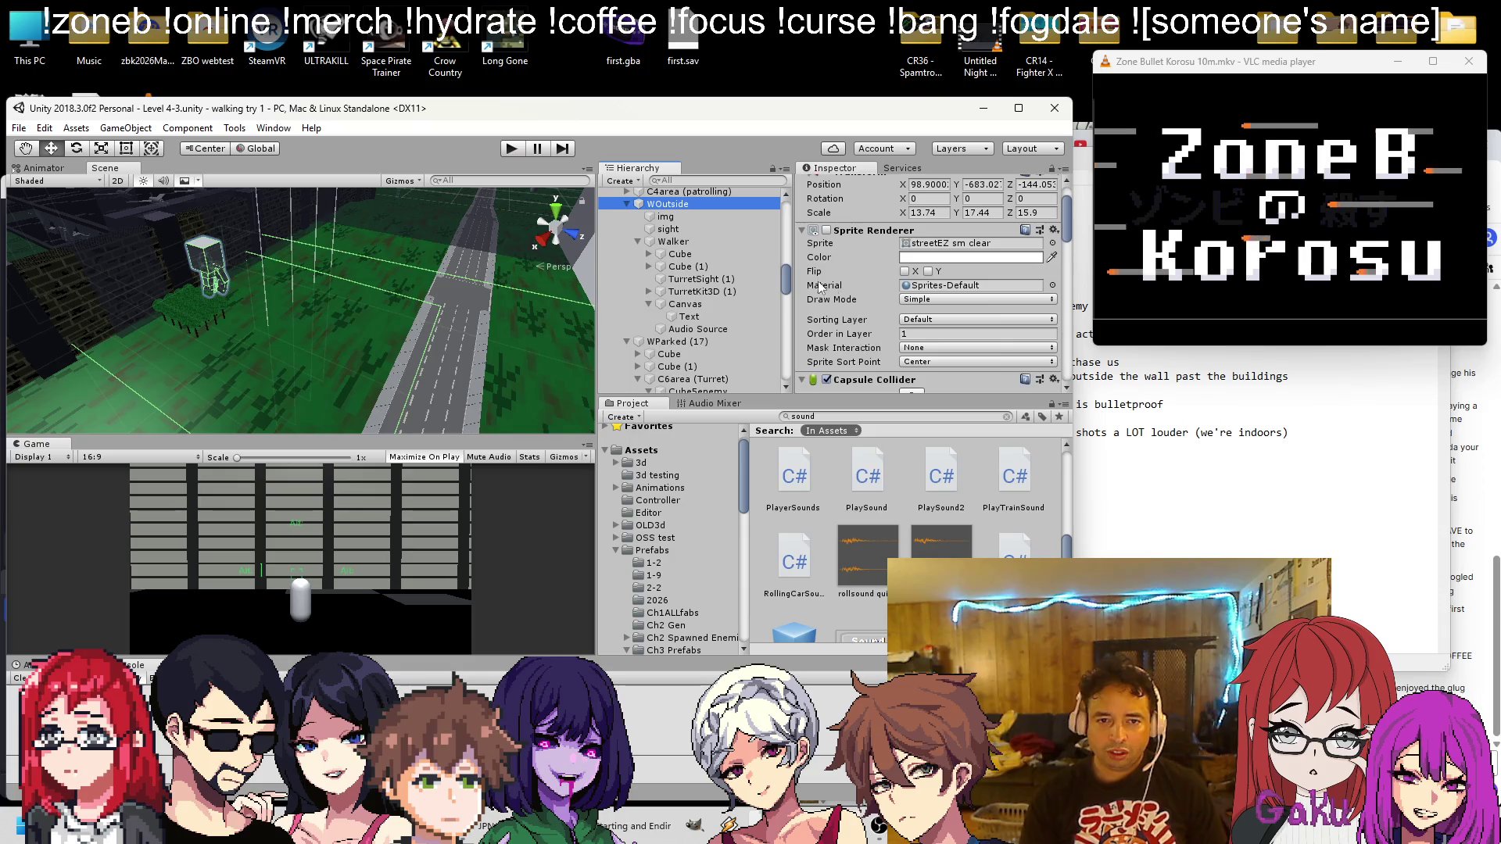
scroll(936, 267, "down", 2)
scroll(896, 271, "up", 2)
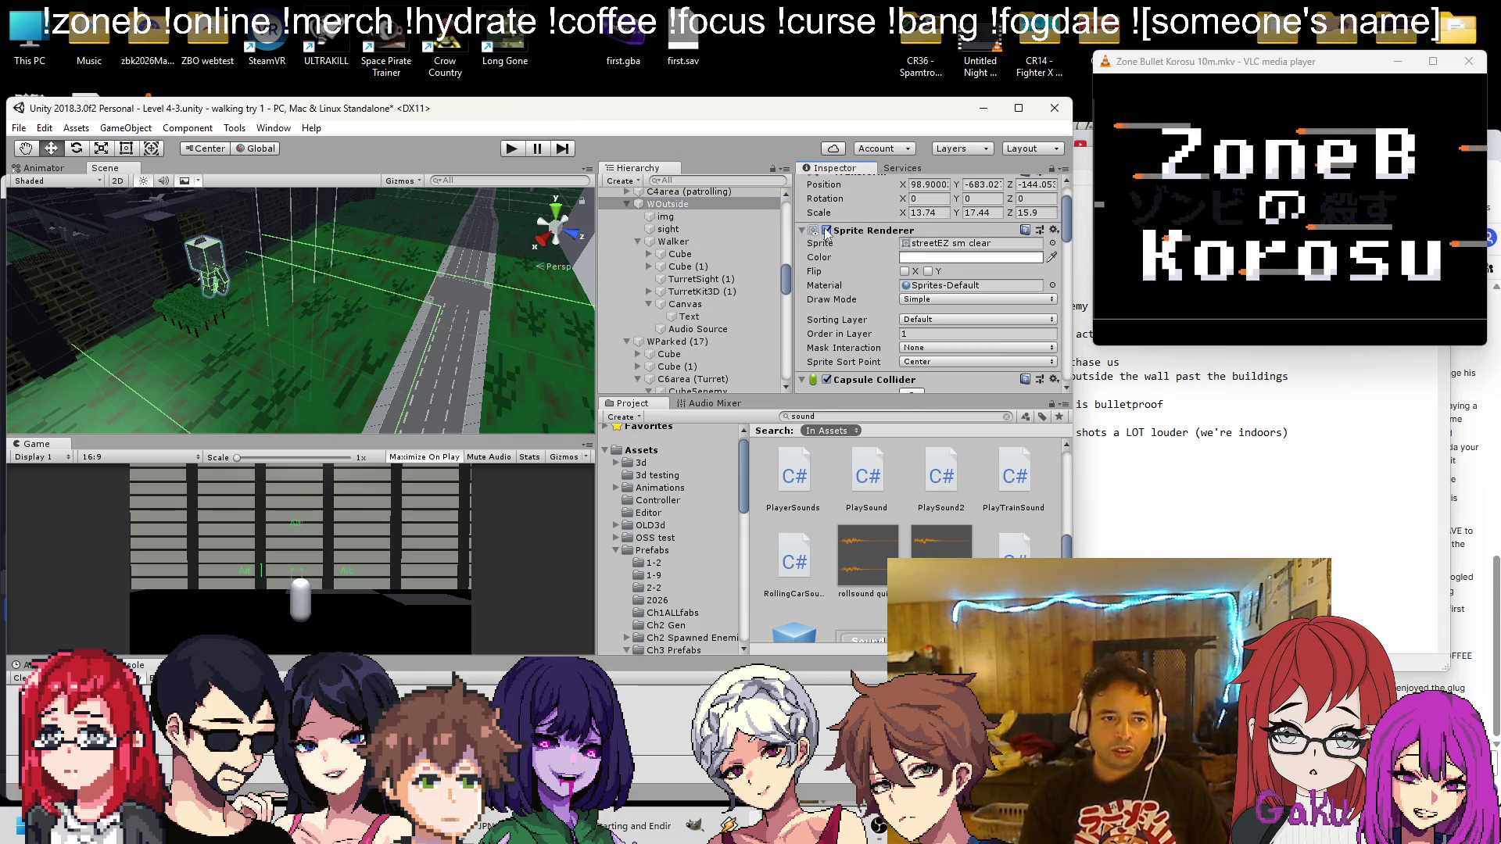
scroll(241, 267, "up", 2)
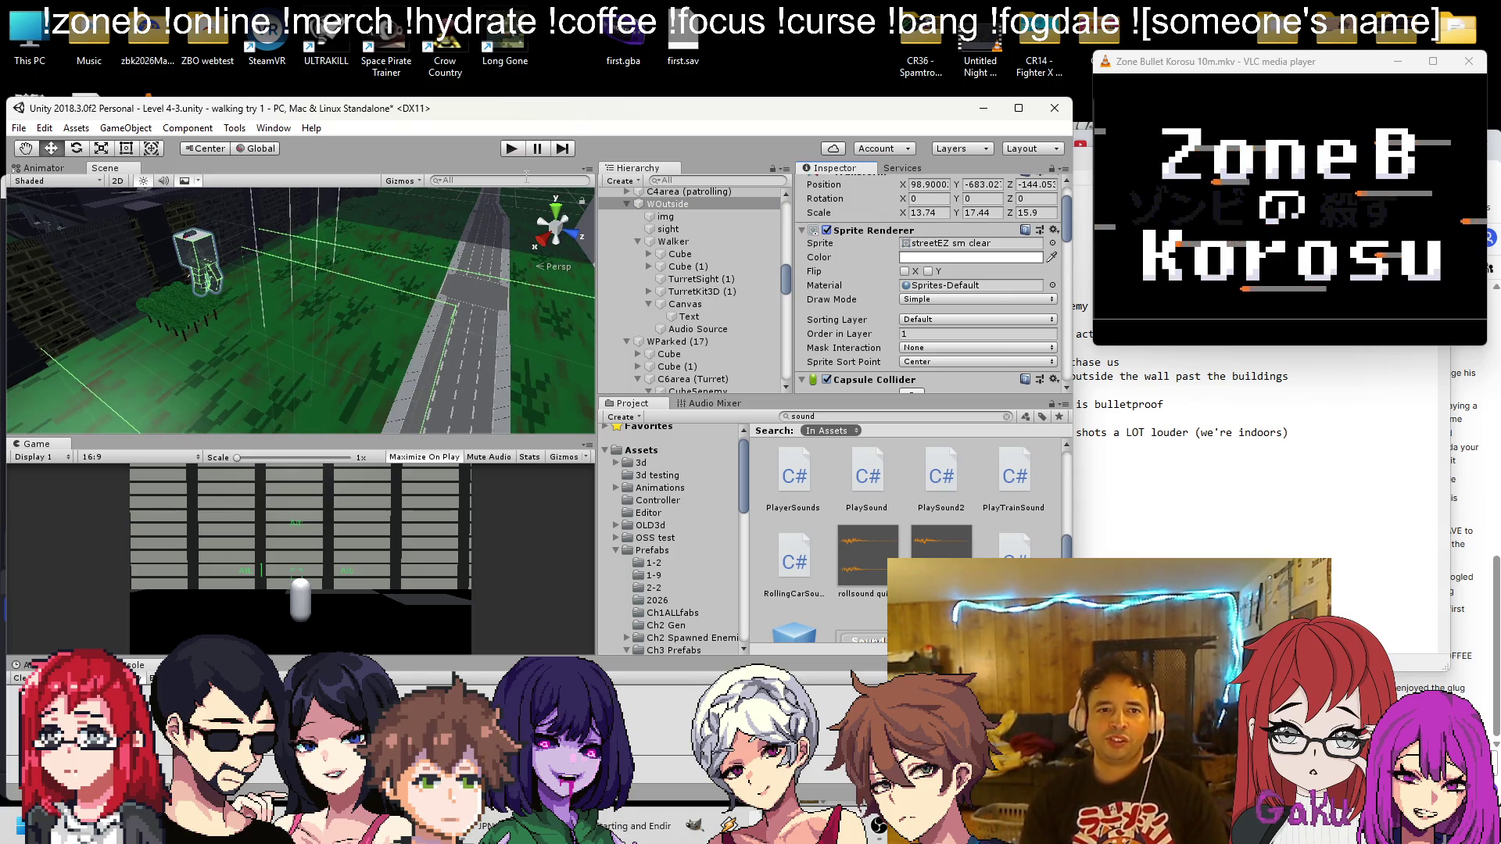
left_click(512, 148)
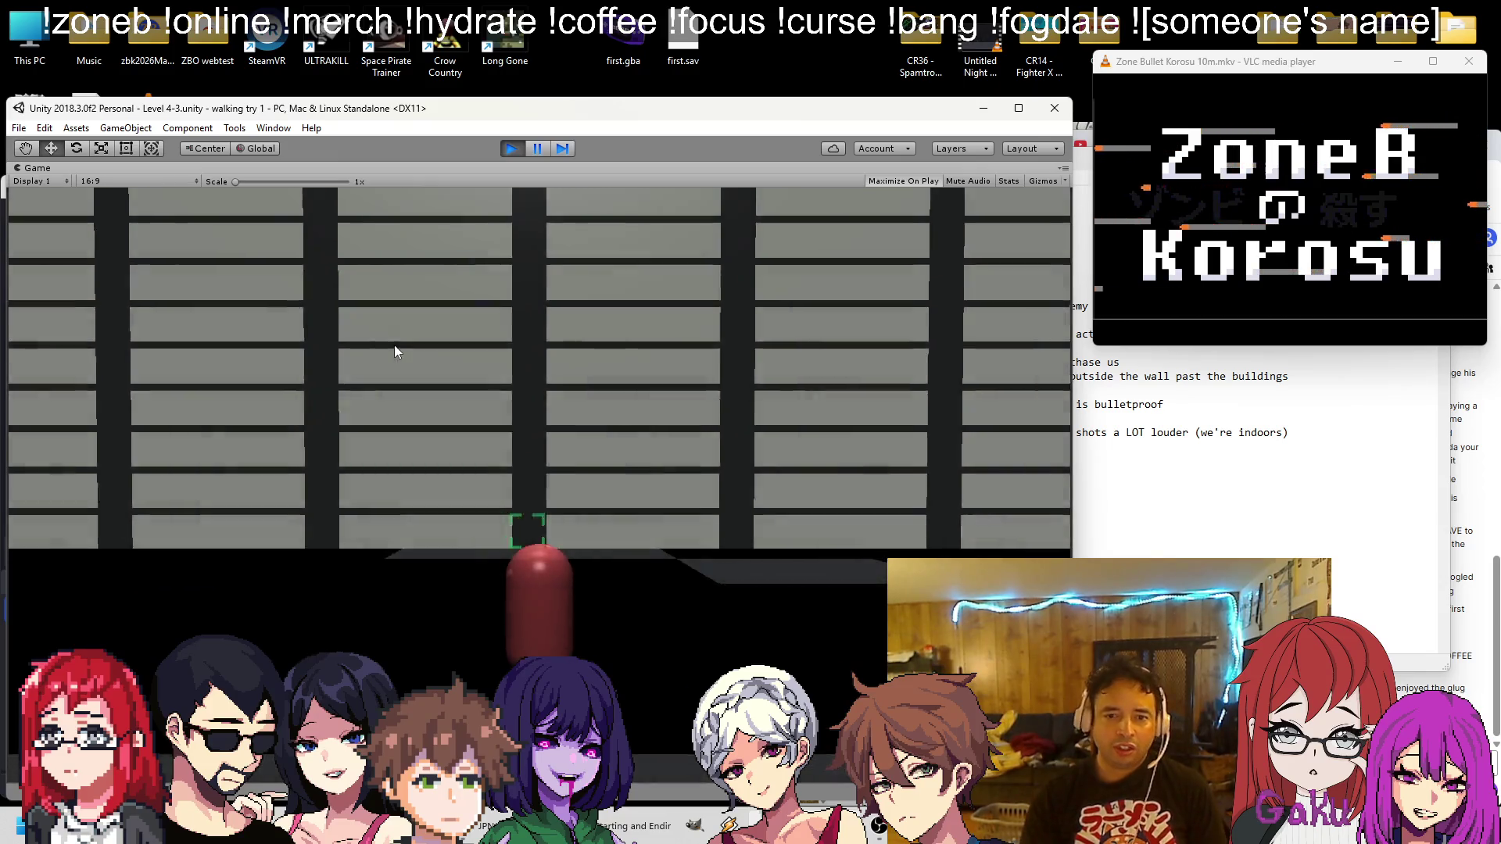
Walk the player past the airplanes and hangar toward the central grey building
key("d")
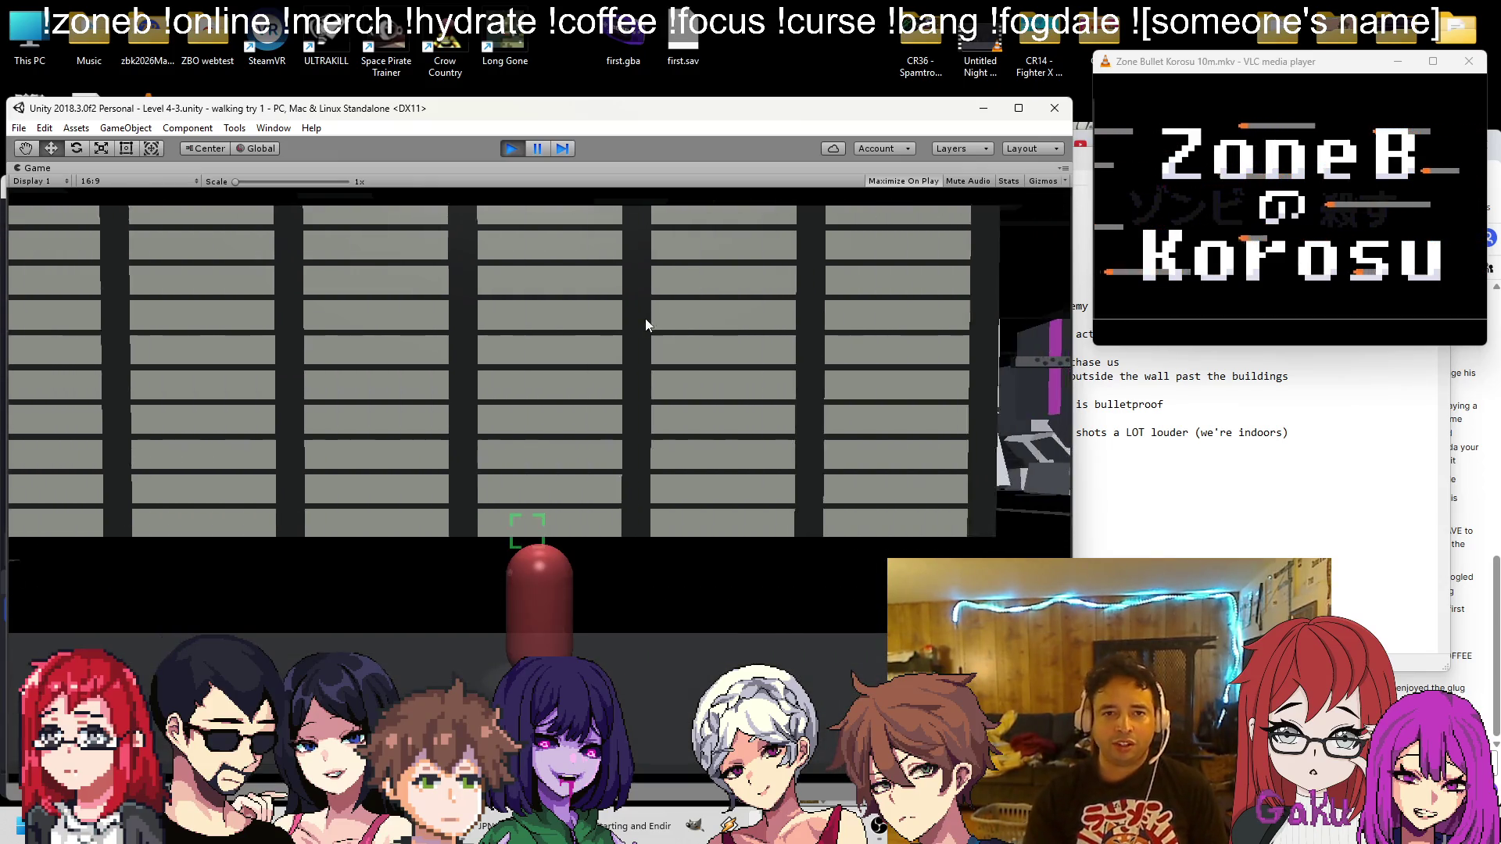
key("d")
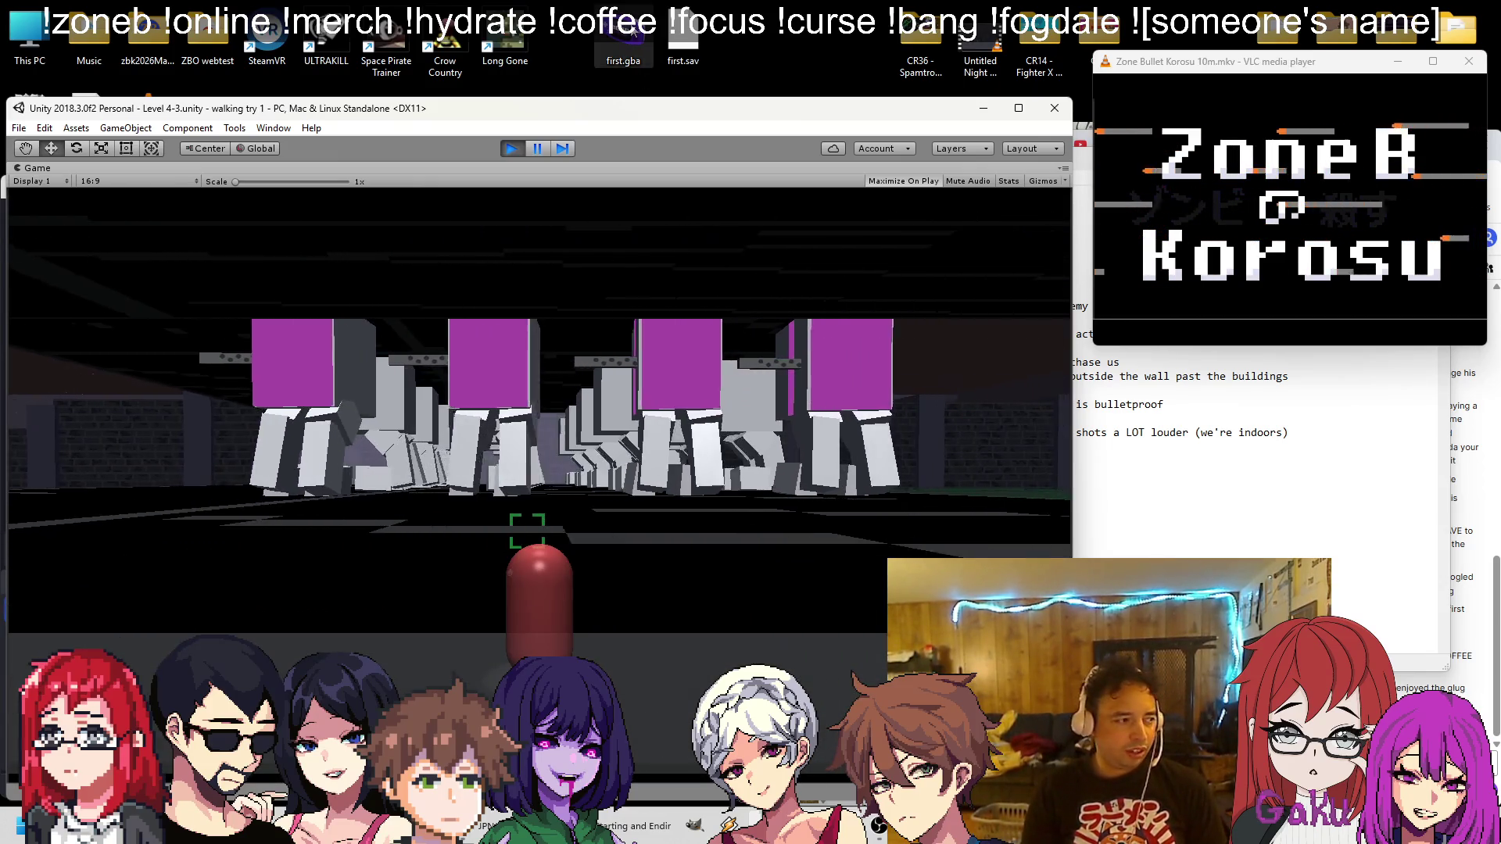
key("d")
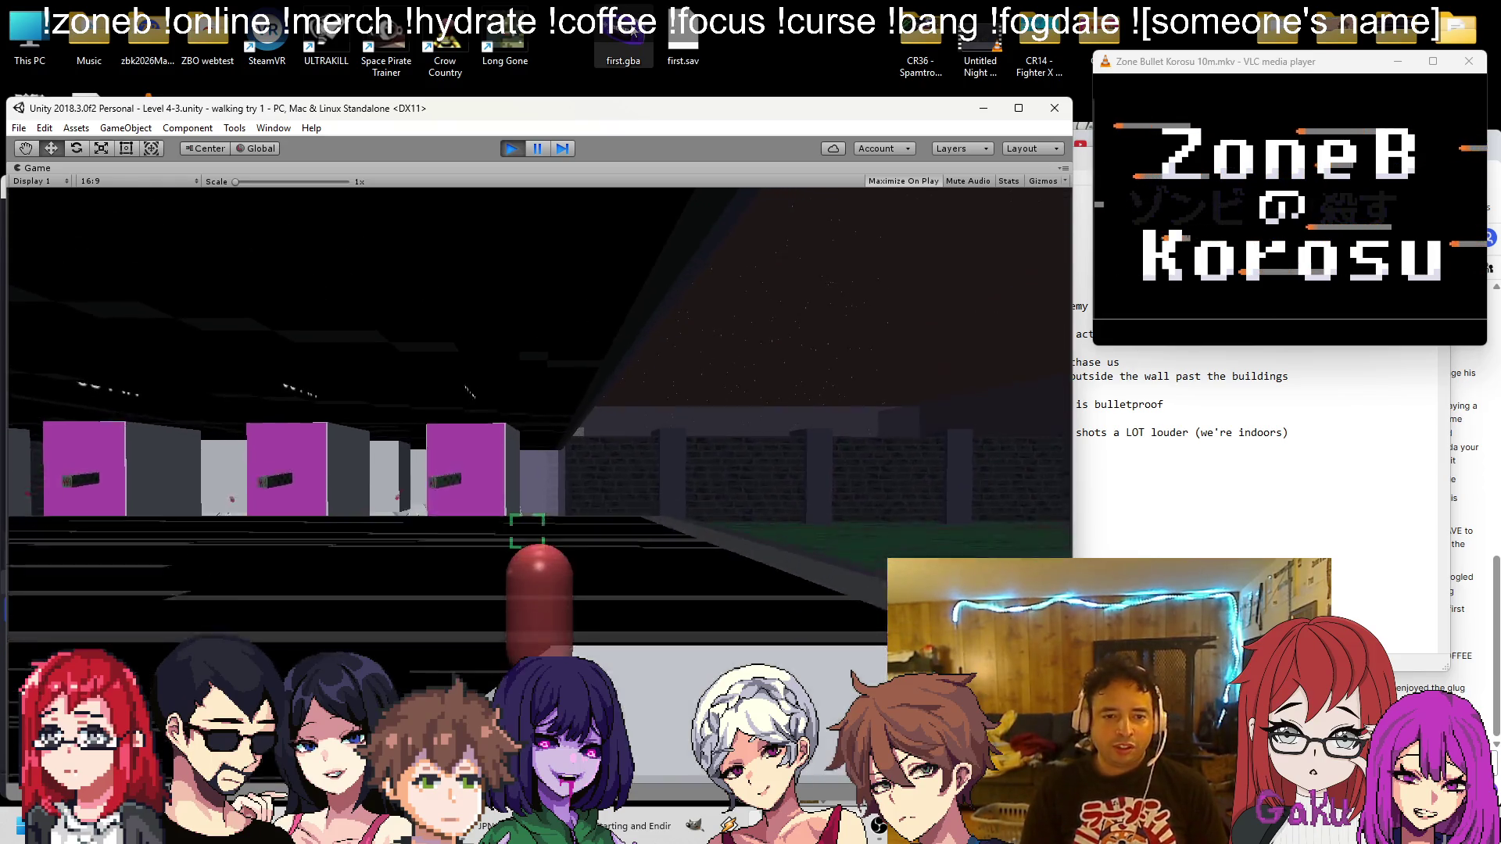
key("d")
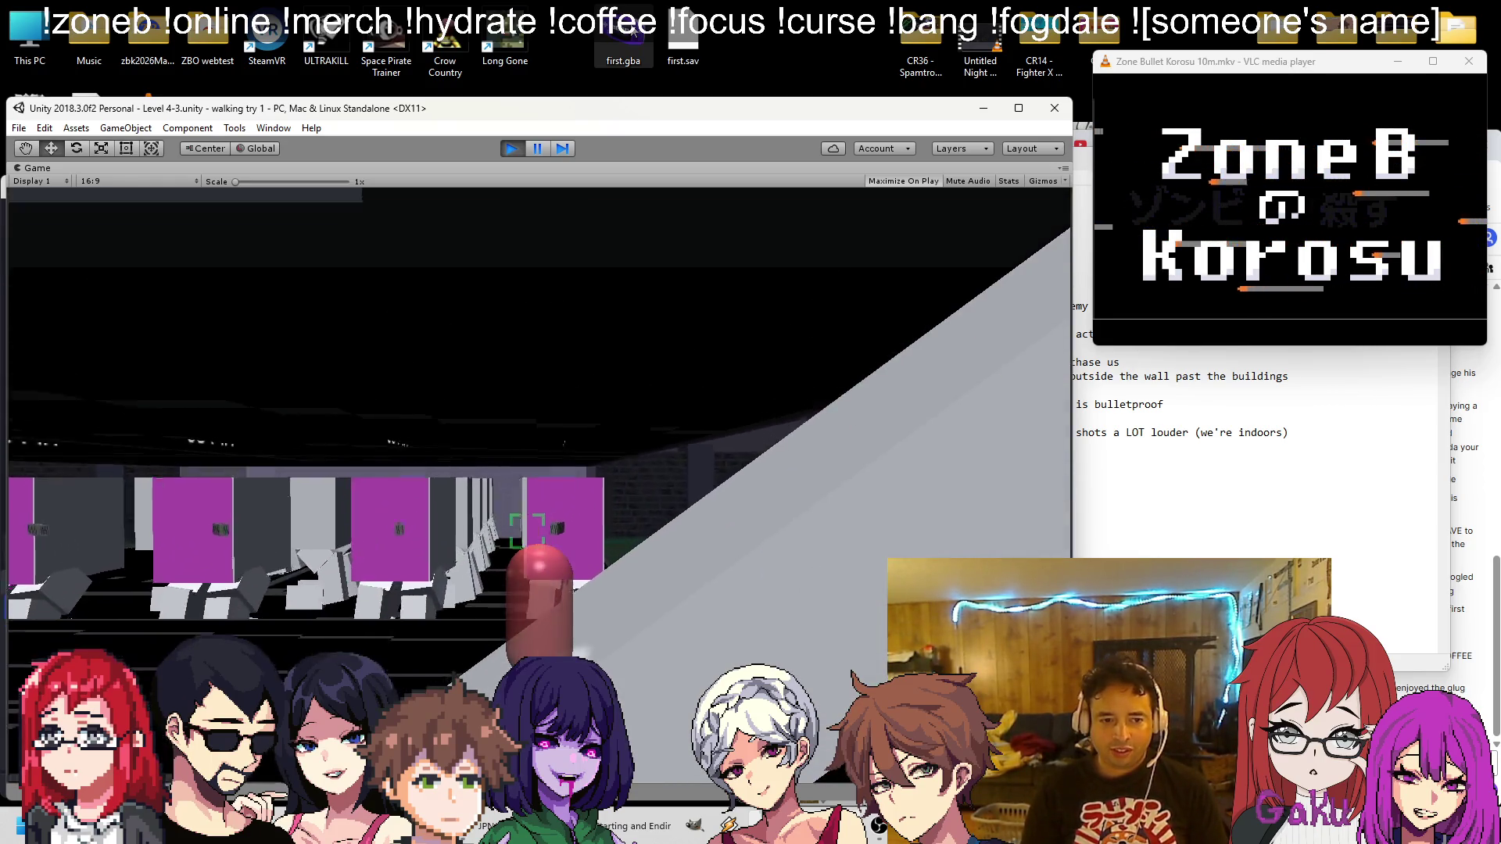
key("d")
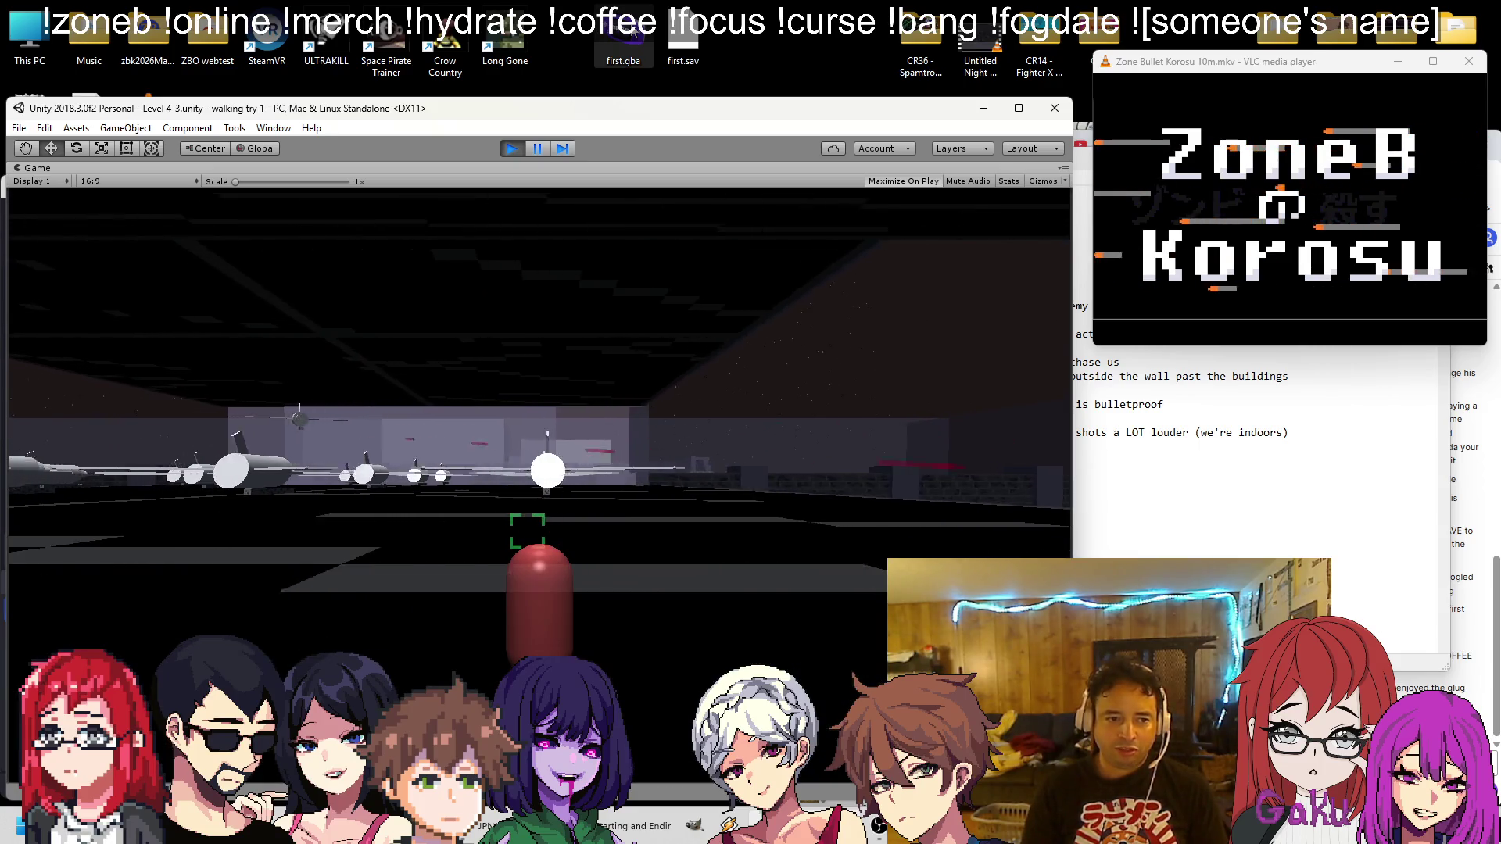
key("d")
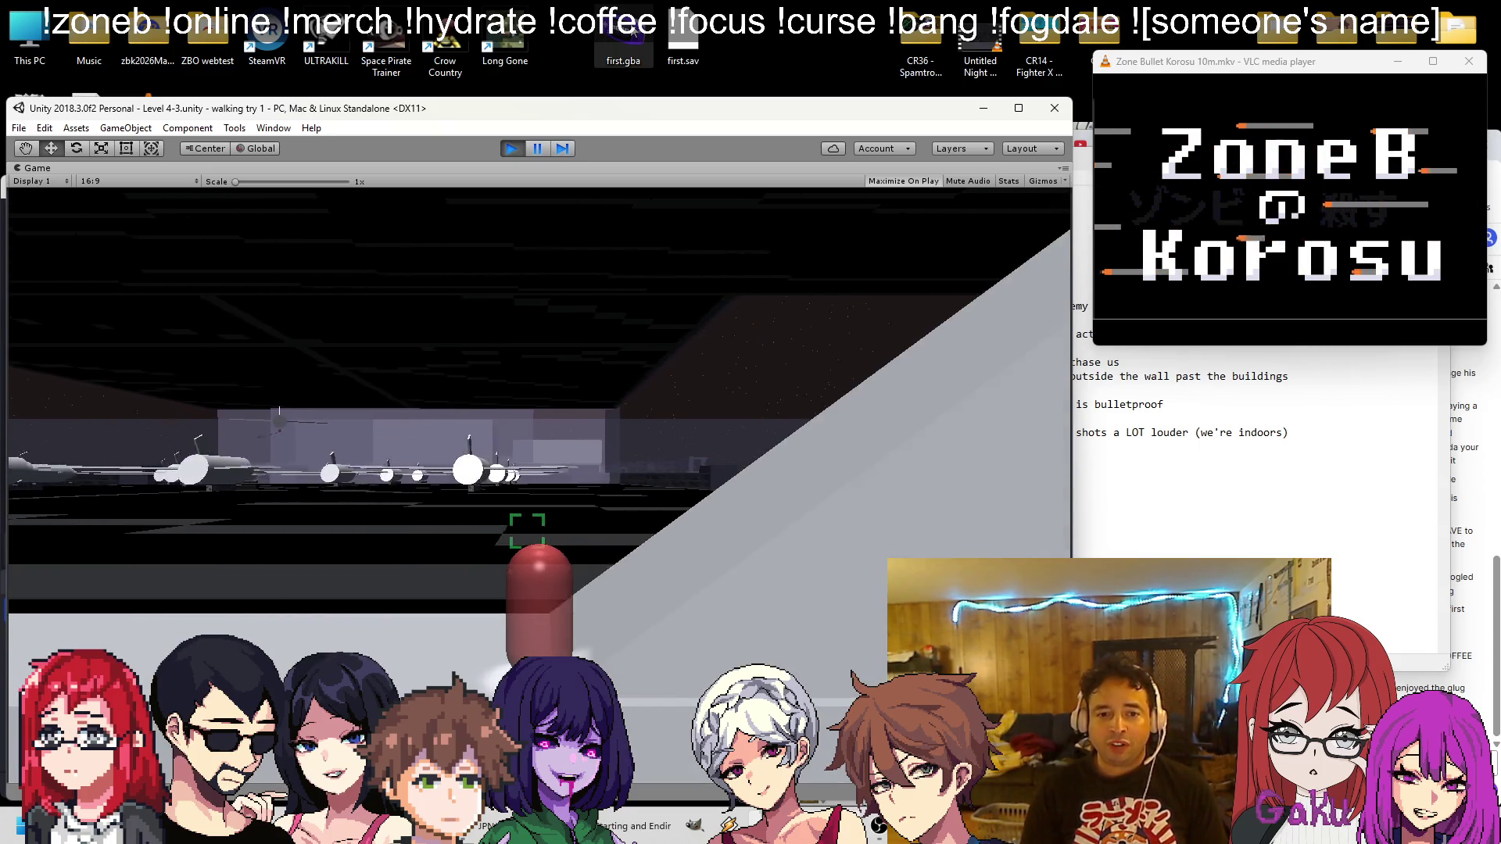
key("d")
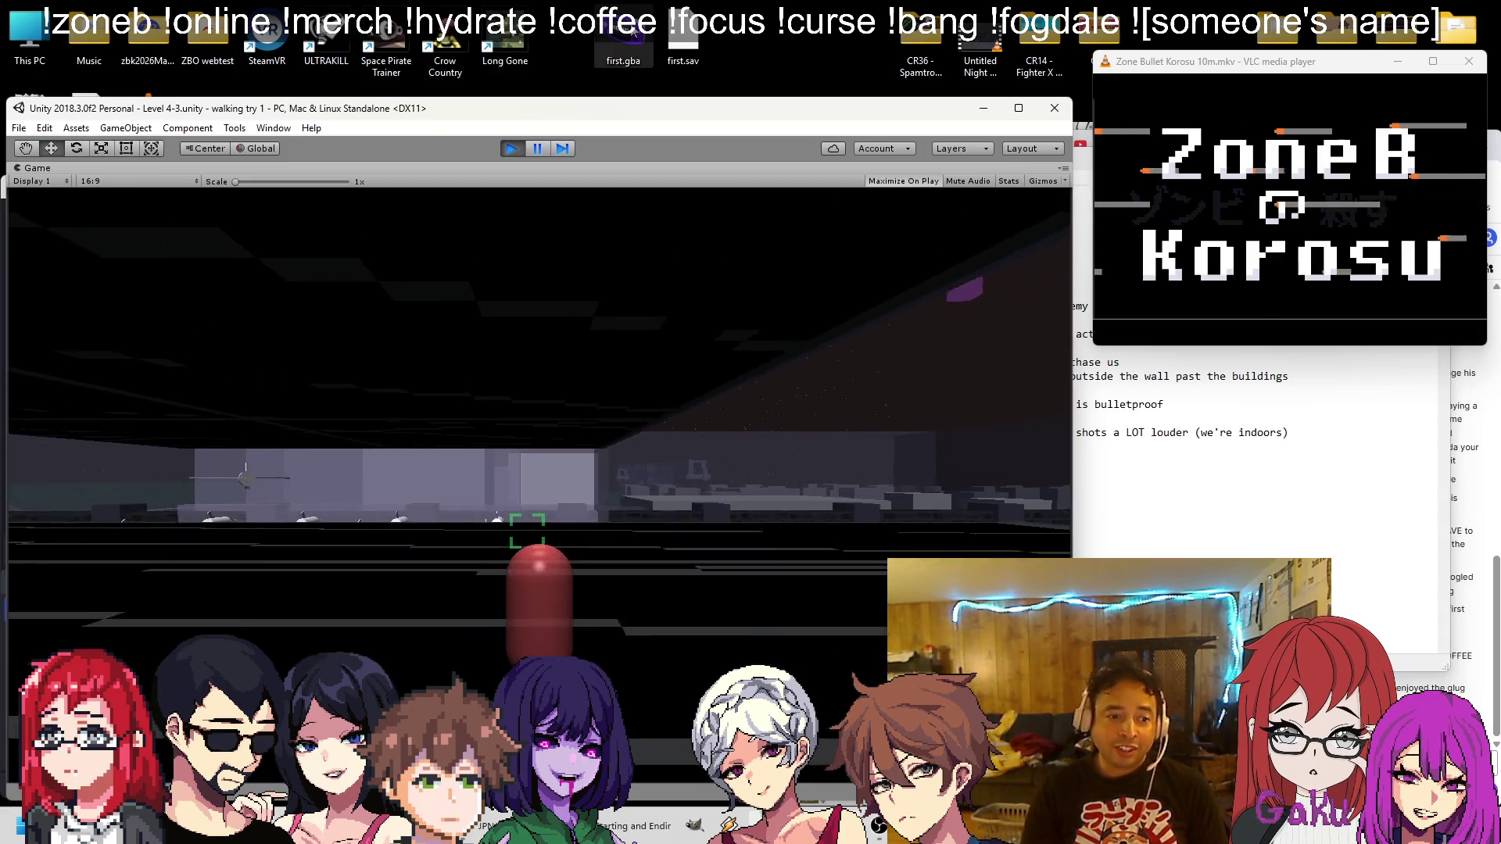
key("d")
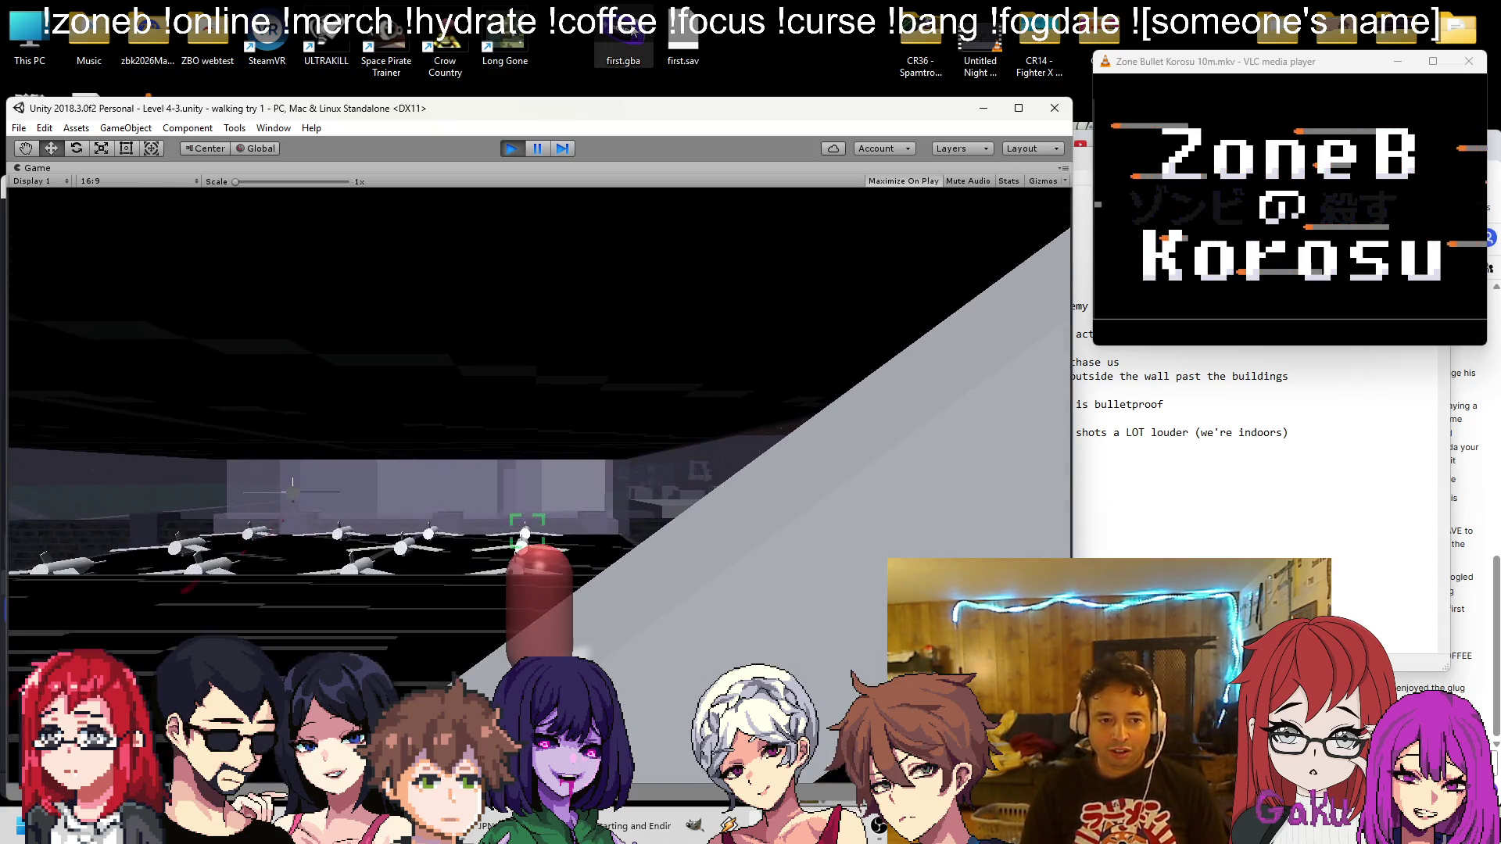
key("d")
key("d")
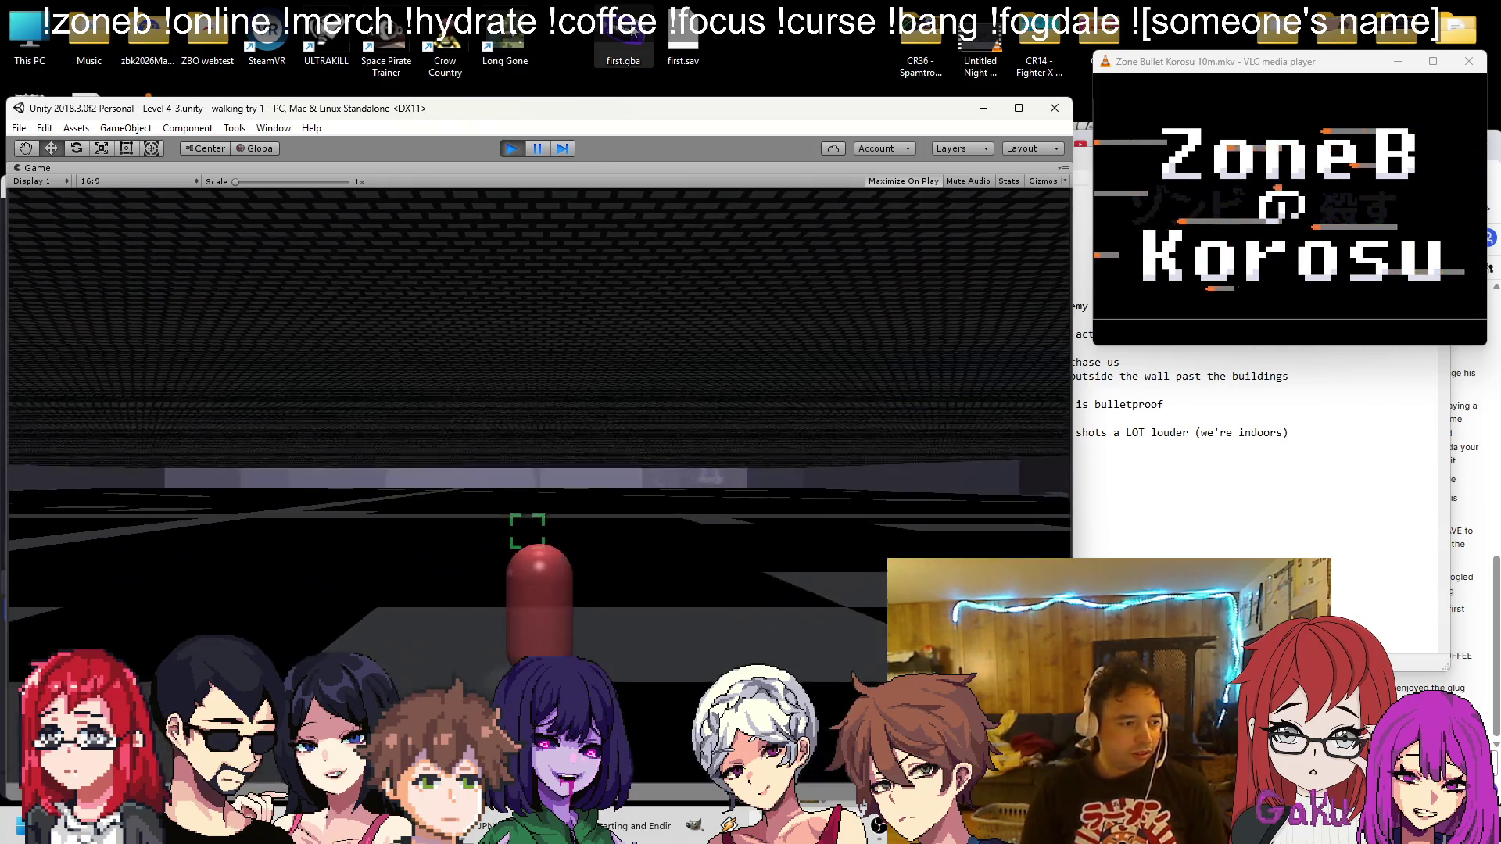
key("w")
key("w")
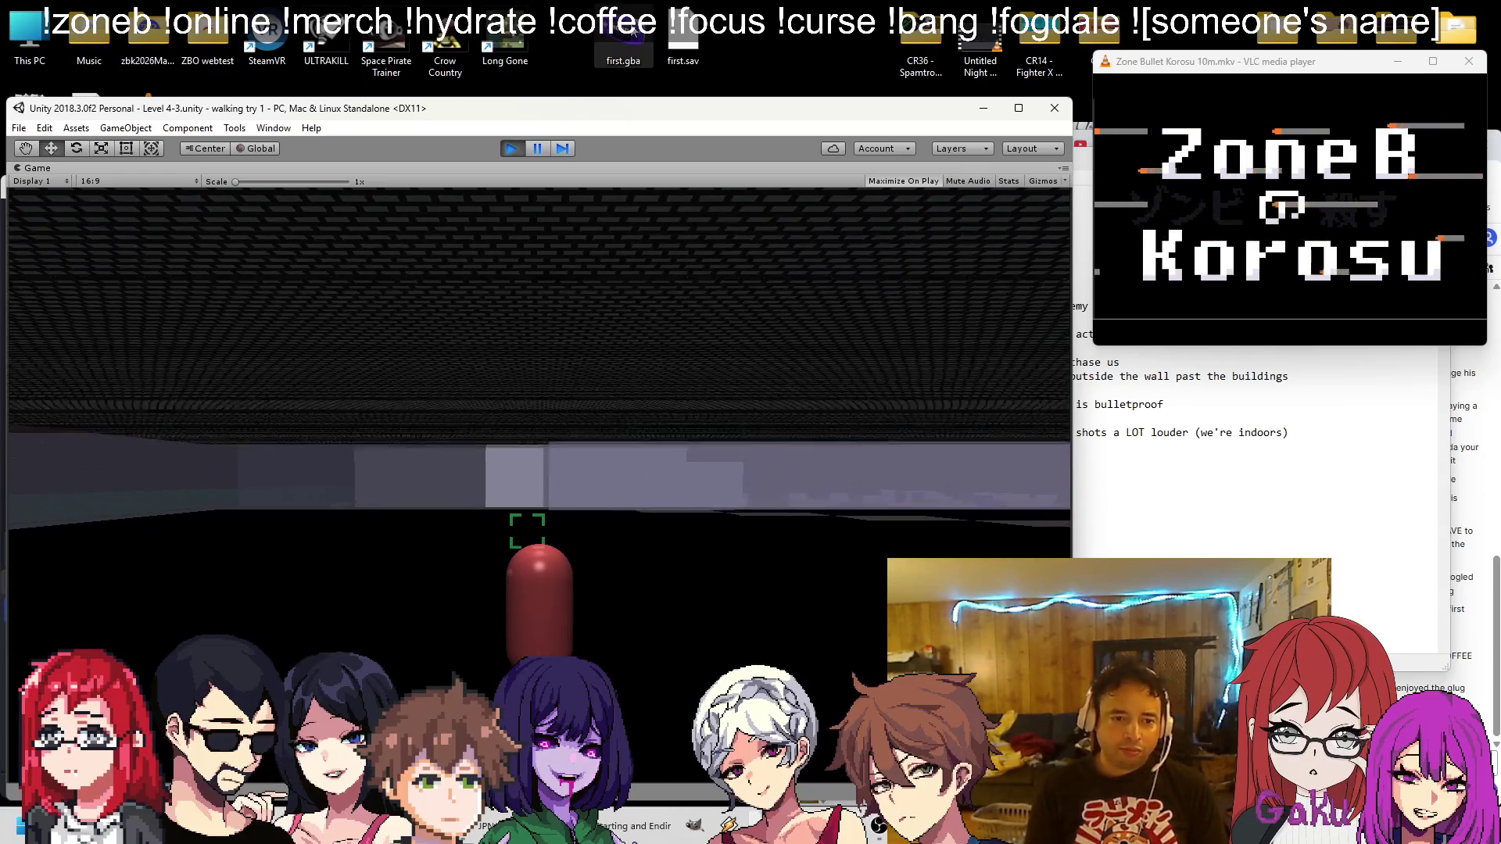
key("w")
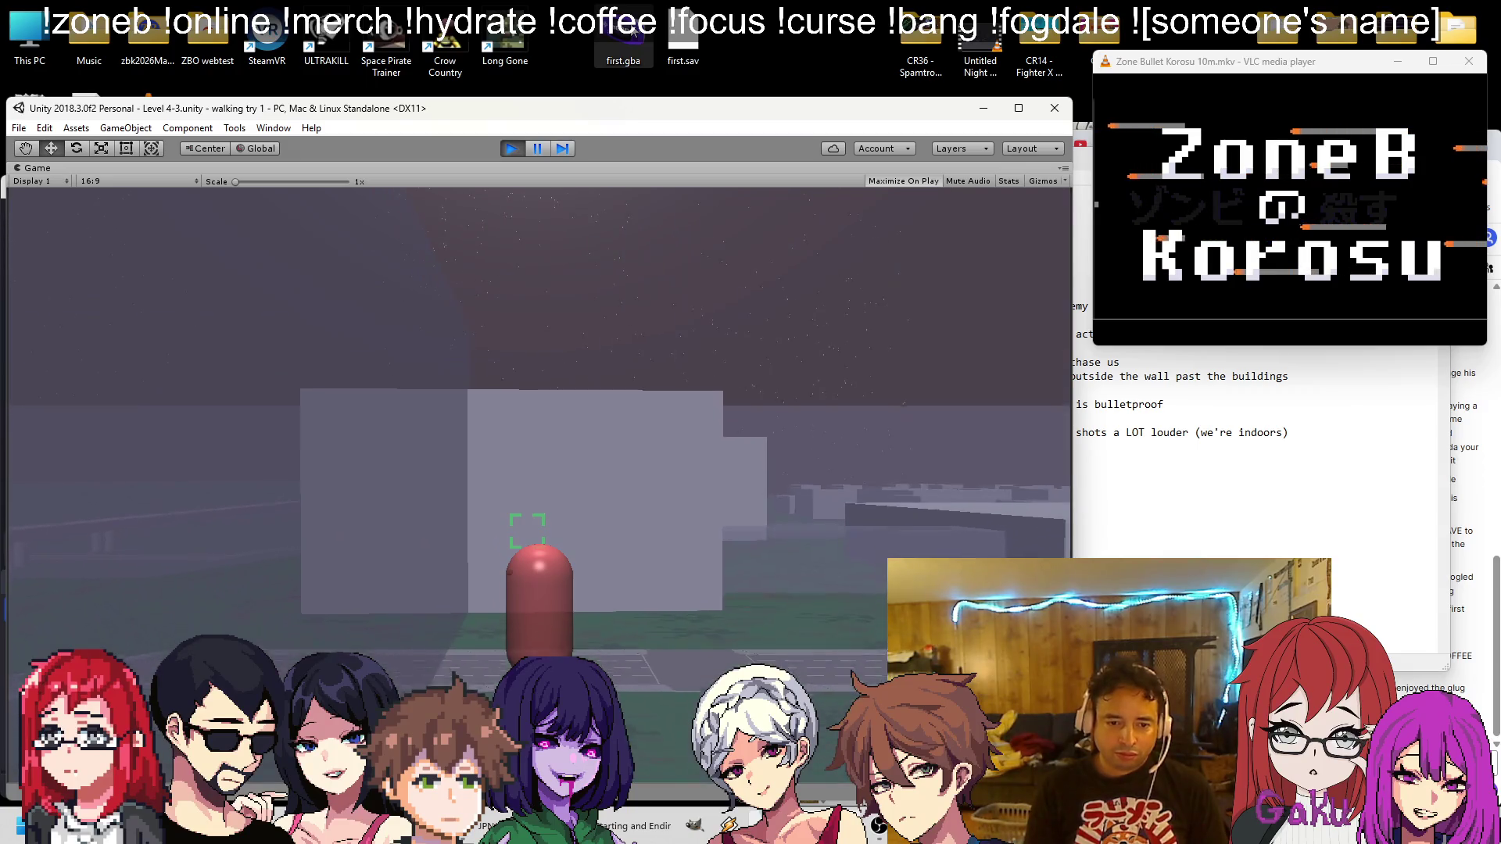
key("w")
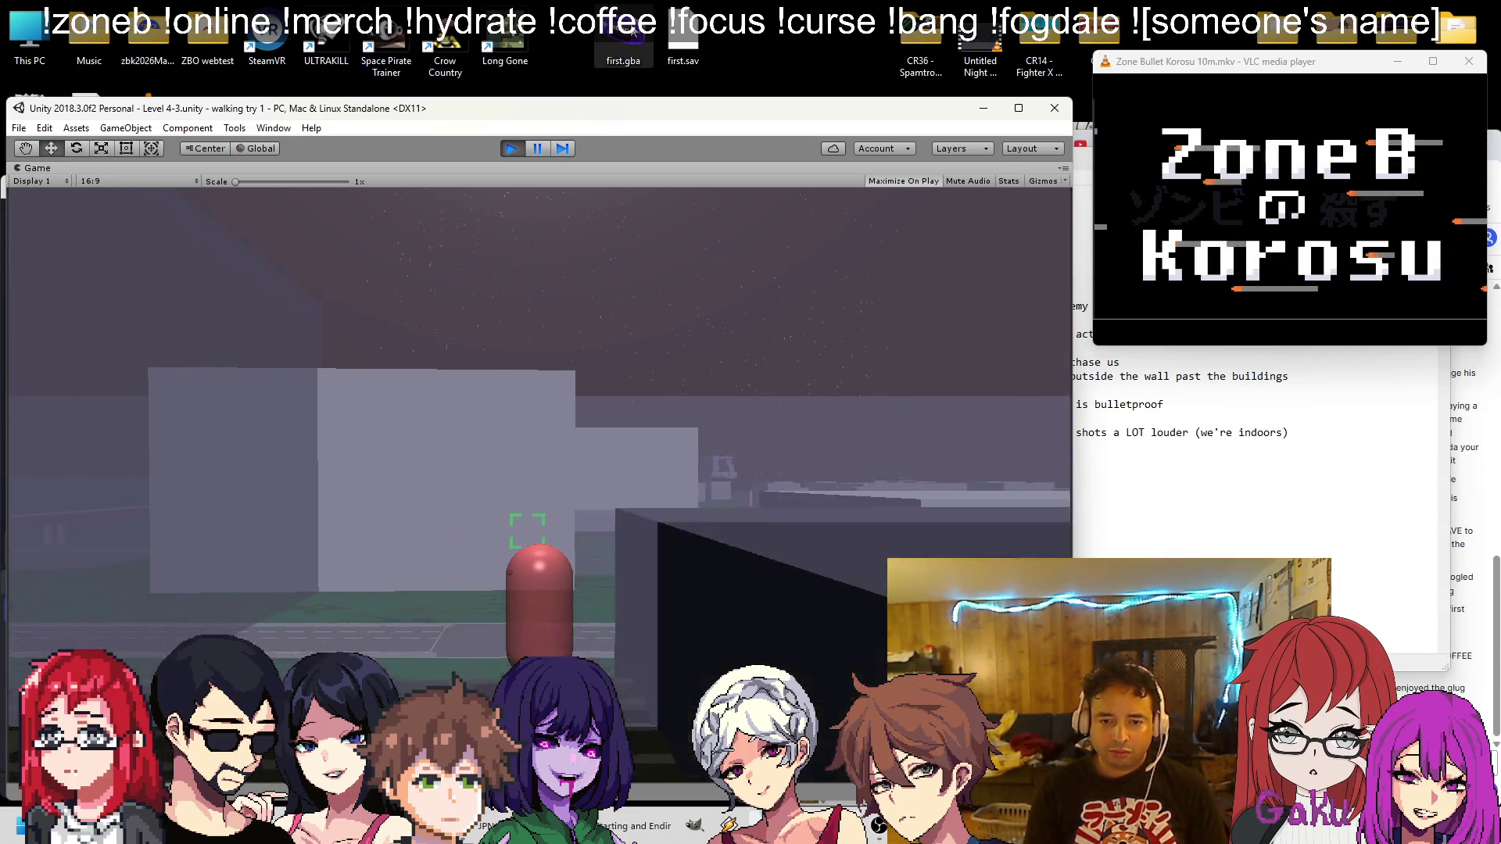
key("w")
key("w")
key("w")
key("w")
Dodge around the roadside buildings while watching the Walker chase and fire
key("s")
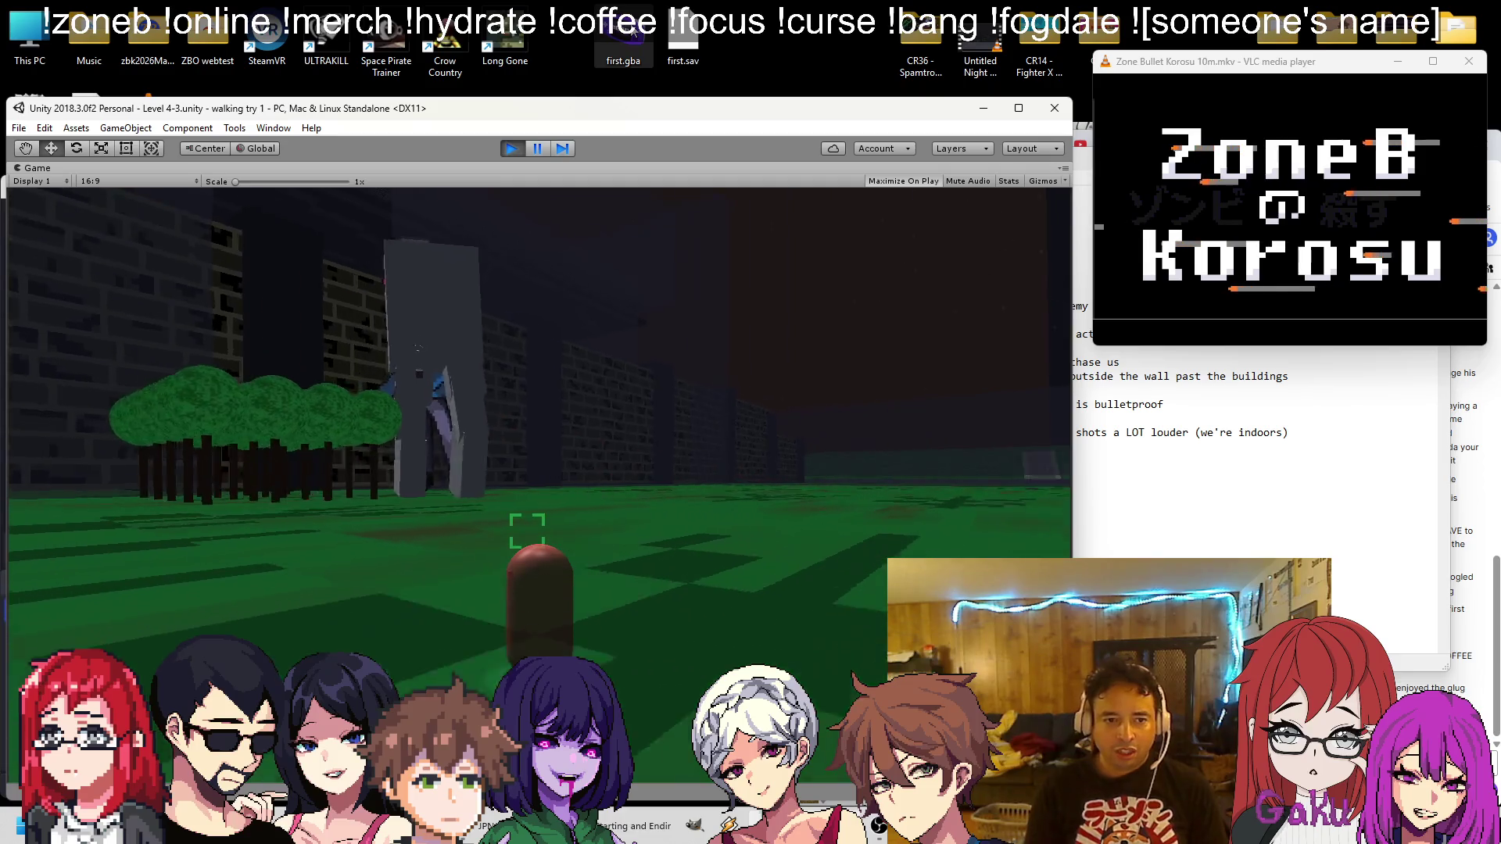
key("a")
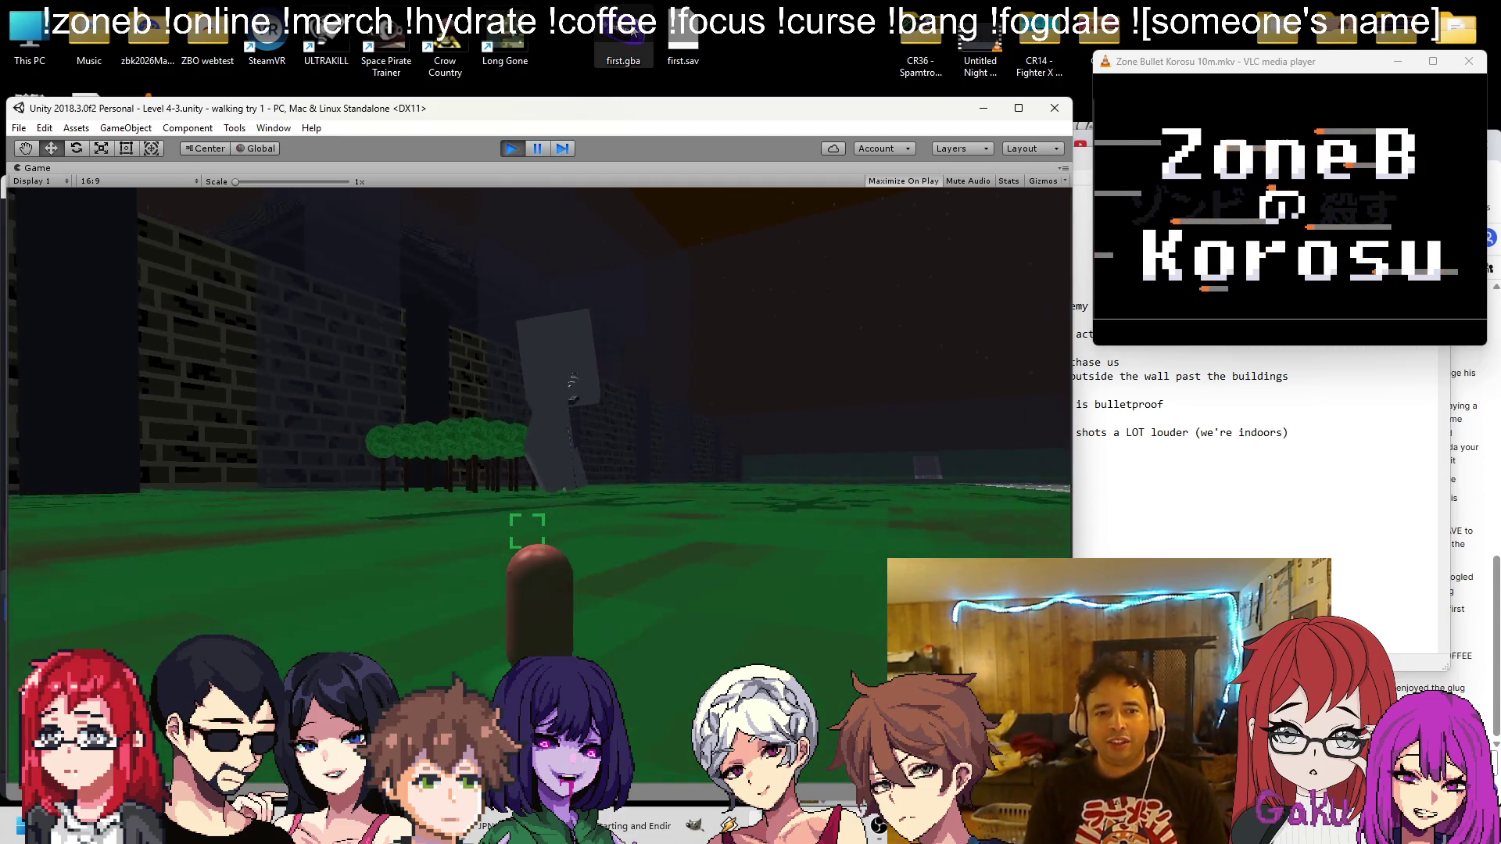
key("d")
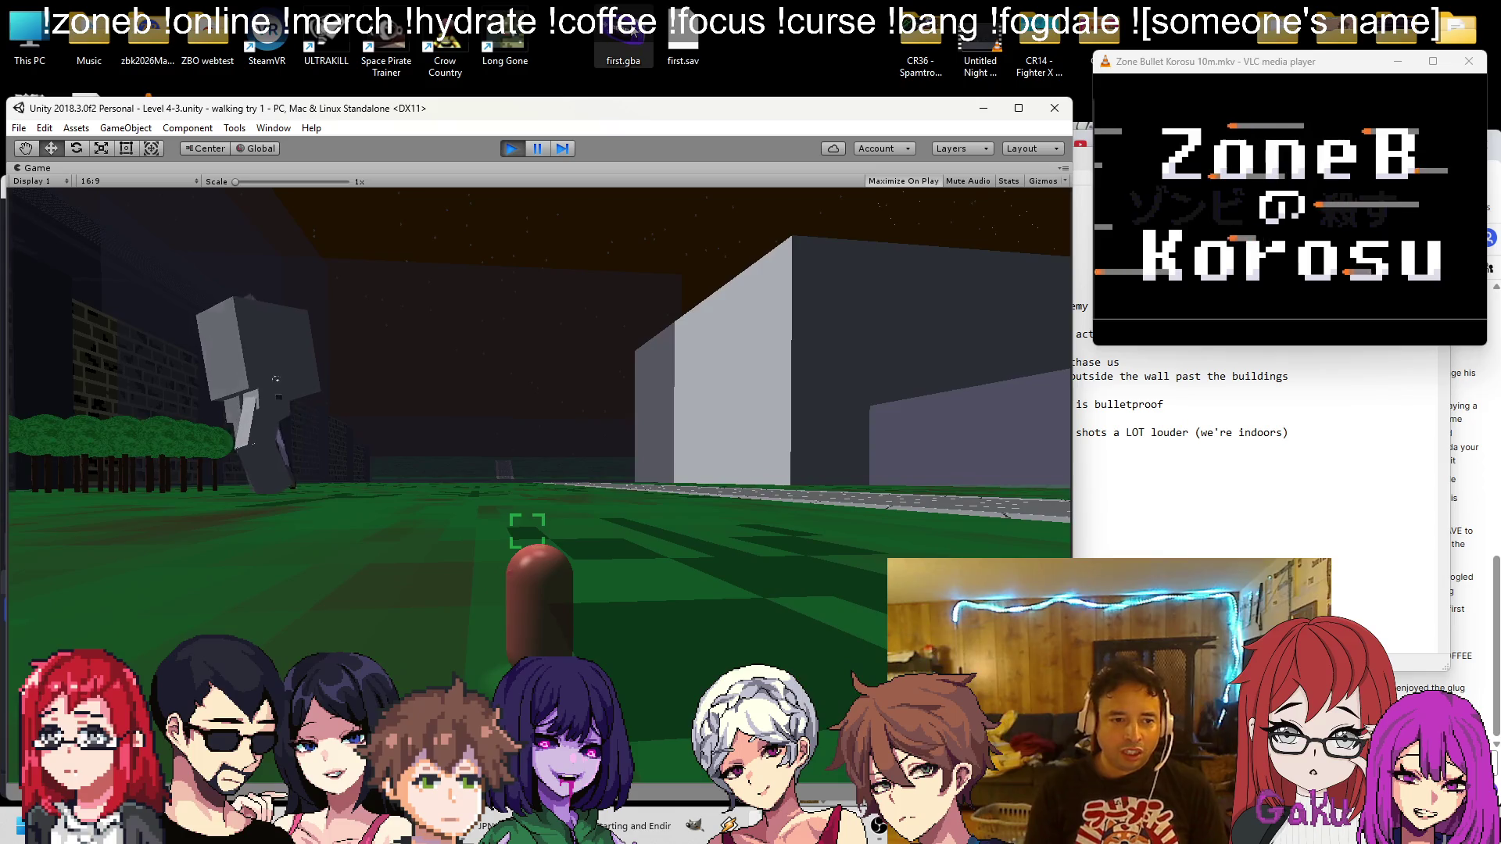
key("a")
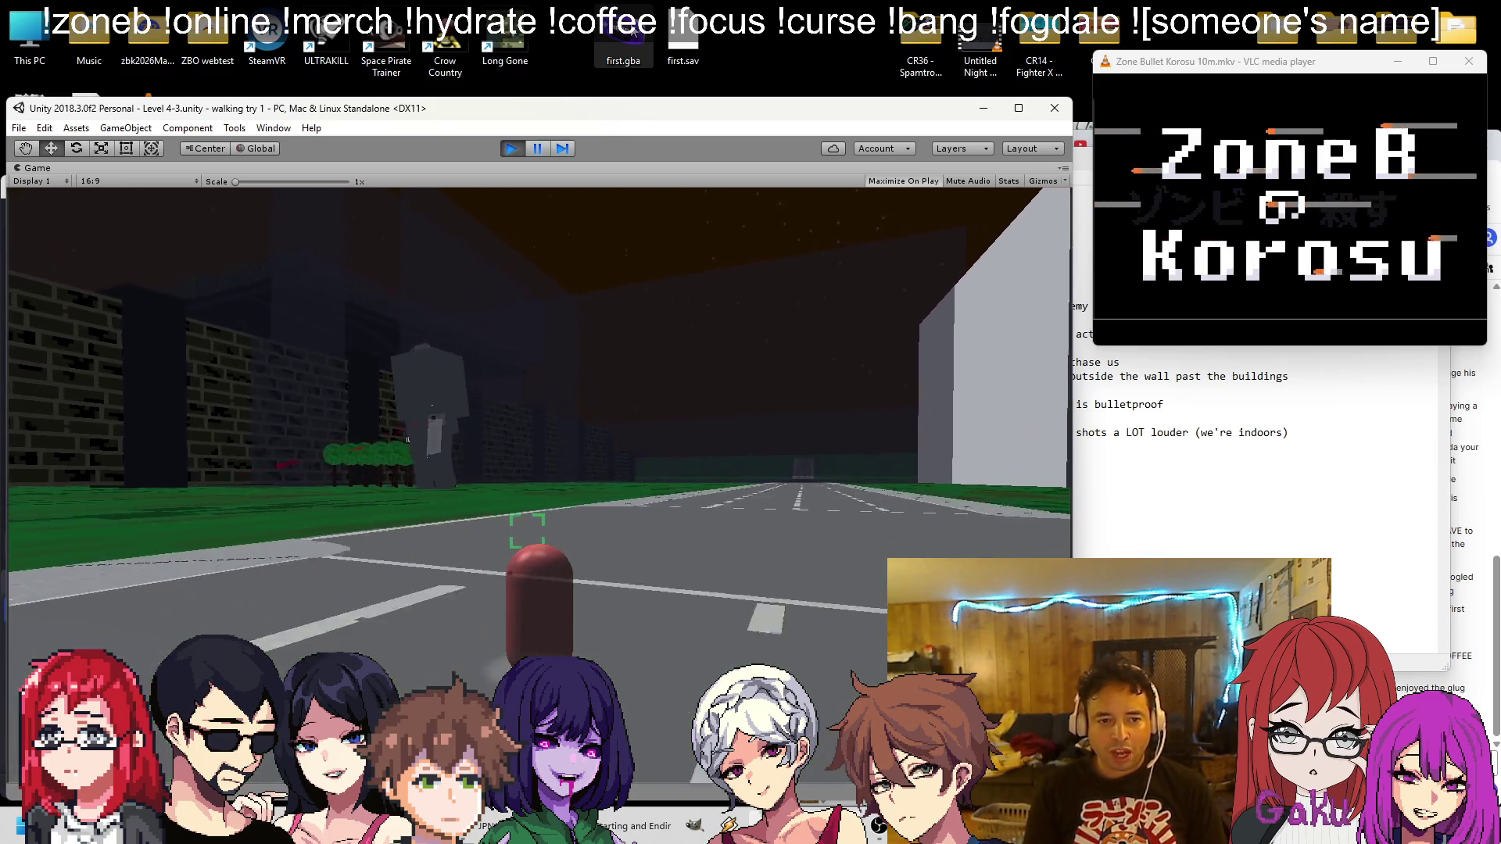
key("d")
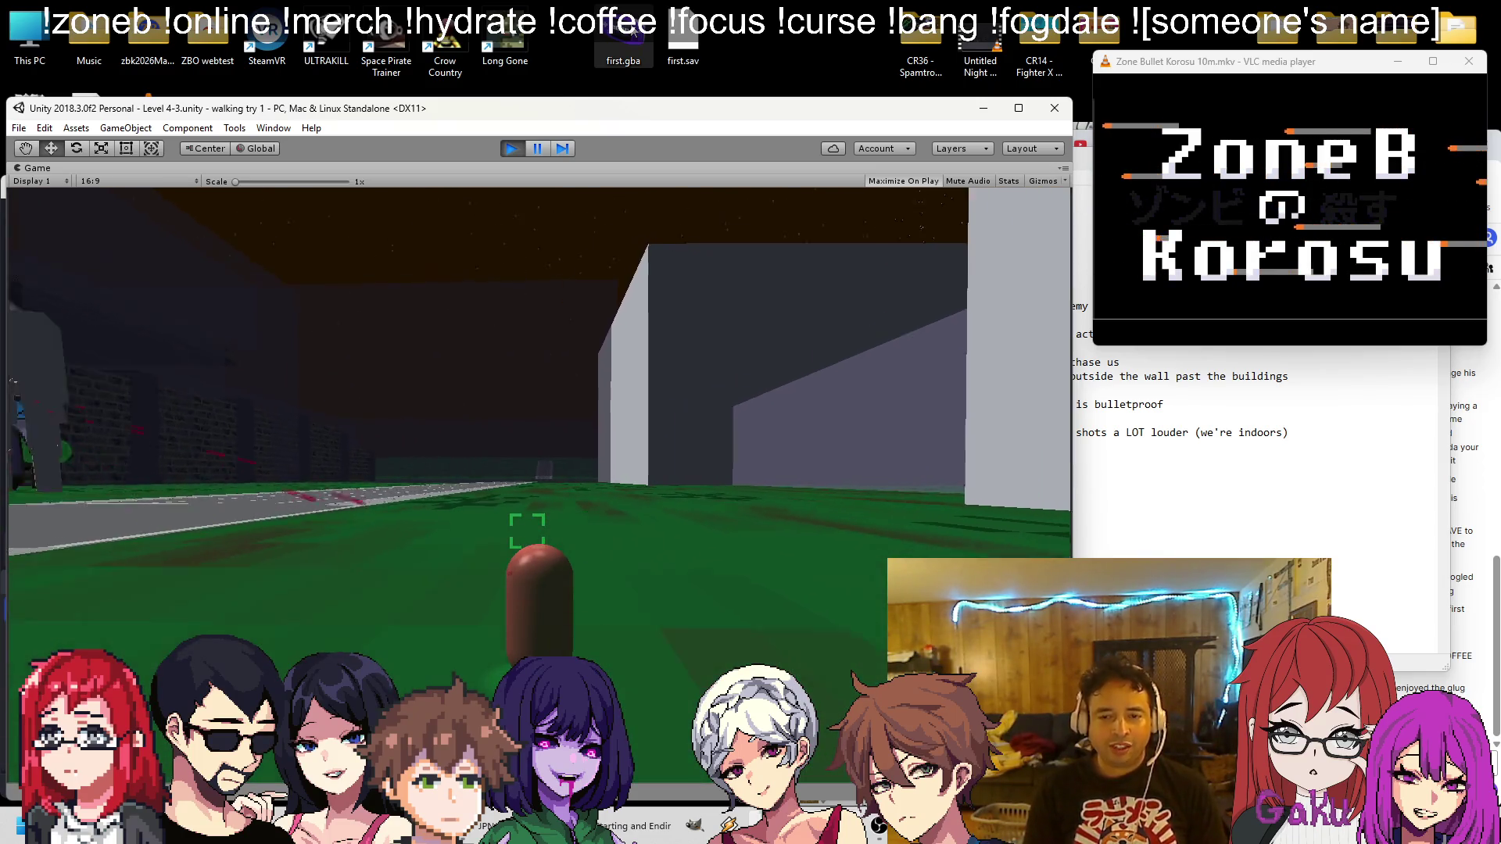
key("a")
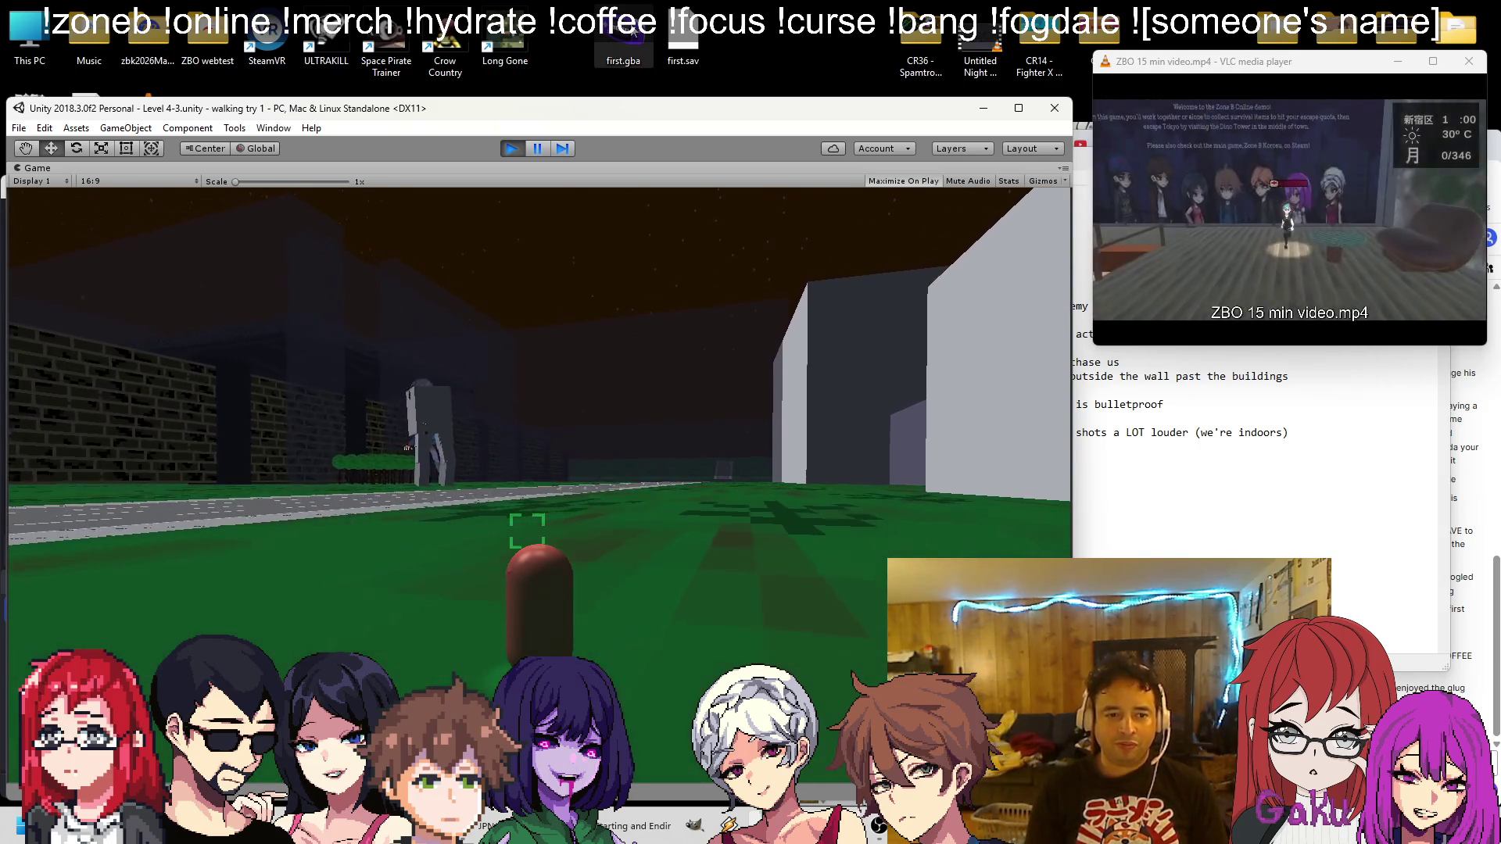
key("a")
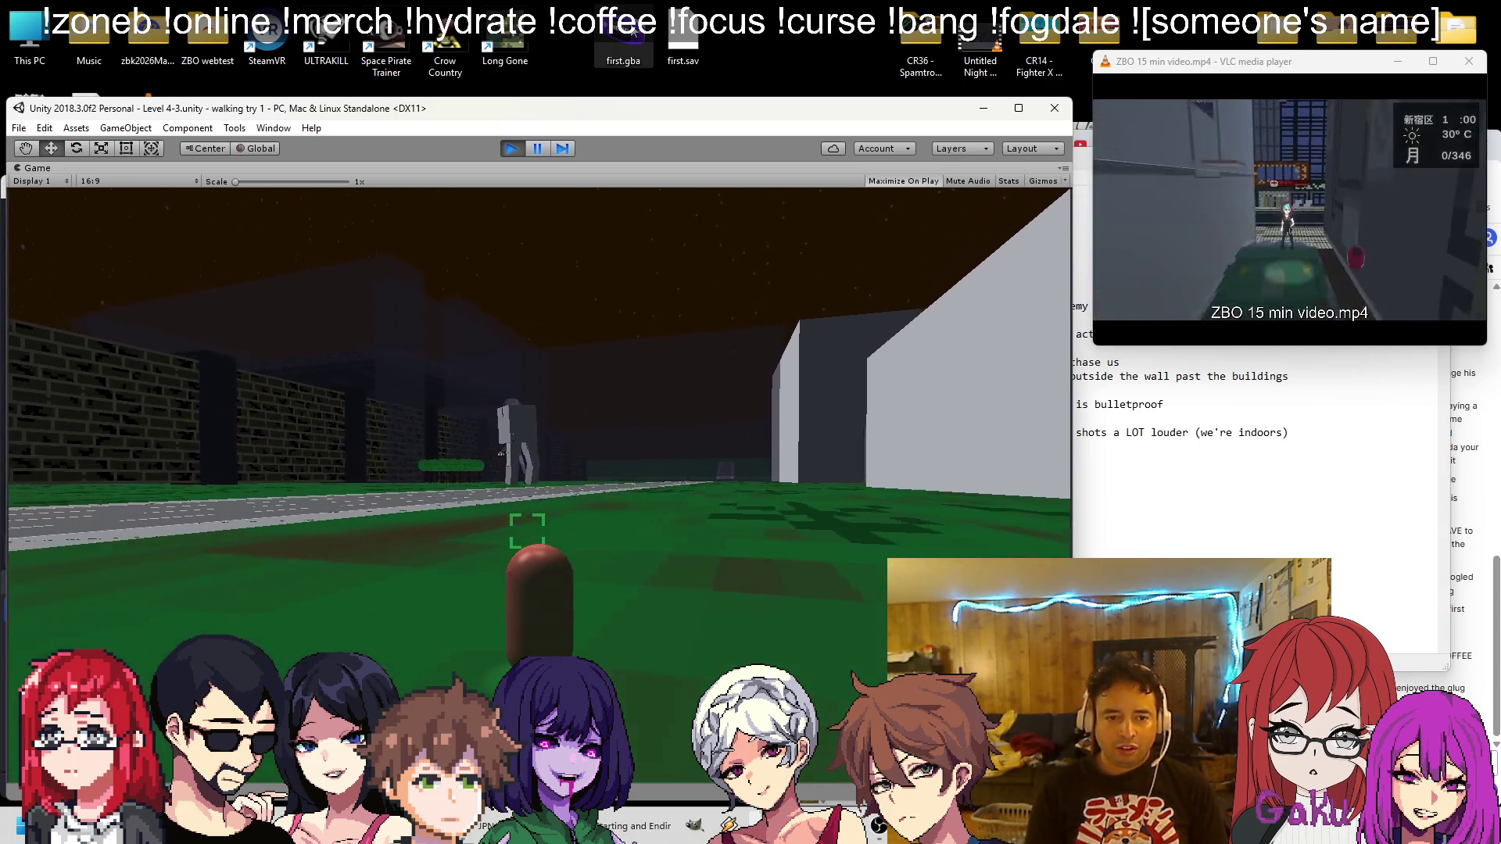
key("d")
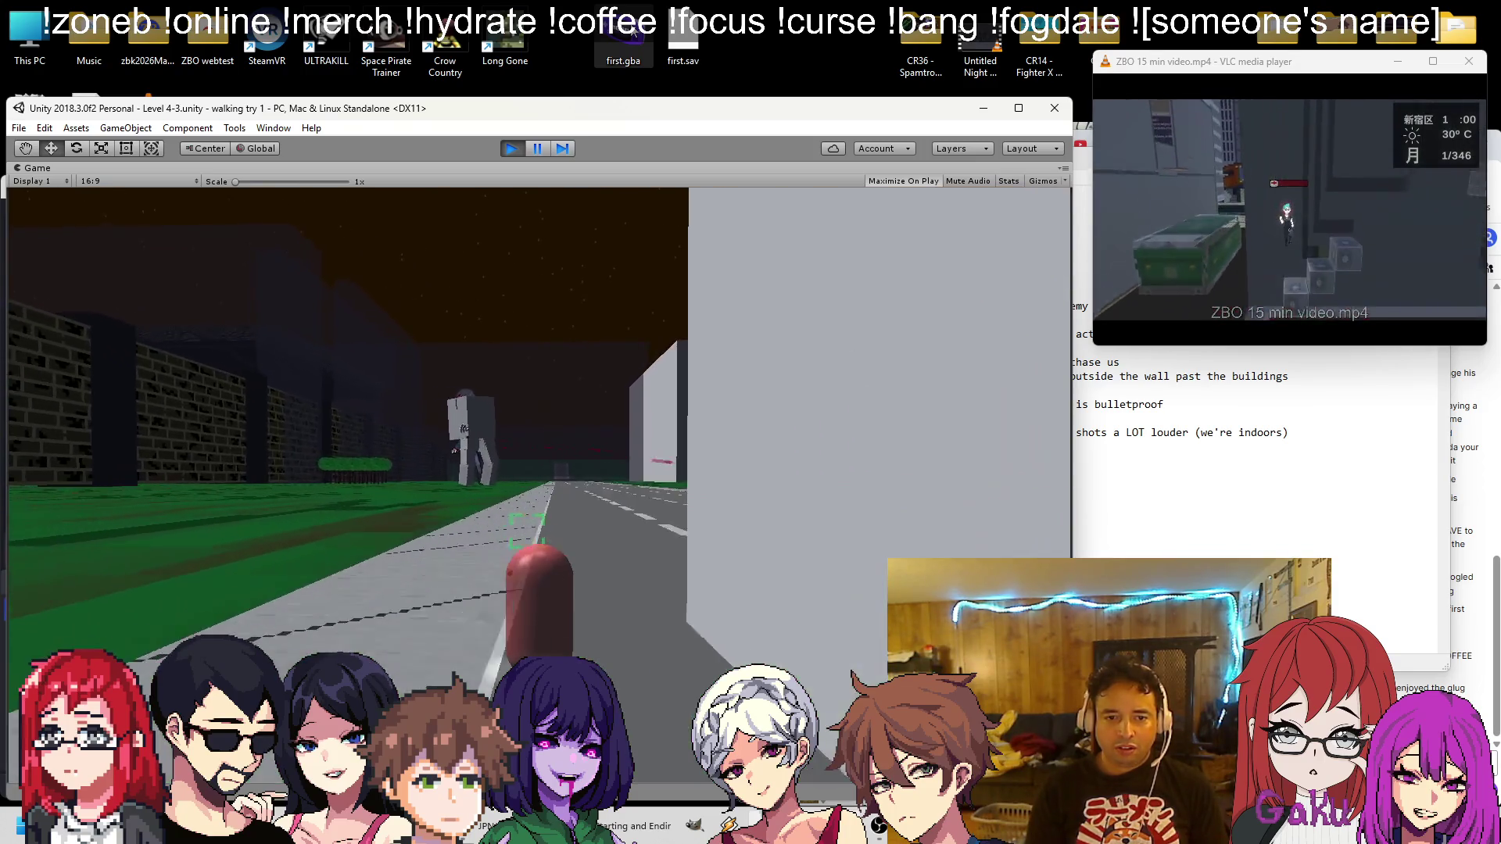
key("d")
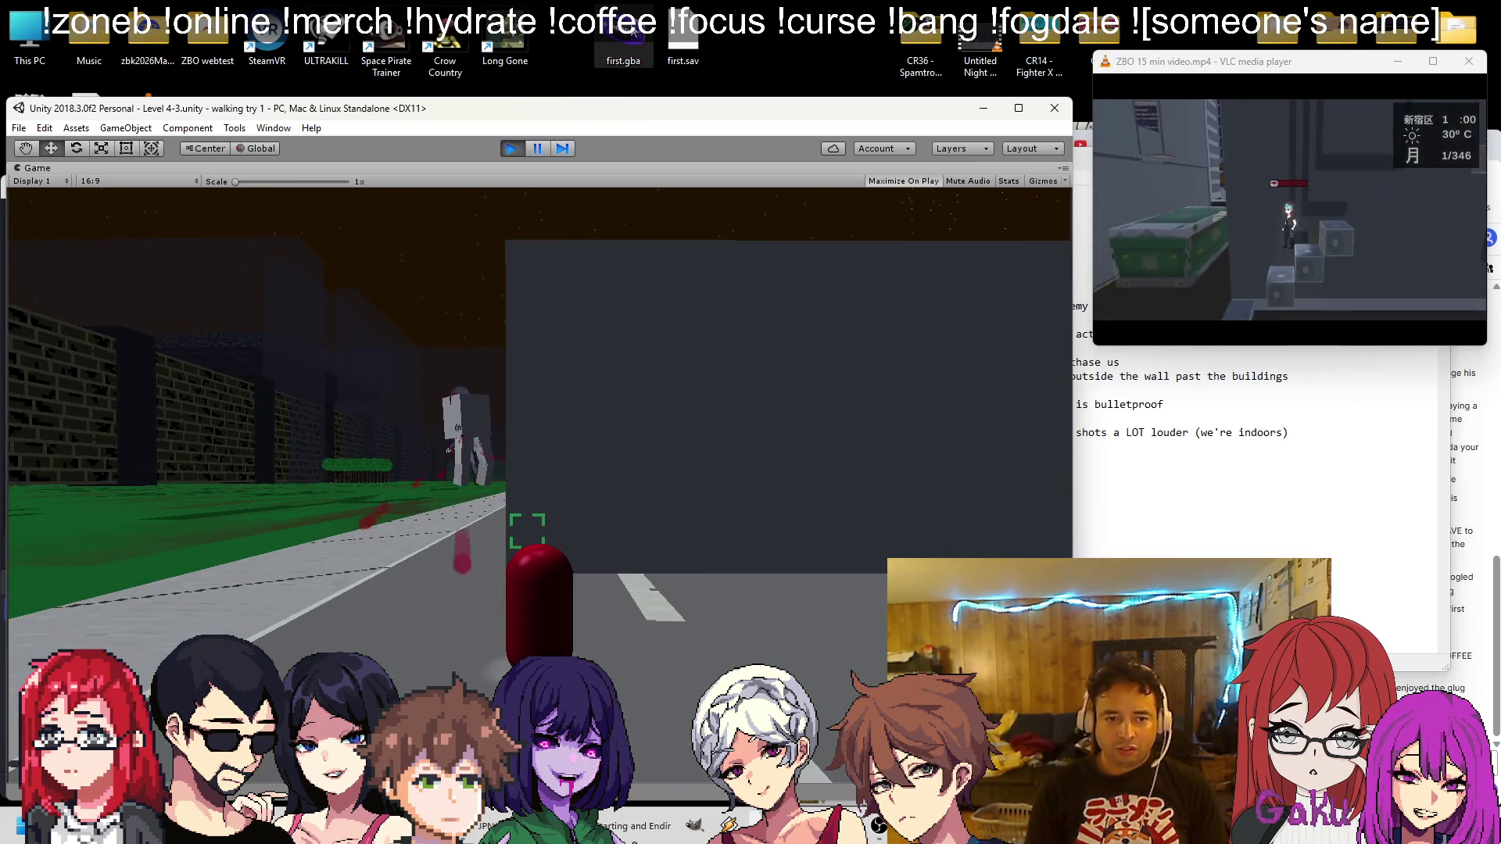
key("d")
key("a")
key("d")
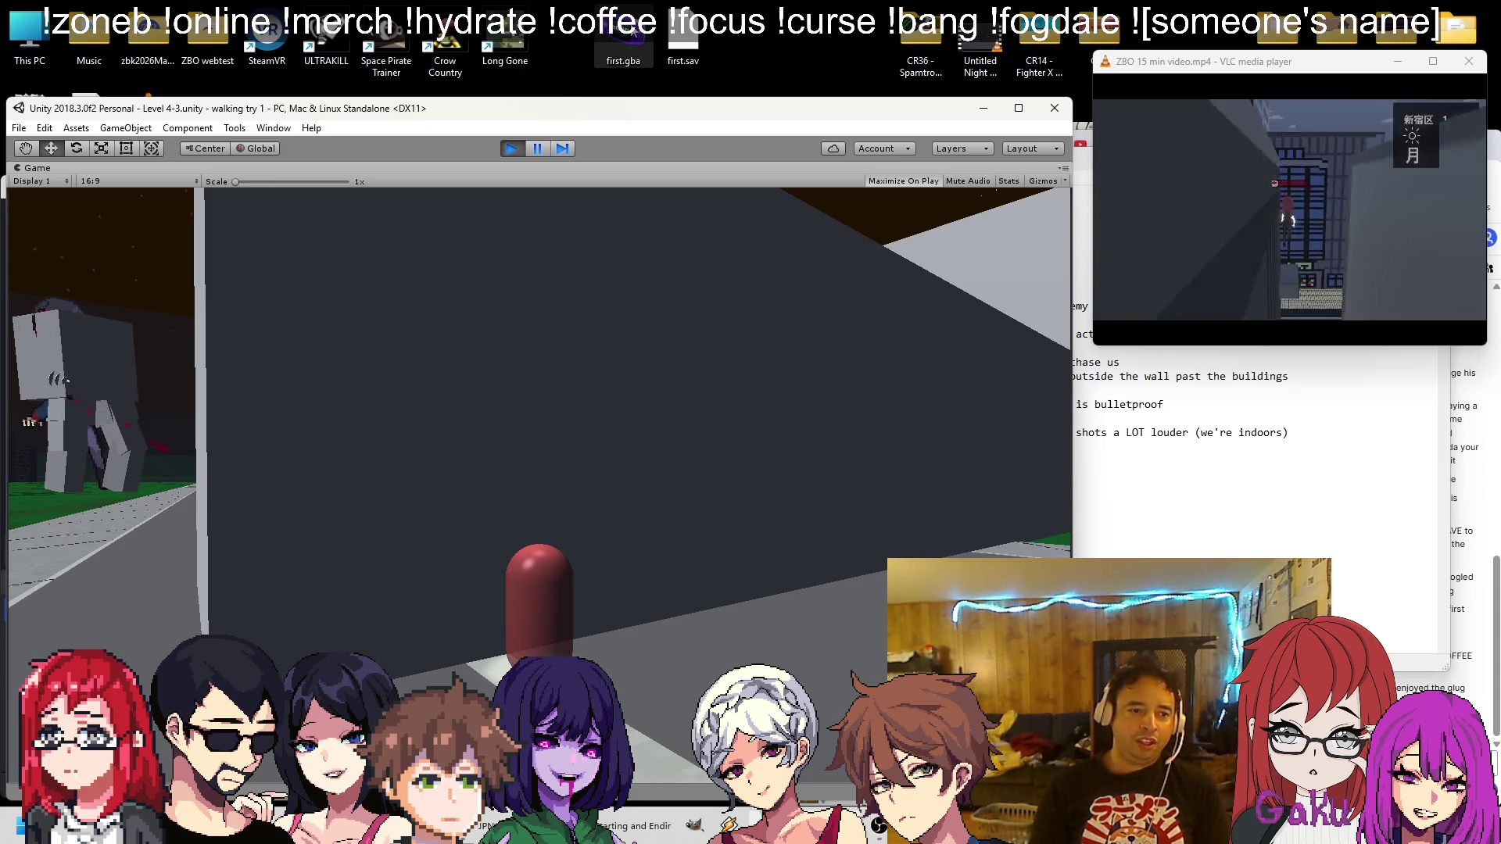
key("a")
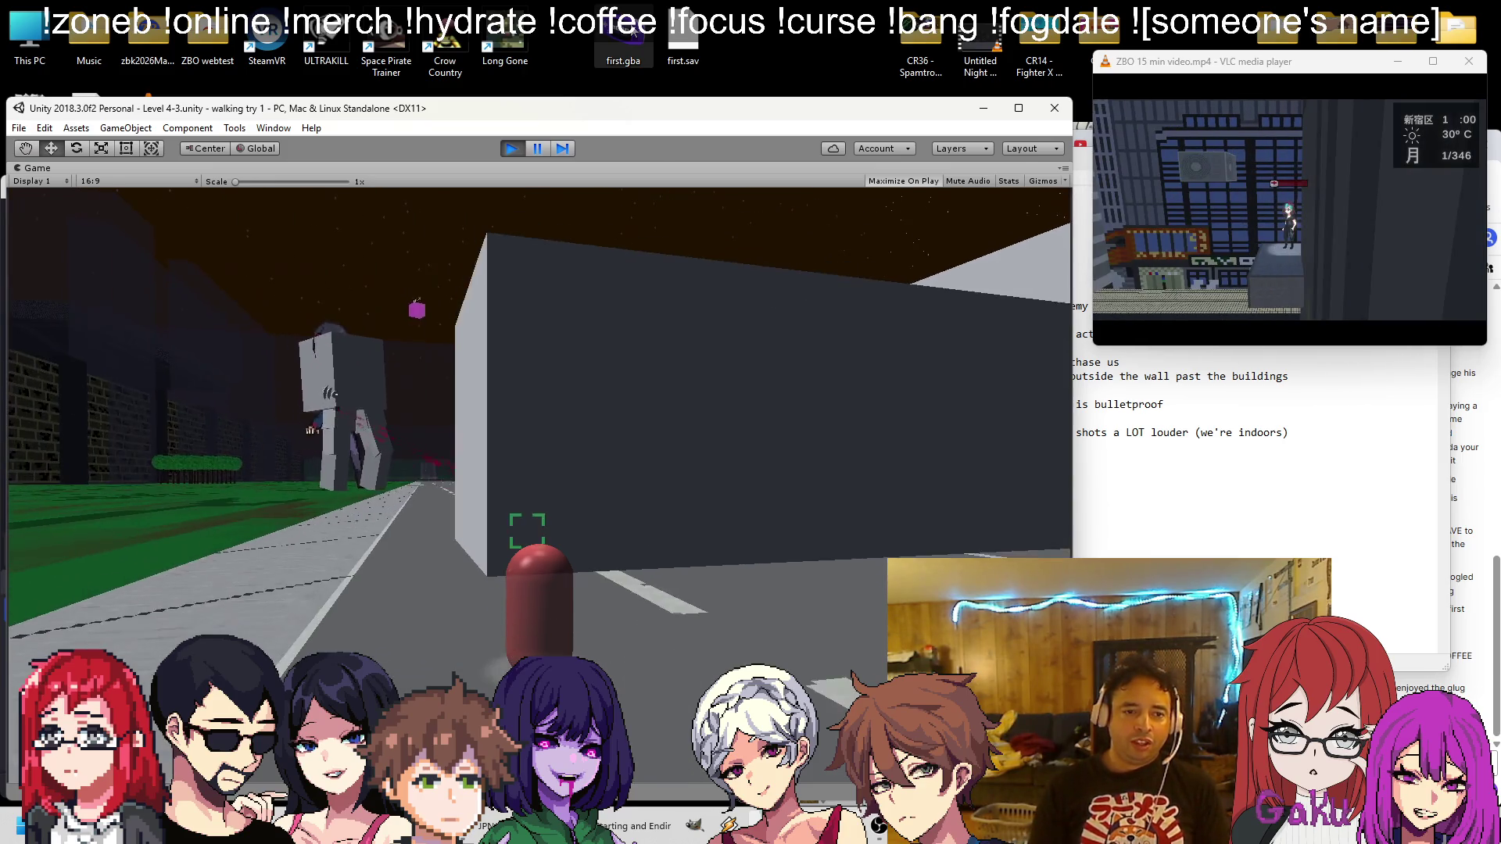
key("d")
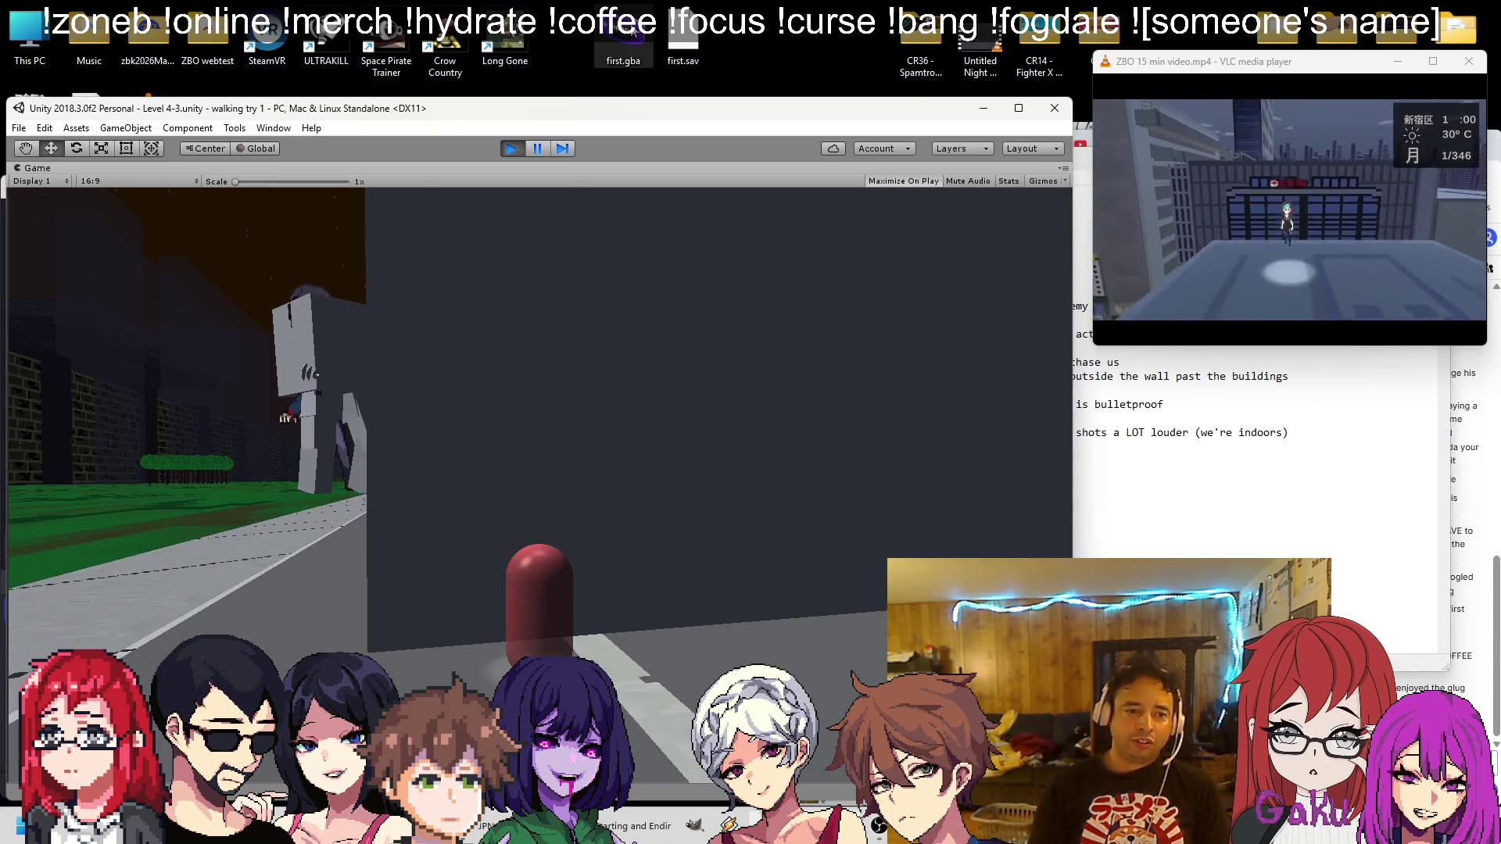
key("s")
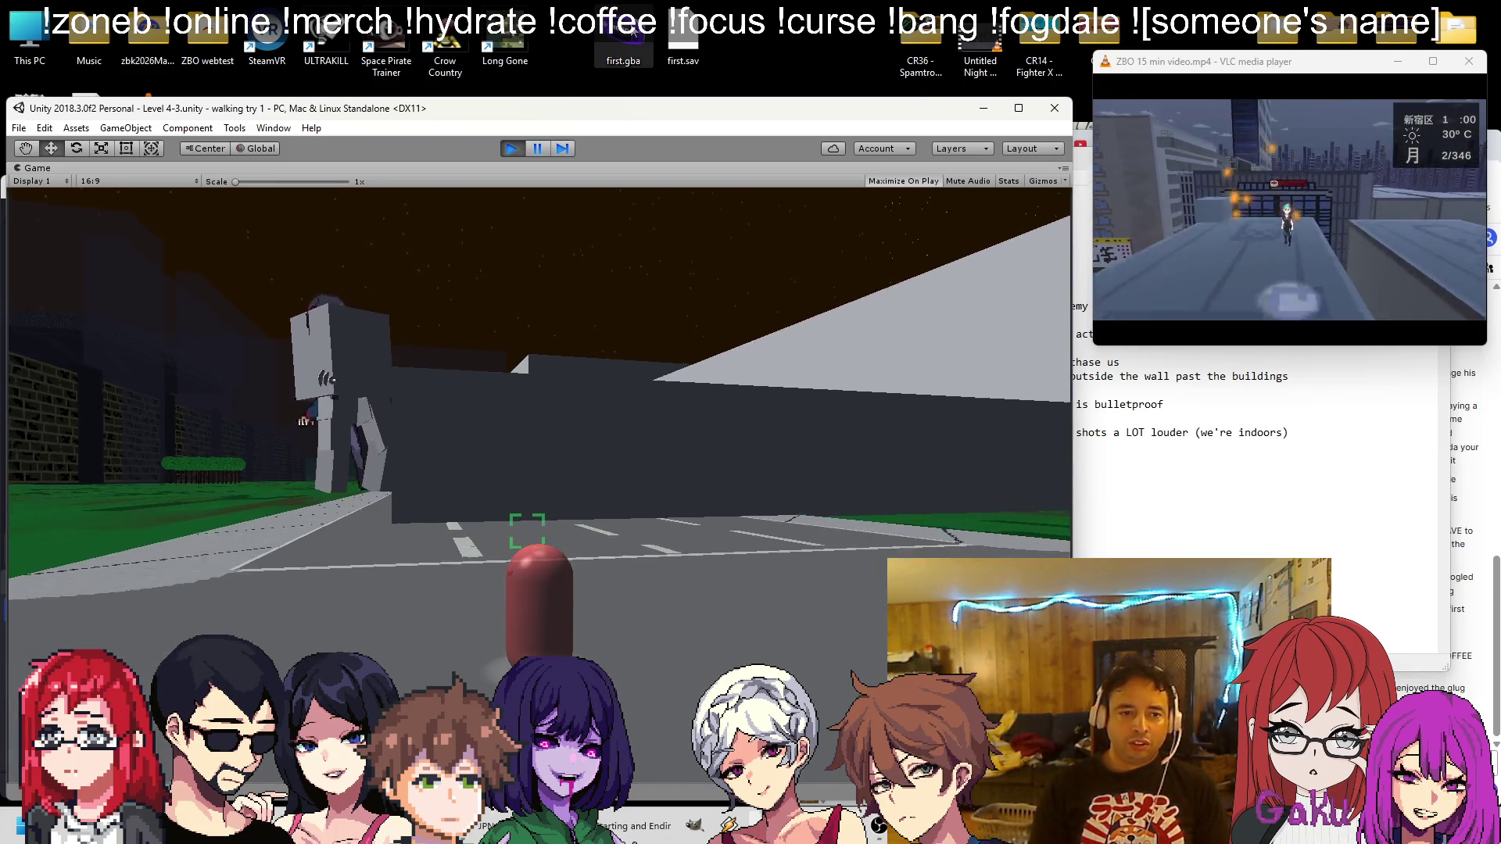
key("s")
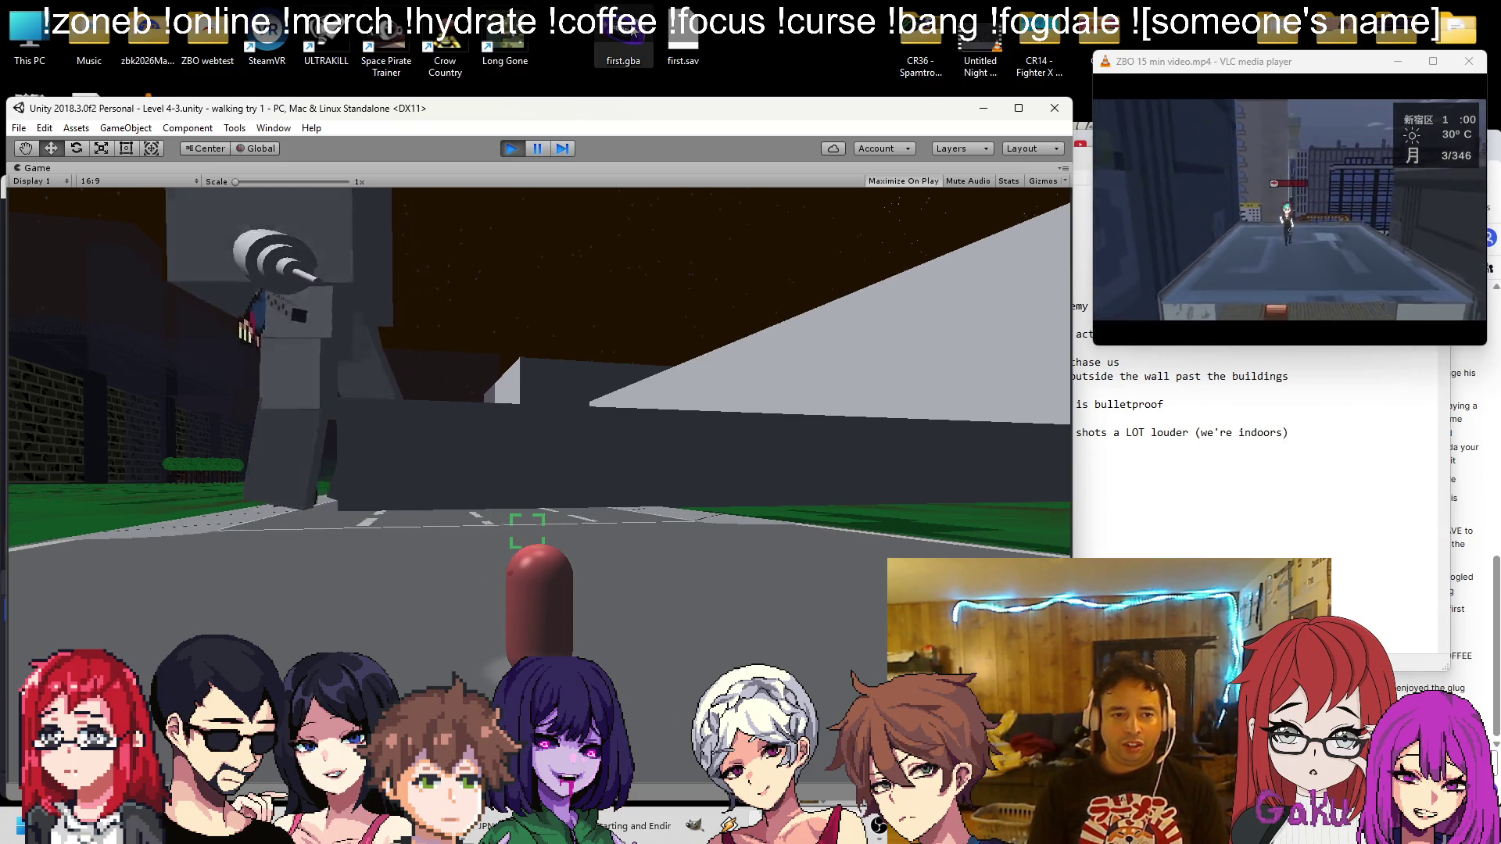
Circle the enemy across the grass, then return to the road
key("a")
key("w")
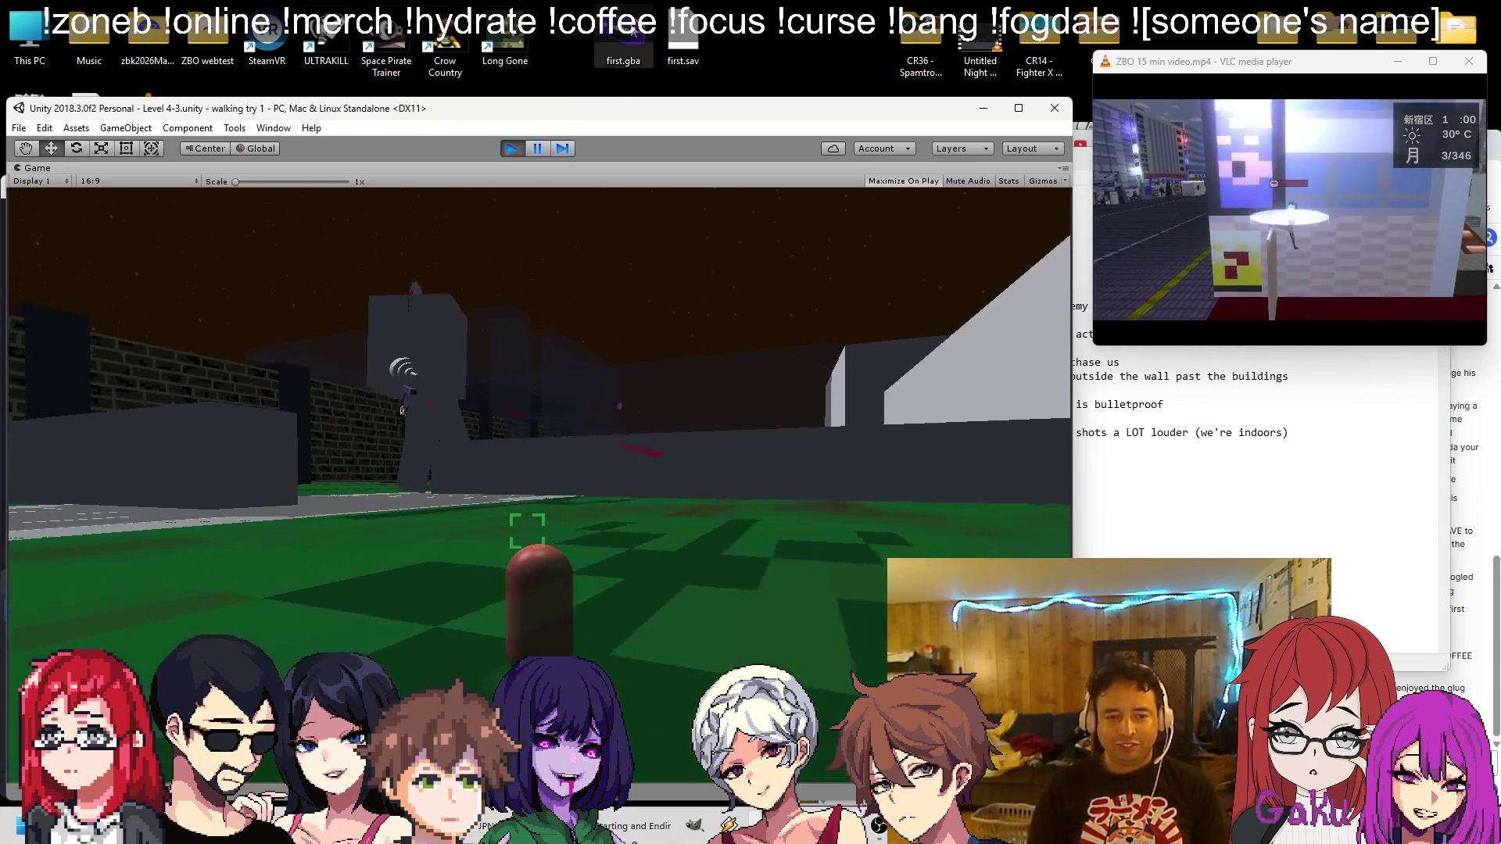
key("w")
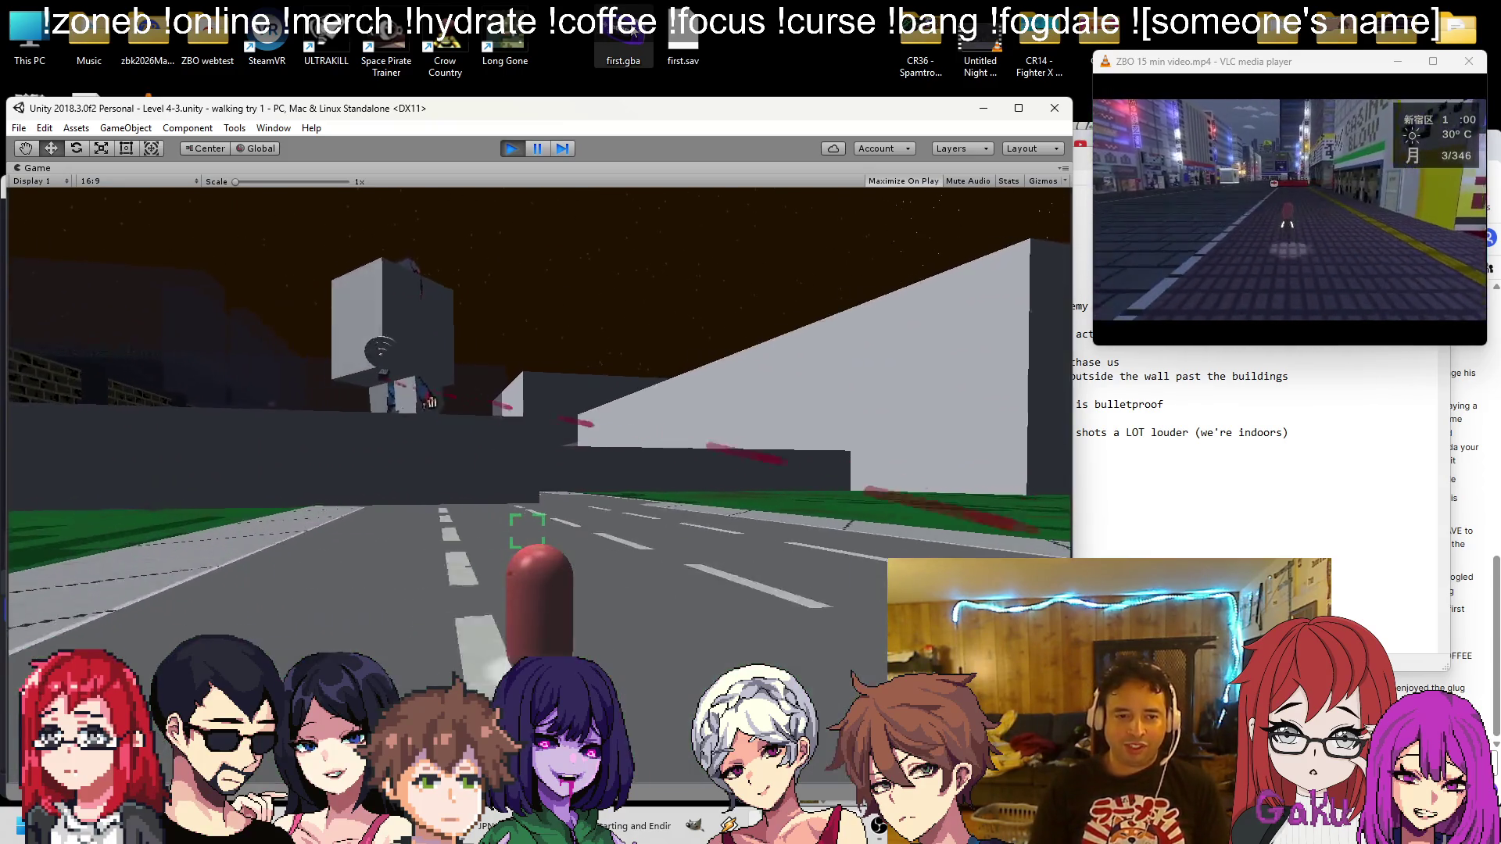
key("s")
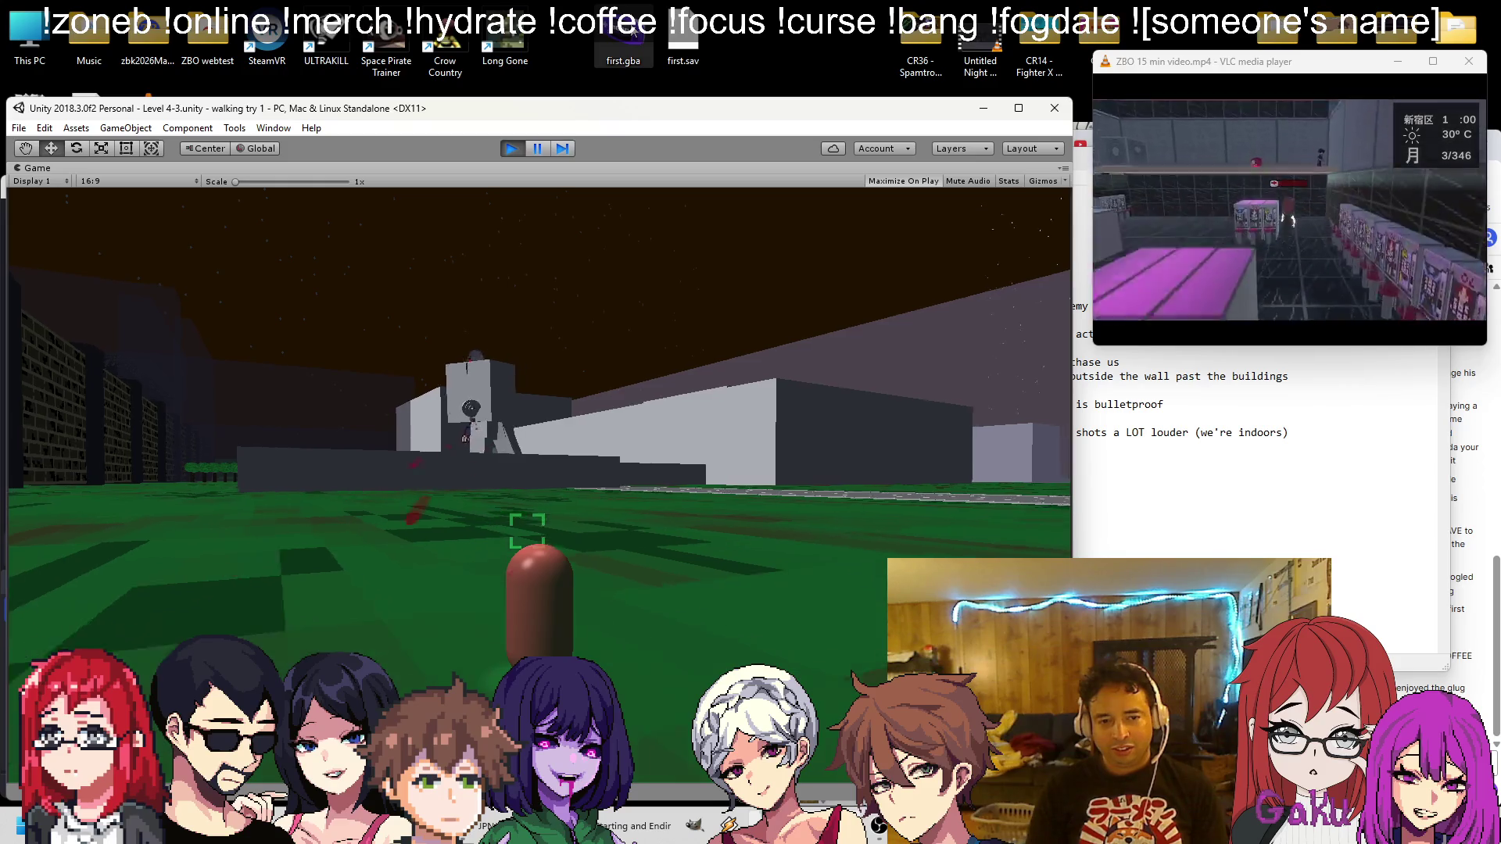
key("d")
key("w")
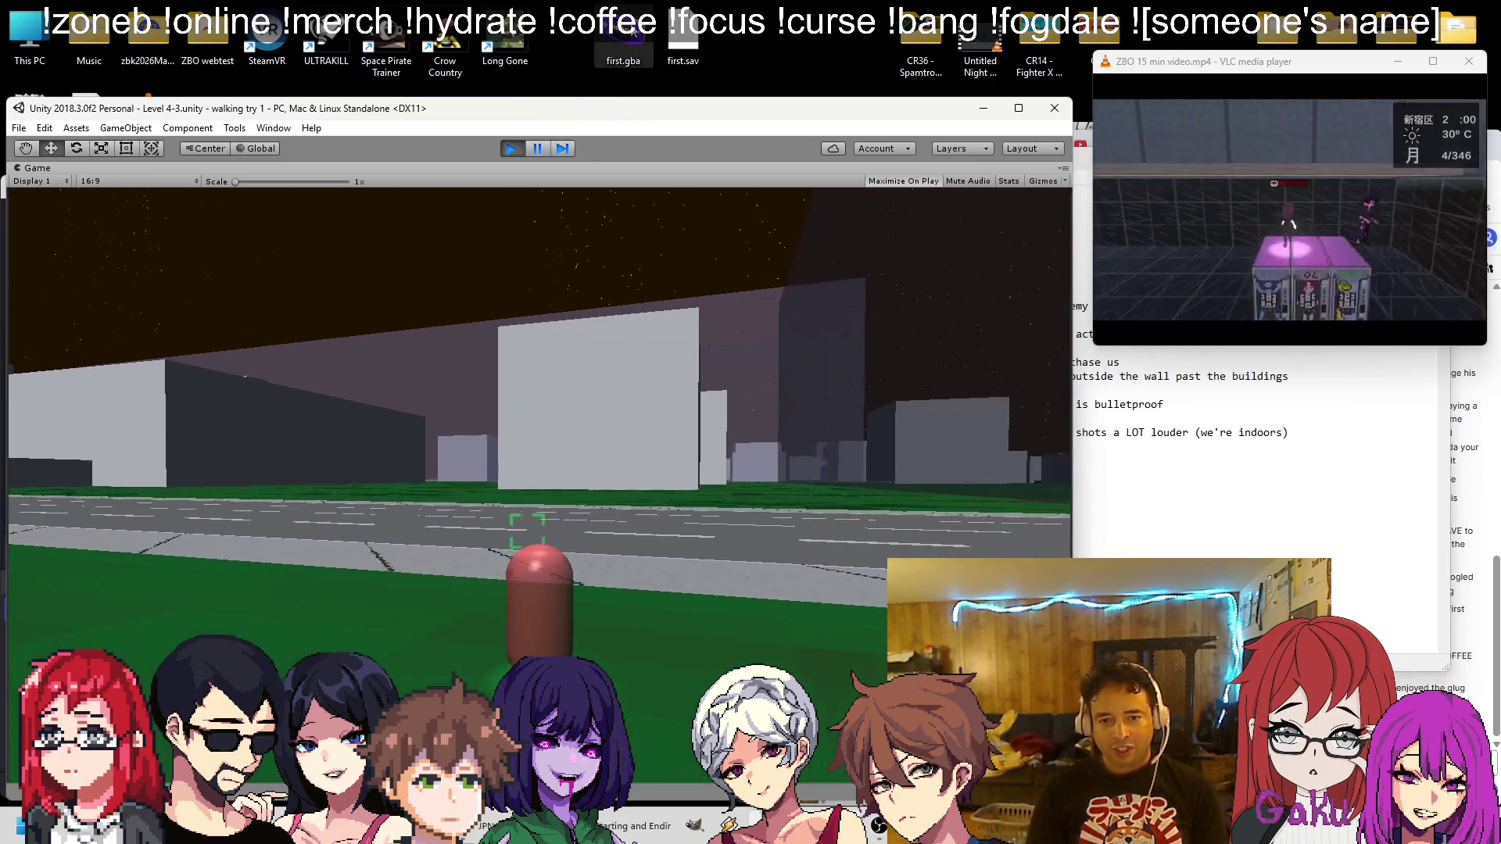
key("a")
key("d")
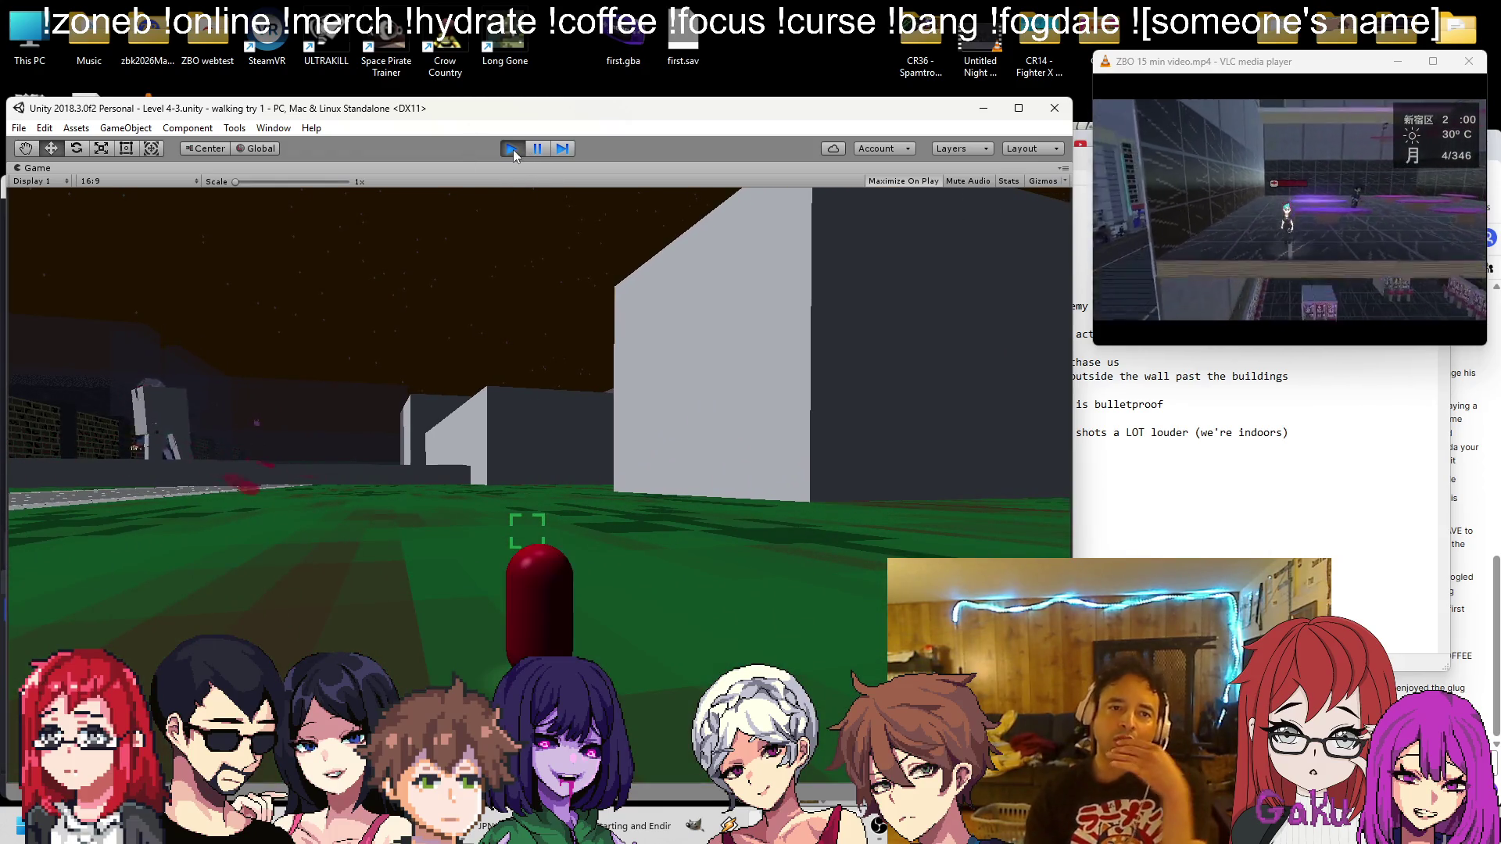
Stop play, lower walls old bldg (25) and (26) to Position Y 37.39, and save the scene
left_click(512, 149)
mouse_move(405, 339)
left_mouse_down()
mouse_move(345, 365)
mouse_move(321, 308)
mouse_move(349, 255)
mouse_move(340, 309)
mouse_move(368, 279)
mouse_move(329, 305)
left_mouse_up()
left_click(330, 305)
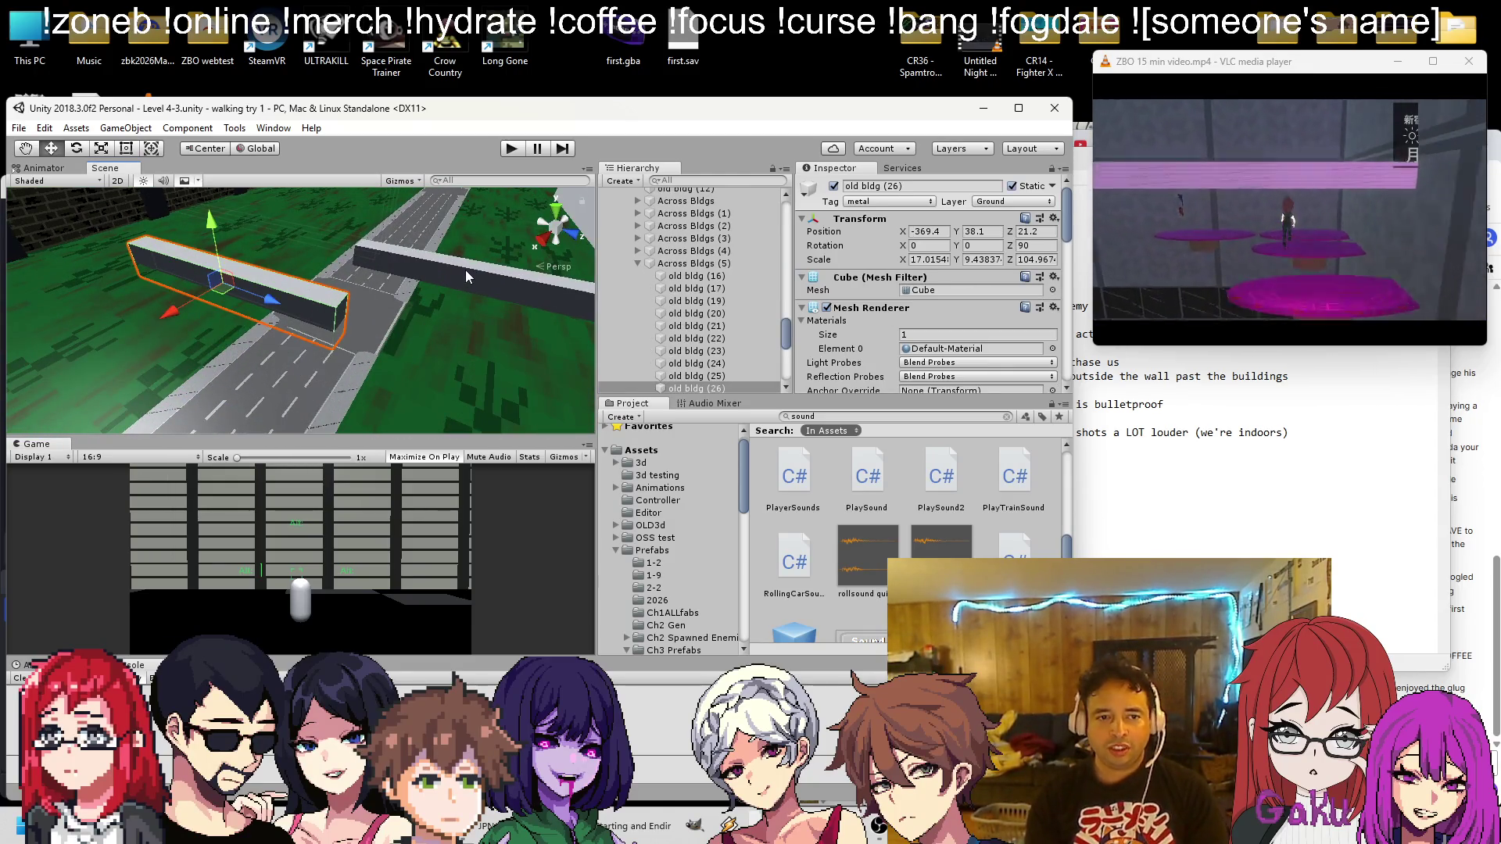
left_click(466, 270, "shift")
key("t")
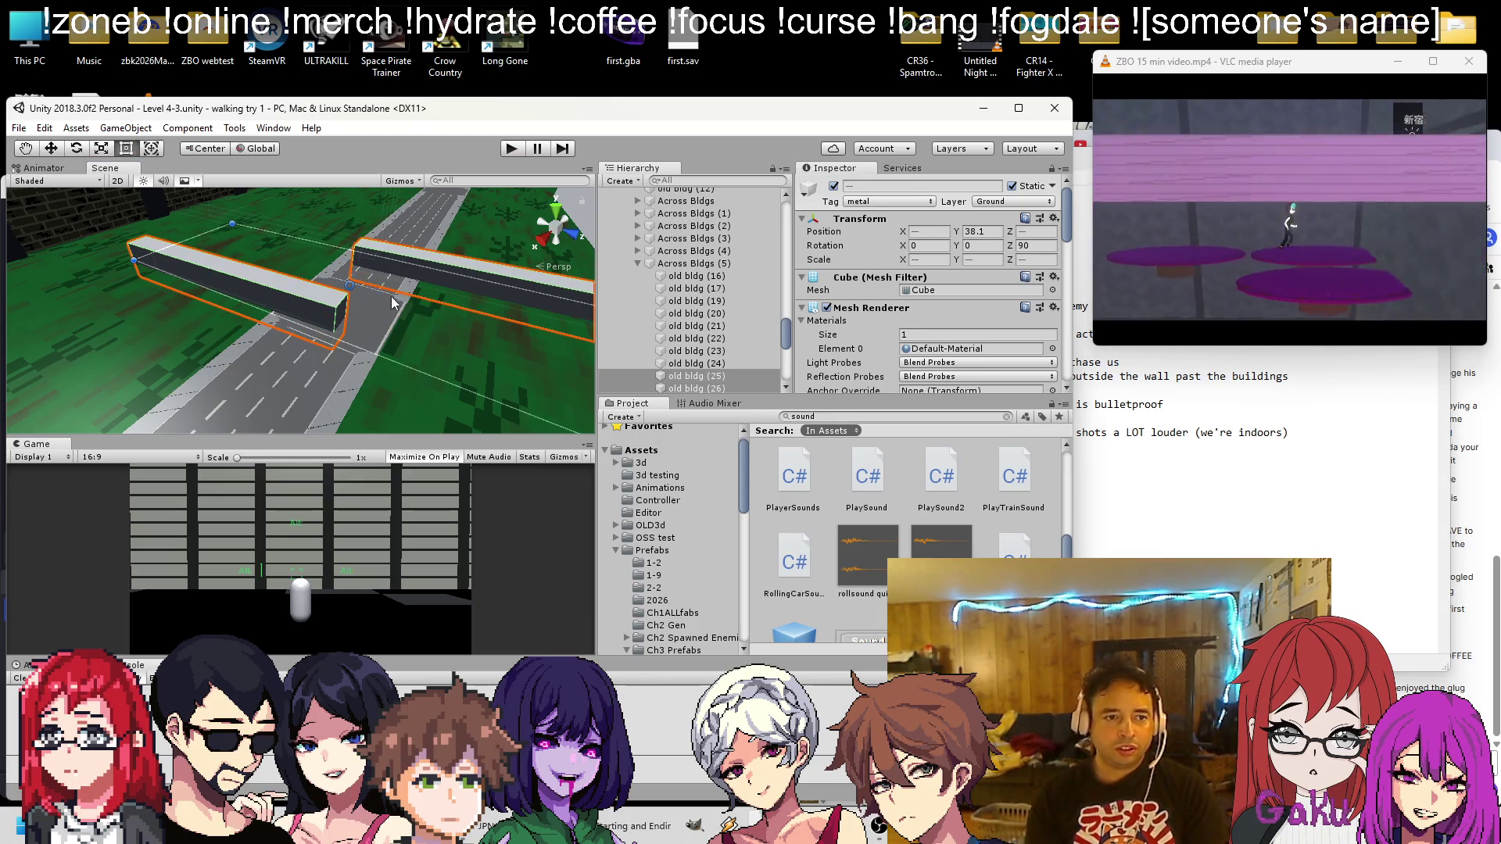
key("f")
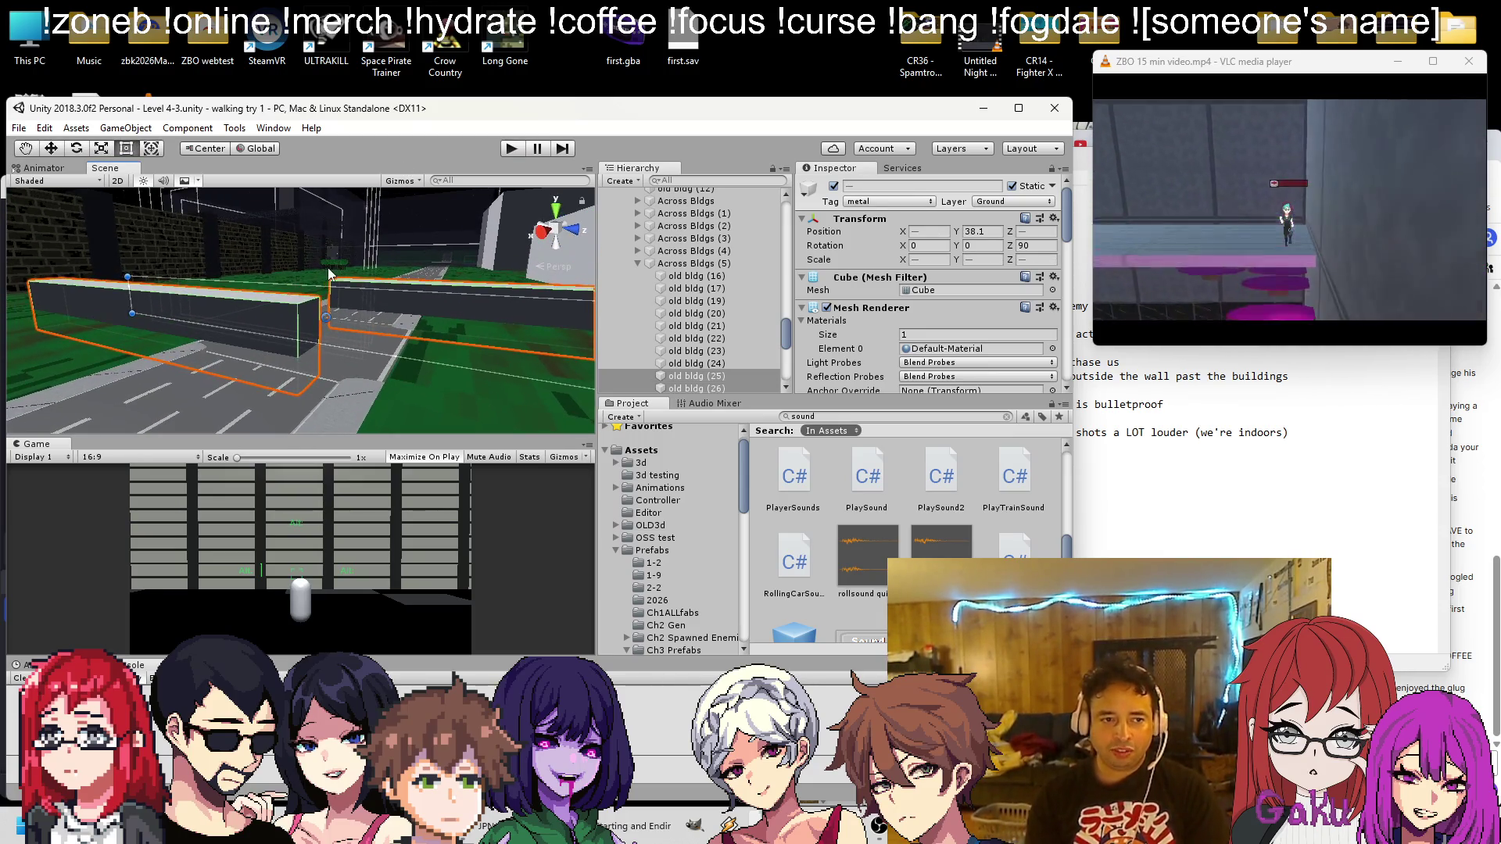
mouse_move(333, 290)
left_mouse_down()
mouse_move(320, 382)
mouse_move(363, 379)
mouse_move(363, 316)
left_mouse_up()
key("ctrl+s")
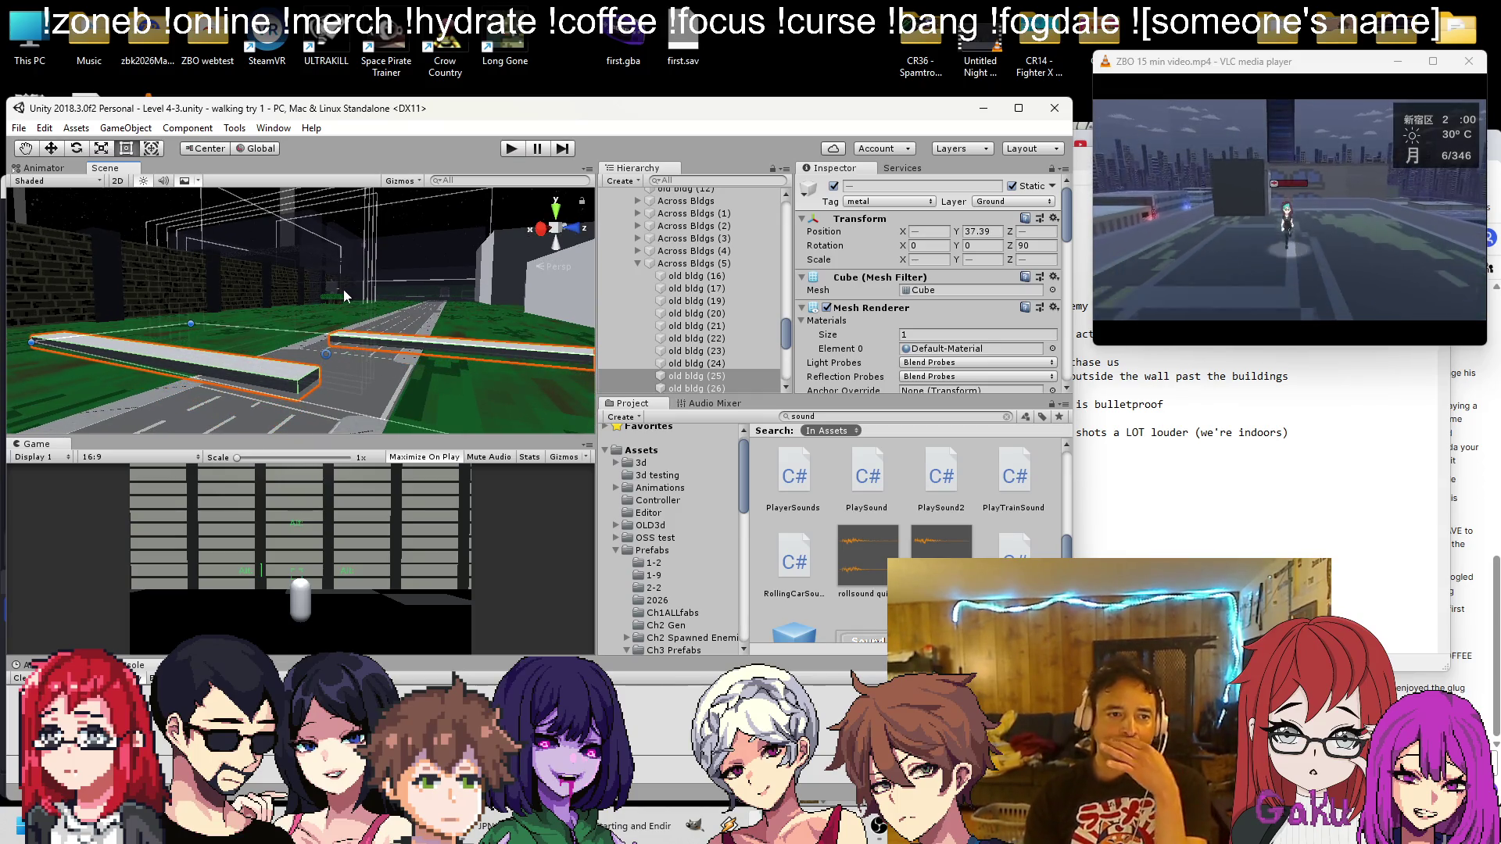
left_click(335, 289)
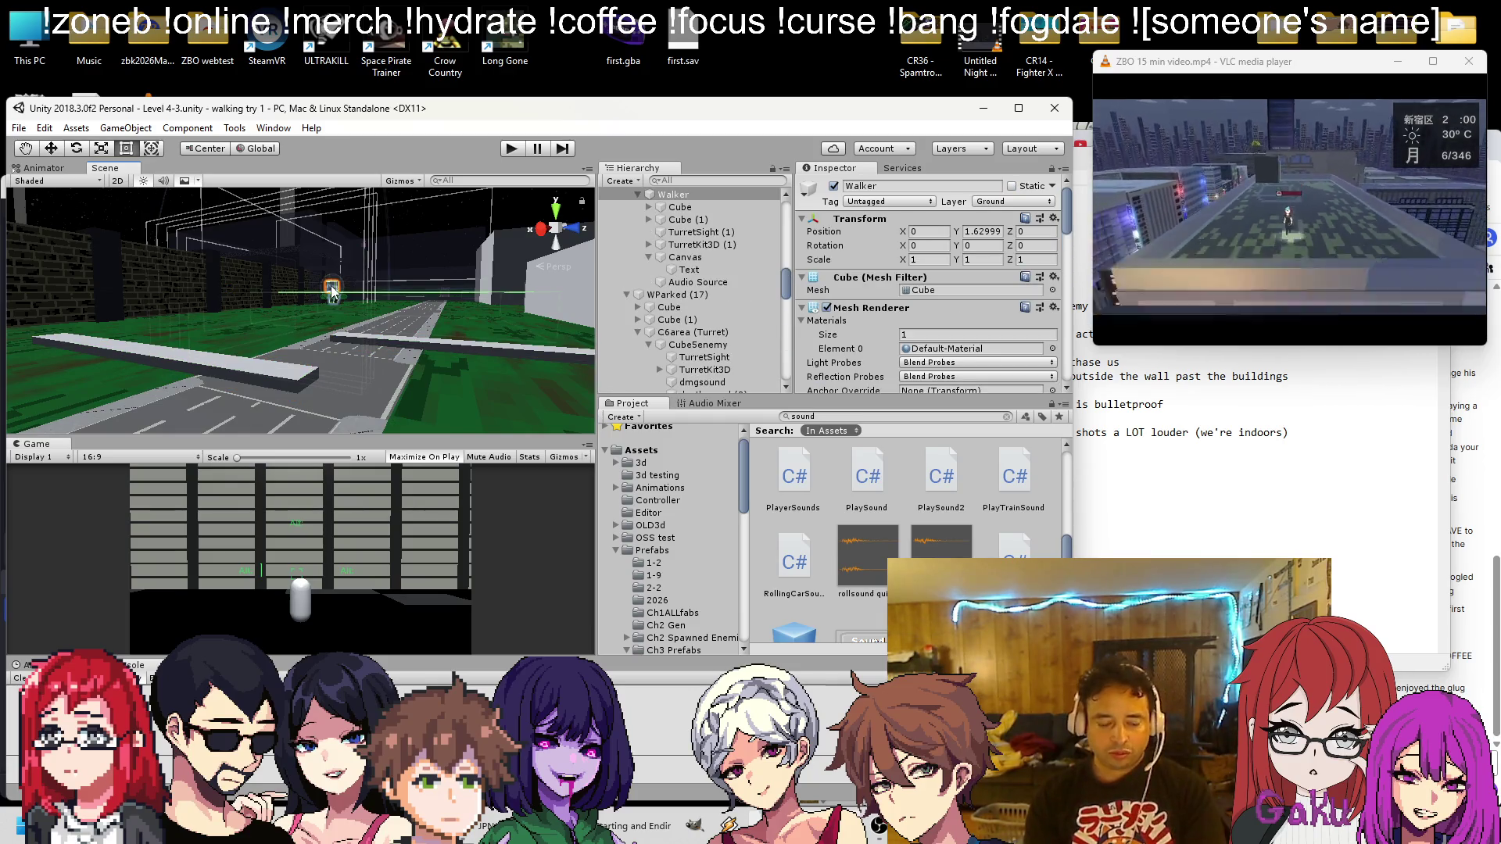
Select the Walker's Cube (1) and frame it in the Scene view near the road and wall
scroll(336, 320, "down", 10)
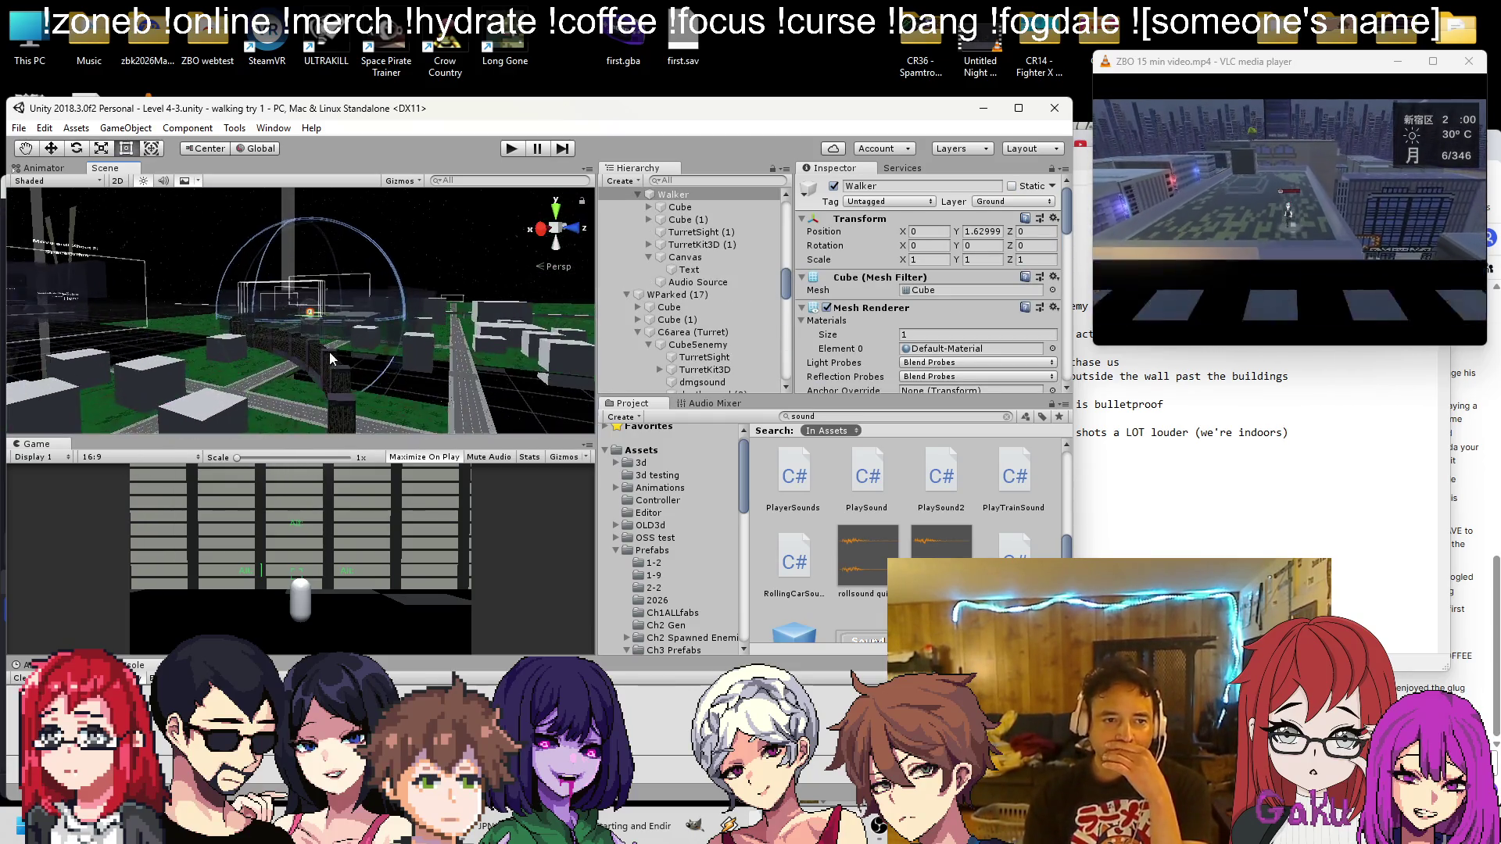
scroll(325, 350, "up", 5)
left_click(678, 219)
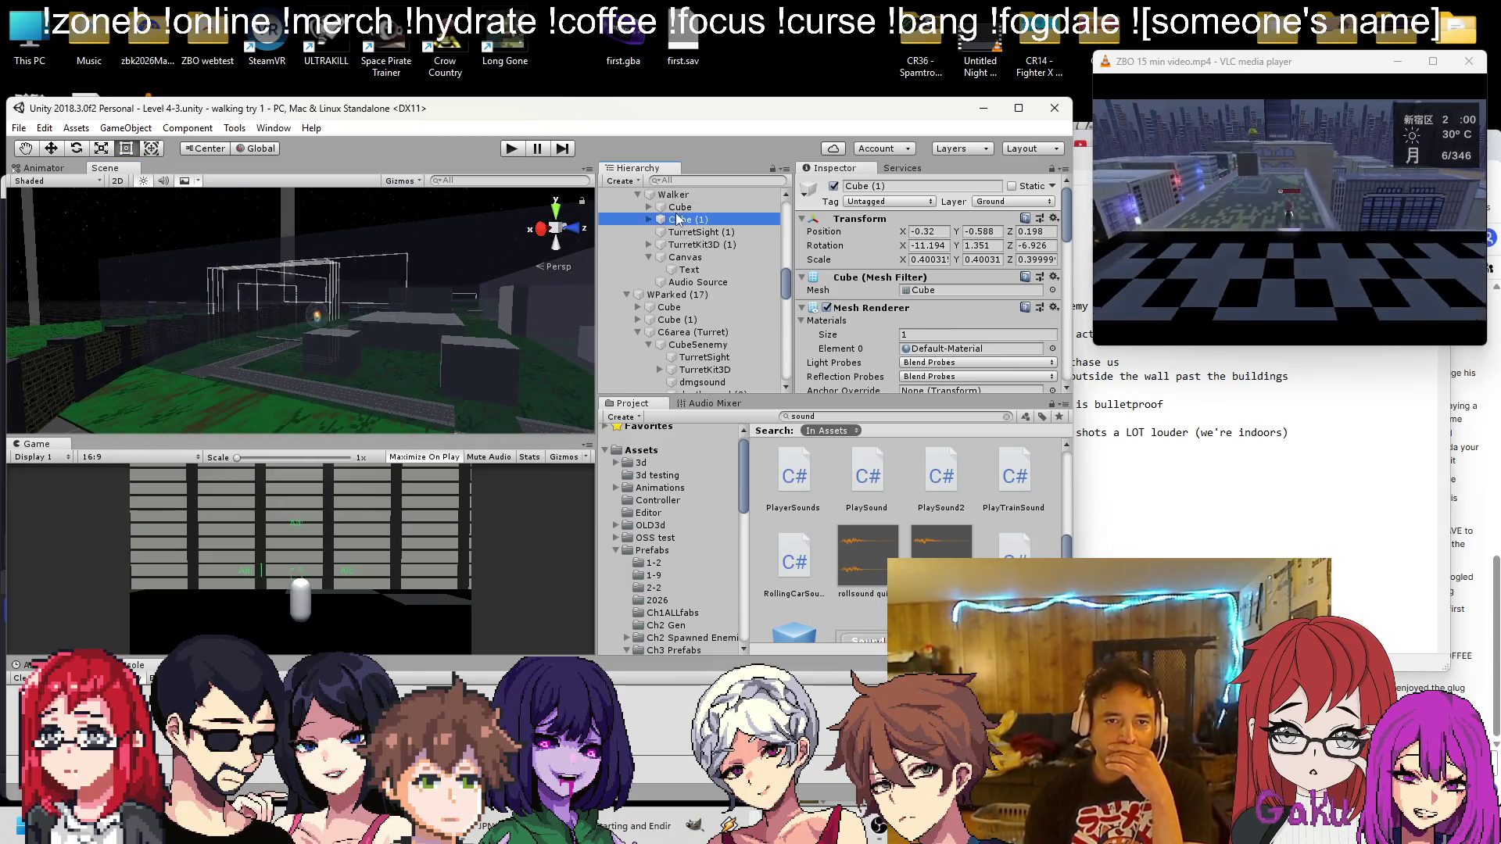
key("f")
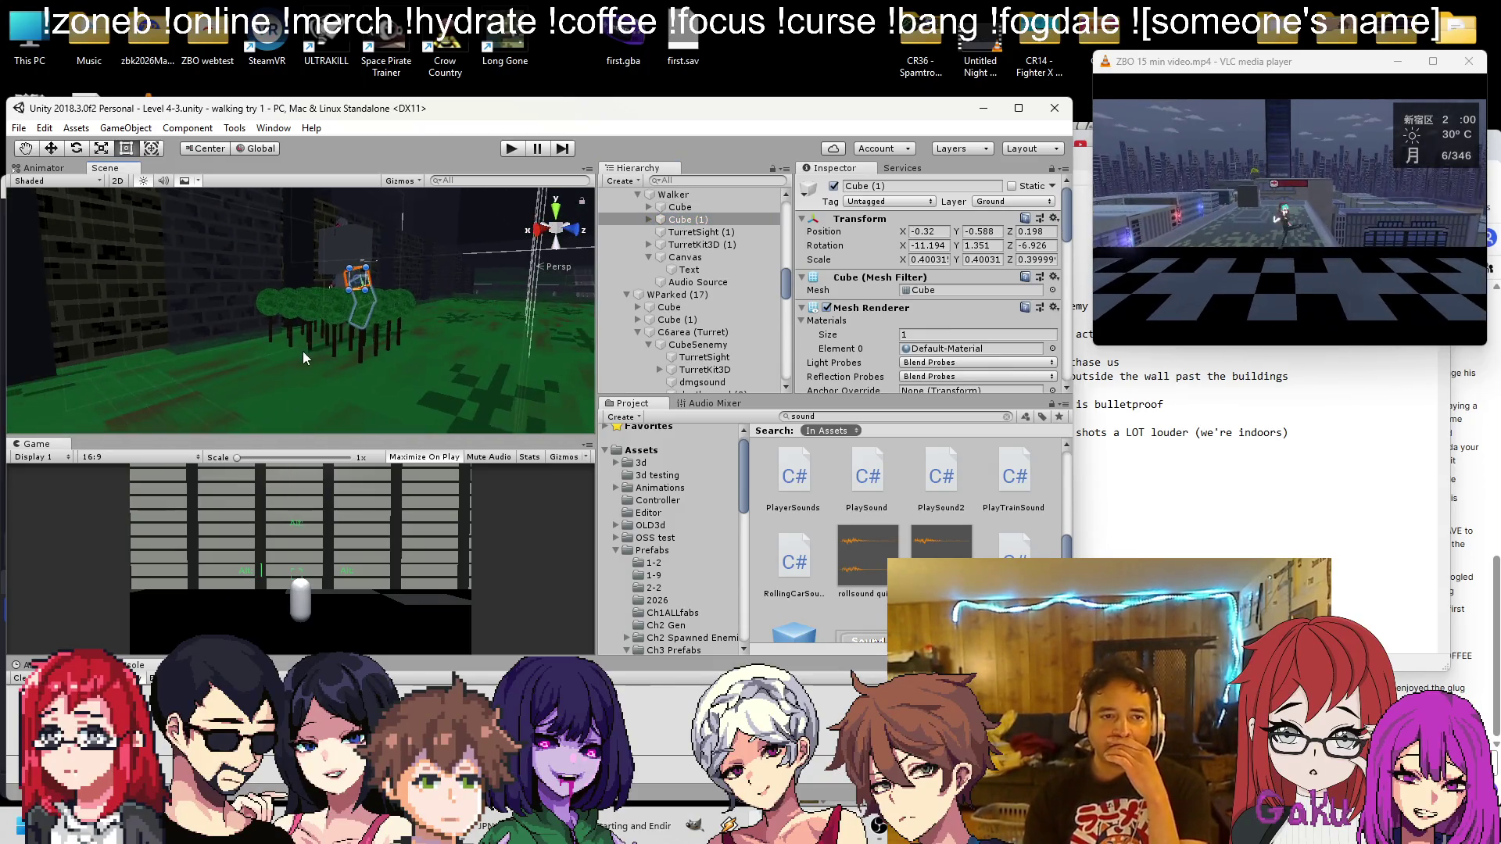
scroll(306, 350, "down", 5)
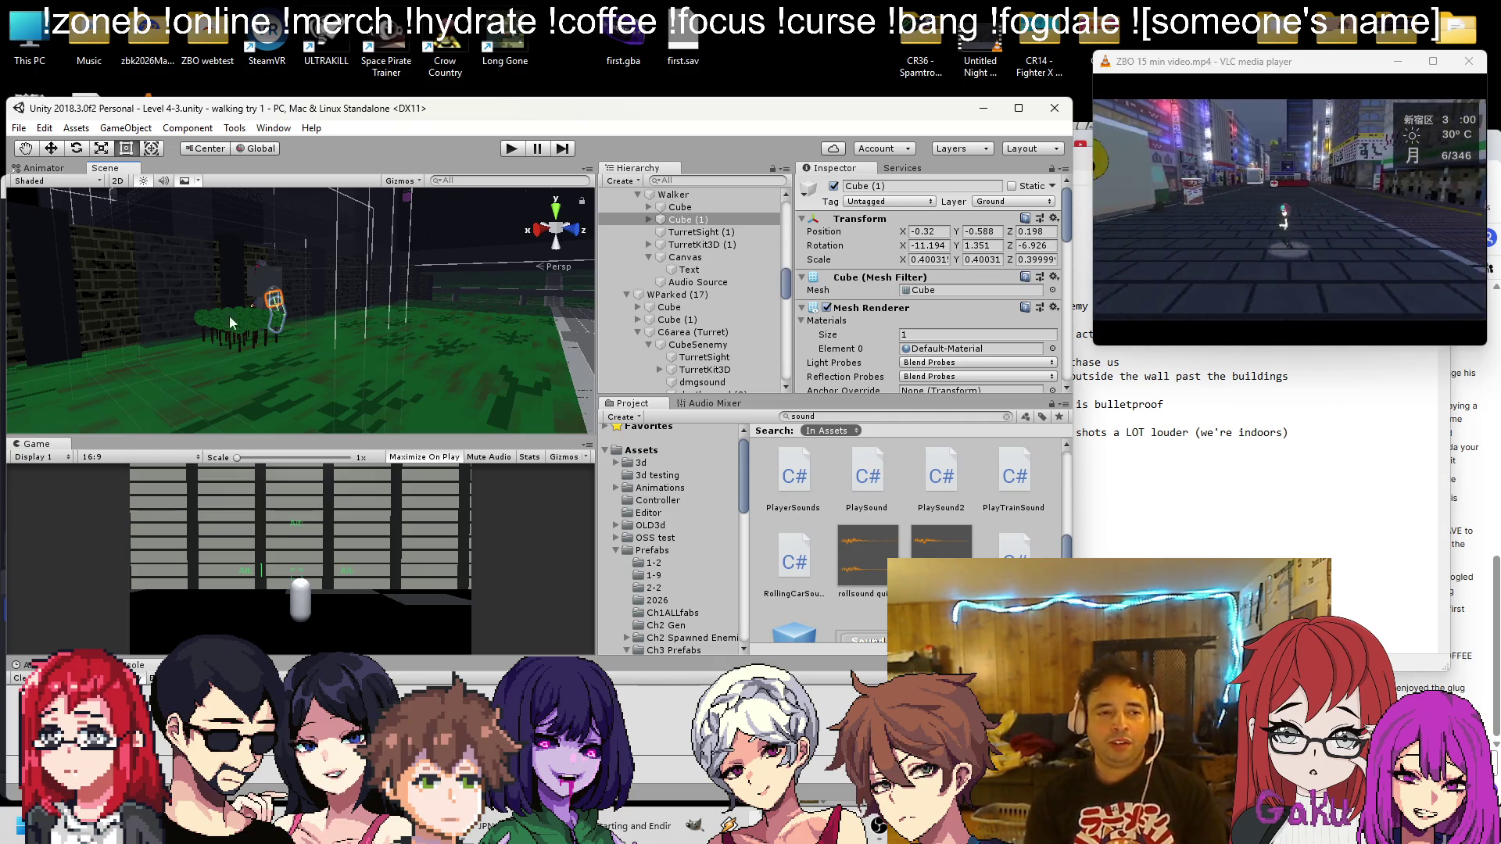
scroll(704, 250, "up", 5)
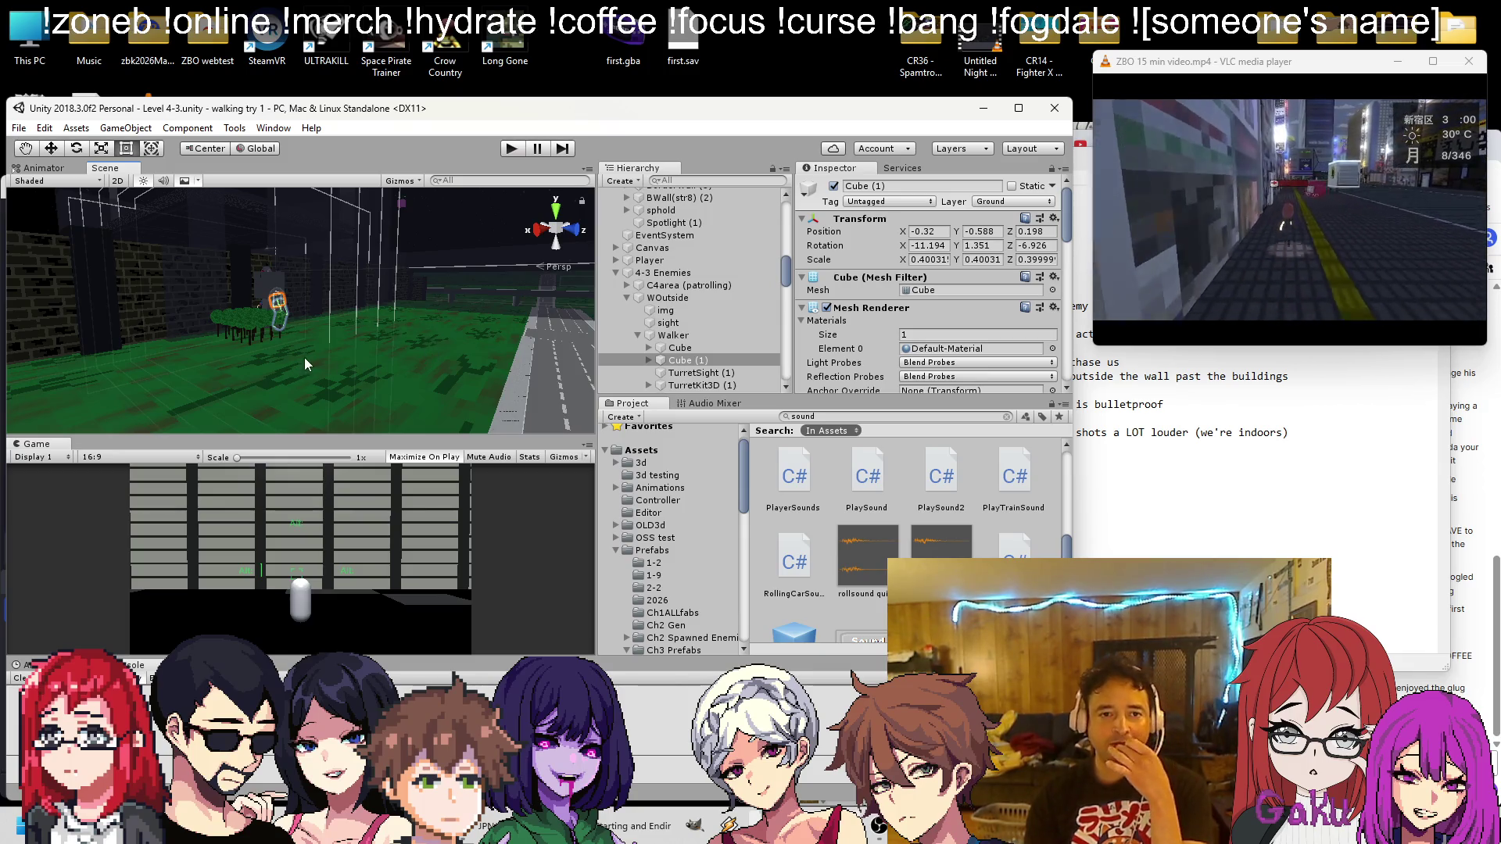
mouse_move(312, 340)
left_mouse_down()
mouse_move(241, 363)
mouse_move(438, 325)
mouse_move(370, 324)
left_mouse_up()
double_click(685, 360)
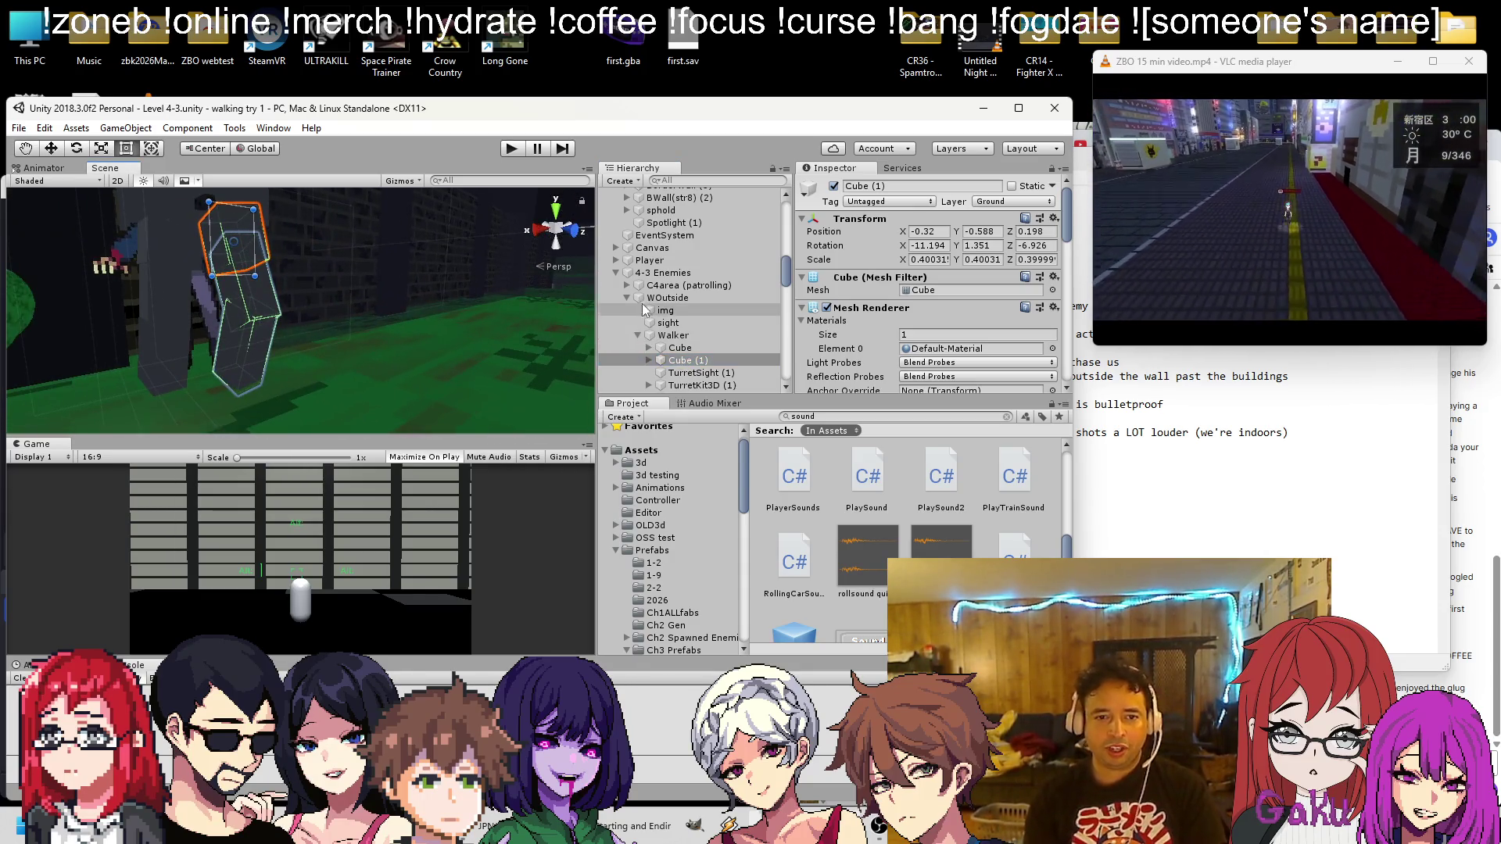
Disable WOutside's Sprite Renderer, then bring up the Twitch chat browser with the VLC player moved left
left_click(665, 310)
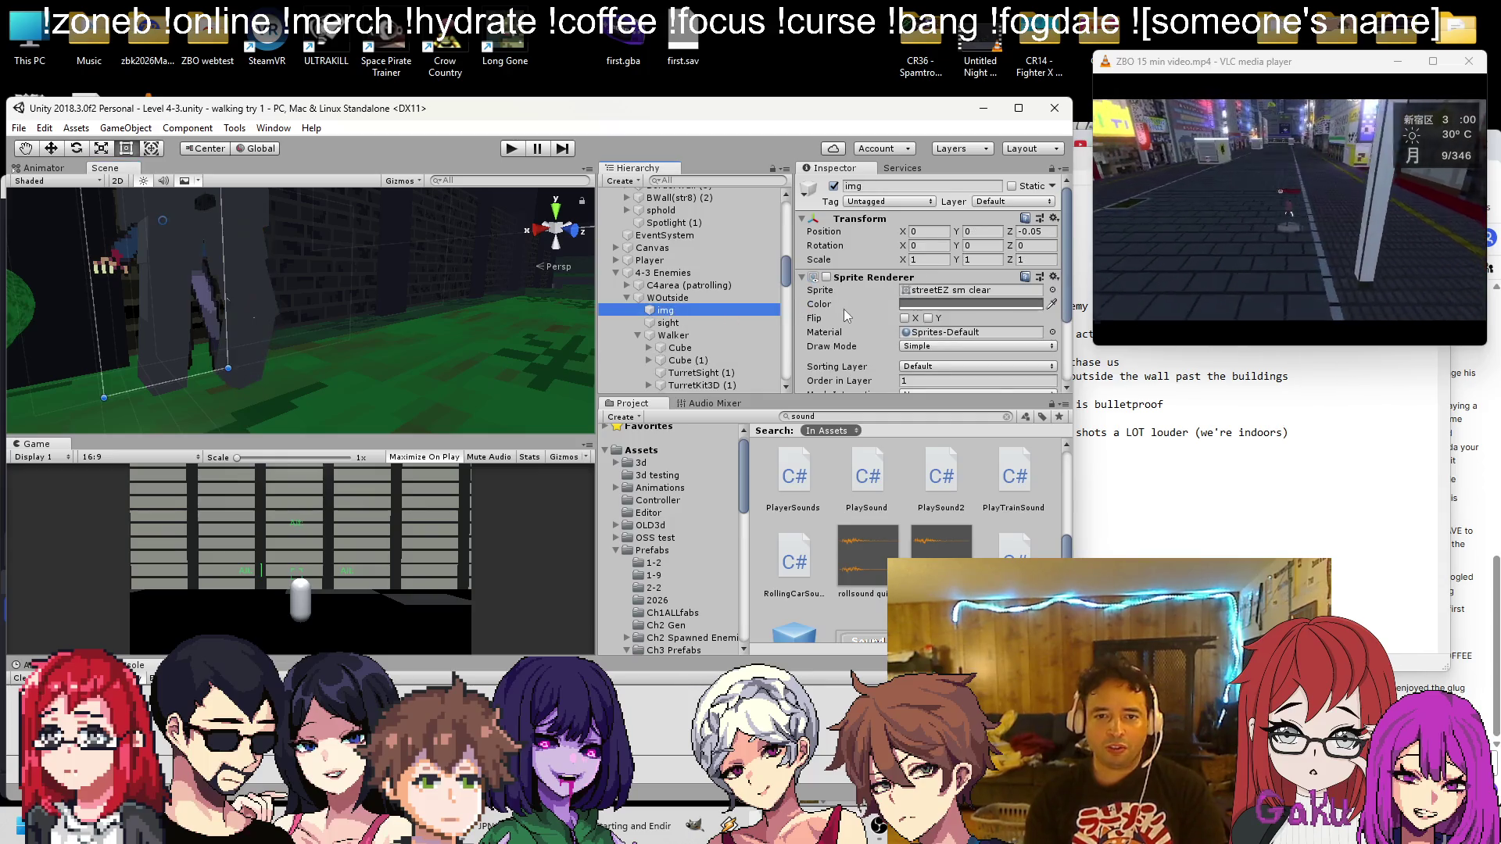
left_click(667, 298)
left_click(826, 278)
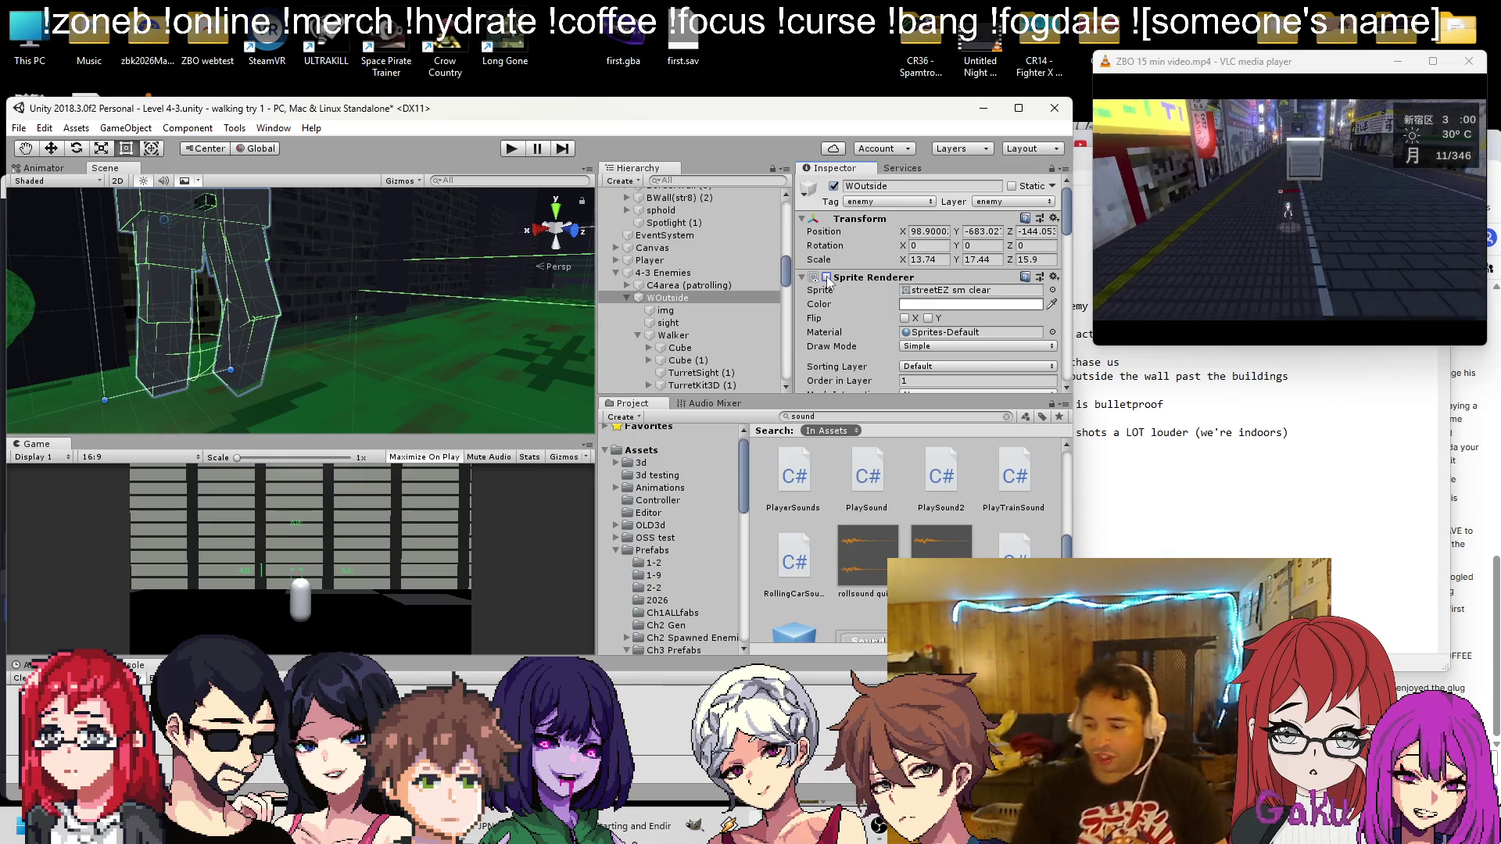
key("alt+Tab")
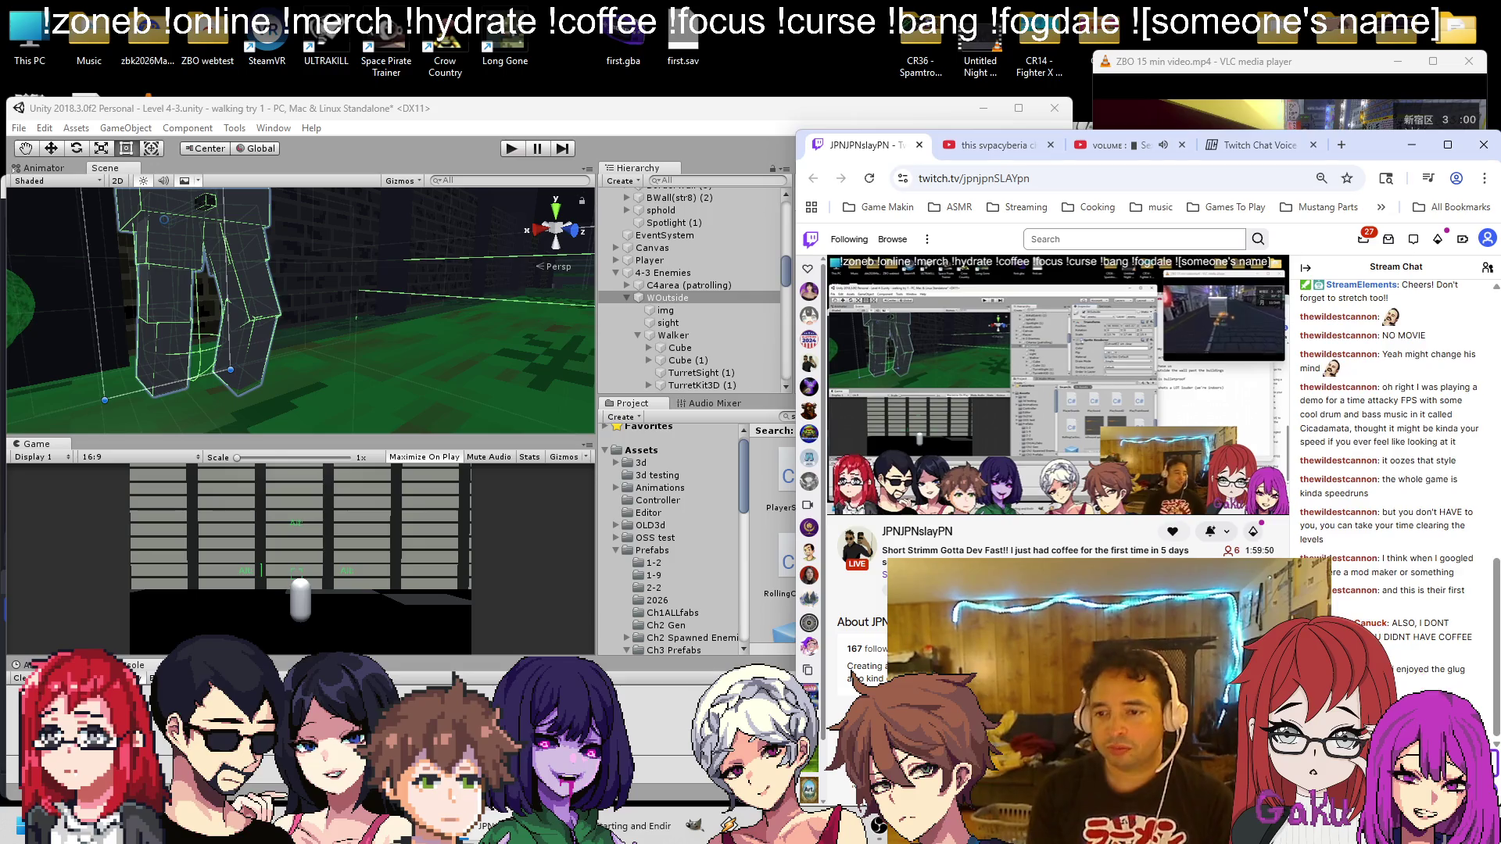
mouse_move(1191, 66)
left_mouse_down()
mouse_move(987, 66)
mouse_move(1021, 62)
left_mouse_up()
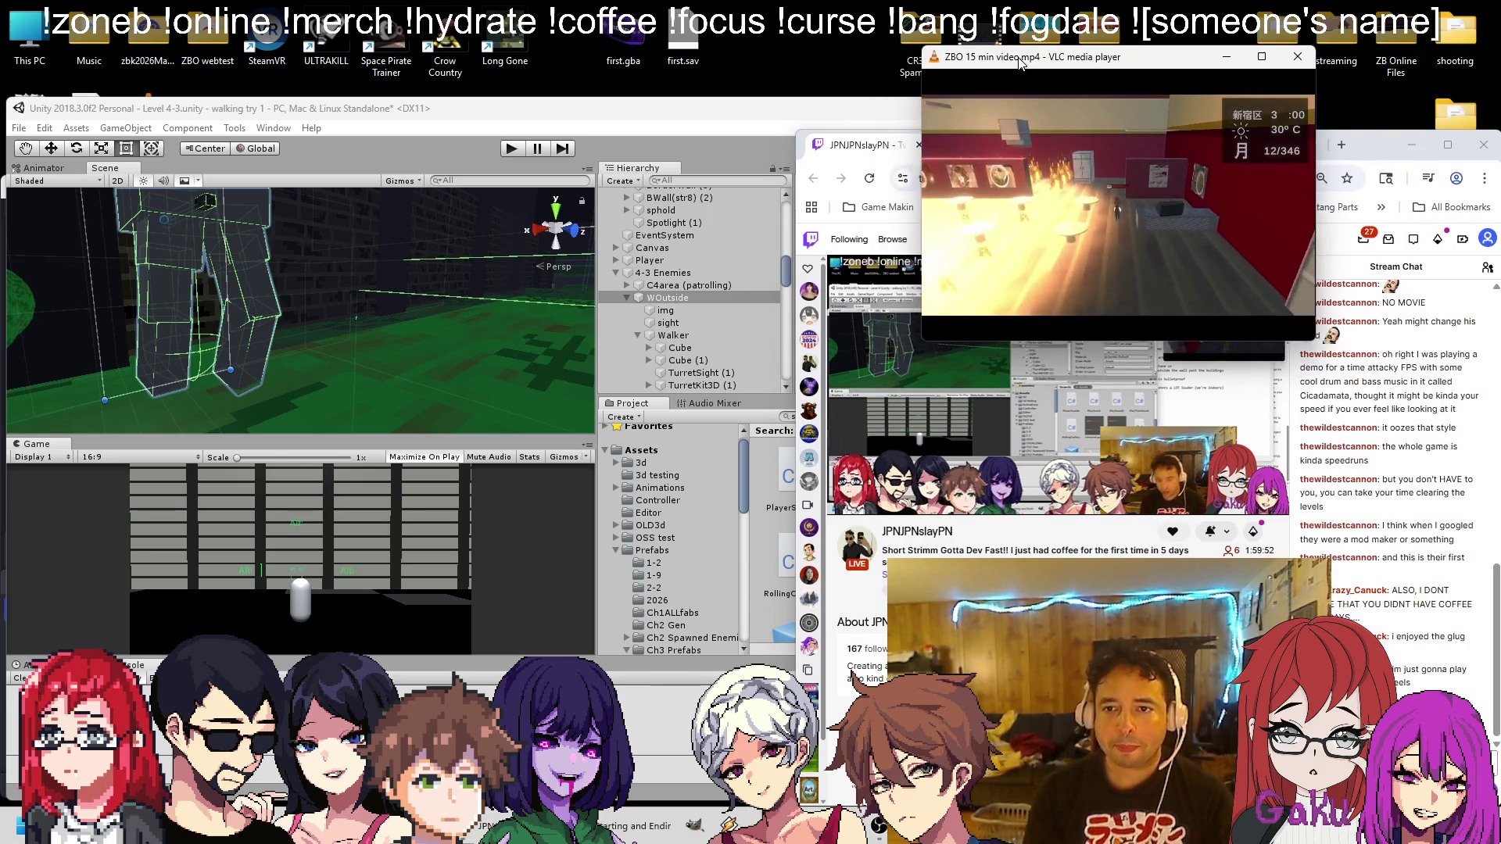